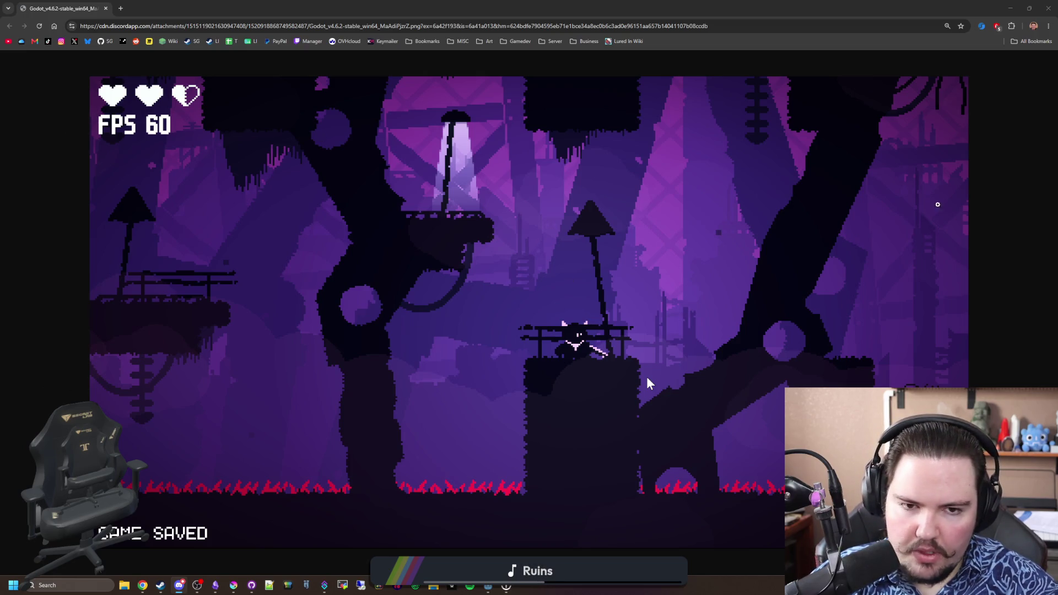
# Stop the running game with F8 to get back to global.gd in the editor.
pyautogui.press('F8')
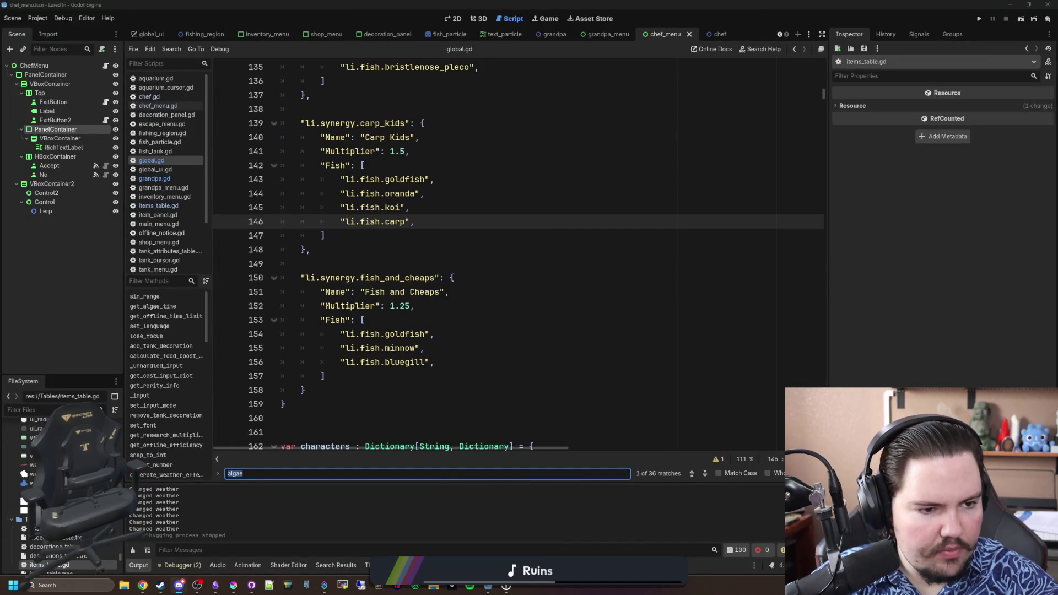
# Save the global.gd script.
pyautogui.click(395, 348)
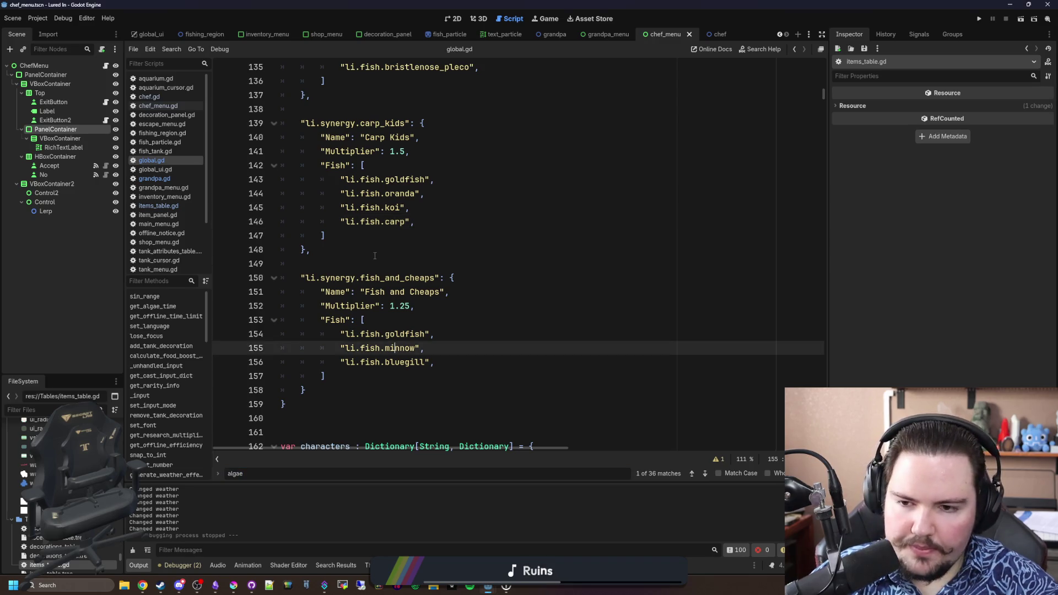
pyautogui.click(375, 255)
pyautogui.hotkey('ctrl', 's')
# Search for calculate_tank_income and jump from its call to the function definition.
pyautogui.scroll(-3, 421, 229)
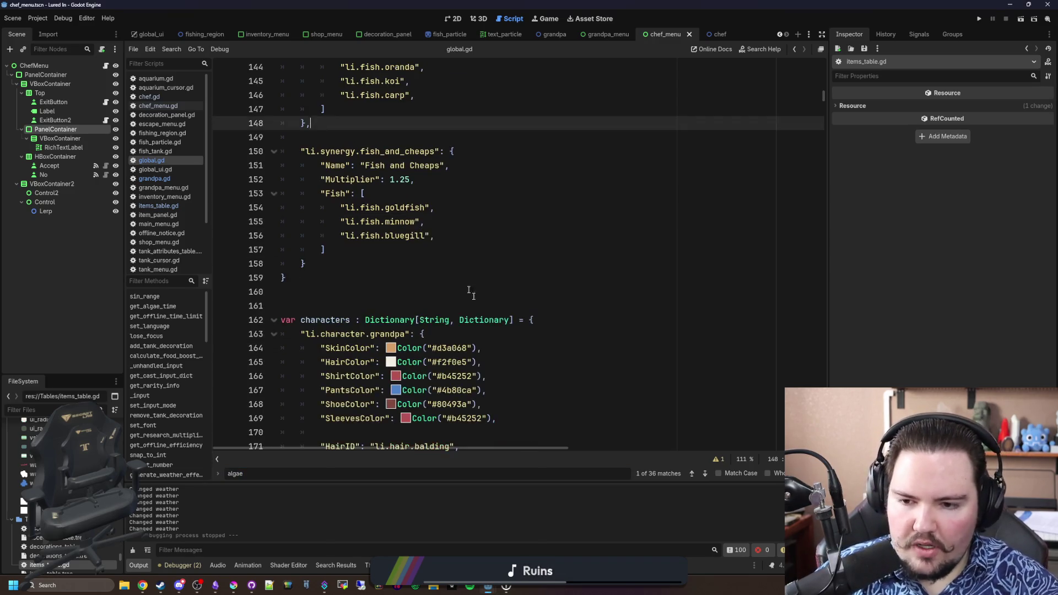
pyautogui.click(479, 280)
pyautogui.hotkey('ctrl', 'f')
pyautogui.write('calculate_tank_')
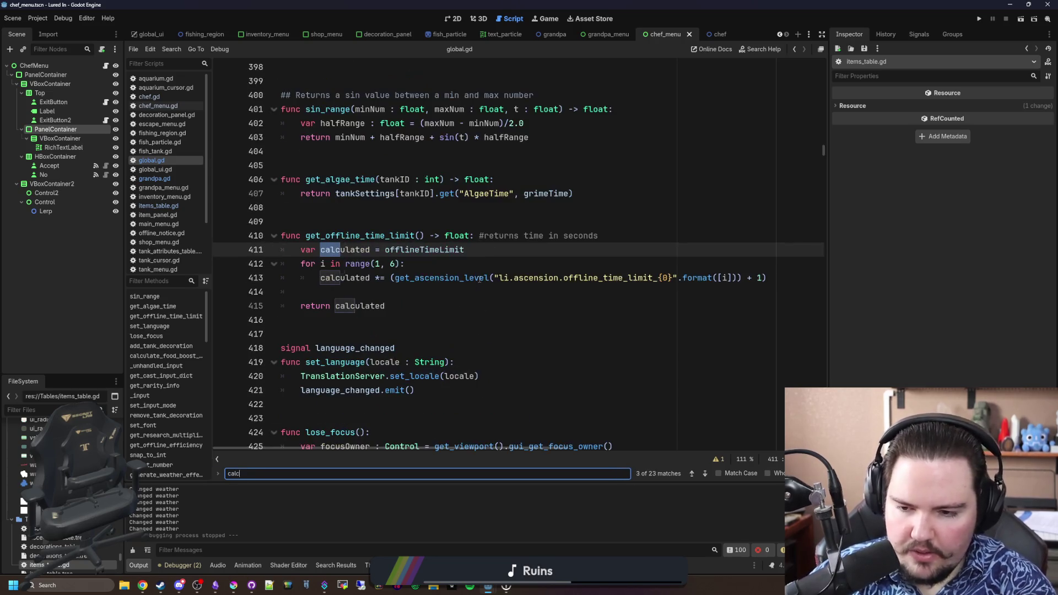
pyautogui.write('income')
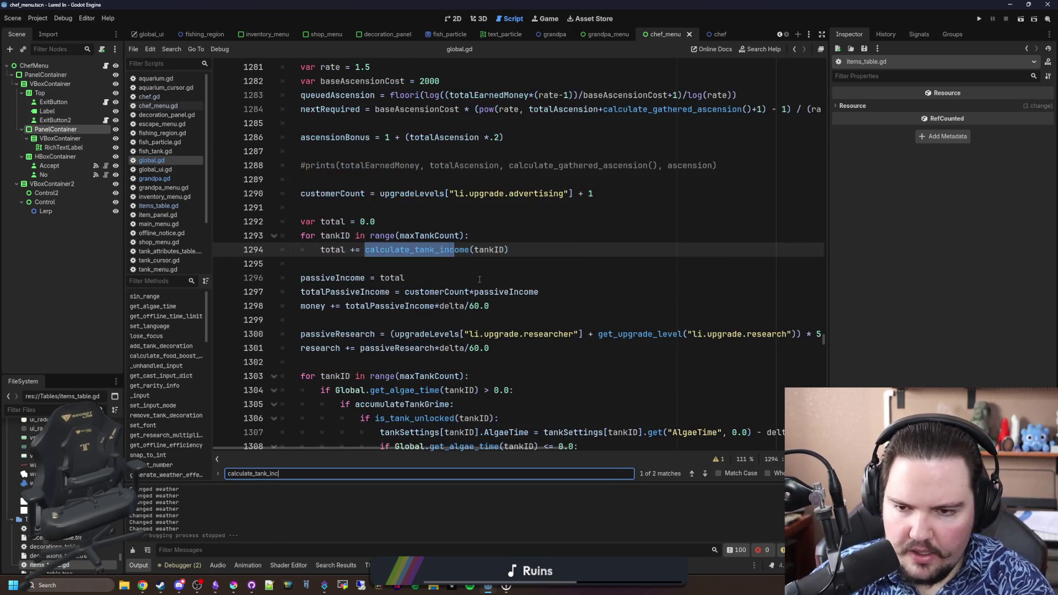
pyautogui.click(430, 252)
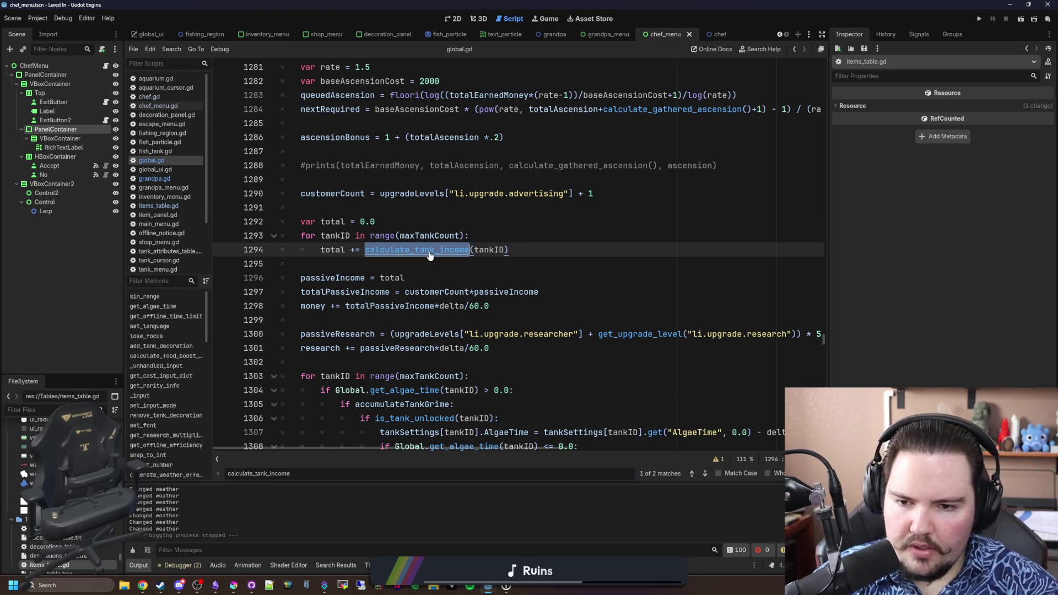
pyautogui.keyDown('ctrl'); pyautogui.click(429, 253); pyautogui.keyUp('ctrl')
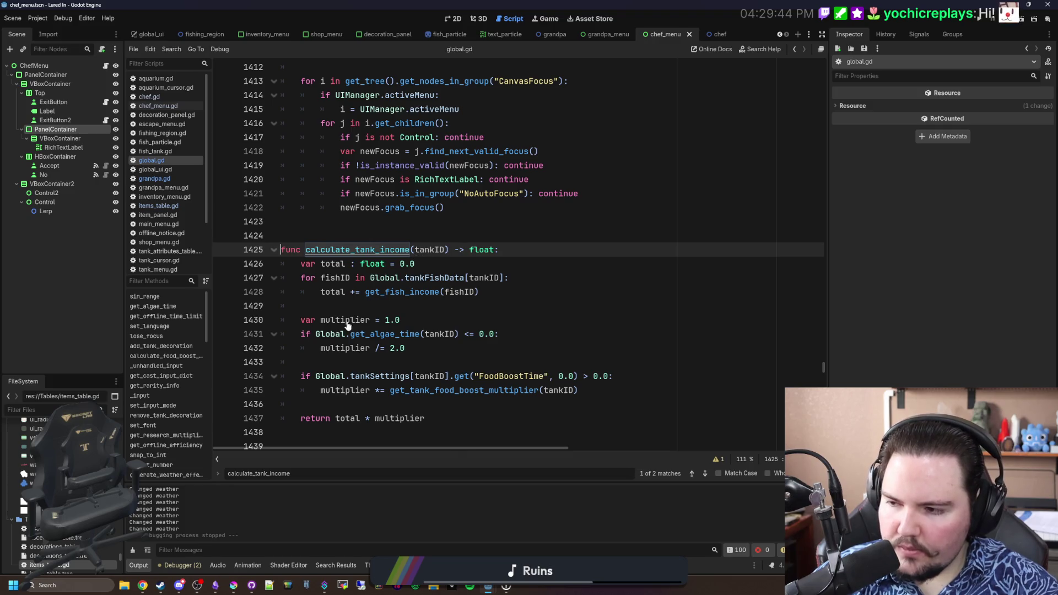
pyautogui.scroll(-2, 348, 328)
# Scroll global.gd up from calculate_tank_income to the variable and signal declarations near line 94.
pyautogui.click(348, 353)
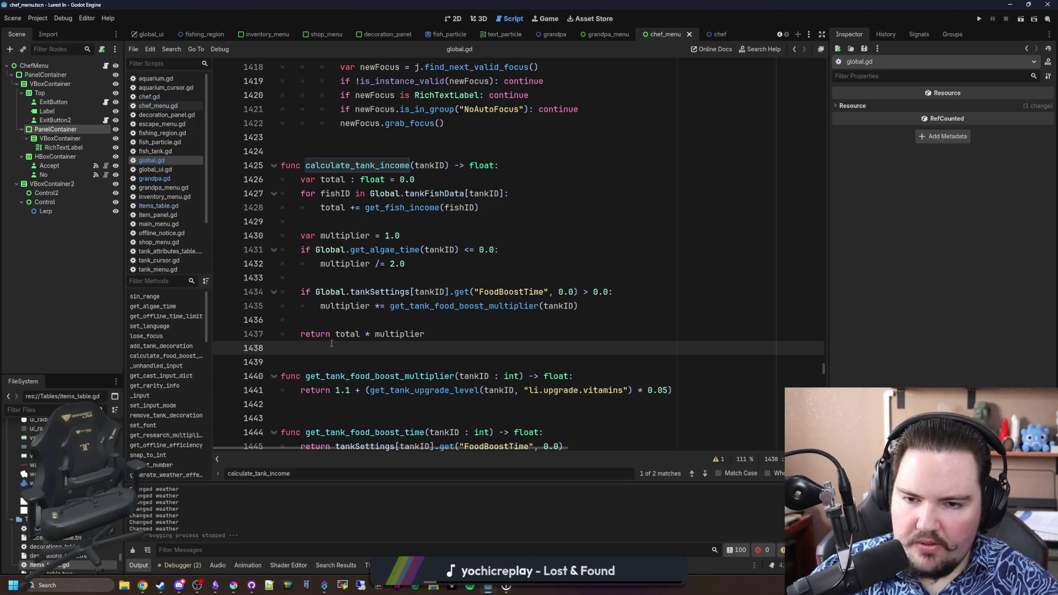
pyautogui.scroll(5, 716, 315)
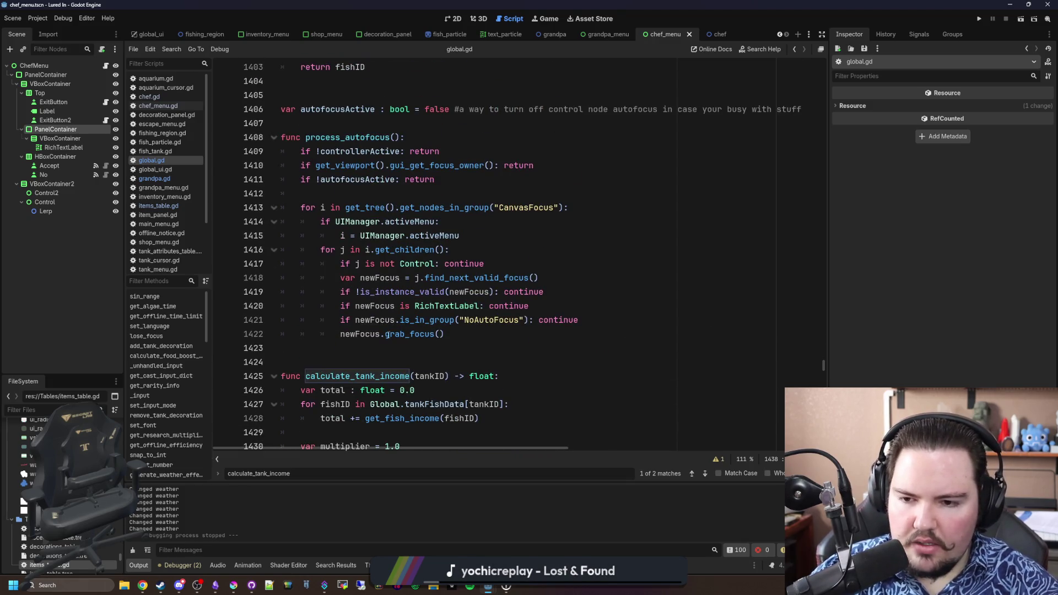
pyautogui.click(376, 349)
pyautogui.scroll(4, 756, 340)
pyautogui.scroll(-5, 756, 339)
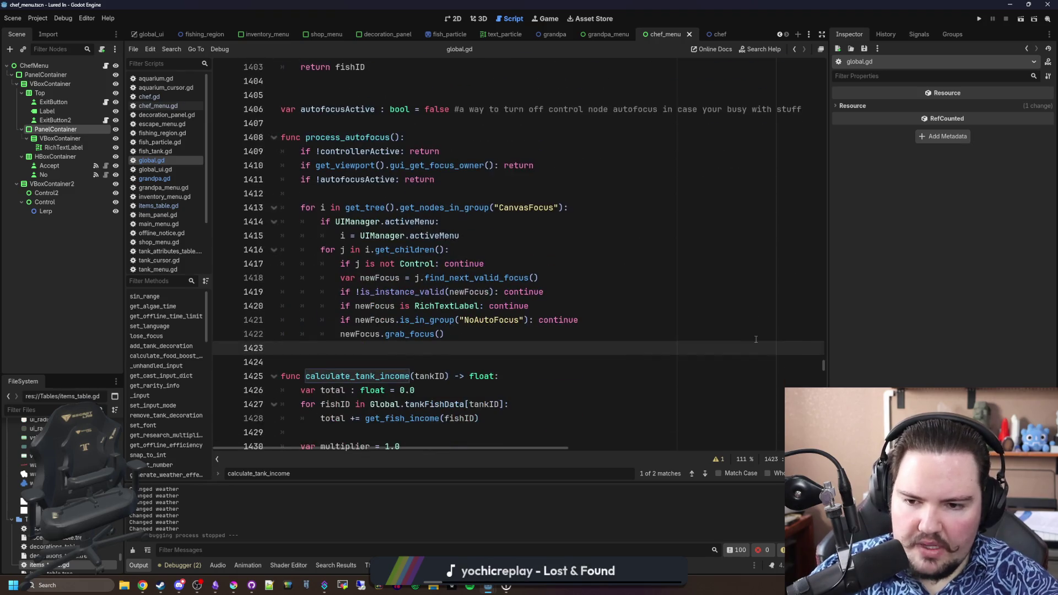
pyautogui.click(485, 339)
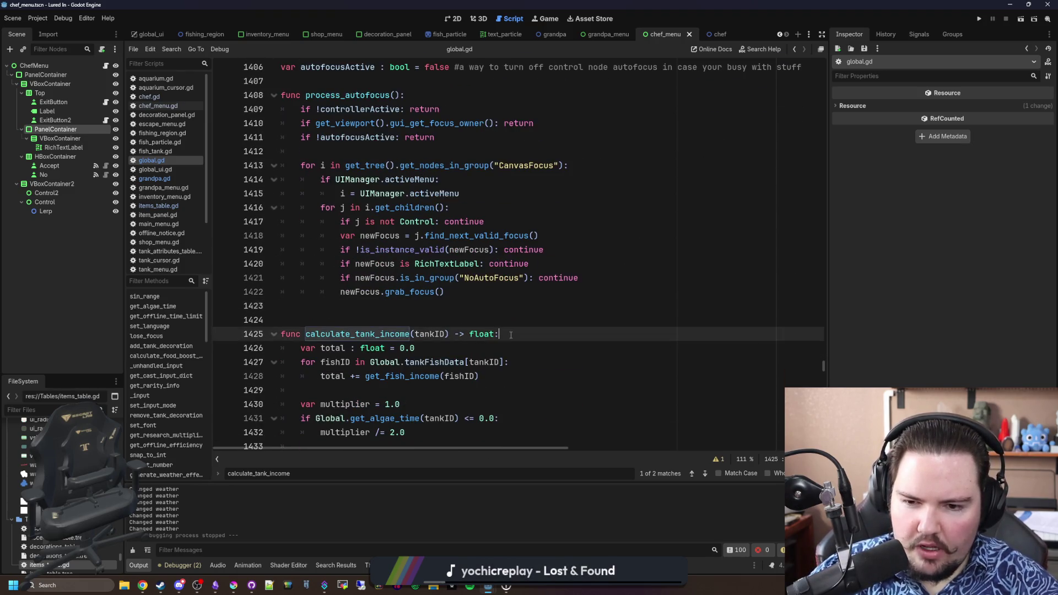
pyautogui.press('Up')
pyautogui.press('Up')
pyautogui.press('Up')
pyautogui.press('Down')
pyautogui.scroll(6, 820, 362)
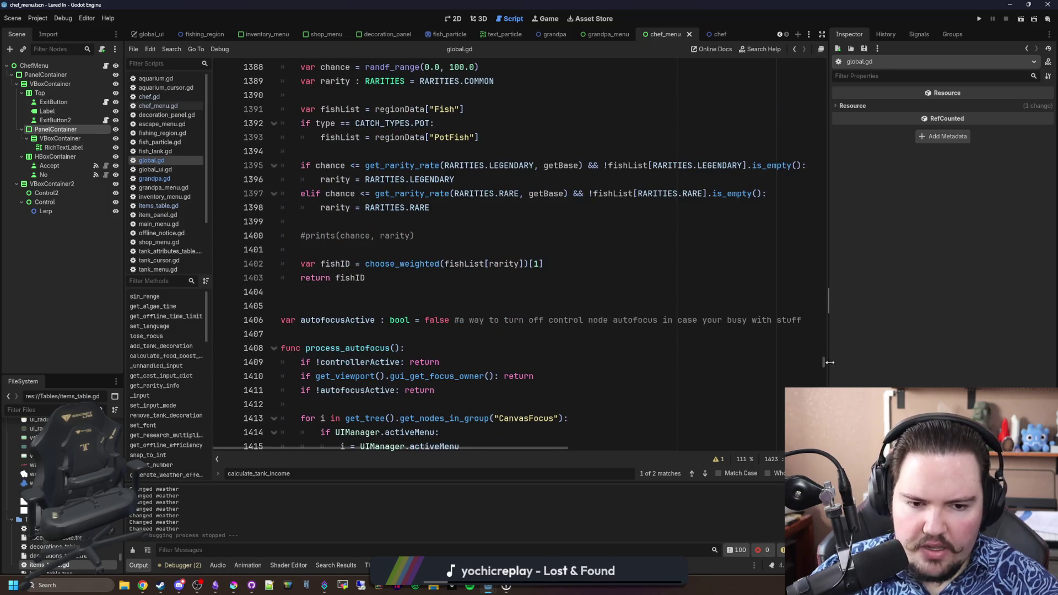
pyautogui.moveTo(828, 301)
pyautogui.mouseDown()
pyautogui.moveTo(849, 61)
pyautogui.moveTo(866, 105)
pyautogui.moveTo(872, 88)
pyautogui.mouseUp()
pyautogui.click(486, 292)
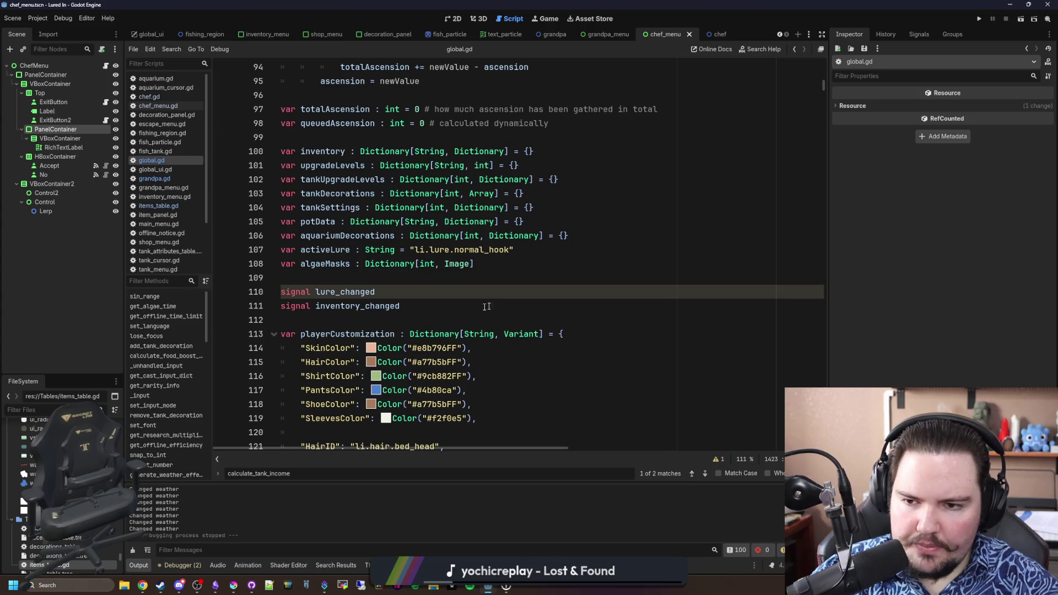
# Add 'var tankSynergies : Dictionary[int, Array] = {}' on a new line above the signals.
pyautogui.click(381, 276)
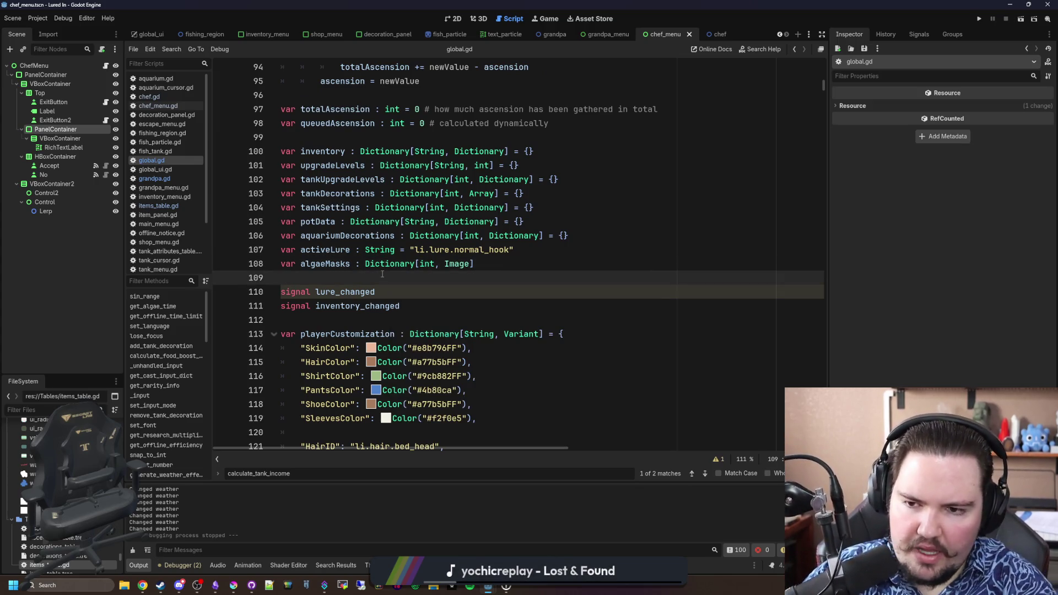
pyautogui.press('Return')
pyautogui.press('Return')
pyautogui.press('Up')
pyautogui.write('var tankSy')
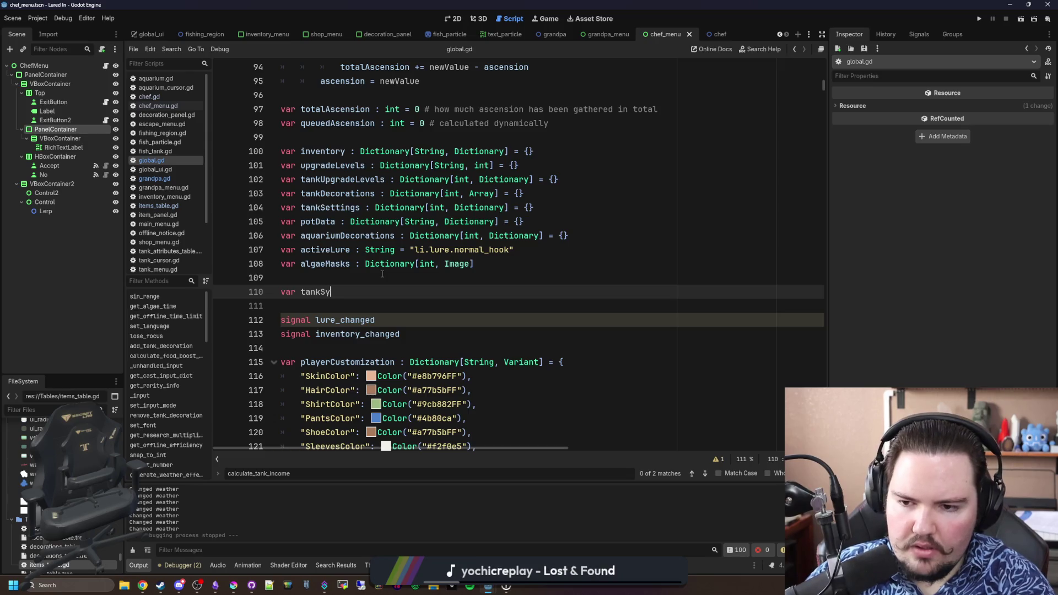
pyautogui.write('nergies')
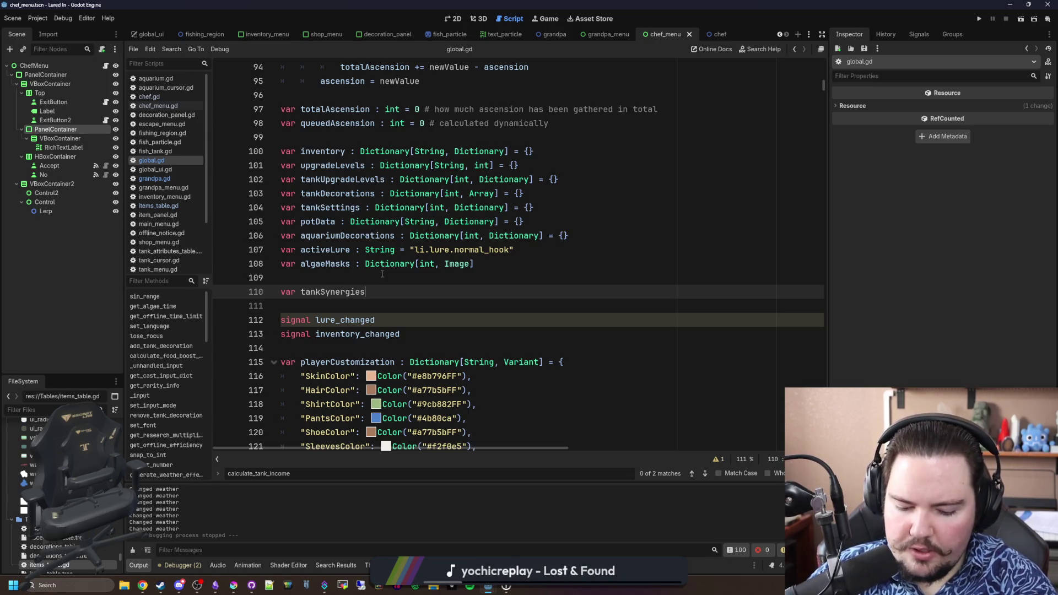
pyautogui.write(' : Dictionary')
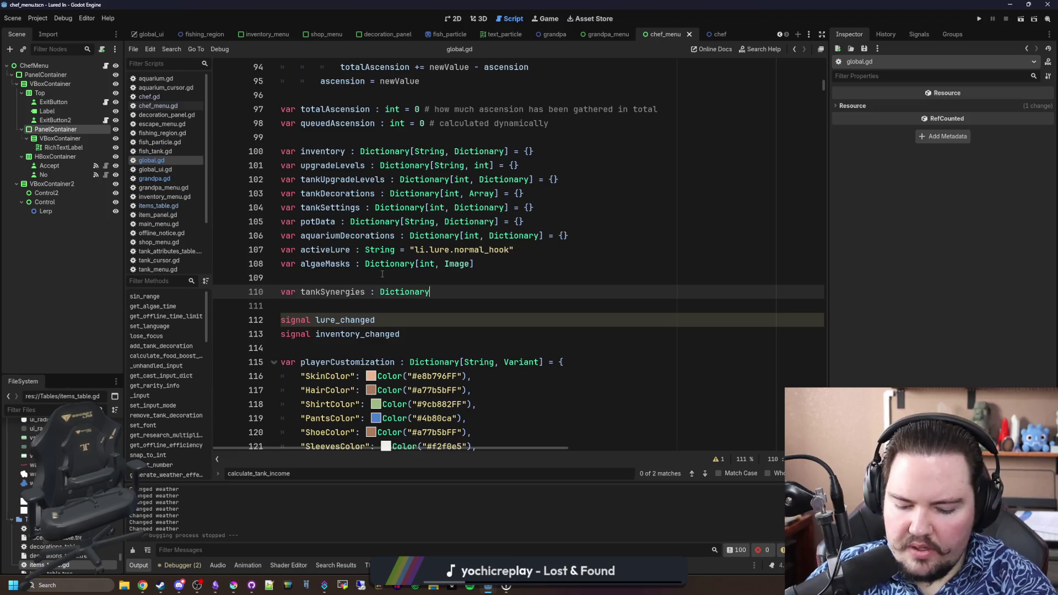
pyautogui.write('[int')
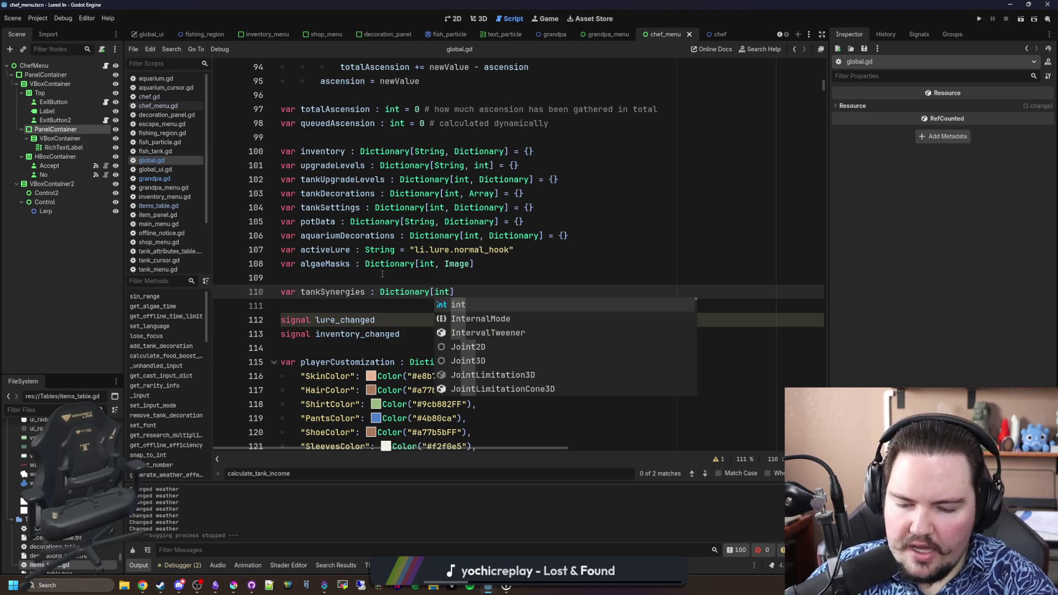
pyautogui.write(', ')
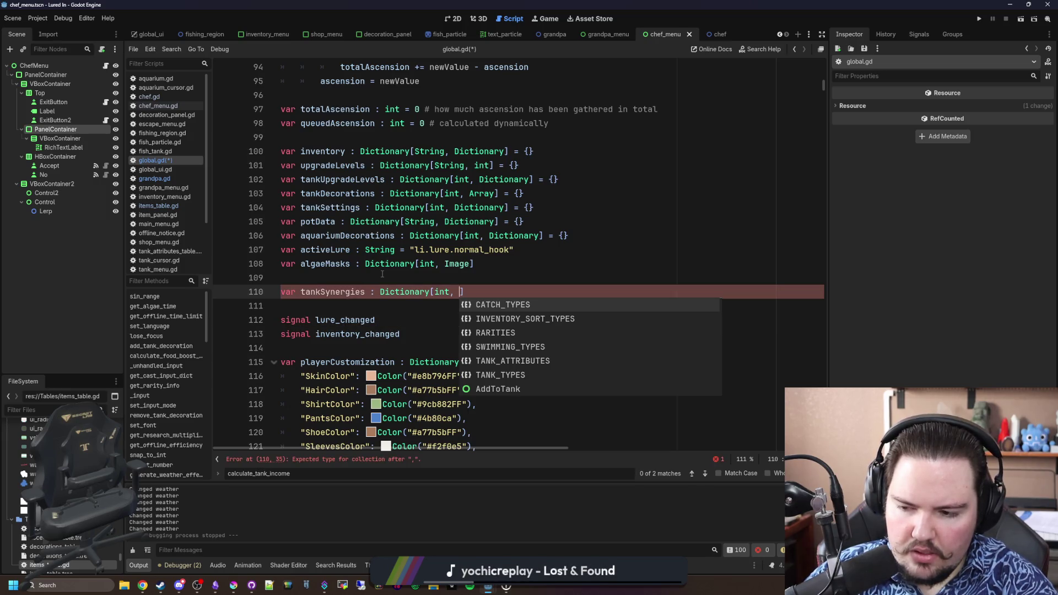
pyautogui.write('[')
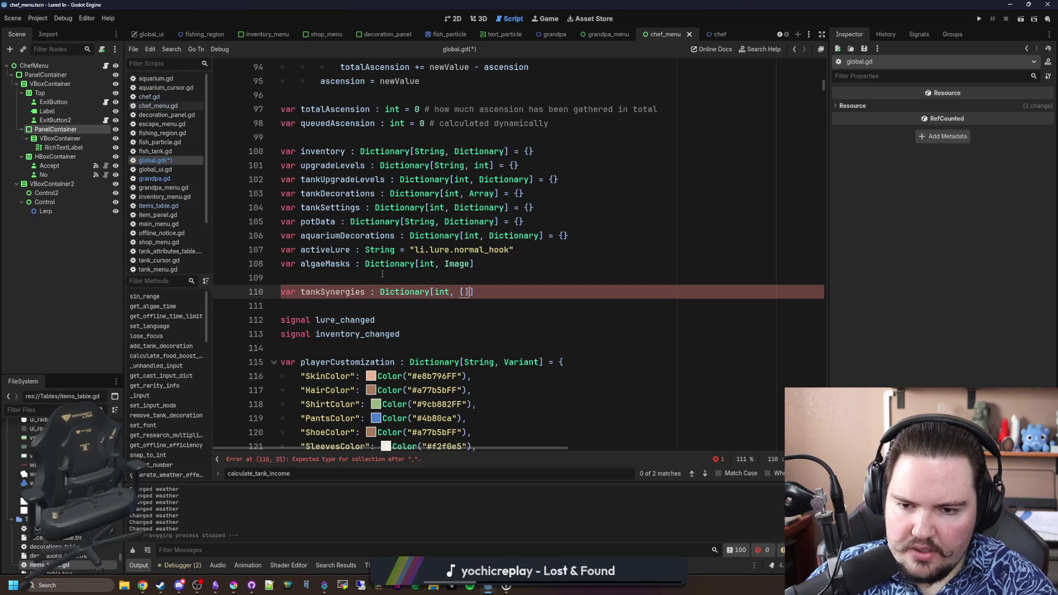
pyautogui.press('BackSpace')
pyautogui.write('Array]')
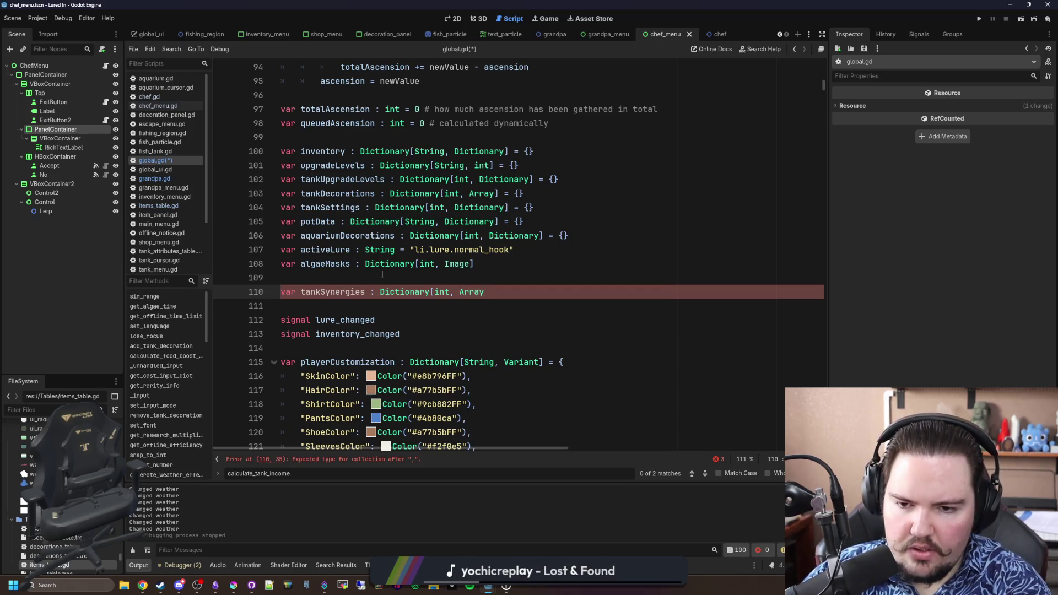
pyautogui.write(' = {')
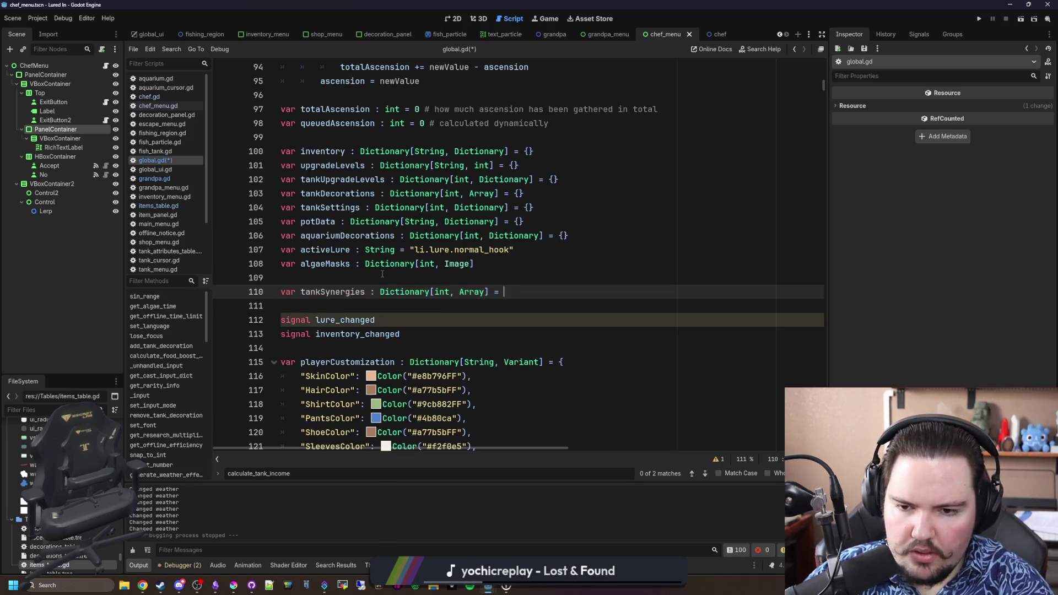
pyautogui.press('Return')
pyautogui.press('Up')
pyautogui.press('Delete')
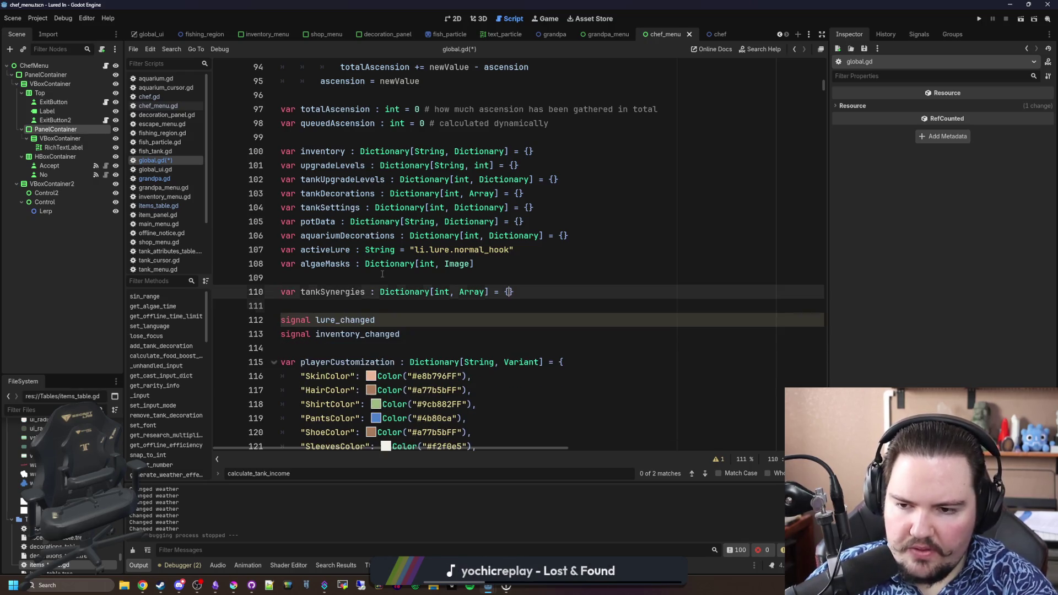
# Save the script with the new declaration.
pyautogui.click(382, 274)
pyautogui.scroll(-1, 382, 274)
pyautogui.scroll(-4, 561, 253)
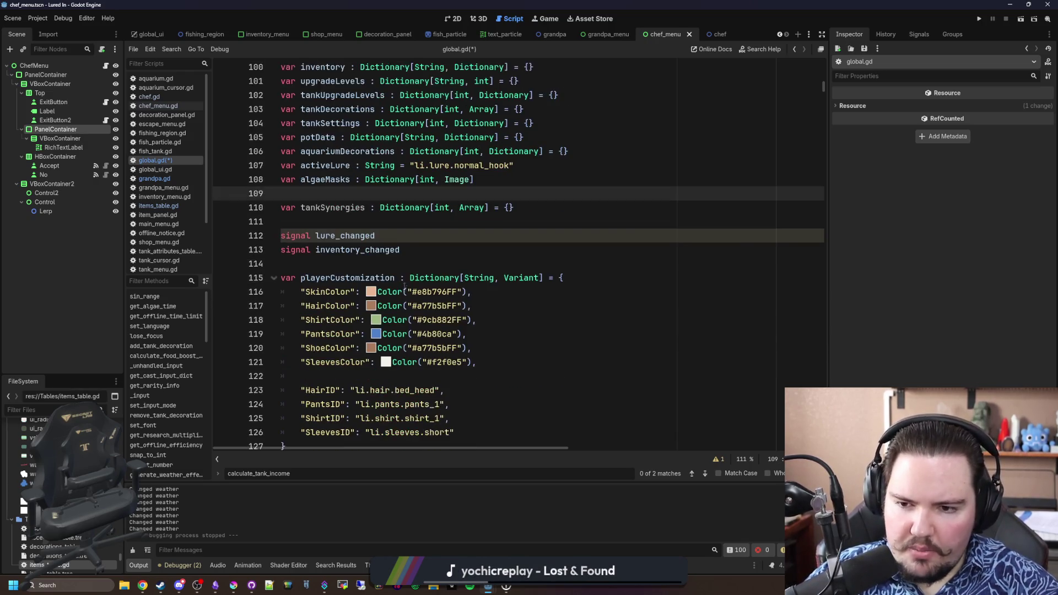
pyautogui.click(561, 259)
pyautogui.hotkey('ctrl', 's')
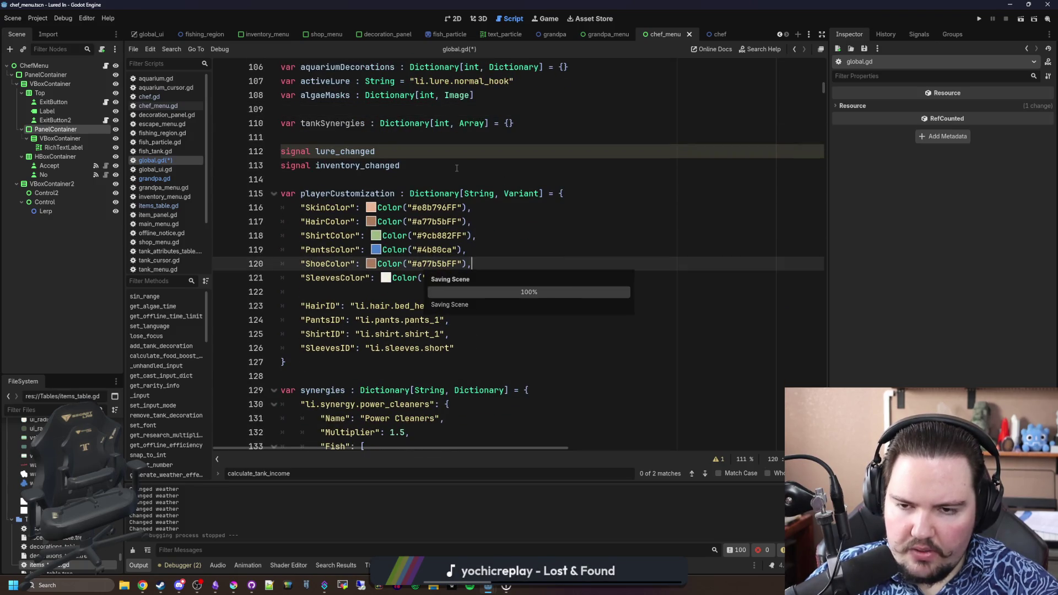
# Search for _ready and scroll to its '#region Setup Initial Data' tank loop.
pyautogui.click(395, 179)
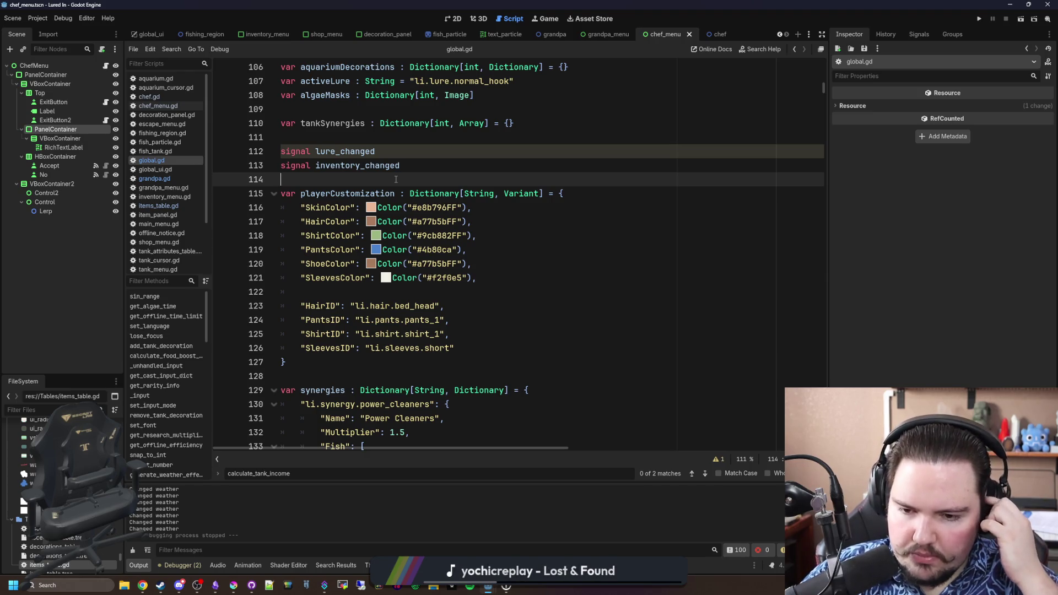
pyautogui.scroll(-6, 396, 179)
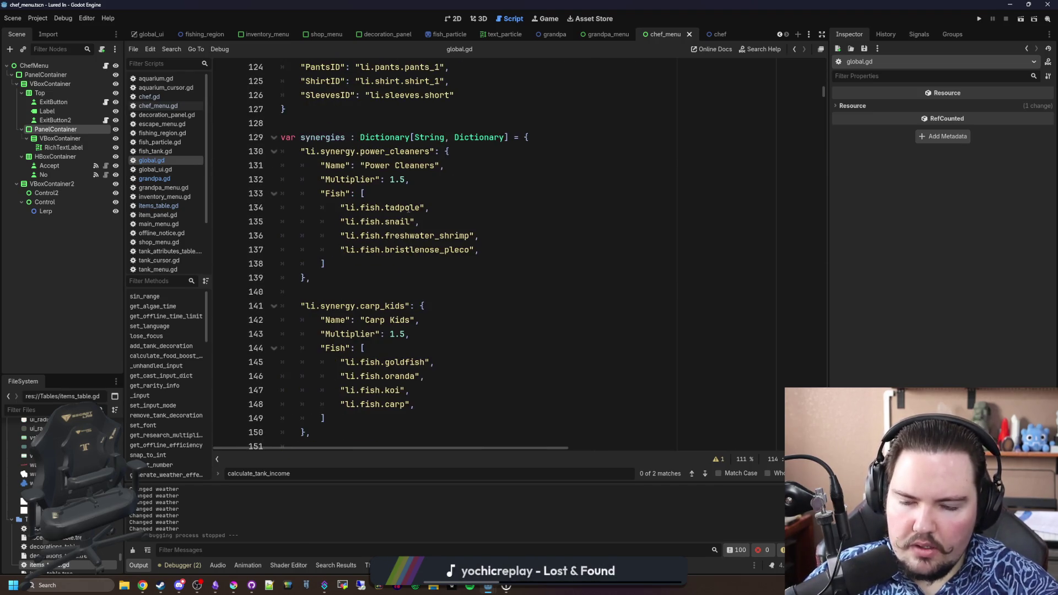
pyautogui.moveTo(302, 151); pyautogui.dragTo(431, 151)
pyautogui.click(479, 249)
pyautogui.scroll(-5, 550, 264)
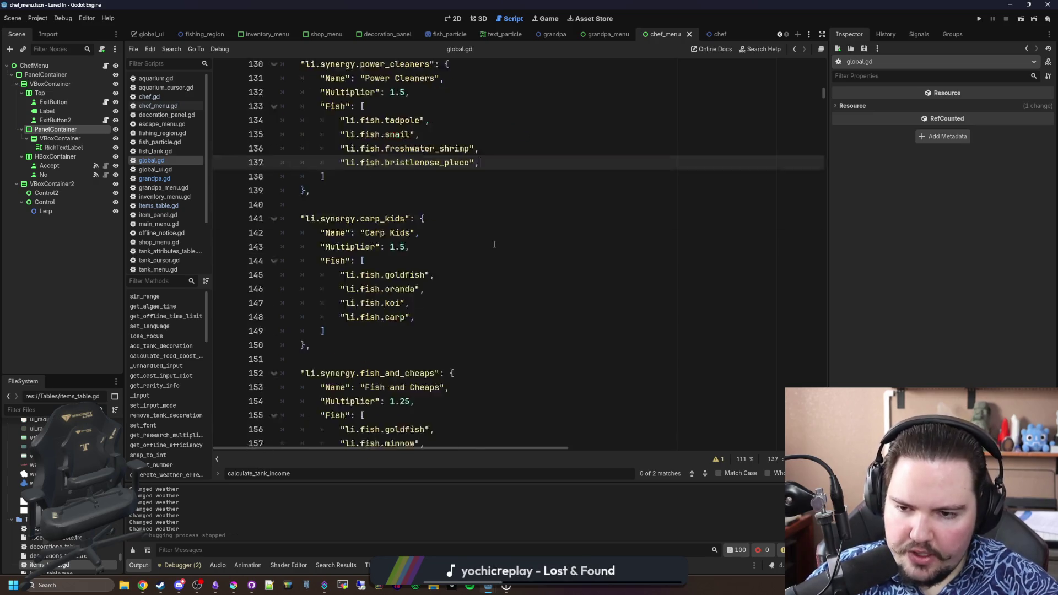
pyautogui.click(576, 281)
pyautogui.hotkey('ctrl', 'f')
pyautogui.write('_ready')
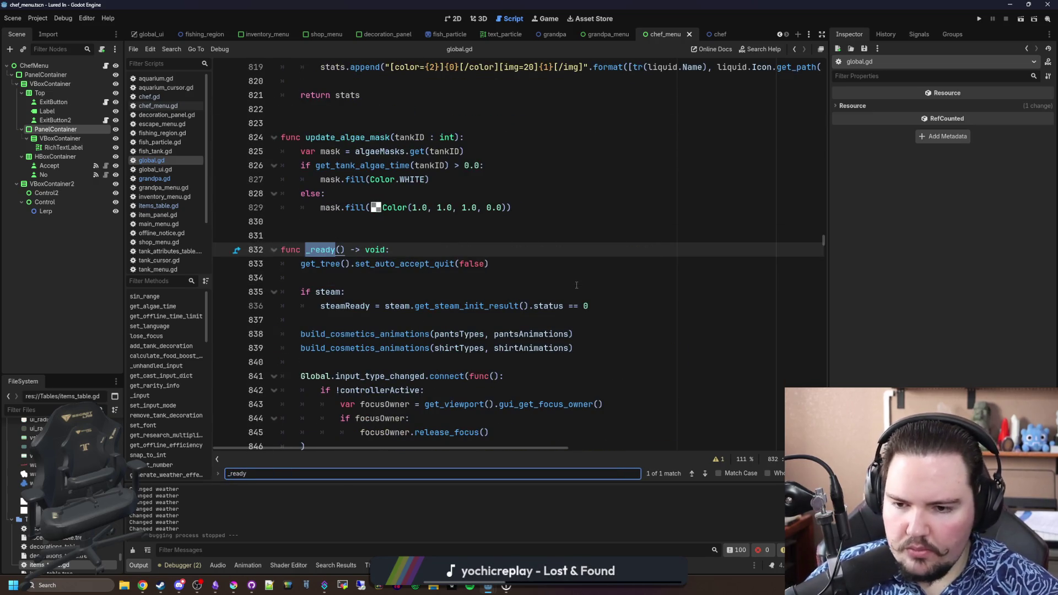
pyautogui.scroll(-7, 576, 284)
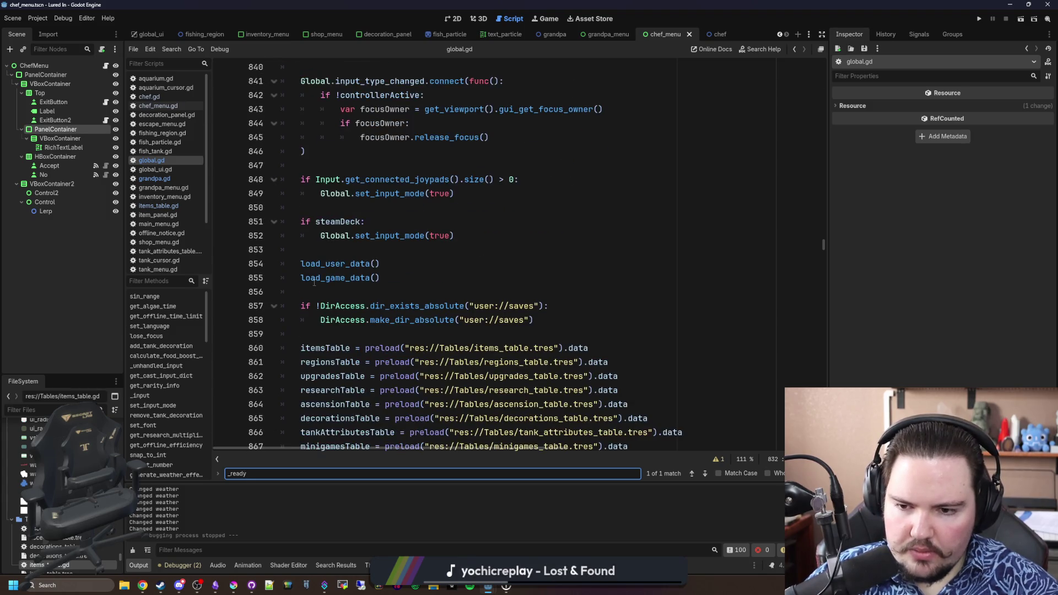
pyautogui.scroll(-10, 314, 283)
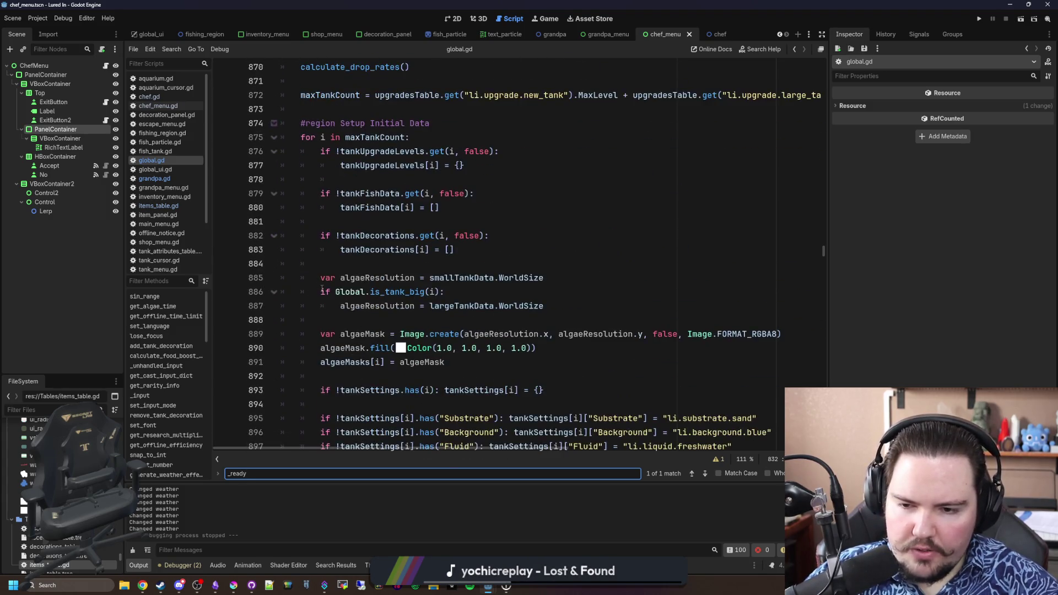
pyautogui.scroll(-1, 322, 289)
pyautogui.scroll(-1, 403, 279)
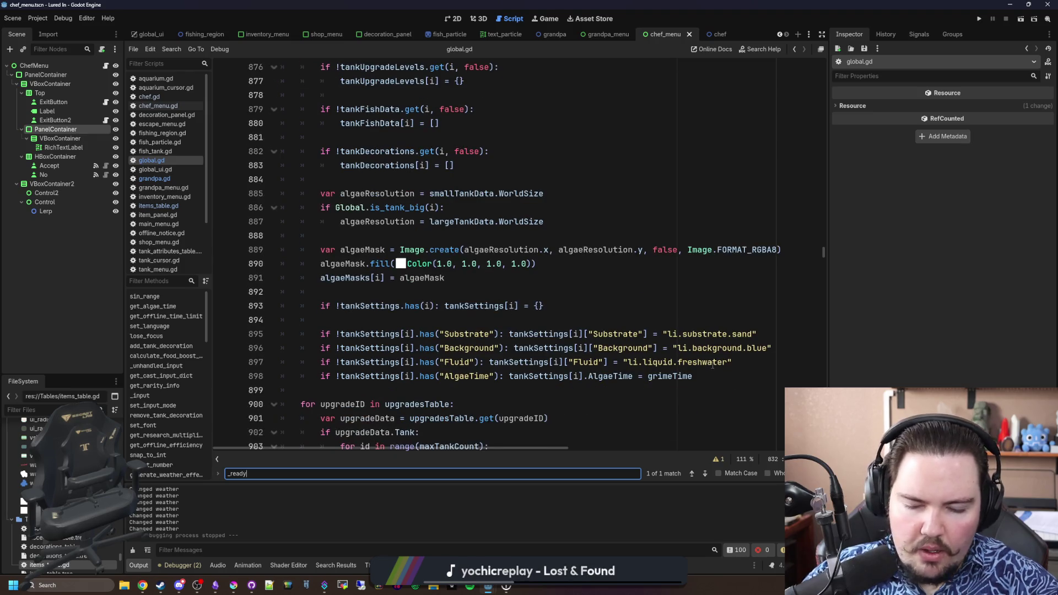
pyautogui.scroll(2, 435, 314)
# Try a tankSynergies line inside the tank setup loop, then delete it again.
pyautogui.click(435, 318)
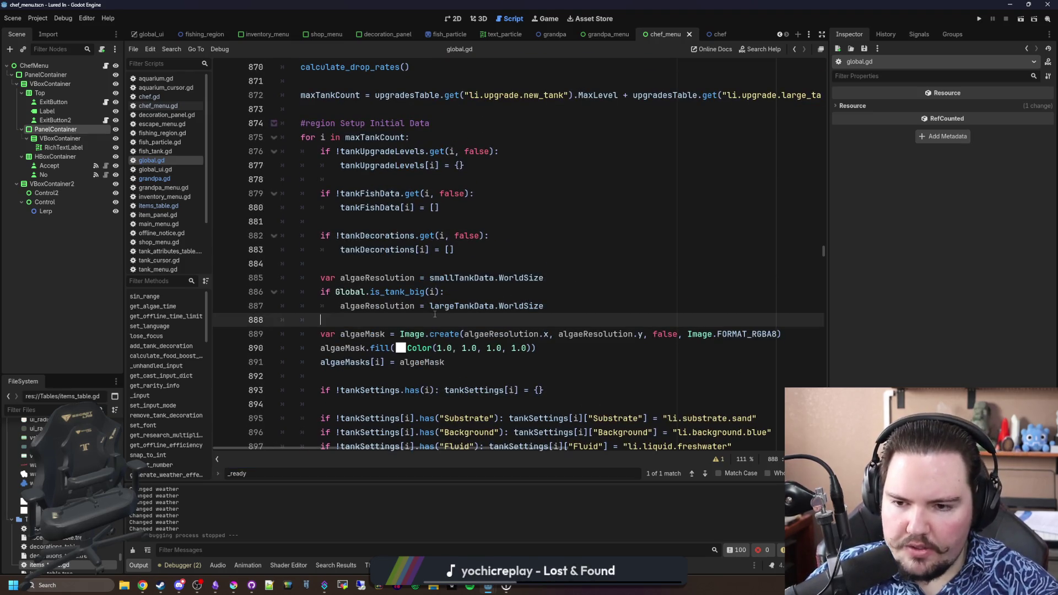
pyautogui.press('Return')
pyautogui.press('Return')
pyautogui.press('Up')
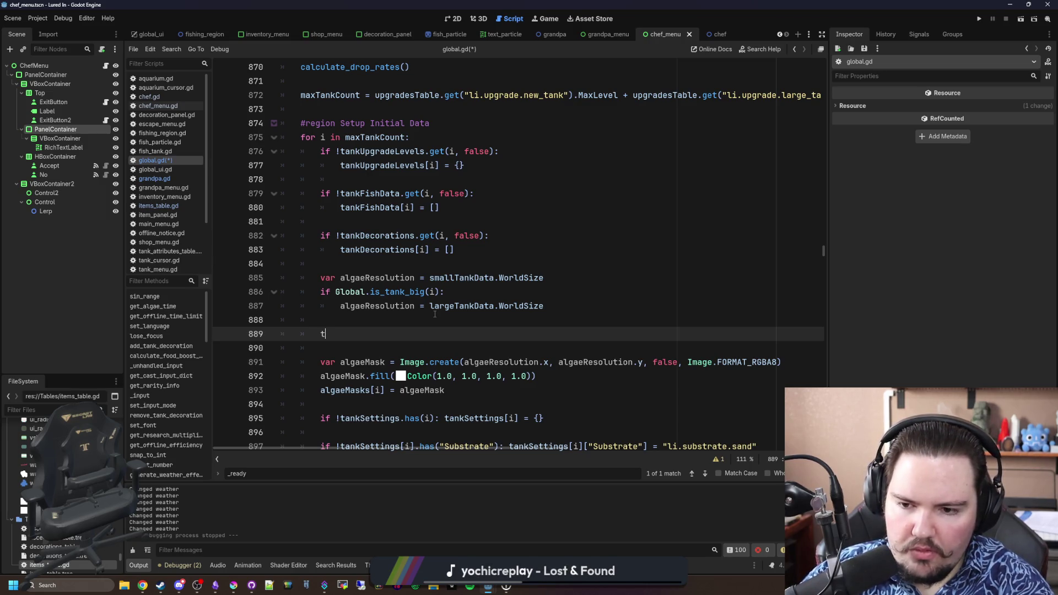
pyautogui.write('tankSy')
pyautogui.press('Return')
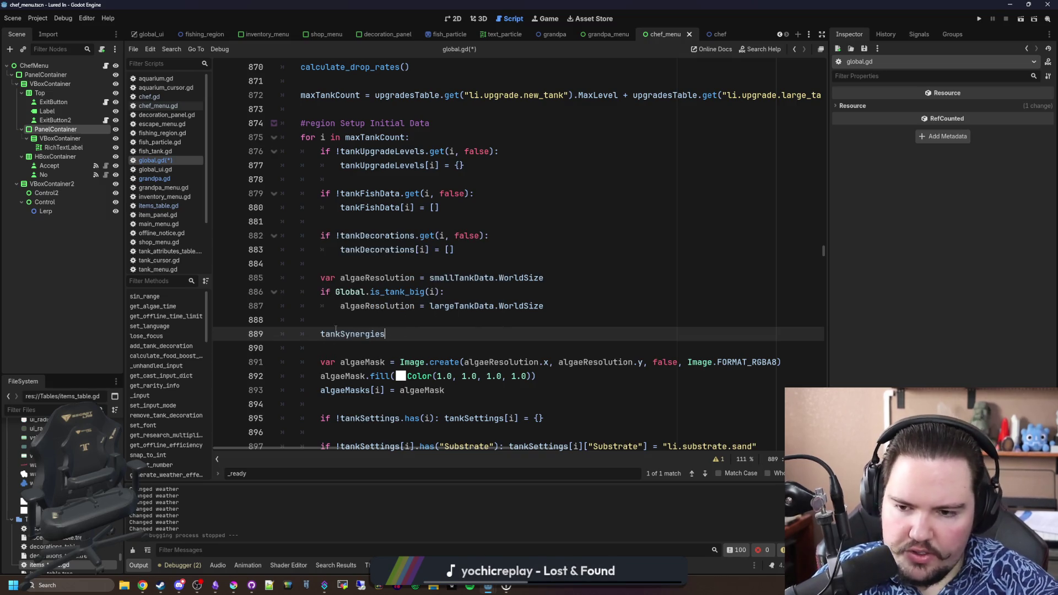
pyautogui.press('Up')
pyautogui.press('BackSpace')
pyautogui.press('BackSpace')
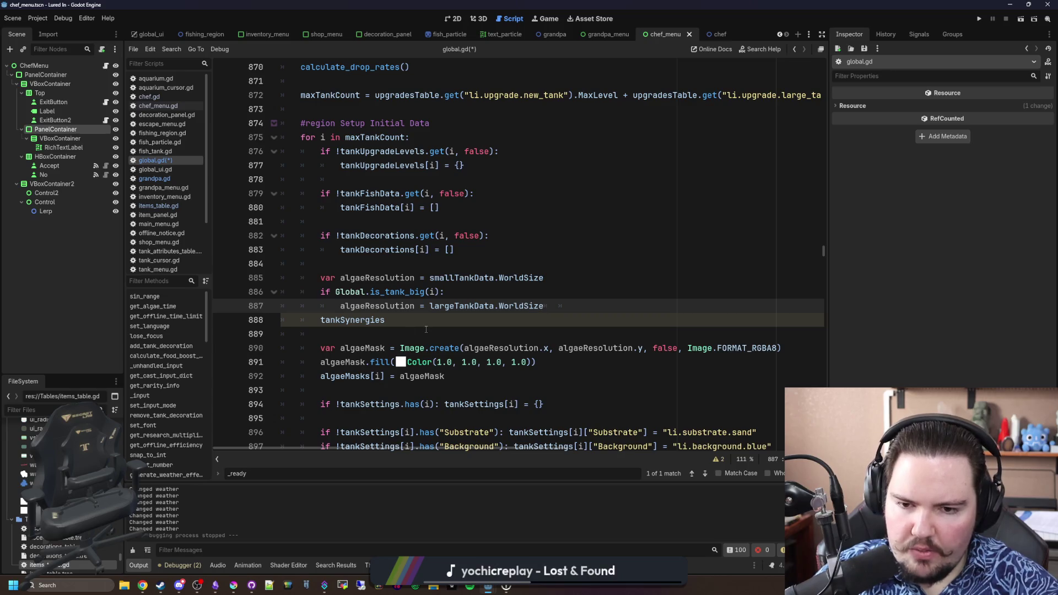
pyautogui.press('Down')
pyautogui.hotkey('shift', 'Home')
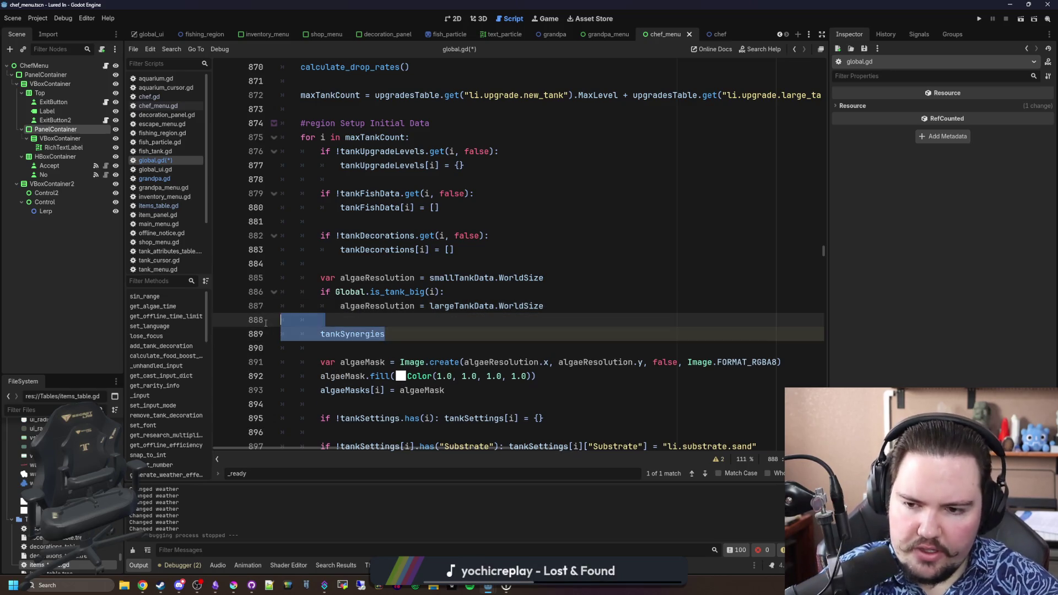
pyautogui.press('BackSpace')
pyautogui.press('BackSpace')
pyautogui.scroll(-10, 406, 322)
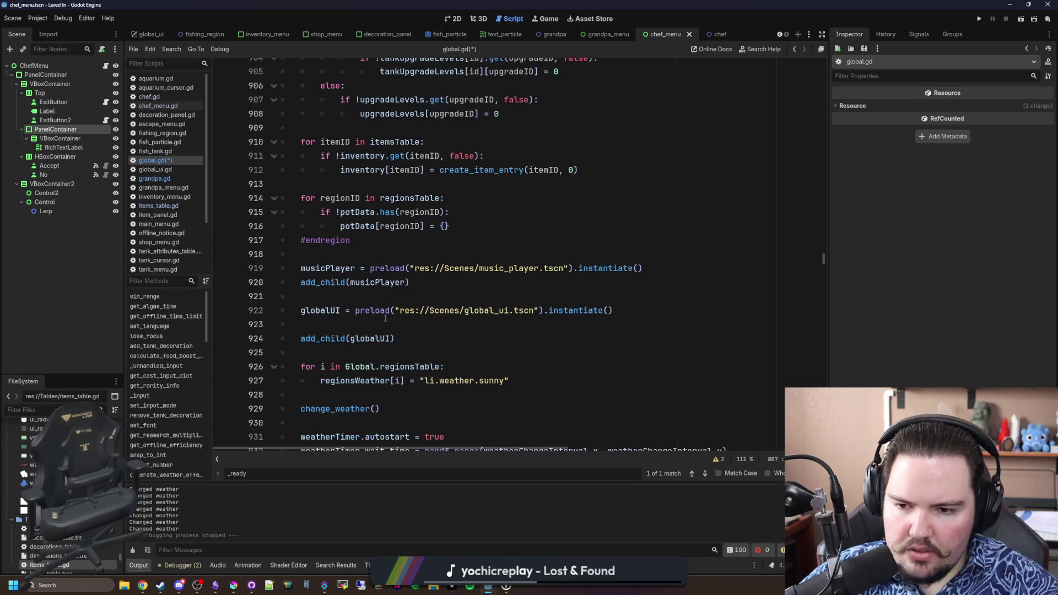
pyautogui.scroll(-15, 340, 301)
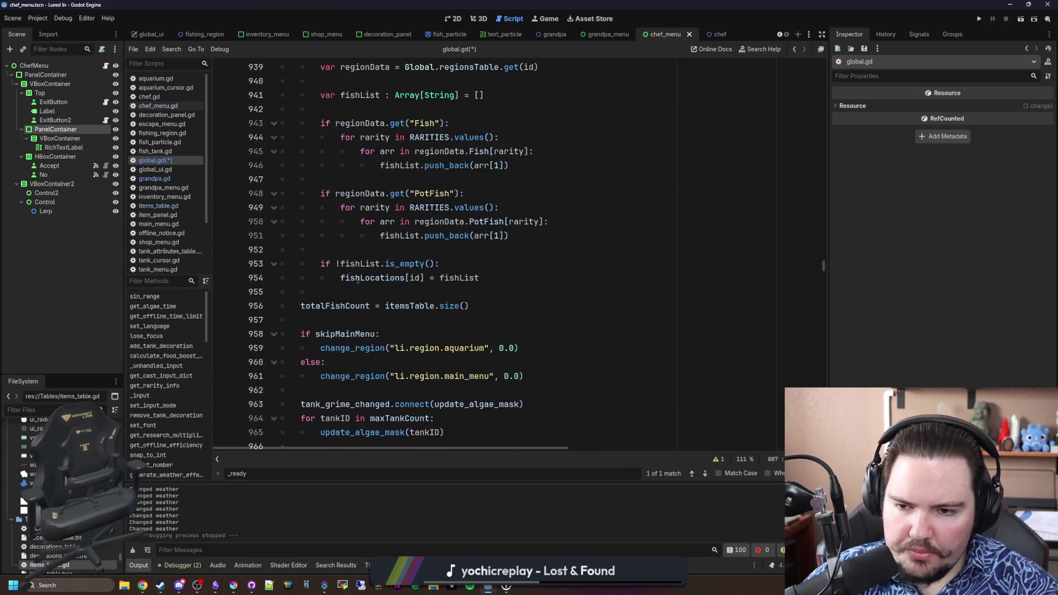
pyautogui.scroll(3, 457, 303)
# Add an update_tank_synergies() call after the algae mask loop, with blank lines below, and select its name.
pyautogui.click(456, 304)
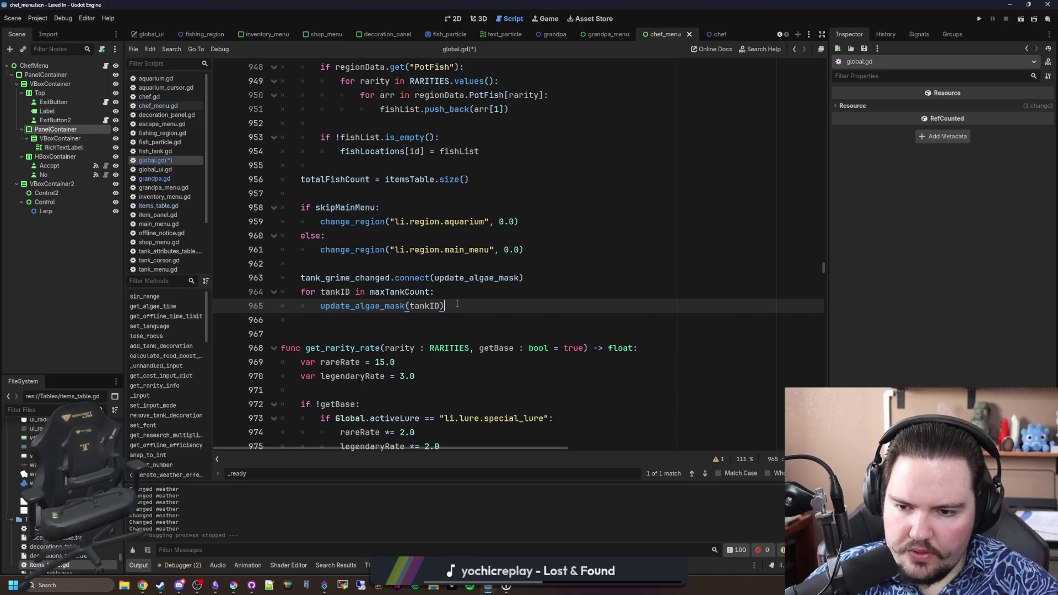
pyautogui.press('Return')
pyautogui.press('Return')
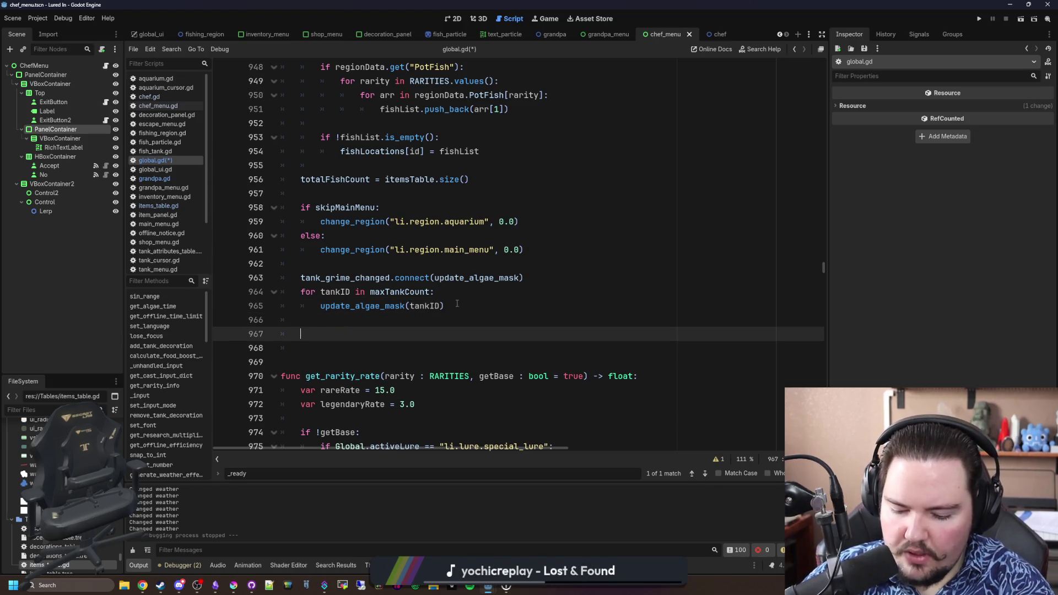
pyautogui.write('update_tank_s')
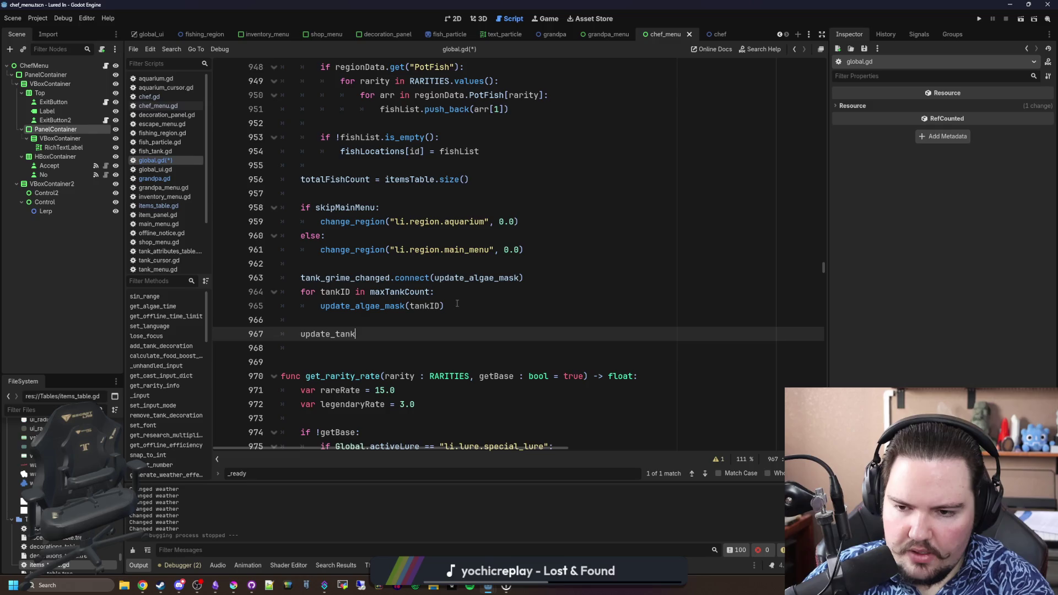
pyautogui.write('ynergies')
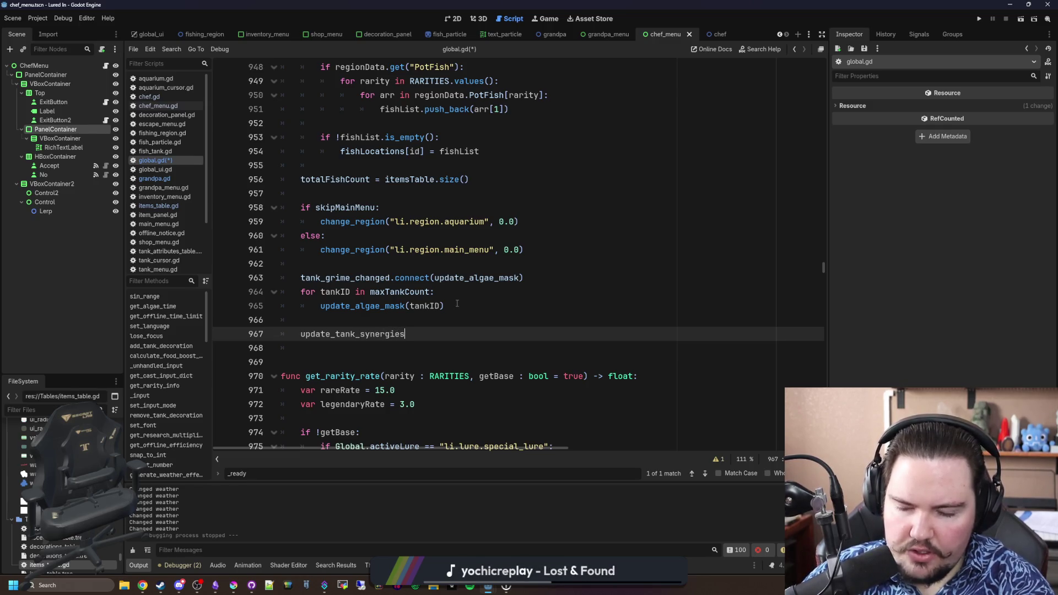
pyautogui.write('()')
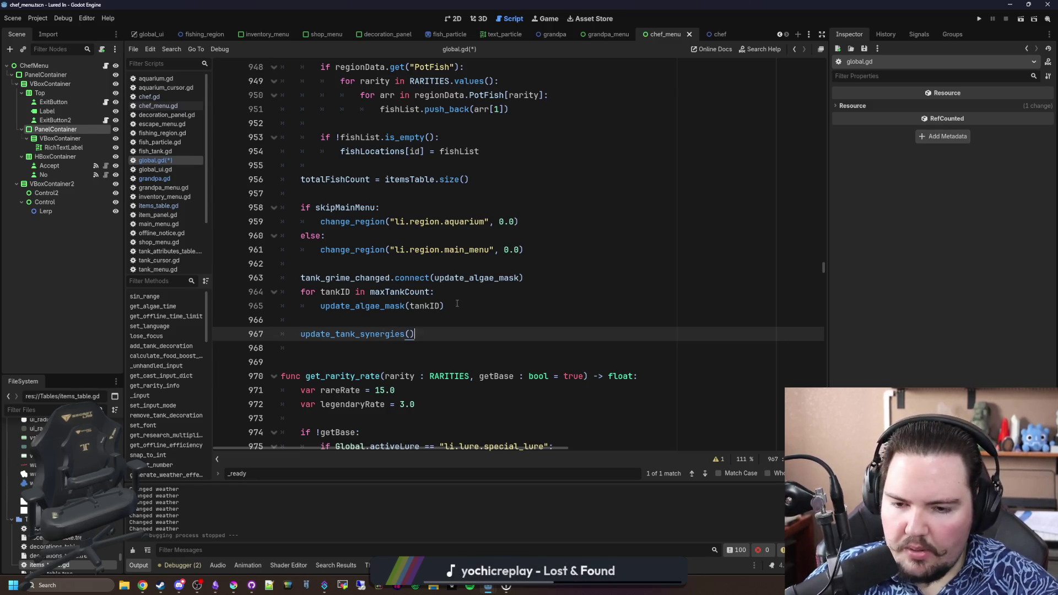
pyautogui.click(375, 349)
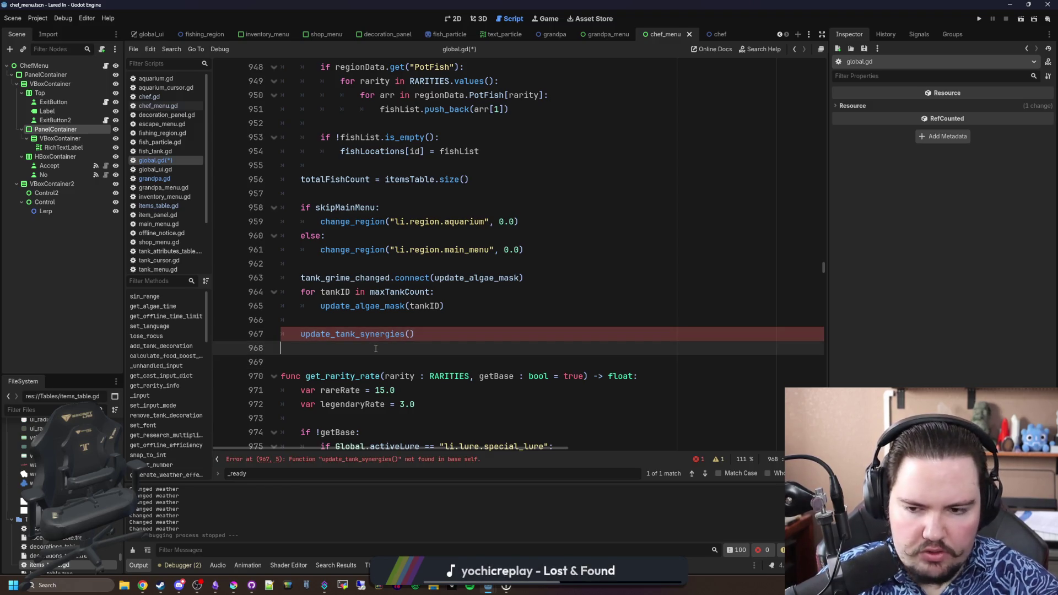
pyautogui.press('Return')
pyautogui.press('Return')
pyautogui.press('Up')
pyautogui.press('Return')
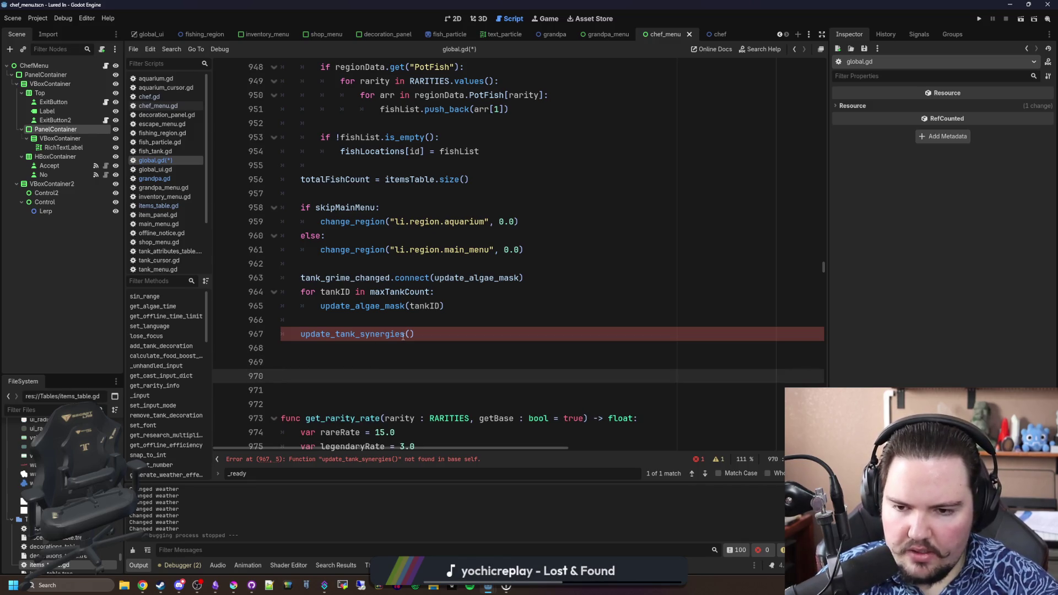
pyautogui.doubleClick(403, 335)
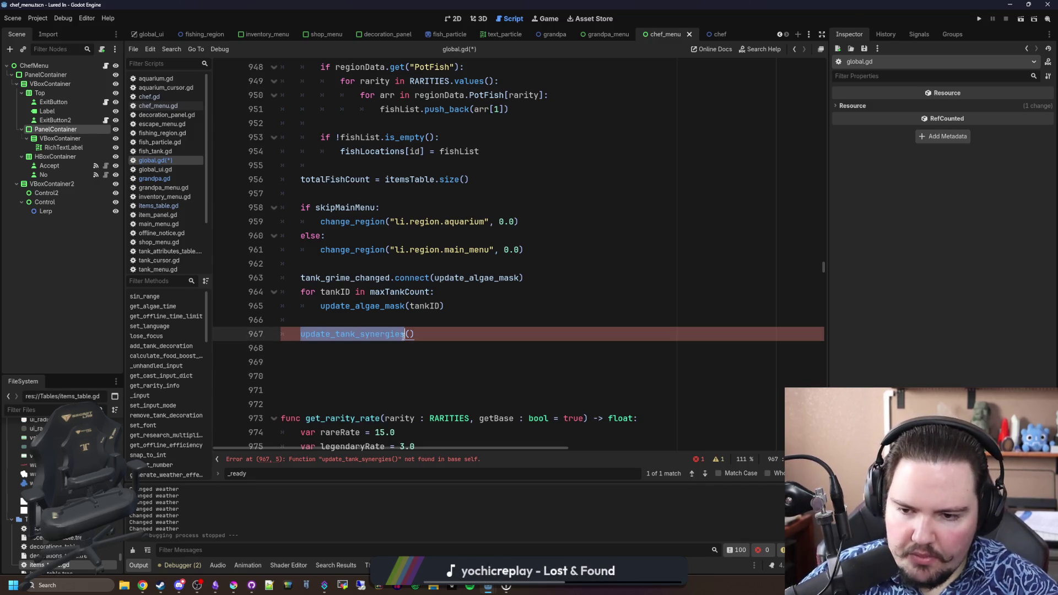
# Start a 'func update_tank_synergies():' definition below _ready, using the copied name.
pyautogui.hotkey('ctrl', 'c')
pyautogui.click(347, 374)
pyautogui.write('func')
pyautogui.hotkey('ctrl', 'v')
pyautogui.write('()')
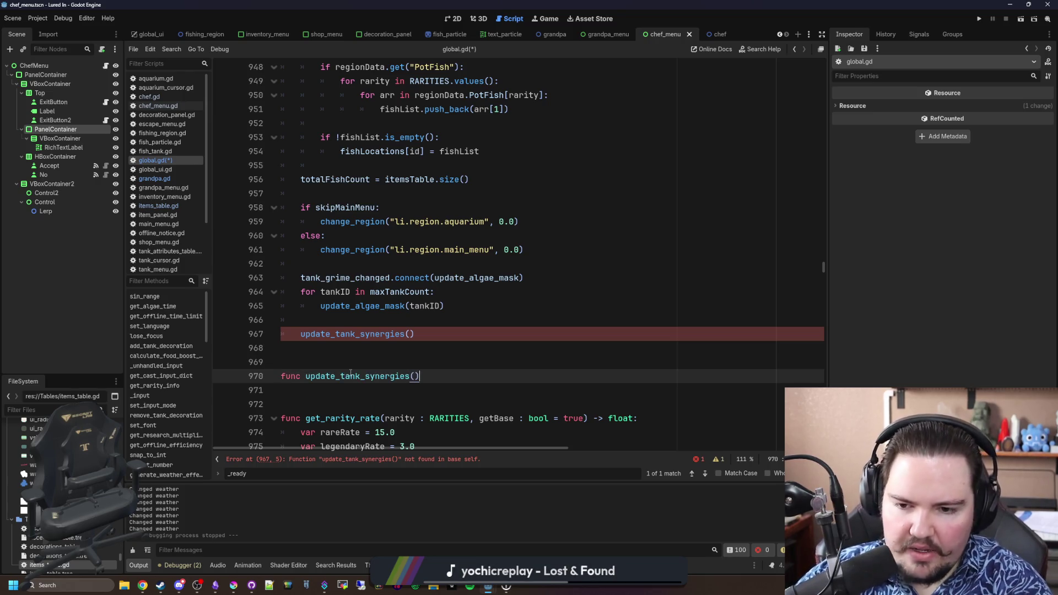
pyautogui.write(':')
pyautogui.press('Return')
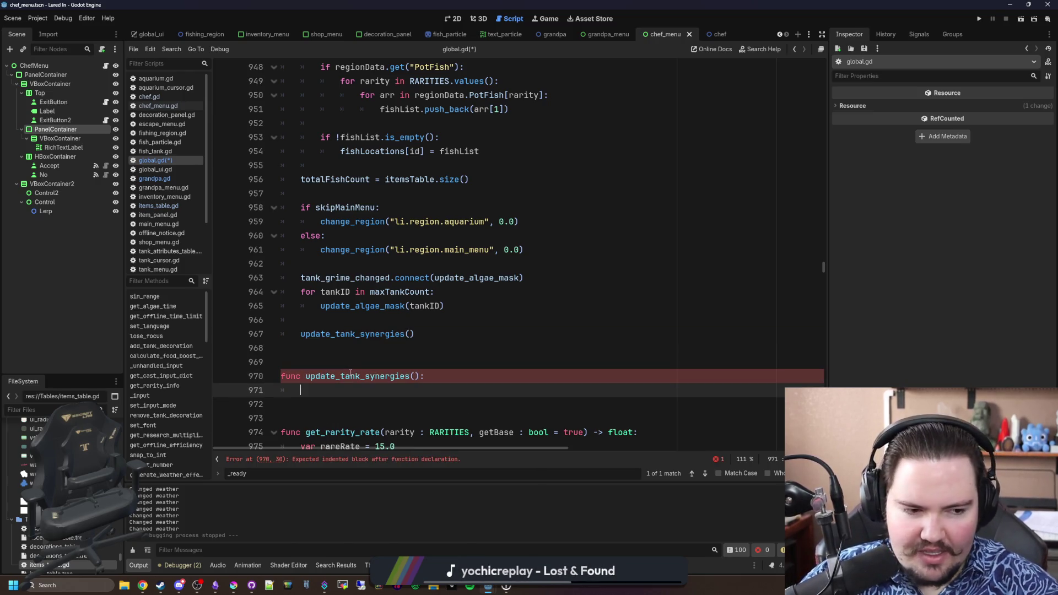
pyautogui.scroll(-1, 350, 374)
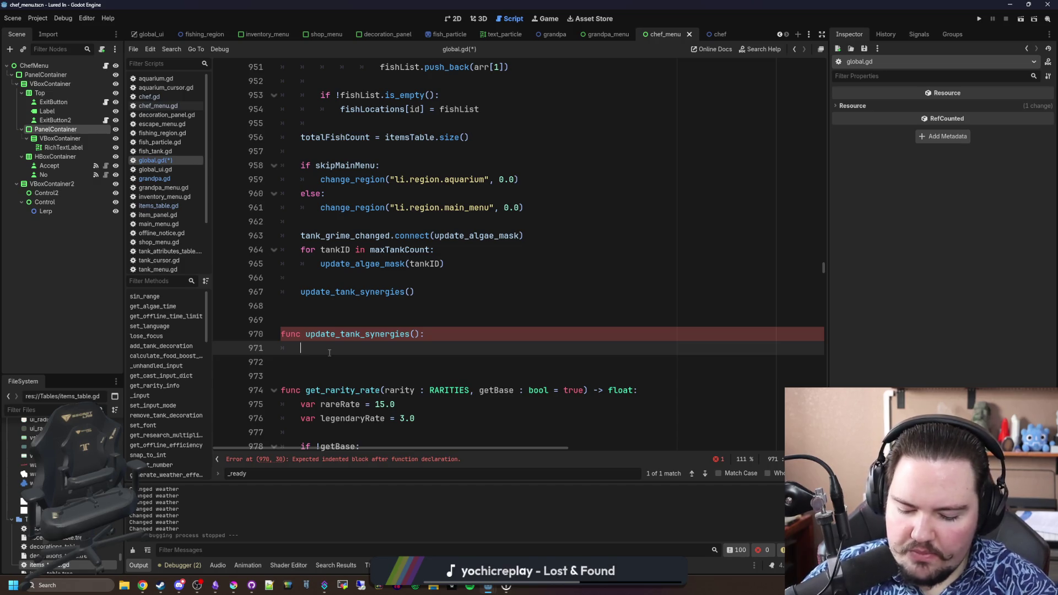
# Add a 'for tankID in maxTankCount:' loop that sets tankSynergies[tankID] = [].
pyautogui.write('for i in')
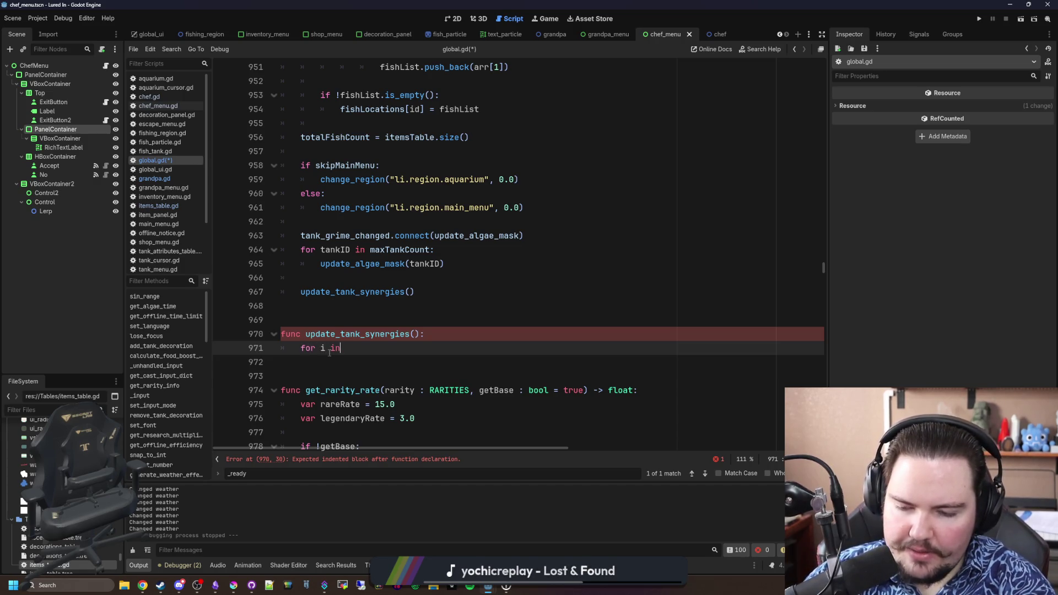
pyautogui.press('BackSpace')
pyautogui.press('BackSpace')
pyautogui.press('BackSpace')
pyautogui.write('tankID in tank')
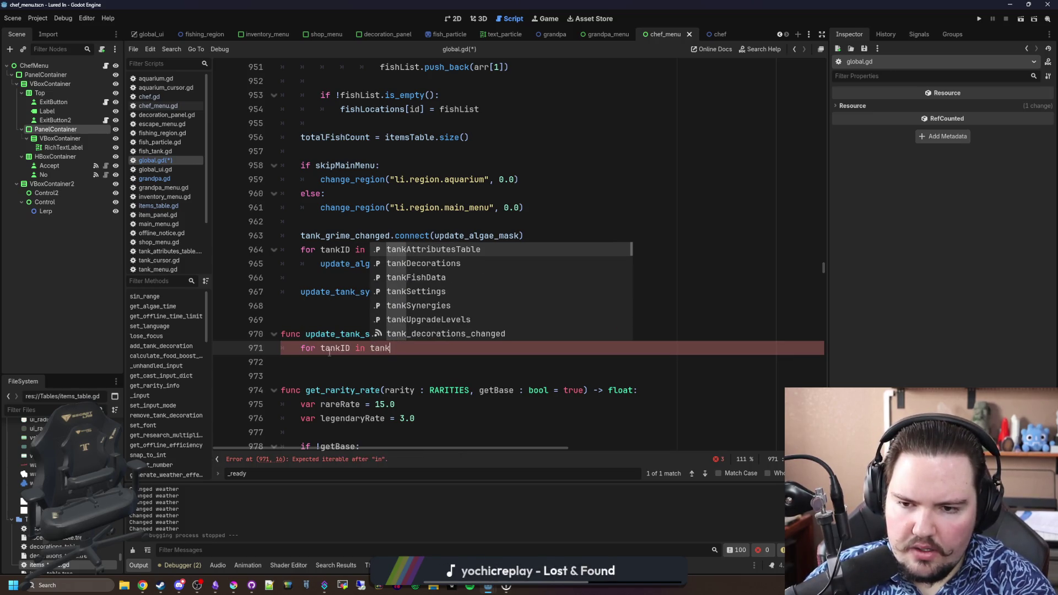
pyautogui.press('BackSpace')
pyautogui.press('BackSpace')
pyautogui.press('BackSpace')
pyautogui.write('m,ax')
pyautogui.press('BackSpace')
pyautogui.press('BackSpace')
pyautogui.press('BackSpace')
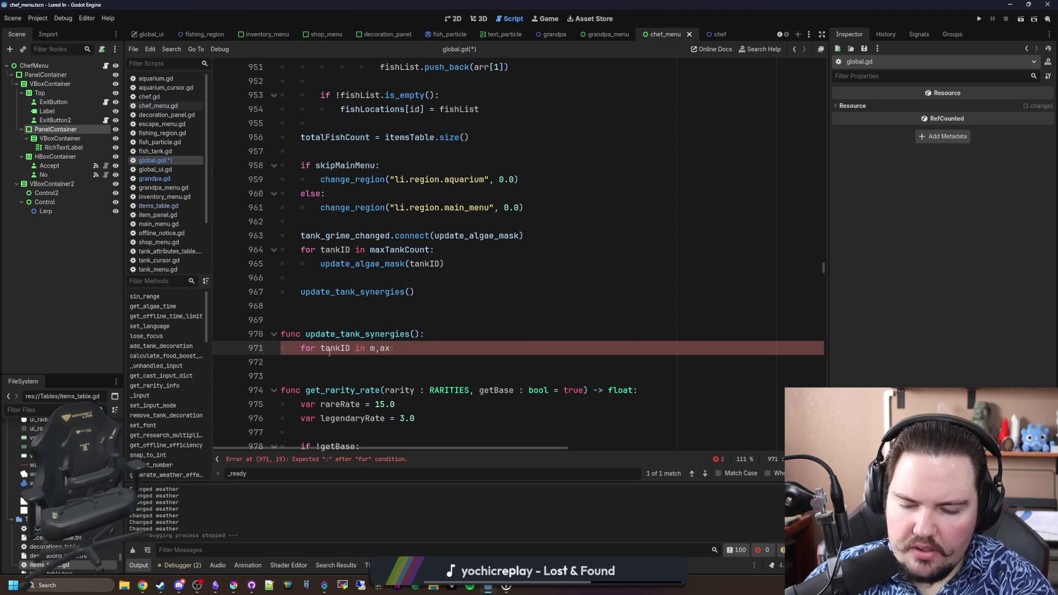
pyautogui.write('axT')
pyautogui.press('Return')
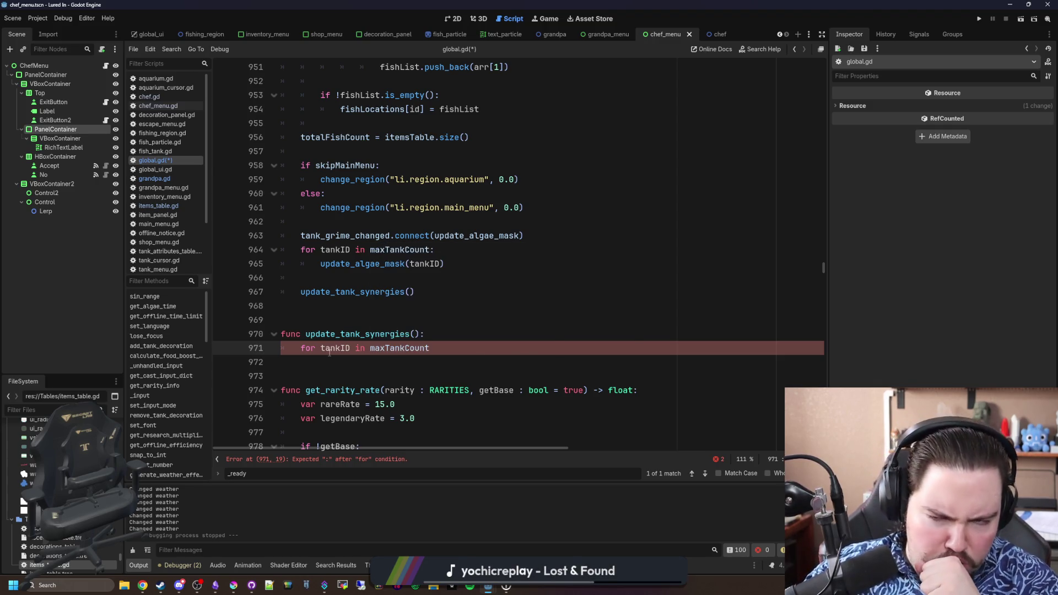
pyautogui.write(':')
pyautogui.press('Return')
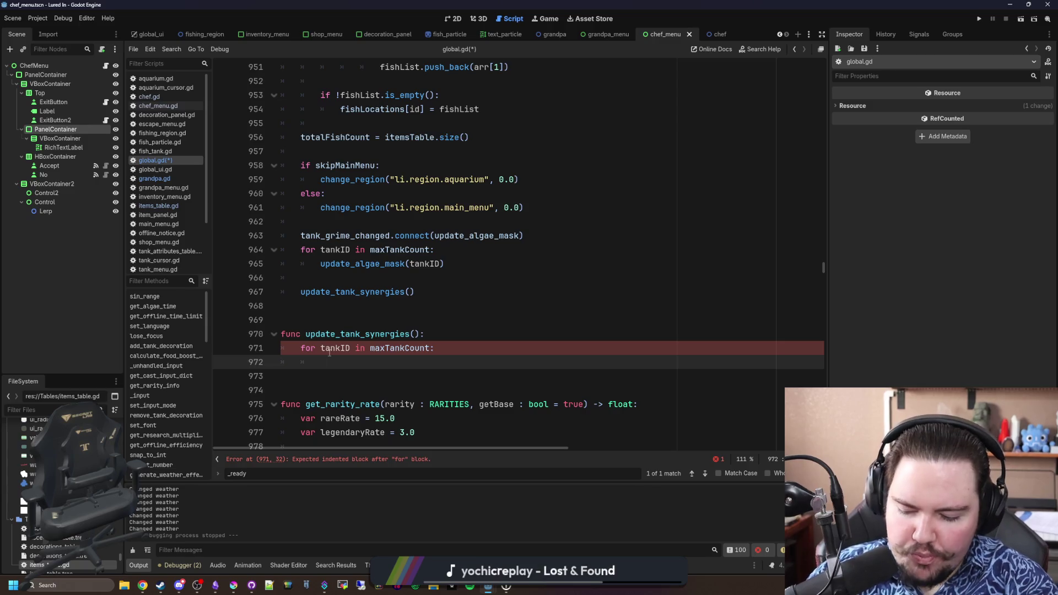
pyautogui.write('tankSy')
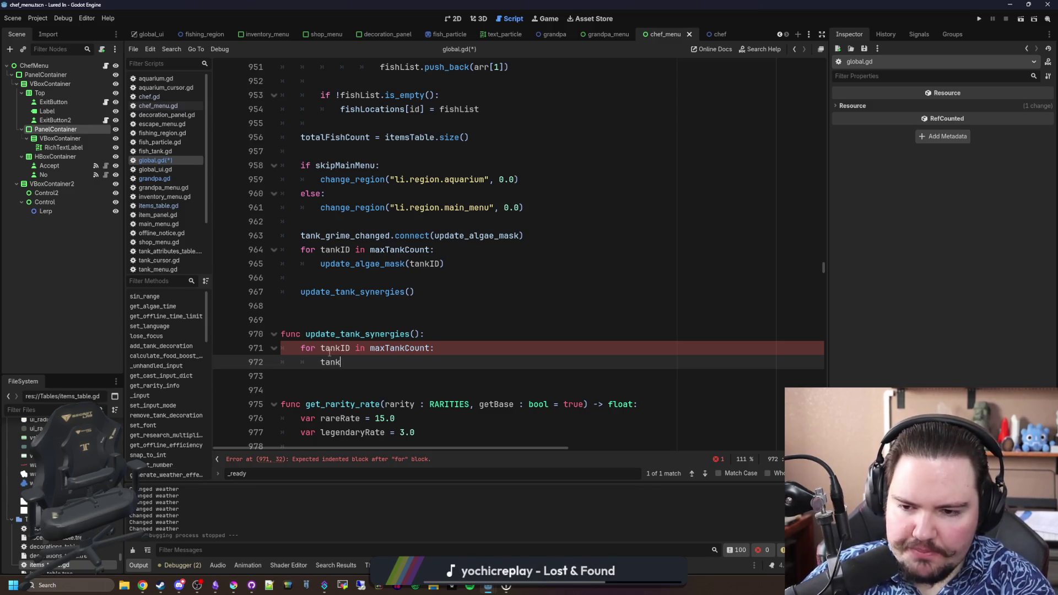
pyautogui.press('Return')
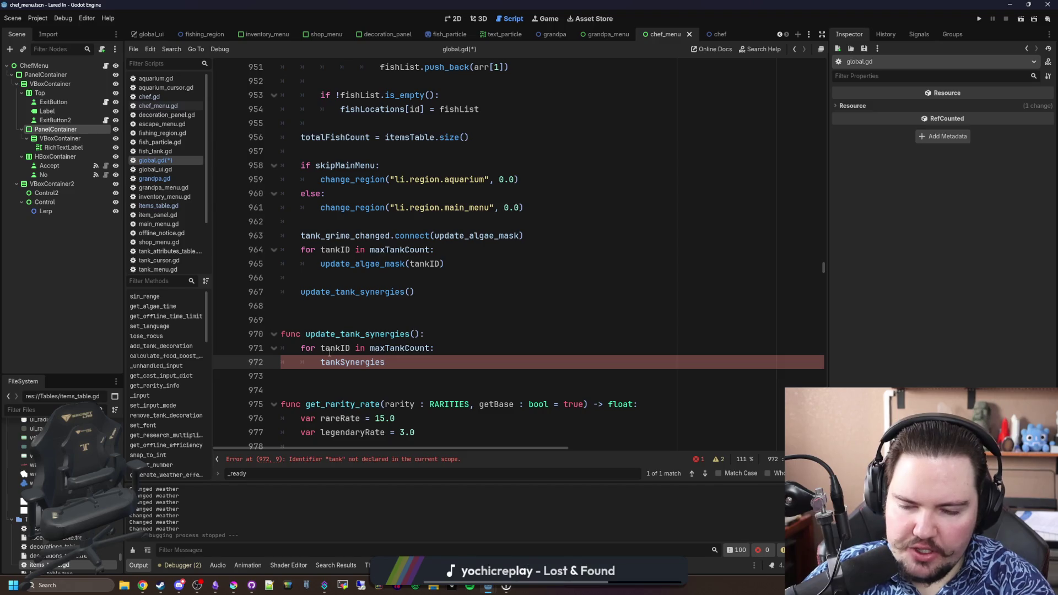
pyautogui.write('[tankID] ')
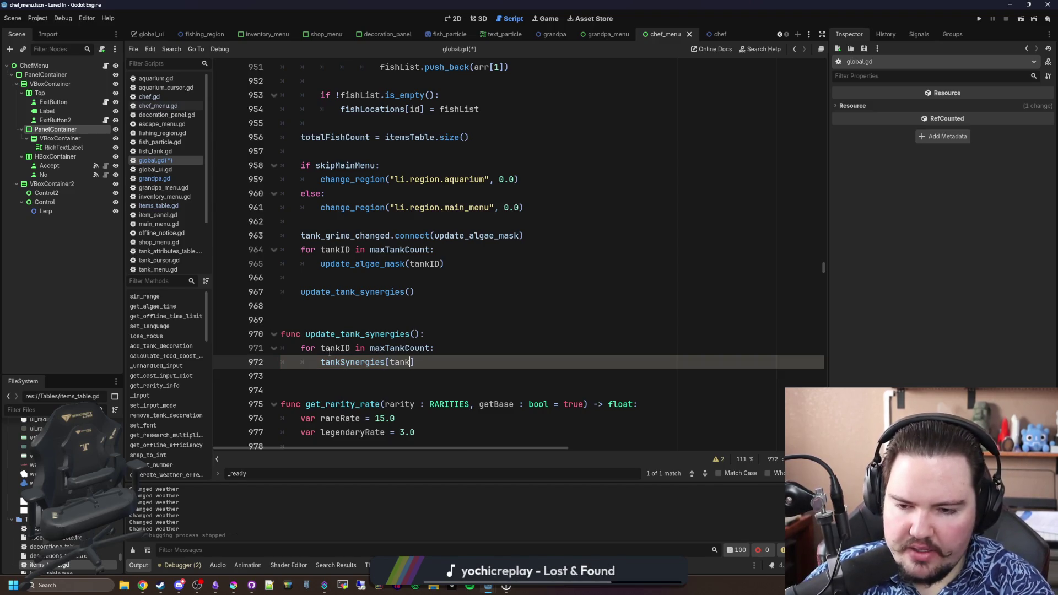
pyautogui.write('= [')
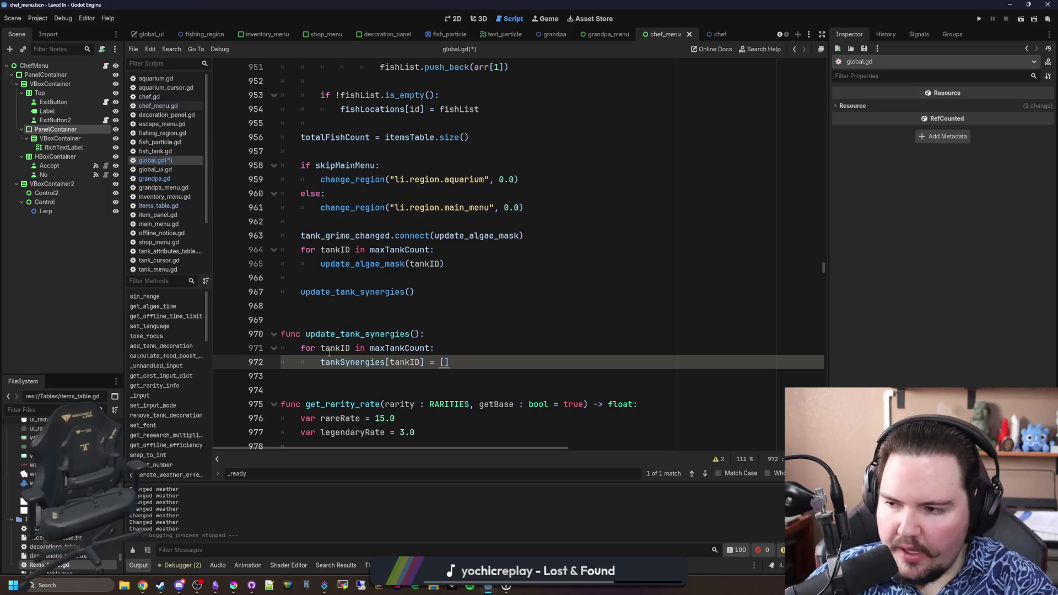
# Declare 'var synergies = []' in the loop and assign synergies to tankSynergies[tankID].
pyautogui.press('Up')
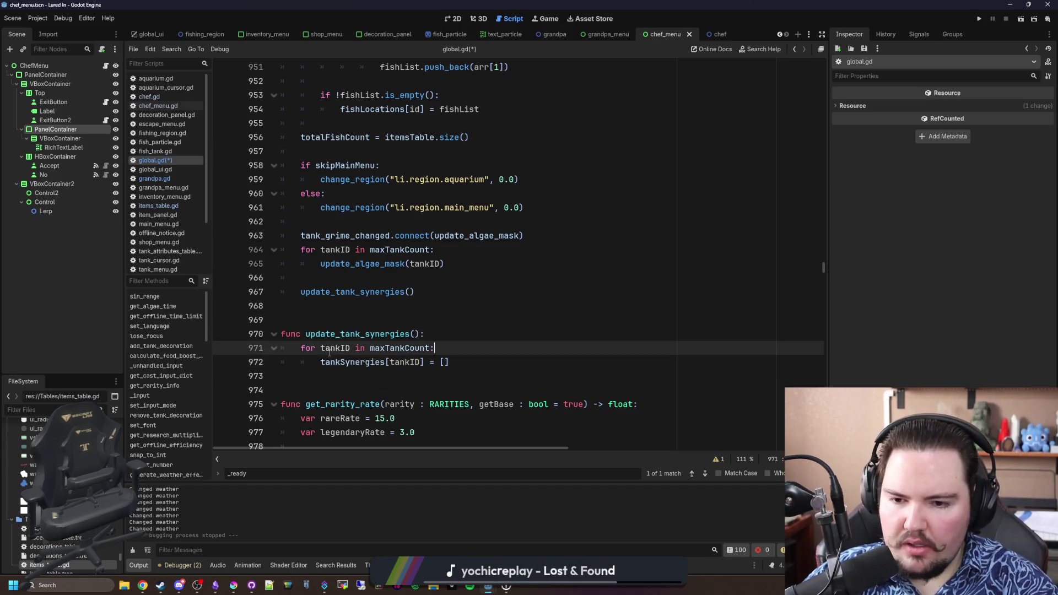
pyautogui.press('Return')
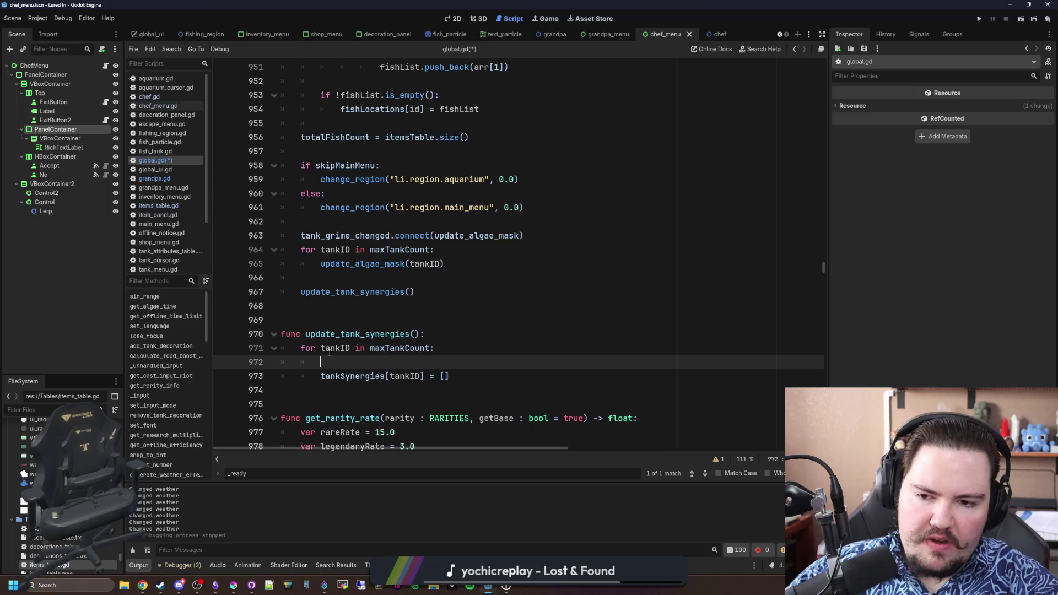
pyautogui.press('Return')
pyautogui.press('Up')
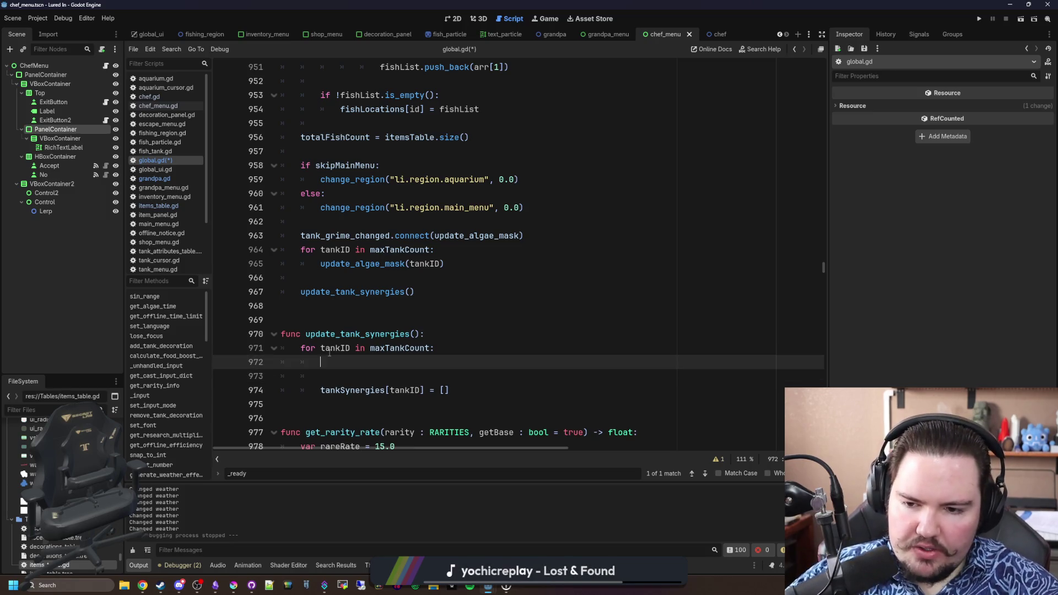
pyautogui.scroll(-1, 385, 355)
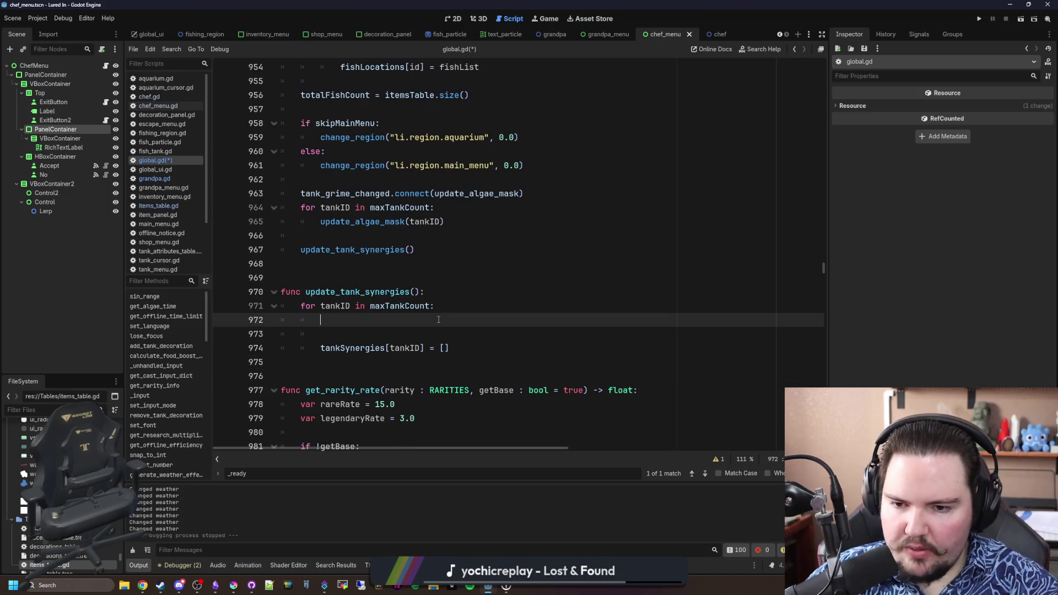
pyautogui.write('var synergies')
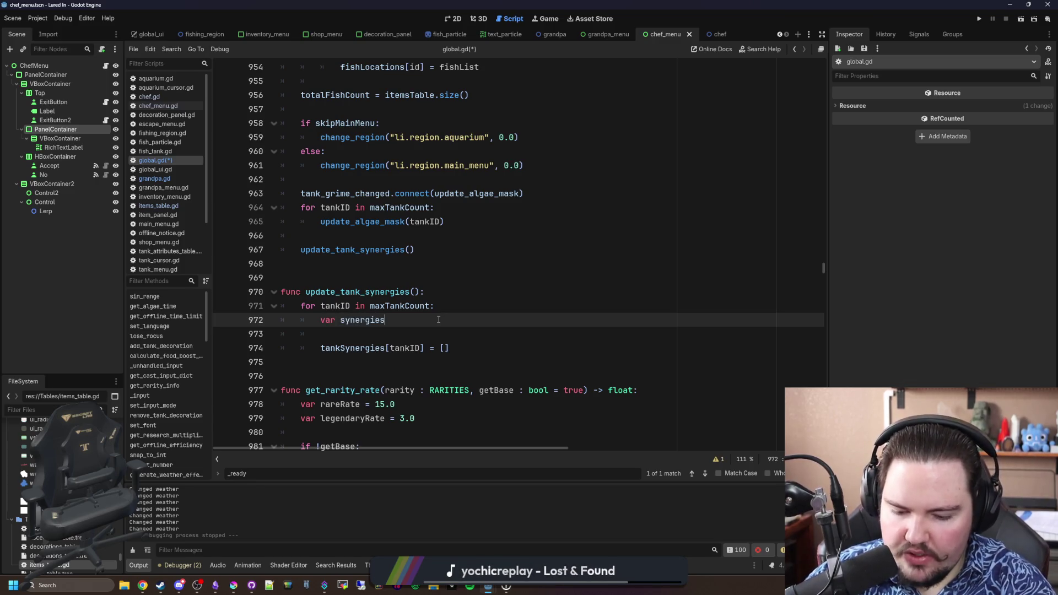
pyautogui.write(' = []')
pyautogui.press('Return')
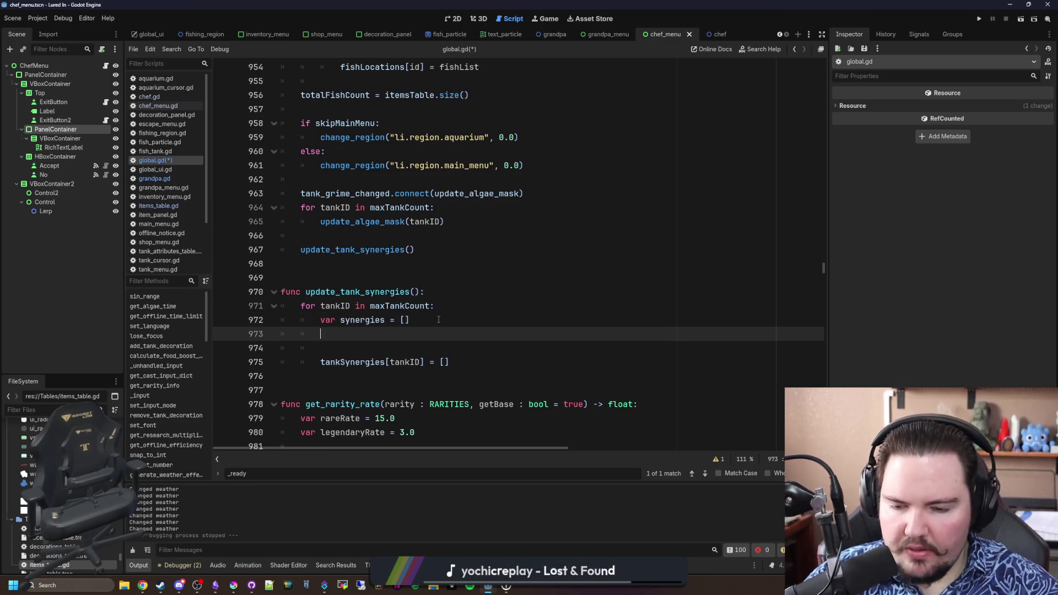
pyautogui.click(467, 358)
pyautogui.press('BackSpace')
pyautogui.press('BackSpace')
pyautogui.write('synergies')
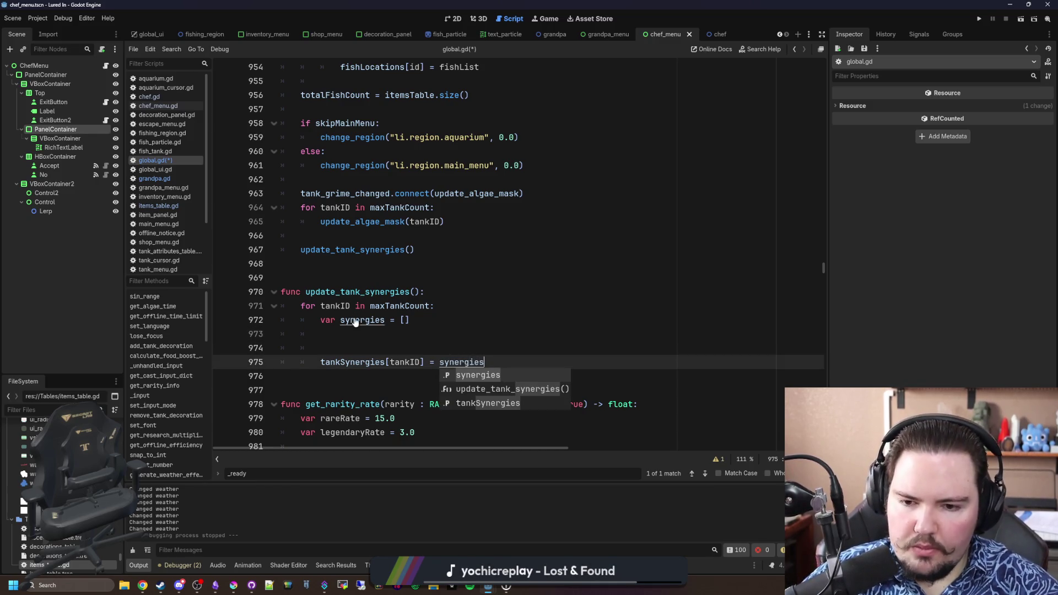
pyautogui.click(383, 336)
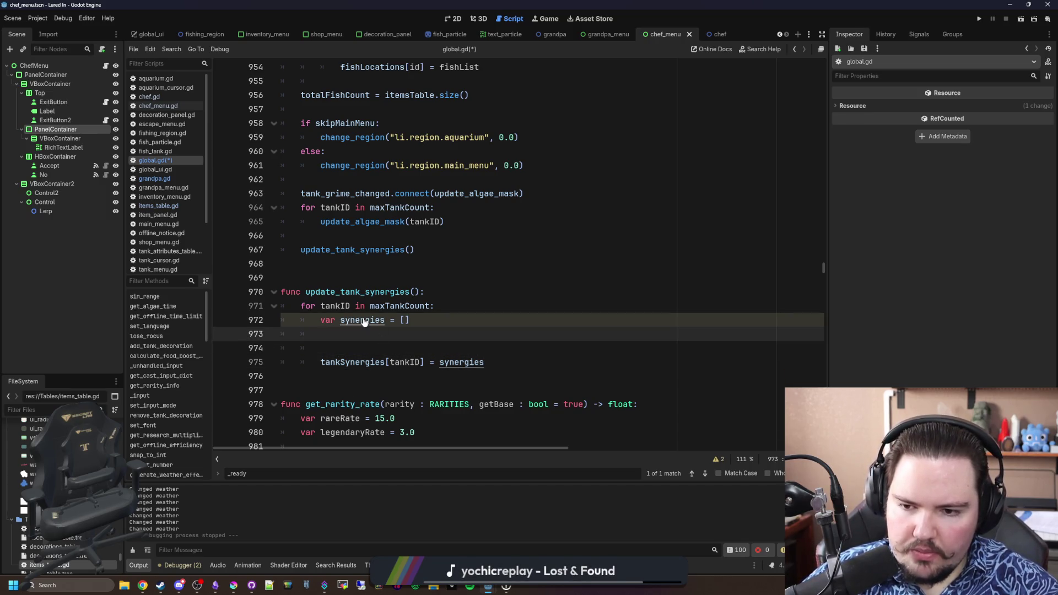
pyautogui.click(364, 321)
pyautogui.scroll(-2, 364, 321)
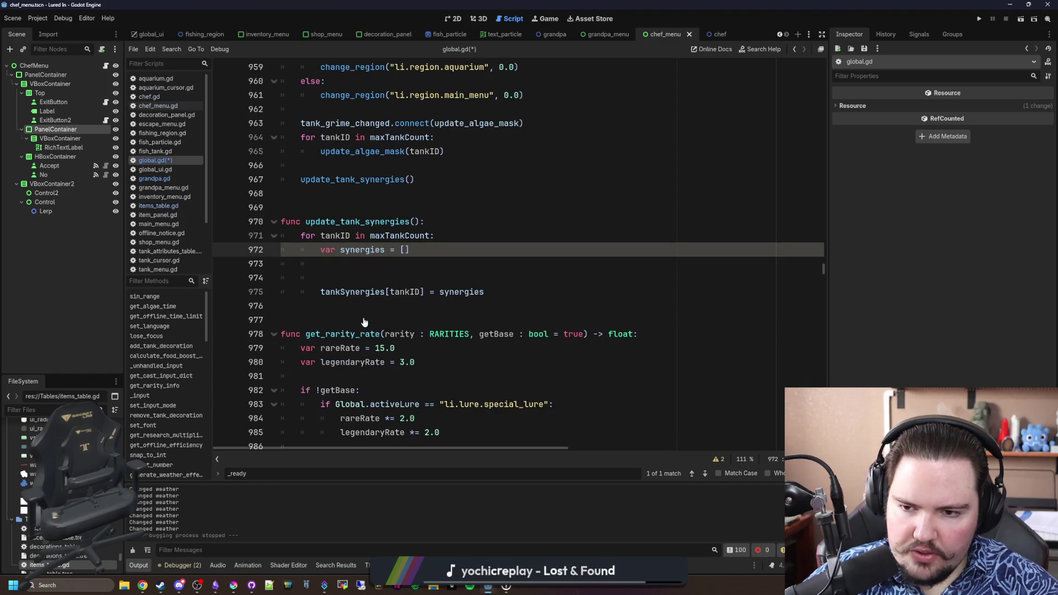
pyautogui.click(399, 262)
pyautogui.press('Return')
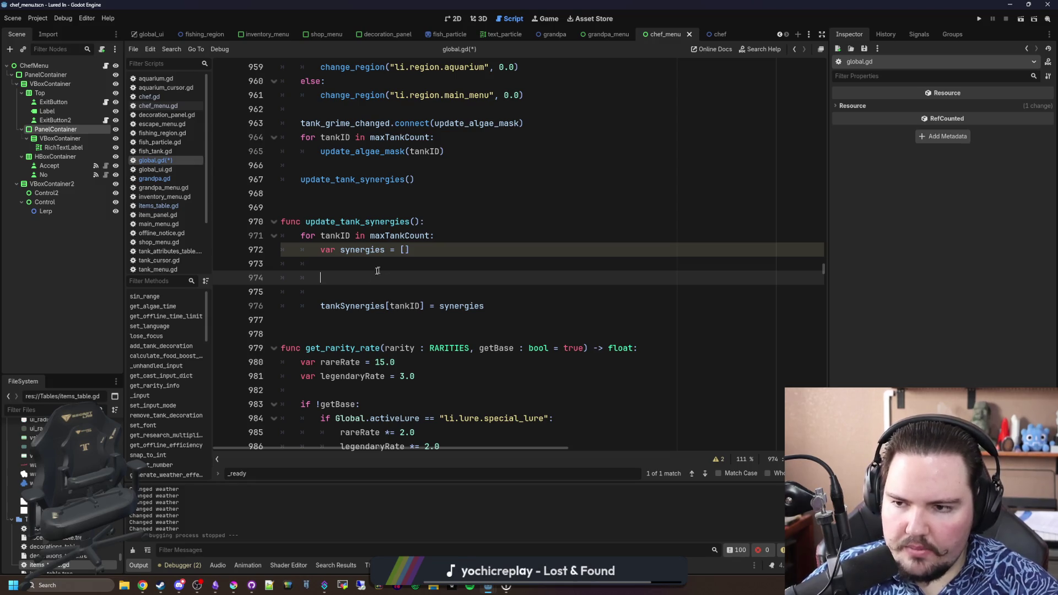
# Use Close Other Tabs on global.gd and on the chef_menu scene tab, saving in between.
pyautogui.rightClick(173, 162)
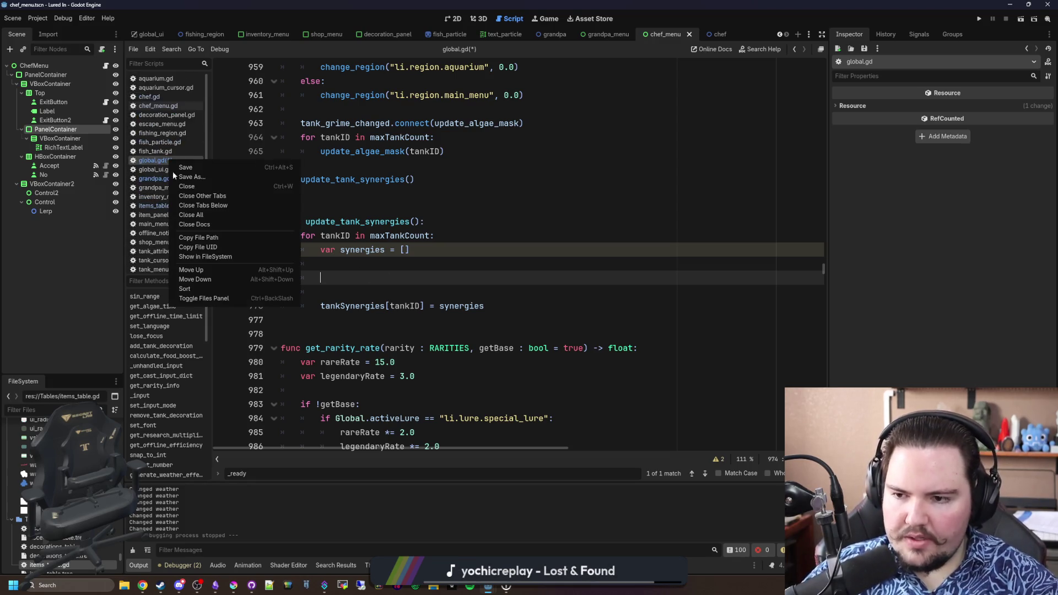
pyautogui.press('Escape')
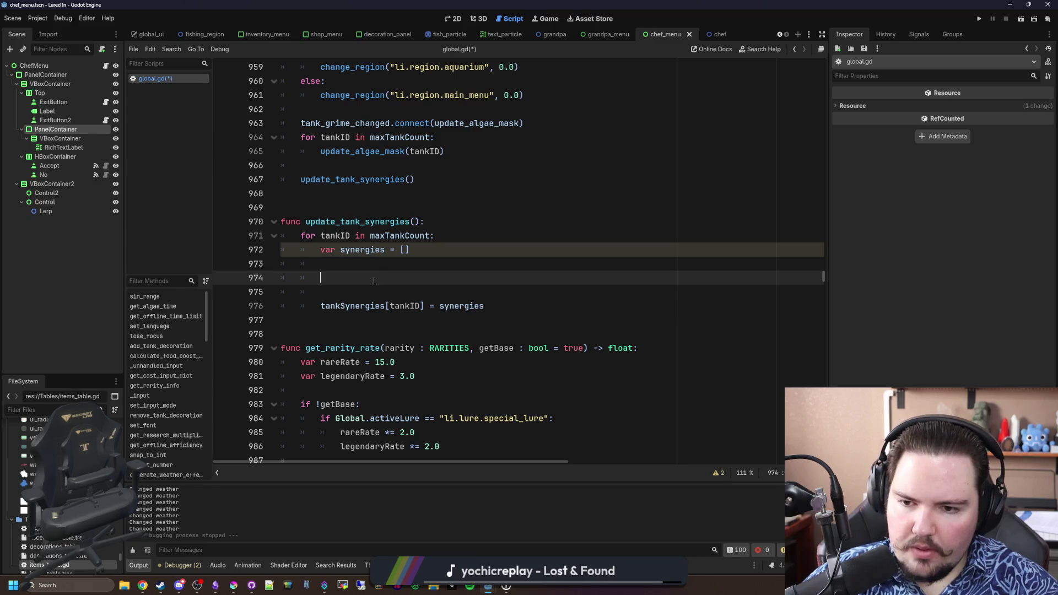
pyautogui.hotkey('ctrl', 's')
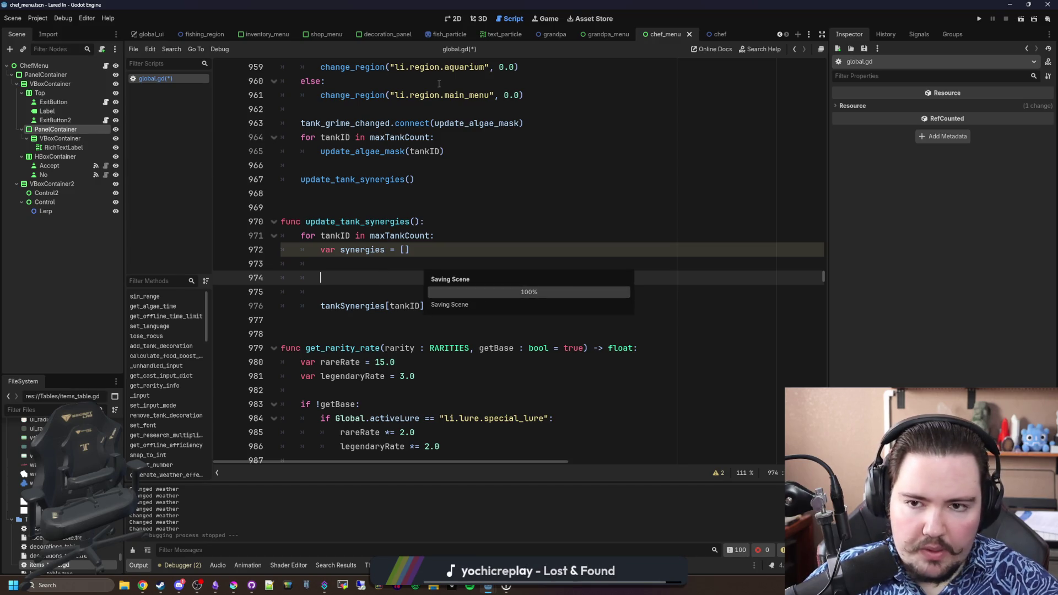
pyautogui.rightClick(655, 35)
pyautogui.click(696, 134)
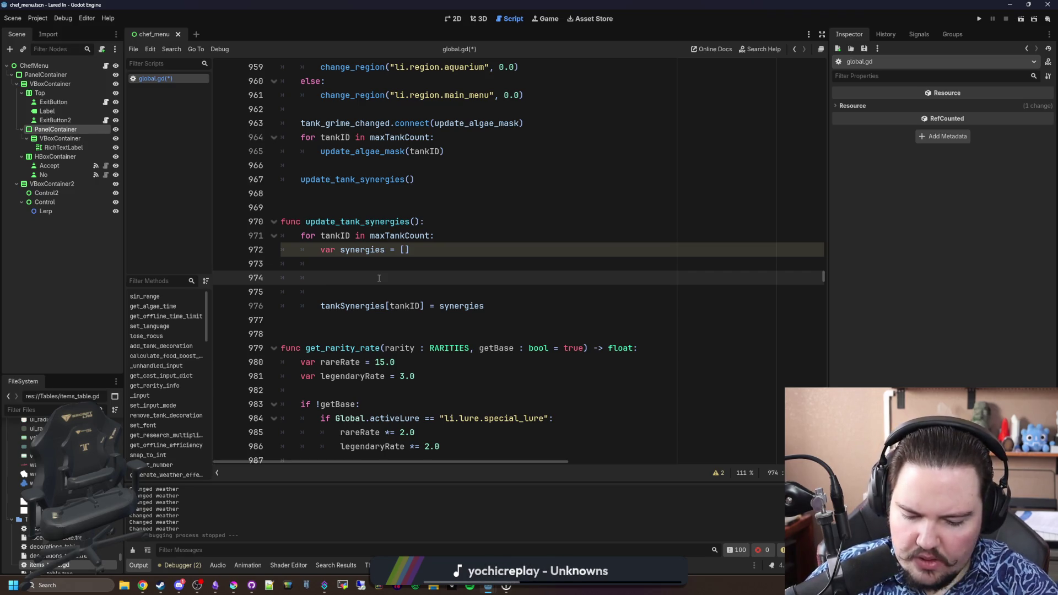
# Add print(tankFishData[tankID]) in the tank loop, save, and run the project.
pyautogui.write('print(')
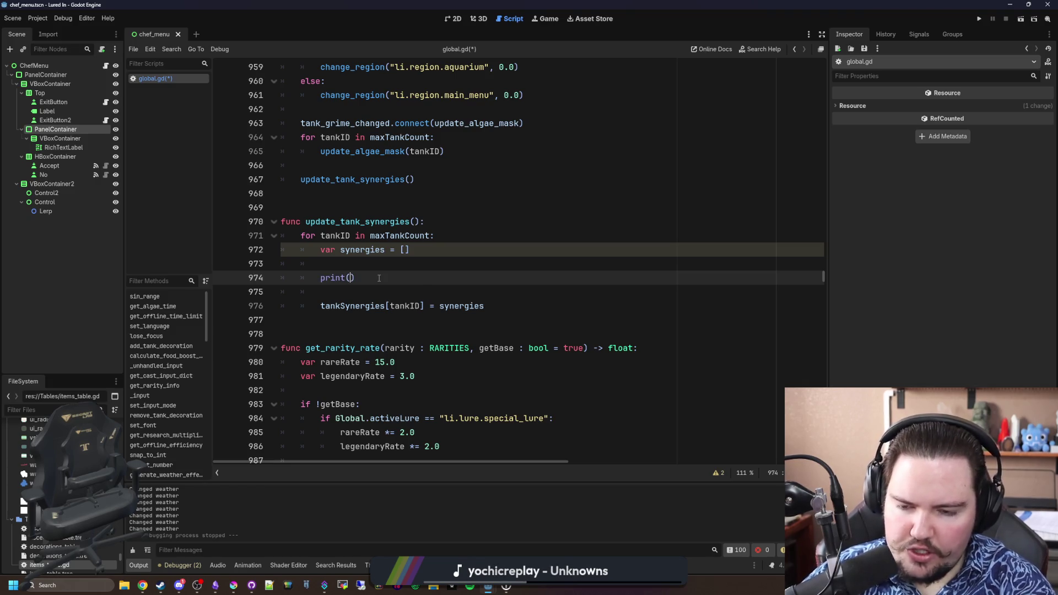
pyautogui.write('tankFishData')
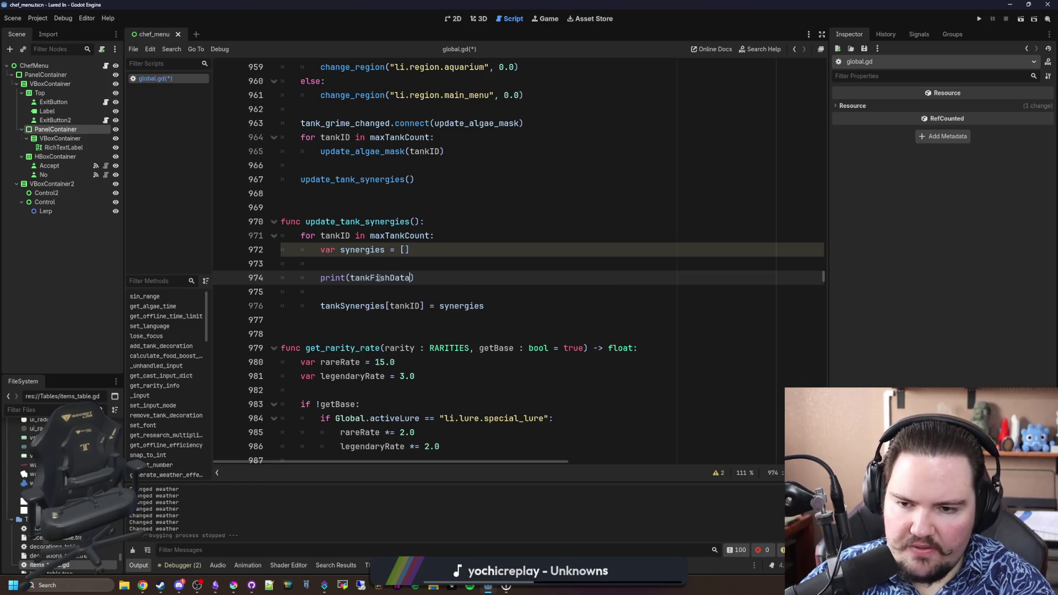
pyautogui.write('[tankID')
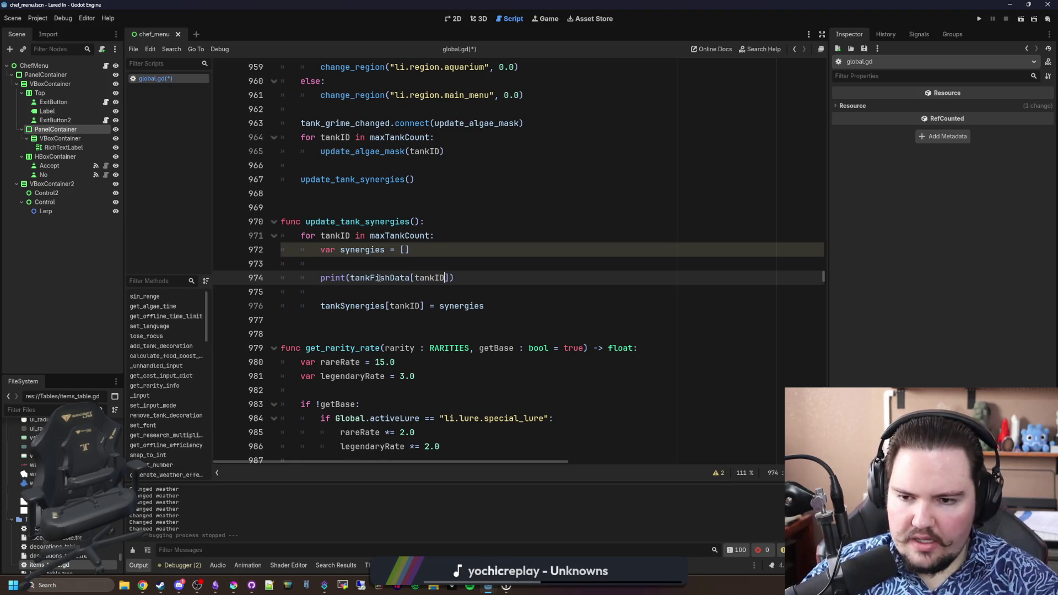
pyautogui.click(444, 259)
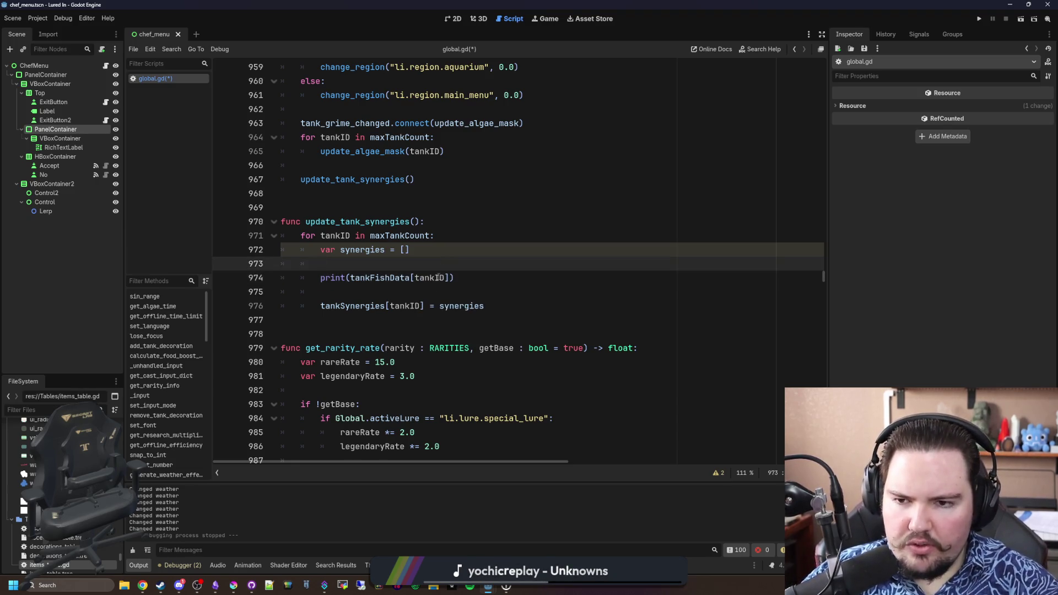
pyautogui.scroll(2, 438, 278)
pyautogui.click(385, 281)
pyautogui.hotkey('ctrl', 's')
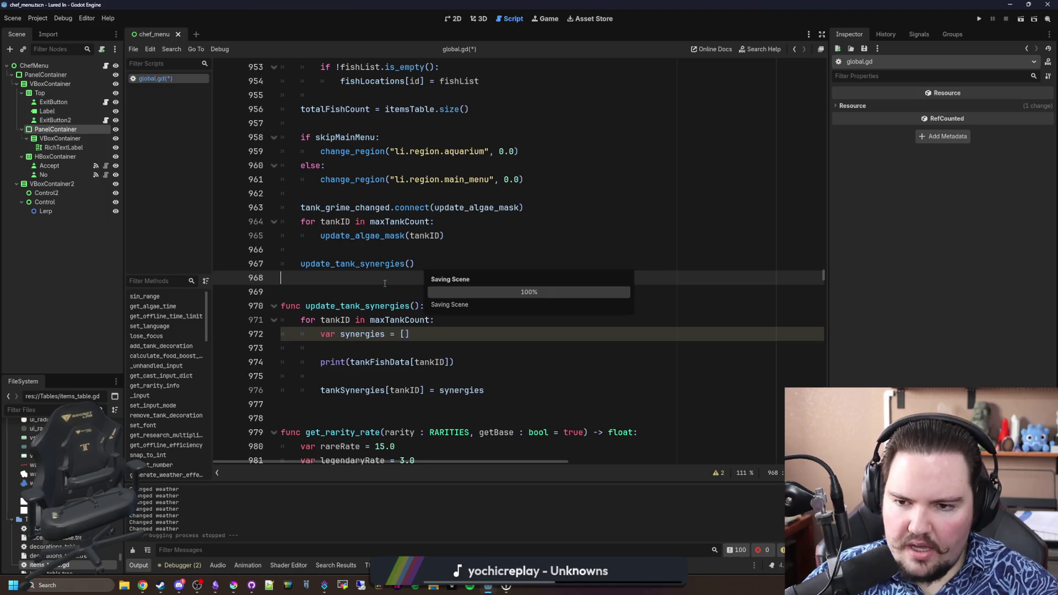
pyautogui.click(978, 20)
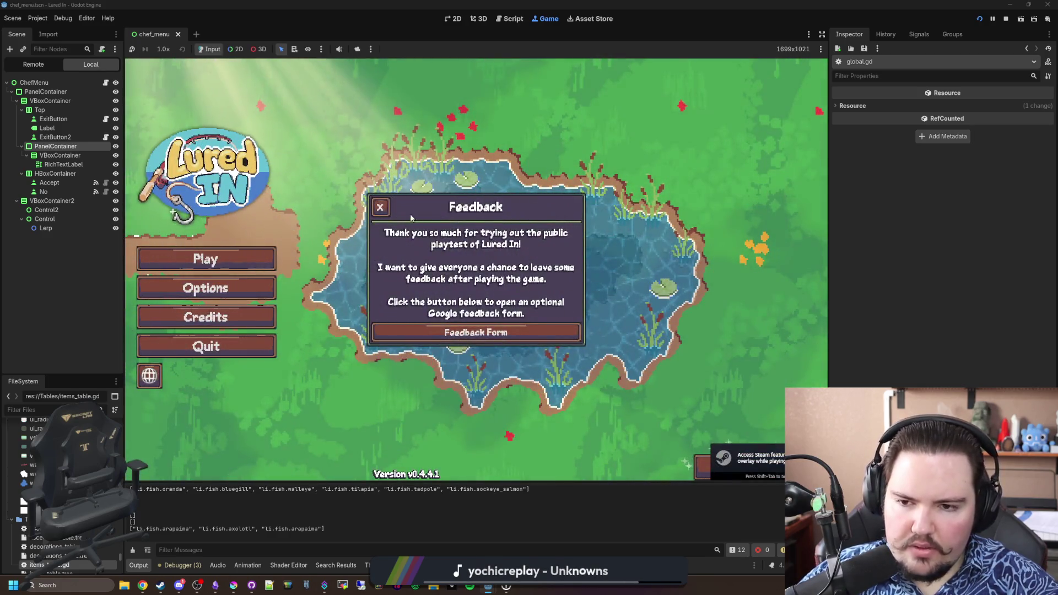
# Get past the feedback popup, main menu and Welcome Back earnings message in the game.
pyautogui.click(275, 260)
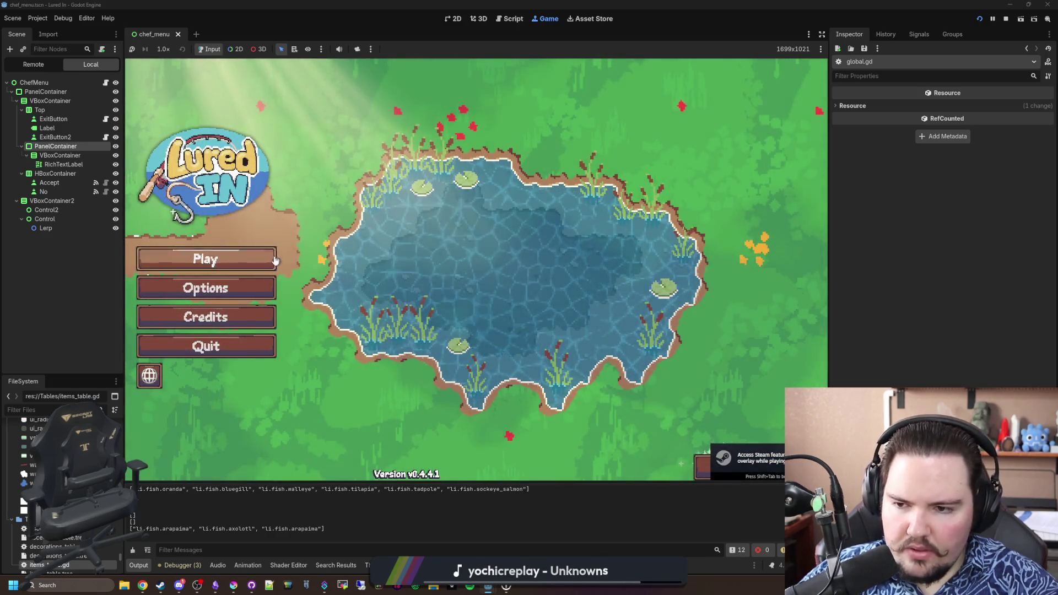
pyautogui.click(275, 260)
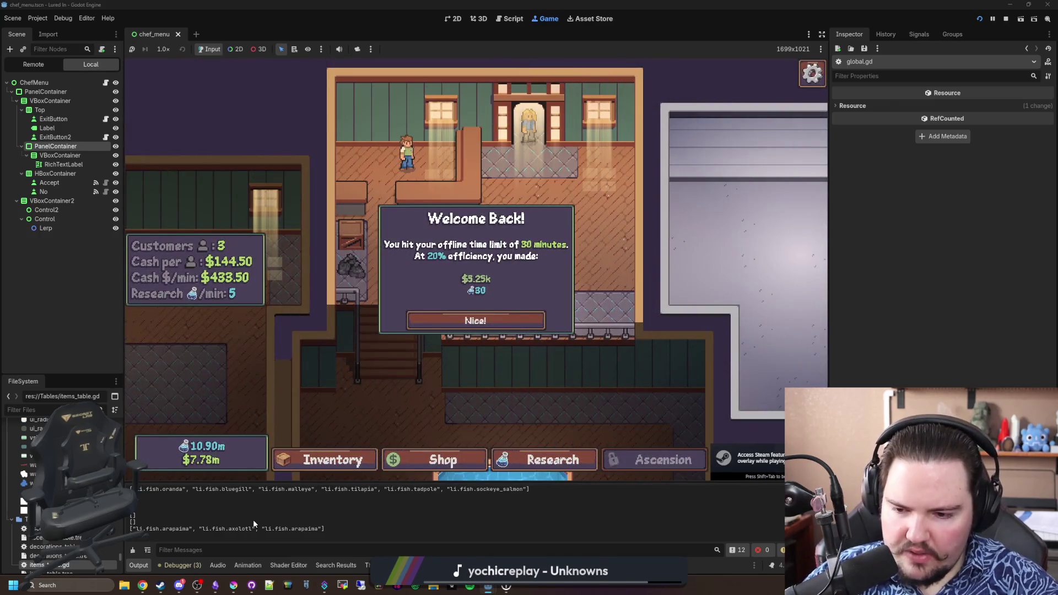
pyautogui.click(487, 325)
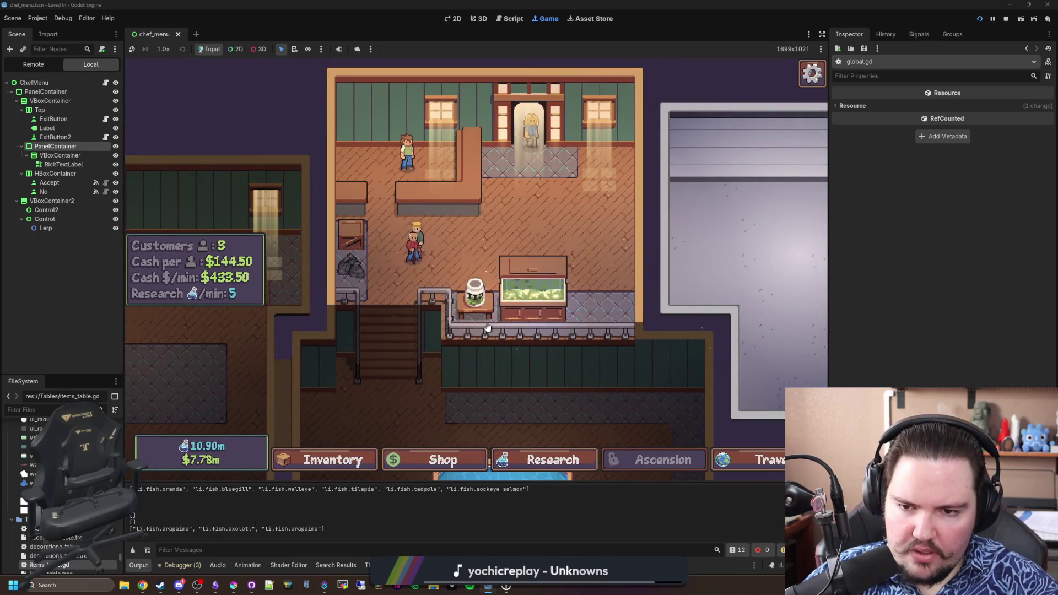
pyautogui.scroll(-5, 488, 325)
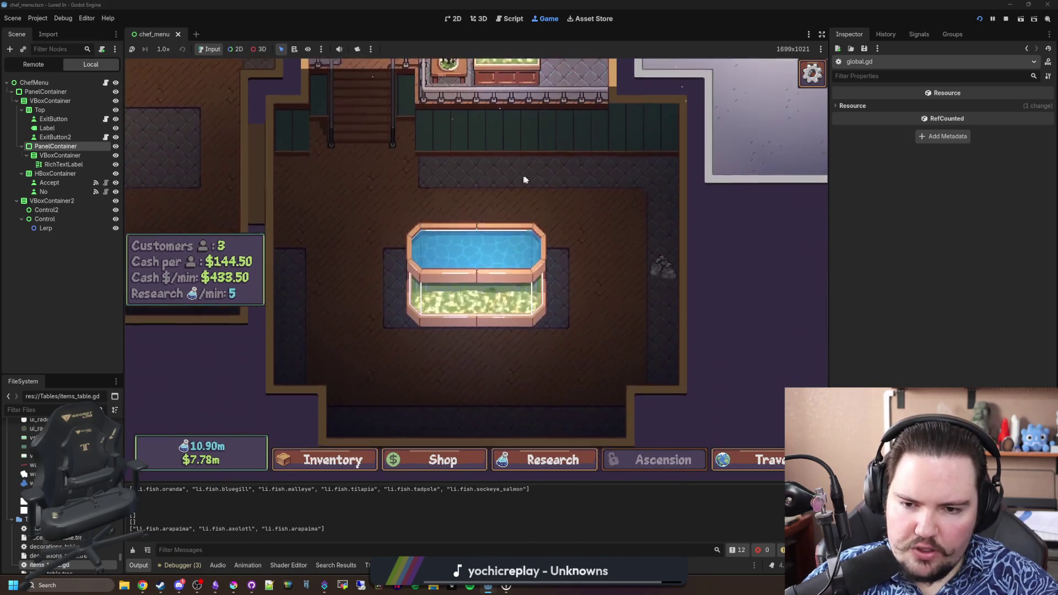
pyautogui.scroll(5, 524, 179)
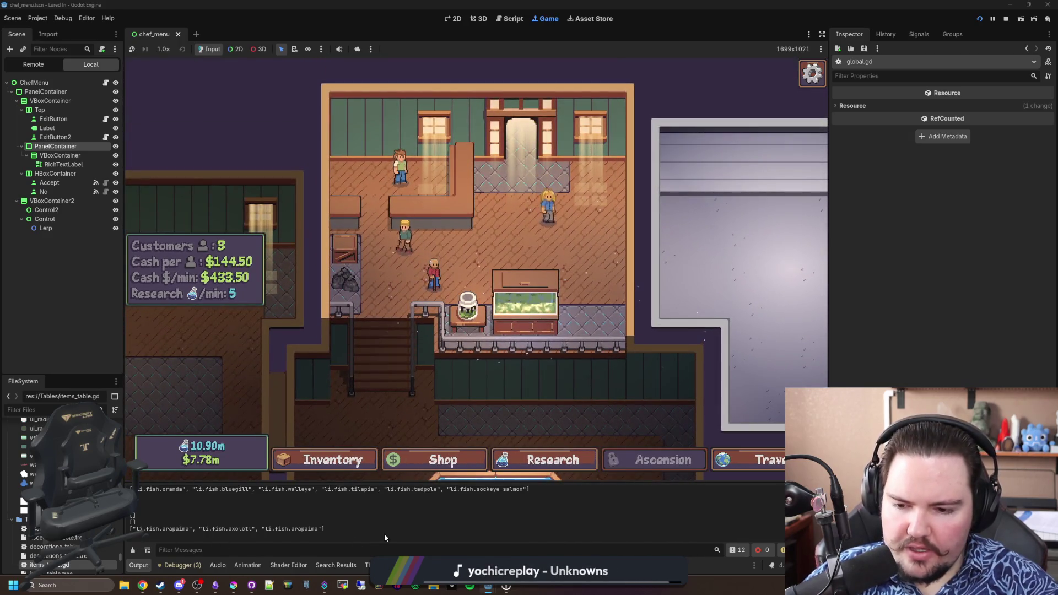
# Inspect each fish in Fish Tank 1, including the Walleye, then close the tank window.
pyautogui.click(515, 304)
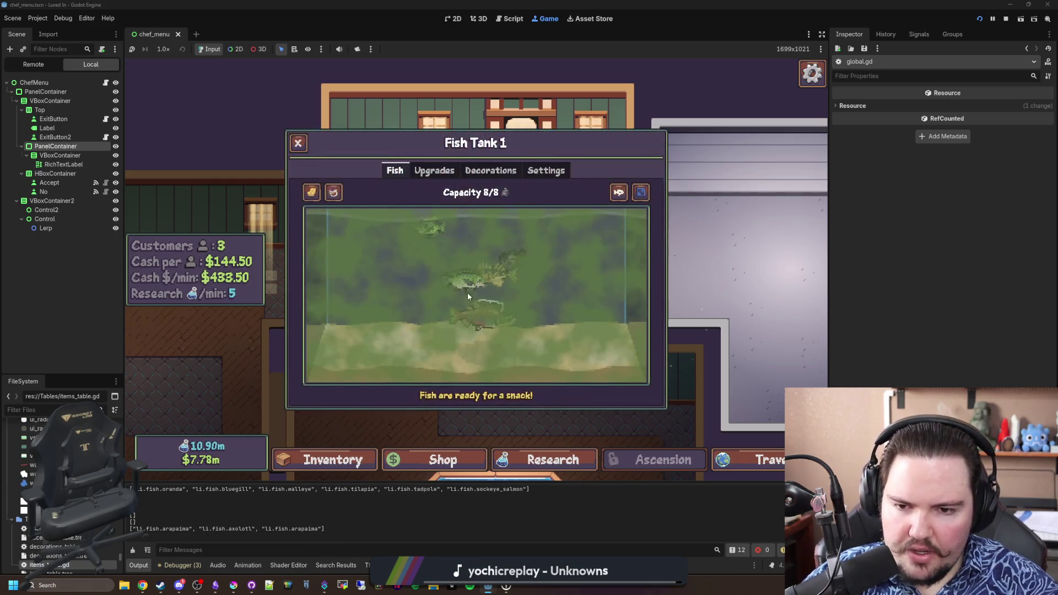
pyautogui.click(514, 293)
pyautogui.click(452, 330)
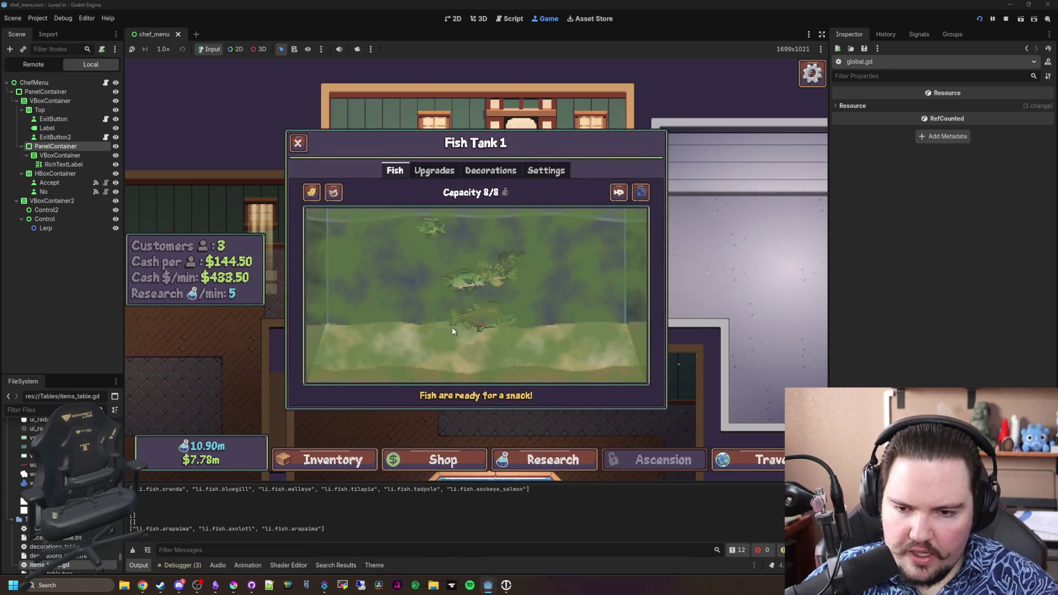
pyautogui.click(474, 318)
pyautogui.click(473, 280)
pyautogui.click(499, 237)
pyautogui.click(517, 257)
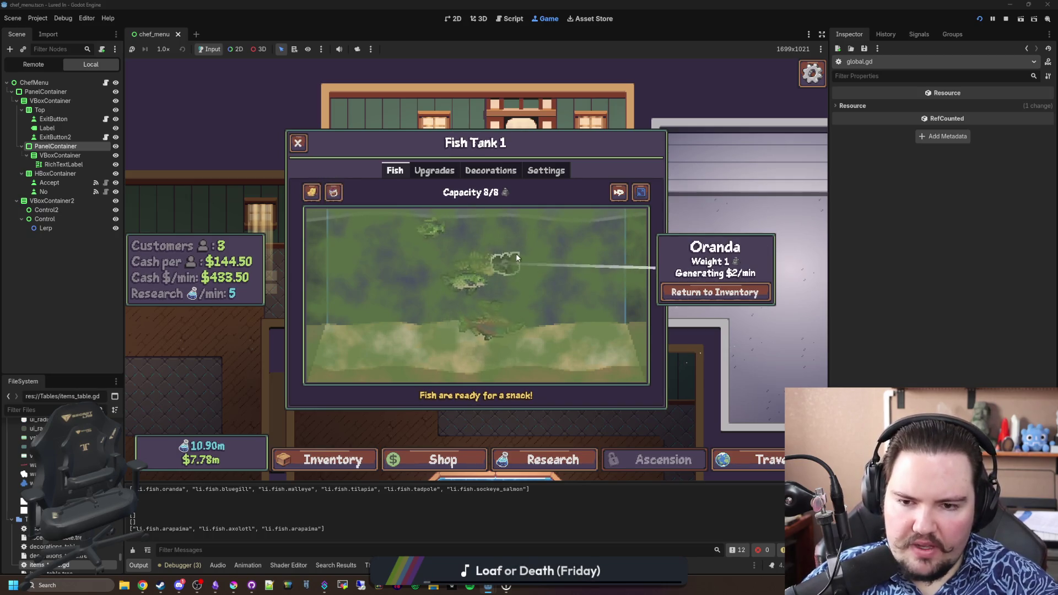
pyautogui.click(487, 325)
pyautogui.click(433, 225)
pyautogui.click(505, 349)
pyautogui.click(487, 291)
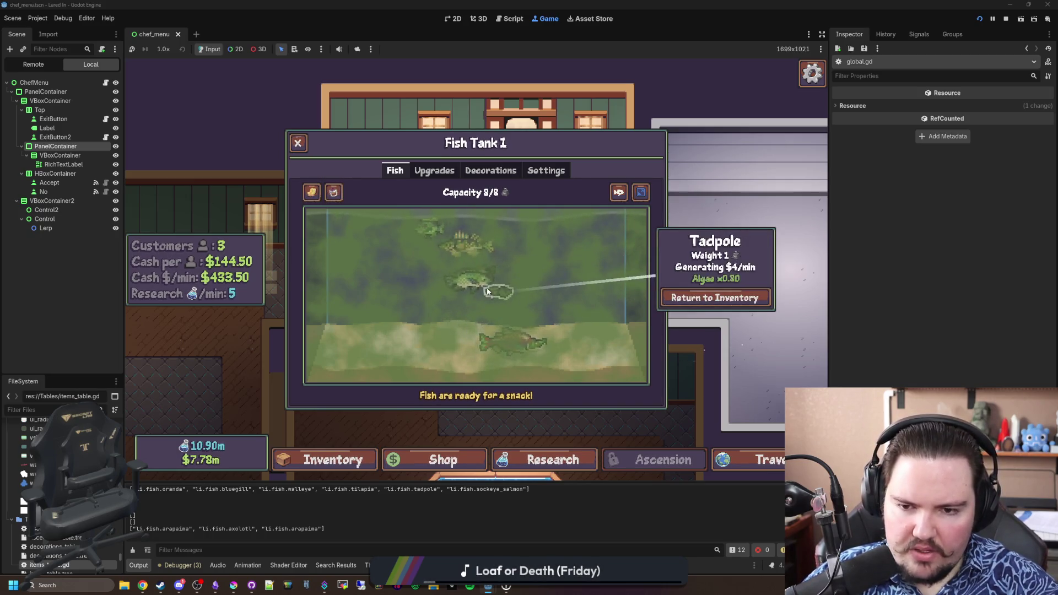
pyautogui.click(475, 284)
pyautogui.click(461, 242)
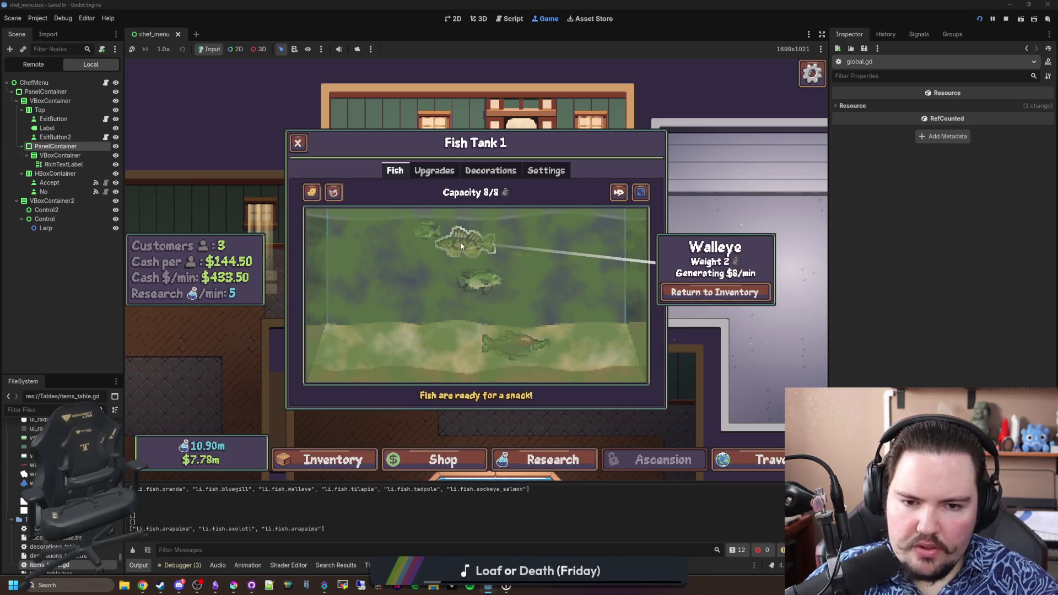
pyautogui.click(296, 143)
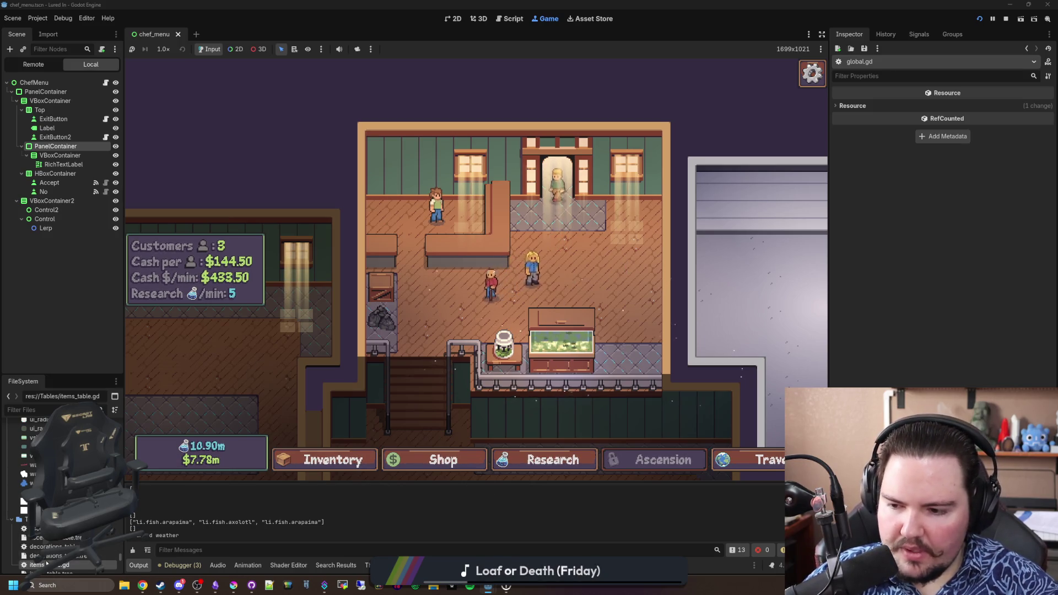
# Filter the FileSystem for 'glob' and open global.gd.
pyautogui.scroll(5, 56, 496)
pyautogui.click(22, 410)
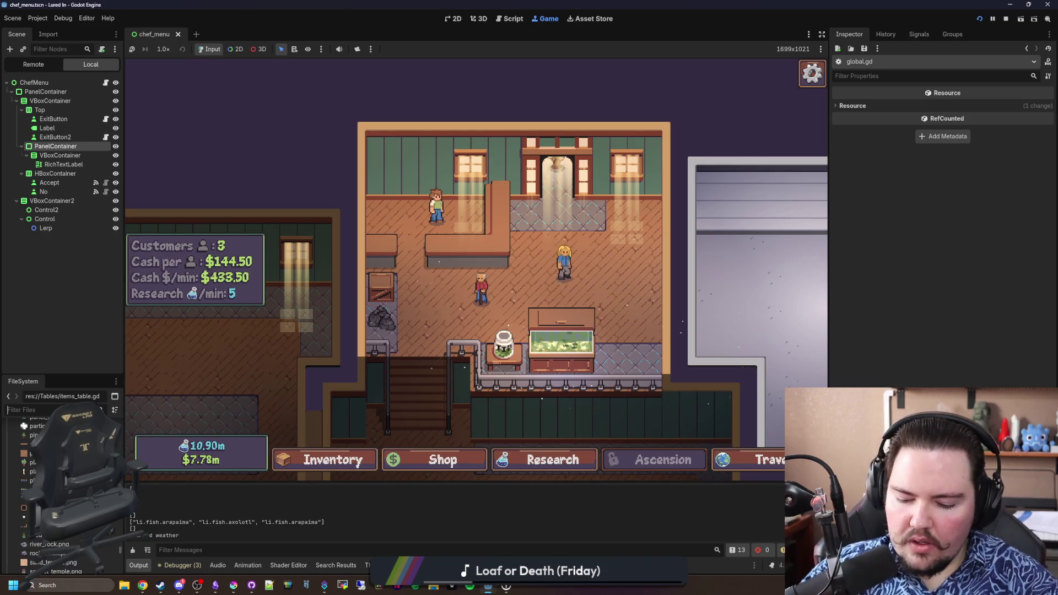
pyautogui.write('glob')
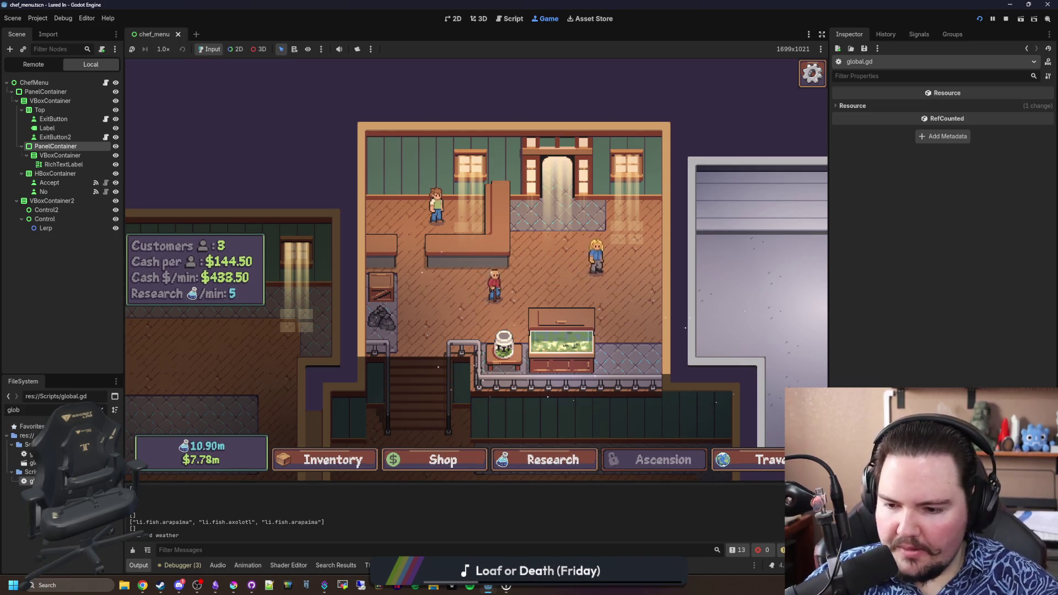
pyautogui.doubleClick(33, 480)
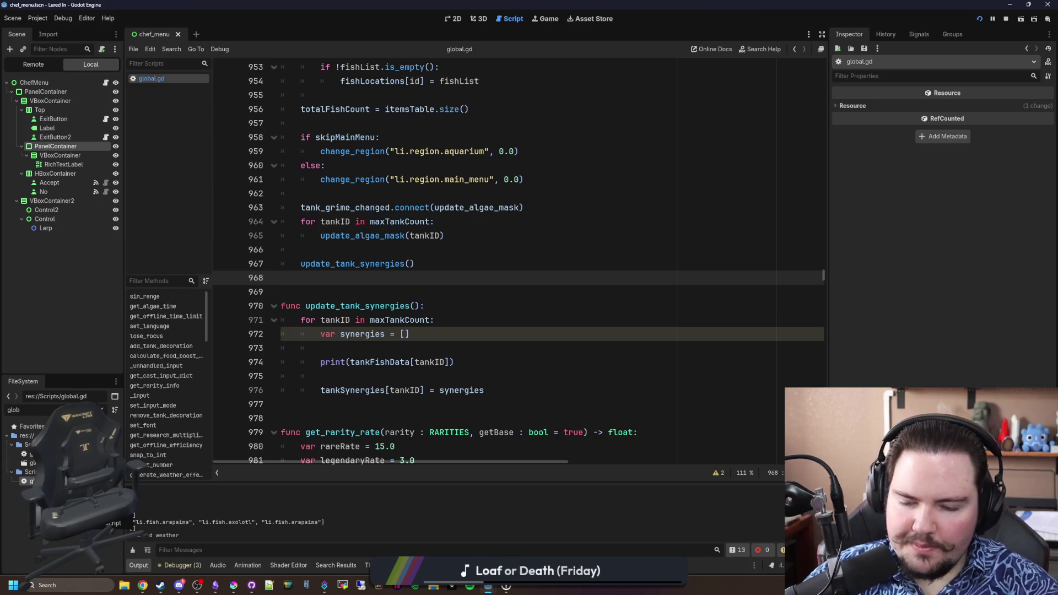
# Search global.gd for 'syne' to find the synergies references near update_tank_synergies.
pyautogui.scroll(-2, 400, 268)
pyautogui.click(401, 265)
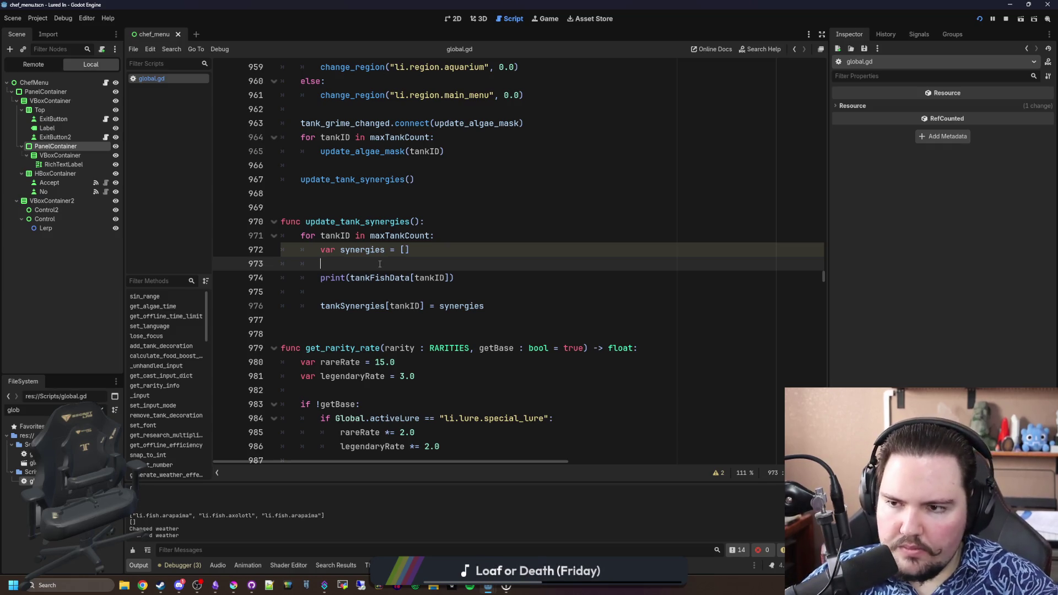
pyautogui.scroll(6, 380, 264)
pyautogui.scroll(6, 379, 264)
pyautogui.click(527, 276)
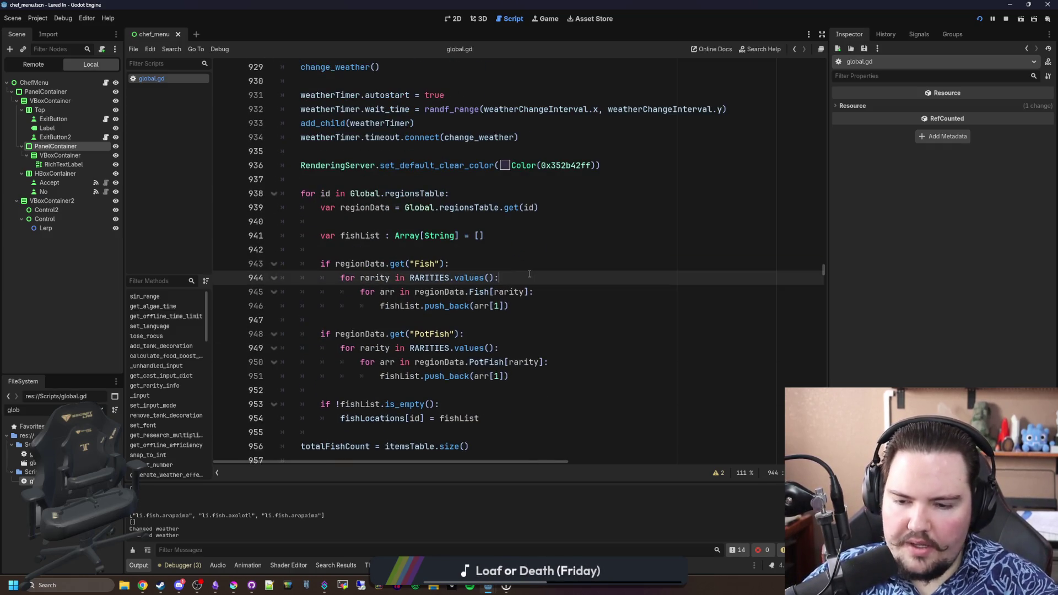
pyautogui.hotkey('ctrl', 'f')
pyautogui.write('syneg')
pyautogui.press('BackSpace')
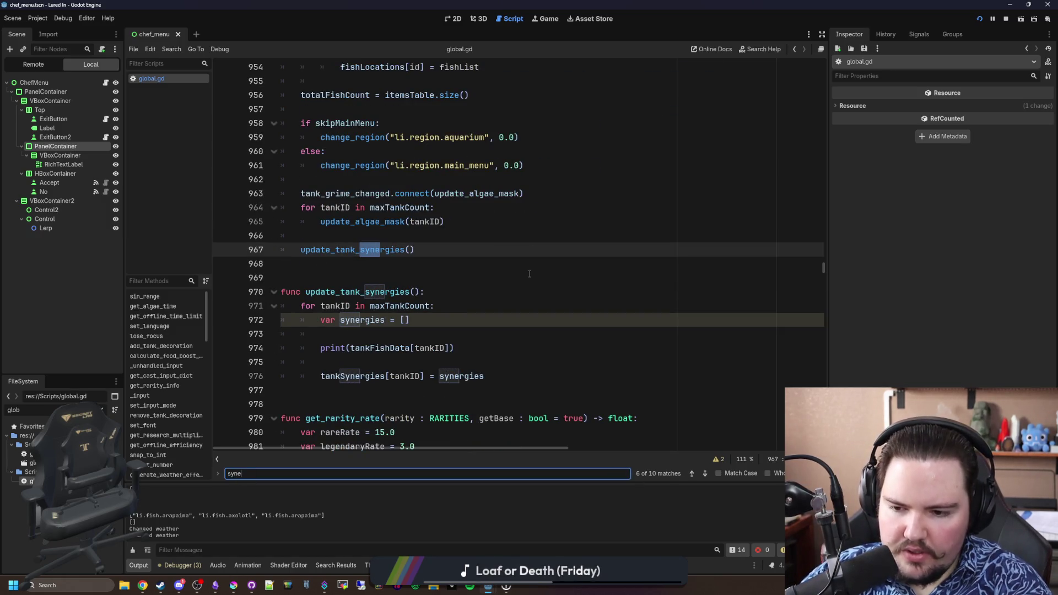
# Complete the search term 'synergies' and cycle matches to the dictionary's Power Cleaners list.
pyautogui.write('rgies')
pyautogui.press('Return')
pyautogui.press('Return')
pyautogui.press('Return')
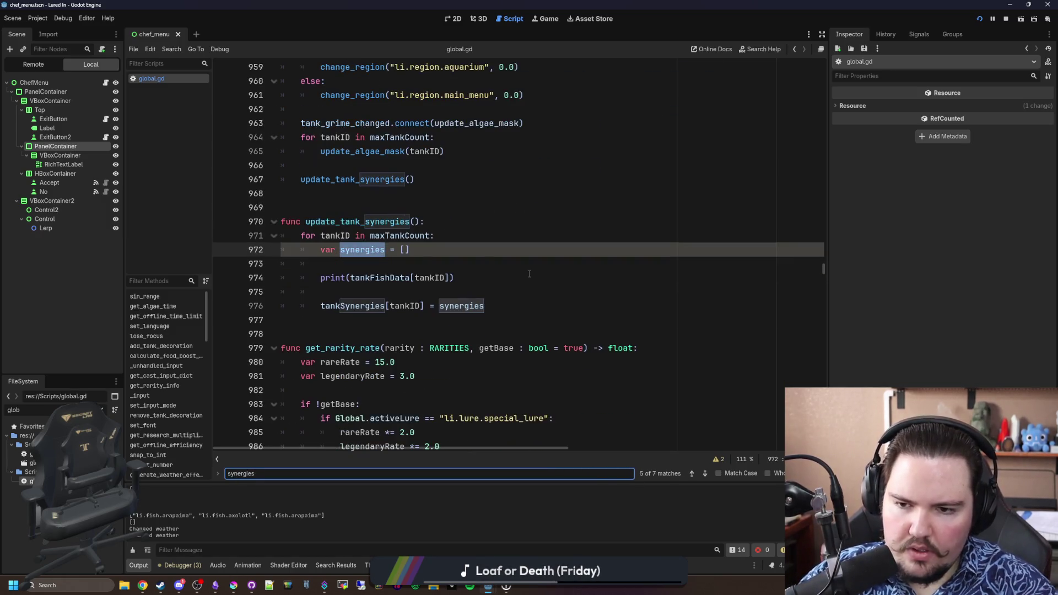
pyautogui.press('Return')
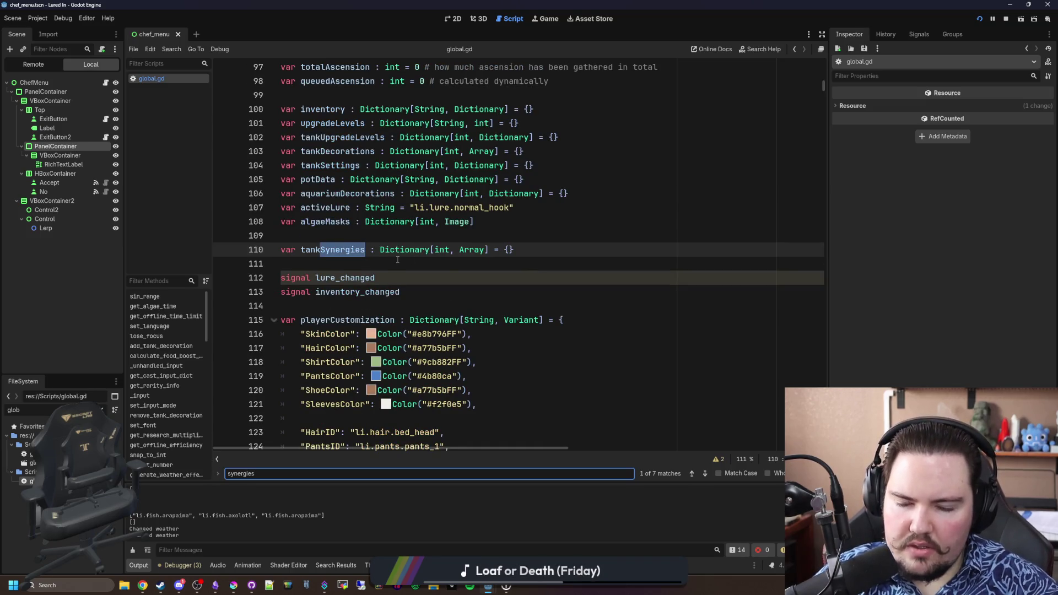
pyautogui.press('Return')
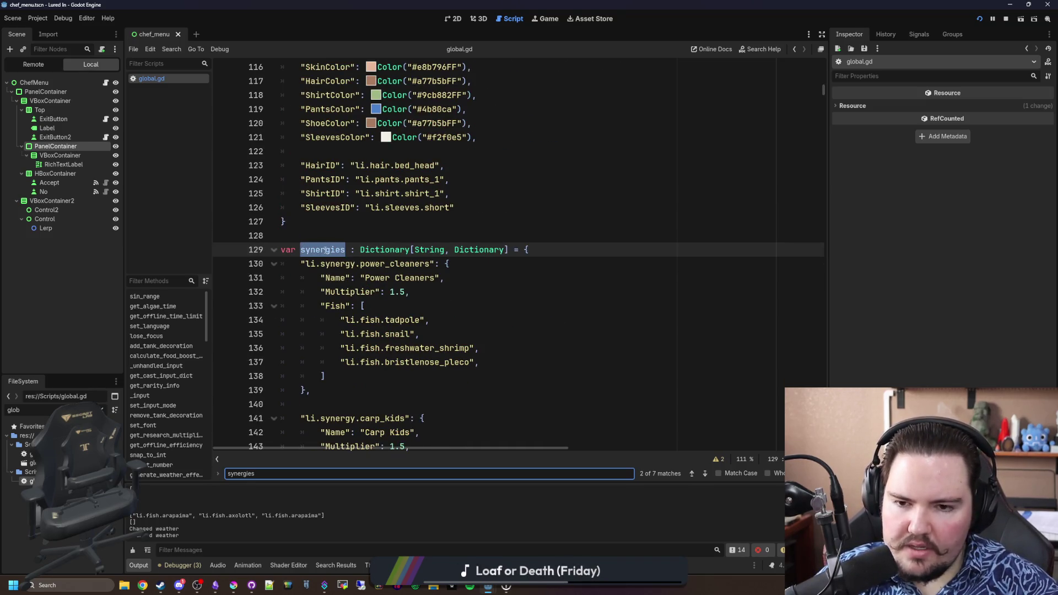
pyautogui.scroll(-1, 365, 324)
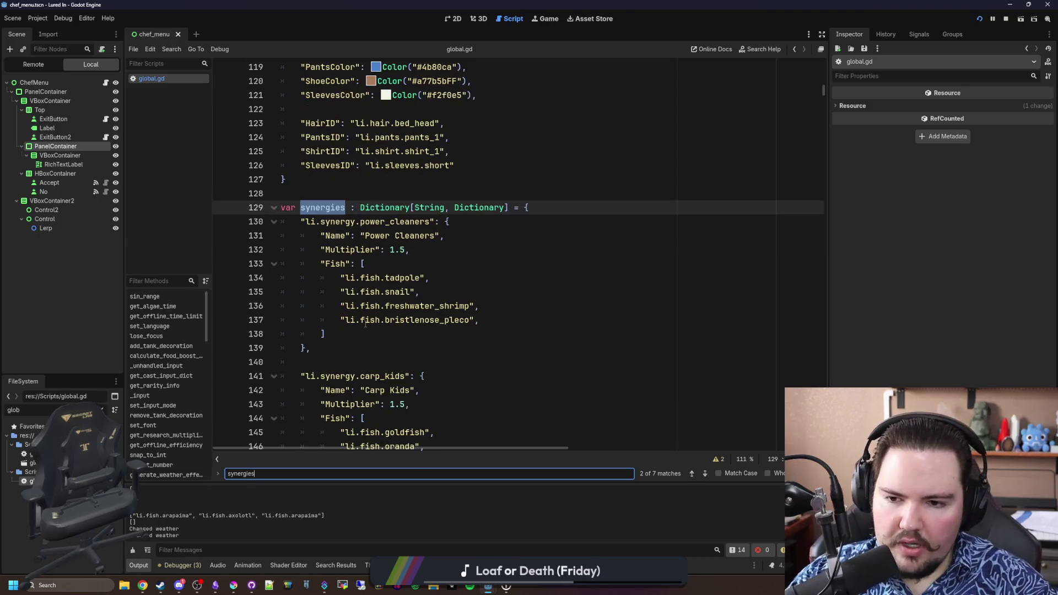
pyautogui.scroll(-2, 365, 324)
pyautogui.click(398, 265)
pyautogui.scroll(-4, 398, 265)
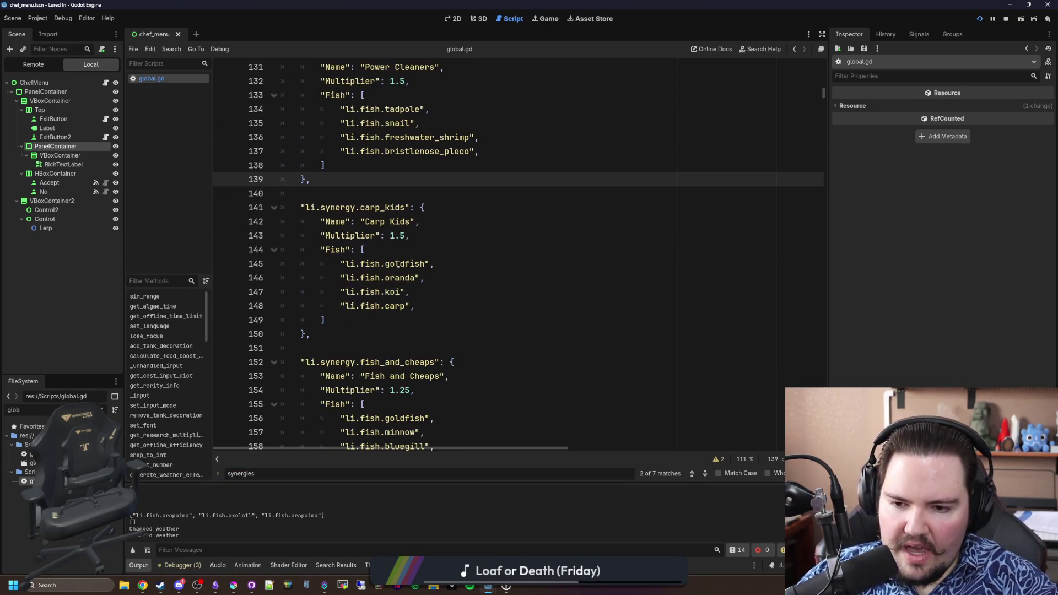
pyautogui.scroll(6, 411, 268)
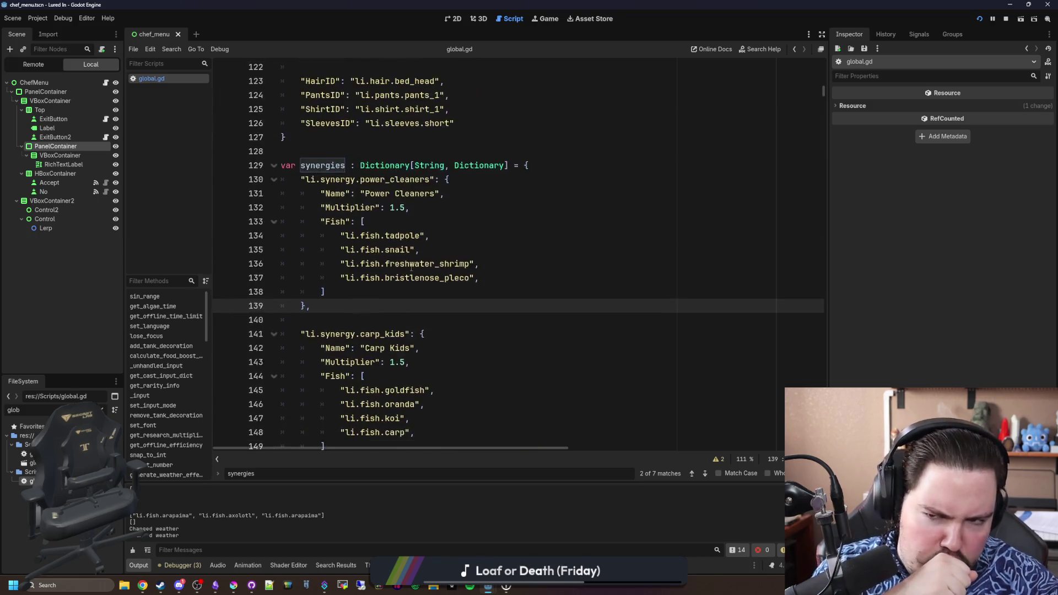
# Wrap the tadpole, snail, freshwater_shrimp and bristlenose_pleco entries in square brackets.
pyautogui.click(402, 265)
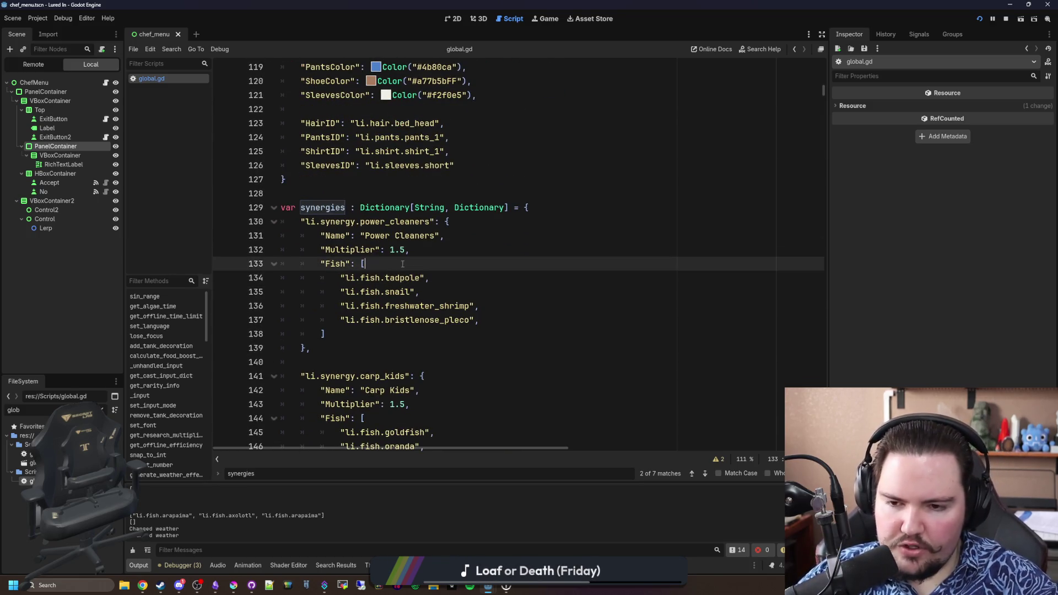
pyautogui.click(342, 280)
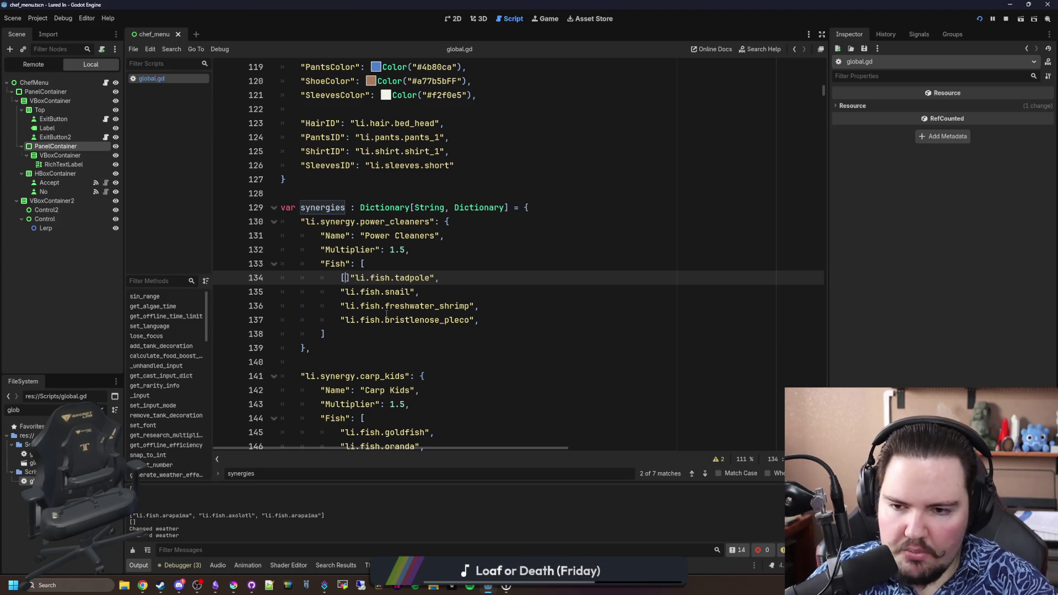
pyautogui.write('[')
pyautogui.press('End')
pyautogui.press('Left')
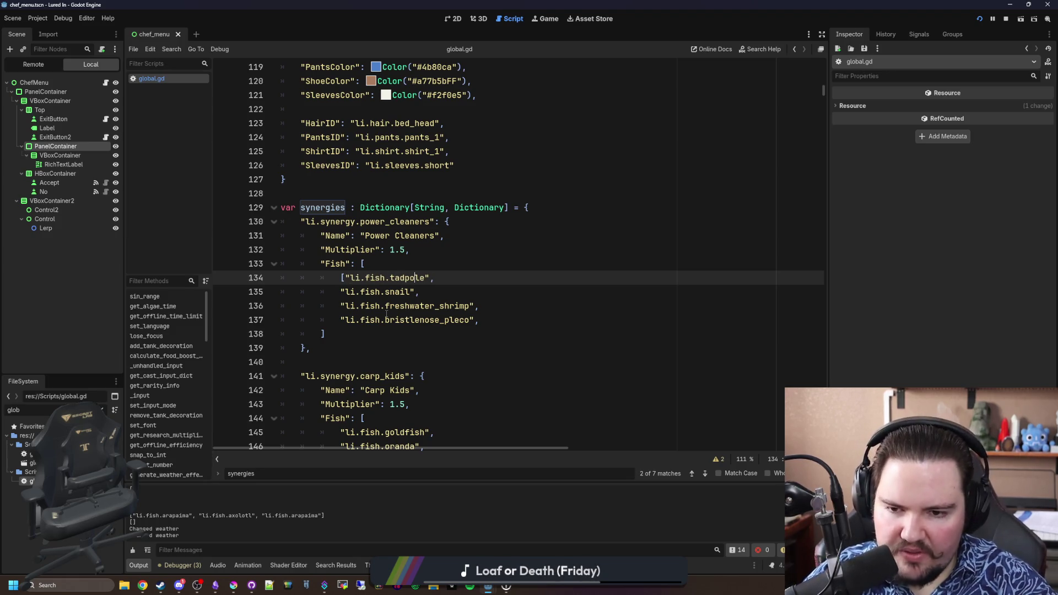
pyautogui.write(']')
pyautogui.press('Down')
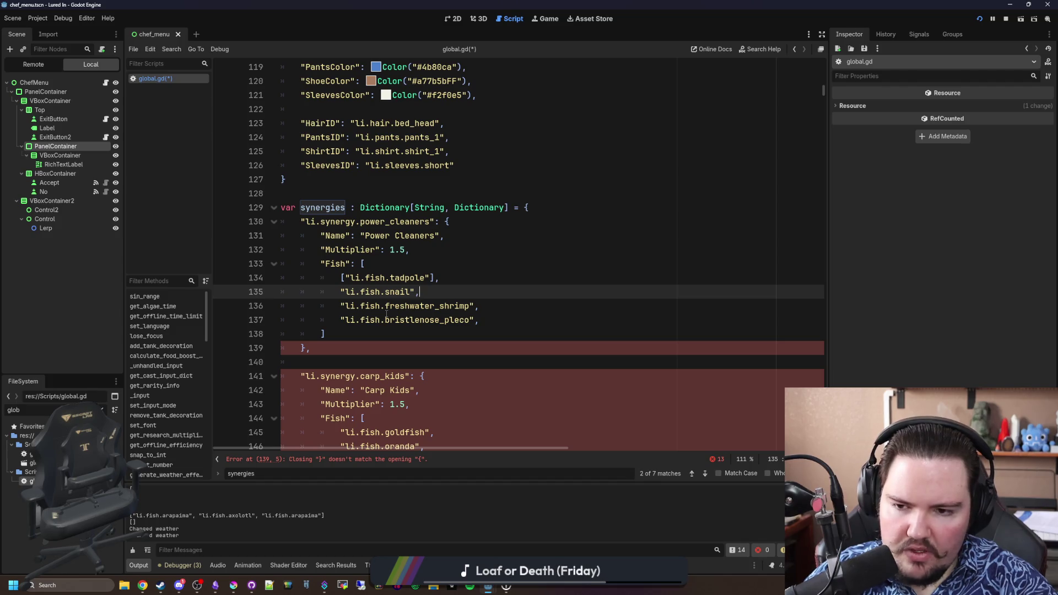
pyautogui.press('Home')
pyautogui.write('[')
pyautogui.press('Delete')
pyautogui.press('Right')
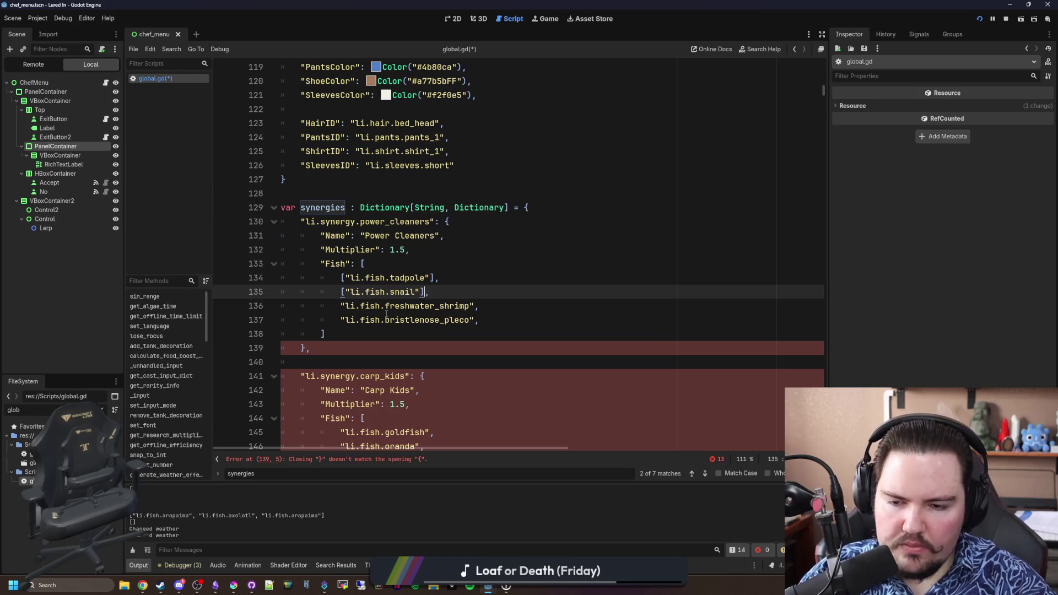
pyautogui.press('Down')
pyautogui.press('Home')
pyautogui.press('Home')
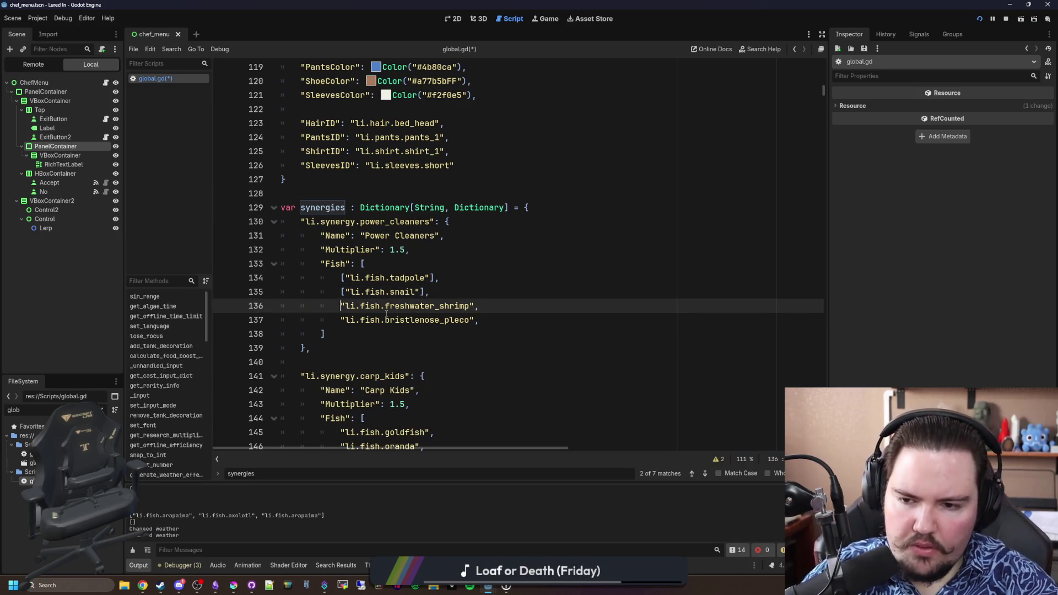
pyautogui.write('[]')
pyautogui.press('Delete')
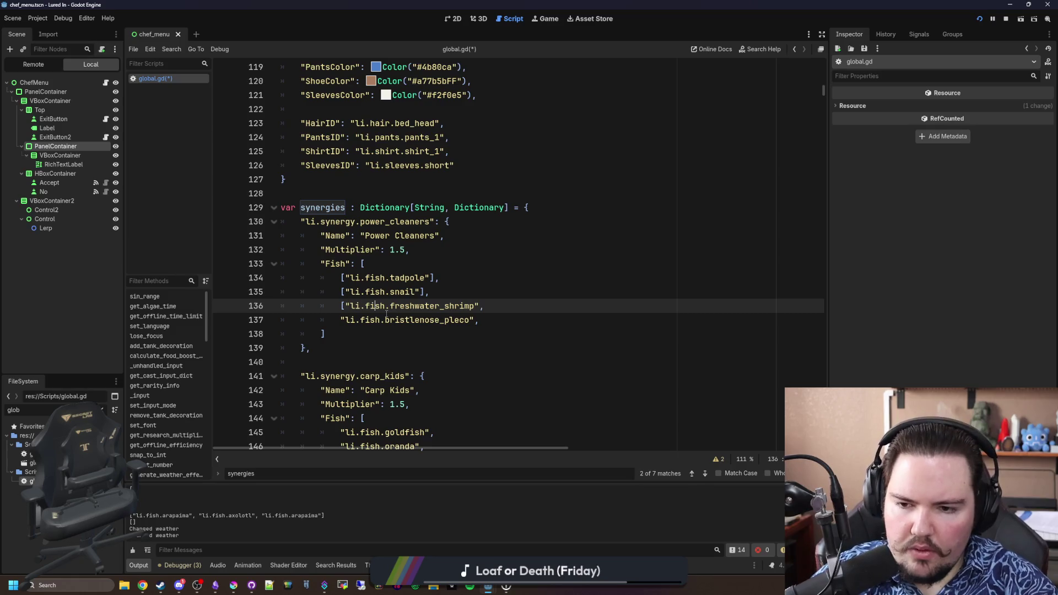
pyautogui.press('Right')
pyautogui.press('Right')
pyautogui.press('Right')
pyautogui.write(']')
pyautogui.press('Down')
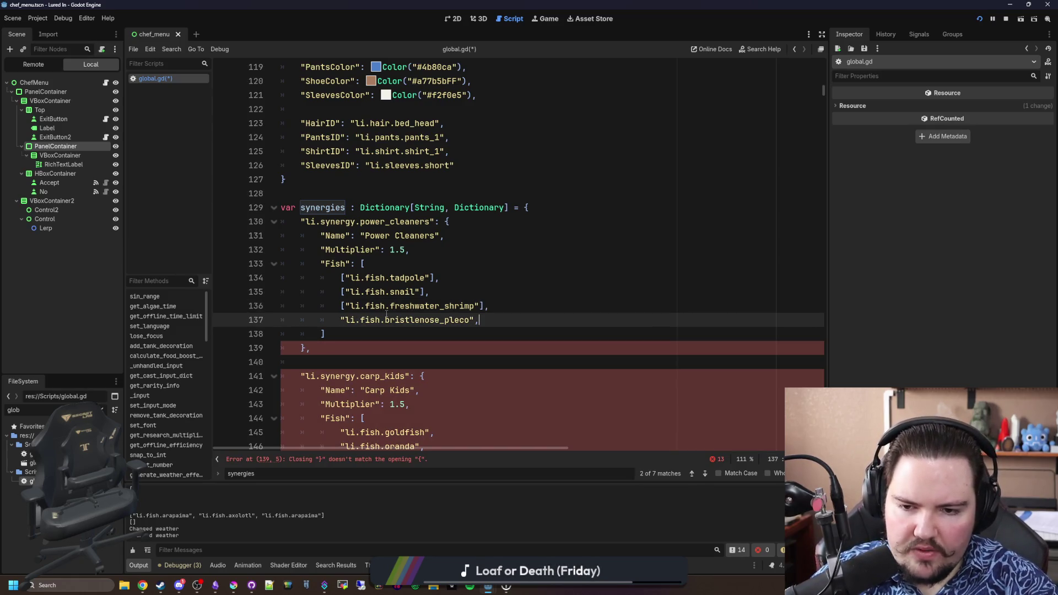
pyautogui.press('Left')
pyautogui.write(']')
pyautogui.press('Left')
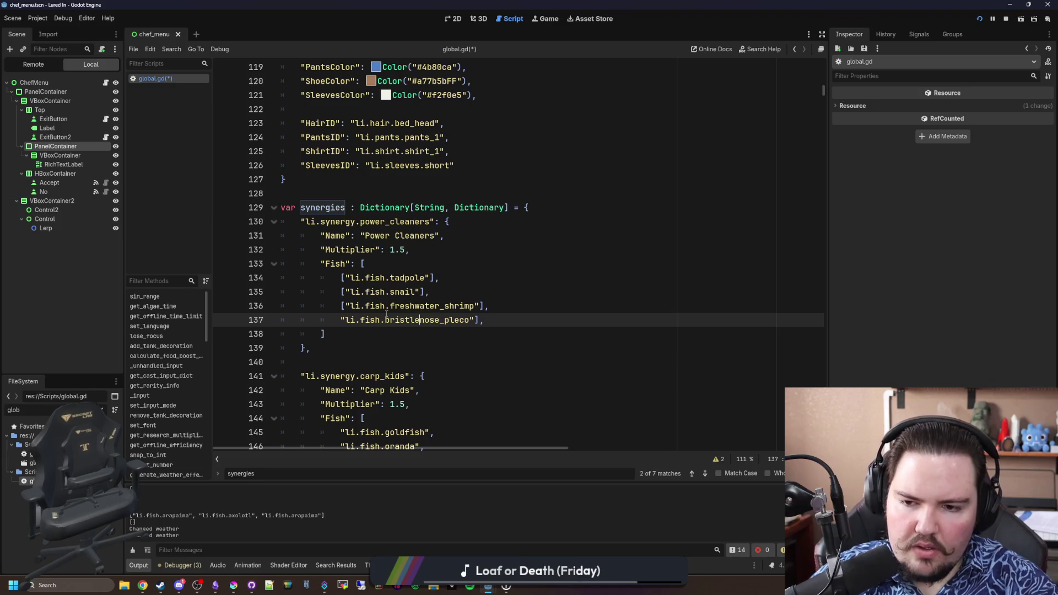
pyautogui.press('Home')
# Prefix each Power Cleaners bracketed entry with '1,', e.g. [1, "li.fish.tadpole"].
pyautogui.write('[')
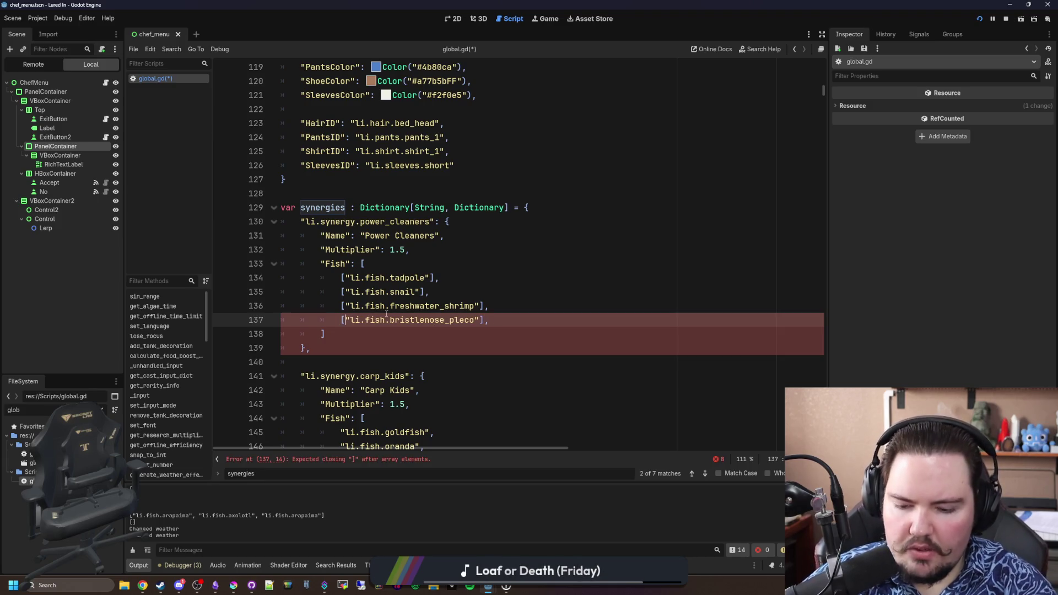
pyautogui.write('1,')
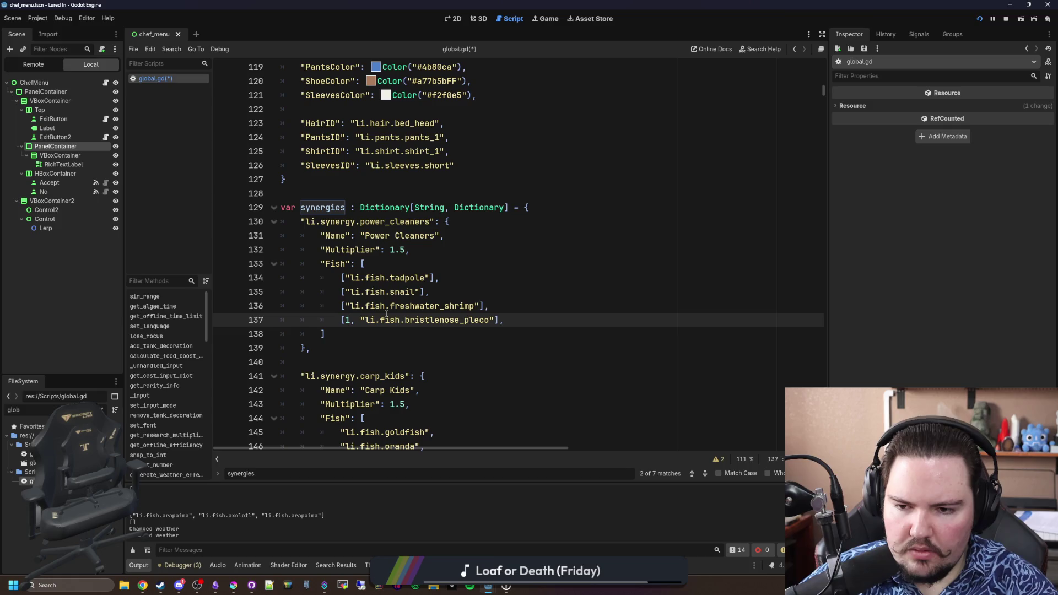
pyautogui.press('Up')
pyautogui.press('Left')
pyautogui.write('1,')
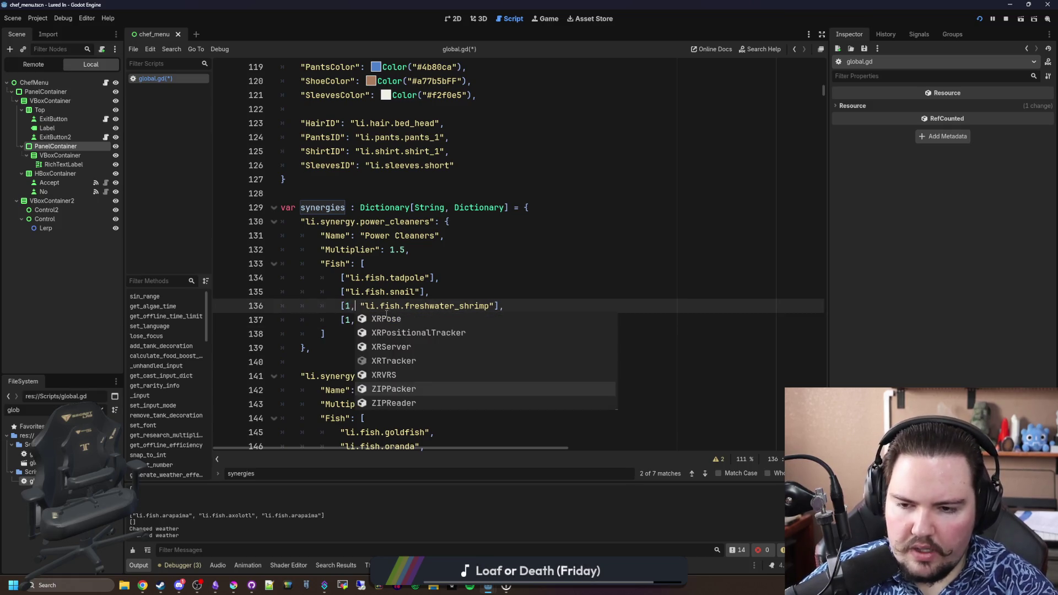
pyautogui.press('Escape')
pyautogui.press('Up')
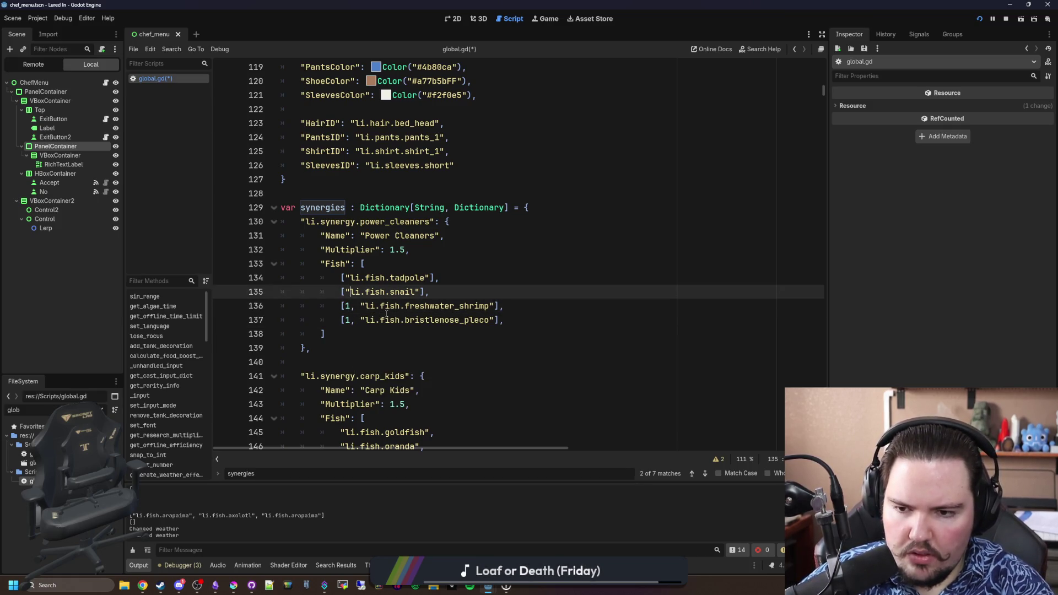
pyautogui.write('1,')
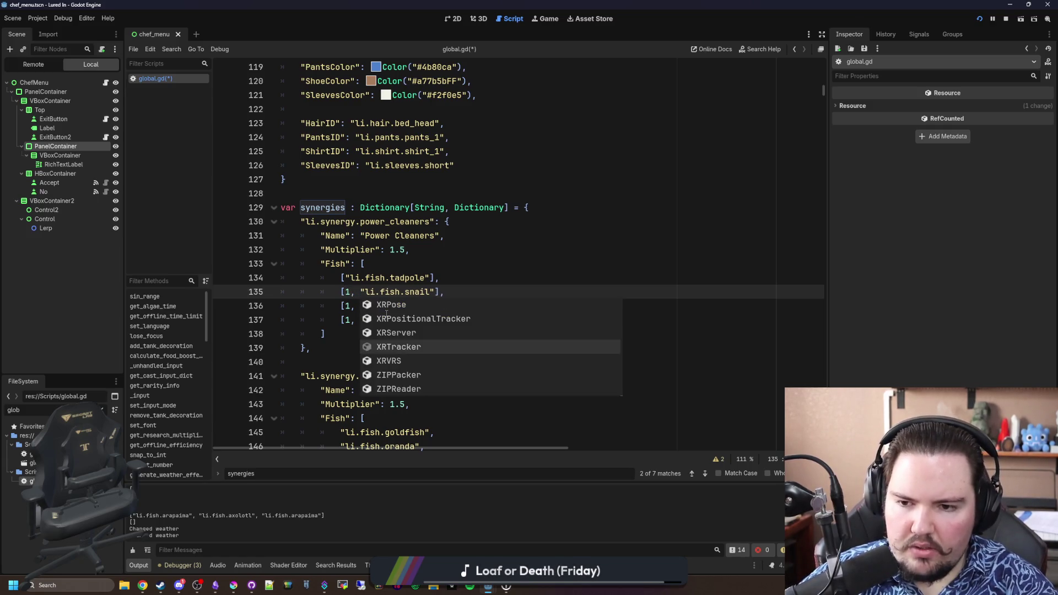
pyautogui.scroll(3, 387, 313)
pyautogui.scroll(2, 386, 313)
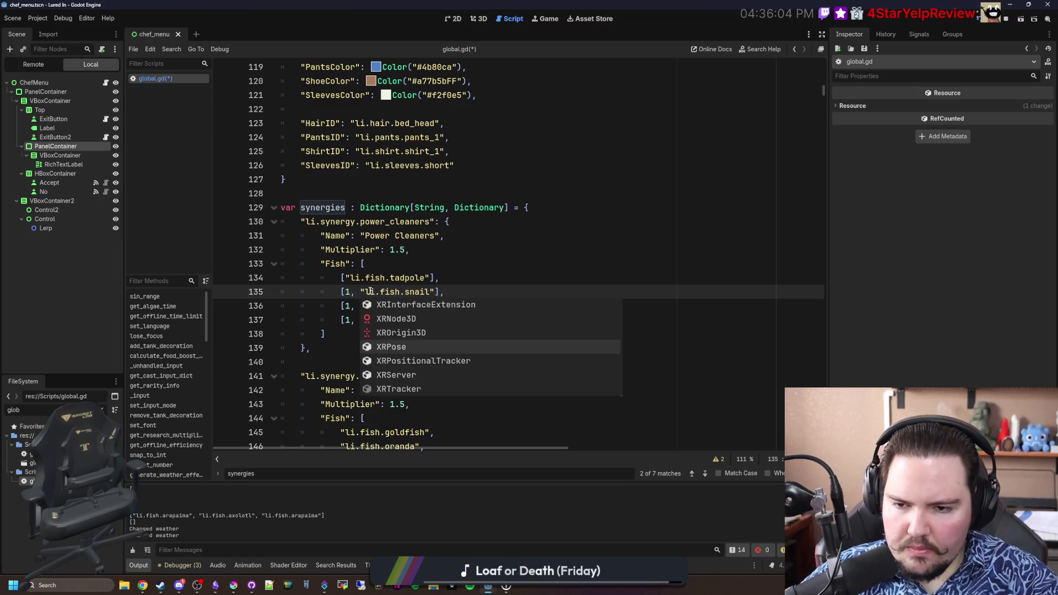
pyautogui.click(351, 278)
pyautogui.write('1,')
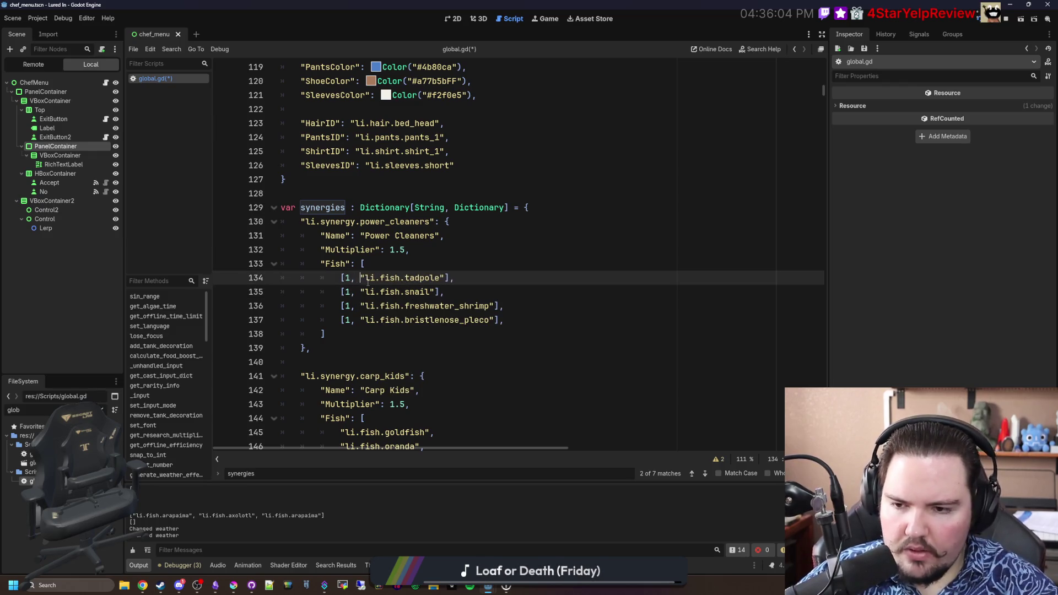
pyautogui.scroll(-4, 368, 281)
pyautogui.scroll(-3, 358, 275)
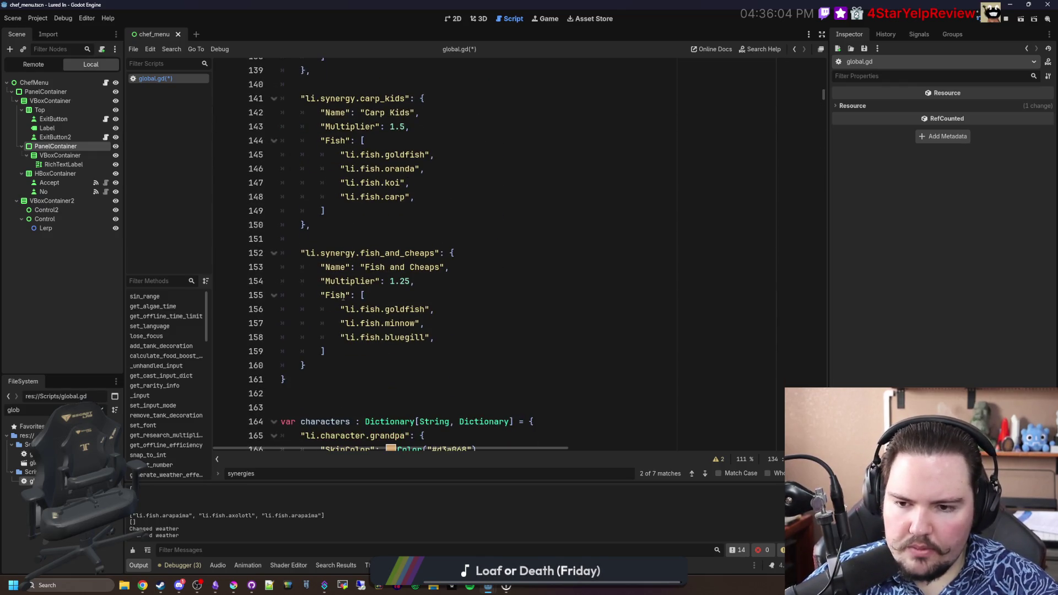
# Wrap the Fish and Cheaps goldfish, minnow and bluegill entries in square brackets.
pyautogui.moveTo(430, 309); pyautogui.dragTo(364, 296)
pyautogui.scroll(-1, 372, 283)
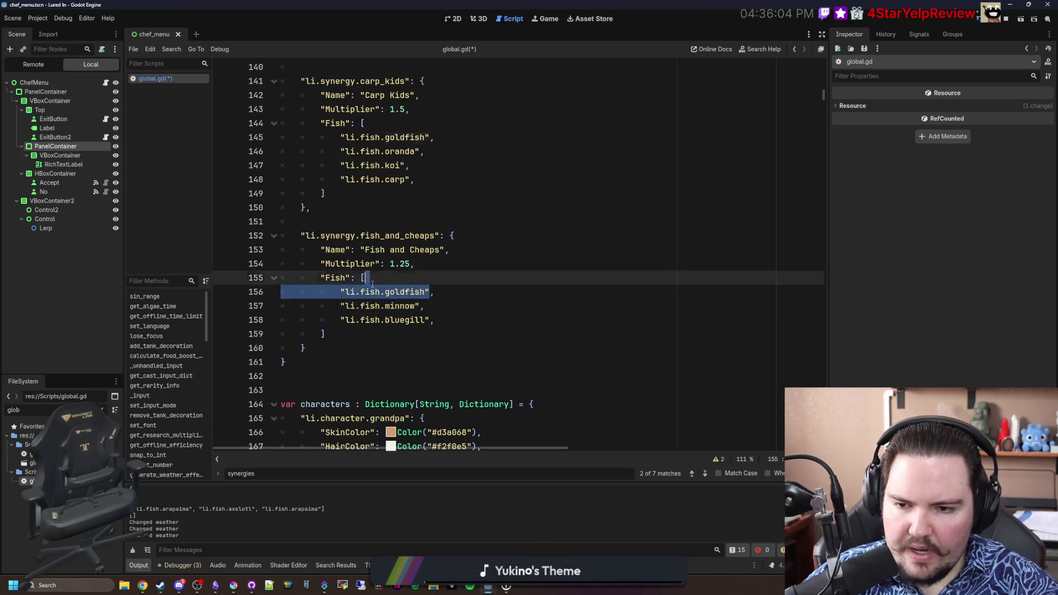
pyautogui.click(340, 292)
pyautogui.write('[')
pyautogui.click(341, 306)
pyautogui.write('[')
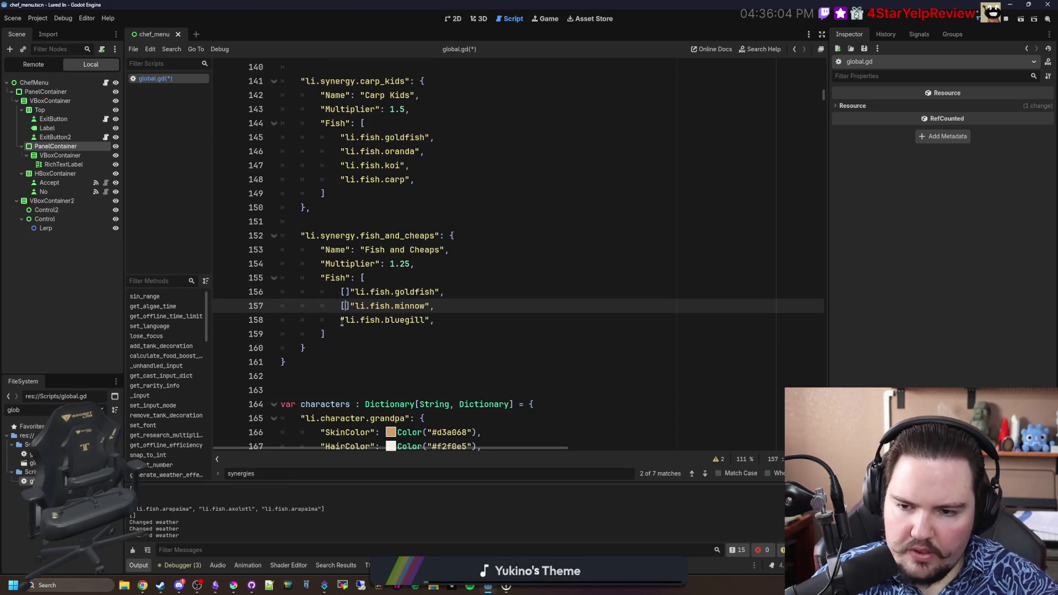
pyautogui.click(340, 320)
pyautogui.write('[')
pyautogui.press('Delete')
pyautogui.click(354, 307)
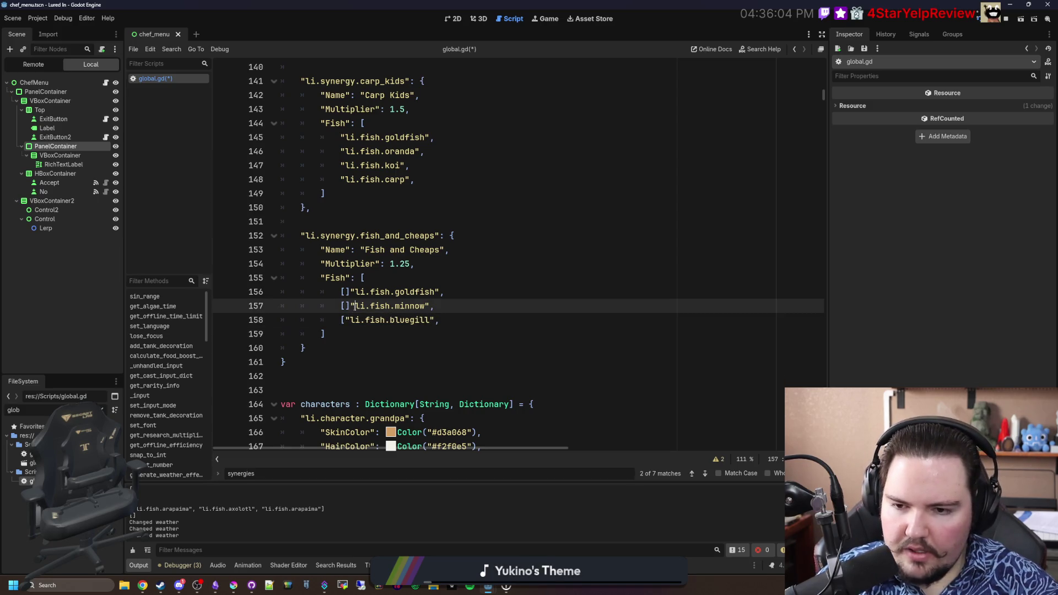
pyautogui.press('Left')
pyautogui.press('Left')
pyautogui.press('Delete')
pyautogui.press('Up')
pyautogui.press('Delete')
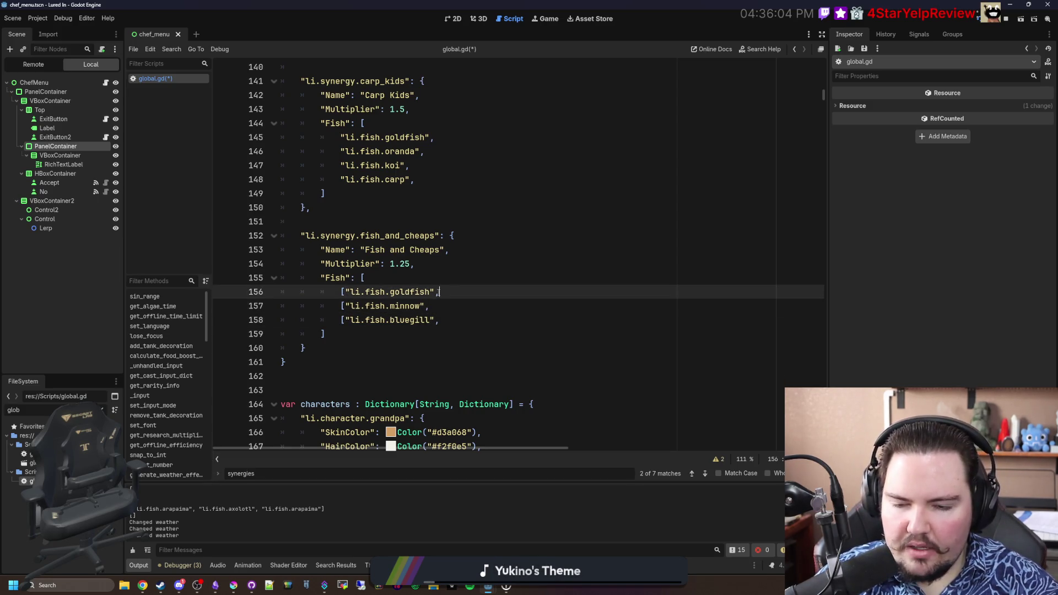
pyautogui.click(436, 292)
pyautogui.write(']')
pyautogui.press('Down')
pyautogui.write(']')
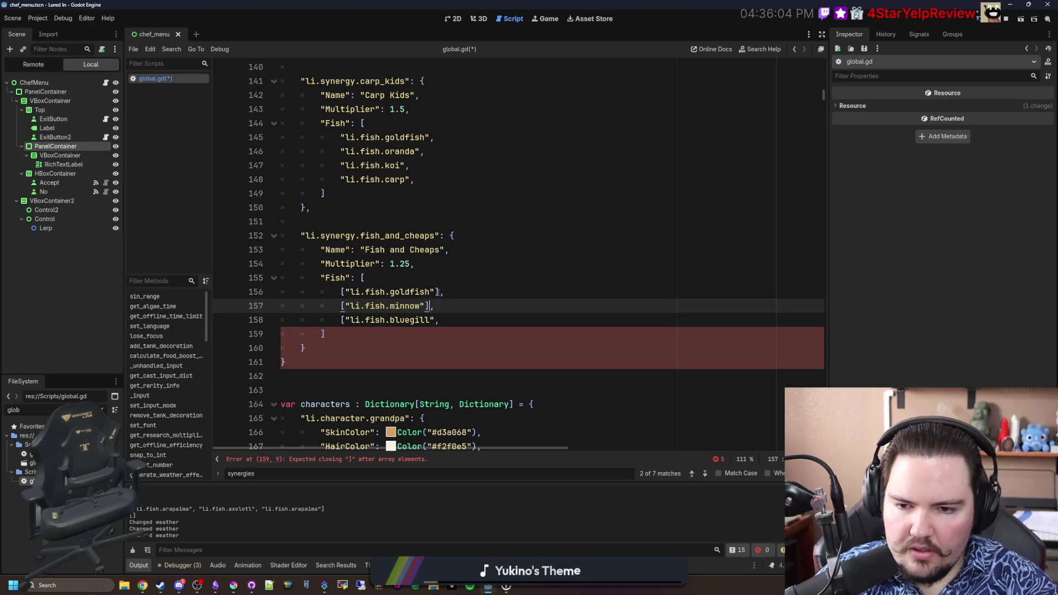
pyautogui.press('Down')
pyautogui.write(']')
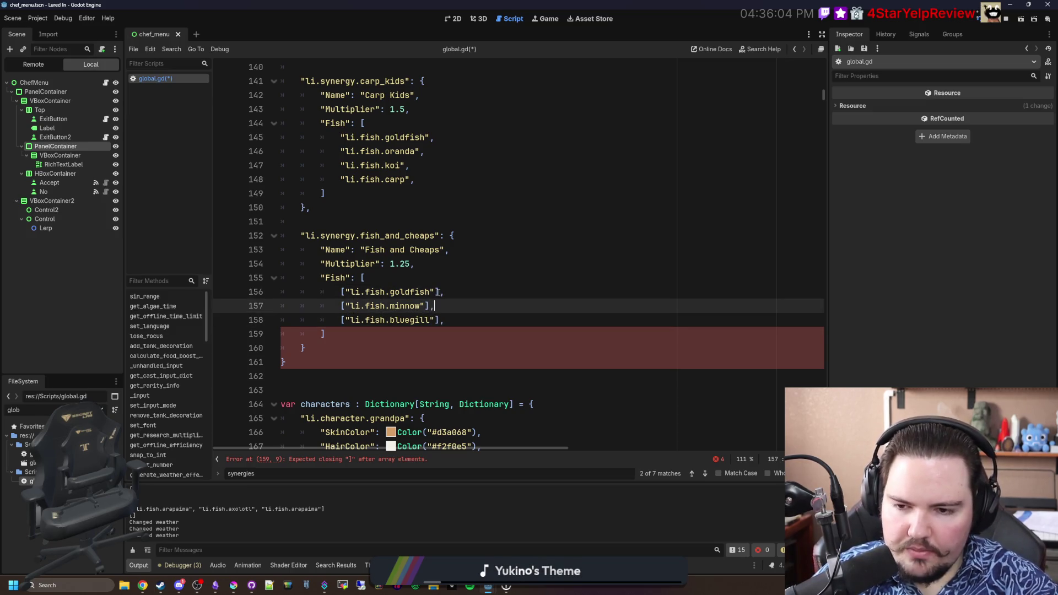
# Wrap the Carp Kids goldfish, oranda, koi and carp entries in square brackets.
pyautogui.click(366, 187)
pyautogui.click(341, 179)
pyautogui.write('[')
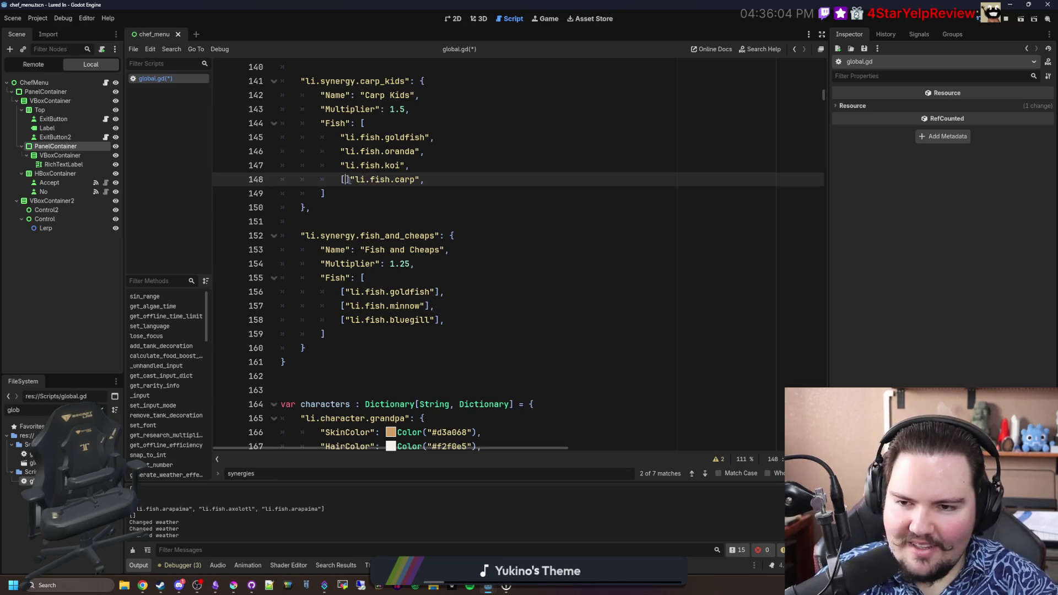
pyautogui.press('Delete')
pyautogui.press('Up')
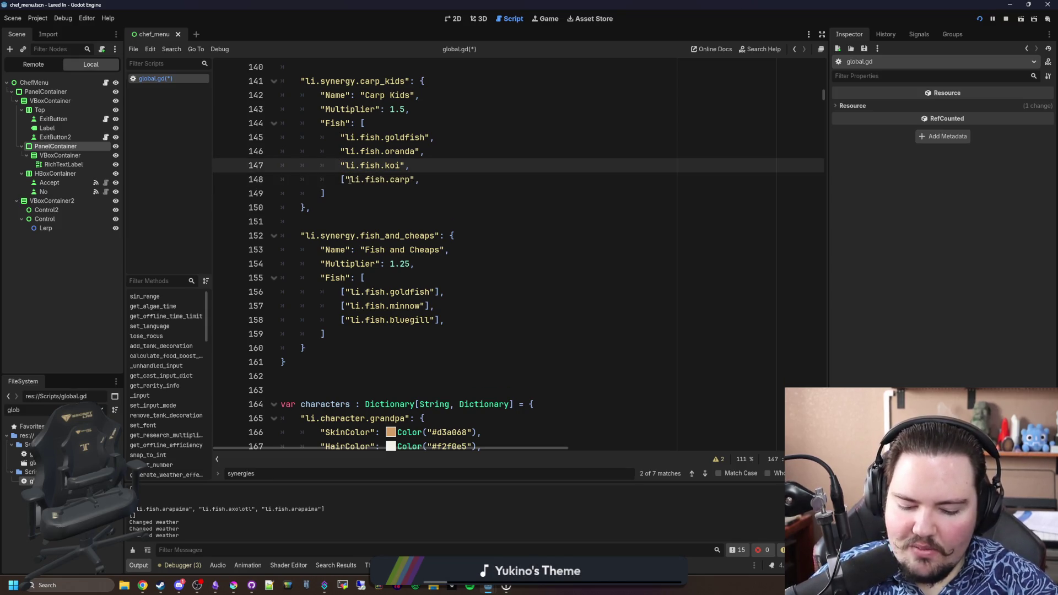
pyautogui.write('[')
pyautogui.press('Delete')
pyautogui.press('Up')
pyautogui.write('[')
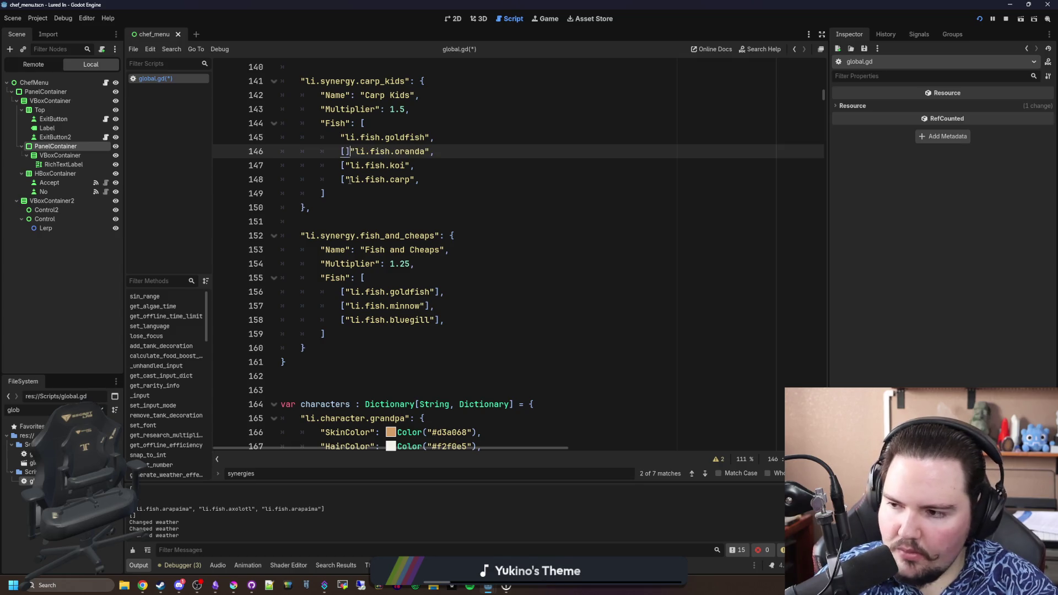
pyautogui.press('Delete')
pyautogui.press('Up')
pyautogui.write('[')
pyautogui.press('Delete')
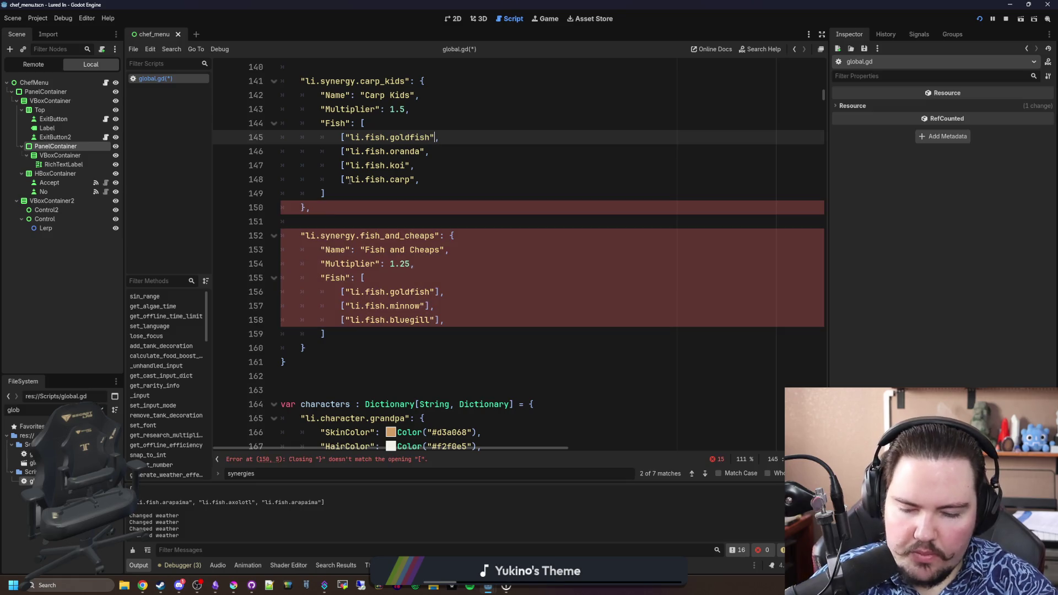
pyautogui.press('End')
pyautogui.press('Left')
pyautogui.write(']')
pyautogui.press('Down')
pyautogui.press('Left')
pyautogui.write(']')
pyautogui.press('Down')
pyautogui.press('Left')
pyautogui.write(']')
pyautogui.press('Down')
pyautogui.press('Left')
pyautogui.write(']')
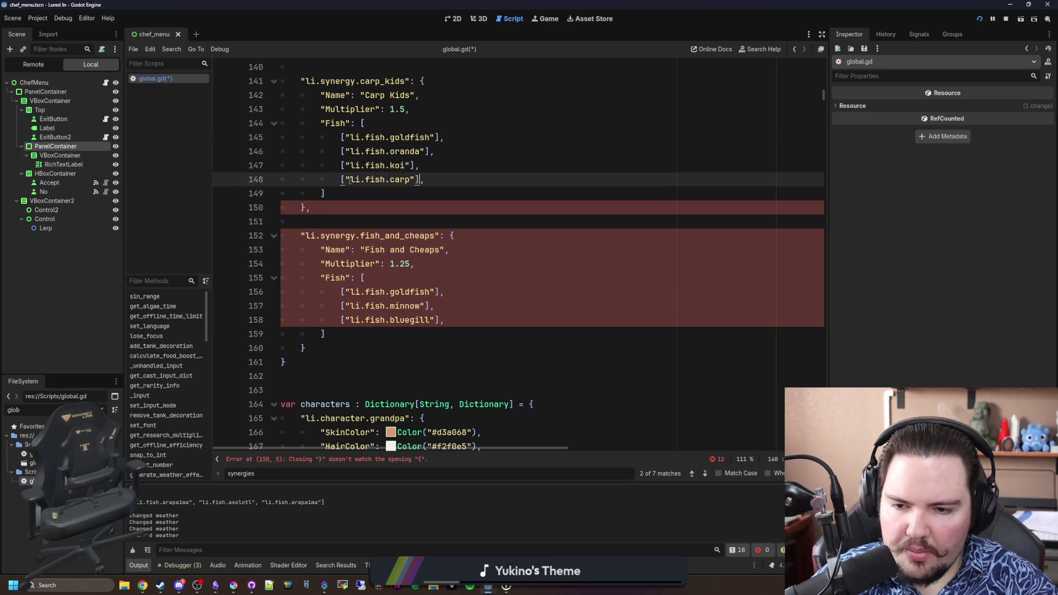
pyautogui.press('Down')
pyautogui.press('Down')
# Insert '1,' into the Carp Kids carp, koi, oranda and goldfish pairs.
pyautogui.click(419, 250)
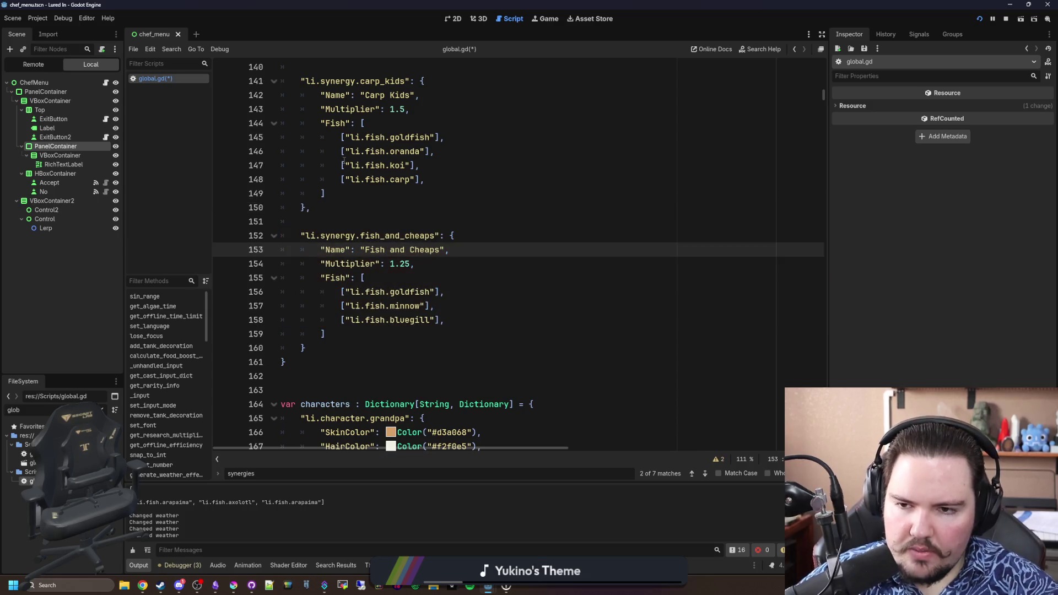
pyautogui.click(344, 179)
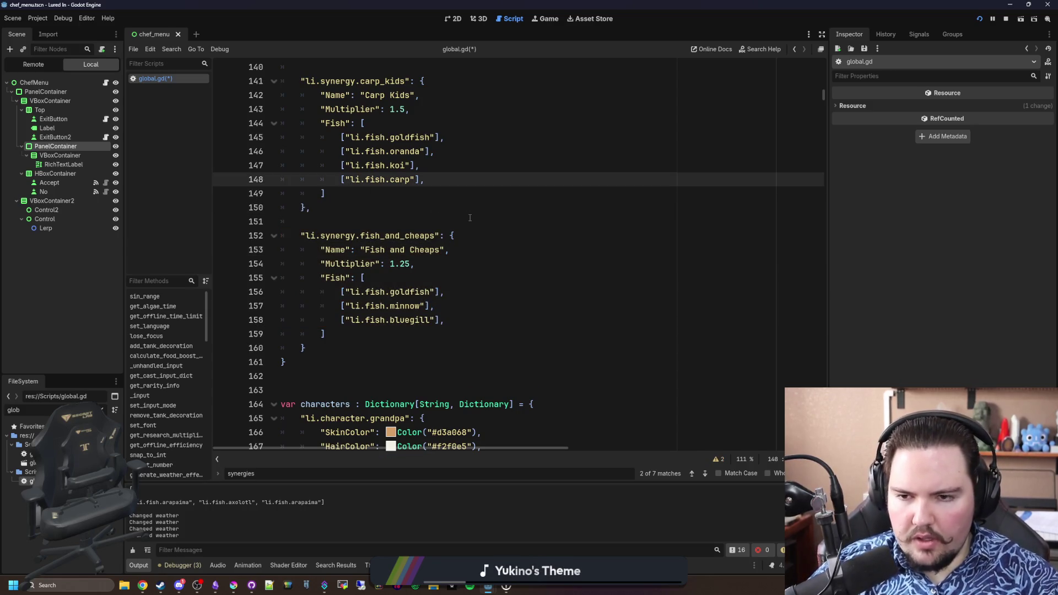
pyautogui.write('1,')
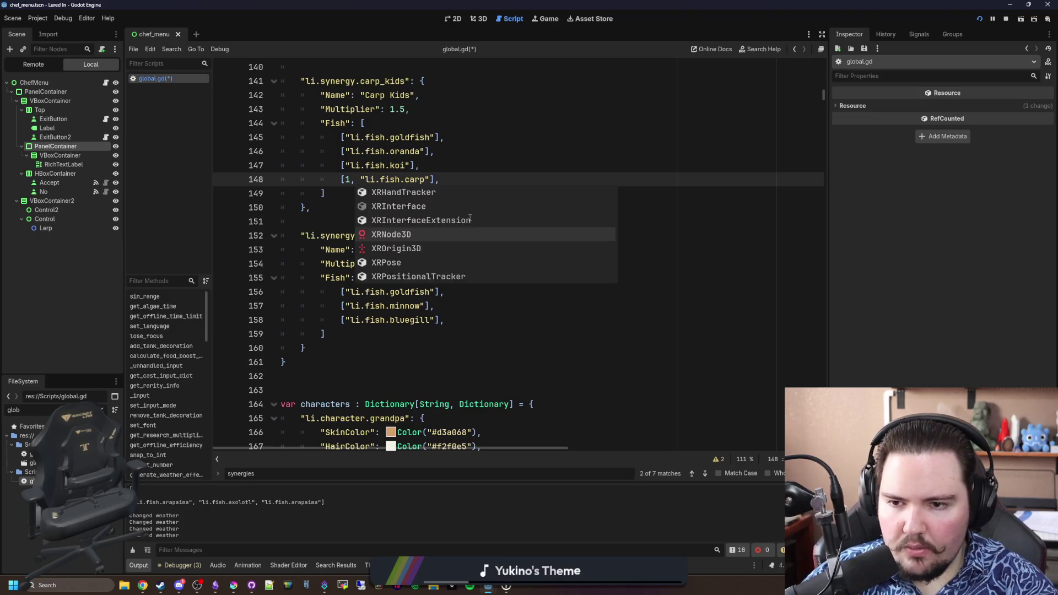
pyautogui.press('Escape')
pyautogui.press('Up')
pyautogui.write('1,')
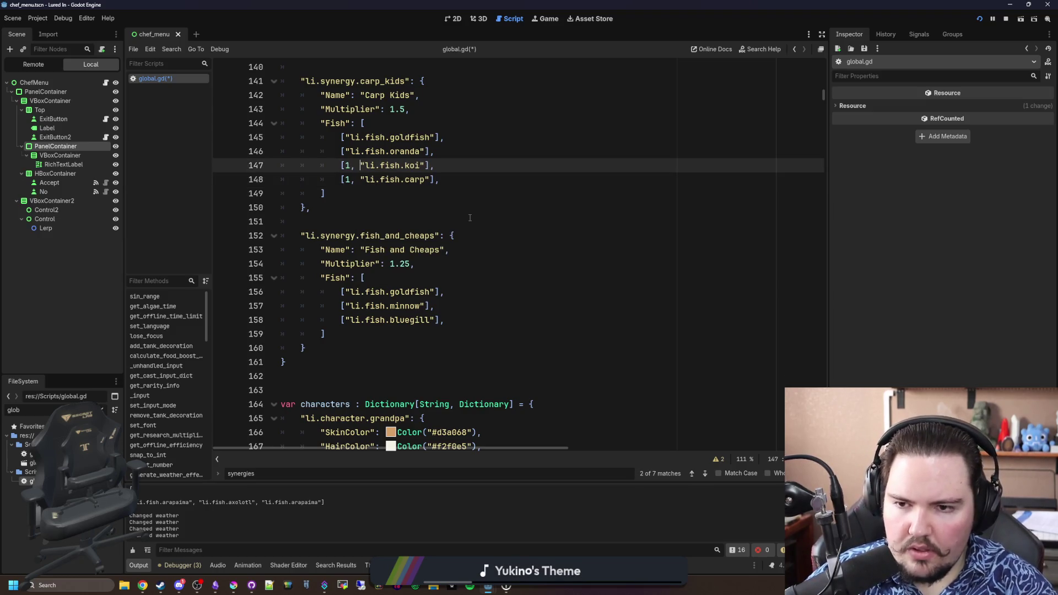
pyautogui.scroll(1, 470, 219)
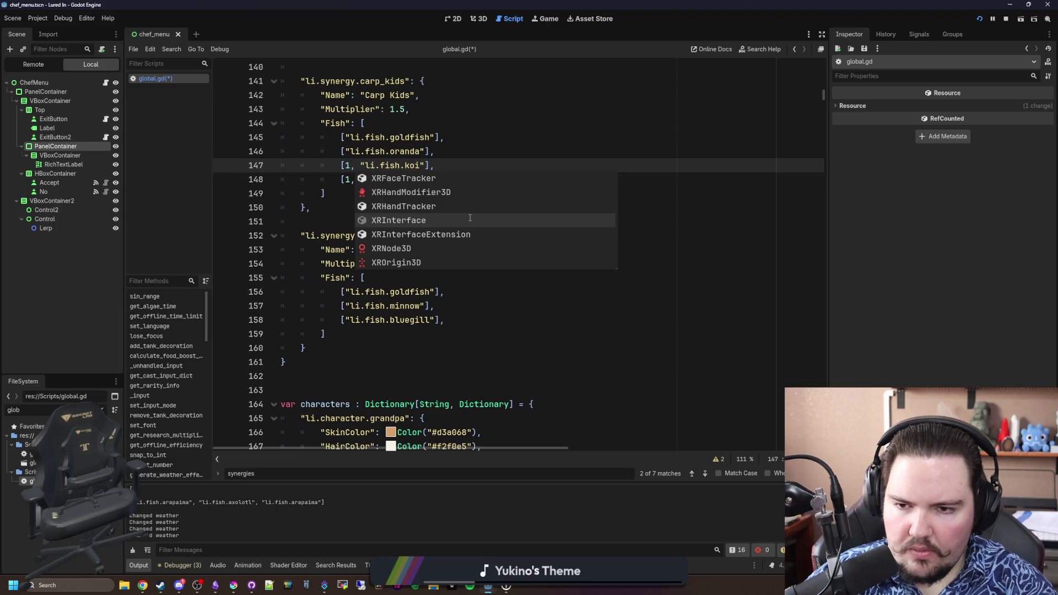
pyautogui.scroll(-3, 469, 219)
pyautogui.click(348, 152)
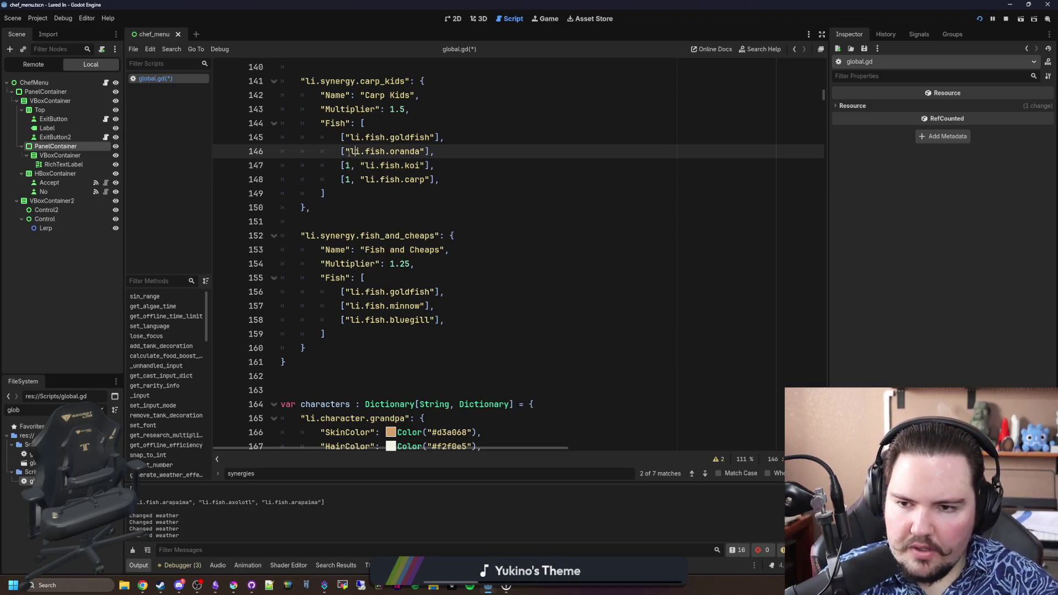
pyautogui.write('1,')
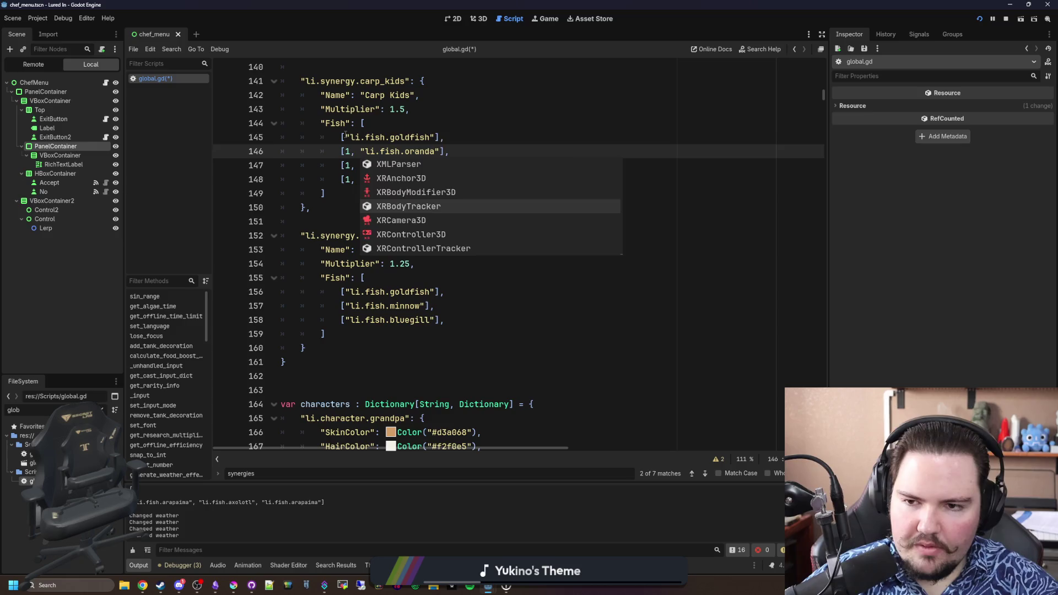
pyautogui.click(345, 137)
pyautogui.write('1,')
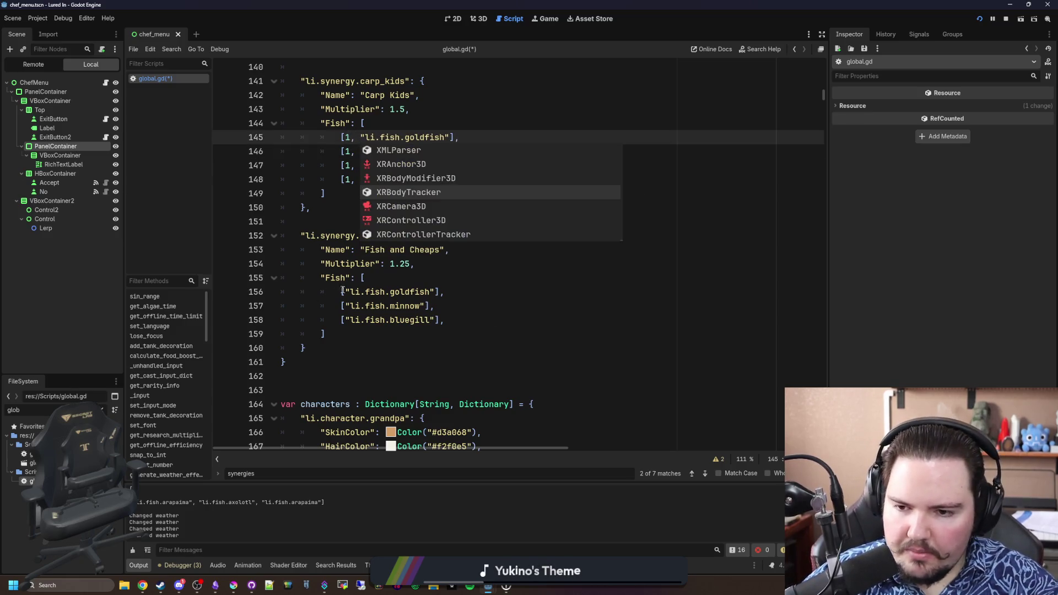
# Insert '1,' into the Fish and Cheaps goldfish, bluegill and minnow pairs.
pyautogui.click(342, 292)
pyautogui.write('1,')
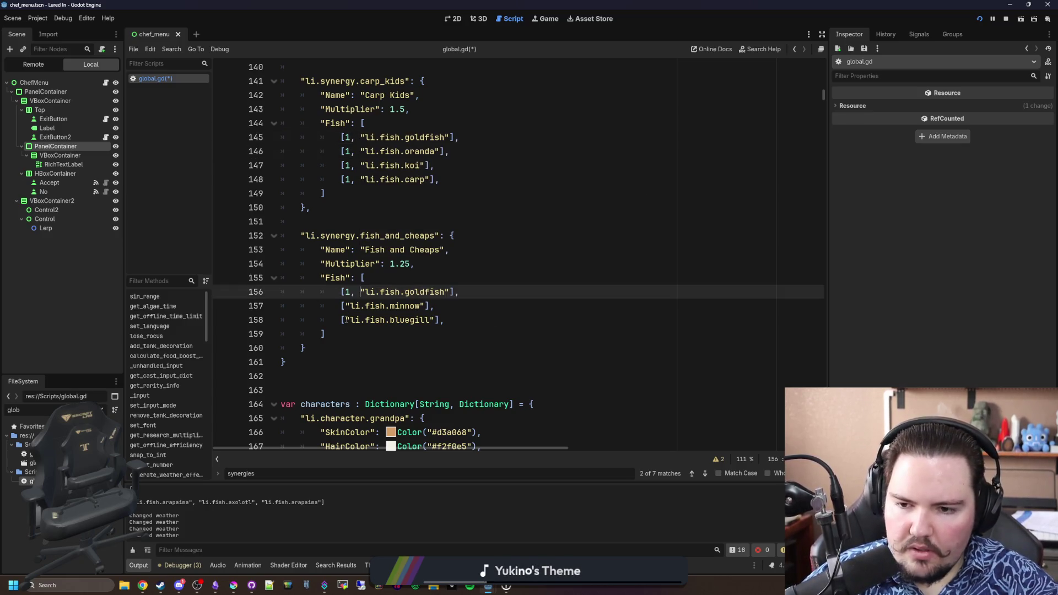
pyautogui.click(344, 319)
pyautogui.write('1,')
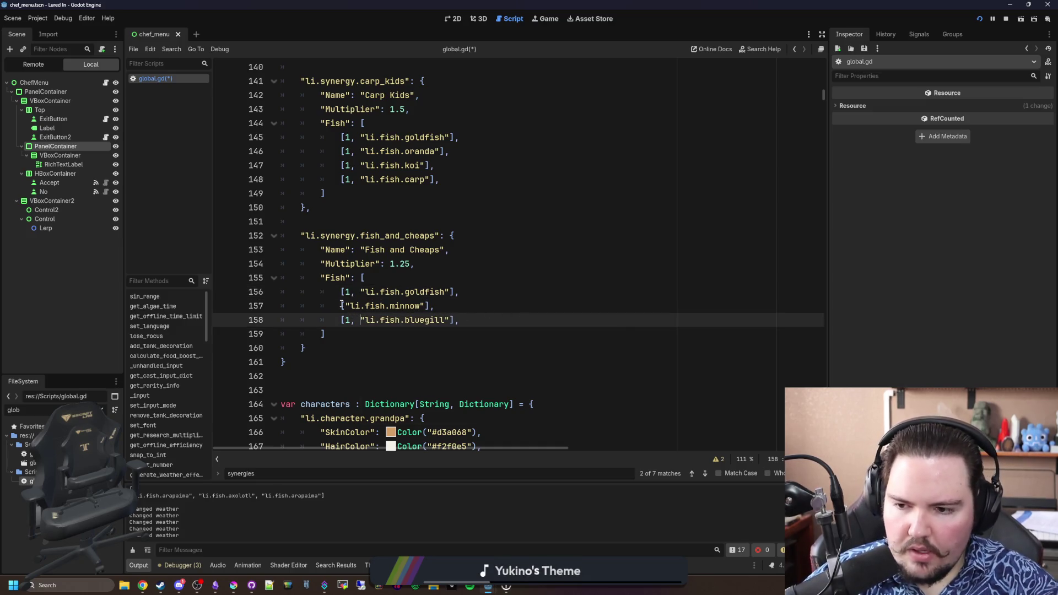
pyautogui.click(343, 305)
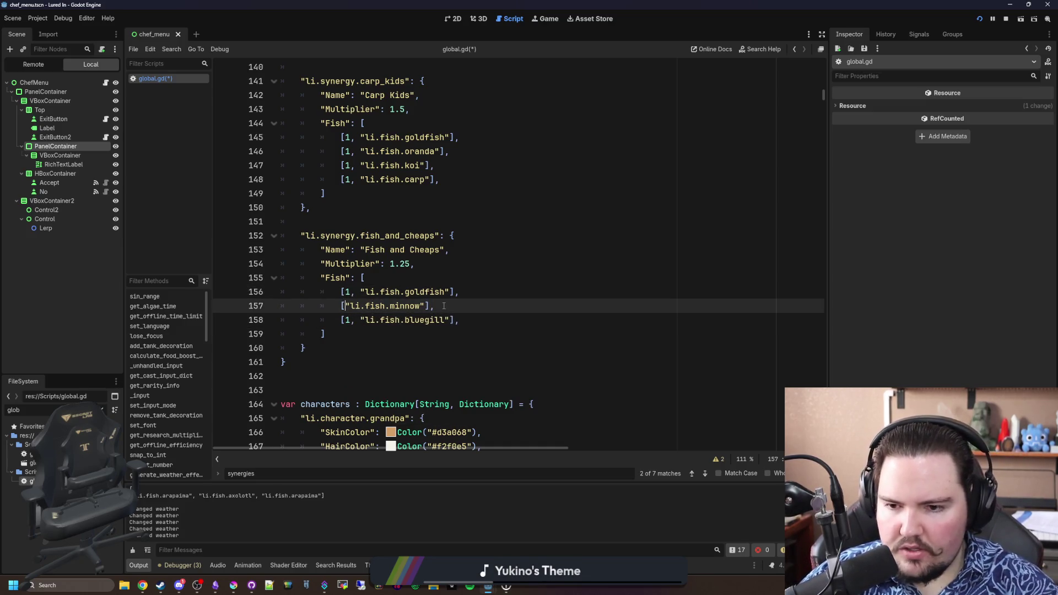
pyautogui.write('1,')
# Close the find bar and show the script's warnings list.
pyautogui.click(547, 253)
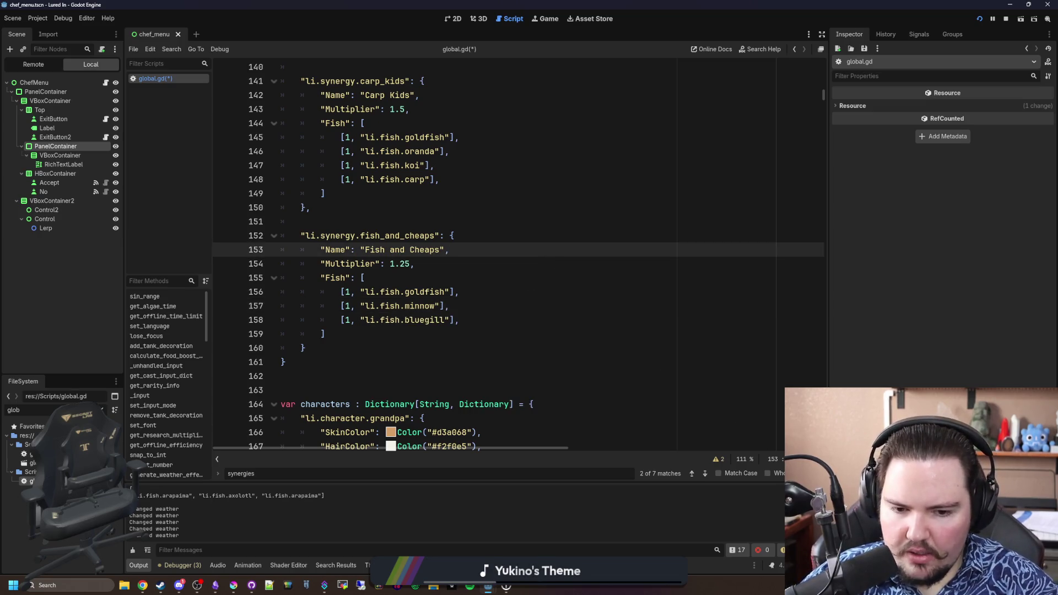
pyautogui.press('Escape')
pyautogui.click(407, 376)
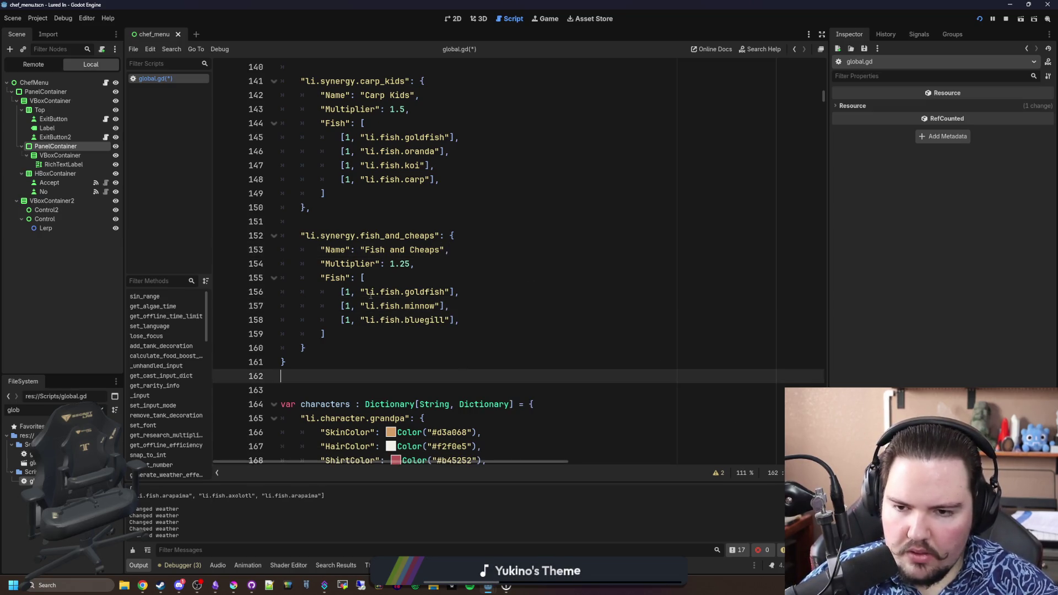
pyautogui.click(407, 291)
pyautogui.click(407, 219)
pyautogui.write('d1231232132132')
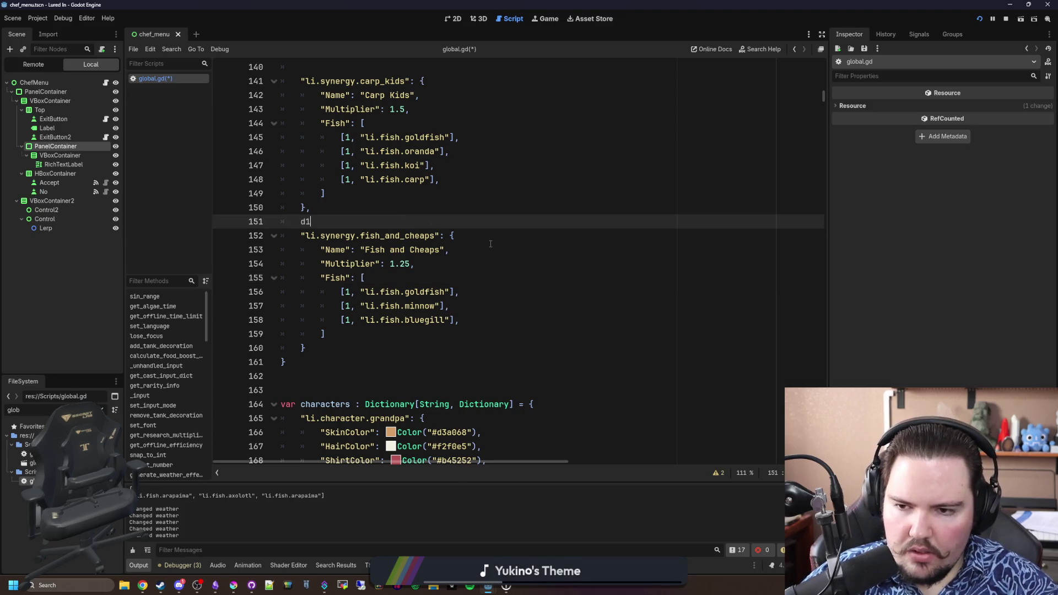
pyautogui.press('BackSpace')
pyautogui.press('BackSpace')
pyautogui.press('BackSpace')
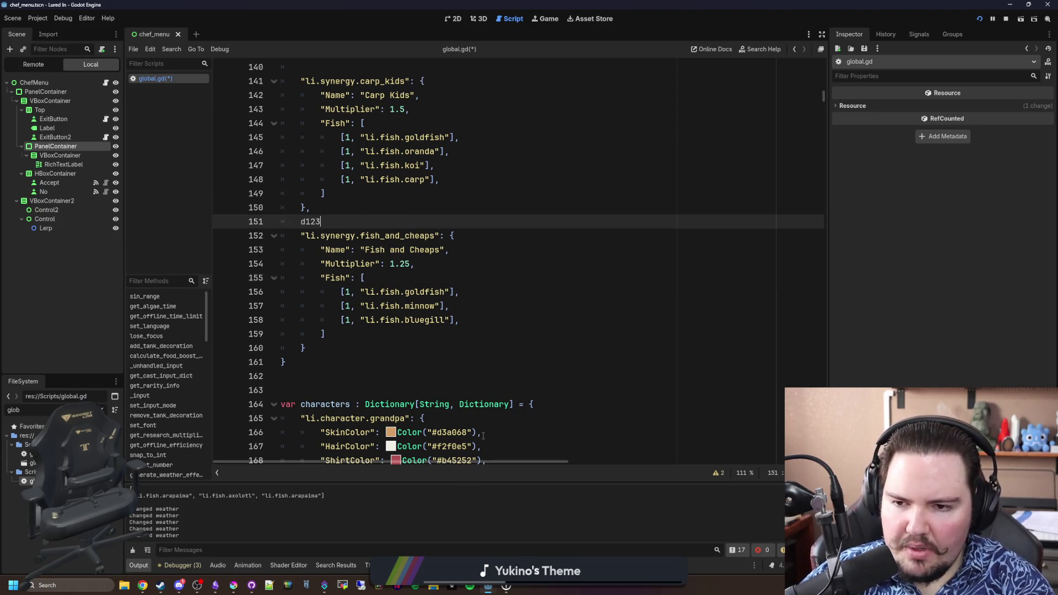
pyautogui.click(715, 477)
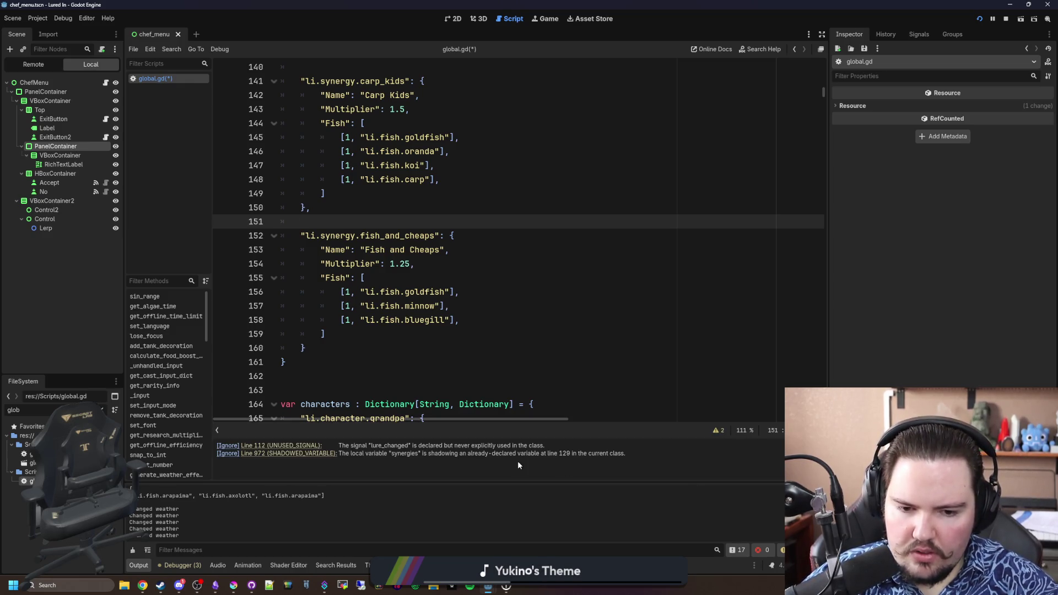
# Rename the local synergies variable on line 972 to synergiesList.
pyautogui.click(311, 453)
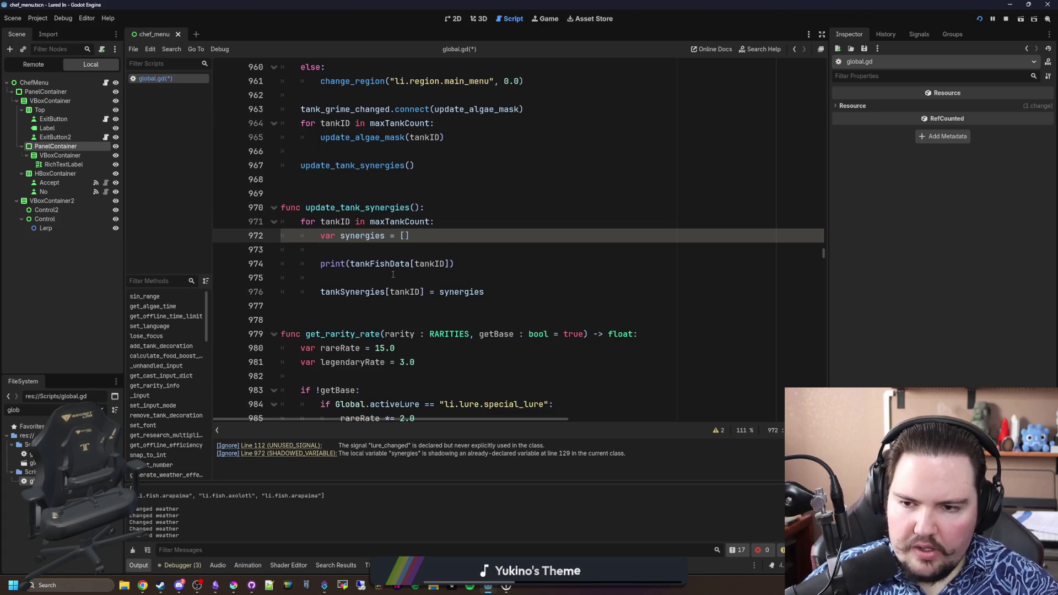
pyautogui.doubleClick(351, 235)
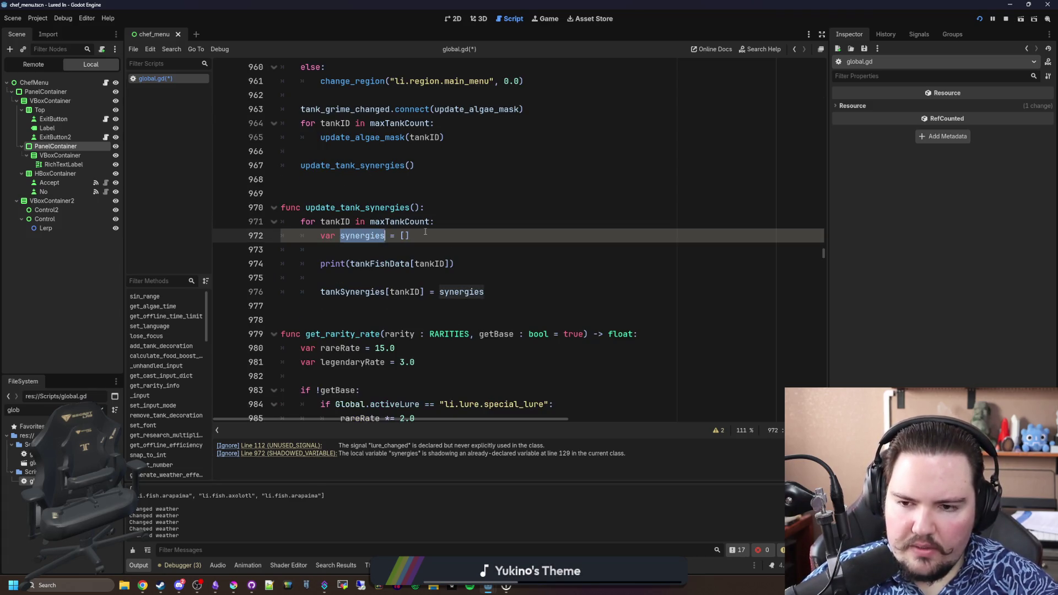
pyautogui.scroll(1, 425, 232)
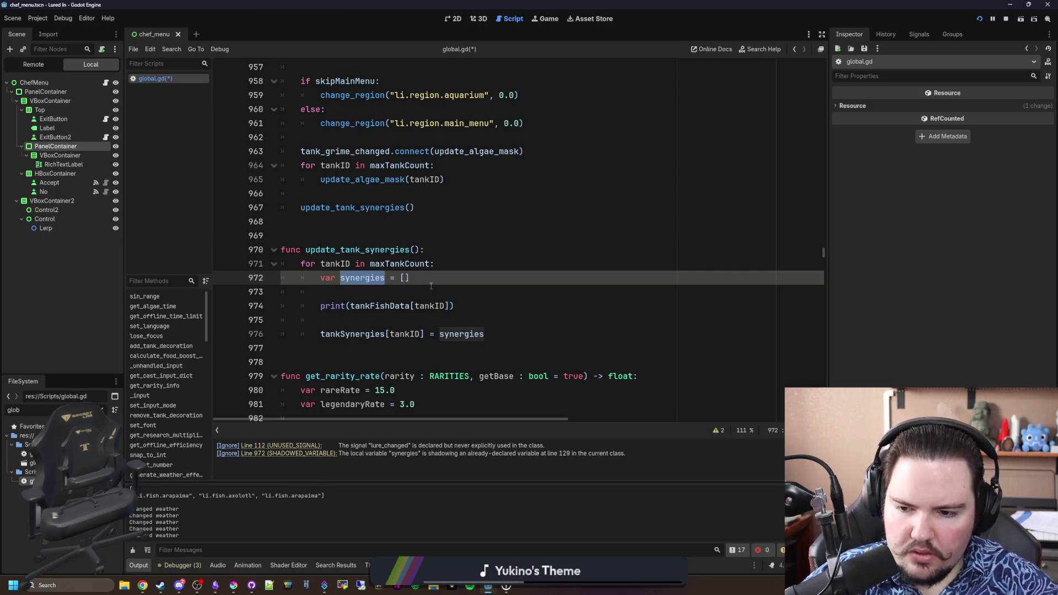
pyautogui.press('Right')
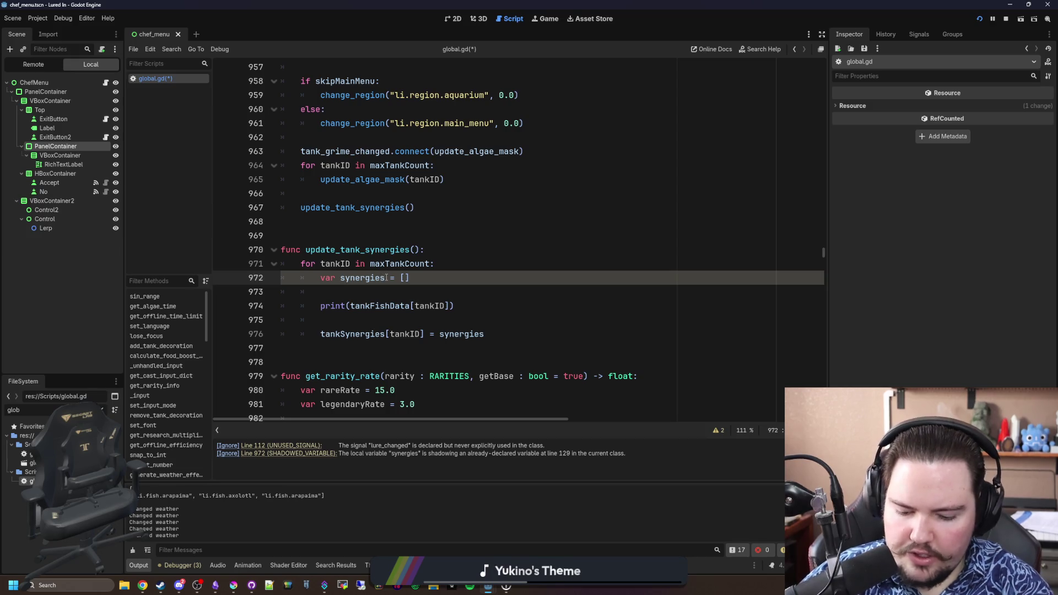
pyautogui.write('List')
pyautogui.click(439, 272)
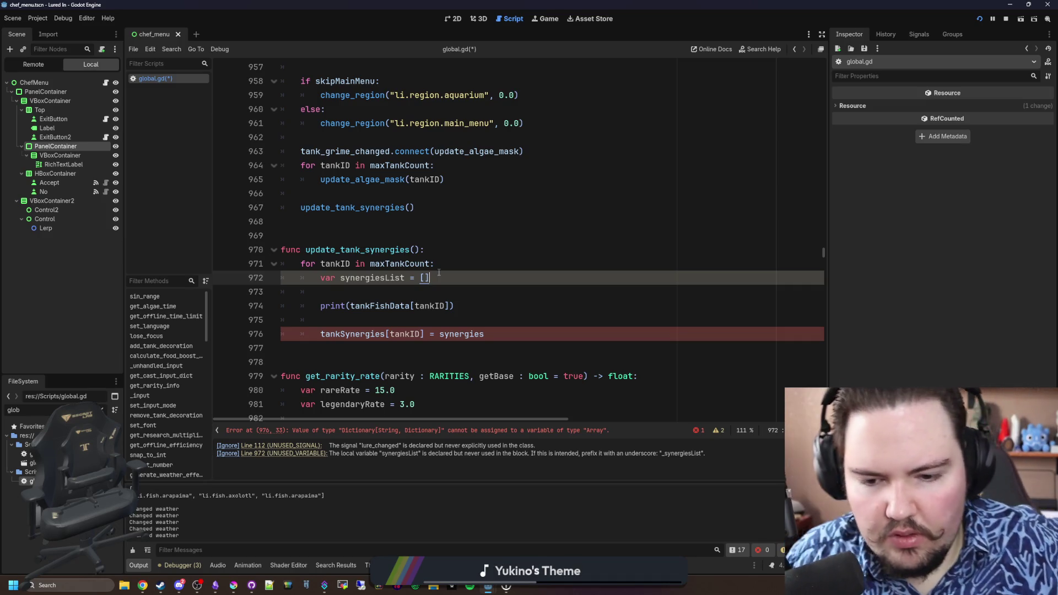
# Jump from tankSynergies on line 976 to its declaration at line 110.
pyautogui.scroll(-1, 424, 311)
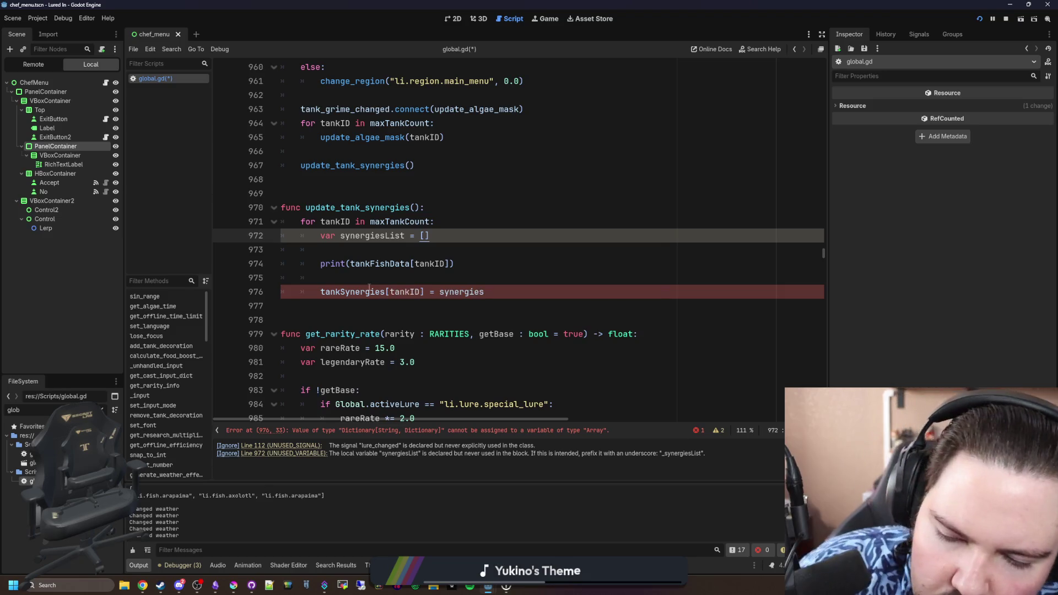
pyautogui.moveTo(369, 288)
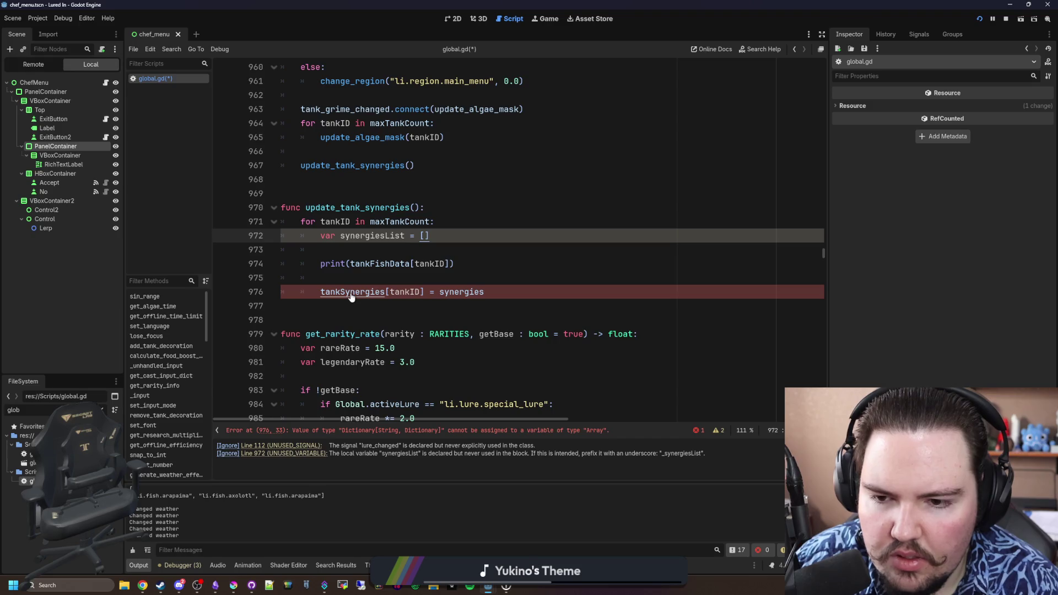
pyautogui.click(351, 292)
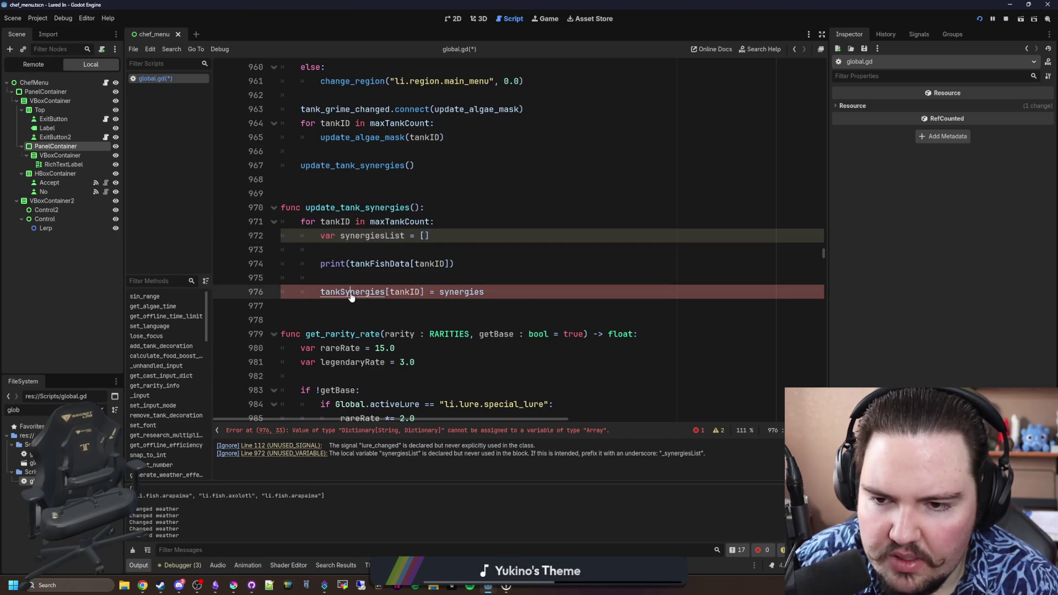
pyautogui.keyDown('ctrl'); pyautogui.click(351, 293); pyautogui.keyUp('ctrl')
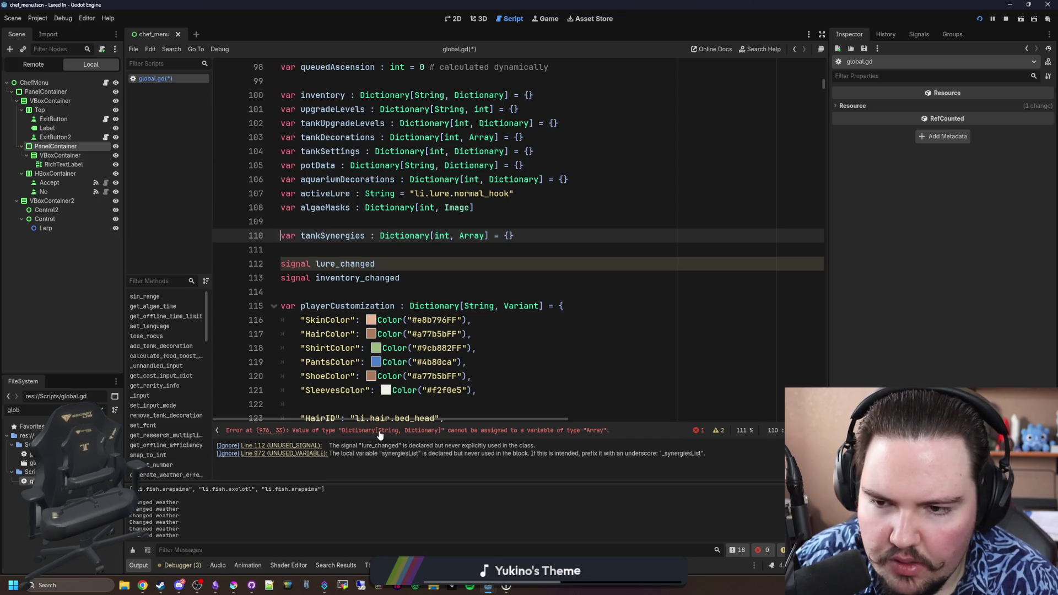
# Retype the {} default value on the tankSynergies declaration.
pyautogui.click(521, 237)
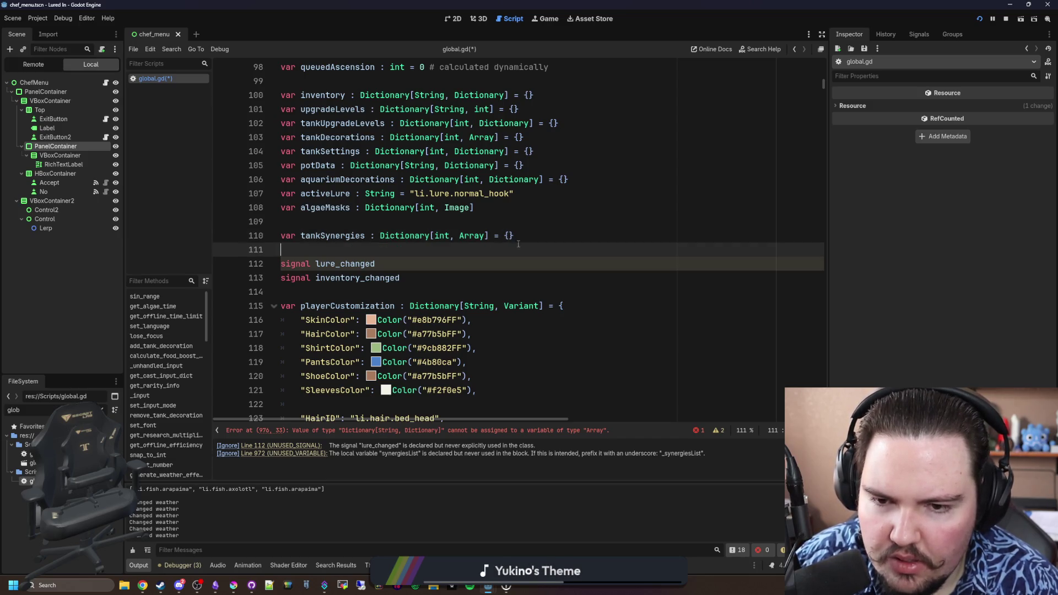
pyautogui.press('BackSpace')
pyautogui.press('BackSpace')
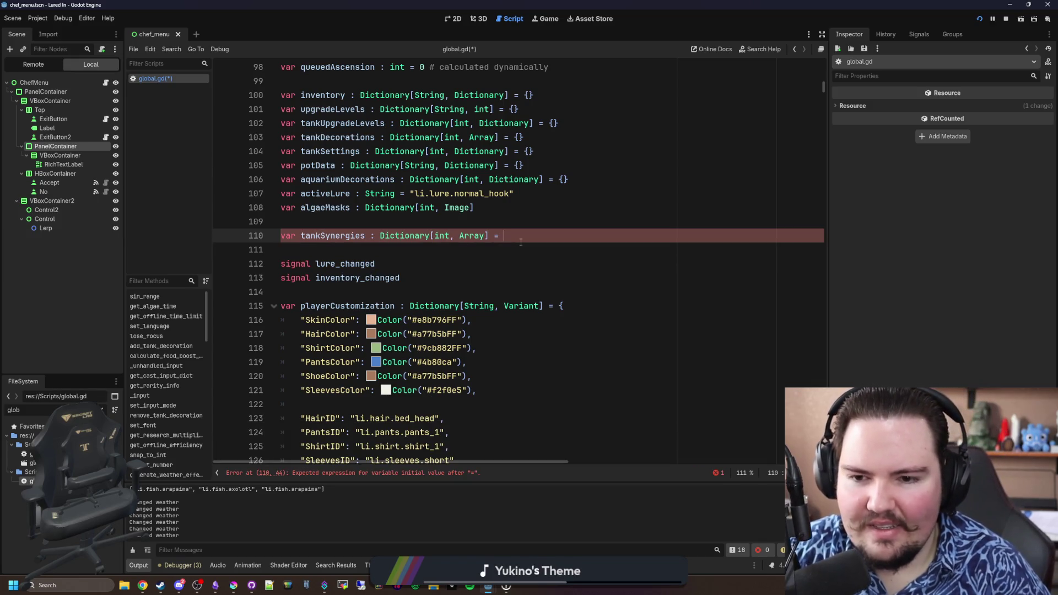
pyautogui.write('{}')
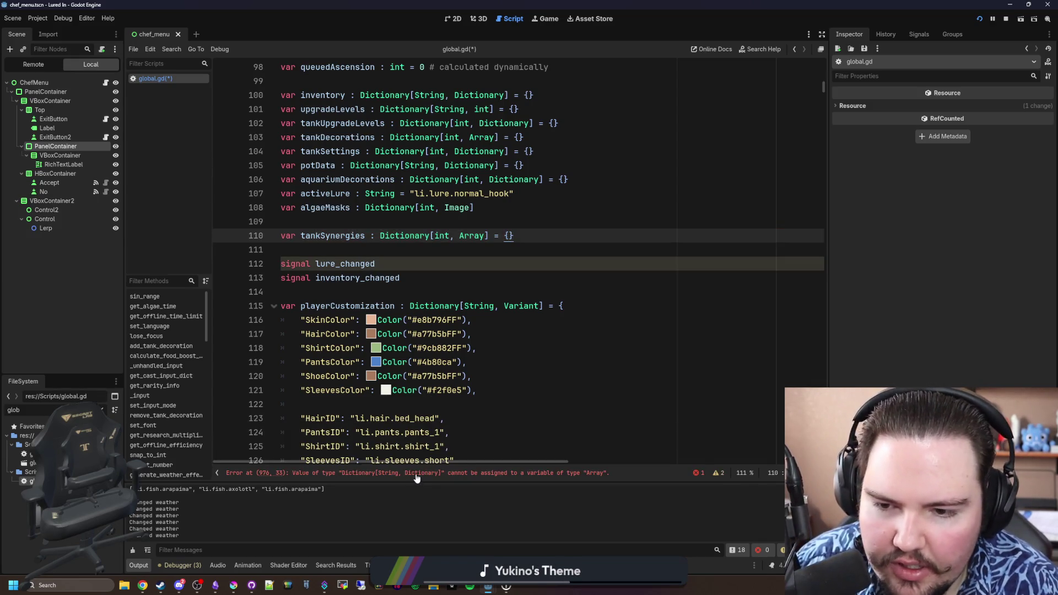
# Clear the line 976 error by assigning synergiesList to tankSynergies[tankID].
pyautogui.click(440, 473)
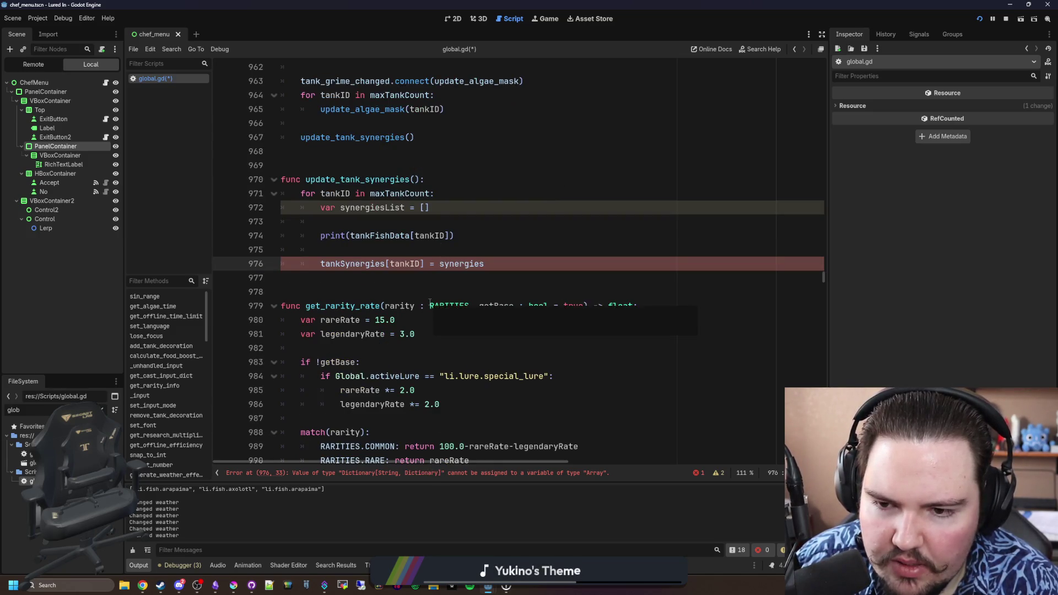
pyautogui.scroll(1, 440, 309)
pyautogui.doubleClick(372, 250)
pyautogui.hotkey('ctrl', 'c')
pyautogui.click(470, 317)
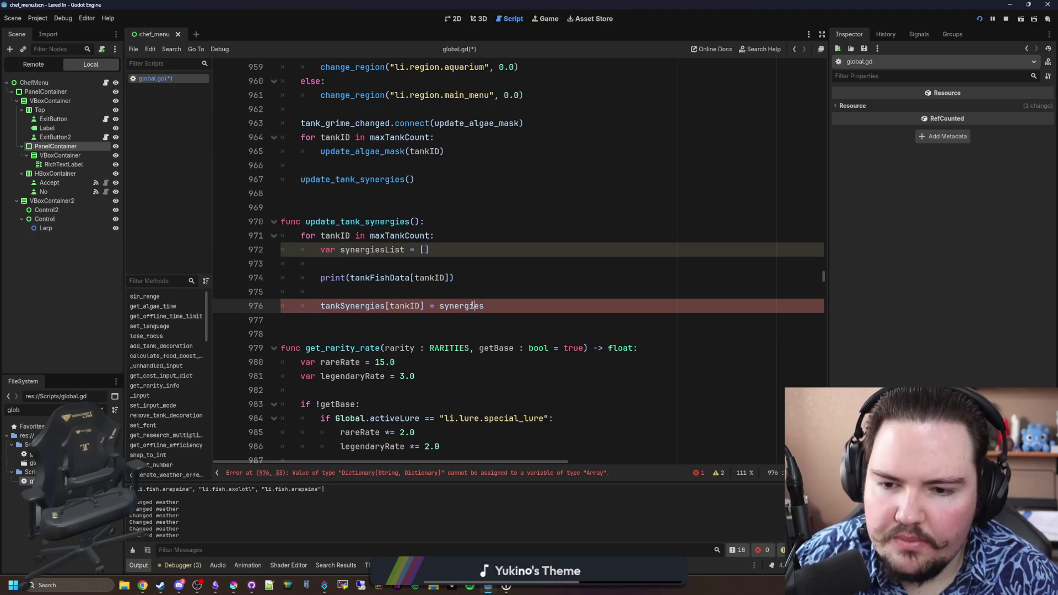
pyautogui.doubleClick(461, 306)
pyautogui.hotkey('ctrl', 'v')
# Add two blank lines inside the tank loop below the synergiesList declaration.
pyautogui.click(468, 291)
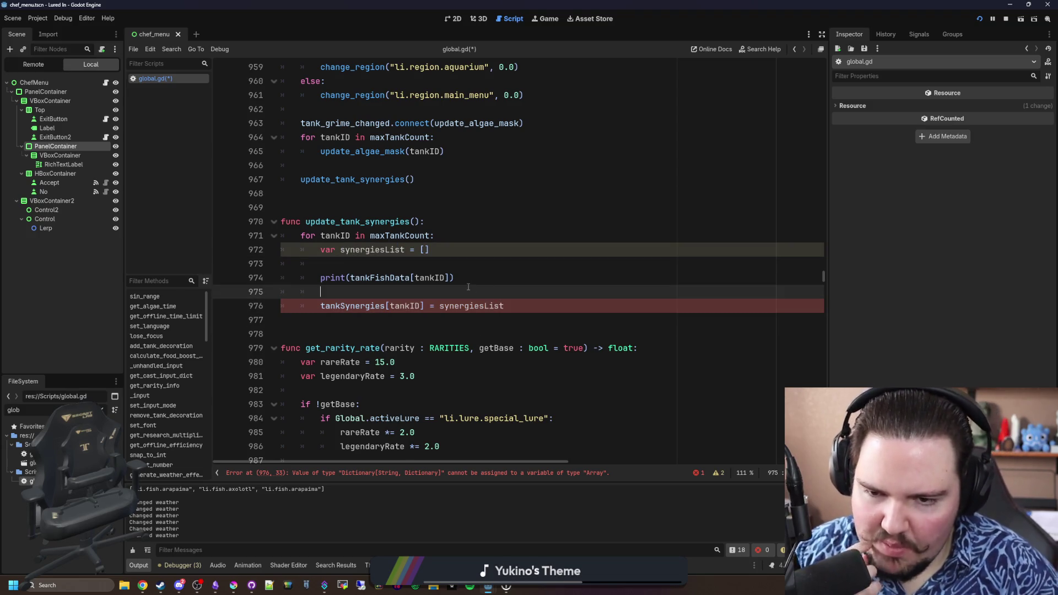
pyautogui.click(441, 268)
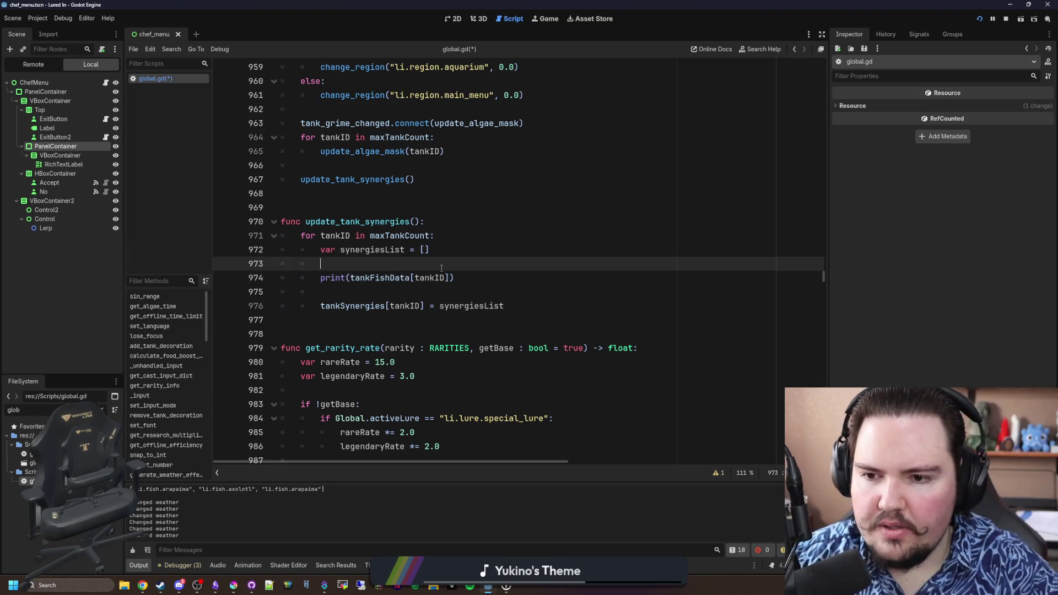
pyautogui.press('Return')
pyautogui.press('Return')
pyautogui.press('Up')
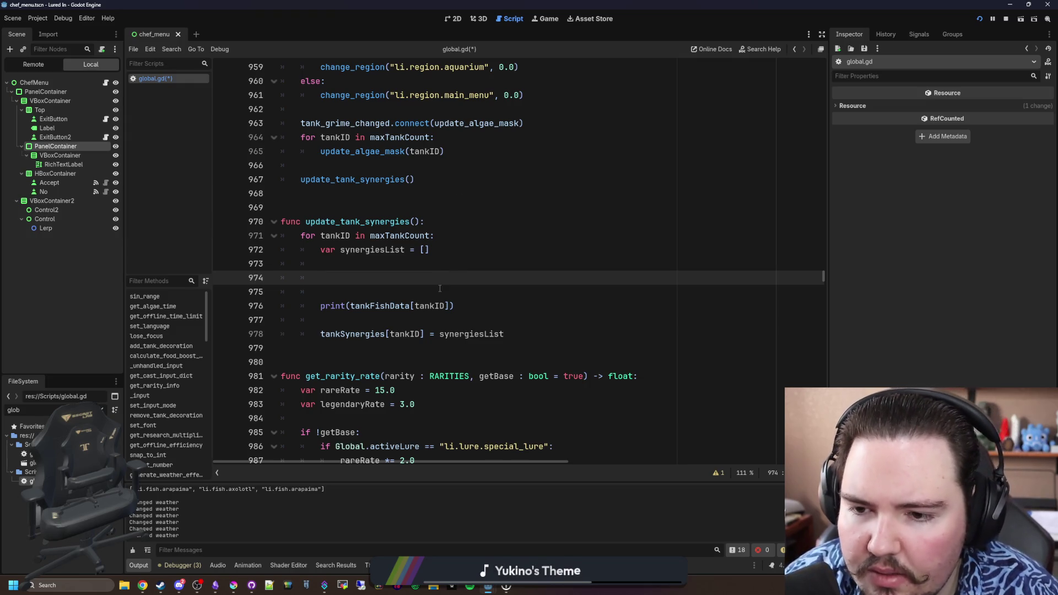
# Write Array on new line 974 and open the Array class reference from it.
pyautogui.click(458, 240)
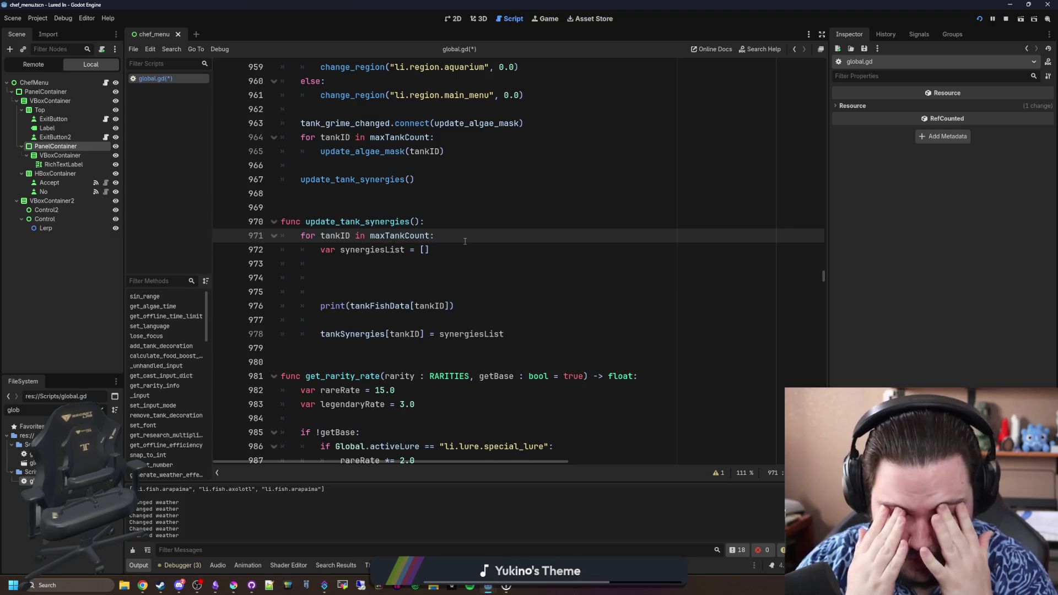
pyautogui.press('Down')
pyautogui.press('Down')
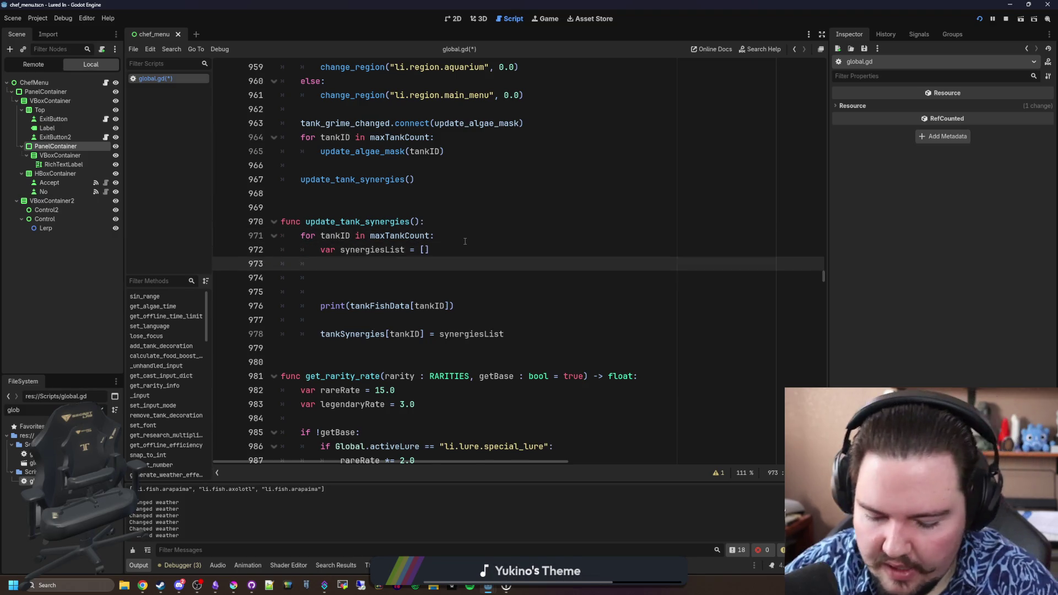
pyautogui.press('Return')
pyautogui.write('gh')
pyautogui.press('BackSpace')
pyautogui.press('BackSpace')
pyautogui.write('Array')
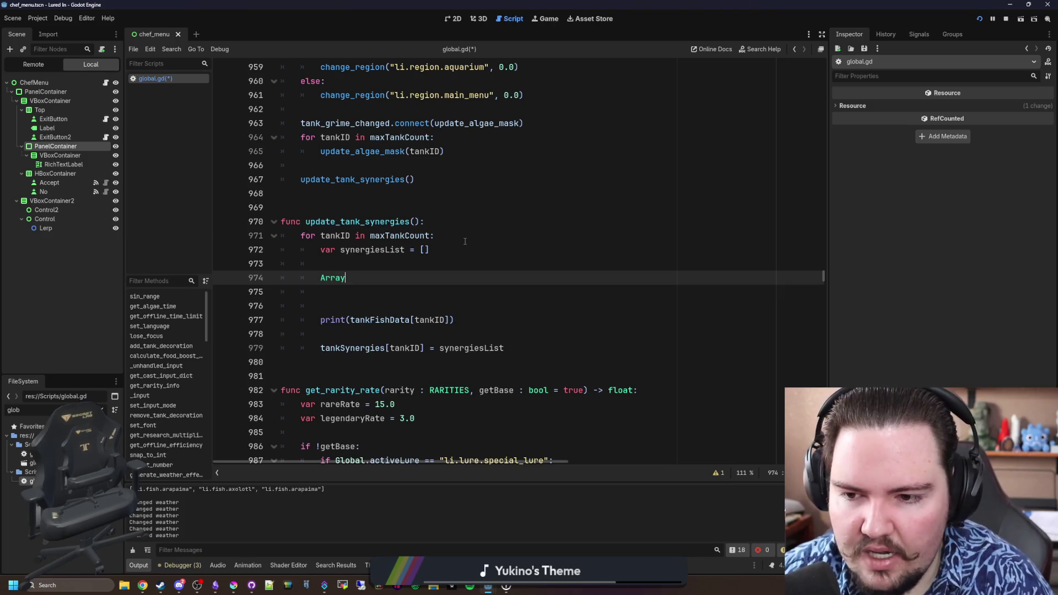
pyautogui.keyDown('ctrl'); pyautogui.click(340, 279); pyautogui.keyUp('ctrl')
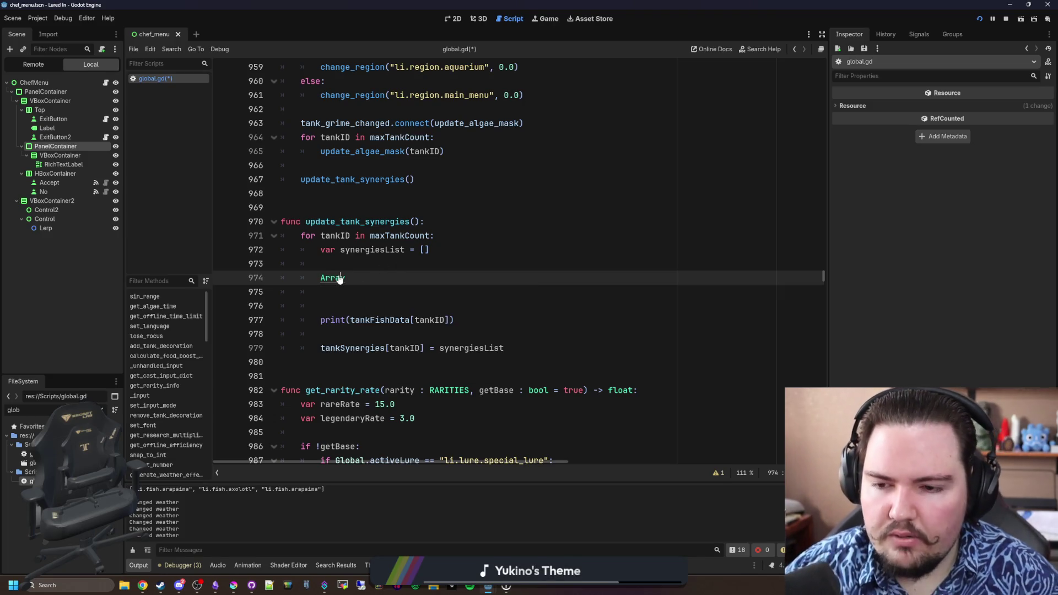
pyautogui.keyDown('ctrl'); pyautogui.click(340, 279); pyautogui.keyUp('ctrl')
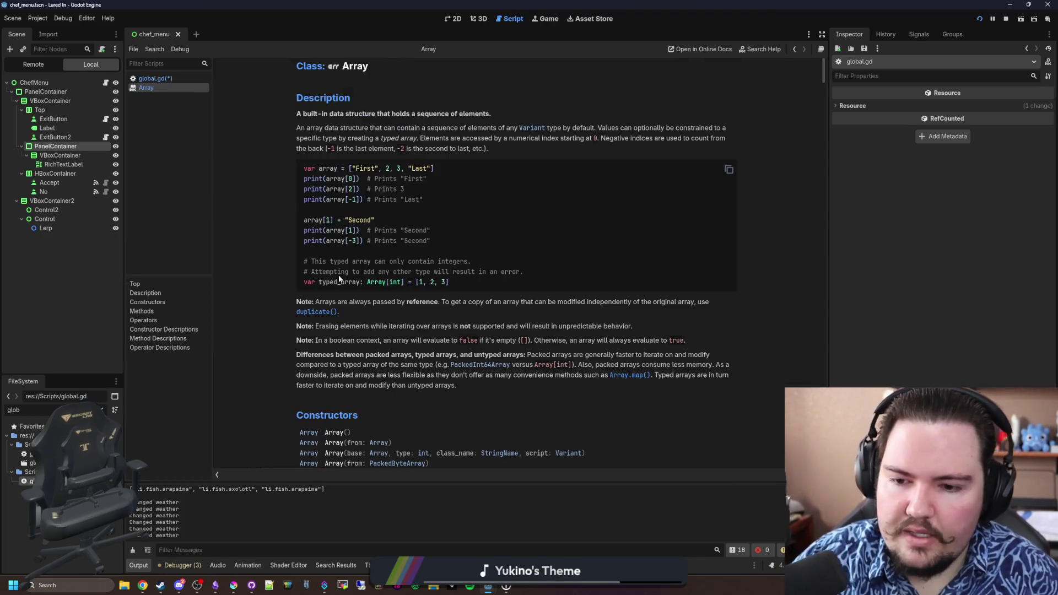
# Return from the Array docs to global.gd and delete the Array line.
pyautogui.scroll(-5, 452, 258)
pyautogui.rightClick(453, 261)
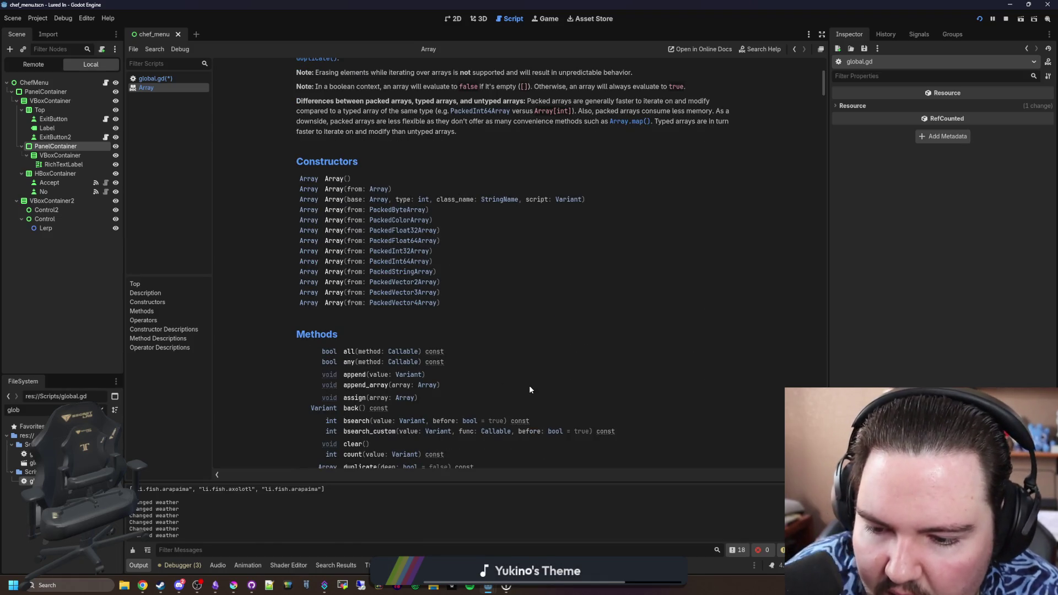
pyautogui.scroll(-3, 528, 385)
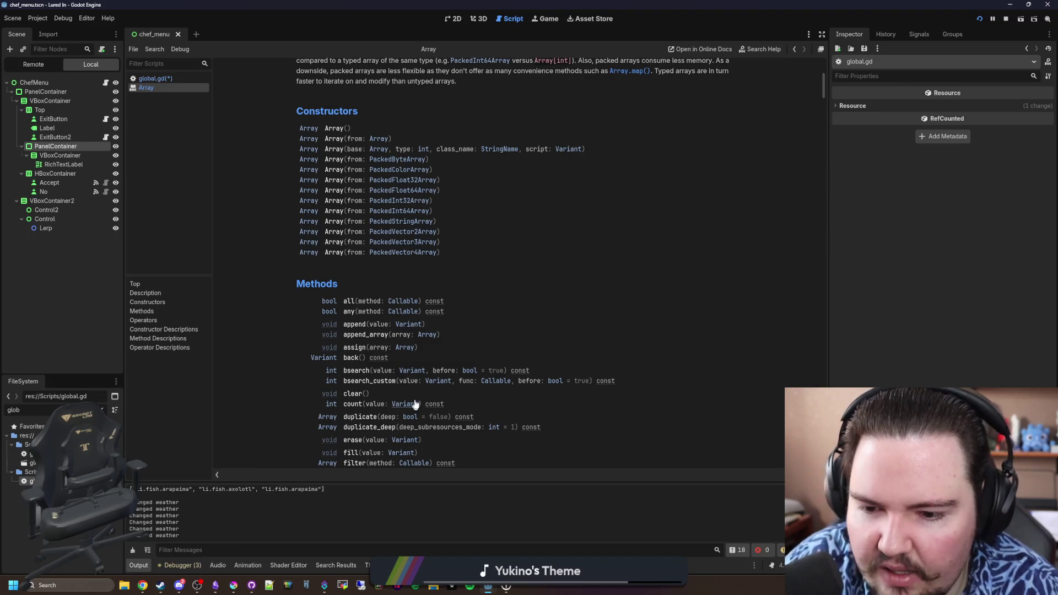
pyautogui.hotkey('alt', 'Left')
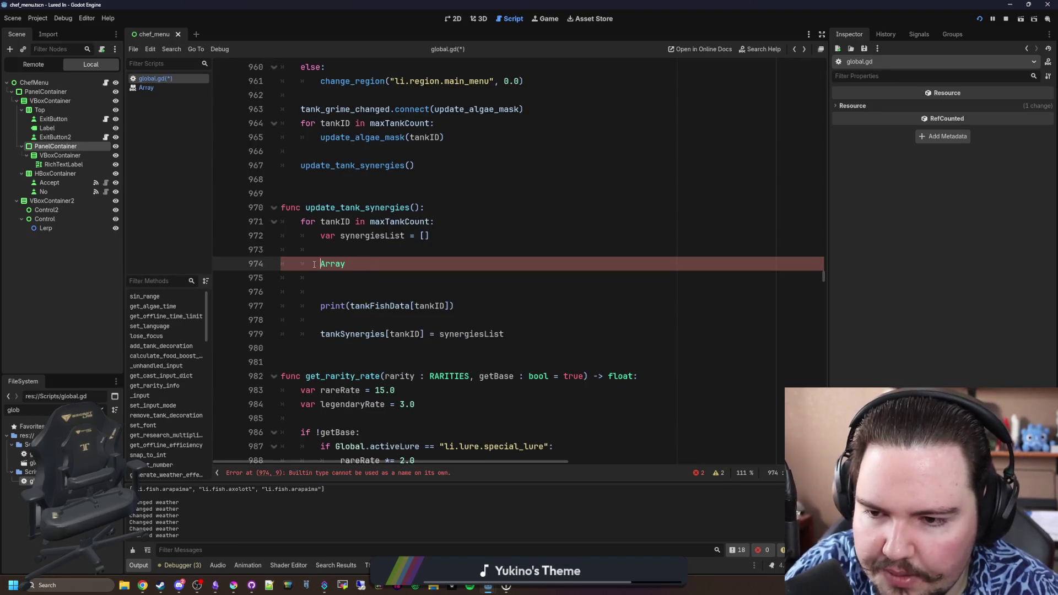
pyautogui.hotkey('shift', 'End')
pyautogui.press('BackSpace')
pyautogui.press('BackSpace')
pyautogui.press('BackSpace')
pyautogui.press('BackSpace')
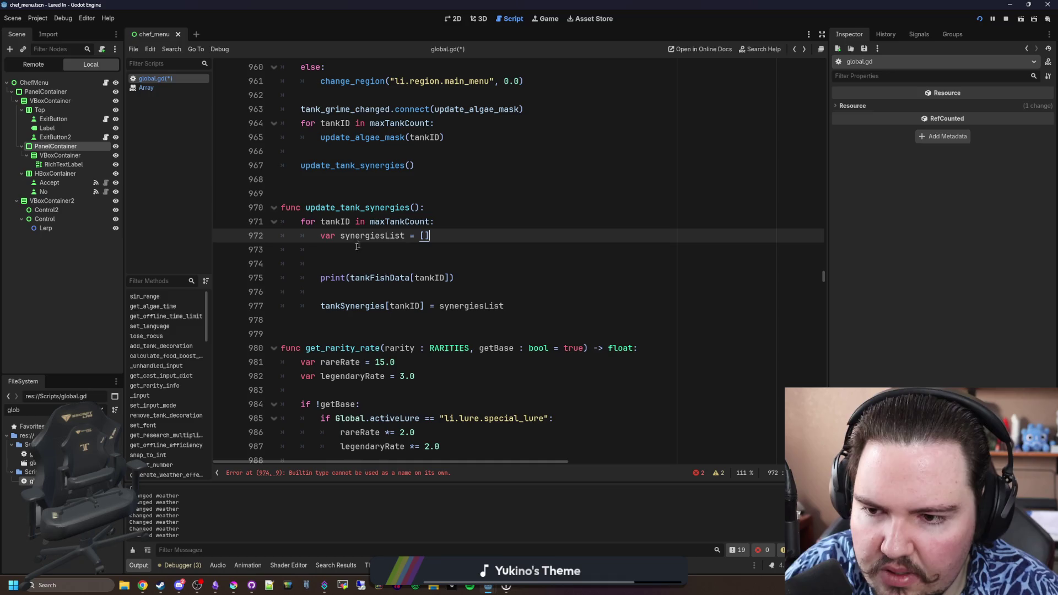
# Start a for loop on line 974, typing 'for i in syn'.
pyautogui.press('Down')
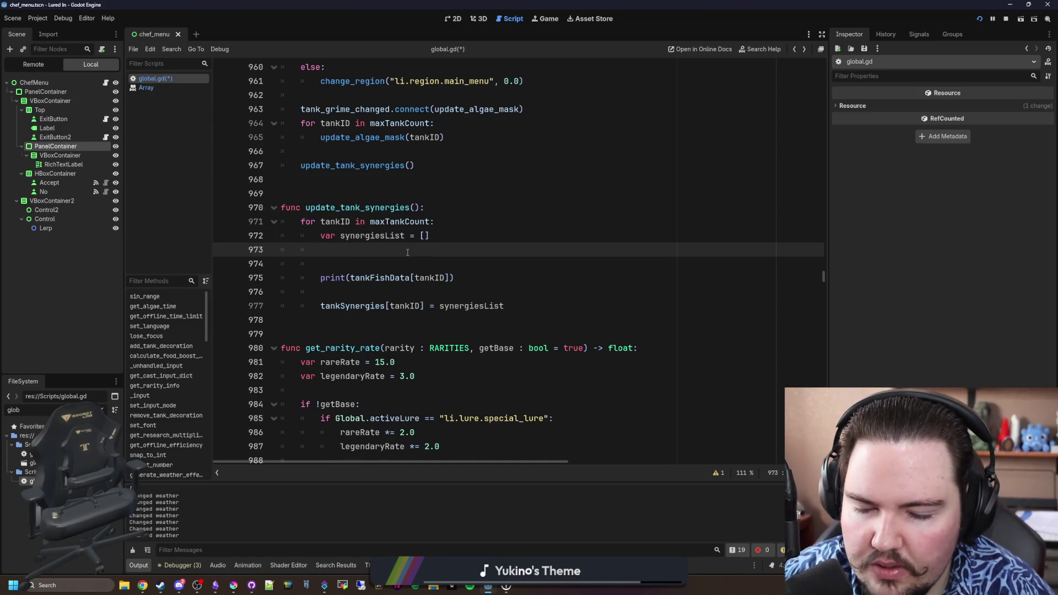
pyautogui.click(477, 225)
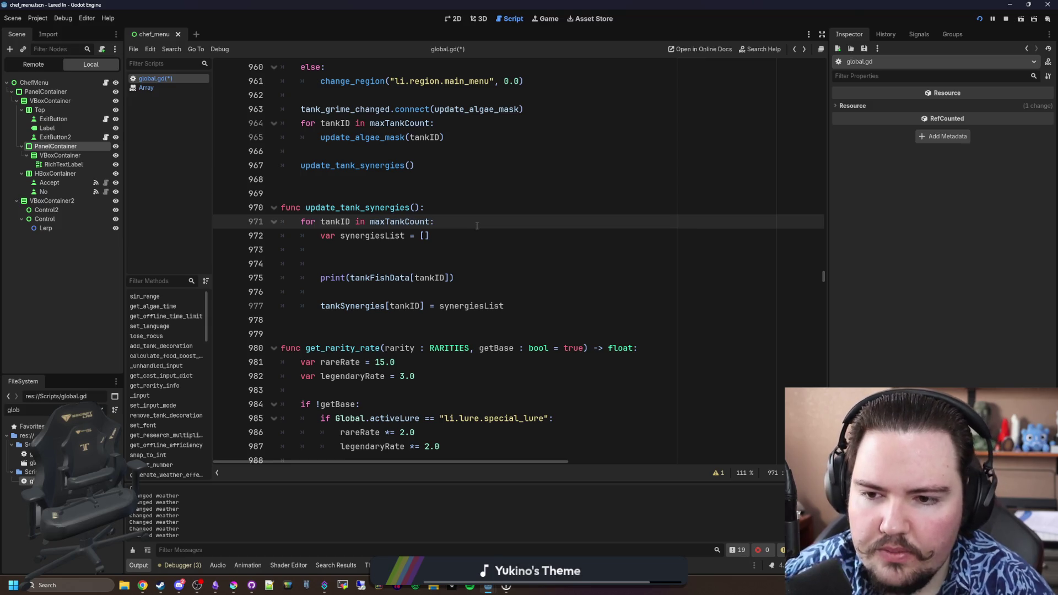
pyautogui.press('Down')
pyautogui.press('Down')
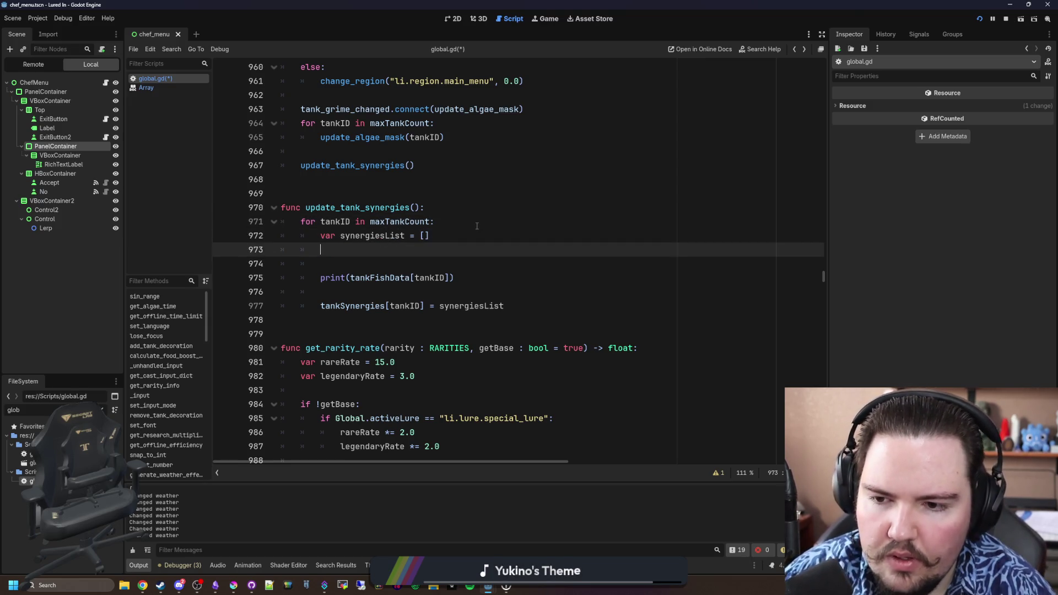
pyautogui.press('Return')
pyautogui.write('for i in syn')
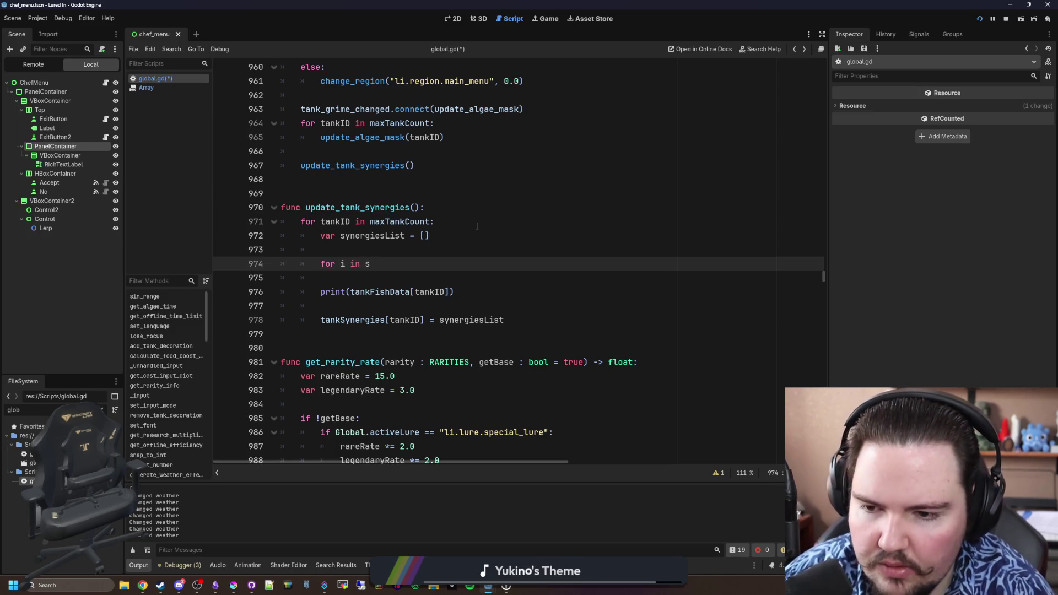
# Finish the loop header as 'for id in synergies:'.
pyautogui.press('Return')
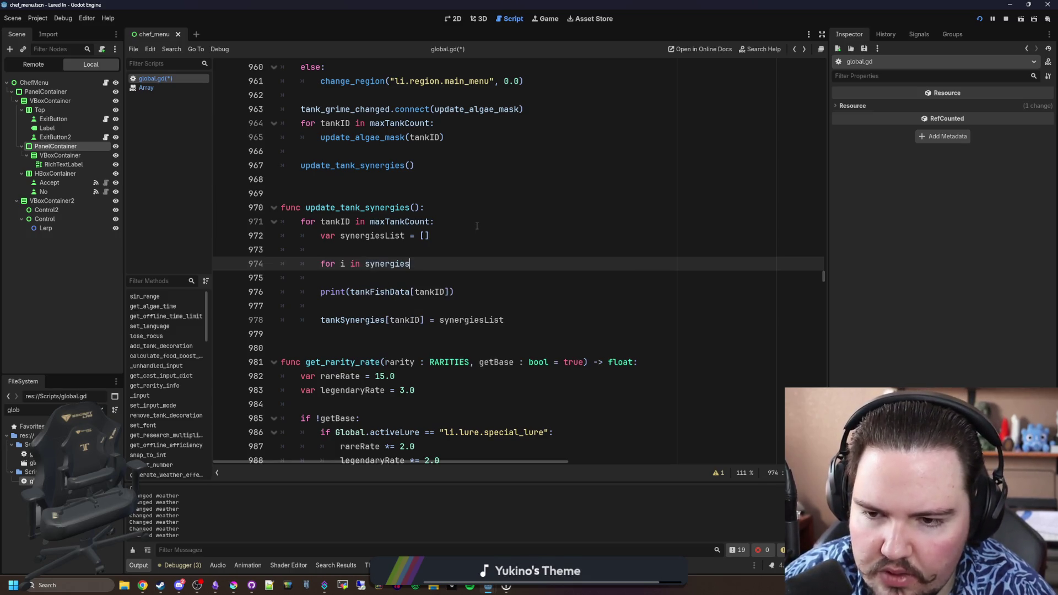
pyautogui.write(':')
pyautogui.press('Return')
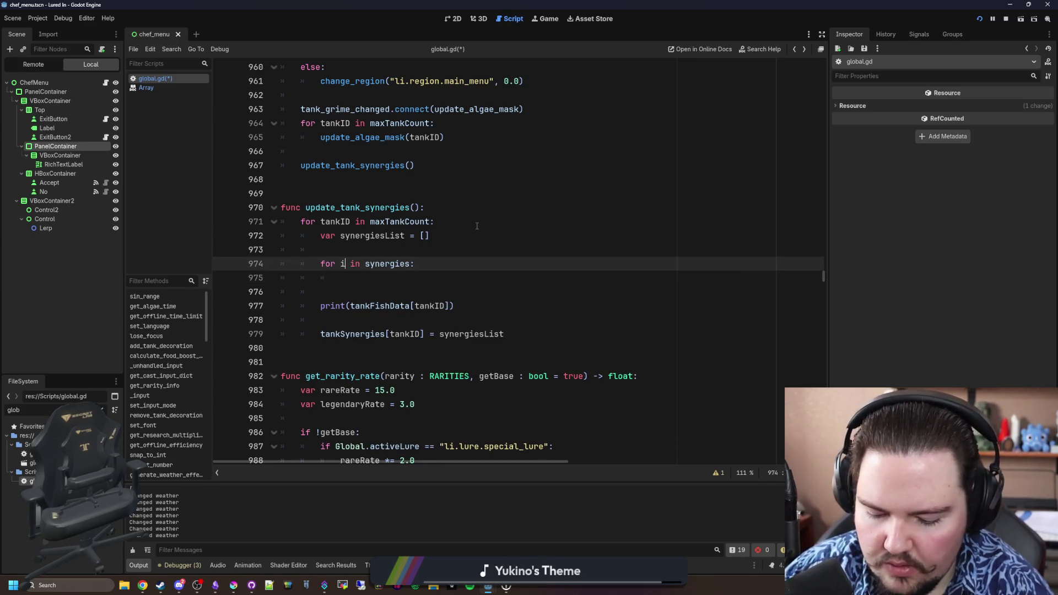
pyautogui.write('d')
pyautogui.press('Down')
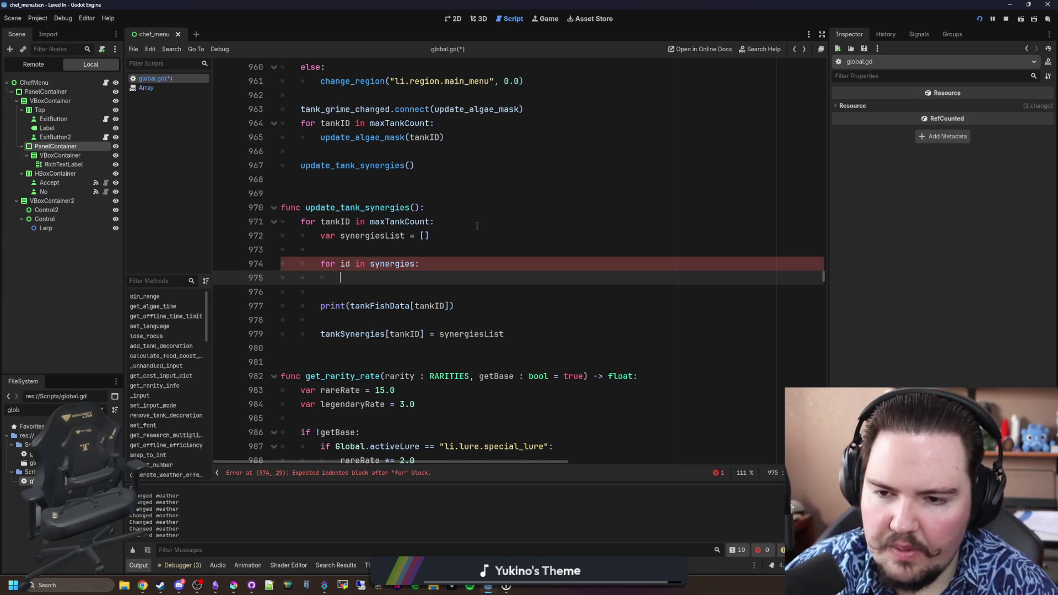
# Add var synergyData = synergies.get(id) in the loop body and check where synergies is declared.
pyautogui.write('var synergyData')
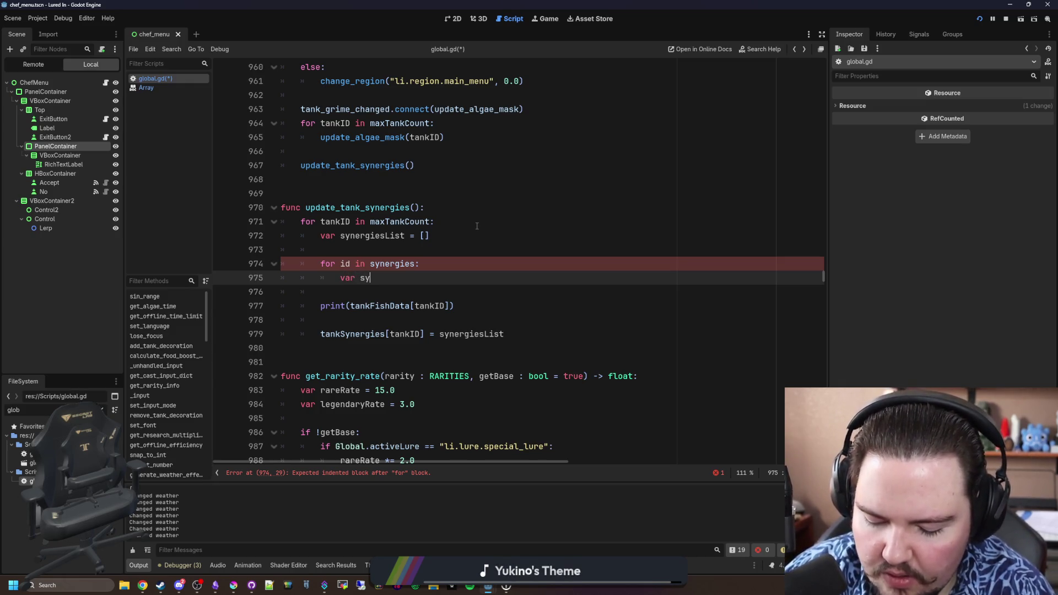
pyautogui.write(' = synergies.')
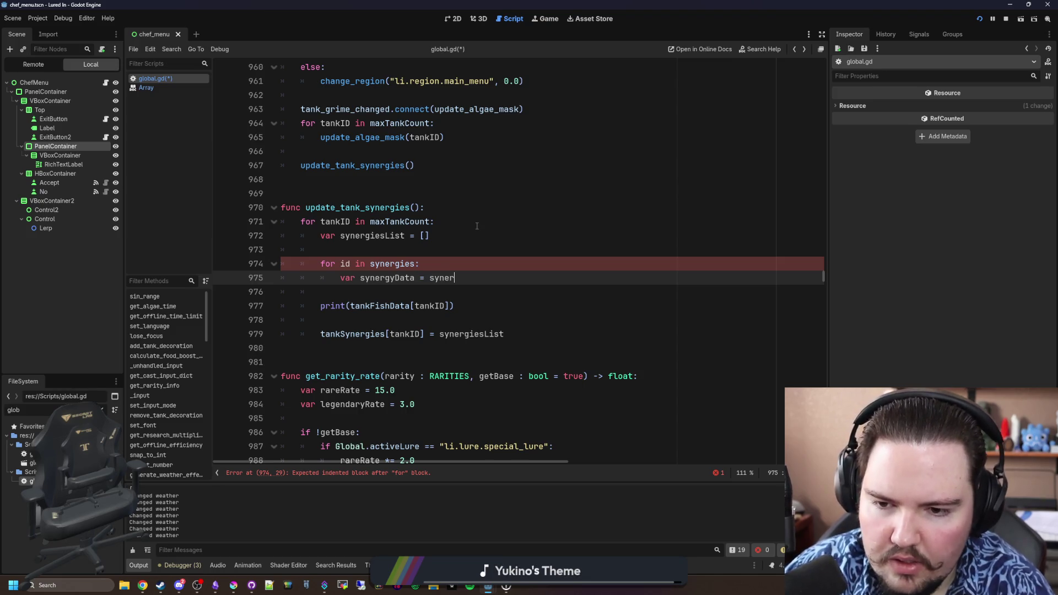
pyautogui.write('get(id')
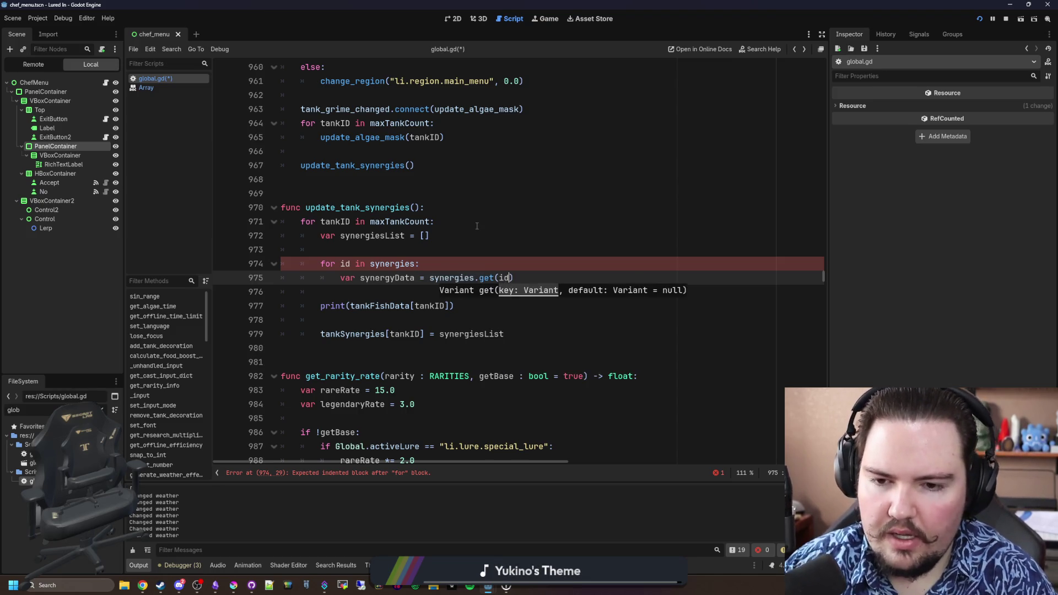
pyautogui.write(')')
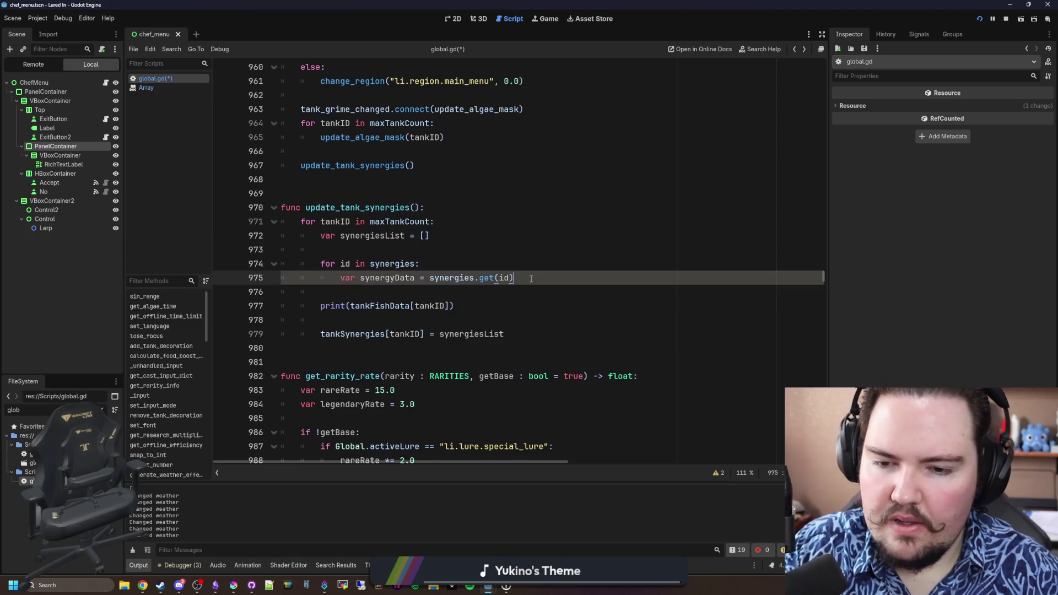
pyautogui.press('Return')
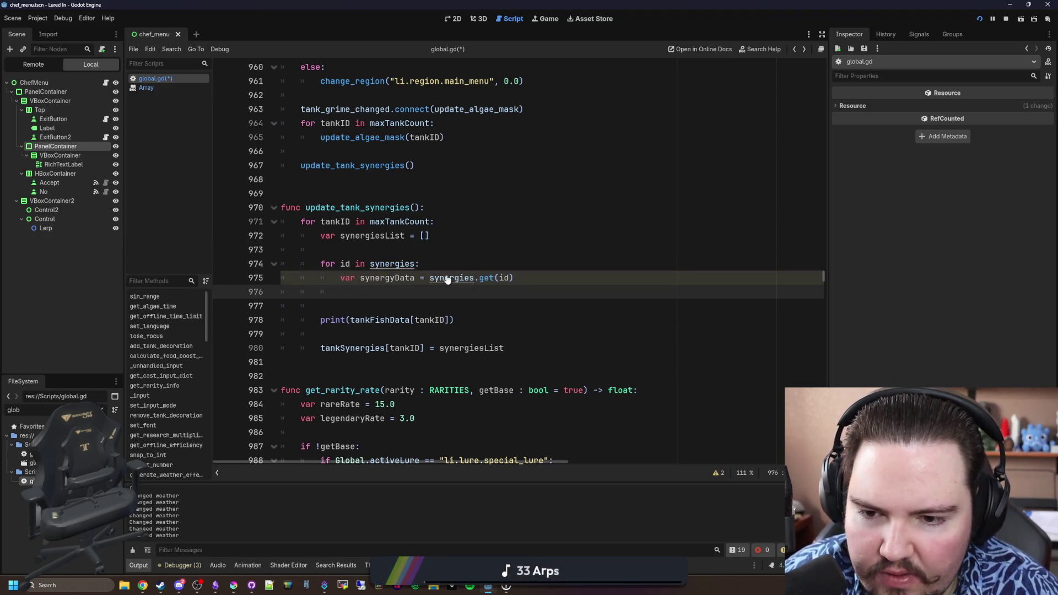
pyautogui.keyDown('ctrl'); pyautogui.click(447, 278); pyautogui.keyUp('ctrl')
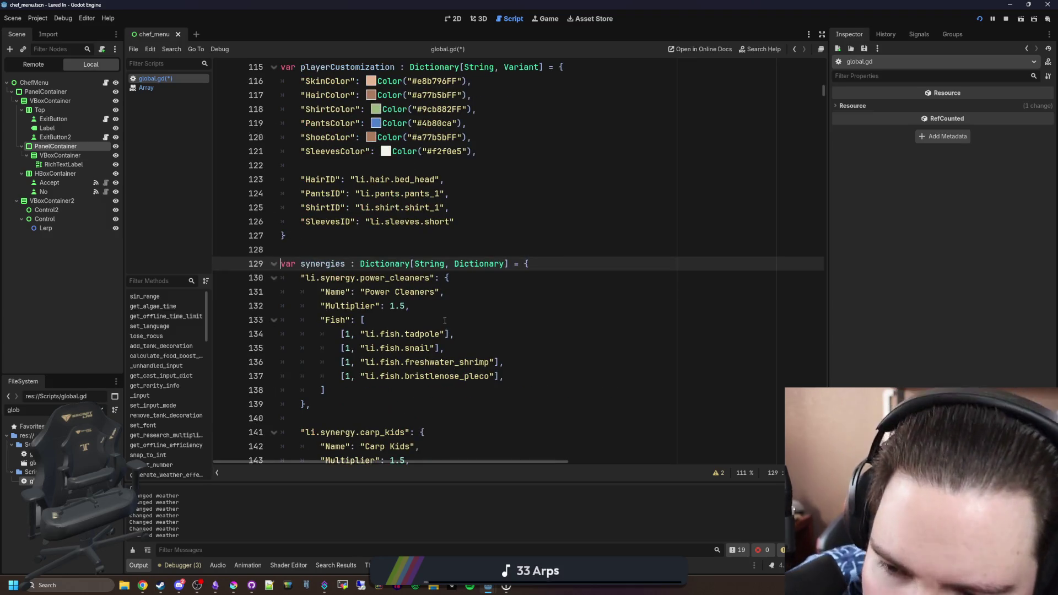
pyautogui.hotkey('alt', 'Left')
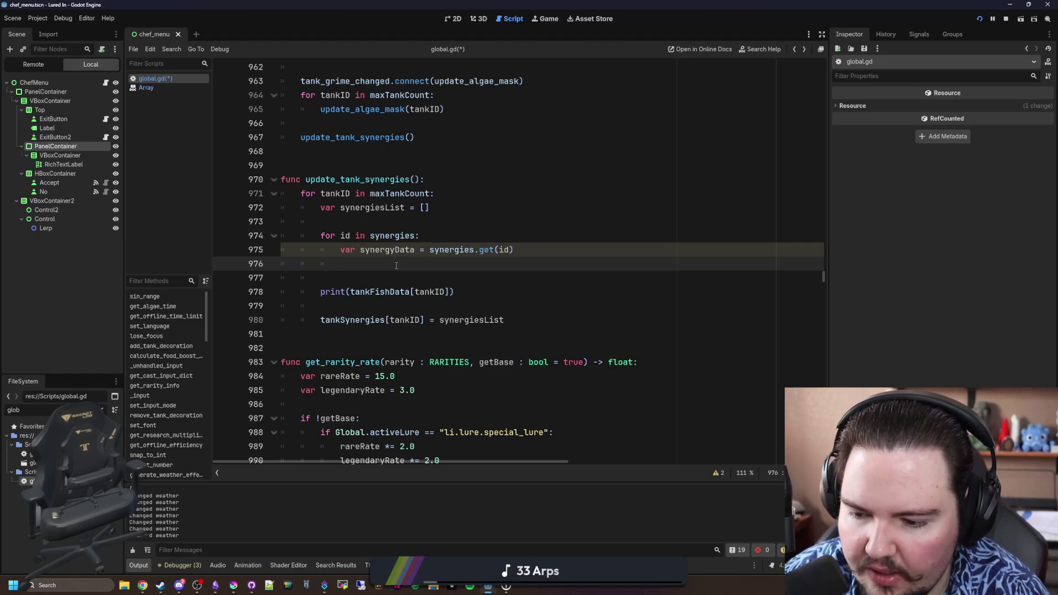
# Add an inner loop 'for entry in synergyData.Fish:'.
pyautogui.write('for ')
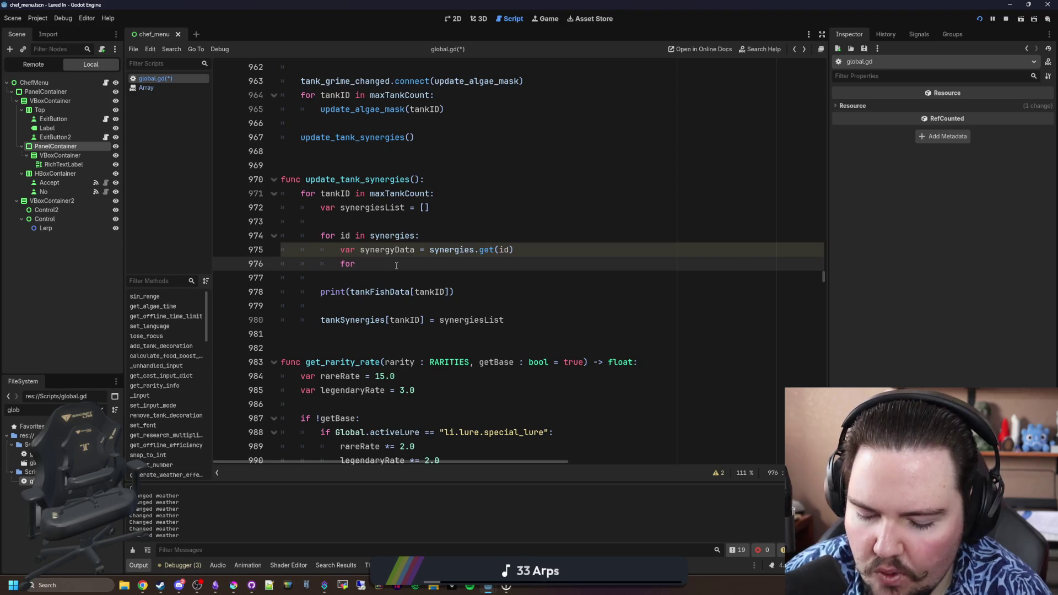
pyautogui.write('tankID')
pyautogui.press('BackSpace')
pyautogui.press('BackSpace')
pyautogui.press('BackSpace')
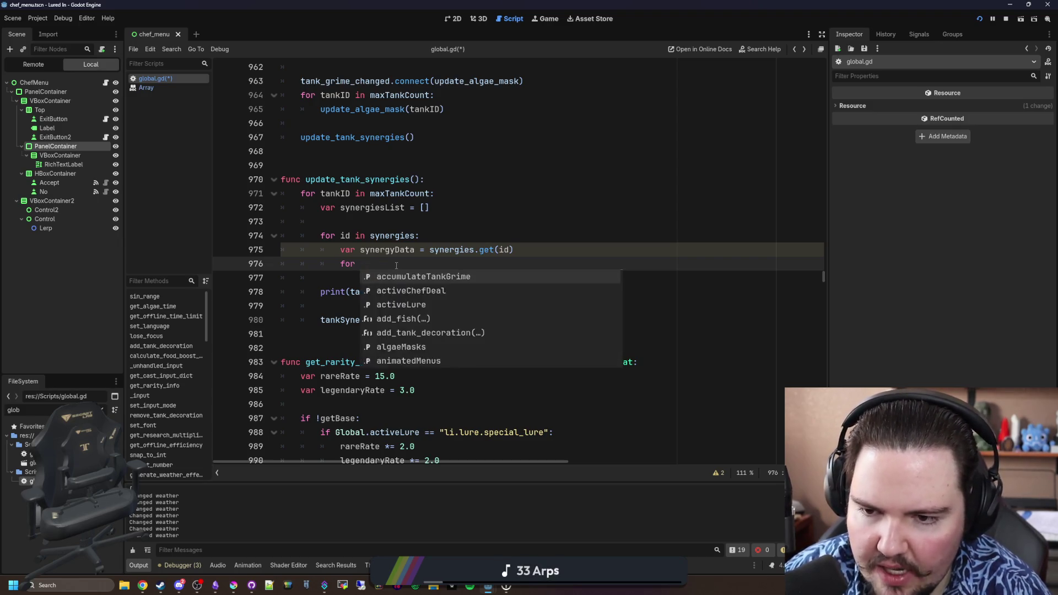
pyautogui.write('entry in syner')
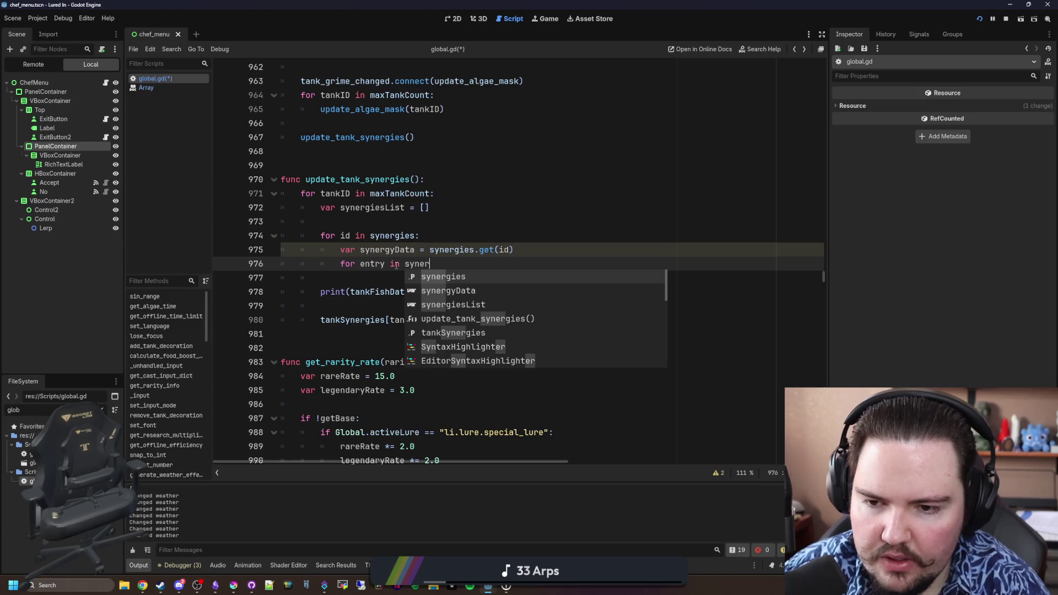
pyautogui.write('gyD')
pyautogui.press('Return')
pyautogui.write('.Fish')
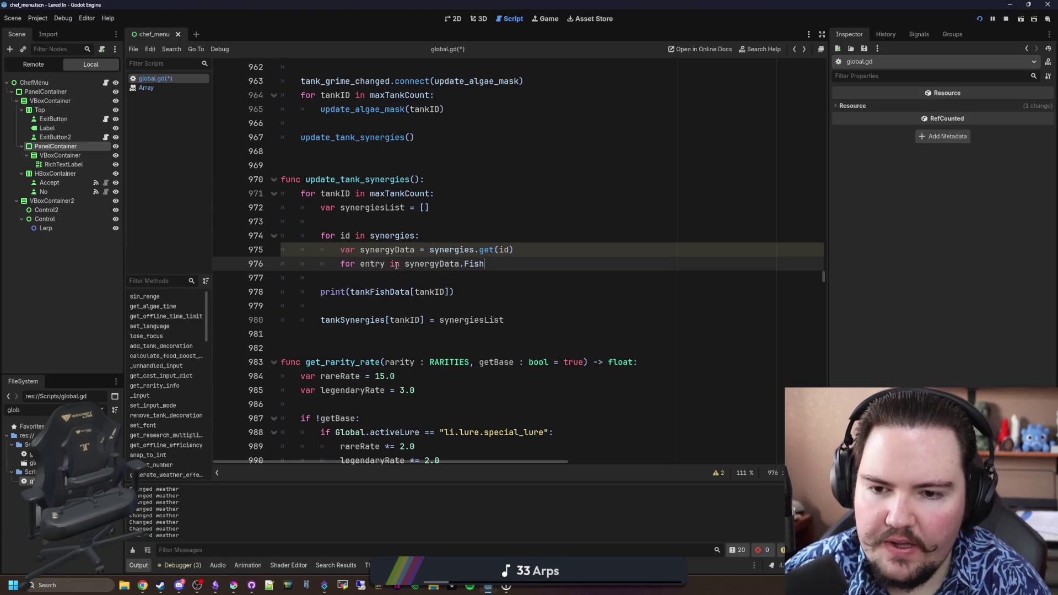
pyautogui.write(':')
pyautogui.press('Return')
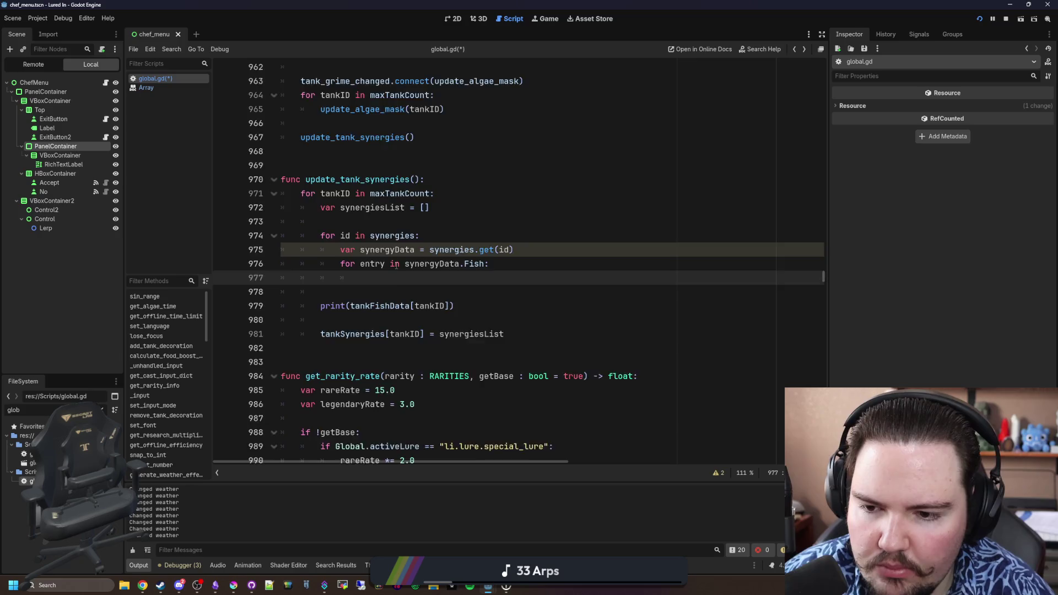
pyautogui.scroll(1, 396, 265)
pyautogui.scroll(-1, 395, 287)
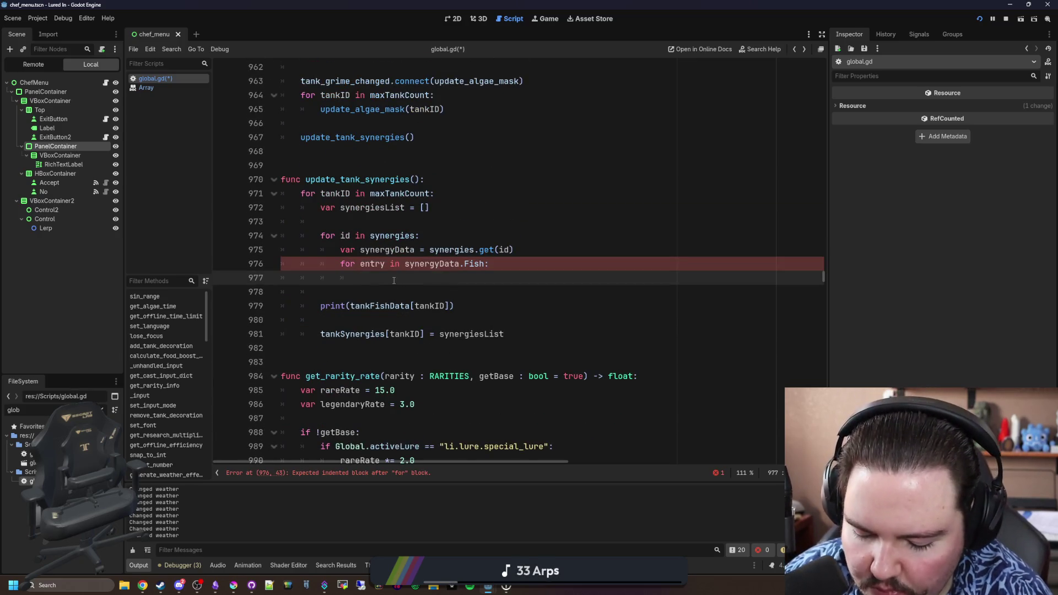
# Add 'if tankFishData[tankID].count(entry[1]) < entry[0]:' with break beneath it.
pyautogui.write('if')
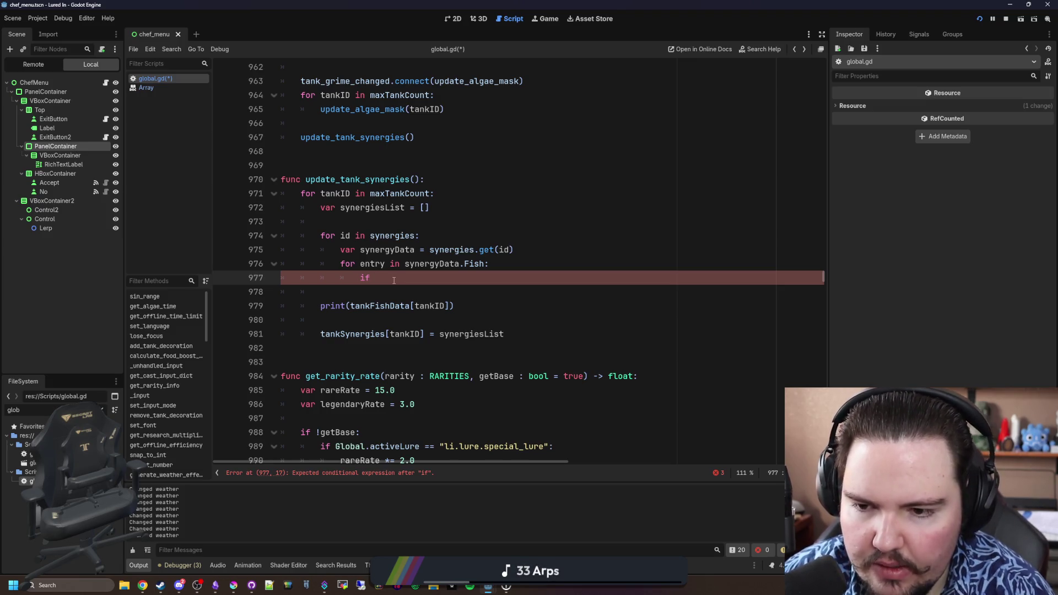
pyautogui.write('tankFishD')
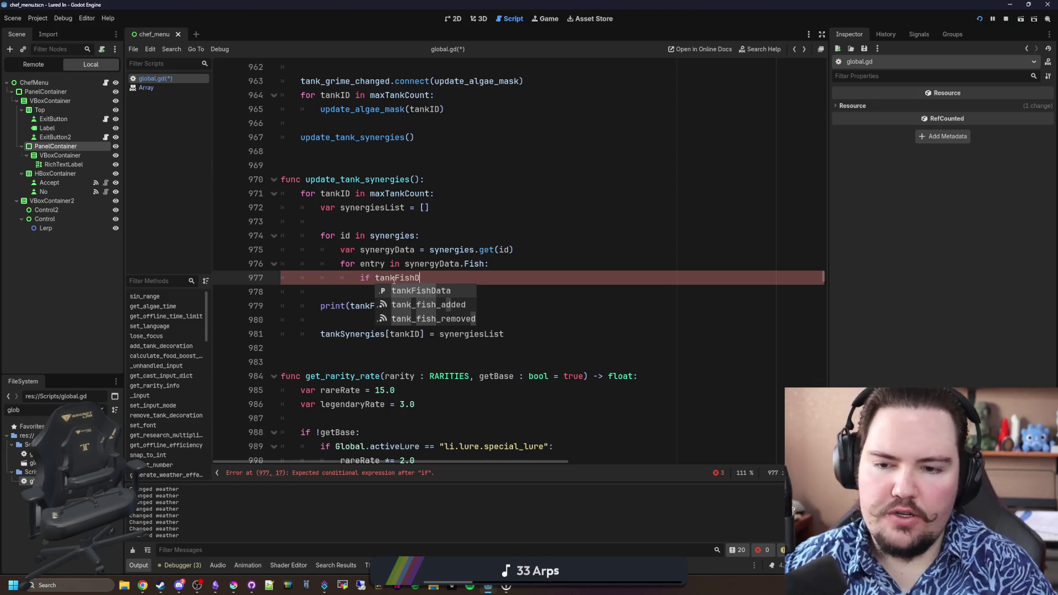
pyautogui.press('Return')
pyautogui.write('[tankID')
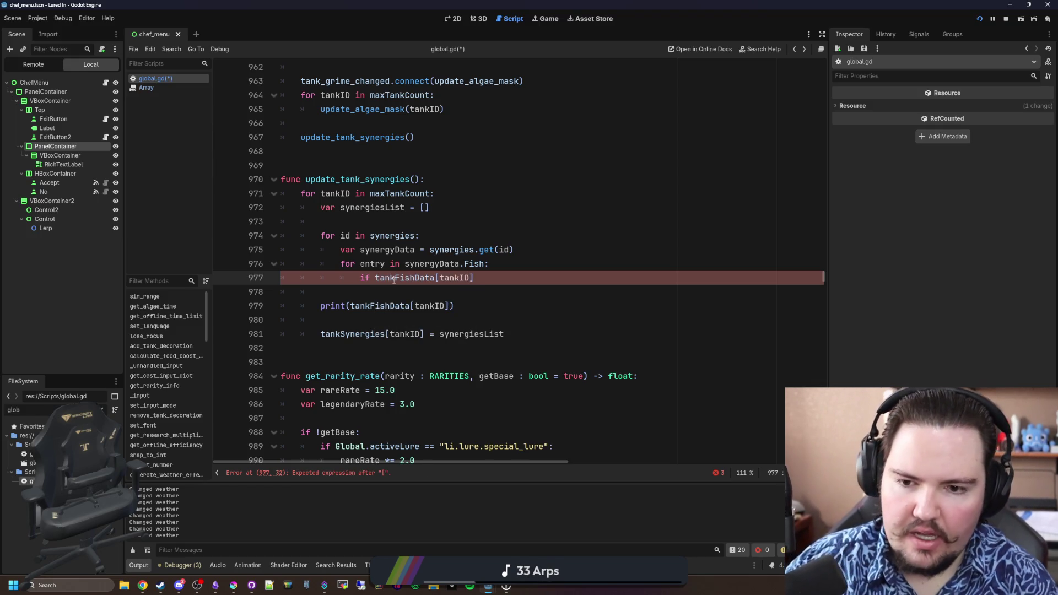
pyautogui.write('].count')
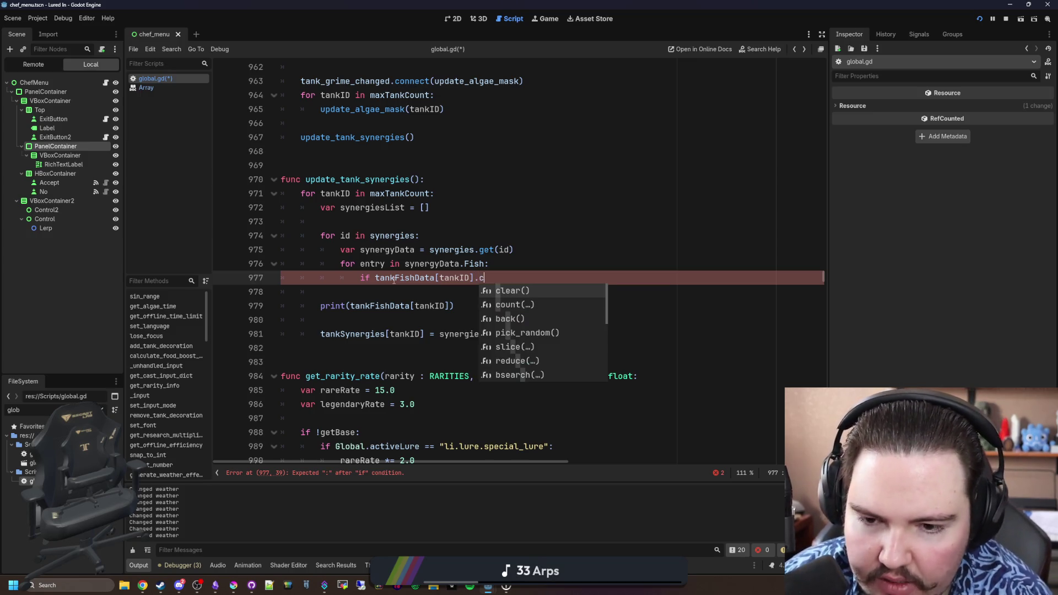
pyautogui.press('Return')
pyautogui.write('entry')
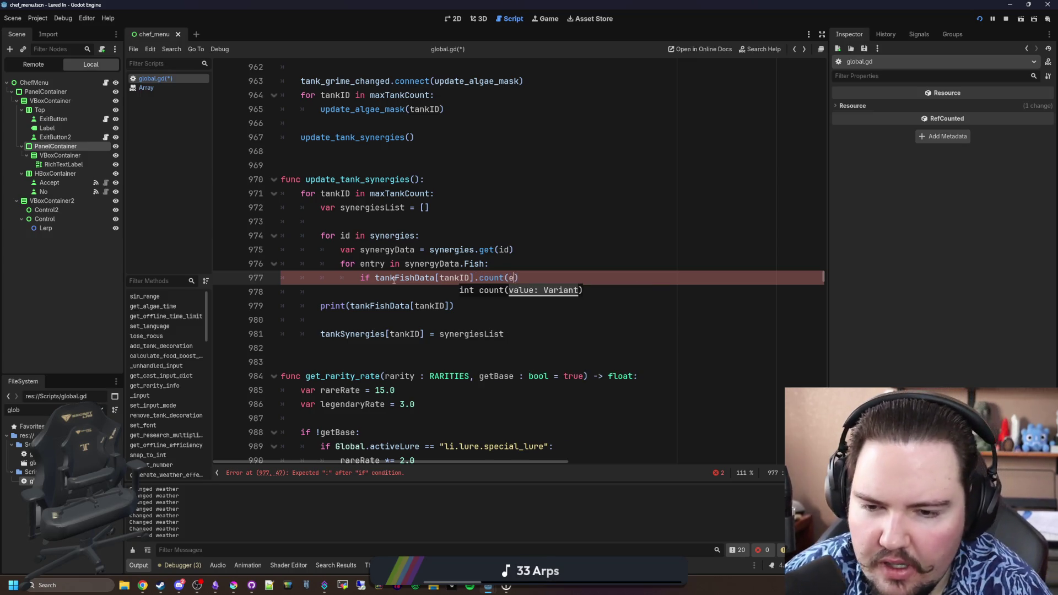
pyautogui.write('[')
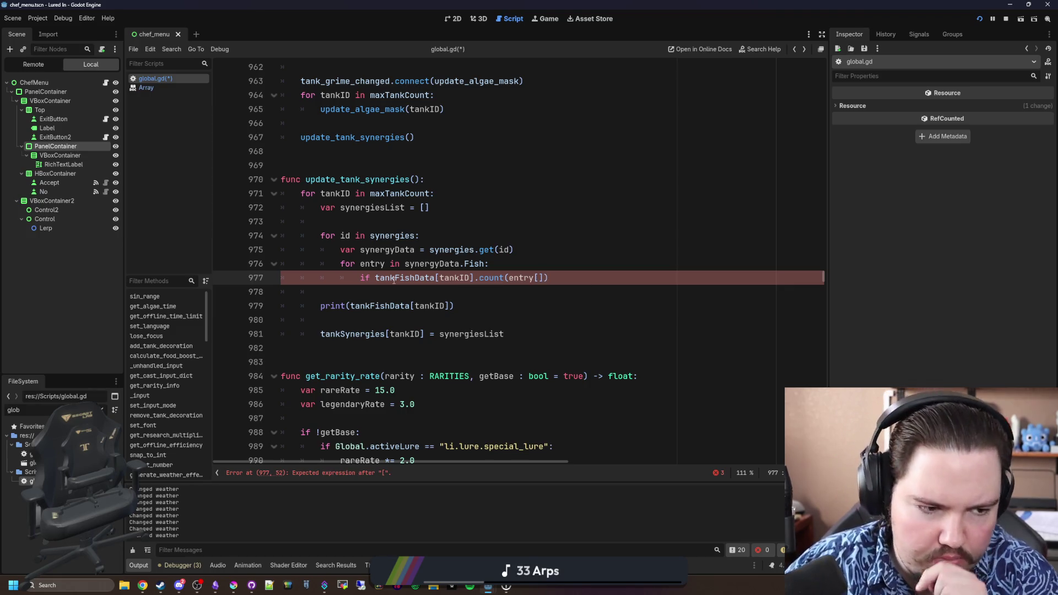
pyautogui.write('1')
pyautogui.press('End')
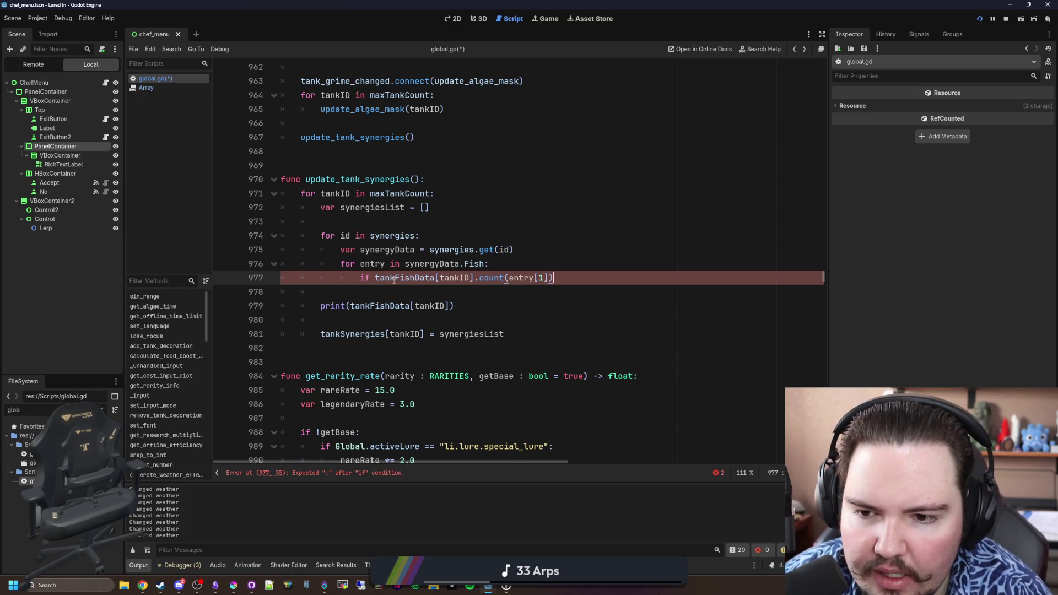
pyautogui.write('<')
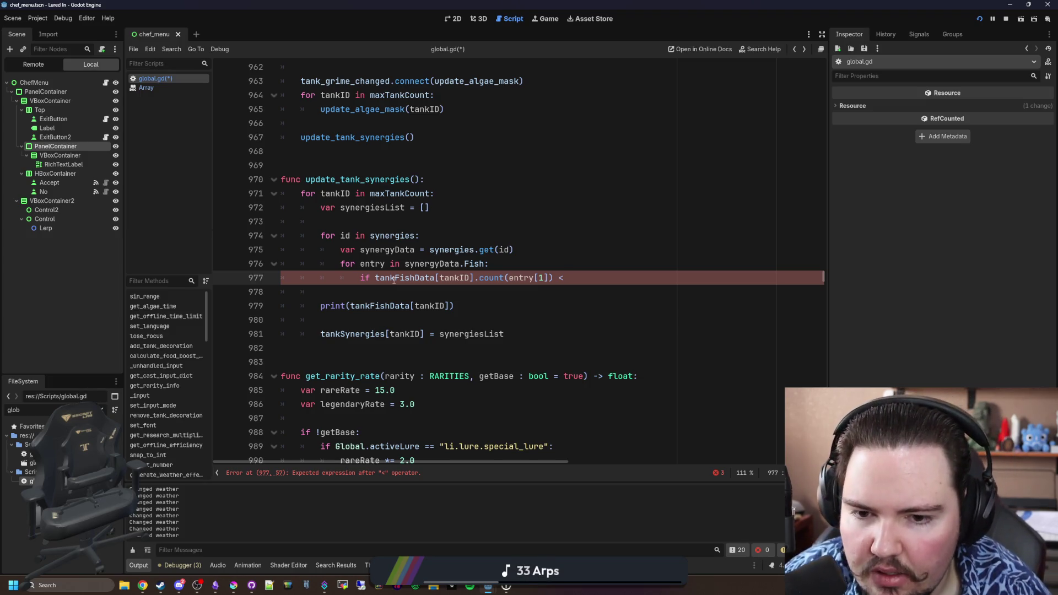
pyautogui.write('entry')
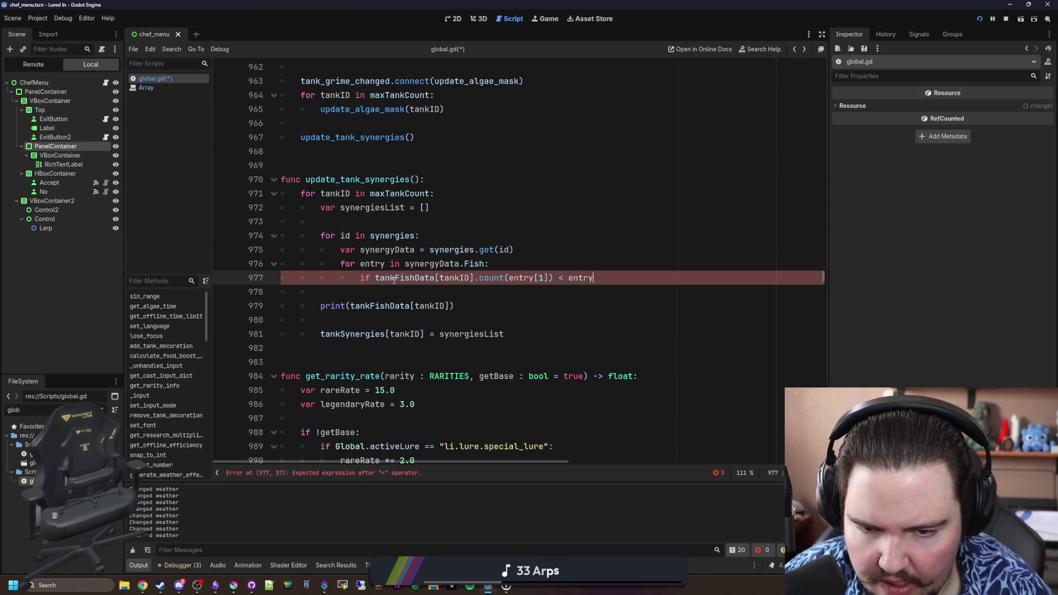
pyautogui.write('[0]:')
pyautogui.press('Return')
pyautogui.write('brea')
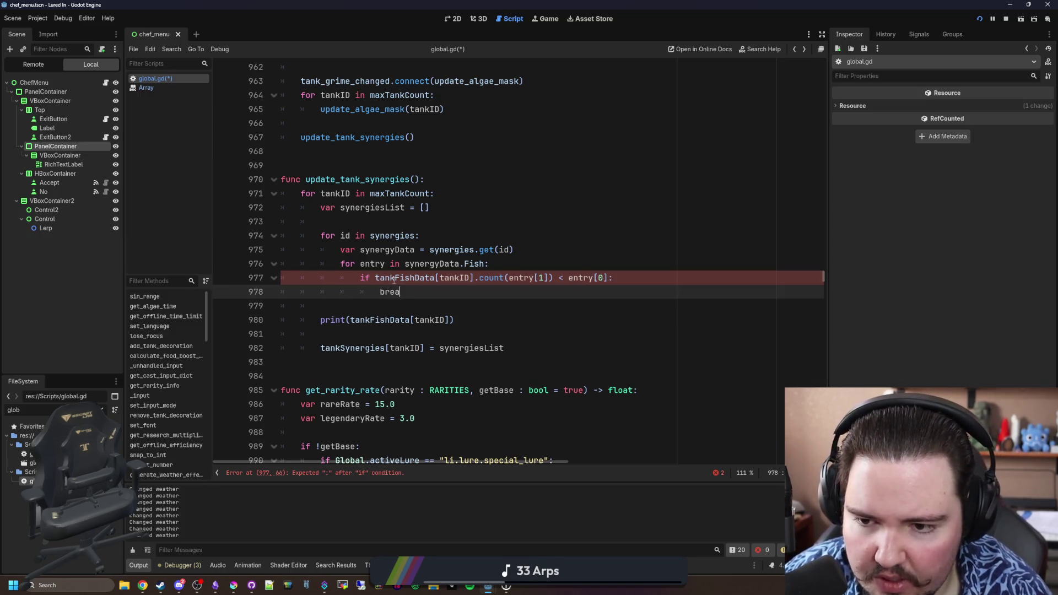
pyautogui.write('k')
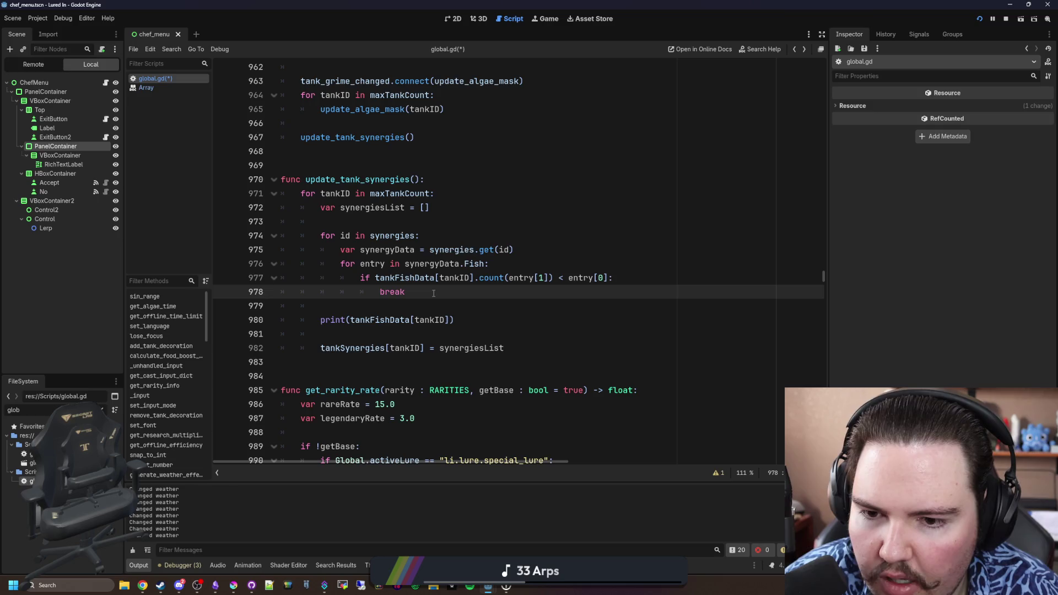
# Declare var valid = true below the synergyData lookup.
pyautogui.click(493, 265)
pyautogui.click(408, 293)
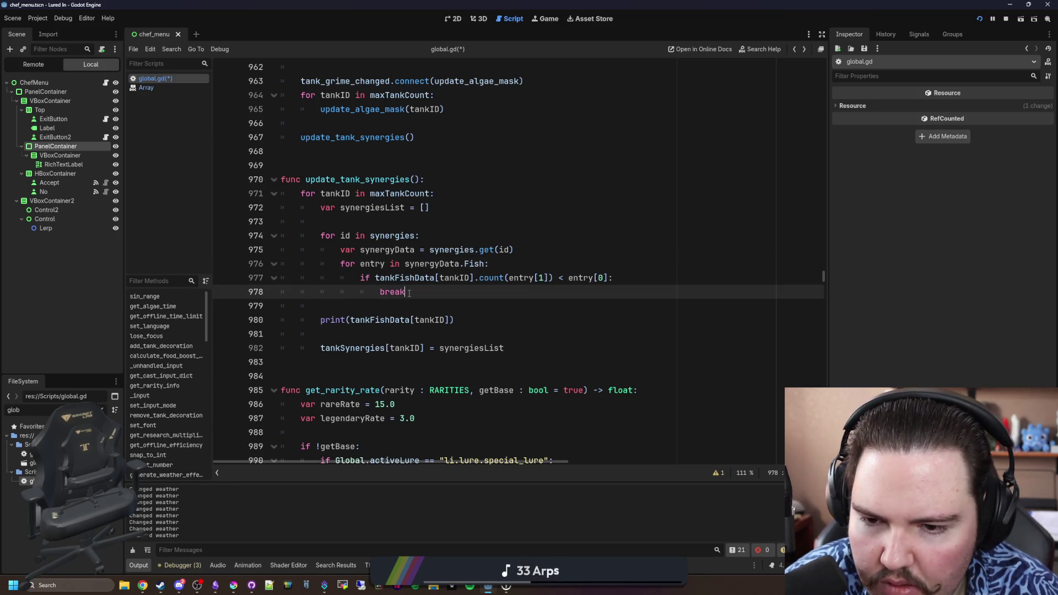
pyautogui.click(522, 244)
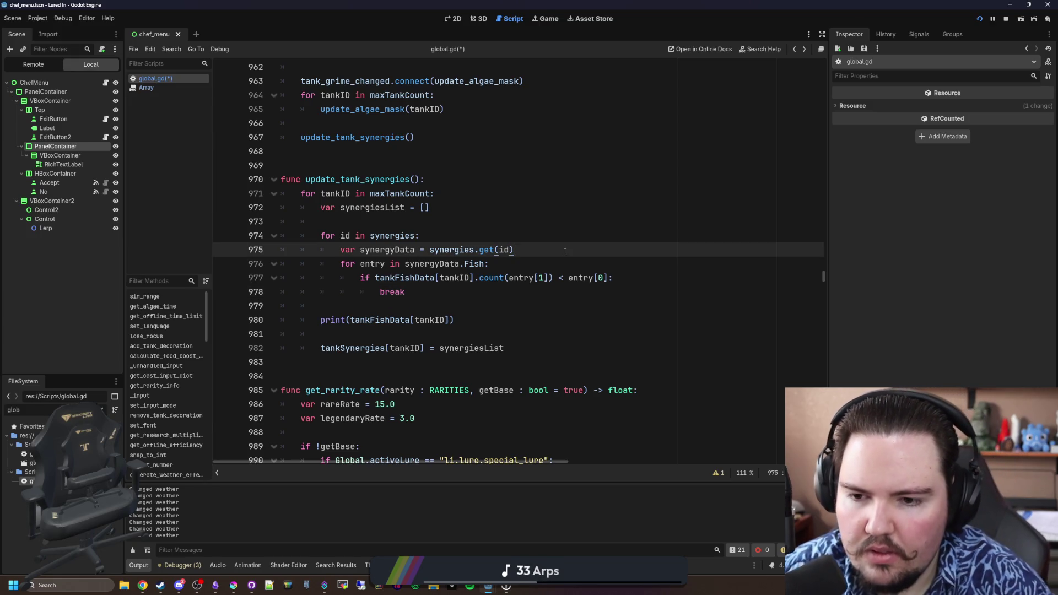
pyautogui.press('Return')
pyautogui.write('var valid = tryue')
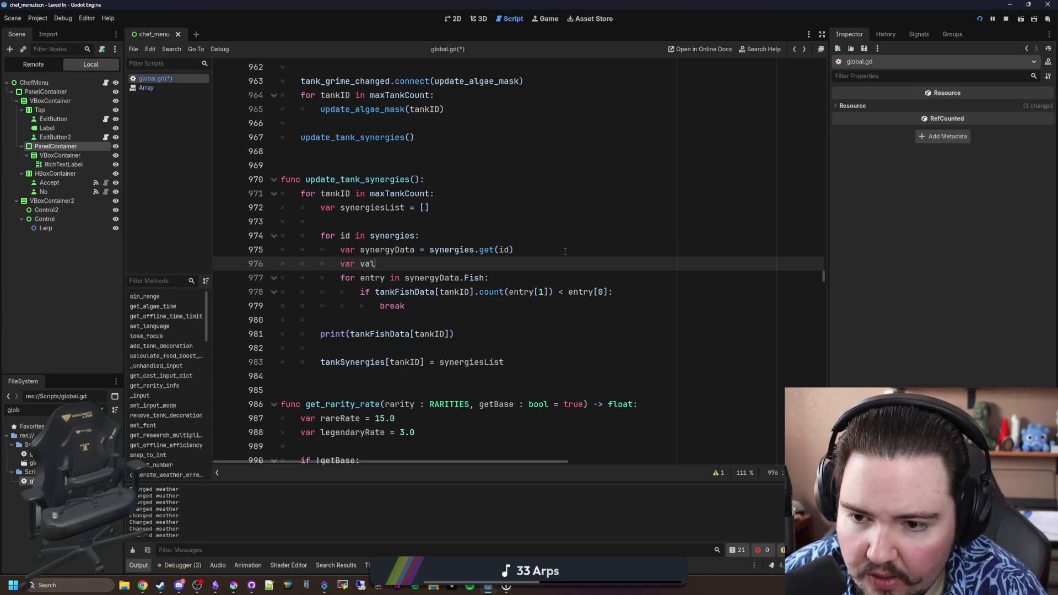
pyautogui.press('BackSpace')
pyautogui.press('BackSpace')
pyautogui.press('BackSpace')
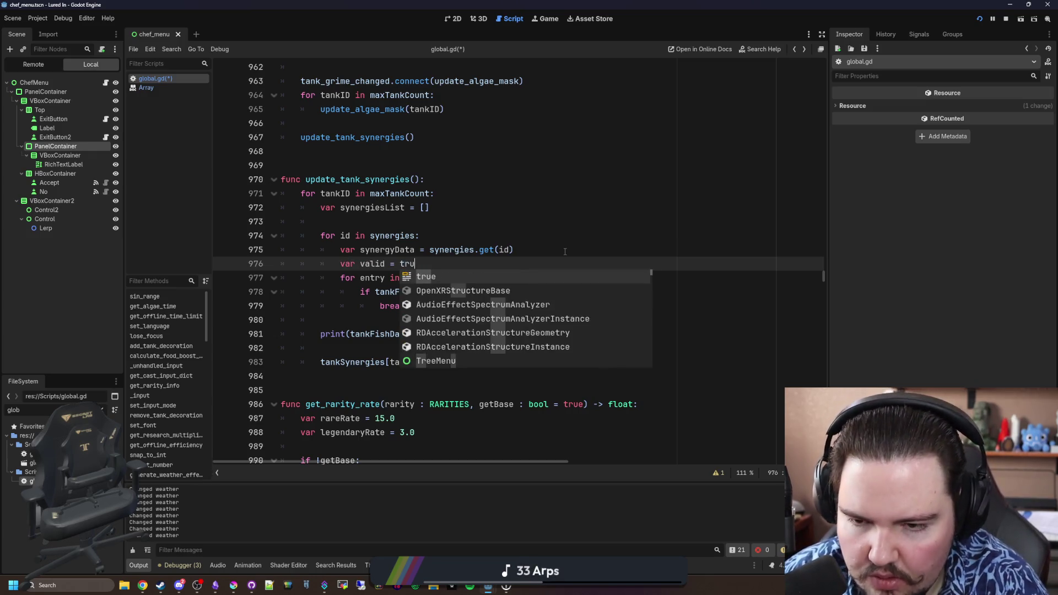
pyautogui.write('rue')
# Set valid = false inside the if block, just before the break.
pyautogui.click(654, 275)
pyautogui.click(635, 285)
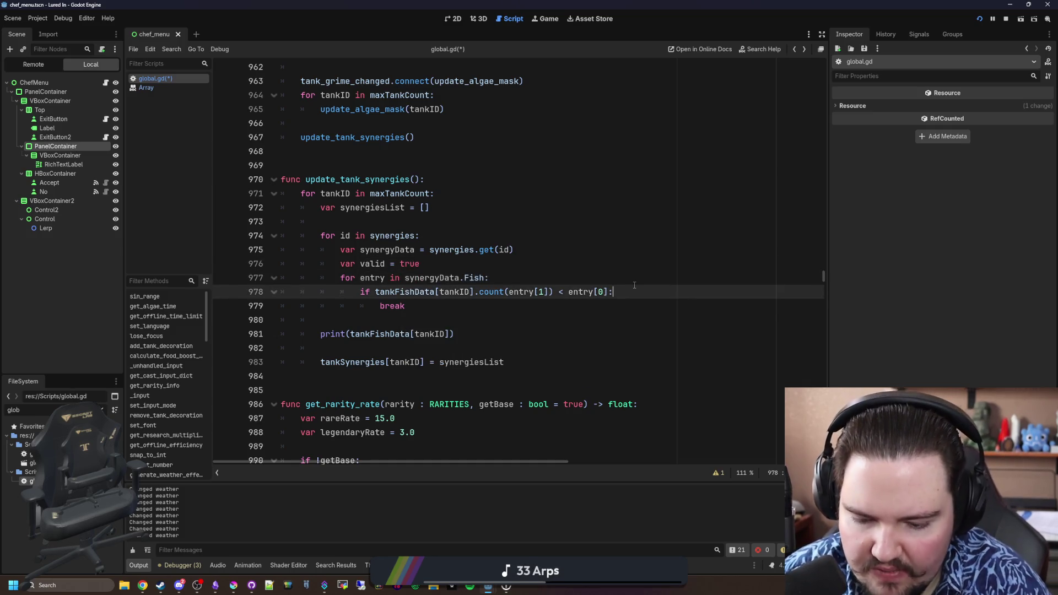
pyautogui.press('Return')
pyautogui.write('valid = false')
pyautogui.click(423, 321)
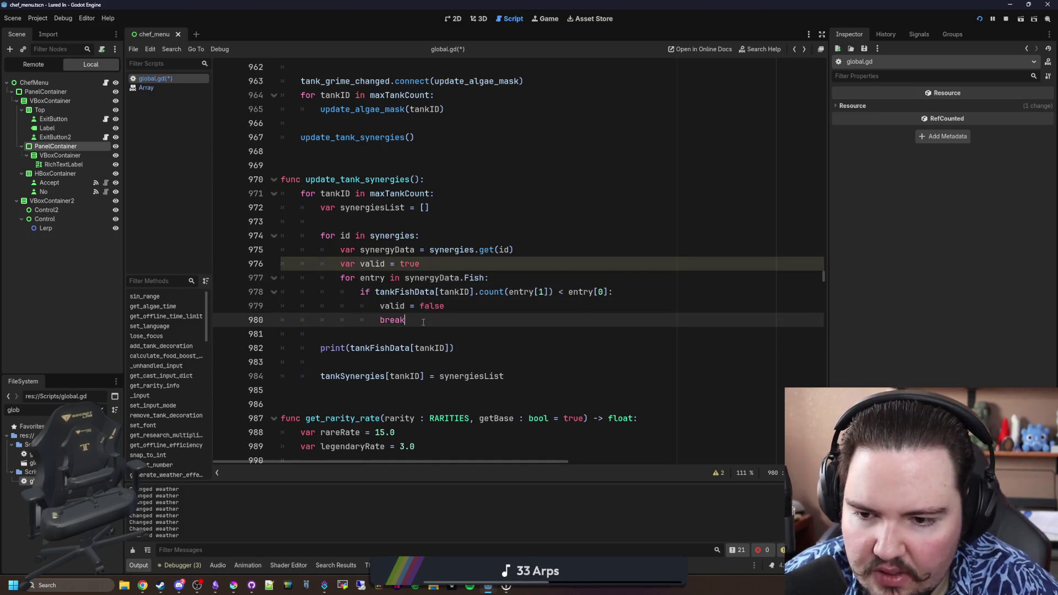
pyautogui.press('Return')
# After the inner loop, add 'if valid:' with synergiesList.push_back(id) beneath it.
pyautogui.press('Return')
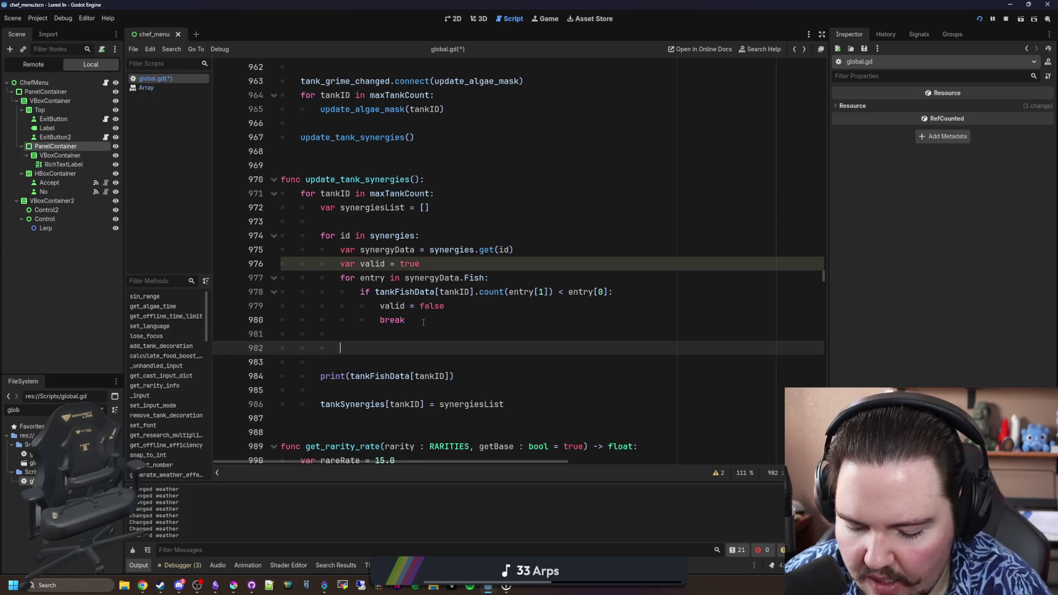
pyautogui.write('if valid:')
pyautogui.press('Return')
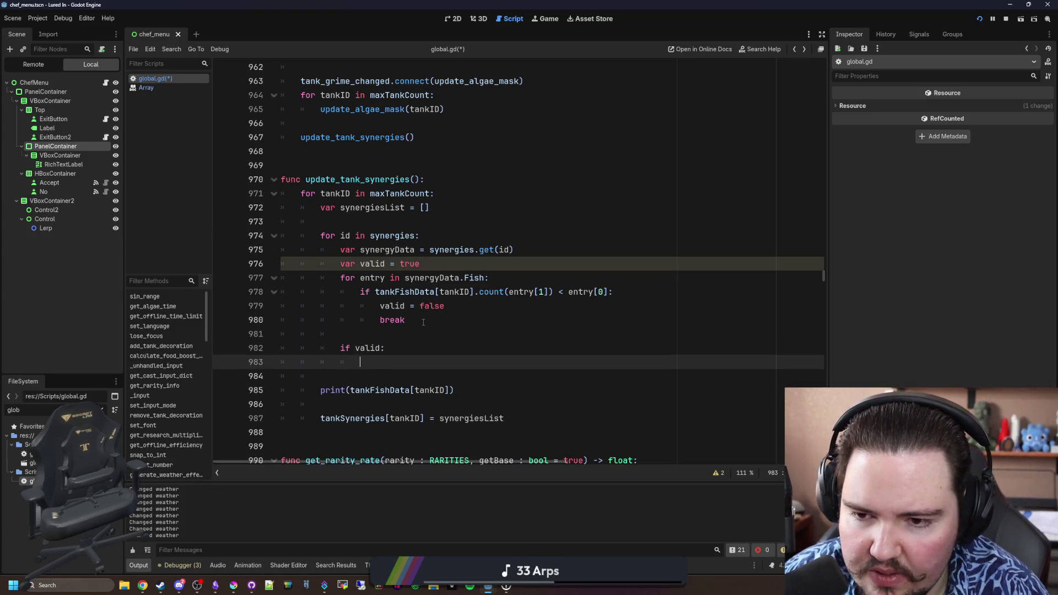
pyautogui.write('synergiesList.')
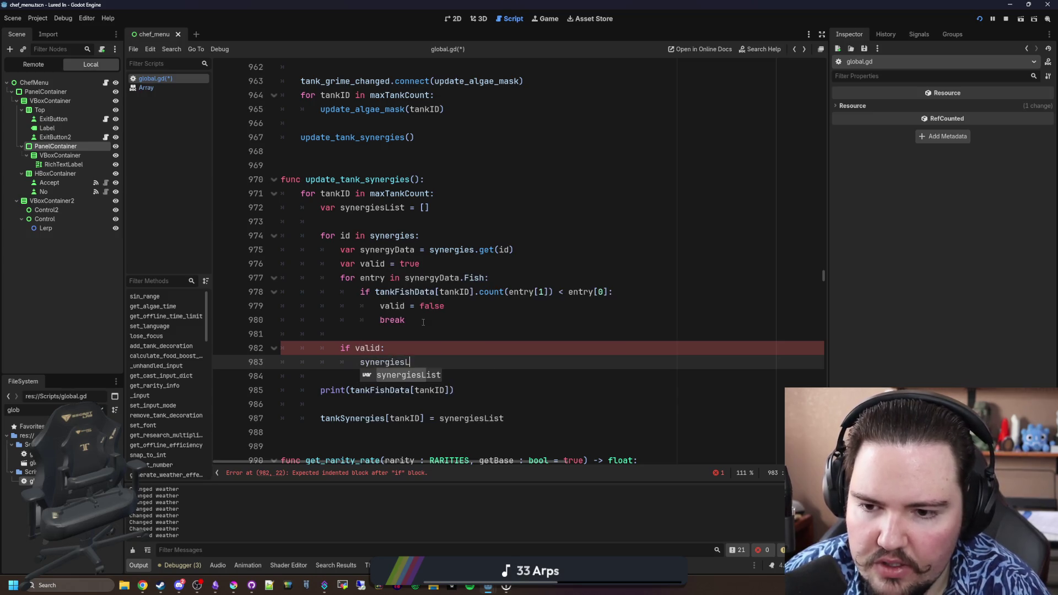
pyautogui.write('pushg')
pyautogui.press('BackSpace')
pyautogui.write('(backl')
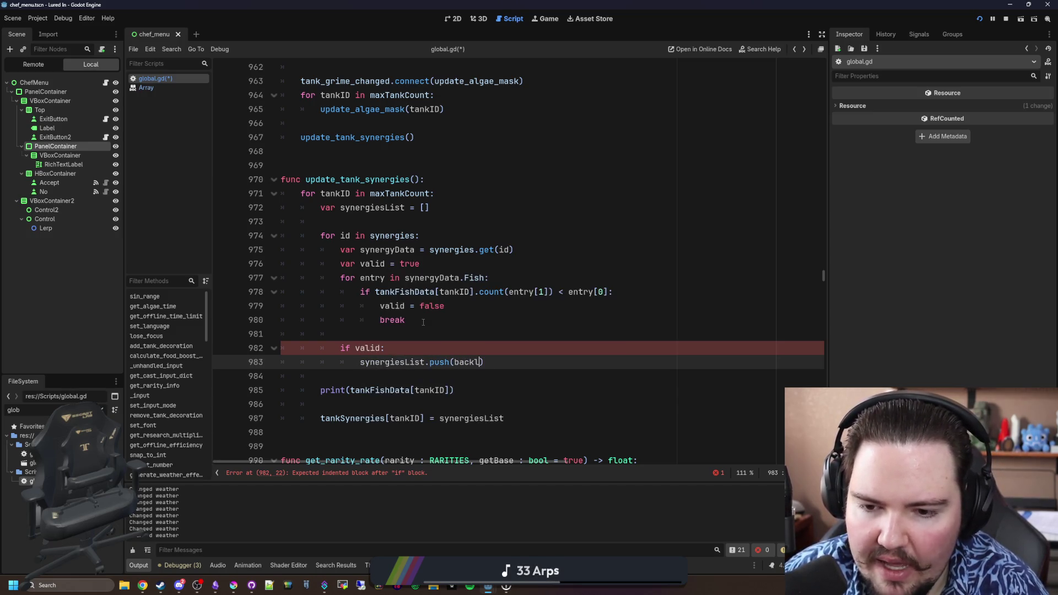
pyautogui.press('BackSpace')
pyautogui.press('BackSpace')
pyautogui.press('BackSpace')
pyautogui.press('BackSpace')
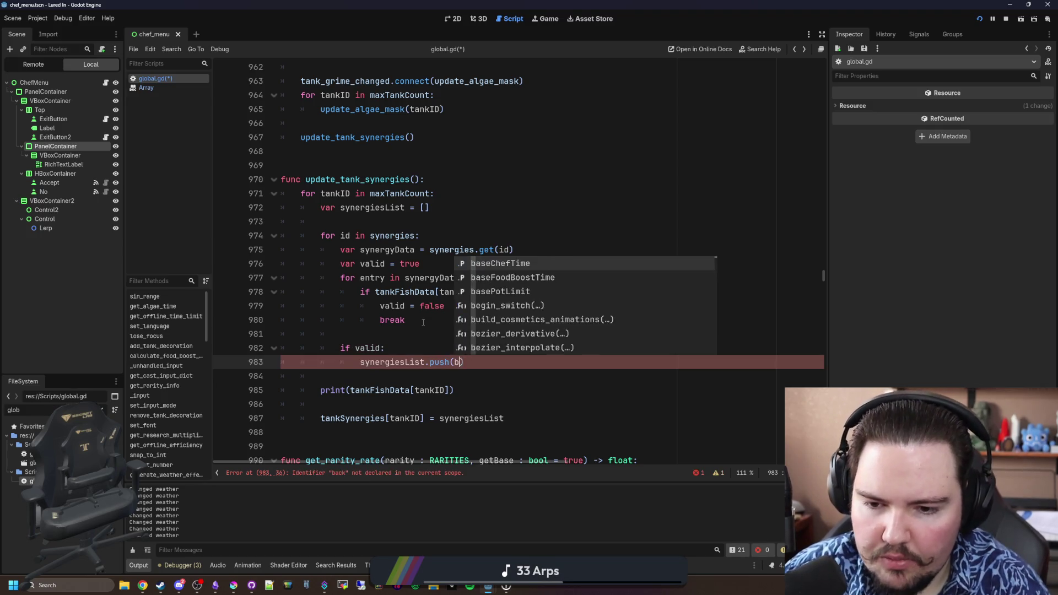
pyautogui.write('_back')
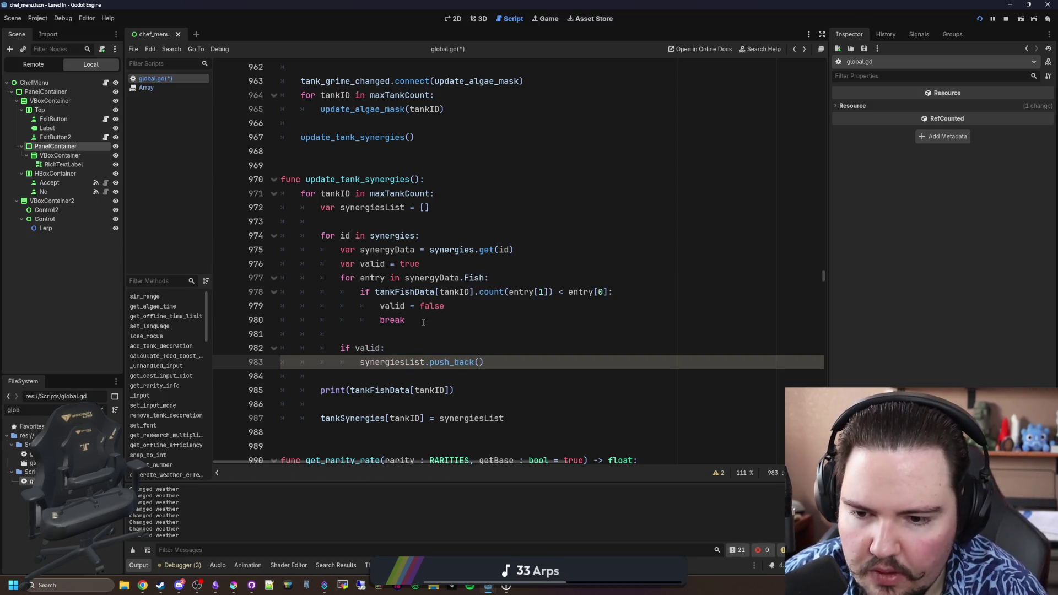
pyautogui.write('(')
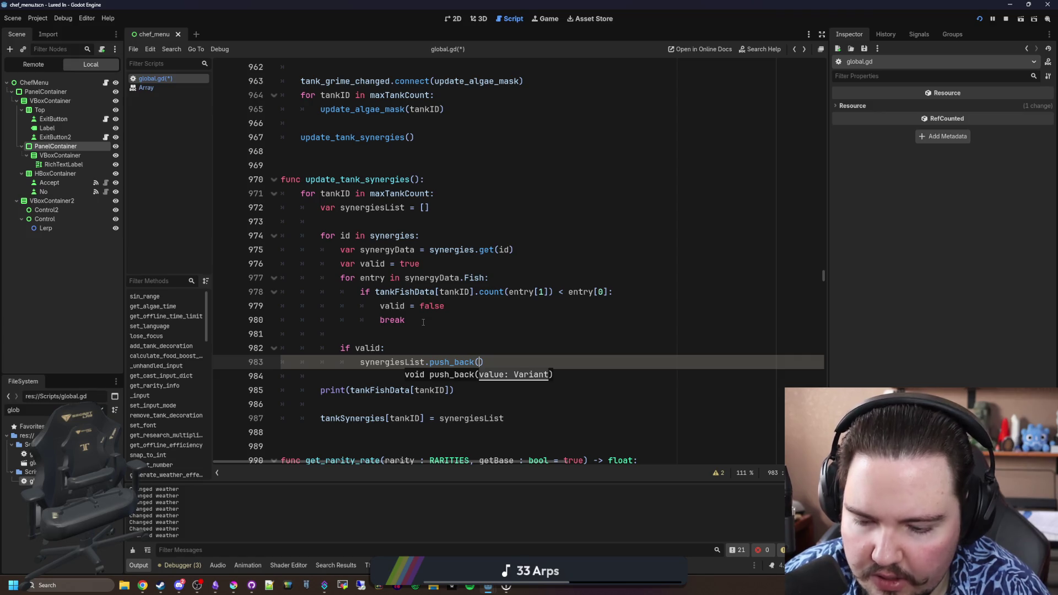
pyautogui.write('id')
pyautogui.click(423, 322)
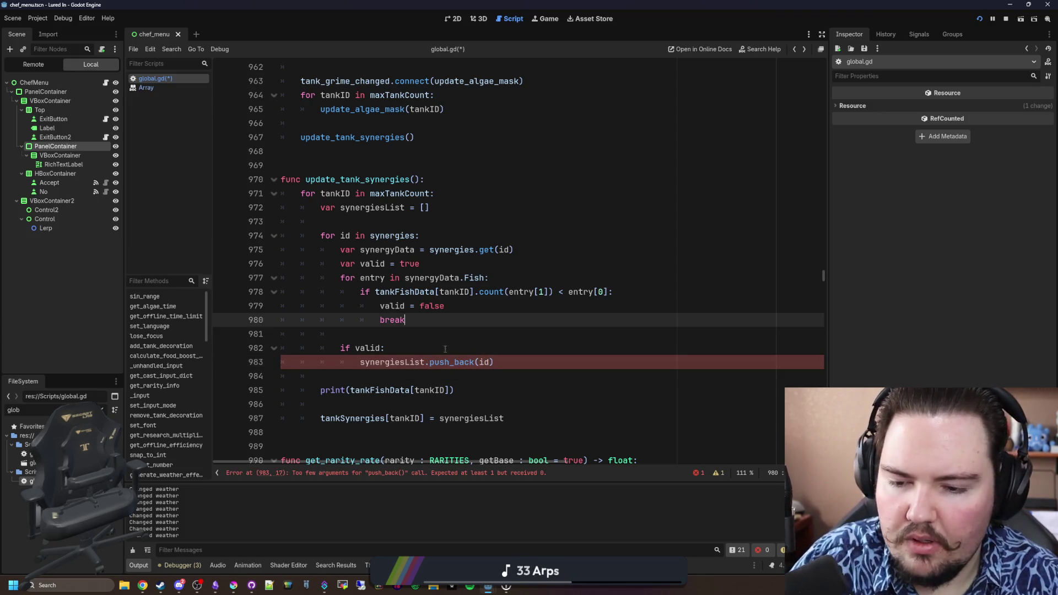
pyautogui.scroll(-1, 457, 363)
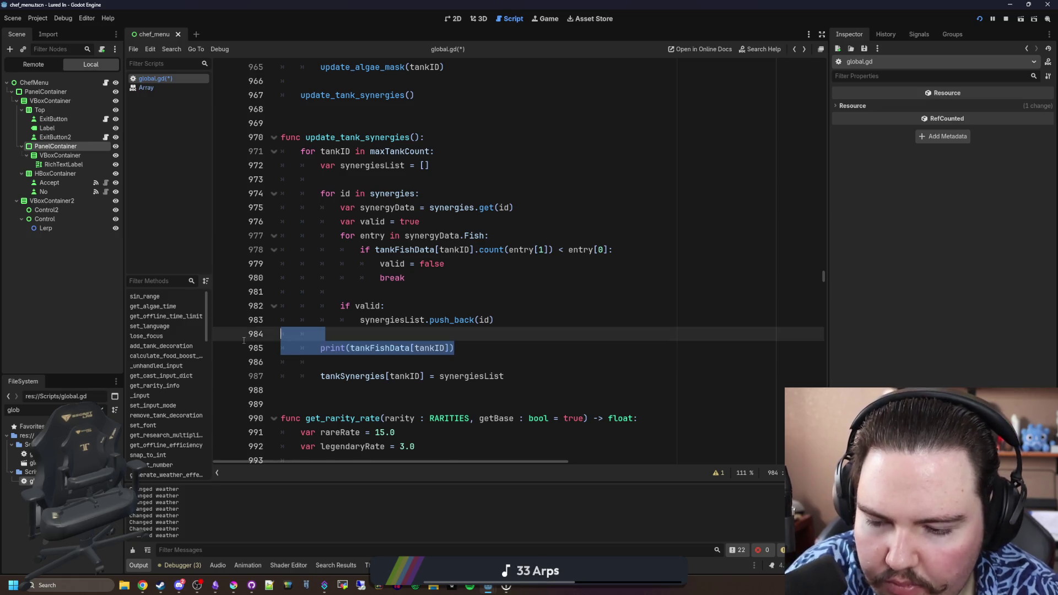
# Move the print statement to just after tankSynergies[tankID] = synergiesList, dedented one level.
pyautogui.click(381, 358)
pyautogui.moveTo(474, 347)
pyautogui.mouseDown()
pyautogui.moveTo(300, 347)
pyautogui.moveTo(315, 346)
pyautogui.mouseUp()
pyautogui.hotkey('ctrl', 'c')
pyautogui.press('BackSpace')
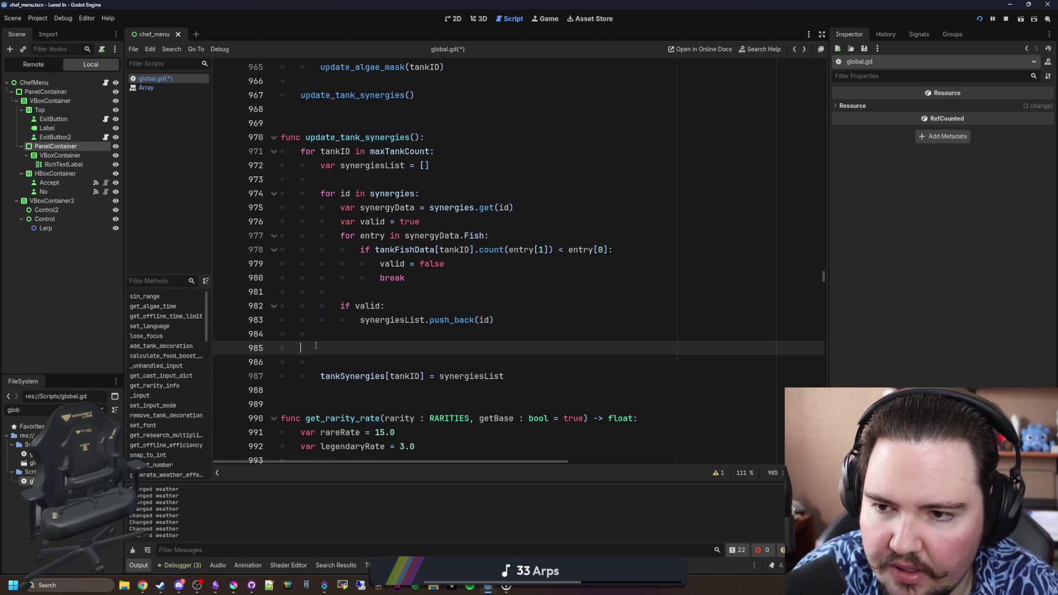
pyautogui.press('BackSpace')
pyautogui.press('BackSpace')
pyautogui.press('BackSpace')
pyautogui.click(531, 347)
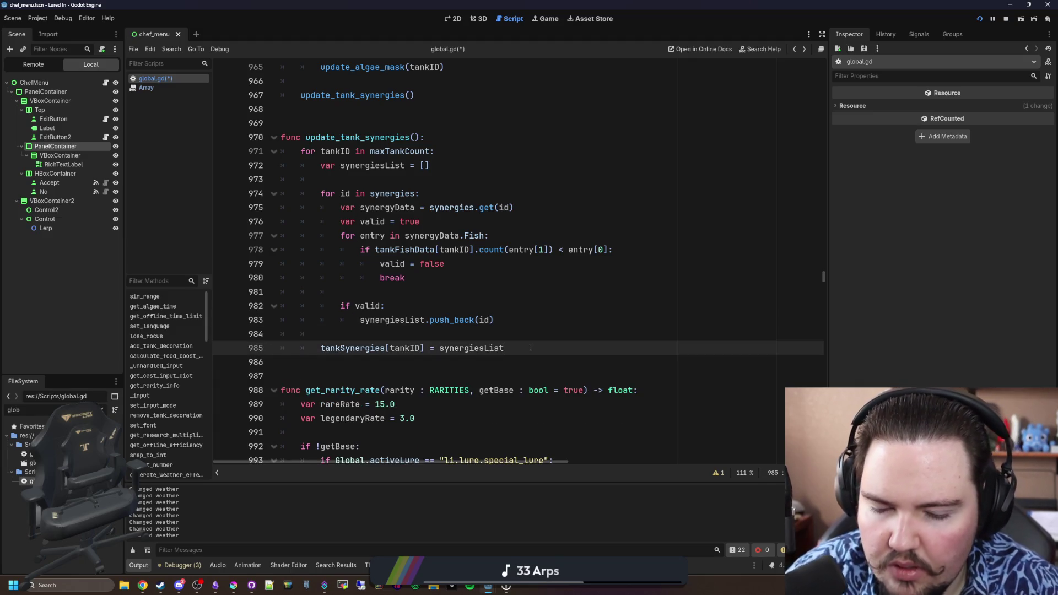
pyautogui.press('Return')
pyautogui.hotkey('ctrl', 'v')
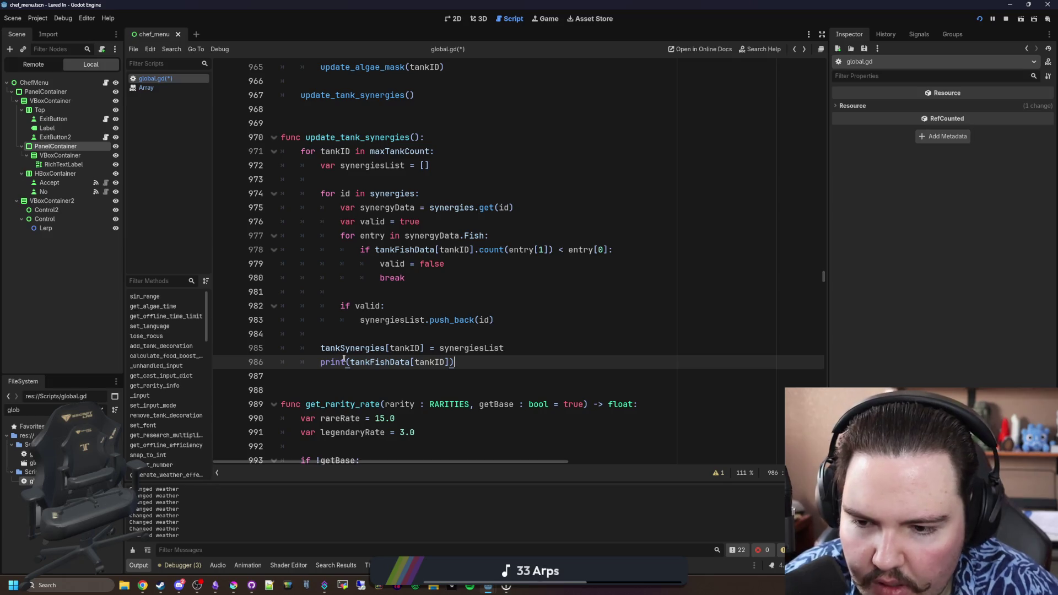
pyautogui.hotkey('shift', 'Tab')
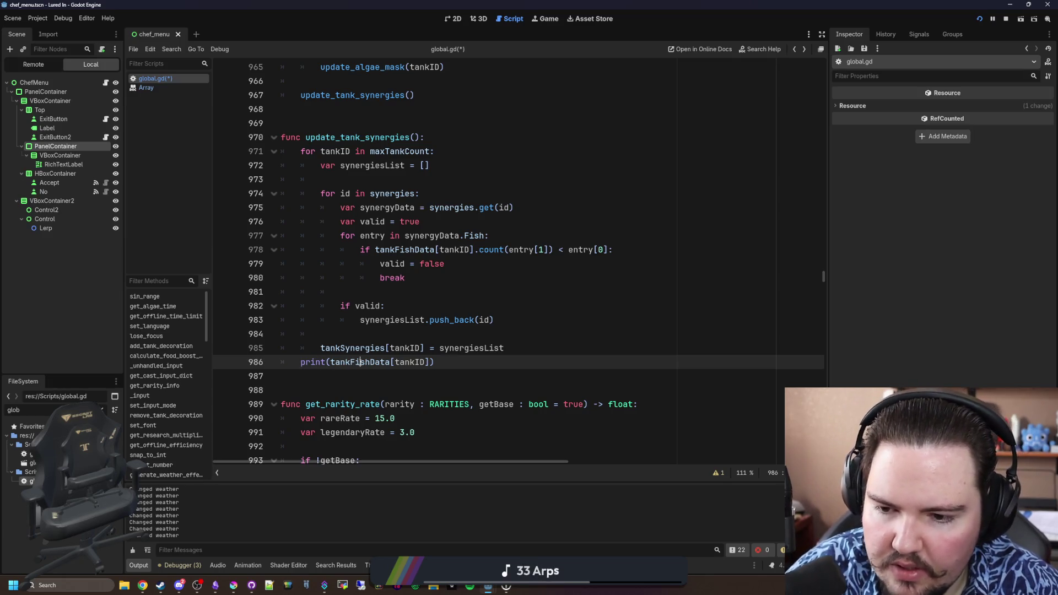
# Change the statement to print(tankSynergies) and save global.gd.
pyautogui.doubleClick(360, 362)
pyautogui.click(433, 365)
pyautogui.press('BackSpace')
pyautogui.press('BackSpace')
pyautogui.press('BackSpace')
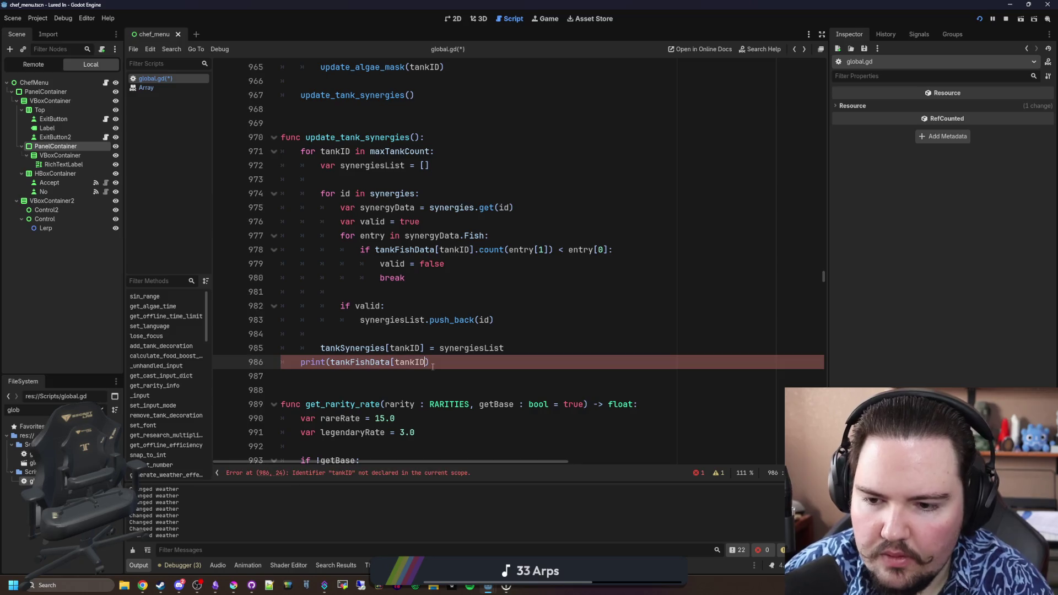
pyautogui.write('tanks')
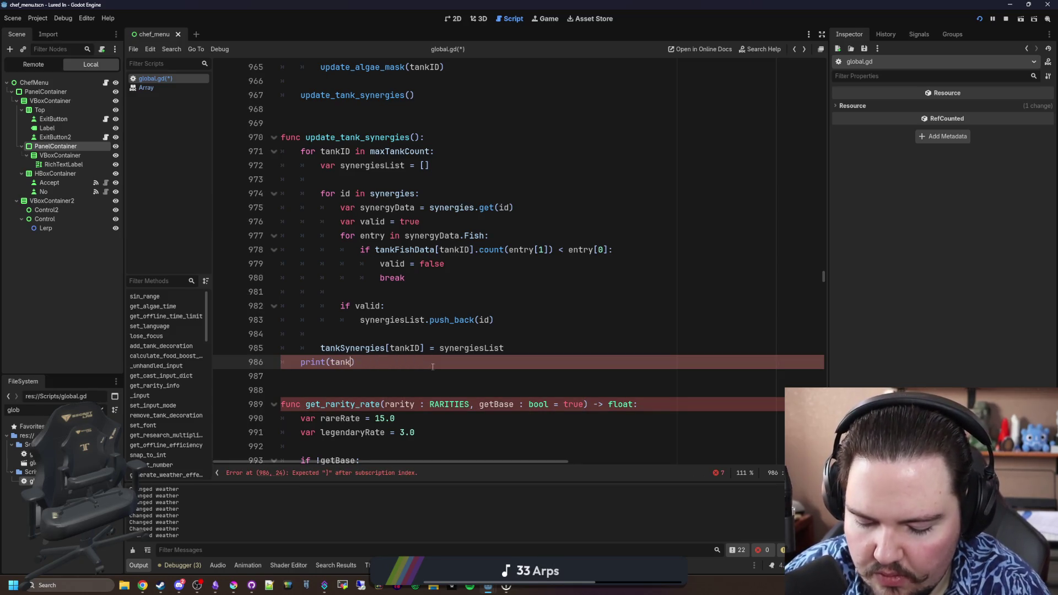
pyautogui.press('Down')
pyautogui.press('Return')
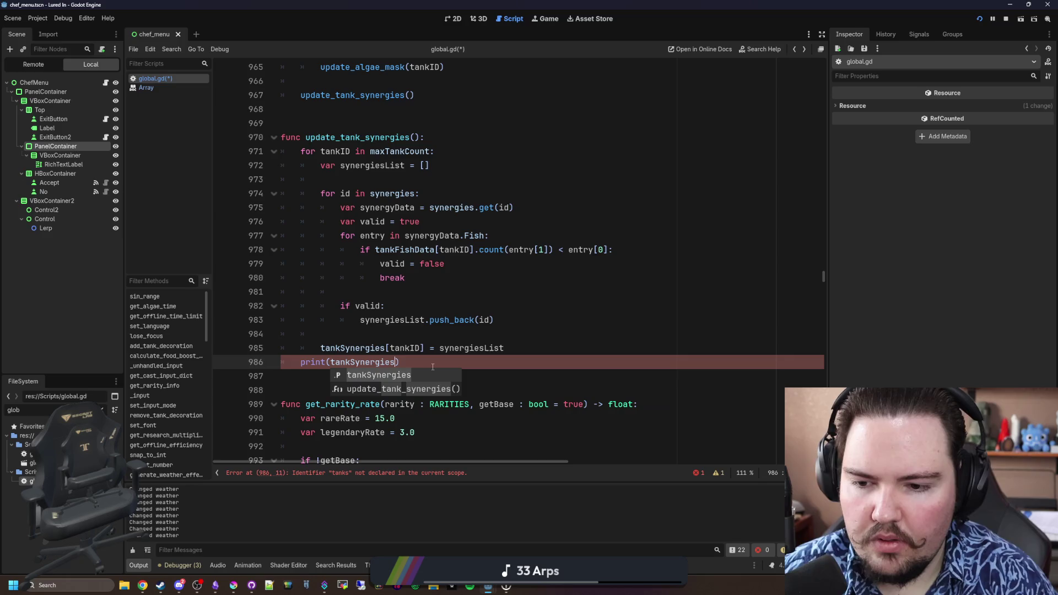
pyautogui.press('Right')
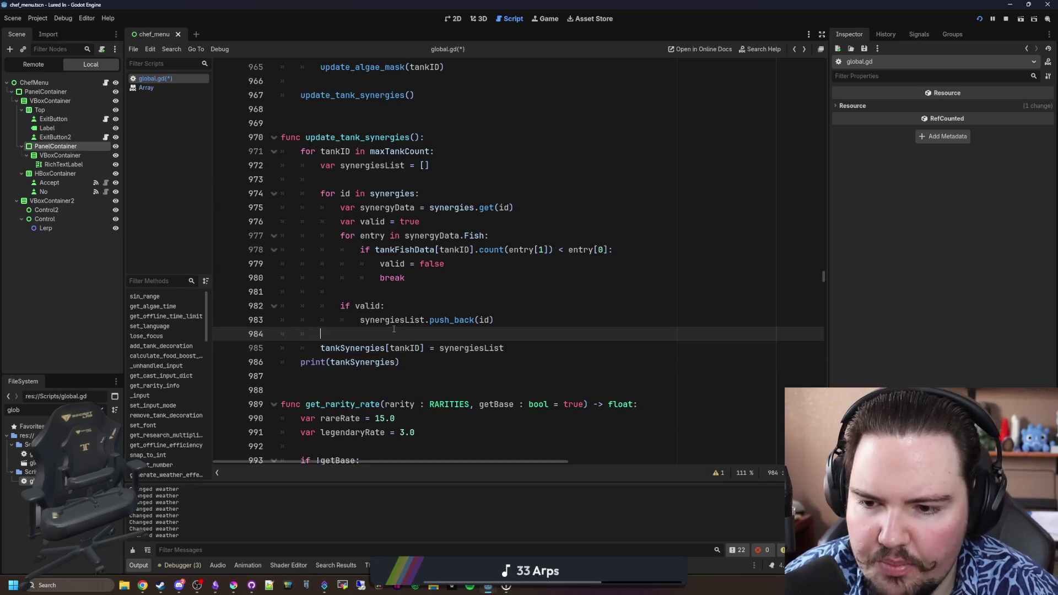
pyautogui.click(372, 281)
pyautogui.hotkey('ctrl', 's')
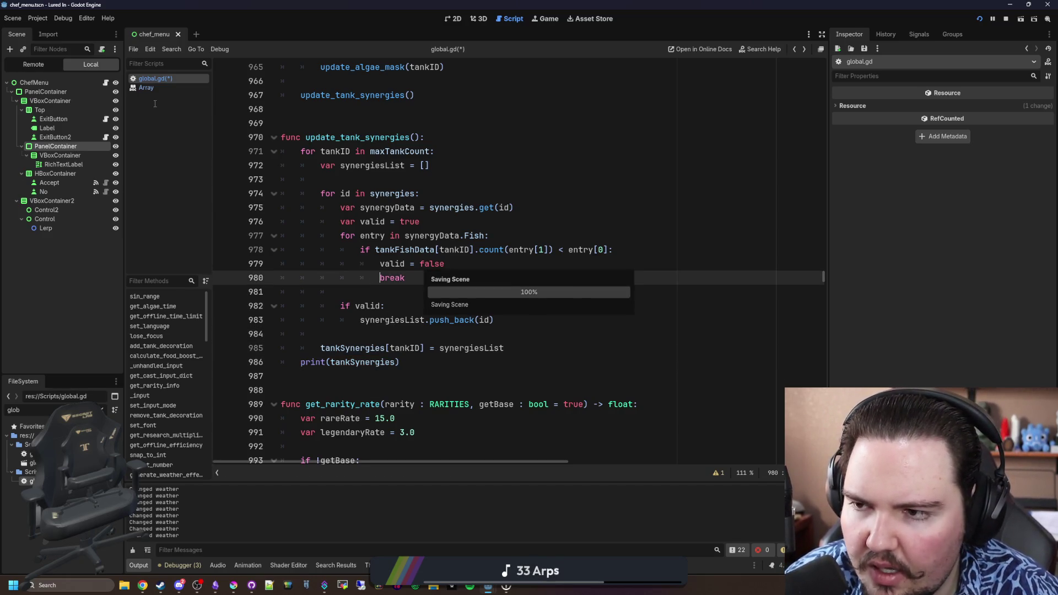
# Save global.gd again.
pyautogui.doubleClick(384, 136)
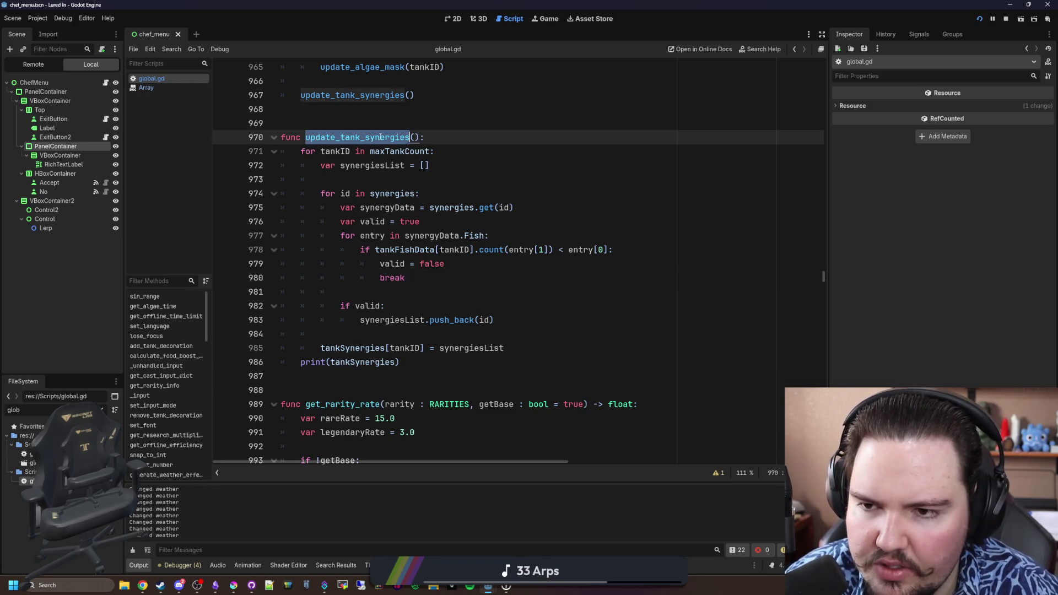
pyautogui.click(386, 123)
pyautogui.scroll(4, 445, 236)
pyautogui.hotkey('ctrl', 's')
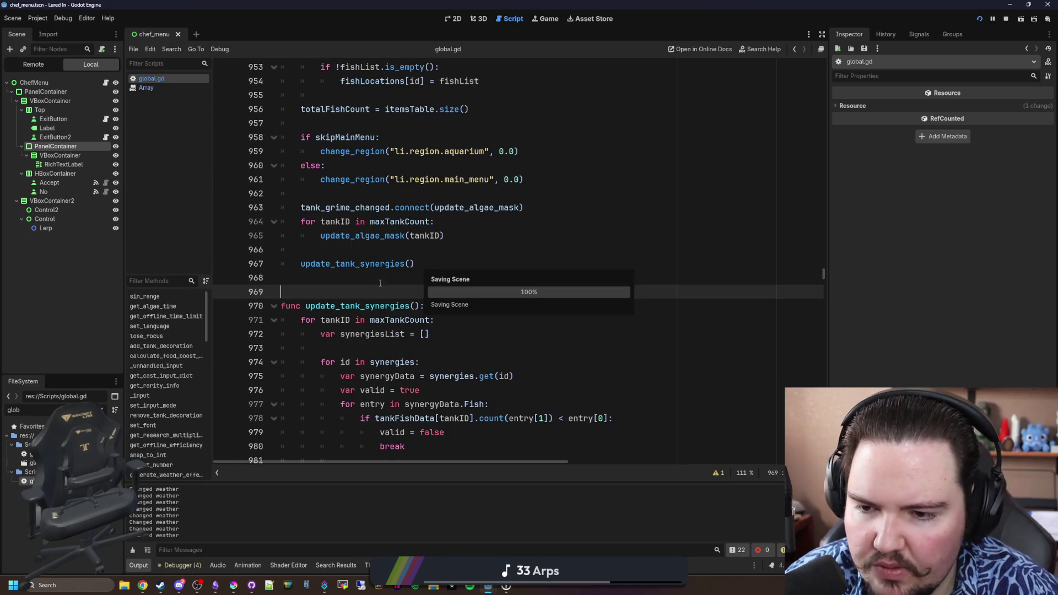
# Add a tank_fish_added line after the update_tank_synergies() call and check its signal declaration.
pyautogui.click(408, 251)
pyautogui.click(435, 264)
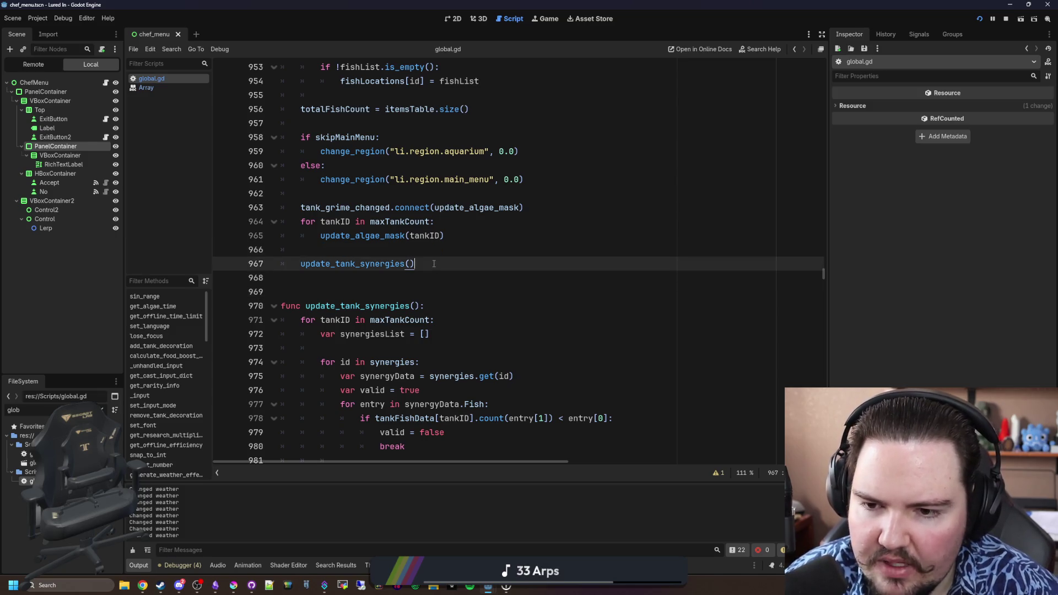
pyautogui.press('Return')
pyautogui.write('tank_fi')
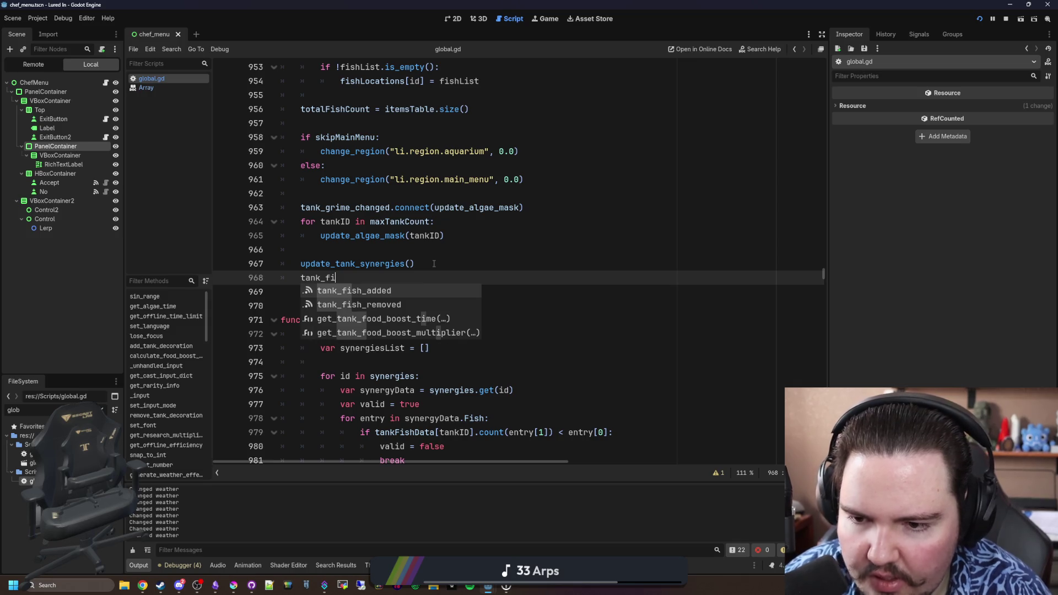
pyautogui.press('Return')
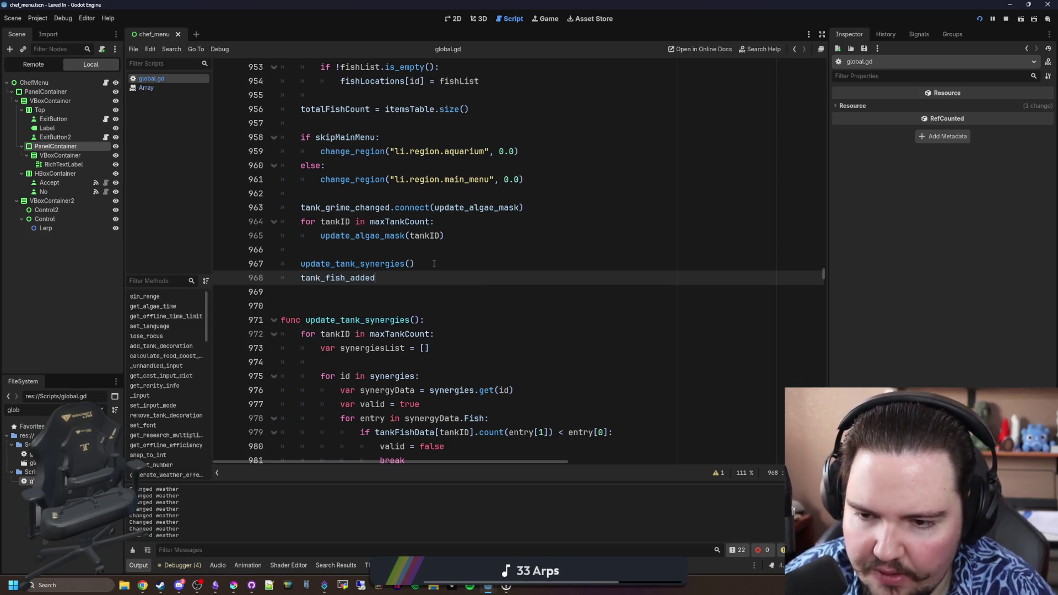
pyautogui.write('.')
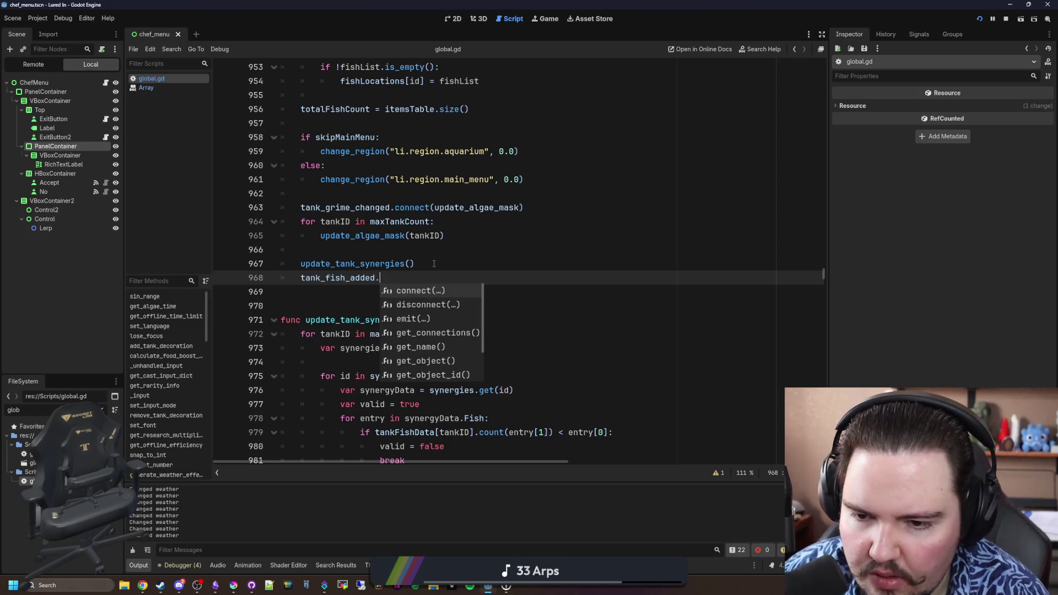
pyautogui.press('BackSpace')
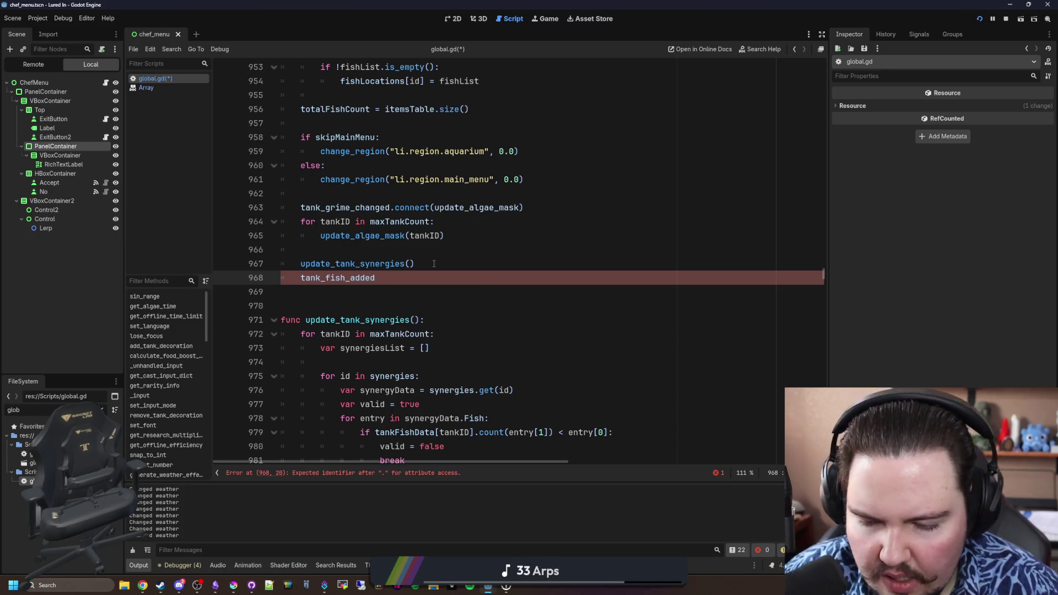
pyautogui.keyDown('ctrl'); pyautogui.click(355, 279); pyautogui.keyUp('ctrl')
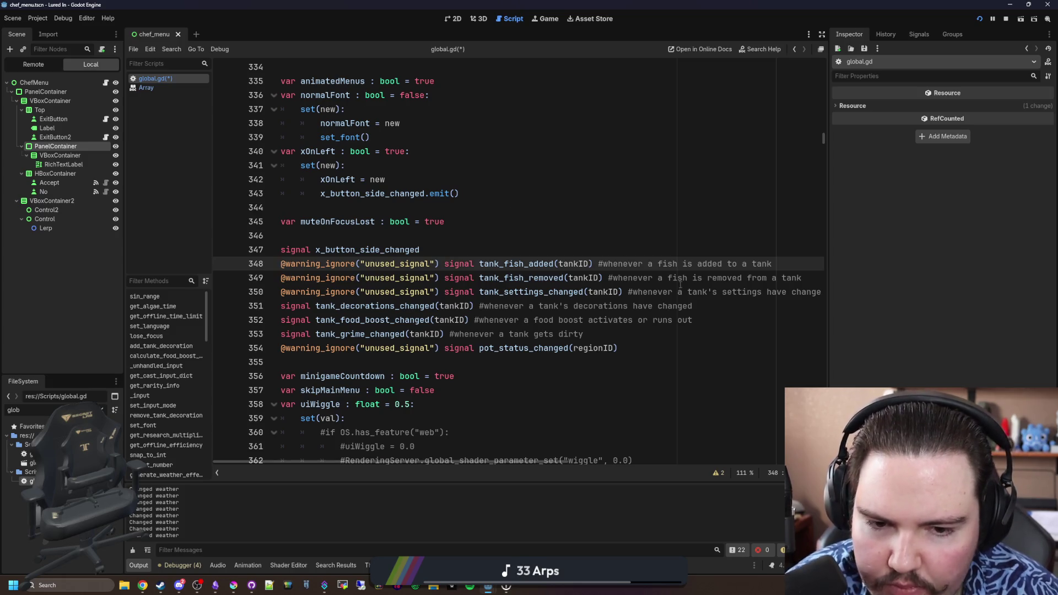
pyautogui.moveTo(828, 331); pyautogui.dragTo(982, 317)
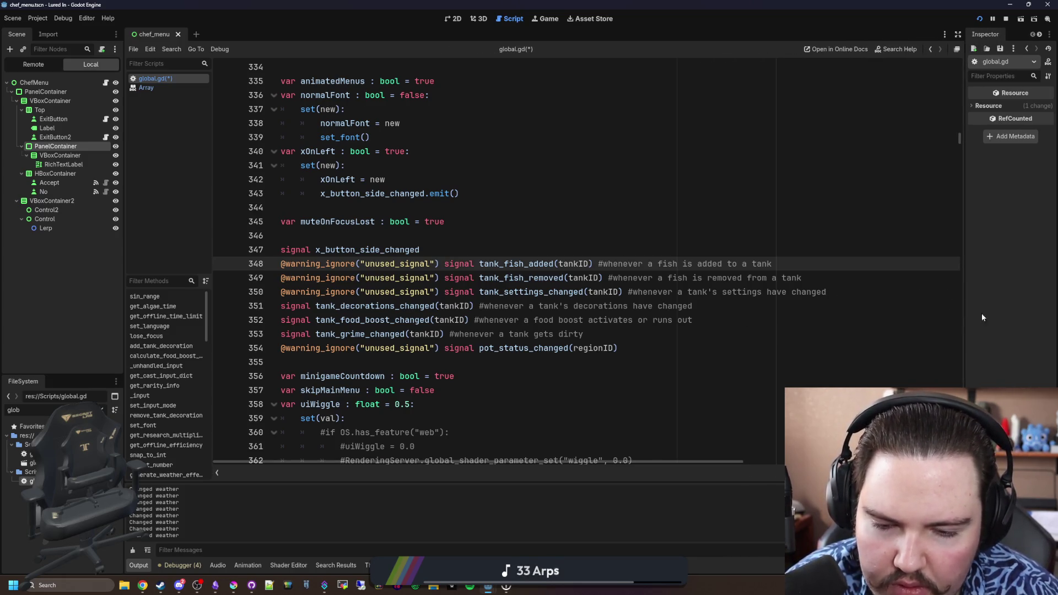
pyautogui.hotkey('alt', 'Left')
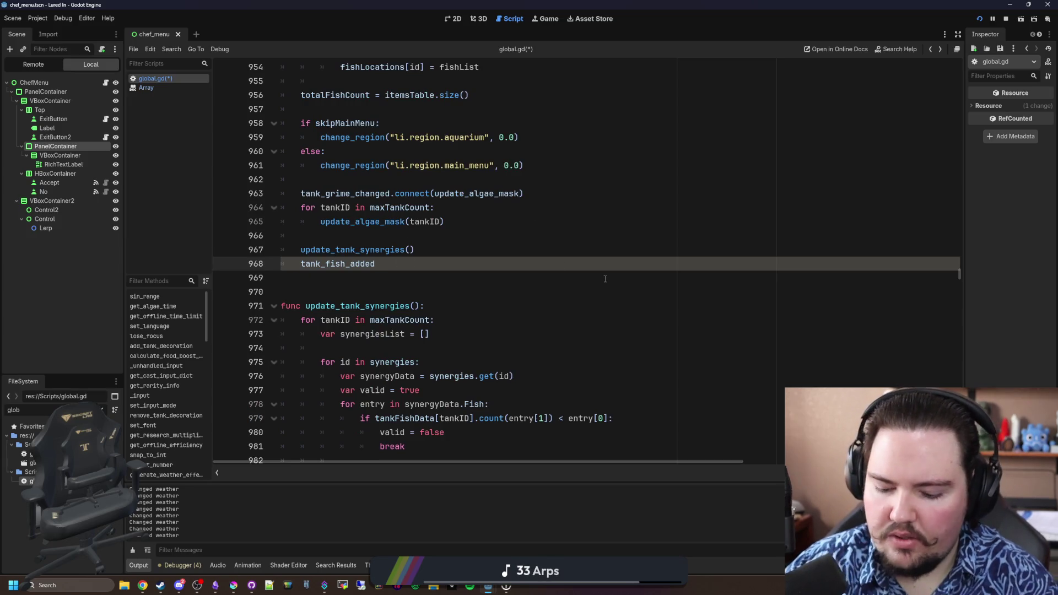
# Add tank_fish_removed.connect(update_tank_synergies) on the next line.
pyautogui.press('Return')
pyautogui.write('TAN')
pyautogui.press('BackSpace')
pyautogui.press('BackSpace')
pyautogui.press('BackSpace')
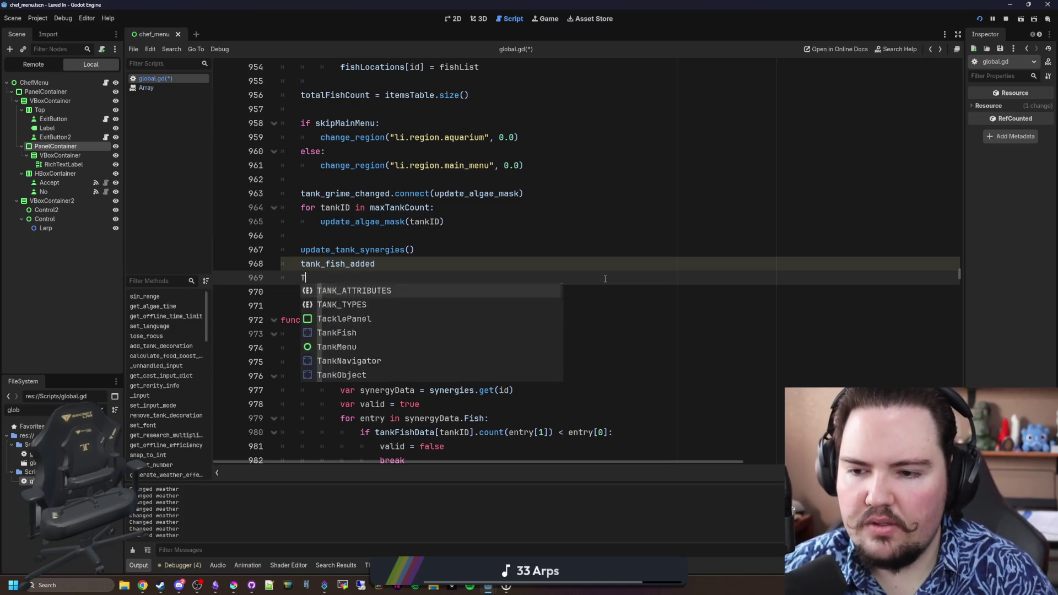
pyautogui.write('tank_fish_re')
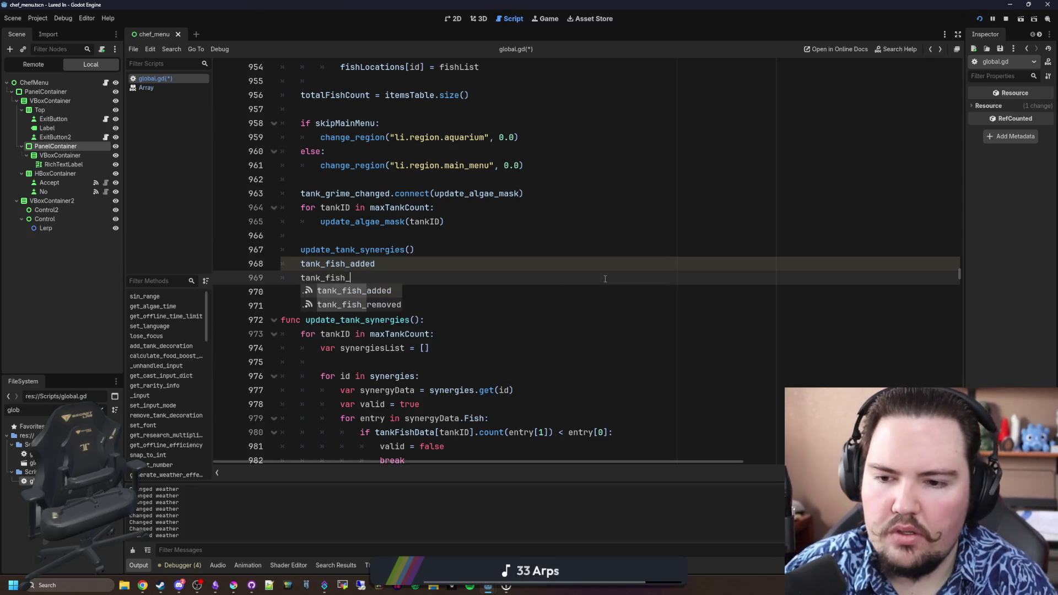
pyautogui.press('Return')
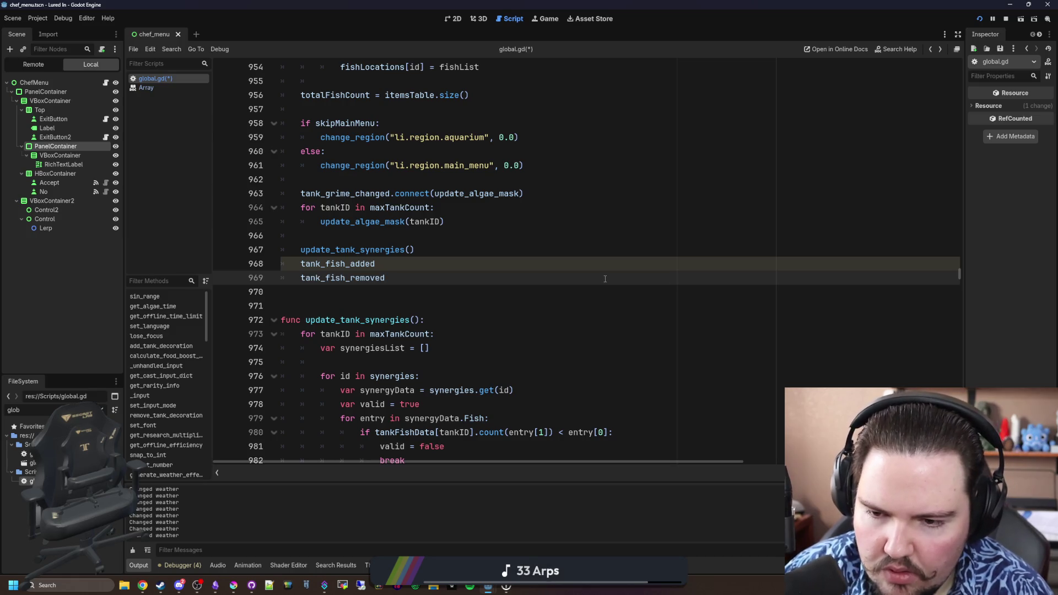
pyautogui.write('.connect(update_tank_')
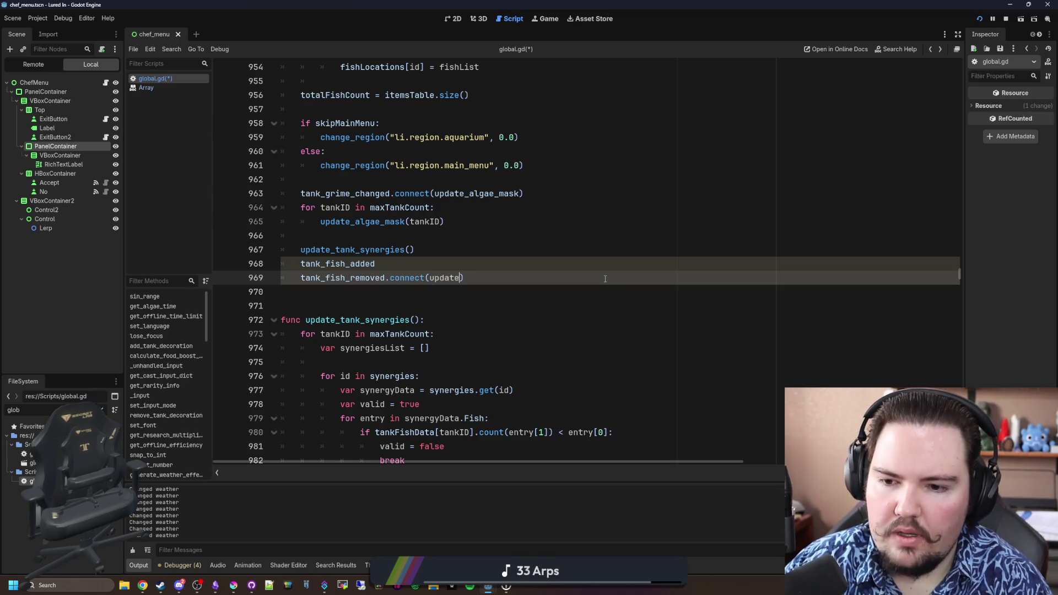
pyautogui.write('syn')
pyautogui.press('Return')
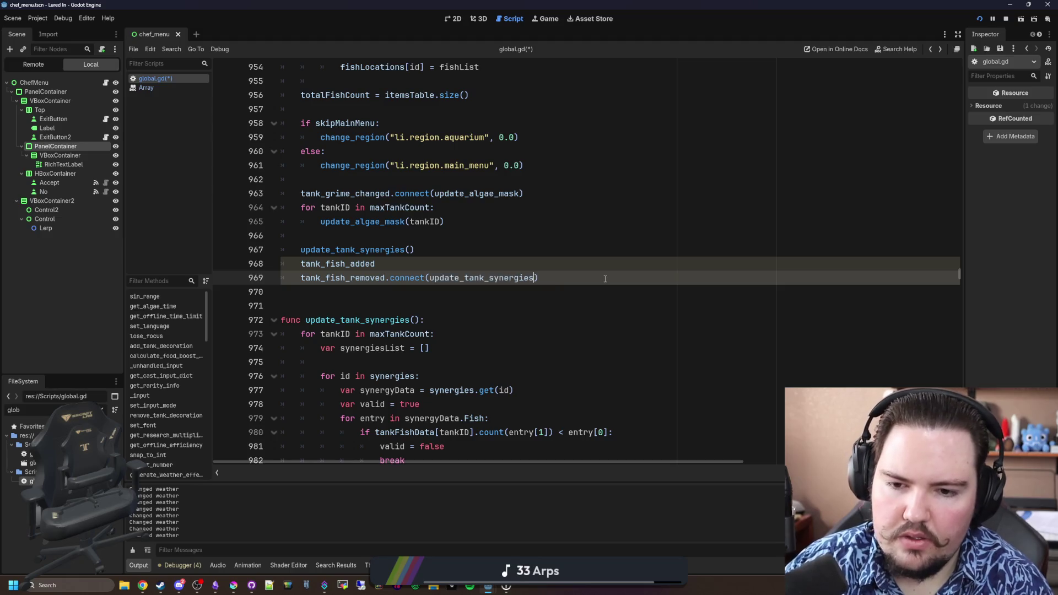
# Copy .connect(update_tank_synergies) onto the tank_fish_added line.
pyautogui.moveTo(555, 282); pyautogui.dragTo(386, 279)
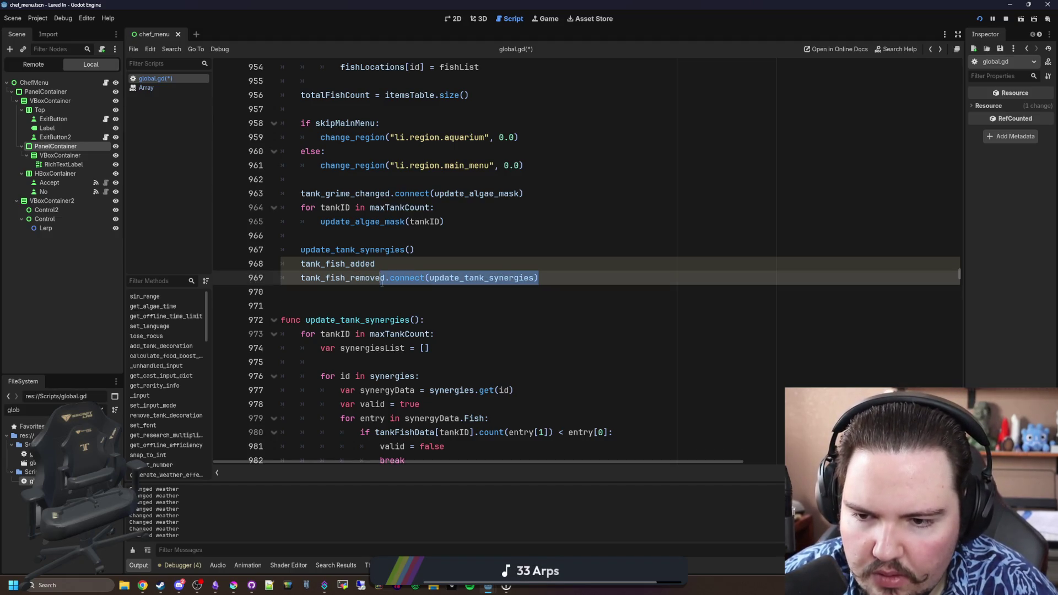
pyautogui.click(388, 264)
pyautogui.hotkey('ctrl', 'shift', 'd')
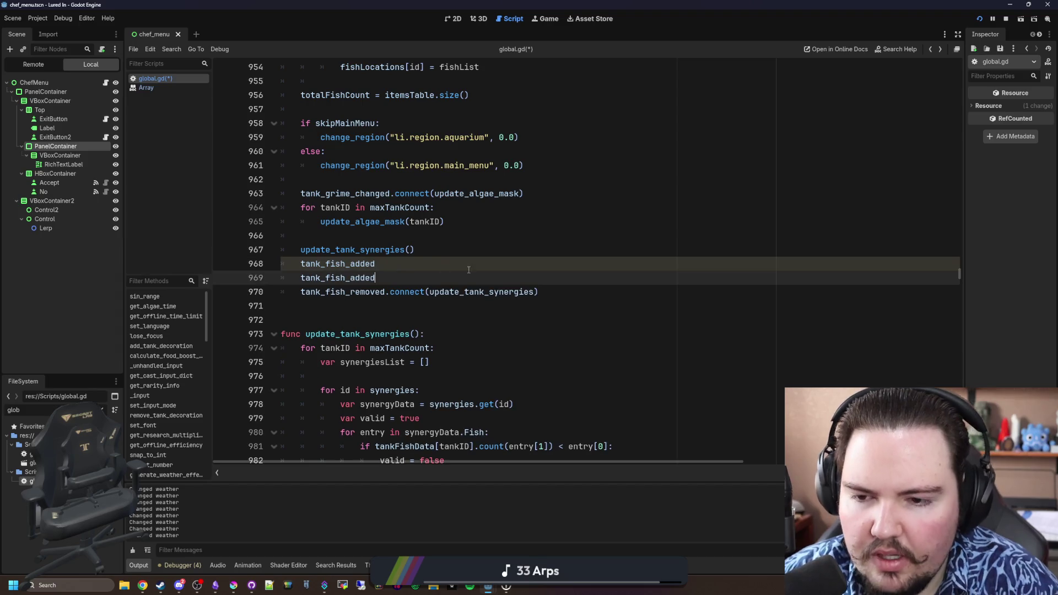
pyautogui.hotkey('ctrl', 'z')
pyautogui.moveTo(538, 278); pyautogui.dragTo(387, 277)
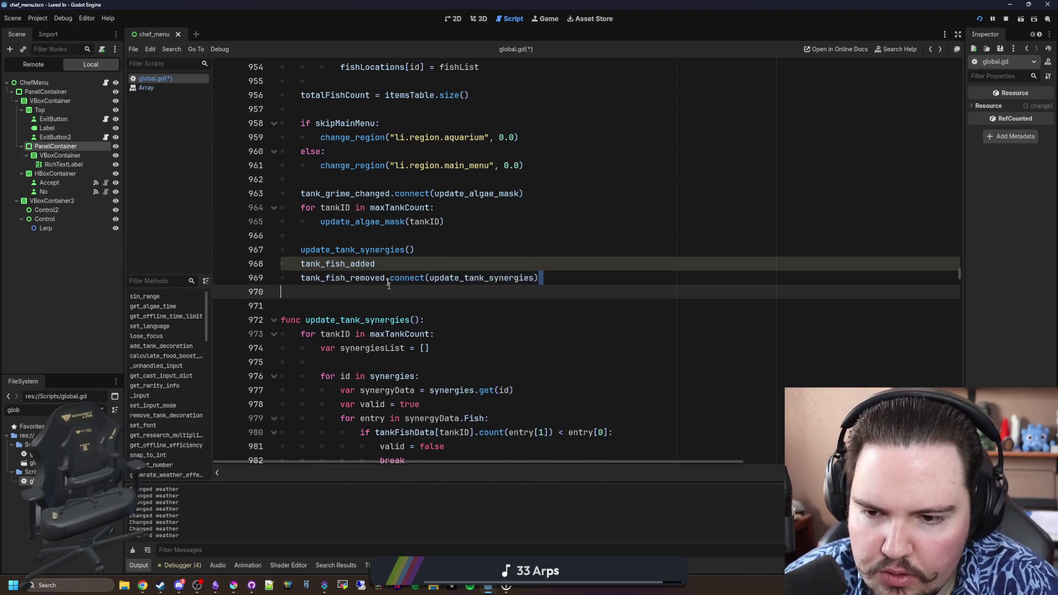
pyautogui.hotkey('ctrl', 'c')
pyautogui.click(405, 265)
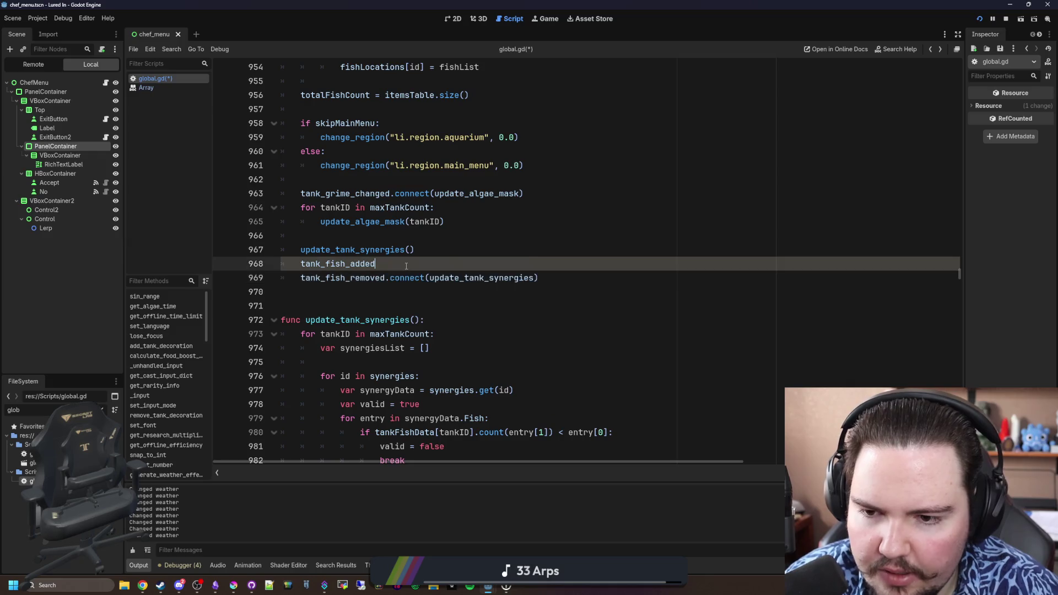
pyautogui.hotkey('ctrl', 'v')
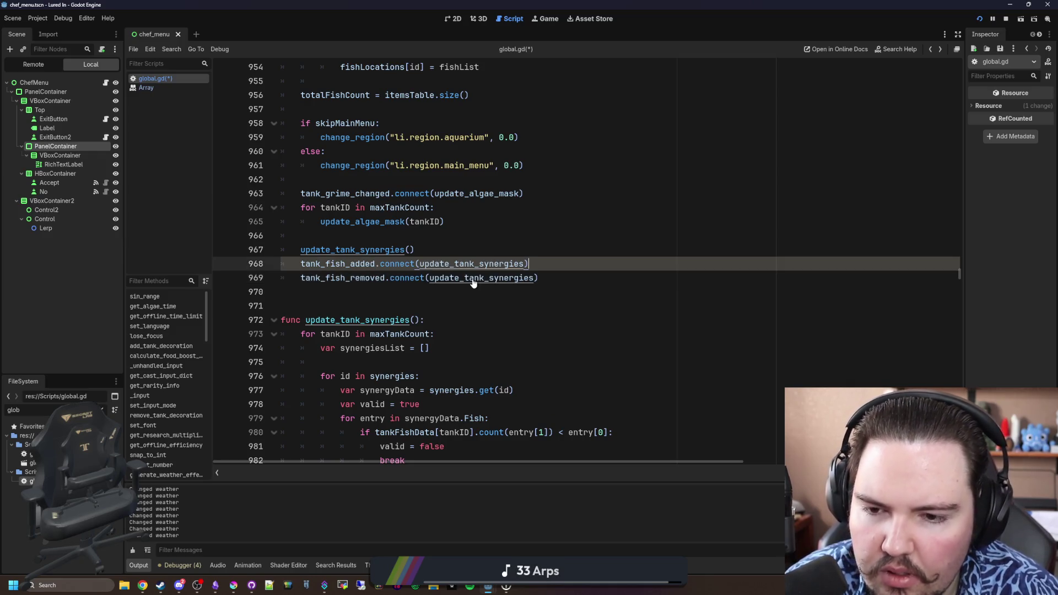
# Check the update_tank_synergies definition and the tank_fish_added signal declaration.
pyautogui.keyDown('ctrl'); pyautogui.click(474, 279); pyautogui.keyUp('ctrl')
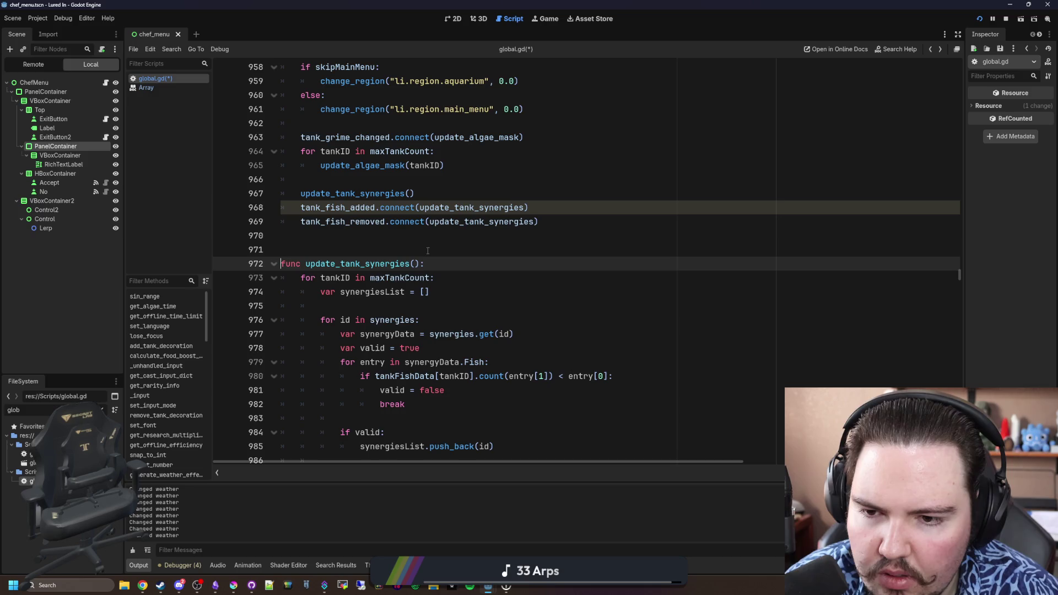
pyautogui.press('Up')
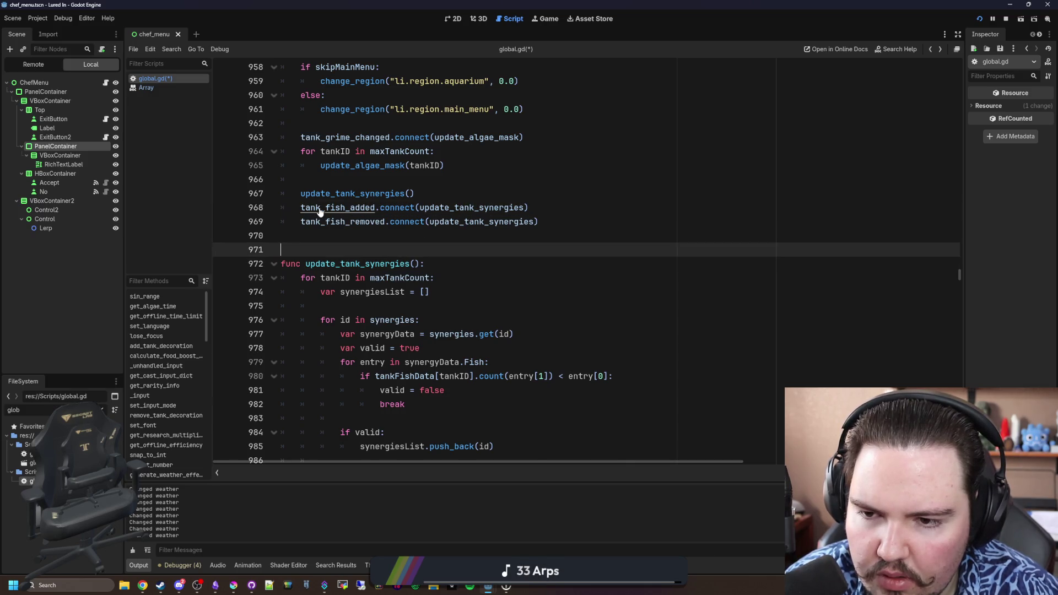
pyautogui.keyDown('ctrl'); pyautogui.click(320, 209); pyautogui.keyUp('ctrl')
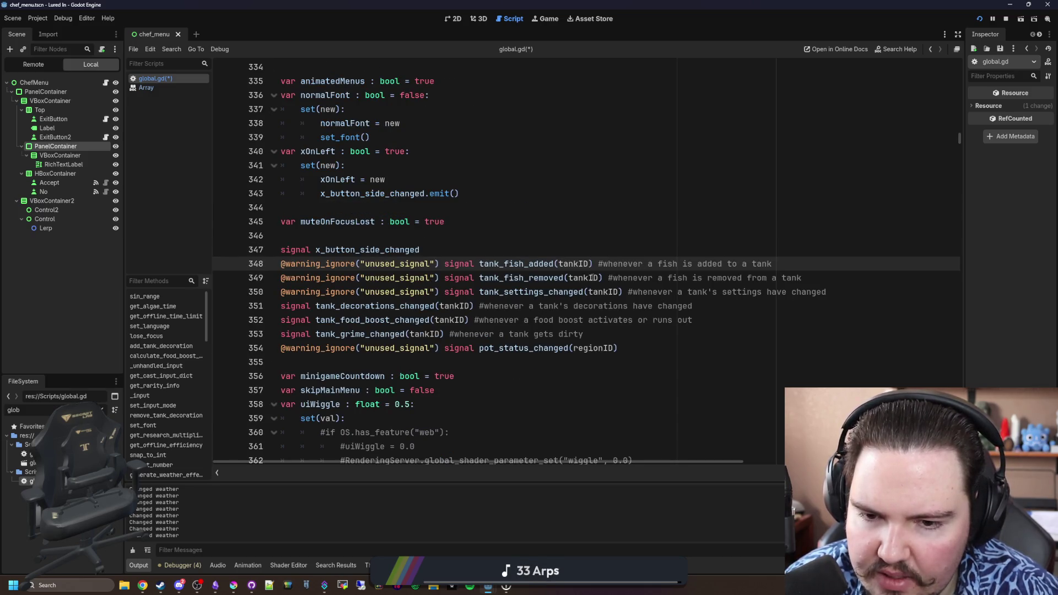
# Add an optional id = "" parameter to update_tank_synergies() and save global.gd.
pyautogui.hotkey('alt', 'Left')
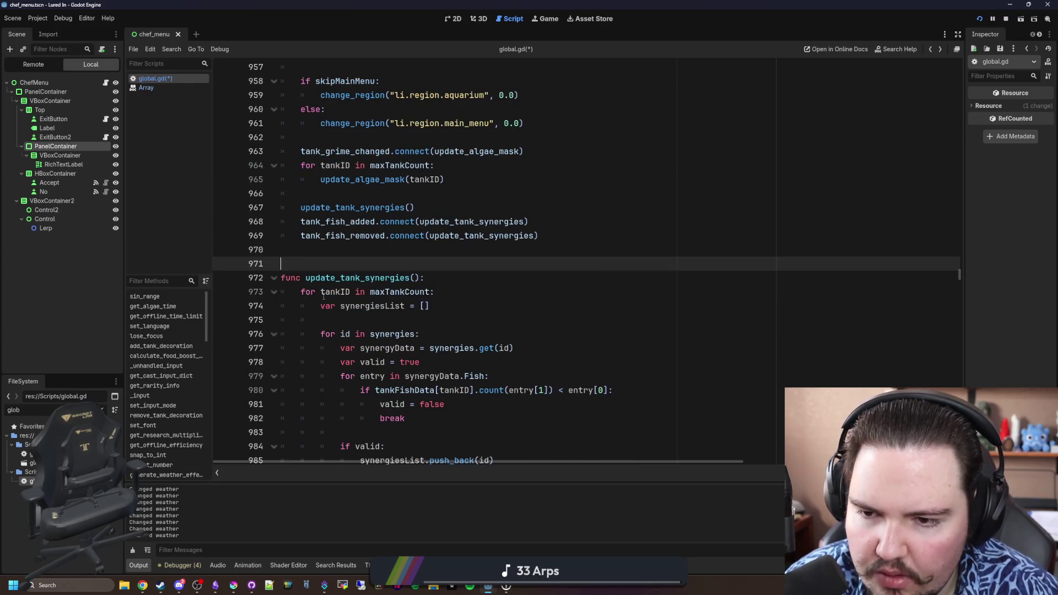
pyautogui.press('Up')
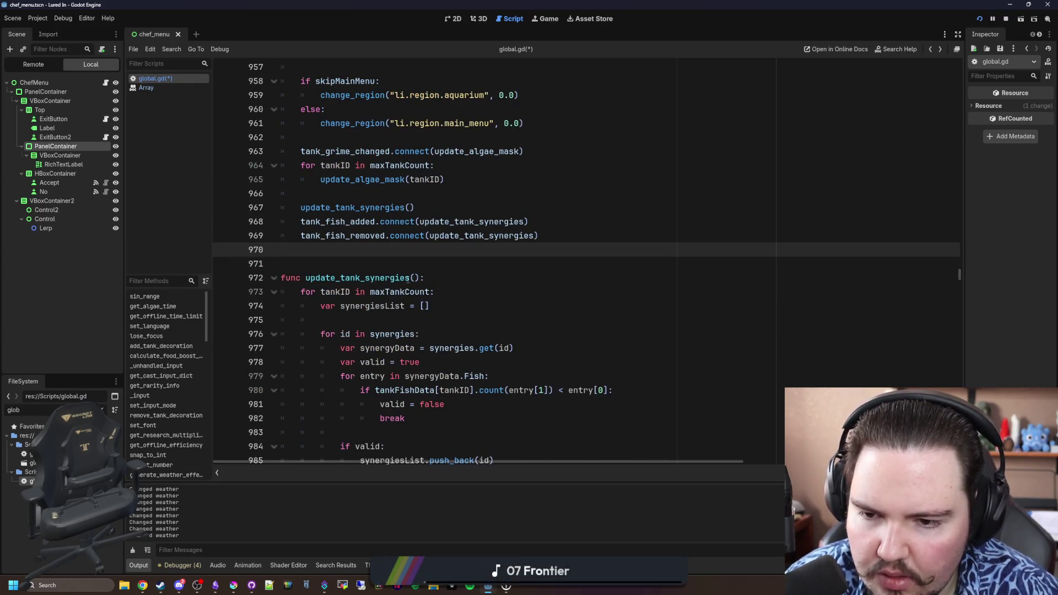
pyautogui.click(414, 277)
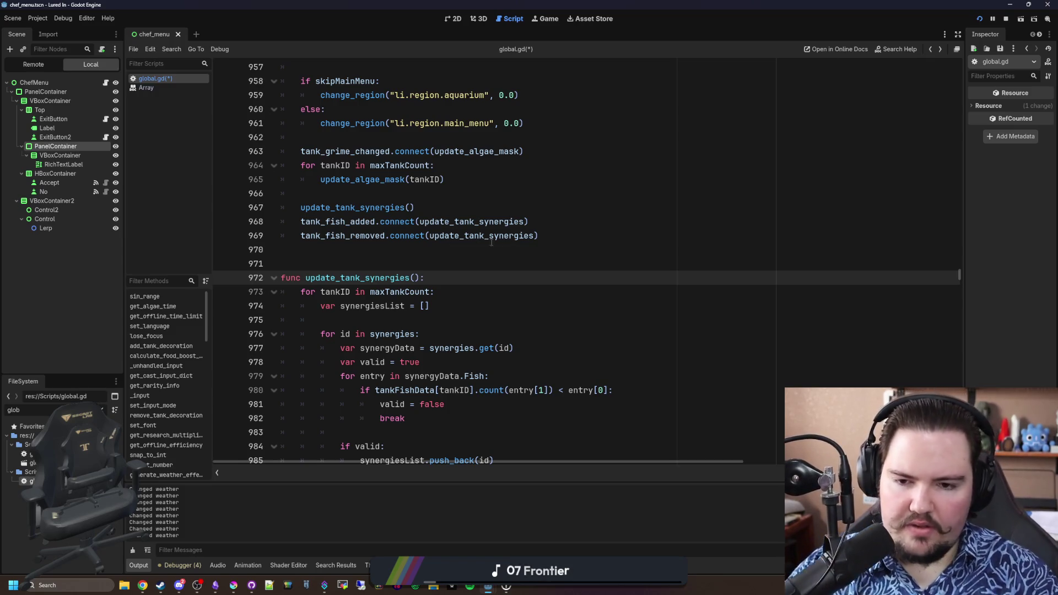
pyautogui.click(537, 237)
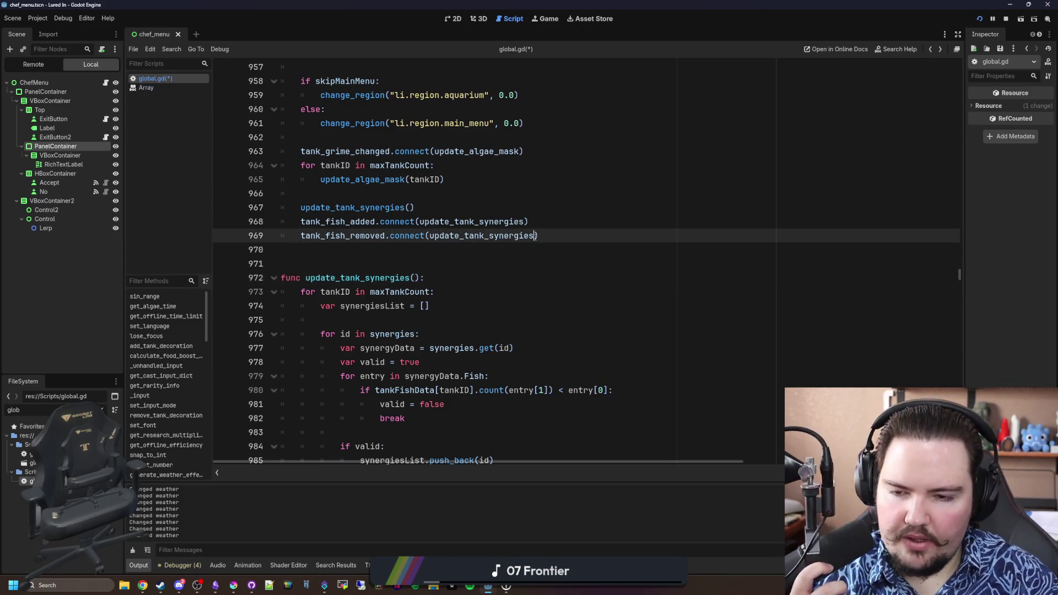
pyautogui.click(582, 278)
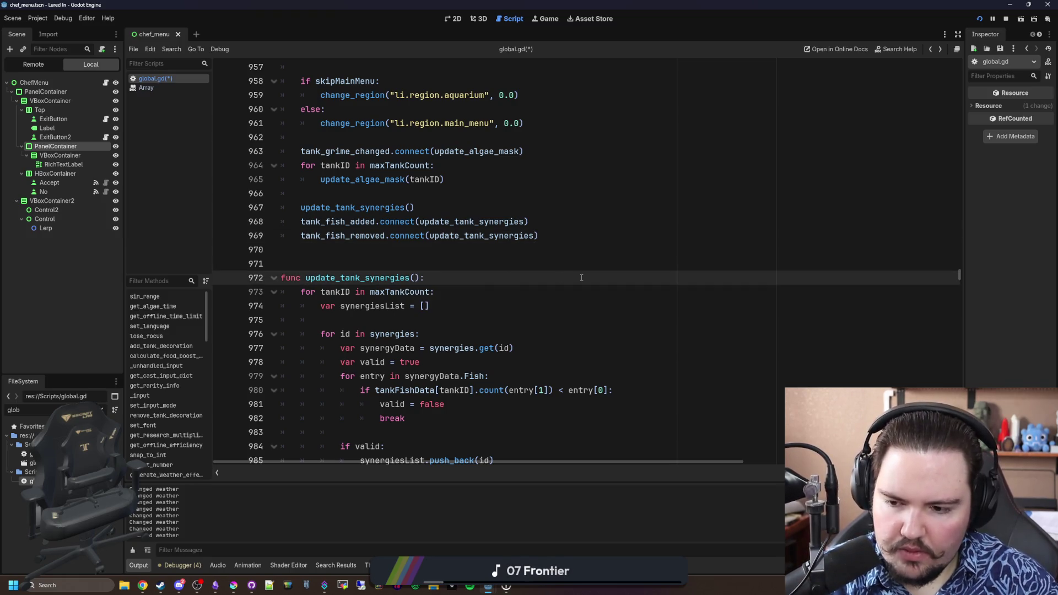
pyautogui.write('id = "')
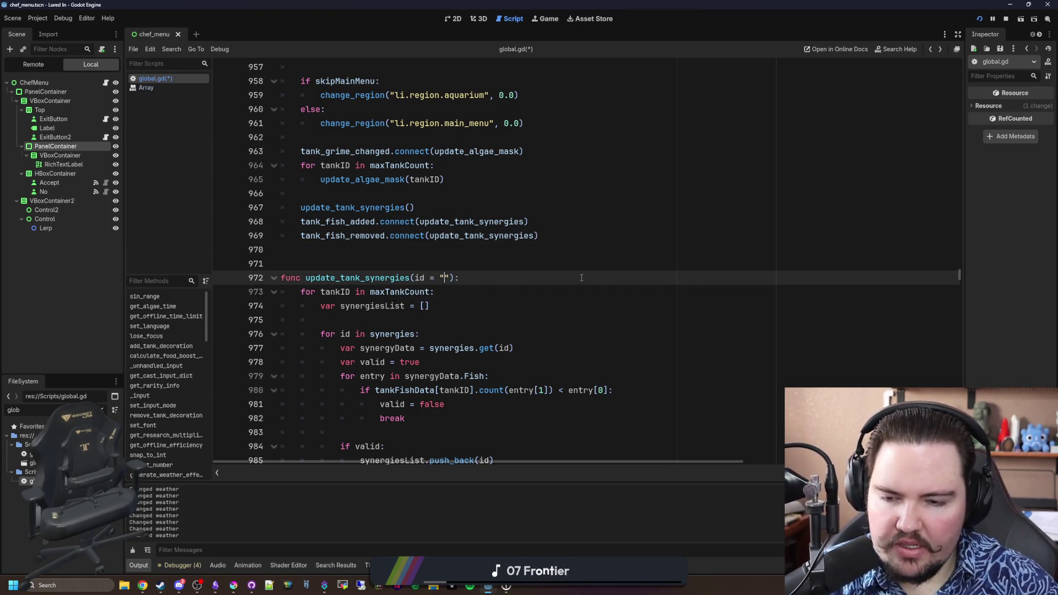
pyautogui.click(433, 269)
pyautogui.hotkey('ctrl', 's')
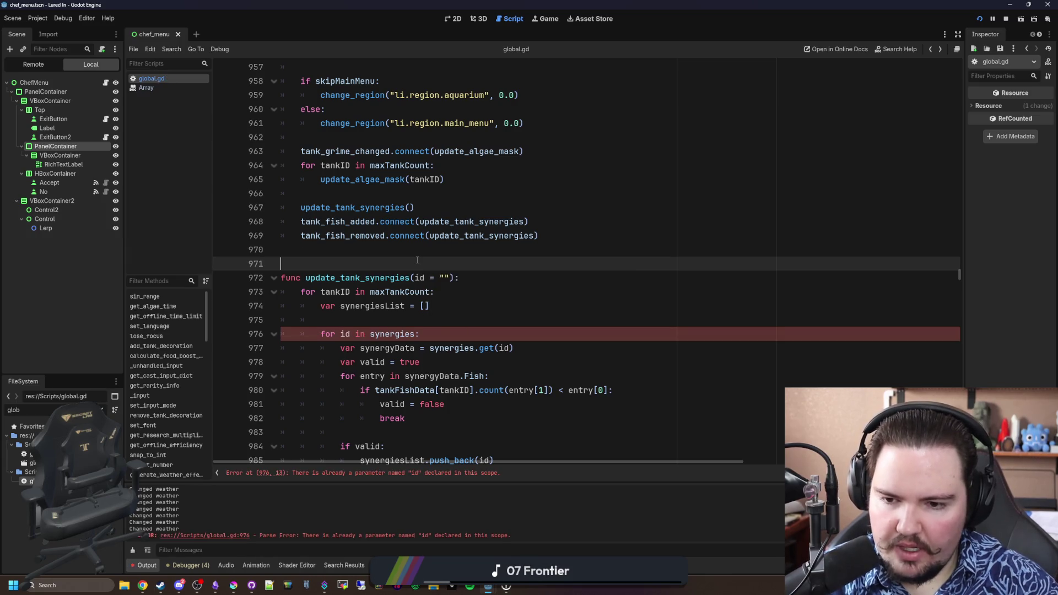
# Rename the conflicting parameter to val, save the script, and run the game.
pyautogui.doubleClick(419, 278)
pyautogui.press('BackSpace')
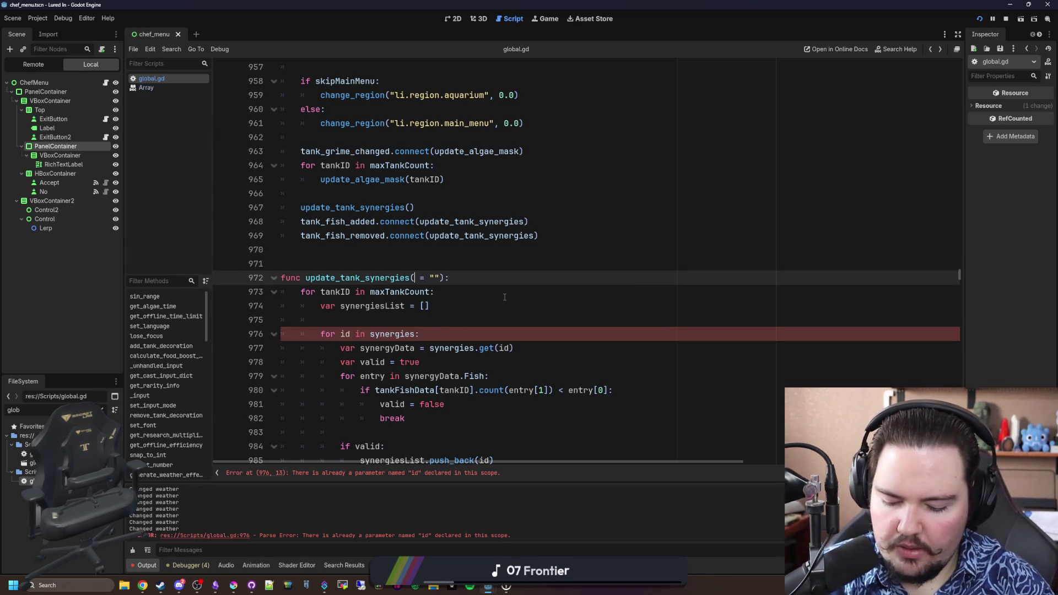
pyautogui.write('val')
pyautogui.click(504, 297)
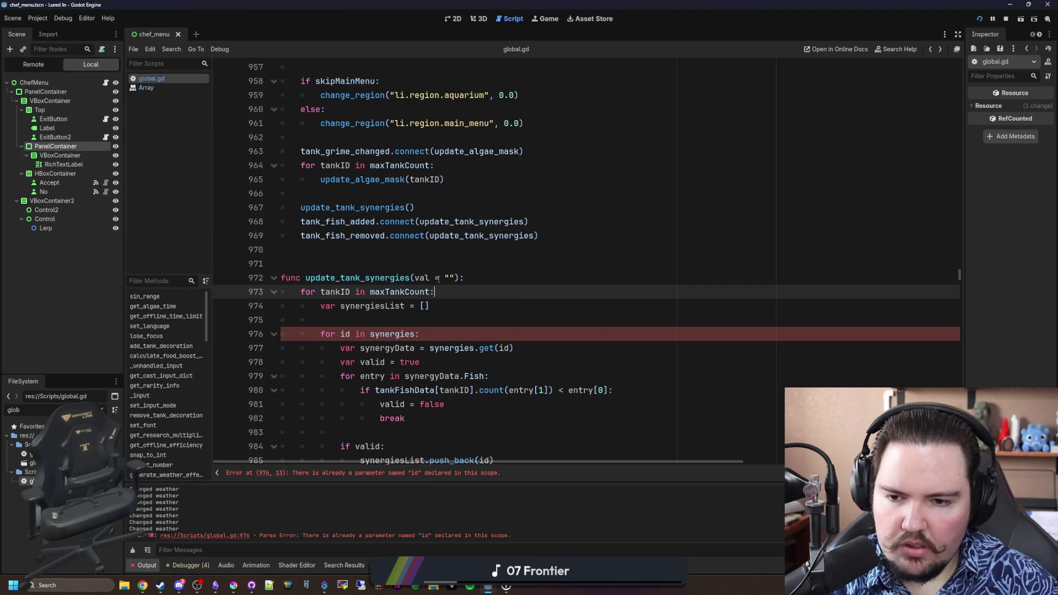
pyautogui.scroll(-3, 437, 279)
pyautogui.click(408, 138)
pyautogui.hotkey('ctrl', 's')
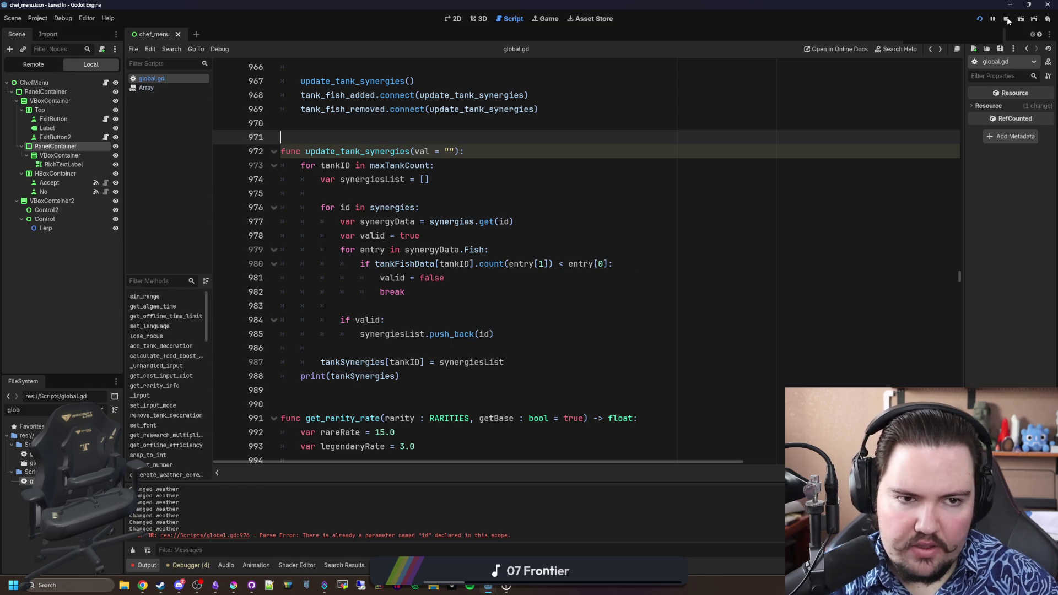
pyautogui.click(980, 18)
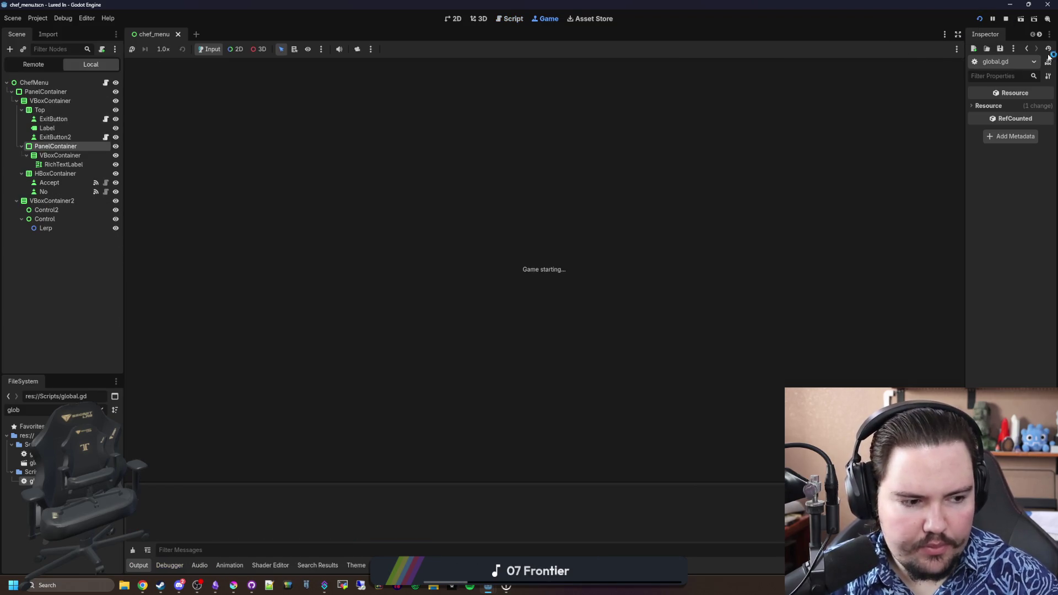
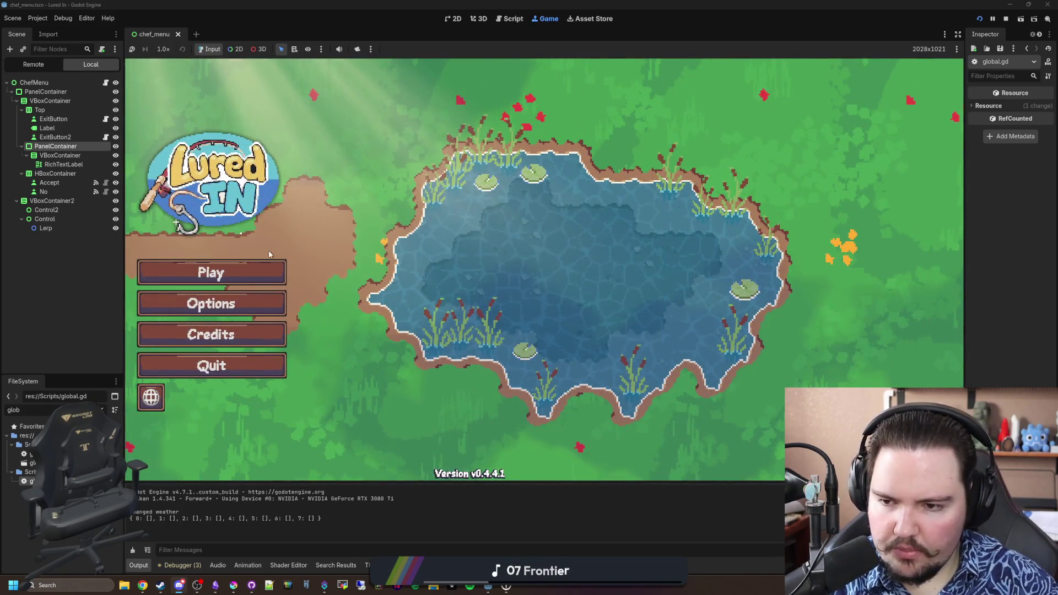
# Start the game, dismiss the welcome-back message and open Fish Tank 1's contents.
pyautogui.click(273, 263)
pyautogui.click(538, 322)
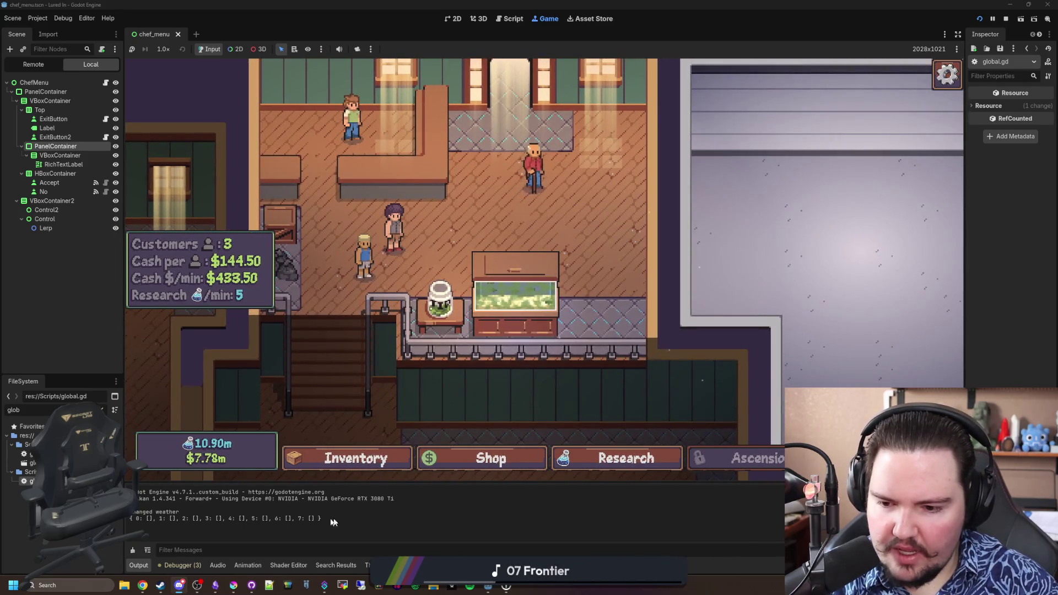
pyautogui.click(513, 297)
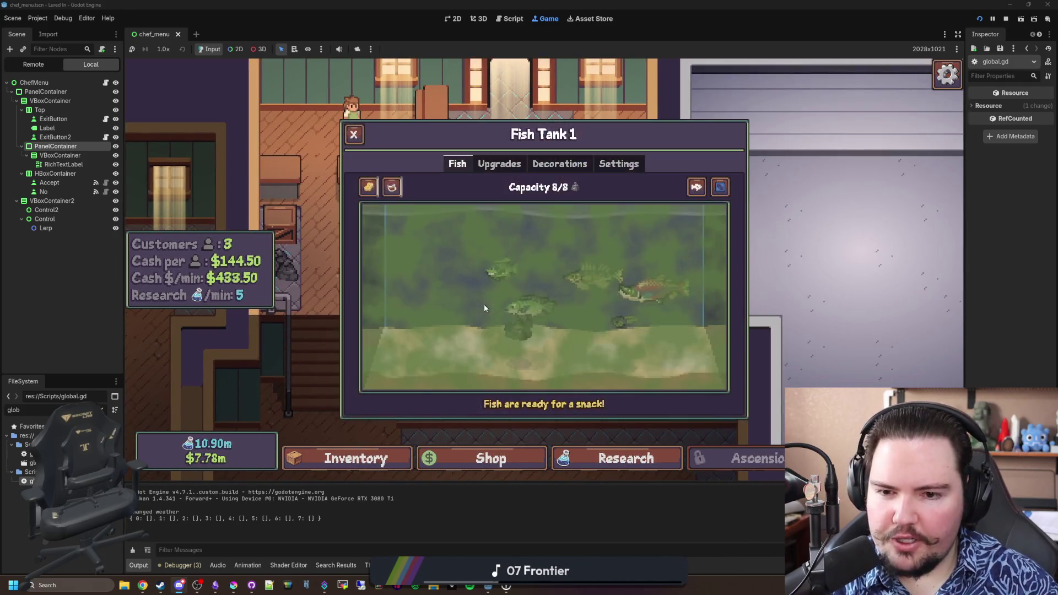
pyautogui.click(535, 318)
# Return the Tilapia, Sockeye Salmon, Walleye and Tadpole from Fish Tank 1 to the inventory.
pyautogui.click(798, 293)
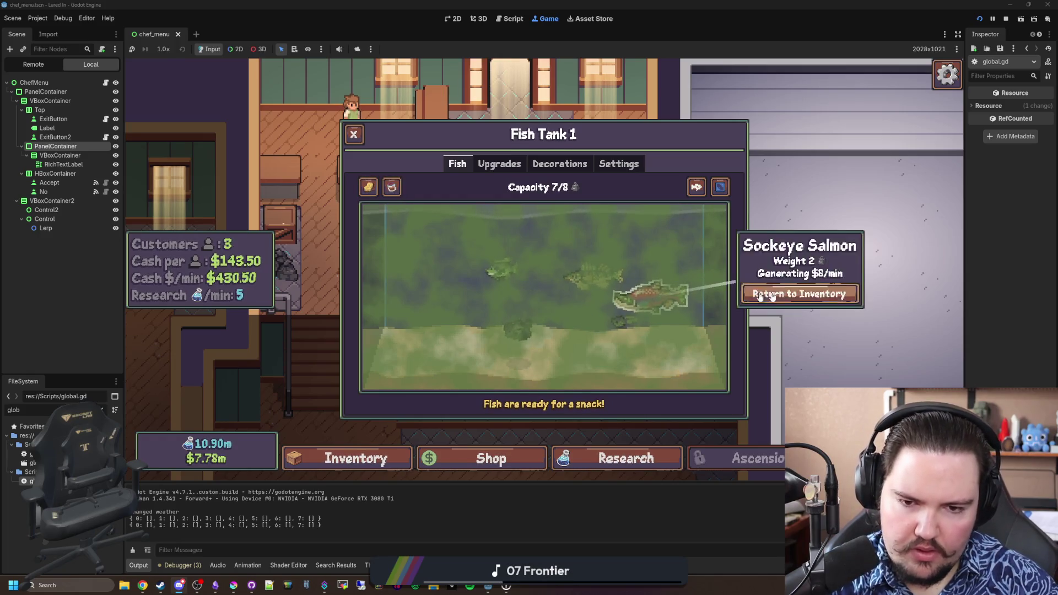
pyautogui.click(800, 295)
pyautogui.click(800, 296)
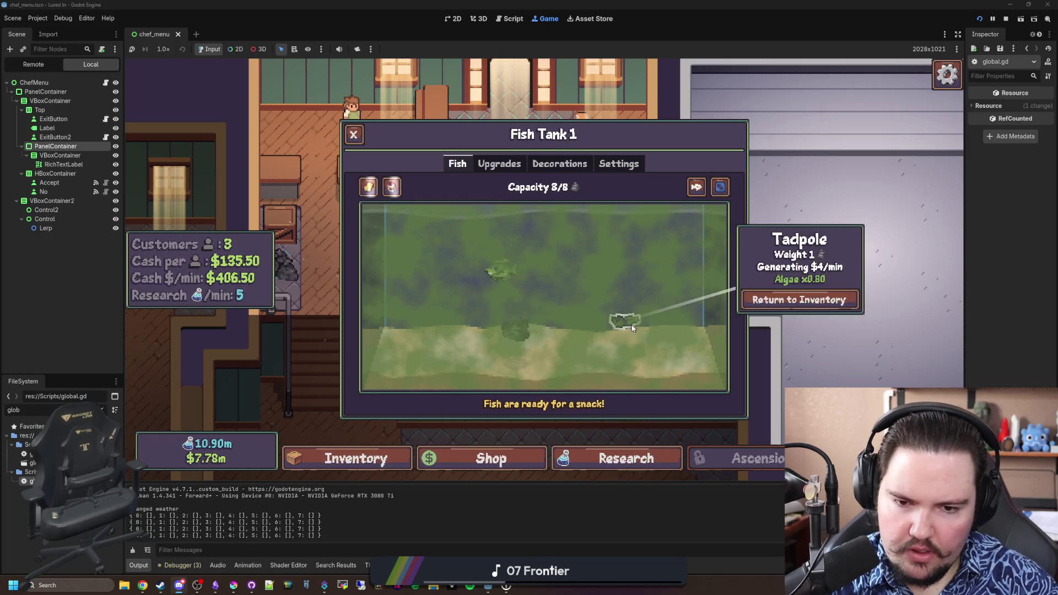
pyautogui.click(799, 296)
pyautogui.click(598, 171)
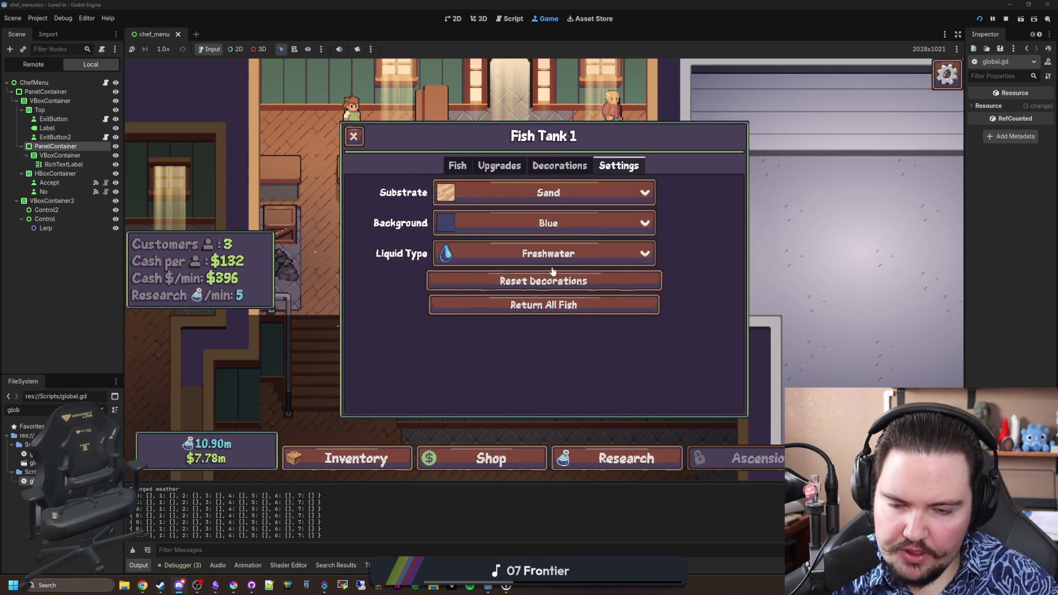
pyautogui.click(447, 165)
pyautogui.press('Escape')
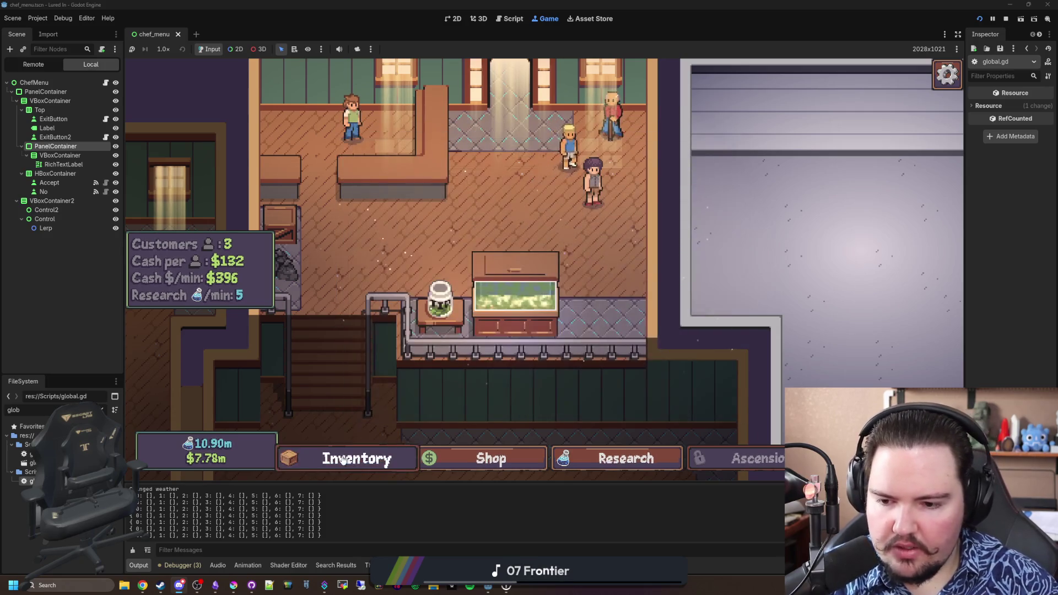
# Run the giveall 1 command from the secret console, then return to global.gd's code.
pyautogui.click(353, 458)
pyautogui.scroll(-15, 512, 303)
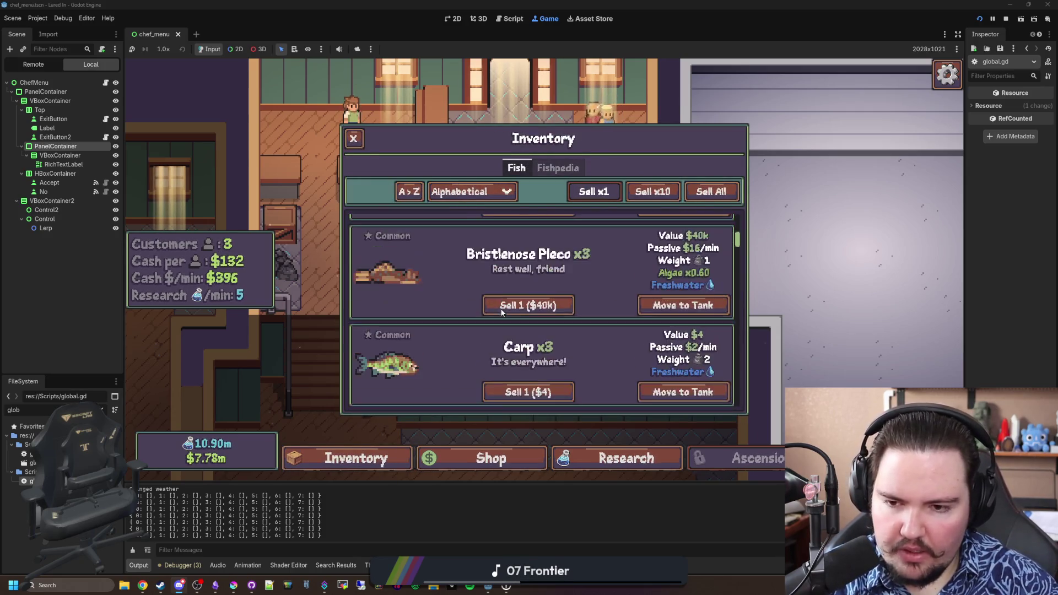
pyautogui.press('`')
pyautogui.write('giveall 1')
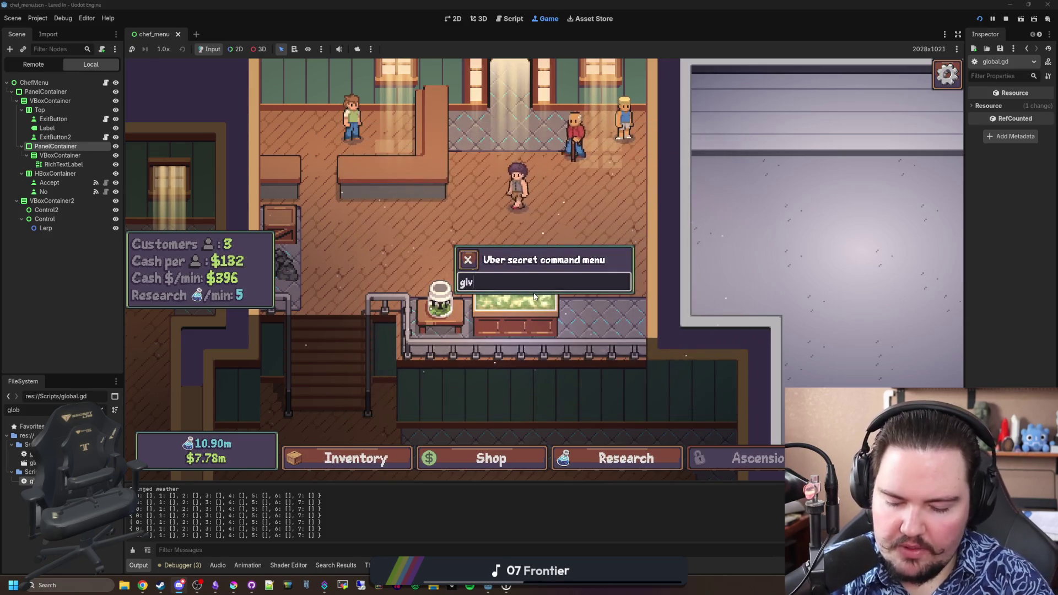
pyautogui.press('Return')
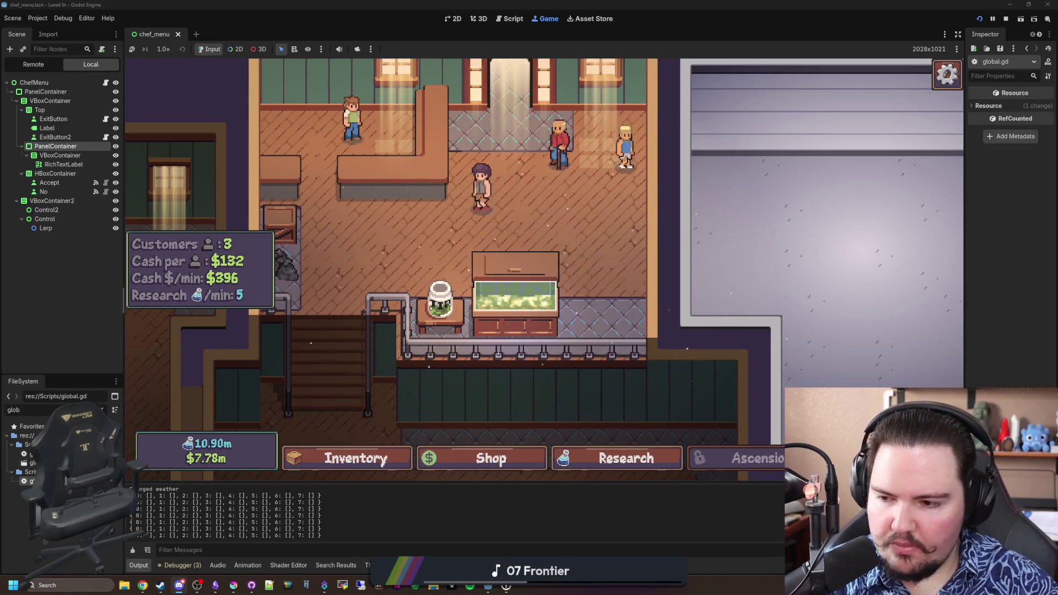
pyautogui.hotkey('ctrl', 'F3')
# Jump to the synergies dictionary in global.gd and review its Power Cleaners and Carp Kids entries.
pyautogui.scroll(3, 379, 259)
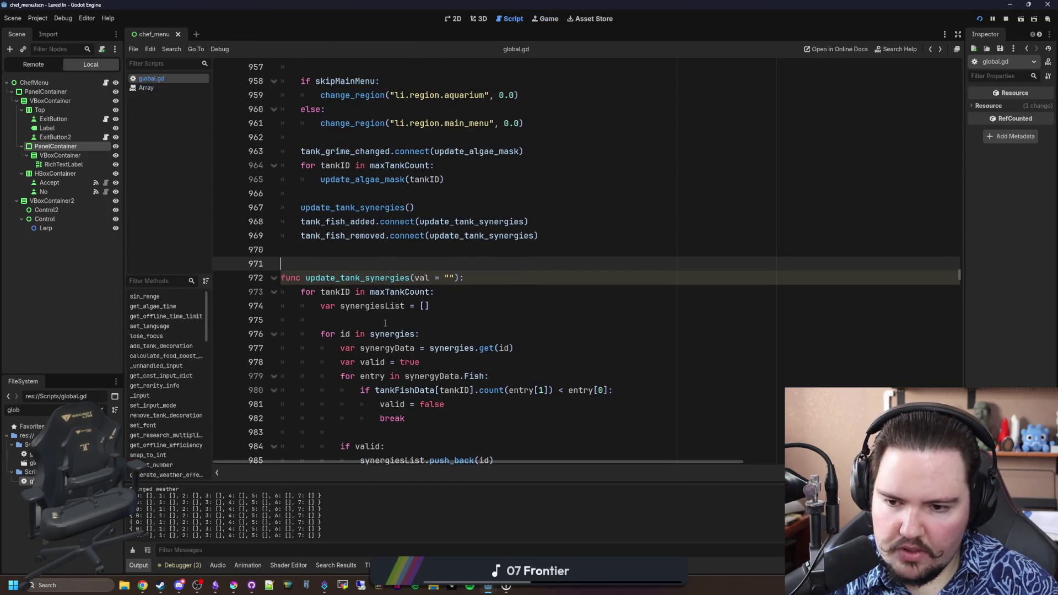
pyautogui.scroll(-1, 401, 300)
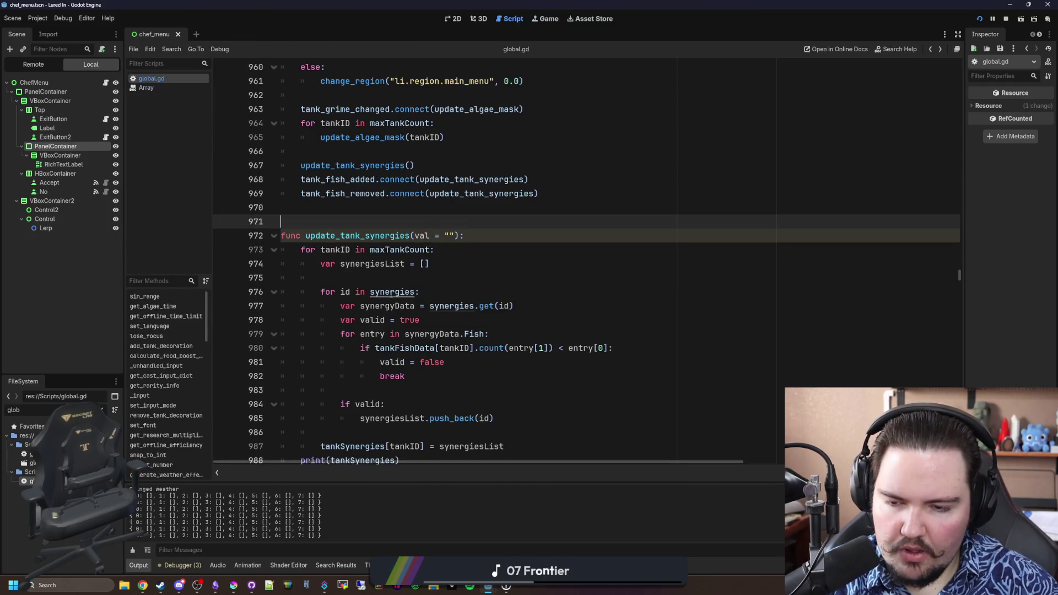
pyautogui.keyDown('ctrl'); pyautogui.click(380, 293); pyautogui.keyUp('ctrl')
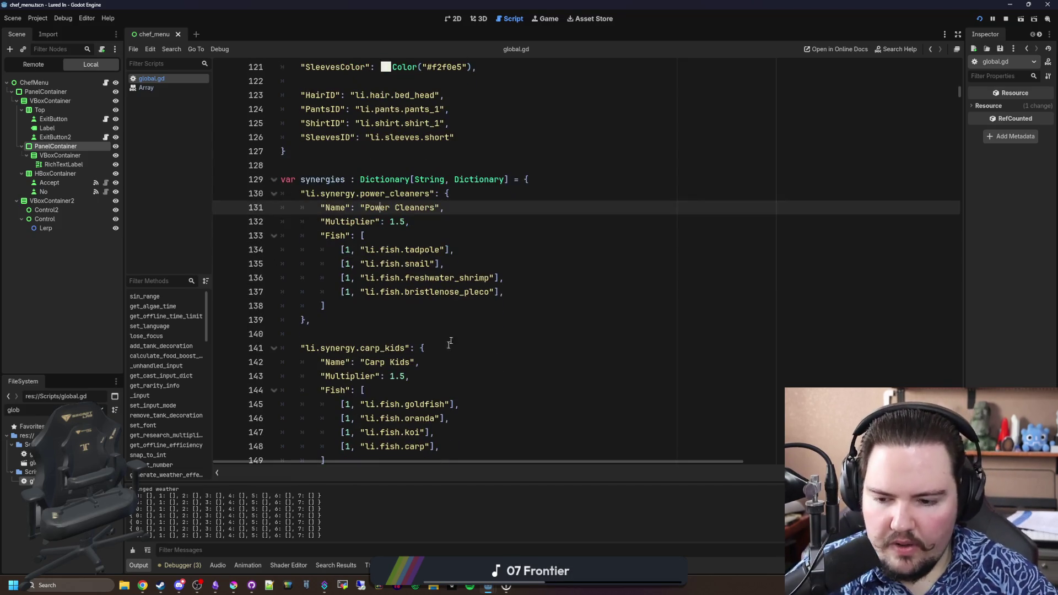
pyautogui.click(498, 355)
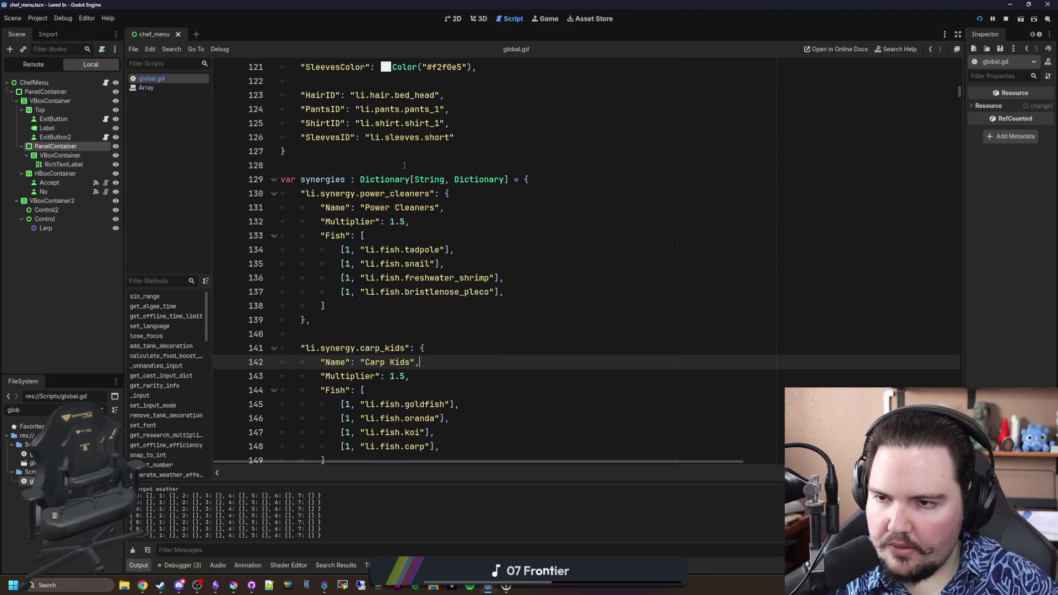
pyautogui.click(397, 320)
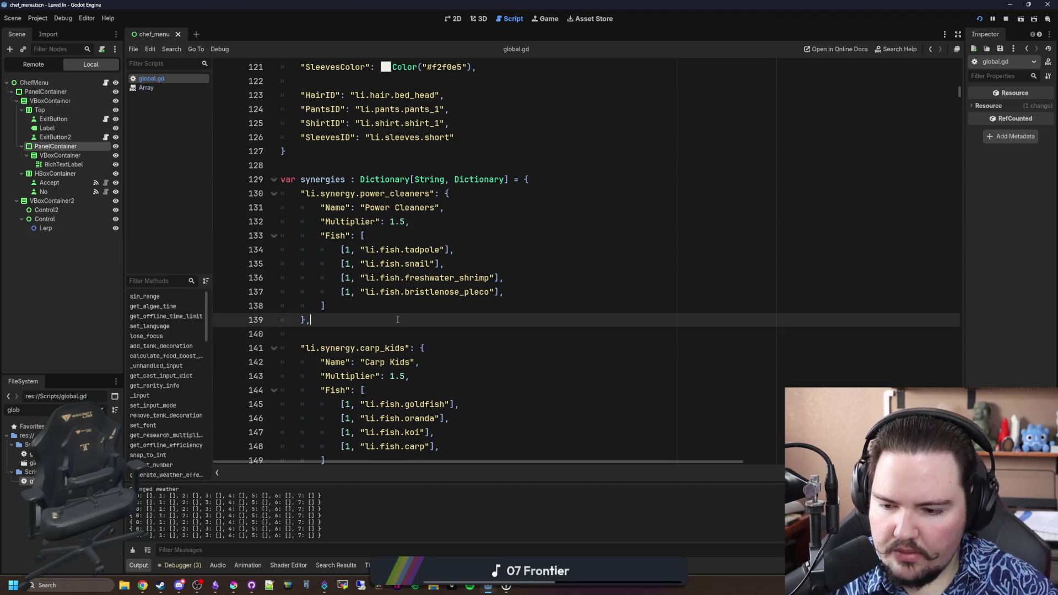
# Close all open shader files in the Shader Editor.
pyautogui.click(288, 565)
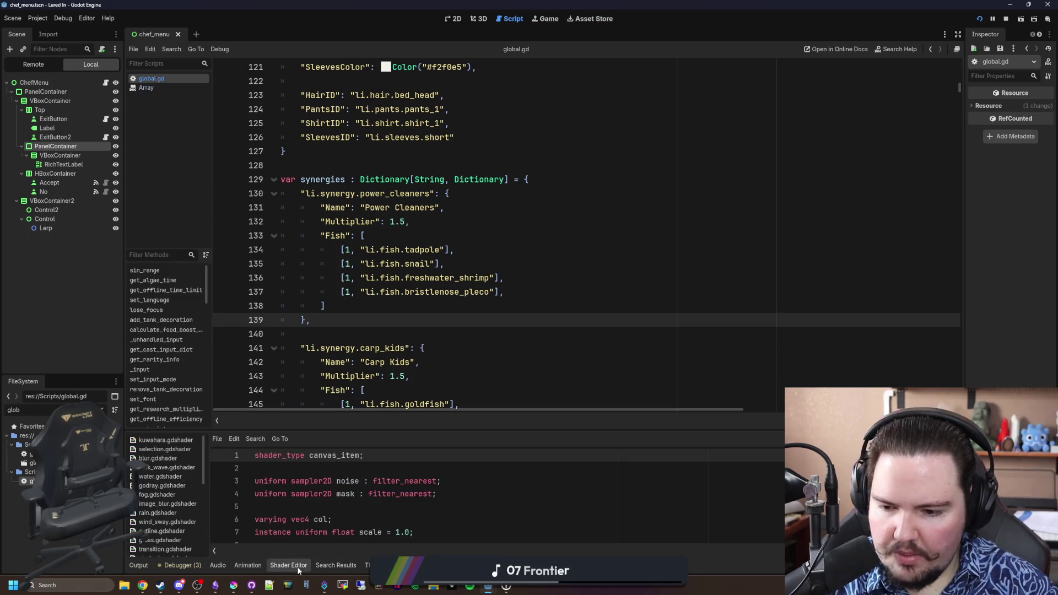
pyautogui.scroll(-10, 181, 510)
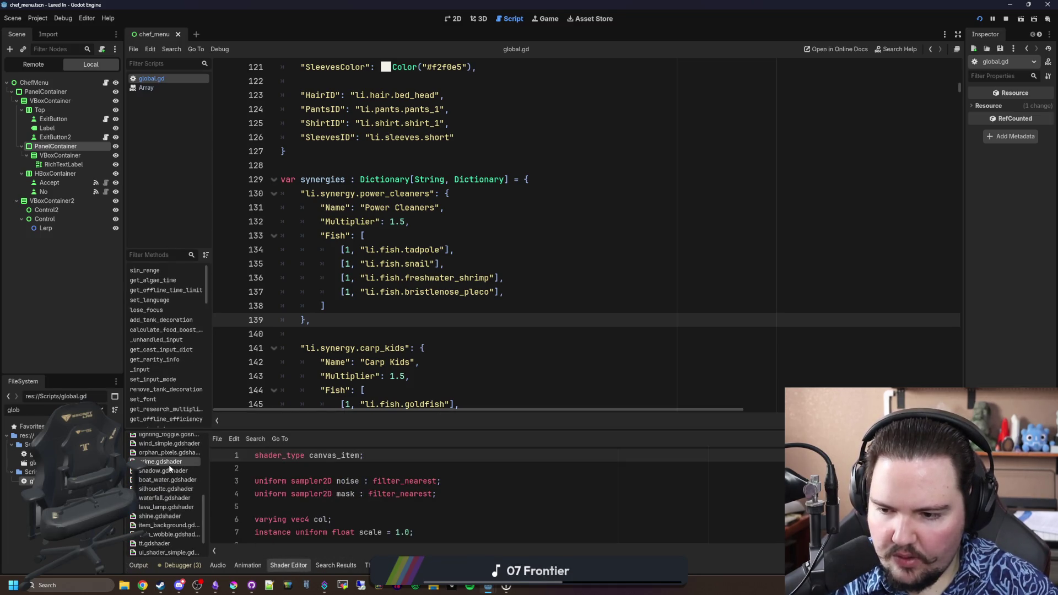
pyautogui.rightClick(169, 465)
pyautogui.click(198, 502)
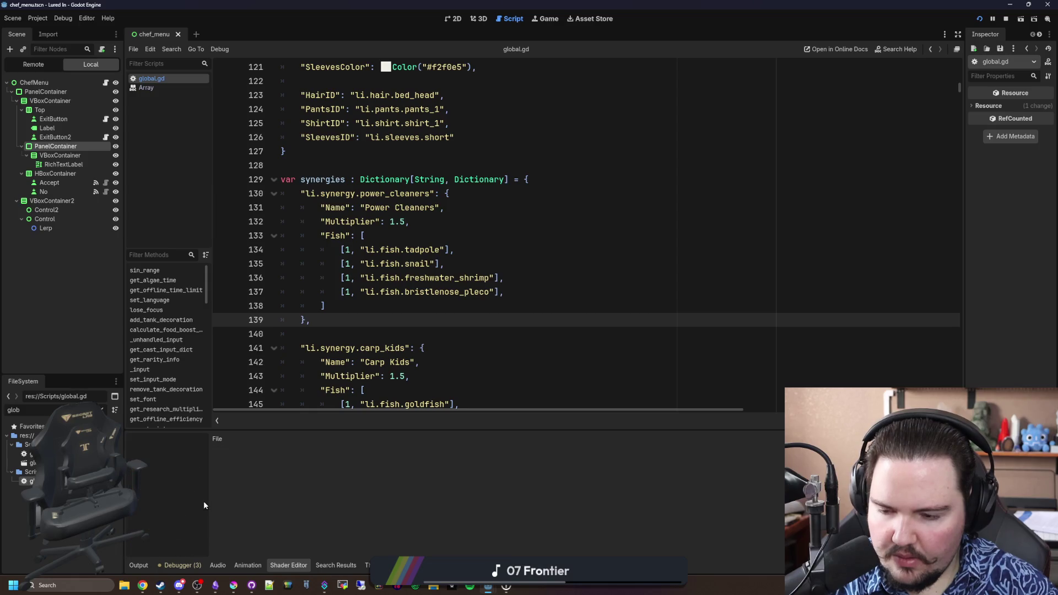
# Select the ChefMenu root node and save the chef_menu scene.
pyautogui.click(472, 307)
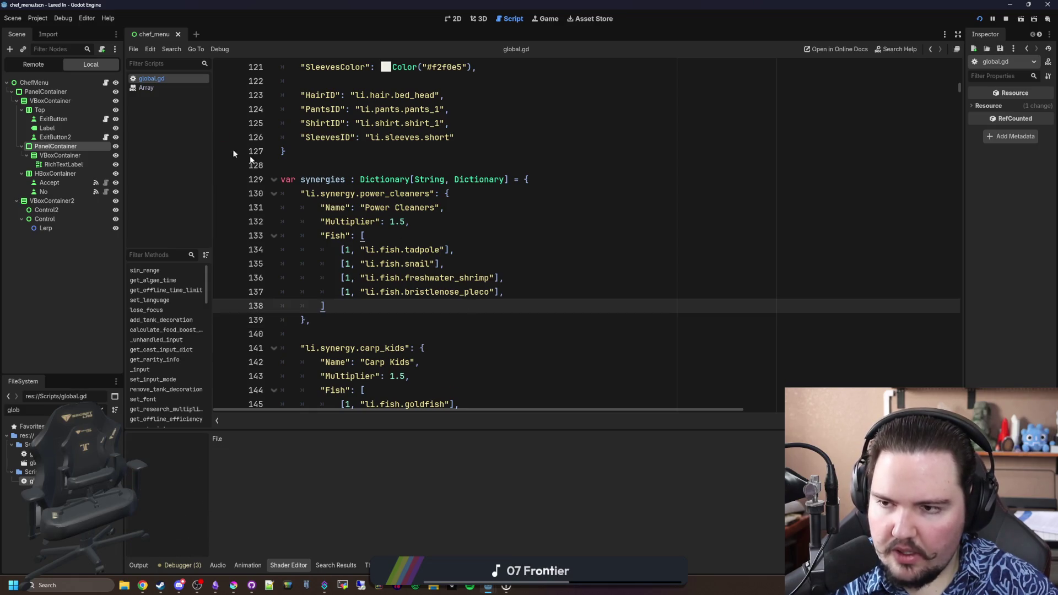
pyautogui.click(80, 82)
pyautogui.click(385, 151)
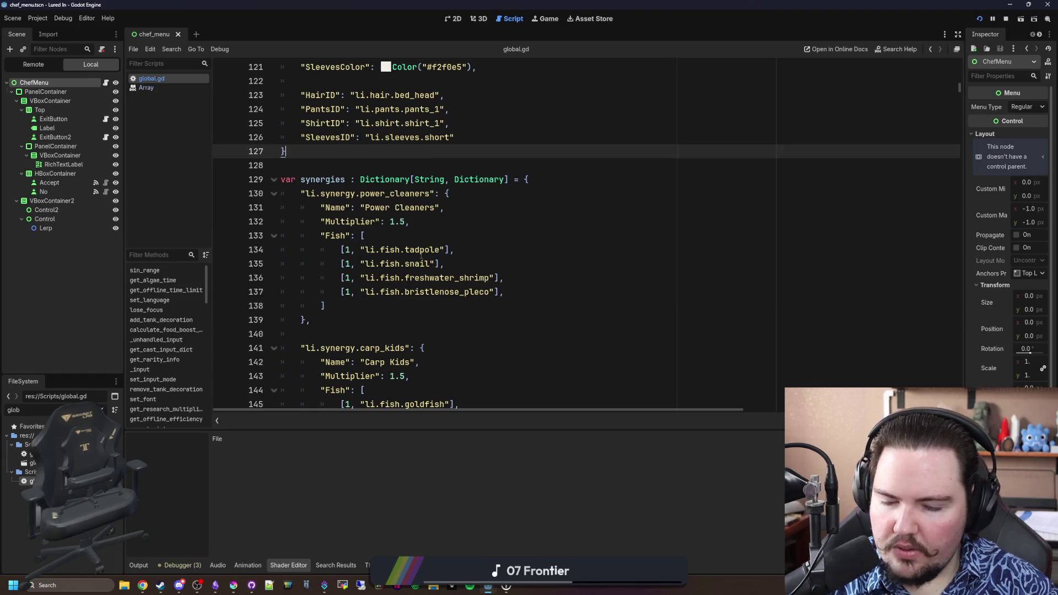
pyautogui.click(411, 307)
pyautogui.hotkey('ctrl', 's')
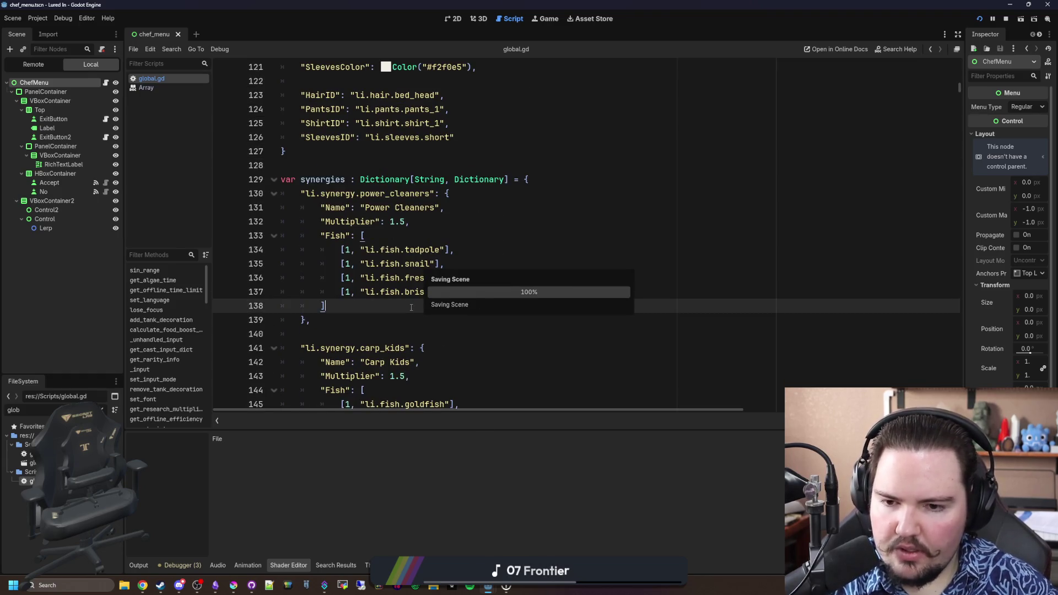
pyautogui.scroll(-3, 411, 307)
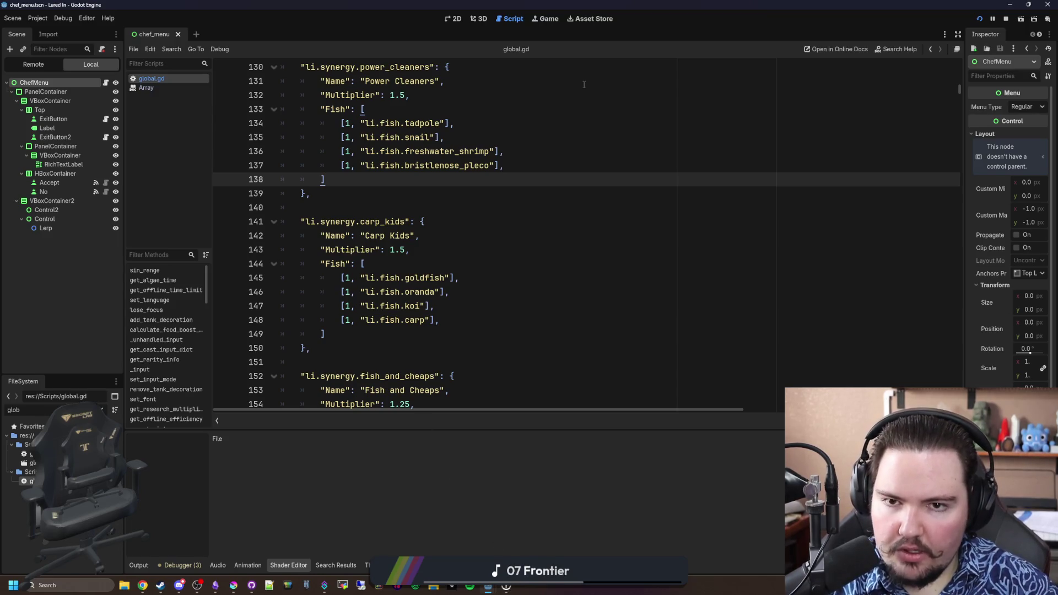
# In the running game's inventory, move a Carp into a tank.
pyautogui.click(550, 23)
pyautogui.click(330, 408)
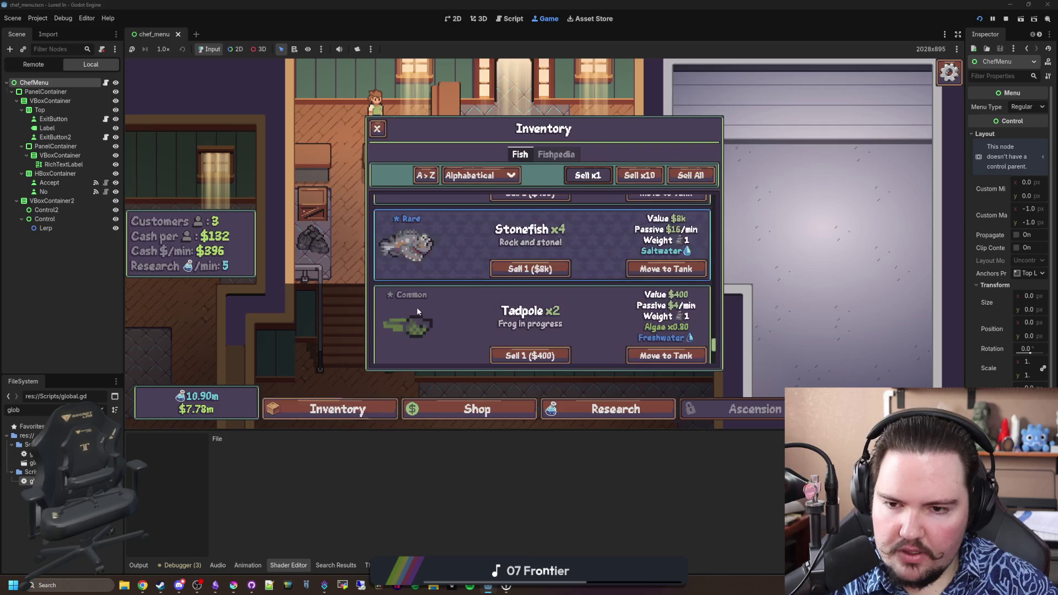
pyautogui.scroll(-2, 471, 296)
pyautogui.scroll(10, 496, 292)
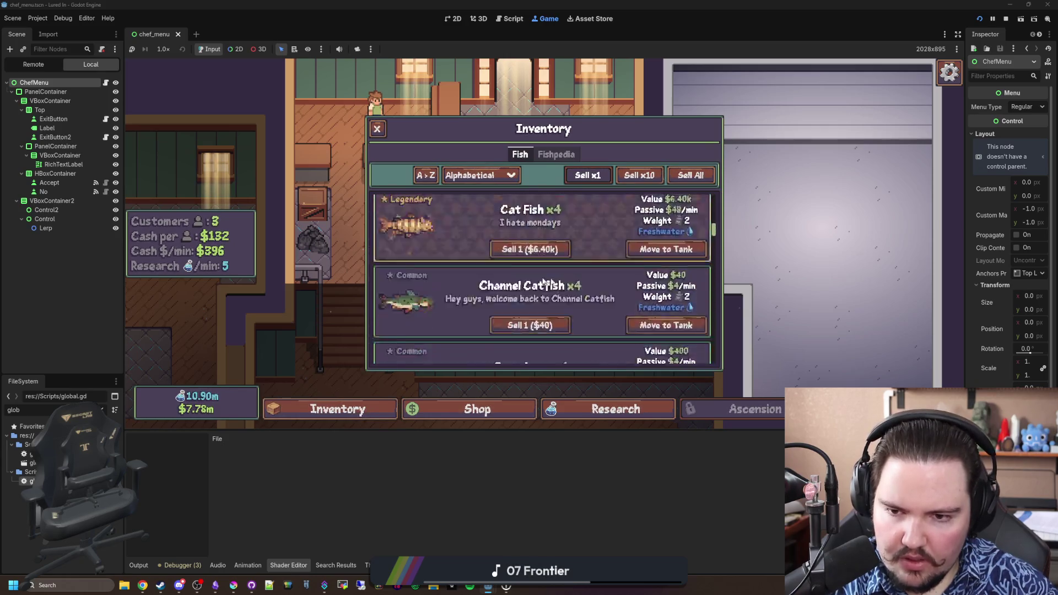
pyautogui.scroll(5, 606, 278)
pyautogui.scroll(-4, 589, 274)
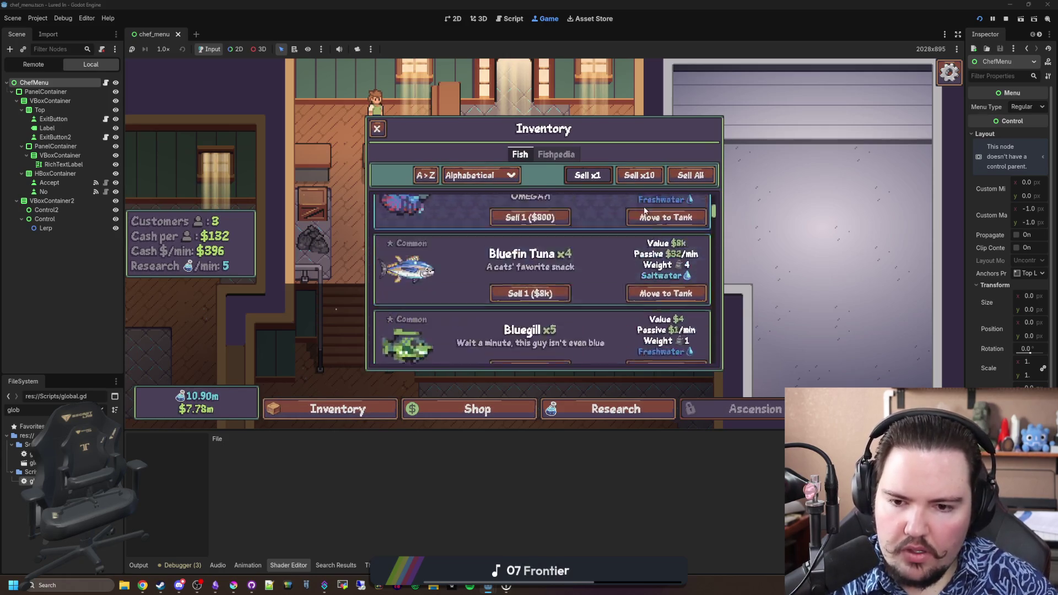
pyautogui.scroll(-5, 645, 210)
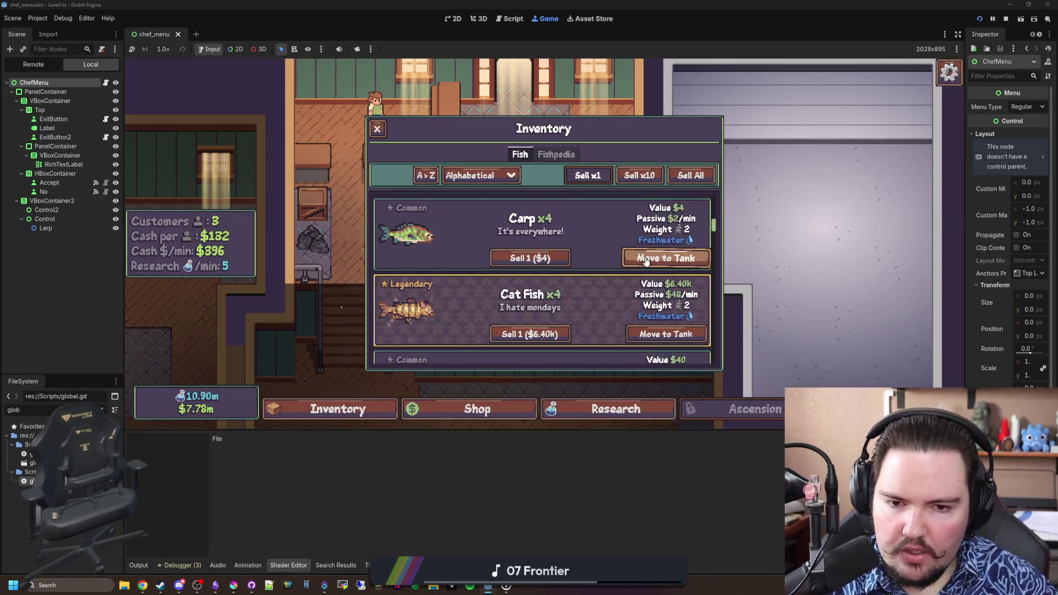
pyautogui.click(645, 259)
pyautogui.click(551, 276)
# Move a Koi and an Oranda into the freshwater tank, then show the Debugger's Profiler.
pyautogui.scroll(-5, 606, 285)
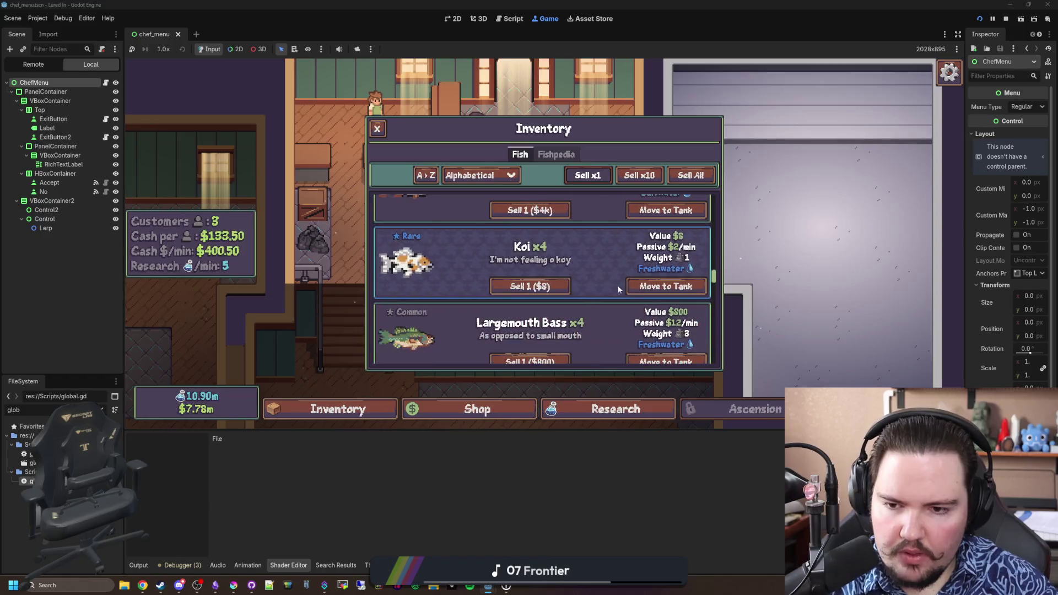
pyautogui.click(650, 286)
pyautogui.click(551, 281)
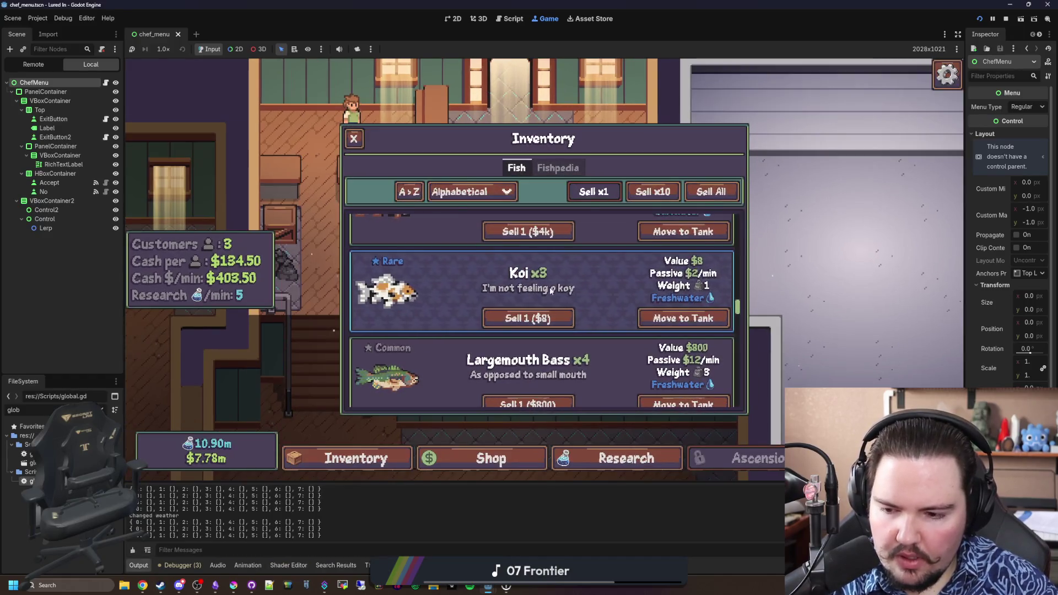
pyautogui.scroll(-10, 600, 290)
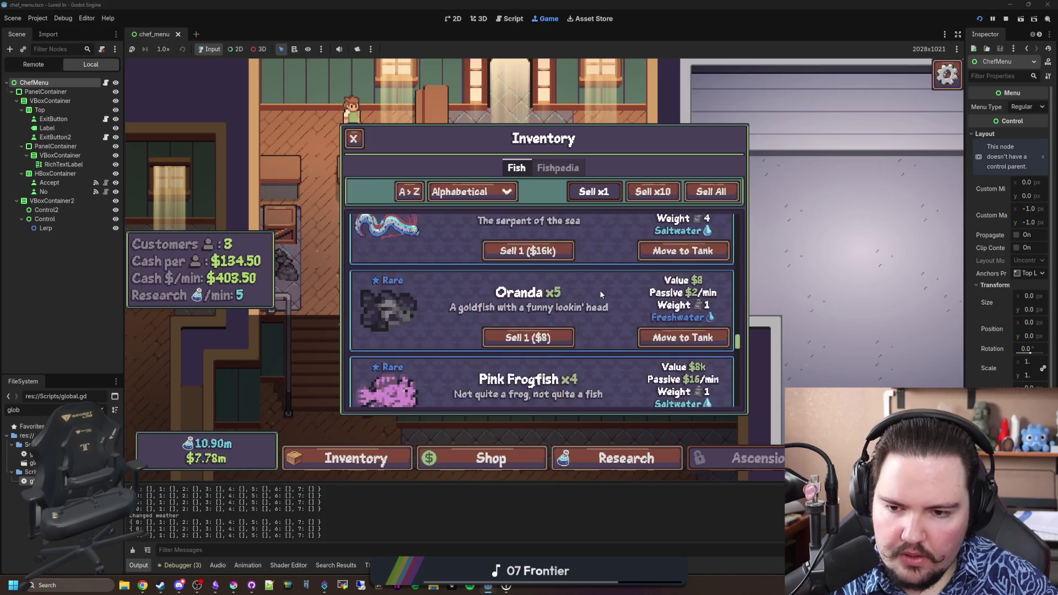
pyautogui.click(683, 313)
pyautogui.click(524, 285)
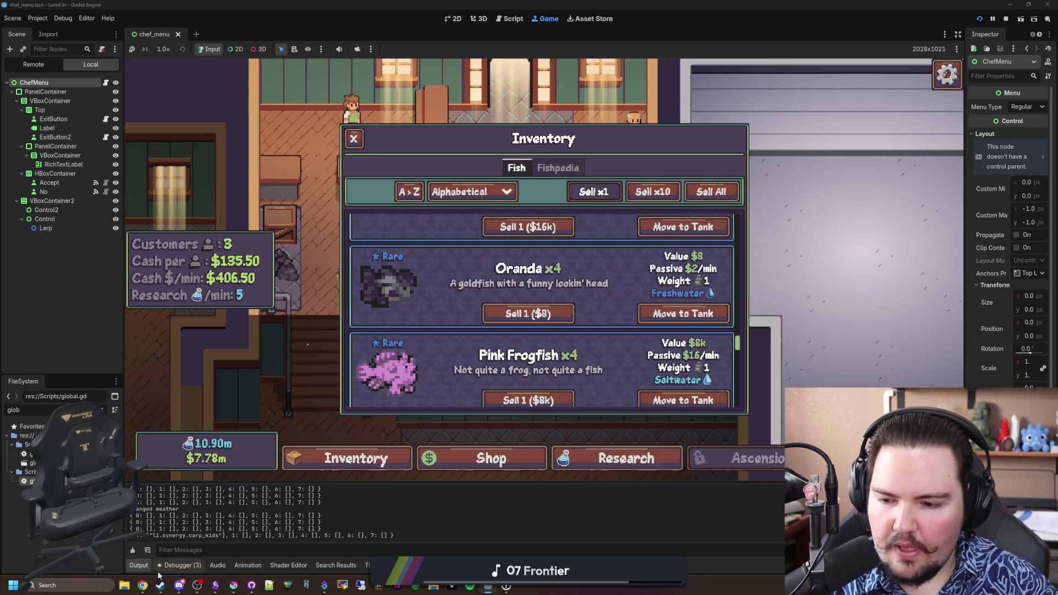
pyautogui.click(179, 565)
pyautogui.click(274, 438)
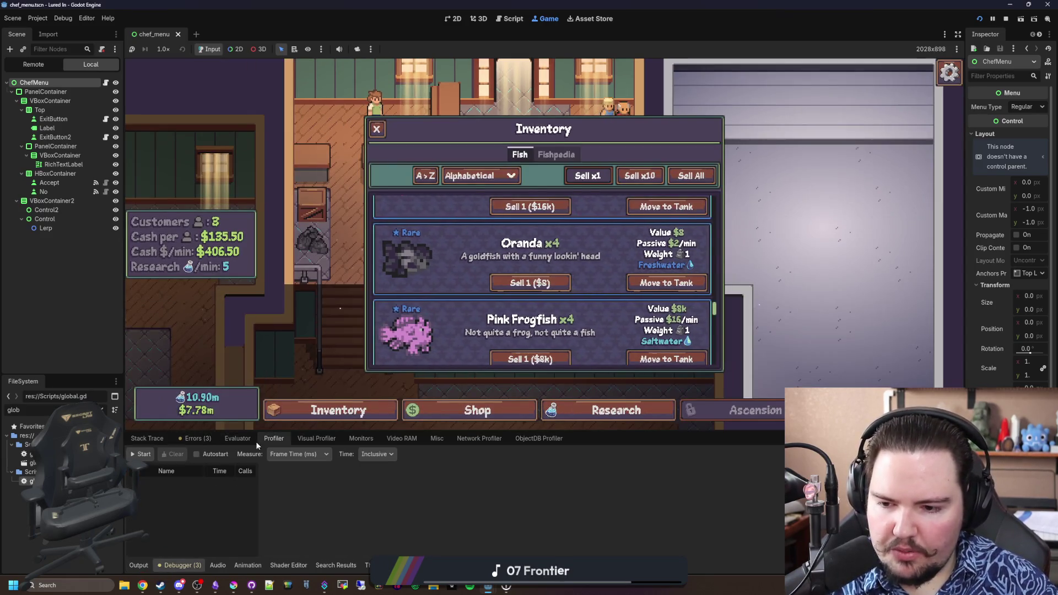
# Start the profiler and move Orandas into the freshwater tank until it is full.
pyautogui.click(141, 454)
pyautogui.click(664, 283)
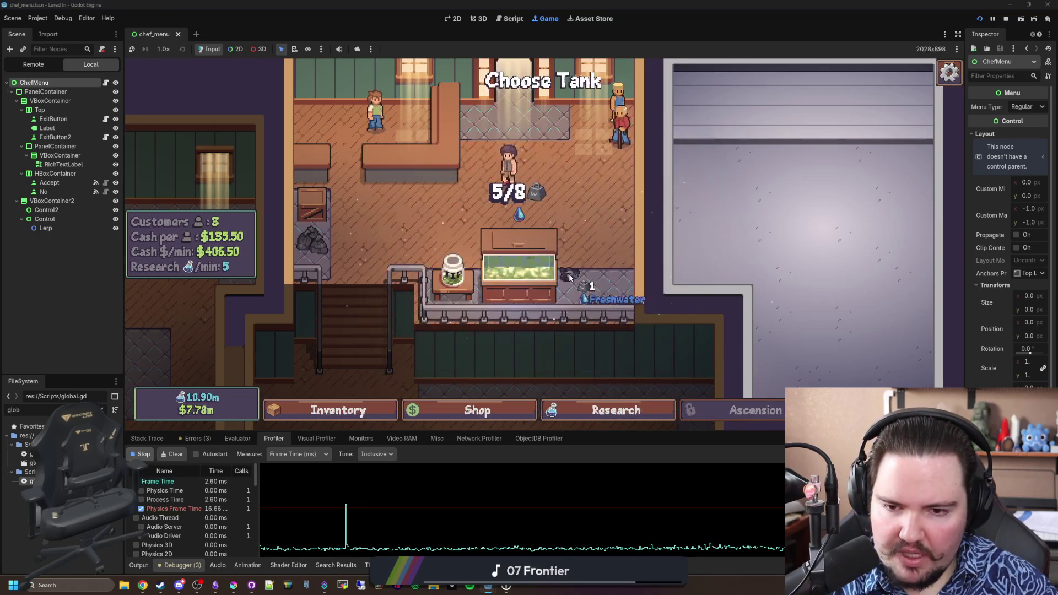
pyautogui.click(531, 263)
pyautogui.click(666, 282)
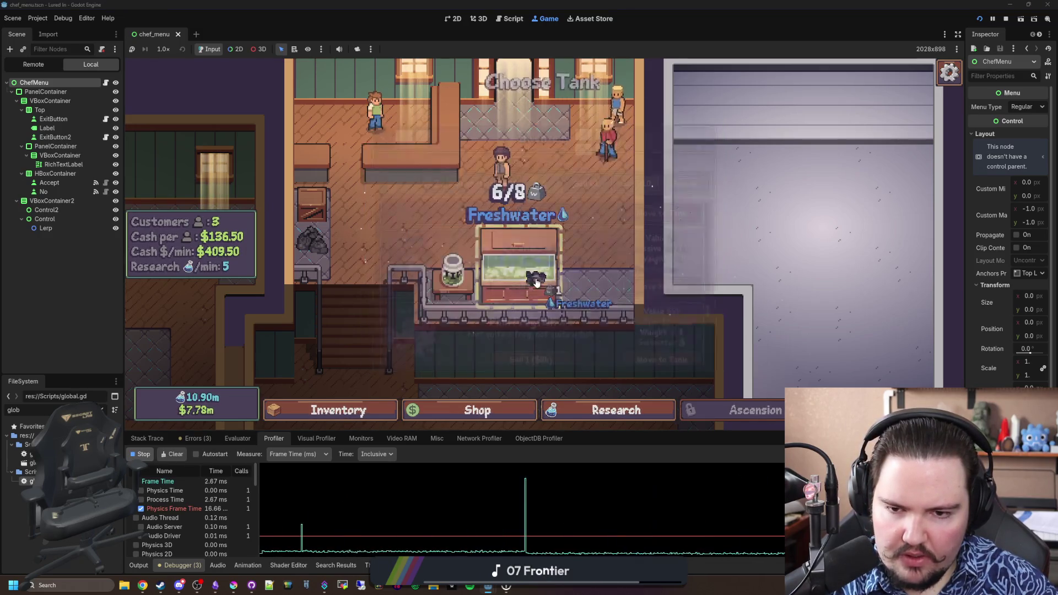
pyautogui.click(536, 282)
pyautogui.click(524, 283)
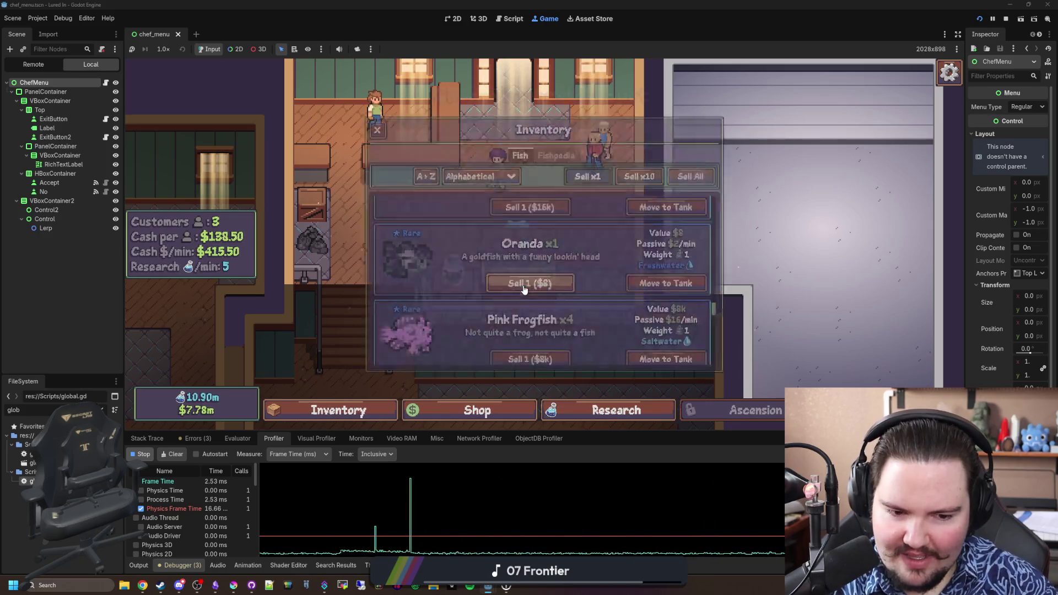
pyautogui.click(666, 283)
pyautogui.click(518, 262)
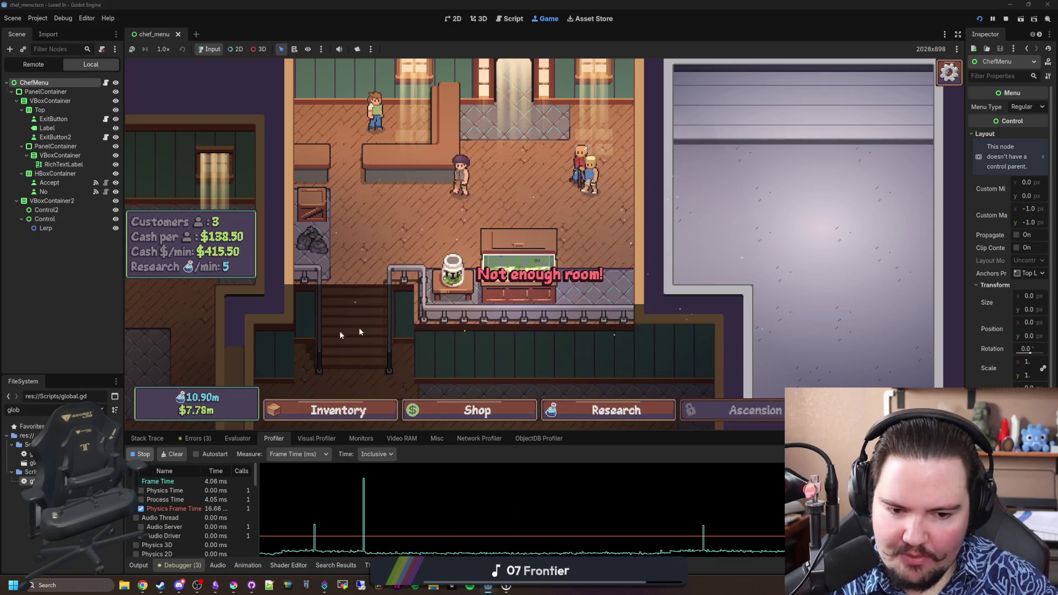
# Return two Orandas from Fish Tank 1 to the inventory.
pyautogui.click(529, 286)
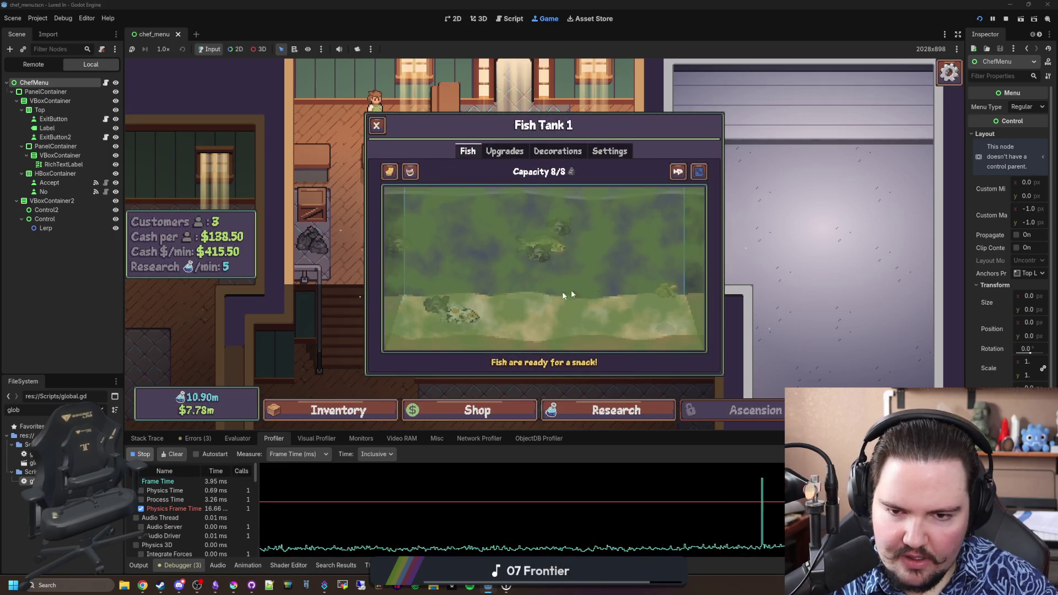
pyautogui.click(433, 306)
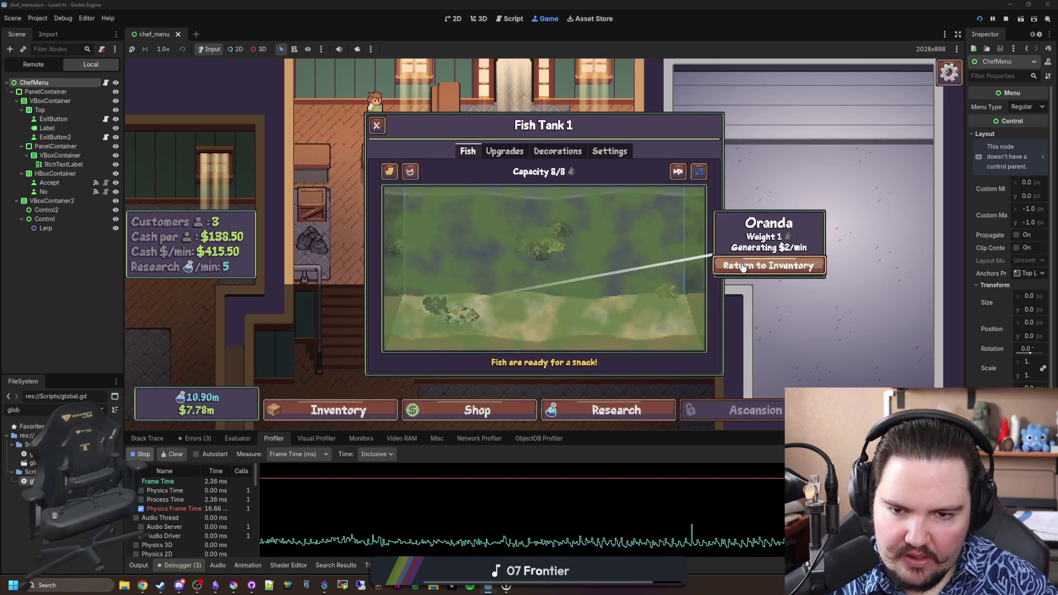
pyautogui.click(768, 265)
pyautogui.click(531, 245)
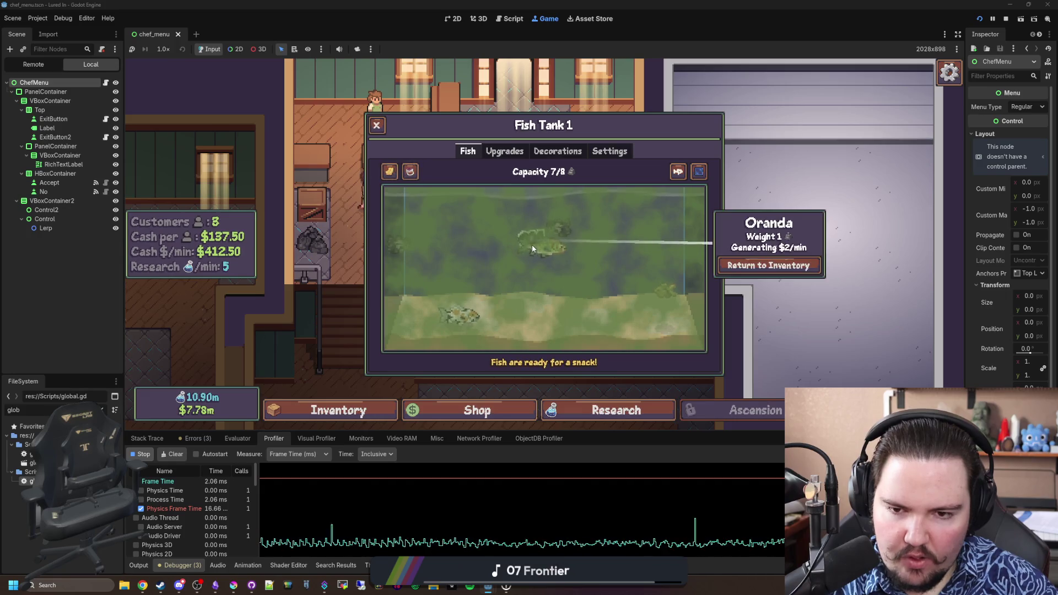
pyautogui.click(768, 265)
pyautogui.click(378, 126)
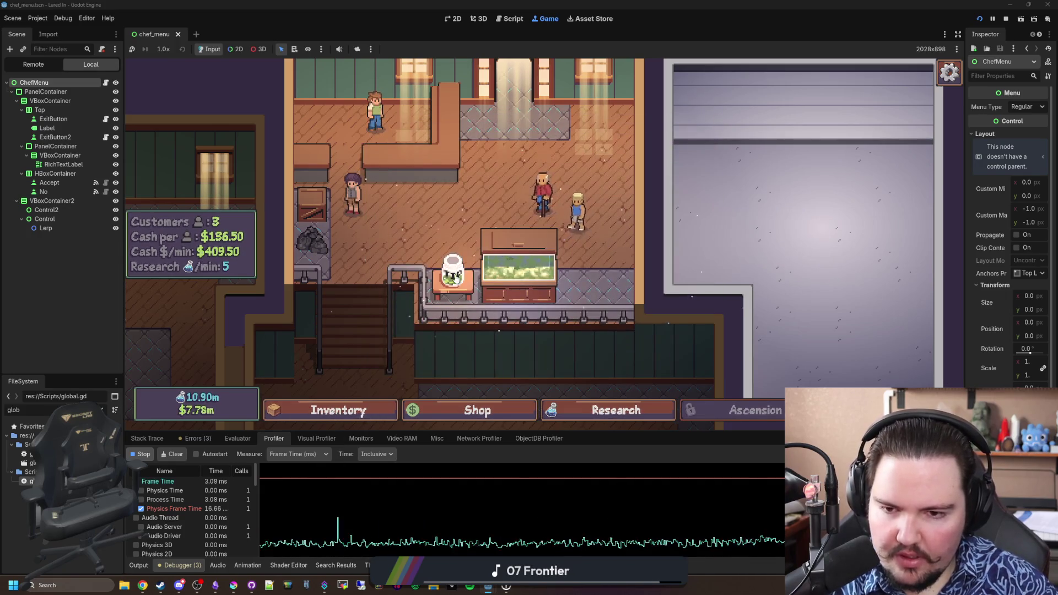
# Pick an Oranda from the inventory, cancel its placement, and stop the profiler.
pyautogui.click(338, 409)
pyautogui.click(666, 282)
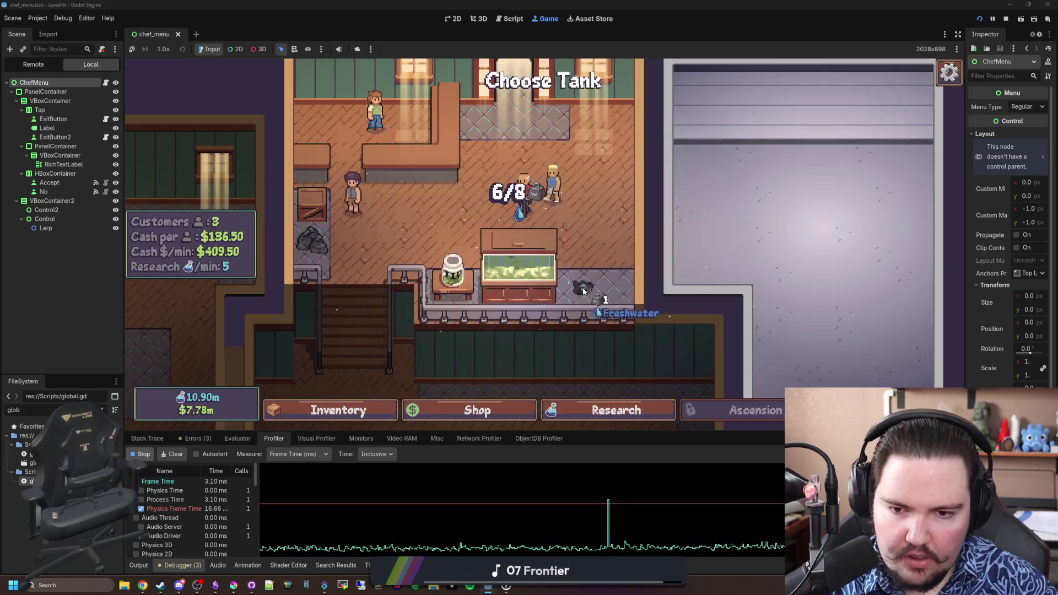
pyautogui.click(548, 272)
pyautogui.click(140, 454)
pyautogui.click(638, 482)
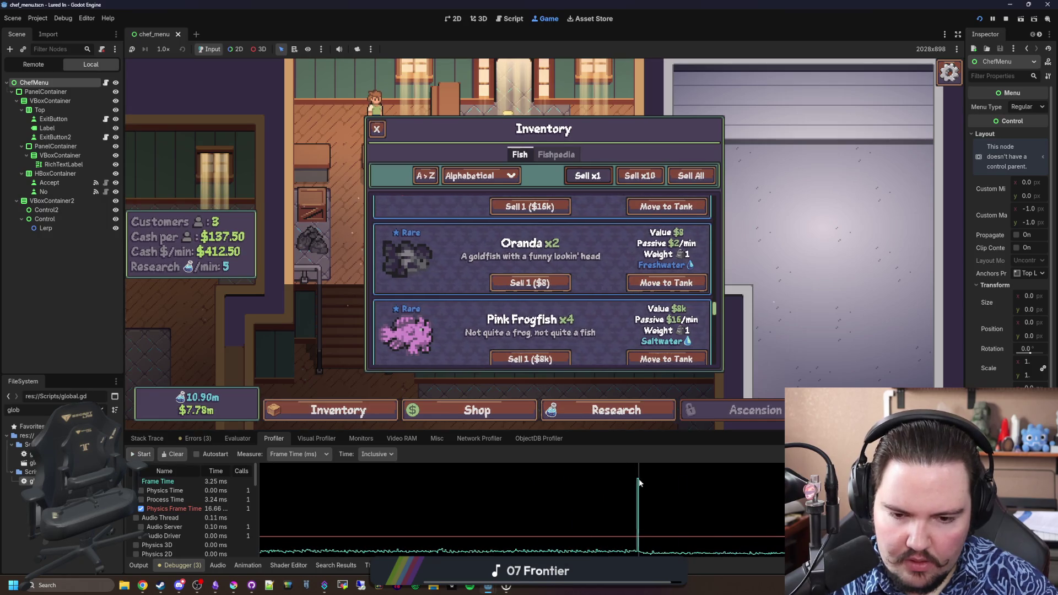
# Scroll through the profiler's per-function timings, including TankFish._process.
pyautogui.scroll(-5, 210, 497)
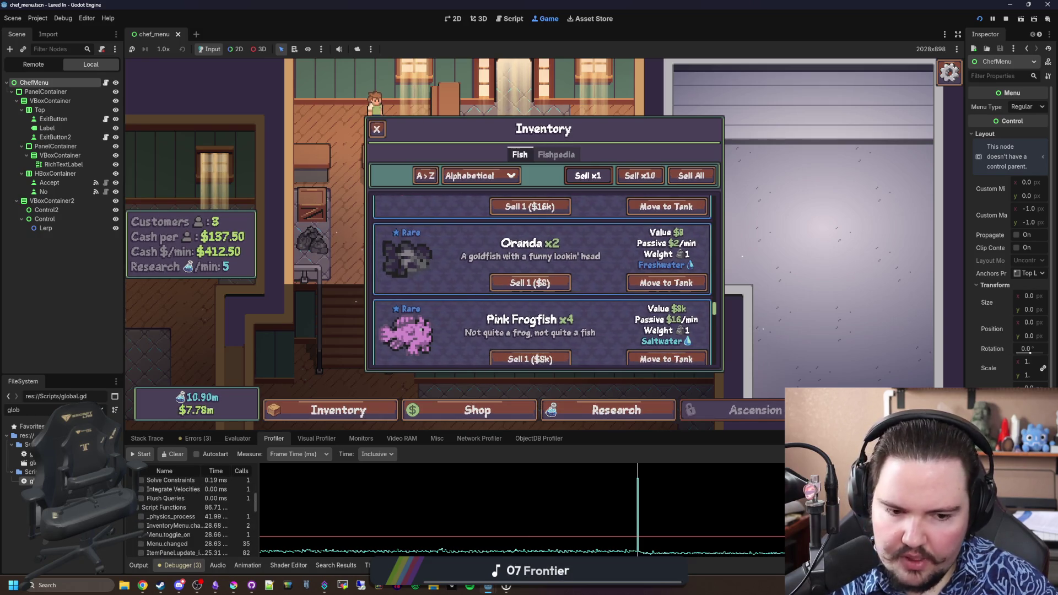
pyautogui.scroll(-5, 146, 533)
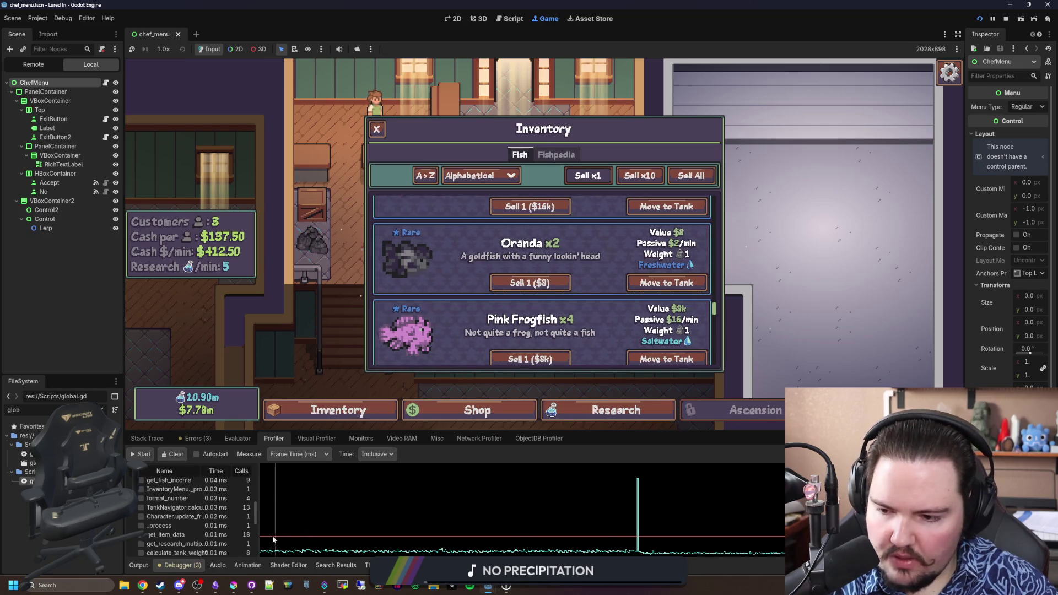
pyautogui.scroll(5, 207, 535)
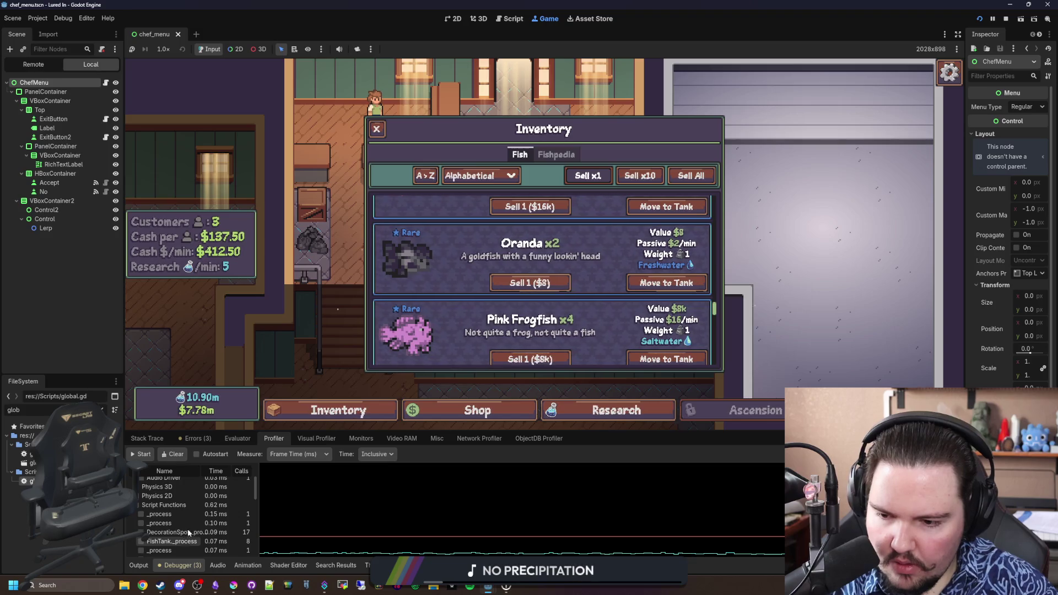
pyautogui.scroll(-1, 200, 515)
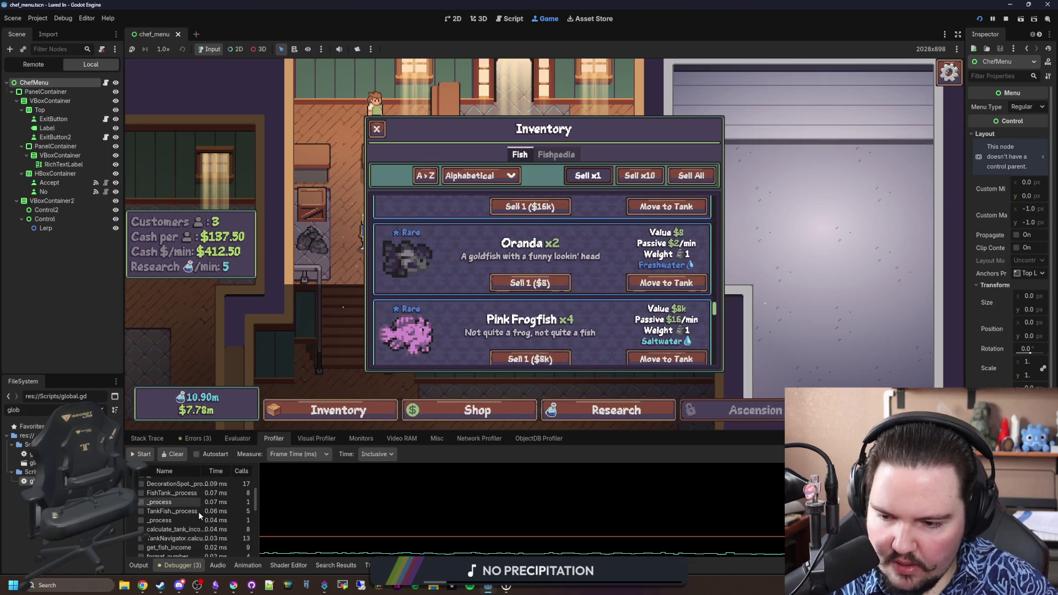
pyautogui.scroll(-2, 198, 512)
pyautogui.scroll(-2, 193, 529)
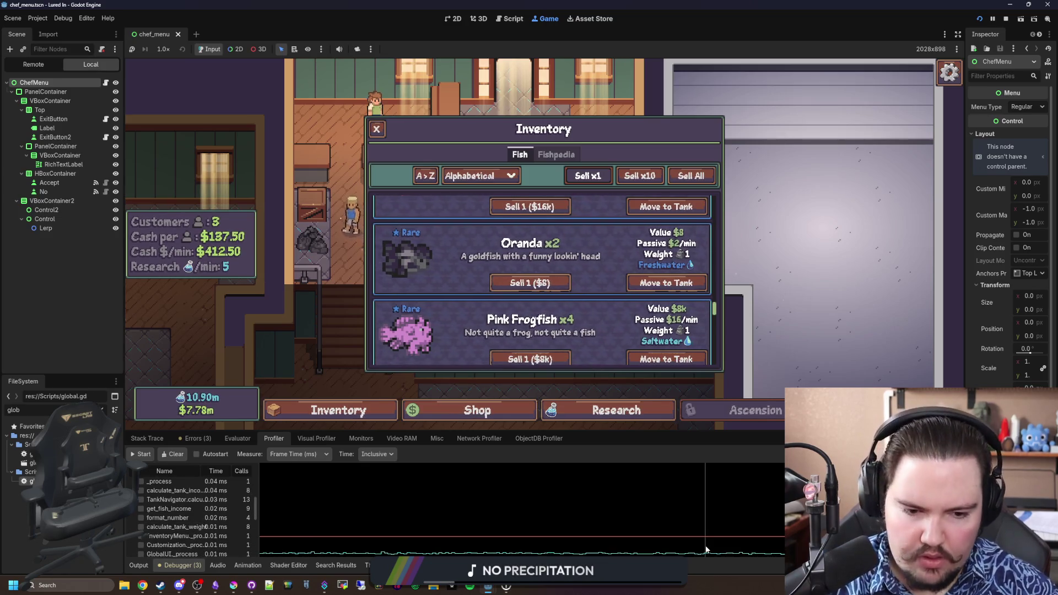
# Select a captured frame, restart the profiler and pick an Oranda to move.
pyautogui.click(565, 513)
pyautogui.click(135, 456)
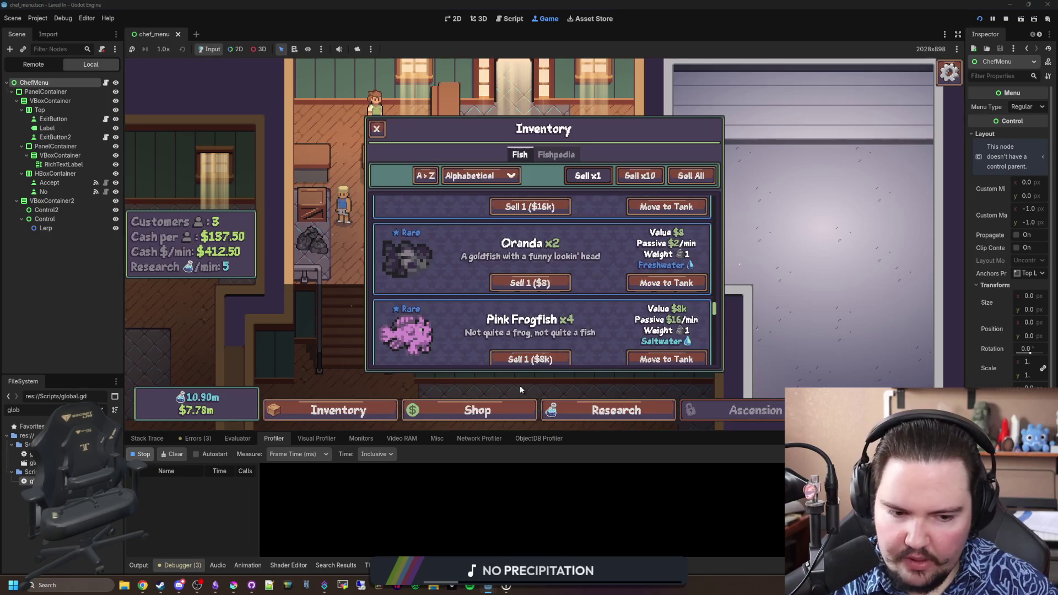
pyautogui.click(666, 283)
# Place the Oranda in Fish Tank 1, then return one Oranda from it to the inventory.
pyautogui.click(530, 287)
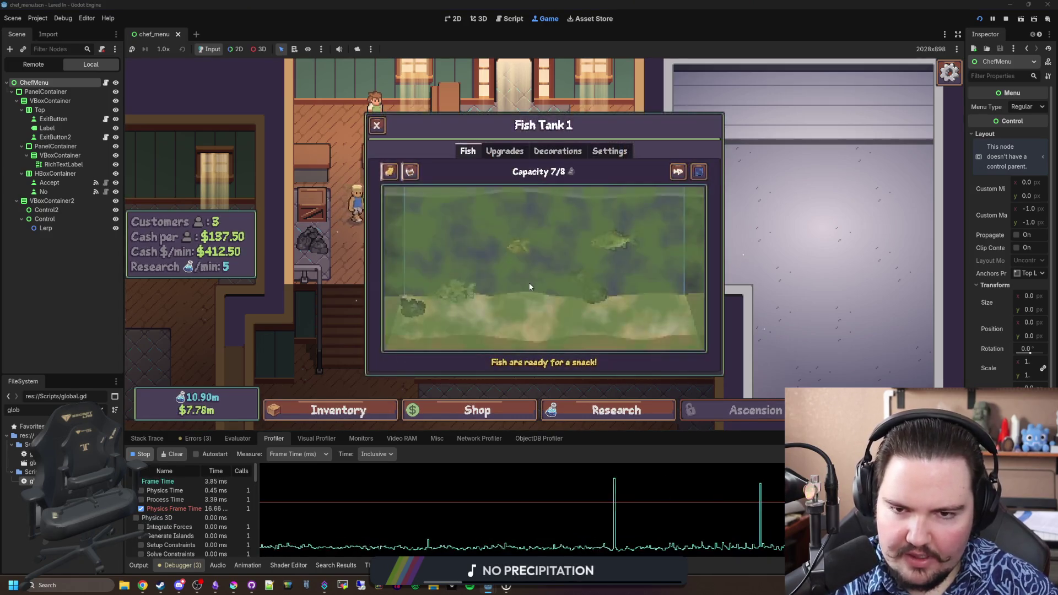
pyautogui.click(531, 283)
pyautogui.click(531, 283)
pyautogui.click(523, 258)
pyautogui.click(742, 272)
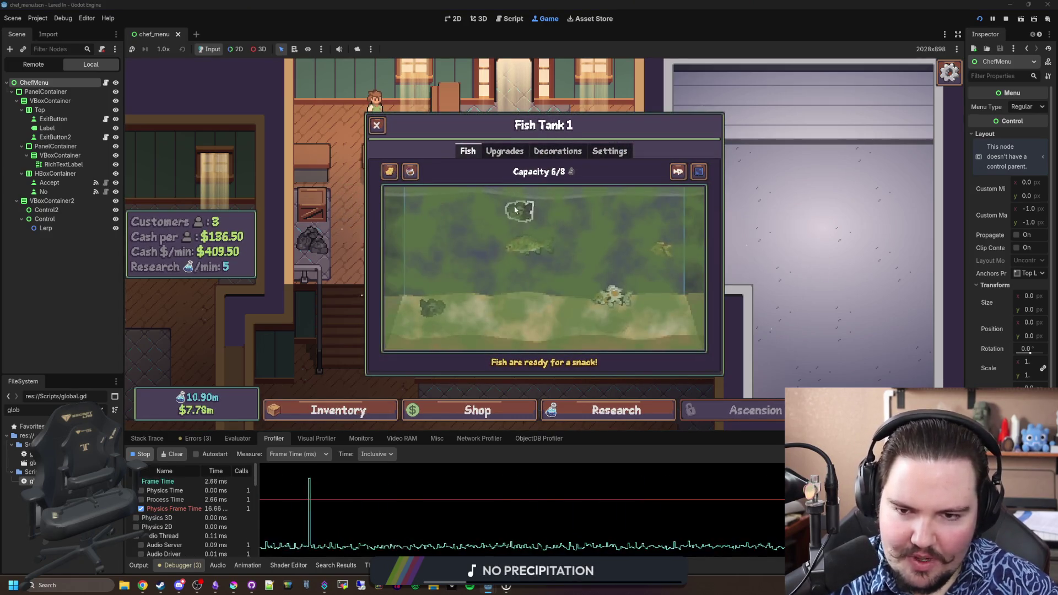
pyautogui.click(515, 208)
pyautogui.click(353, 385)
# Move an Oranda from the inventory back into the 9/10 freshwater tank.
pyautogui.click(330, 406)
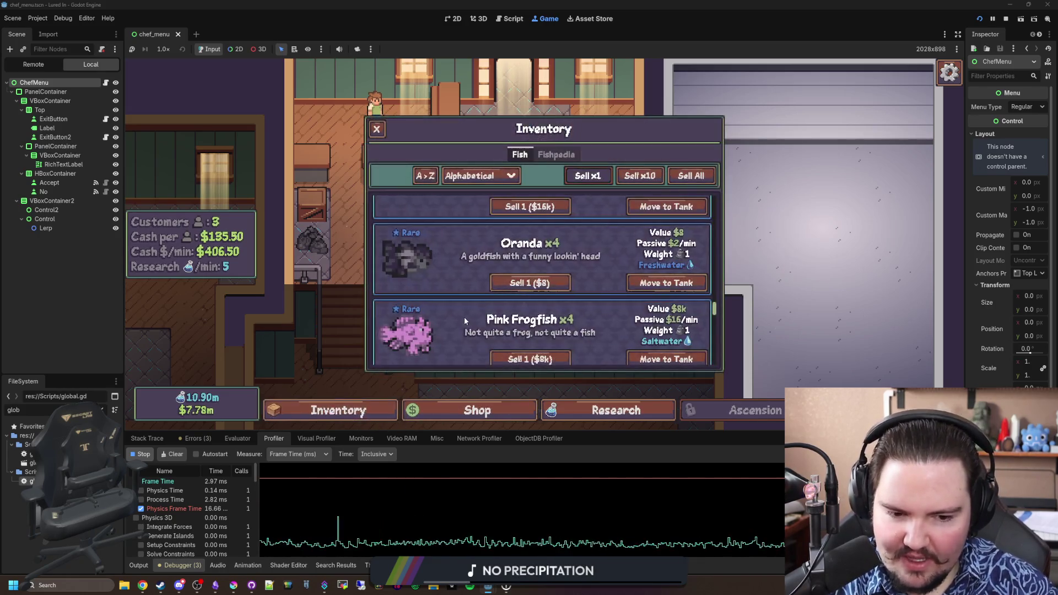
pyautogui.click(464, 316)
pyautogui.click(515, 292)
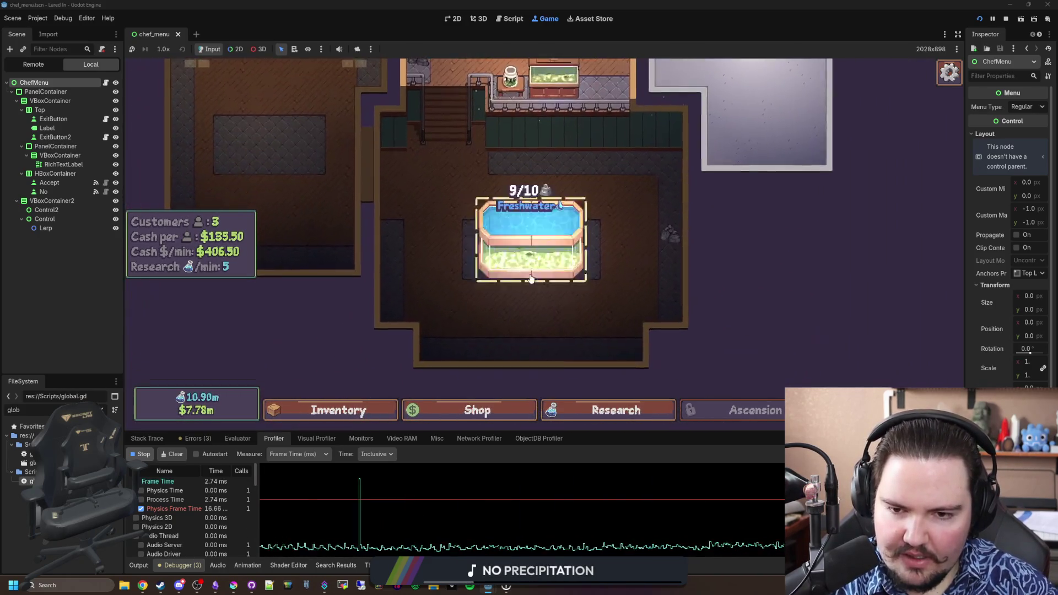
pyautogui.click(353, 386)
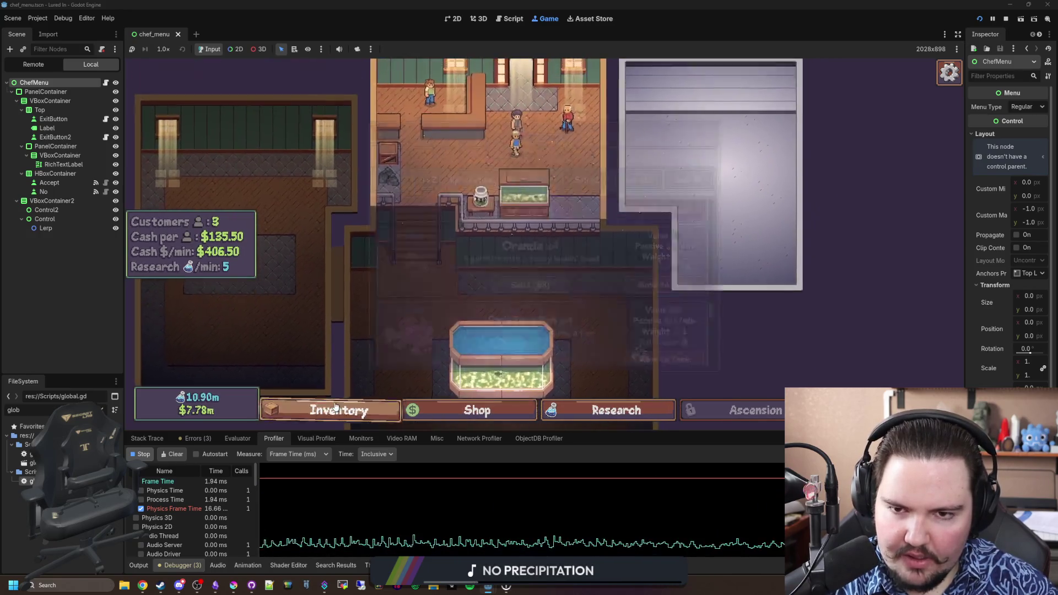
# Reopen the fish inventory, try picking a fish to move, then close it.
pyautogui.click(335, 406)
pyautogui.scroll(-1, 554, 299)
pyautogui.click(654, 338)
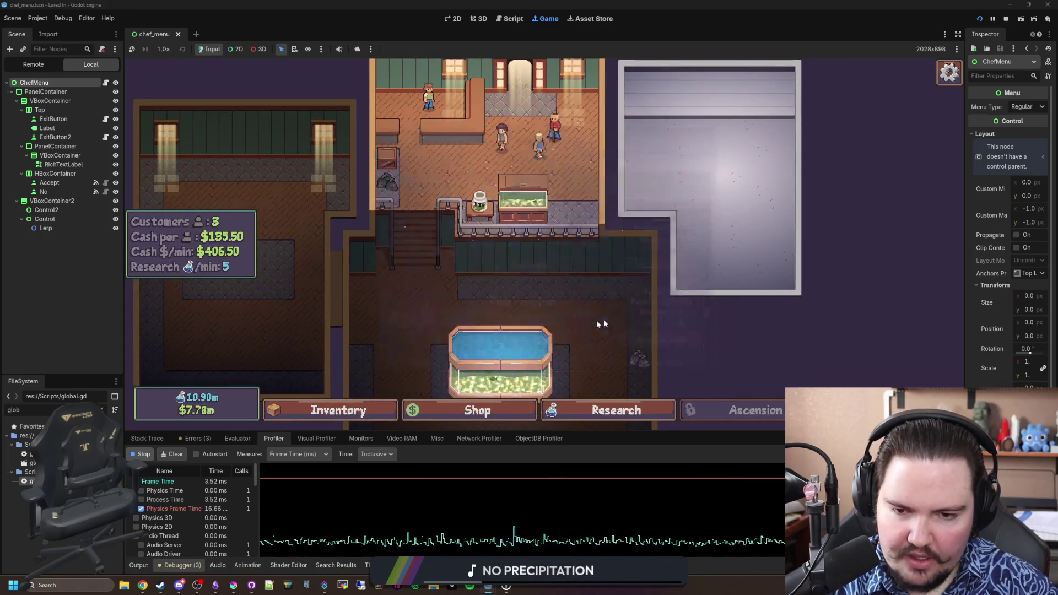
pyautogui.click(358, 413)
pyautogui.click(361, 416)
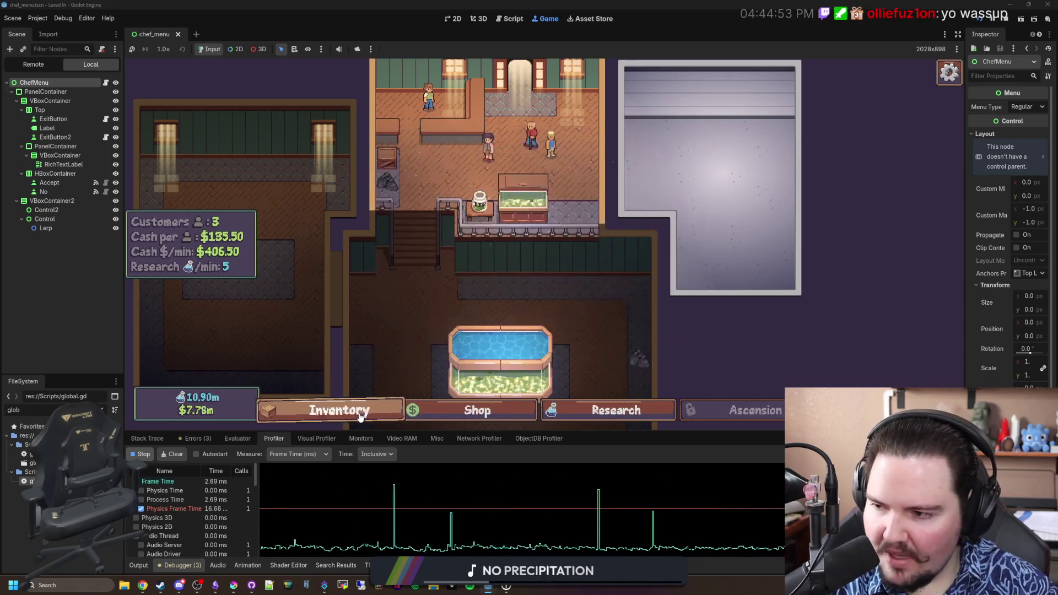
pyautogui.click(360, 417)
pyautogui.click(359, 417)
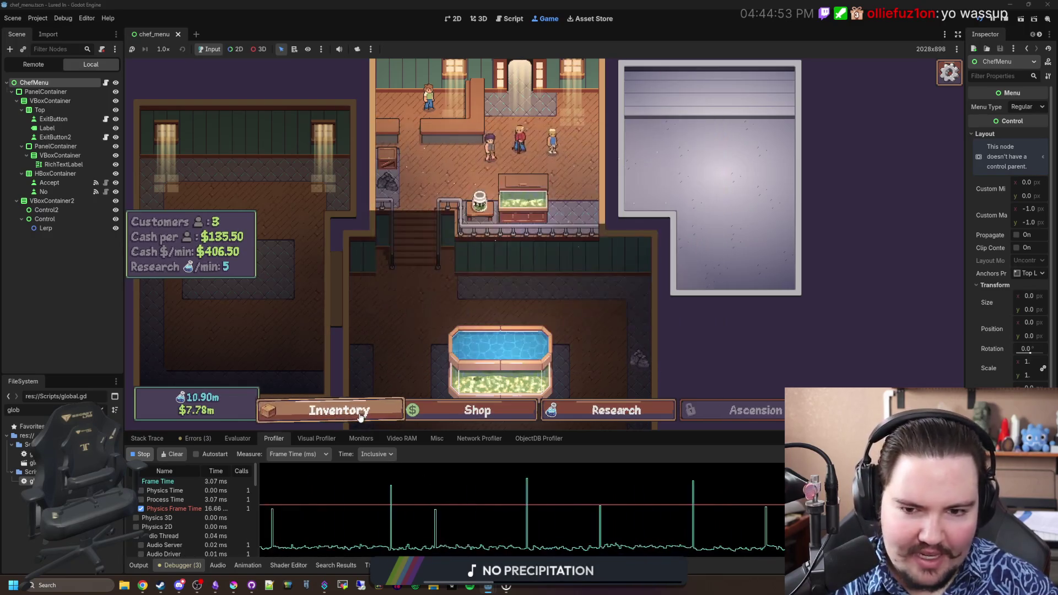
pyautogui.press('Escape')
pyautogui.press('Escape')
# Pick the Pink Frogfish and then an Oranda, cancelling both placements, and peek into Fish Tank 1.
pyautogui.click(331, 410)
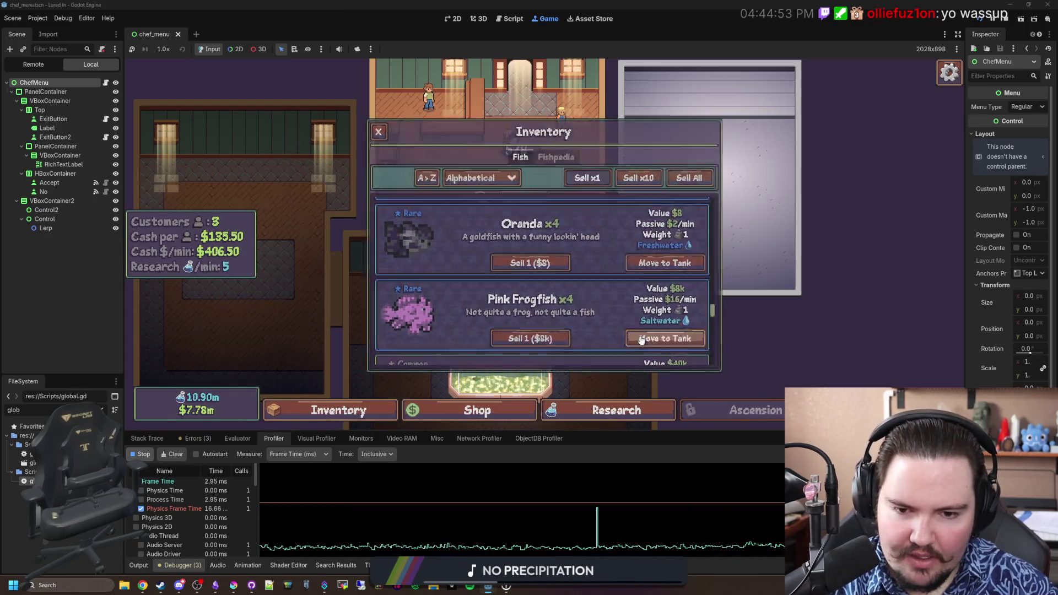
pyautogui.click(664, 337)
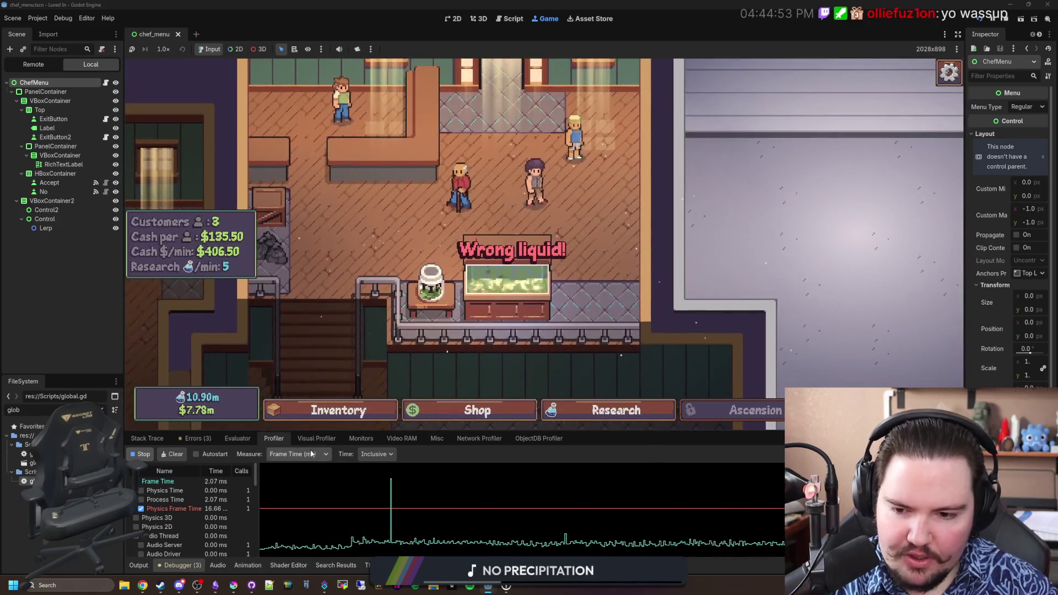
pyautogui.rightClick(568, 273)
pyautogui.click(666, 259)
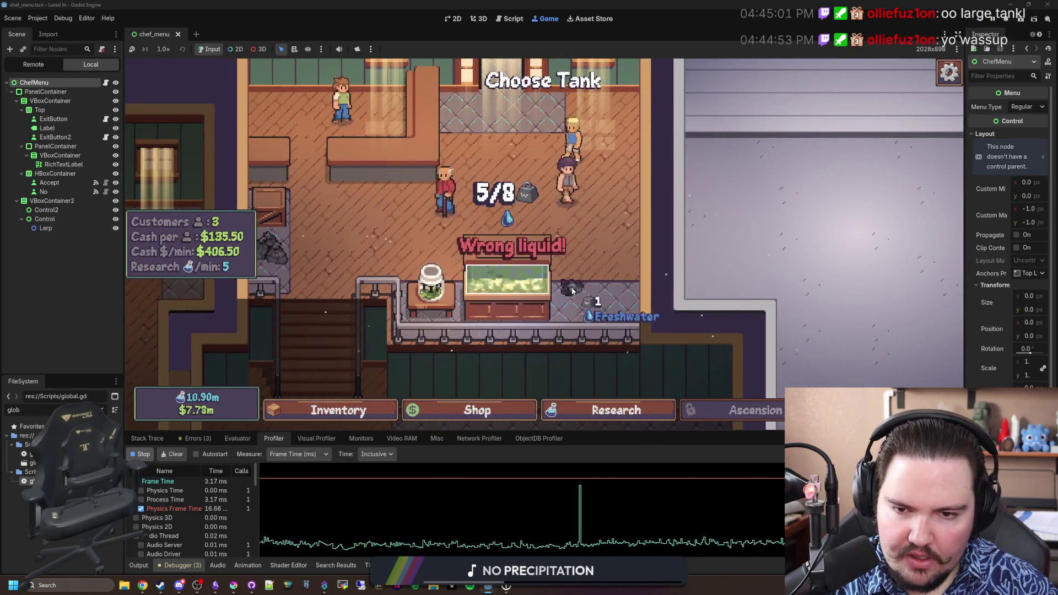
pyautogui.rightClick(507, 292)
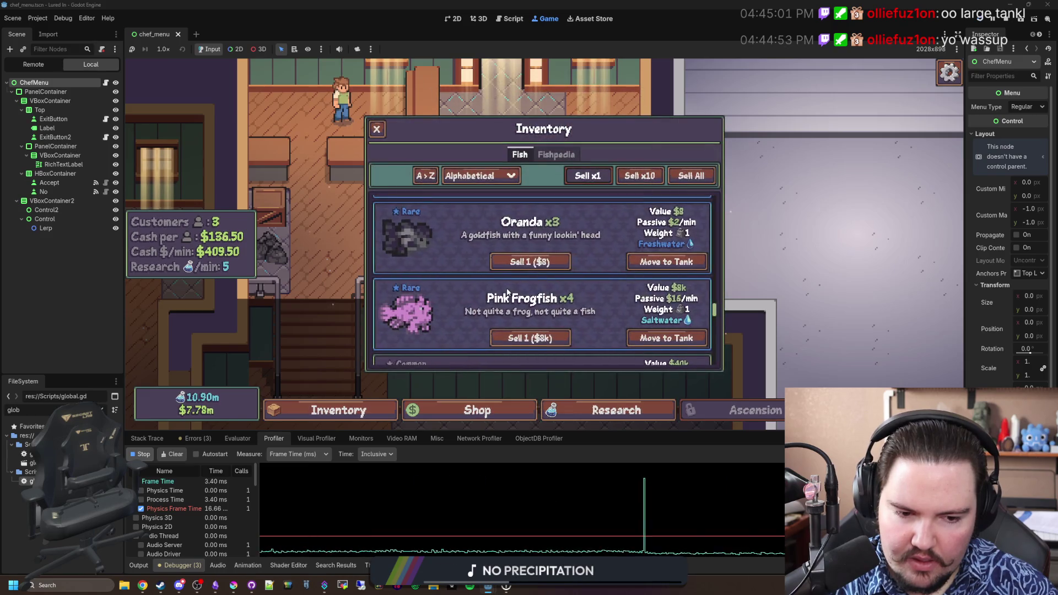
pyautogui.rightClick(496, 224)
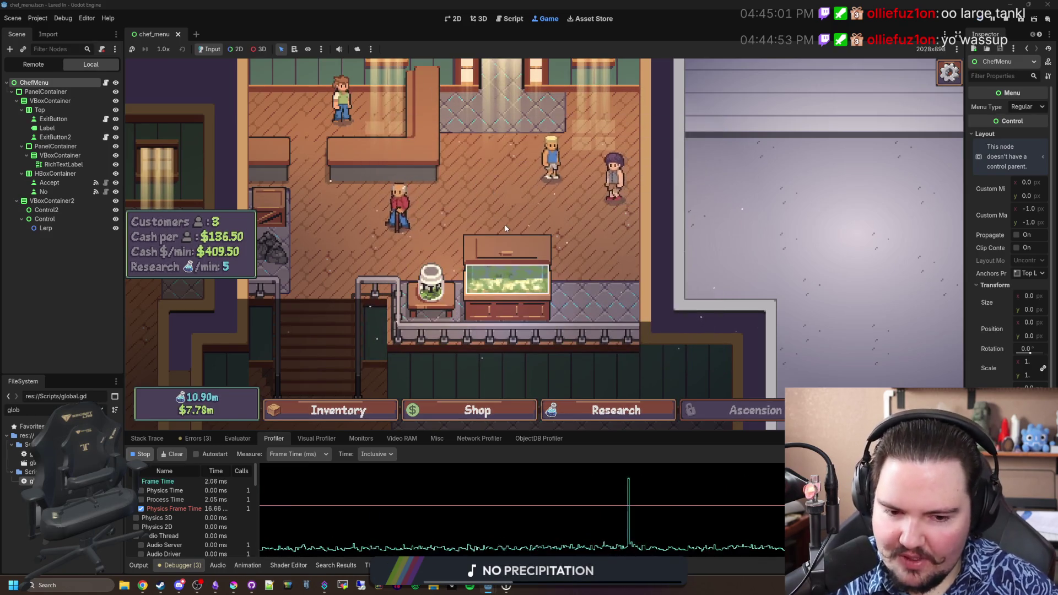
pyautogui.click(499, 243)
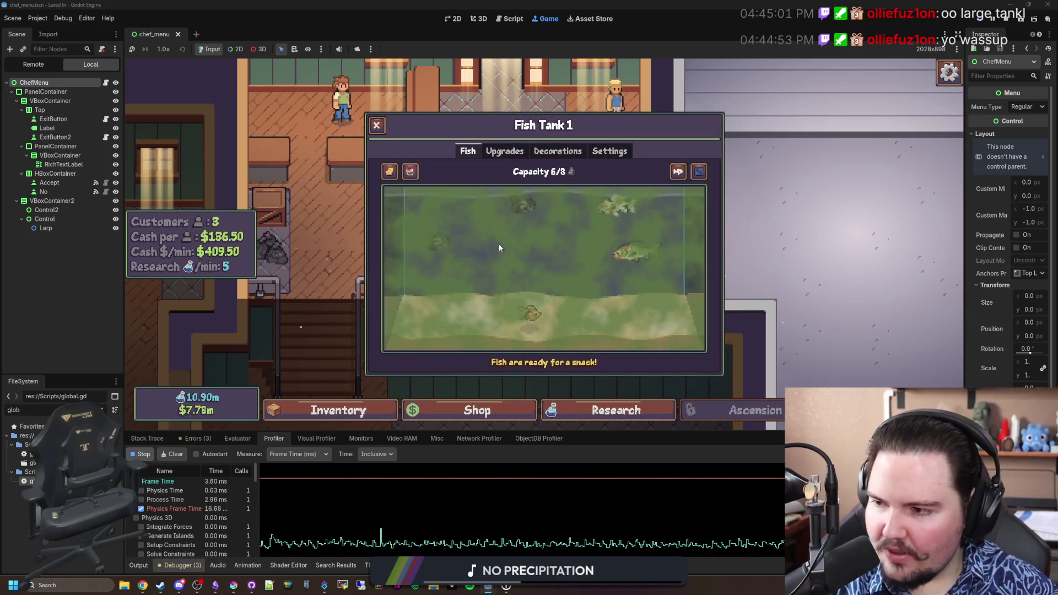
pyautogui.rightClick(498, 243)
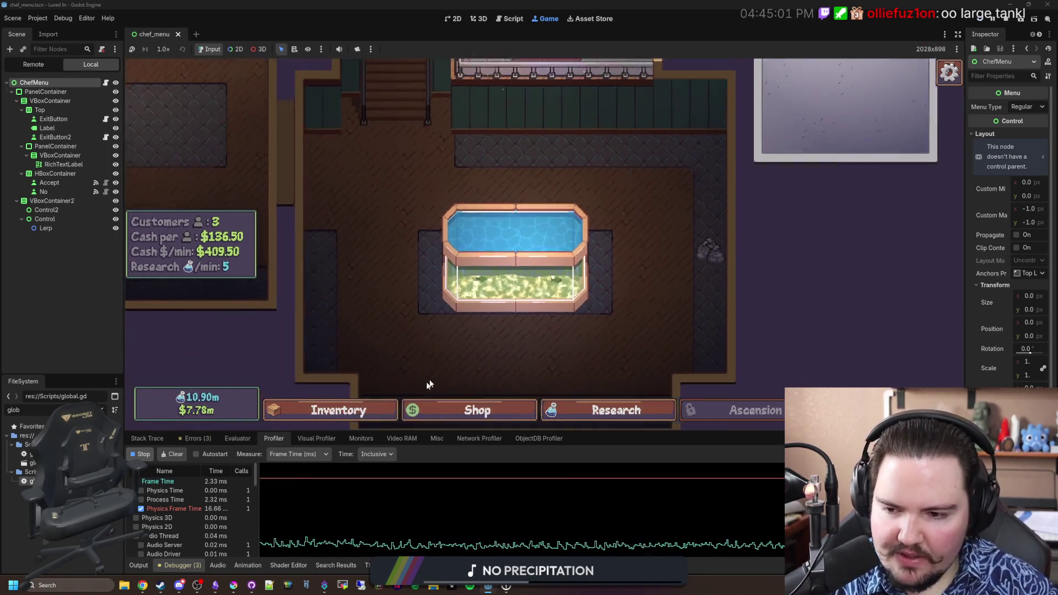
# Return the axolotl from Fish Tank 7 to the inventory.
pyautogui.click(532, 291)
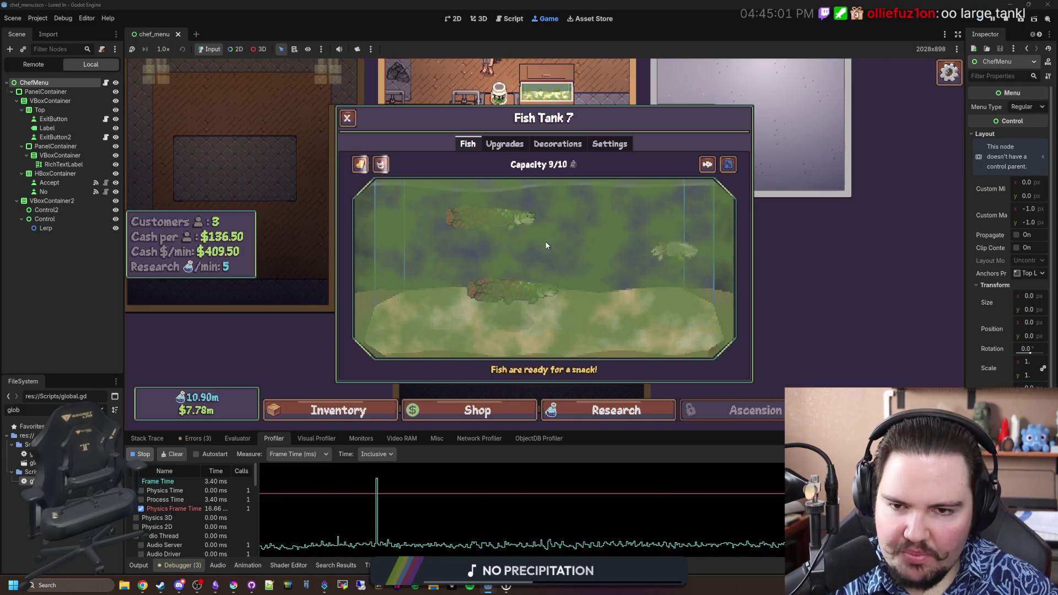
pyautogui.click(675, 251)
pyautogui.click(763, 264)
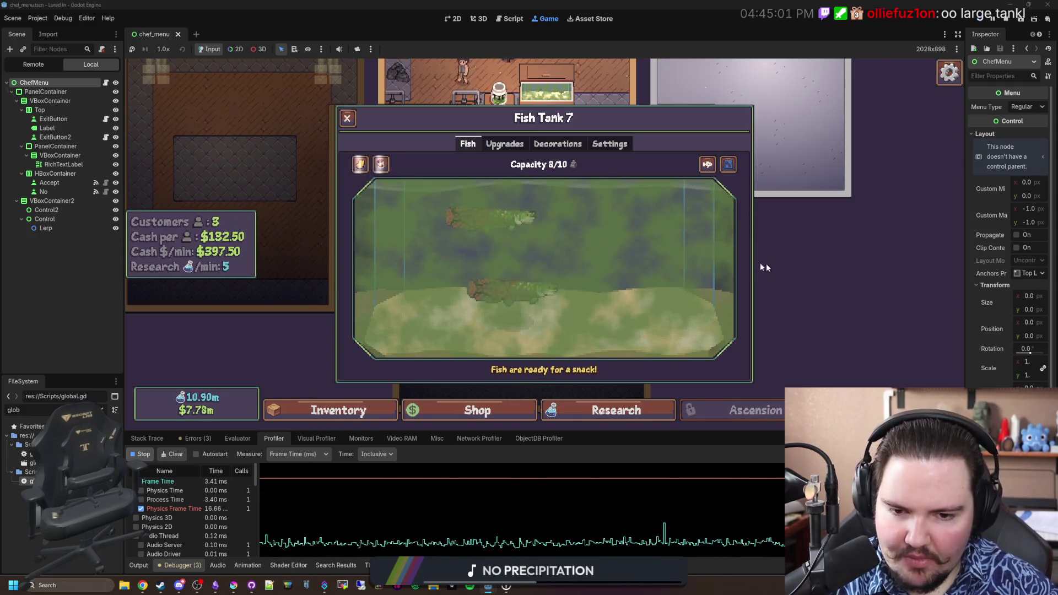
pyautogui.rightClick(591, 345)
# Return the Oranda from Fish Tank 1, inspect its koi, goldfish and carp, then switch to the script.
pyautogui.click(578, 336)
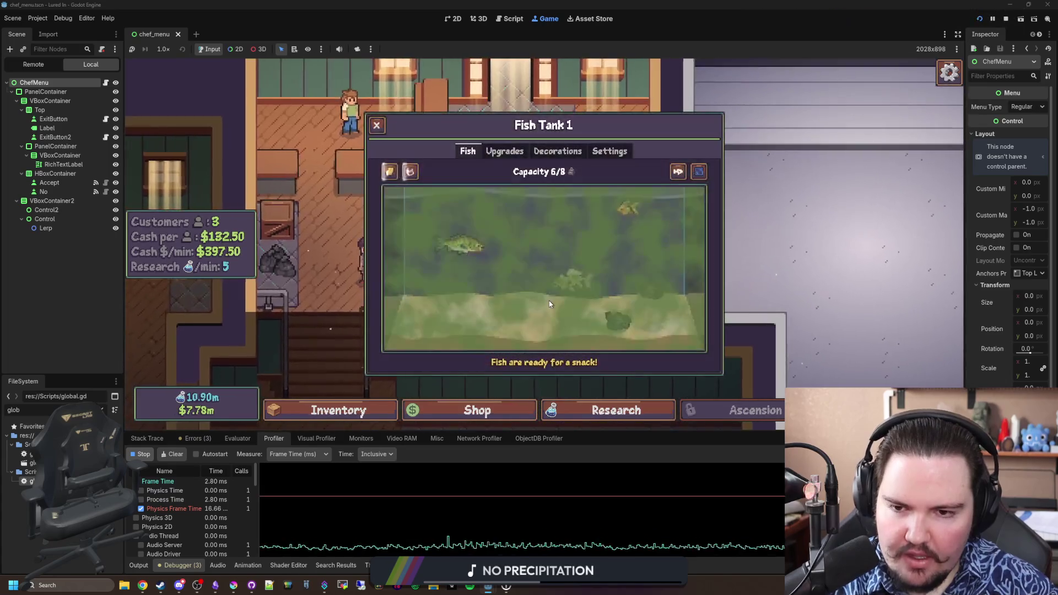
pyautogui.click(655, 287)
pyautogui.click(769, 265)
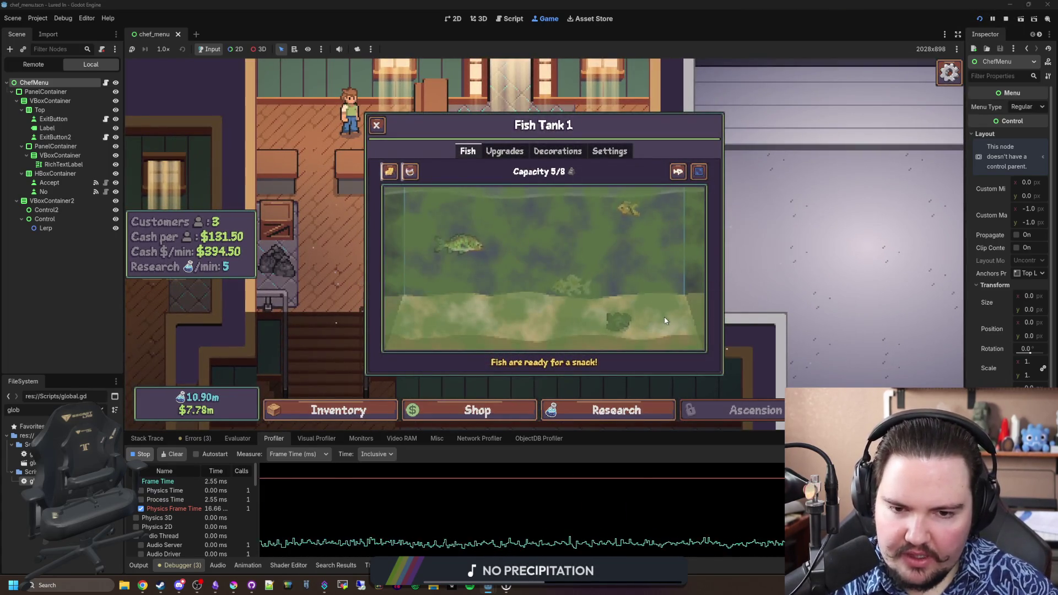
pyautogui.click(553, 292)
pyautogui.click(493, 253)
pyautogui.click(647, 224)
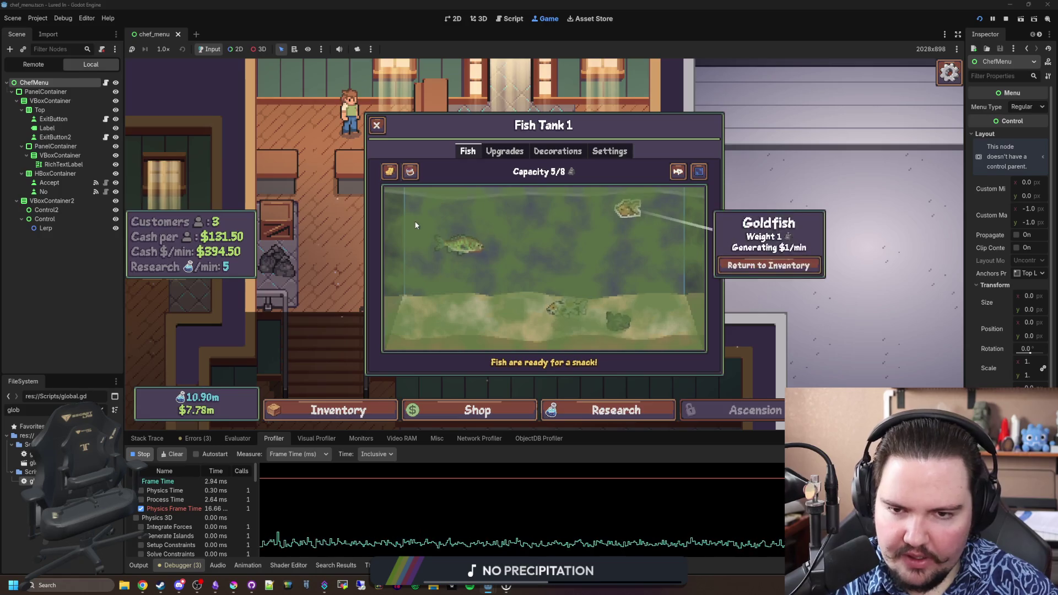
pyautogui.click(435, 248)
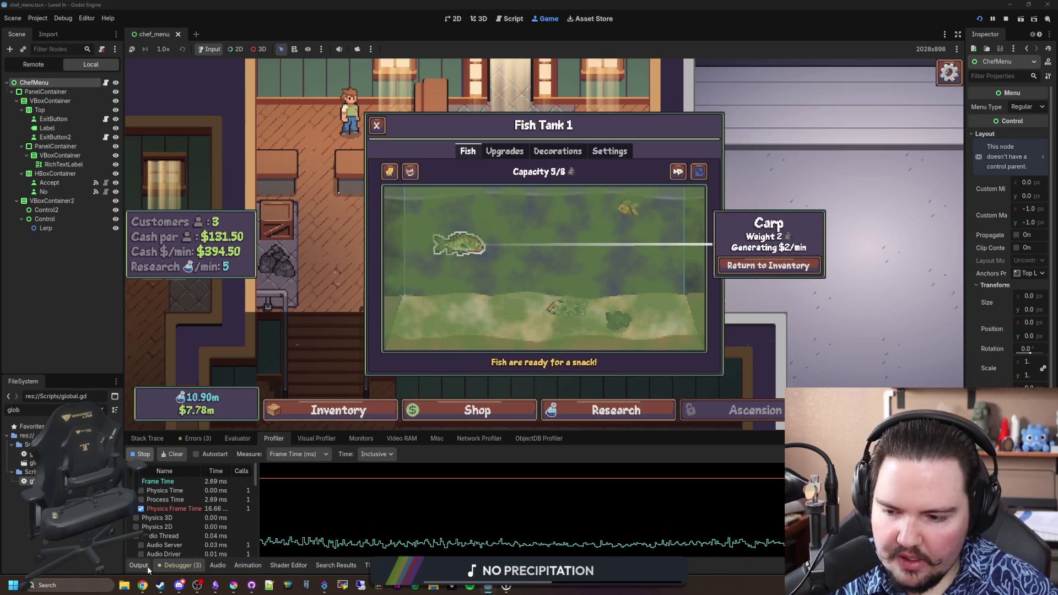
pyautogui.hotkey('ctrl', 'F3')
# Find calculate_tank_income in global.gd and go to its definition.
pyautogui.click(441, 306)
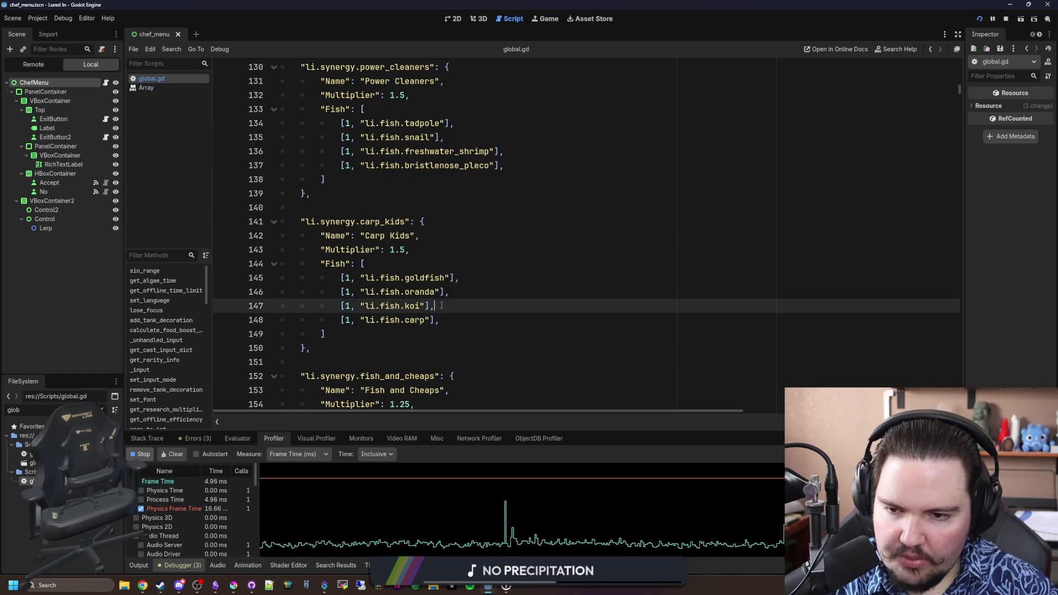
pyautogui.hotkey('ctrl', 'f')
pyautogui.write('calculate_tank_')
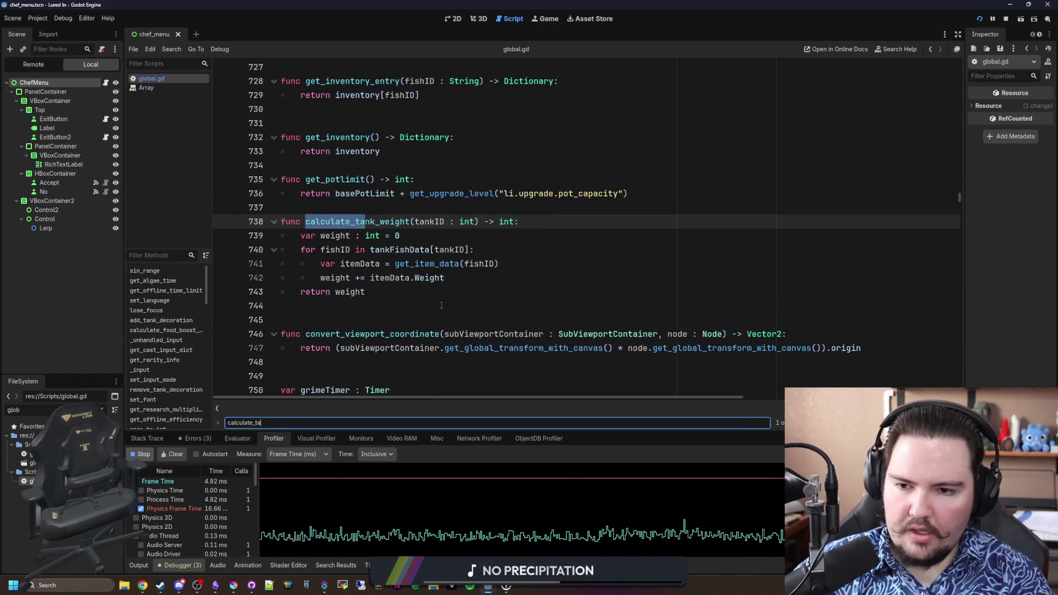
pyautogui.write('income')
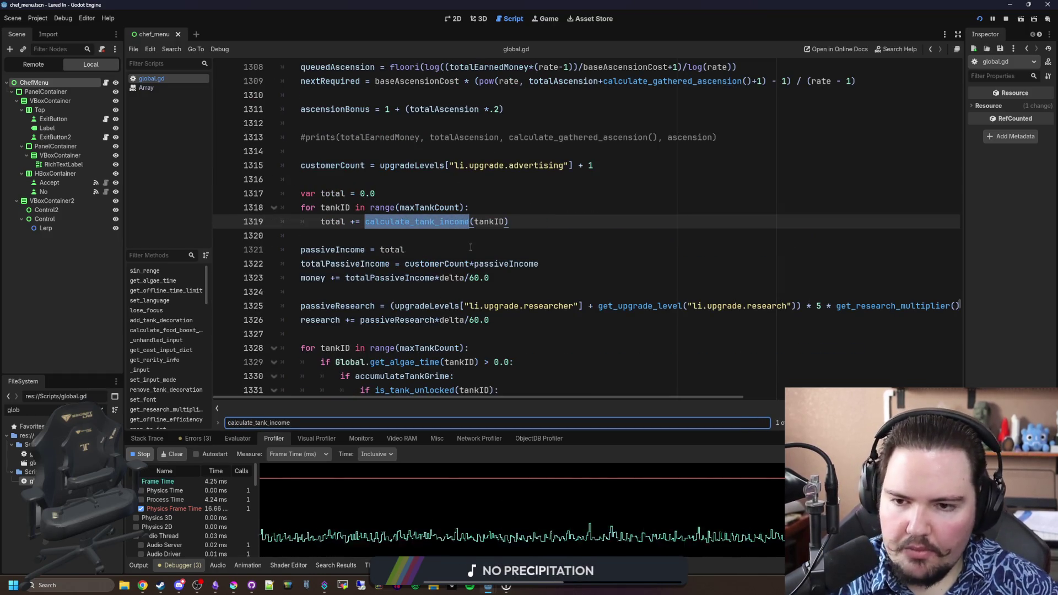
pyautogui.keyDown('ctrl'); pyautogui.click(434, 226); pyautogui.keyUp('ctrl')
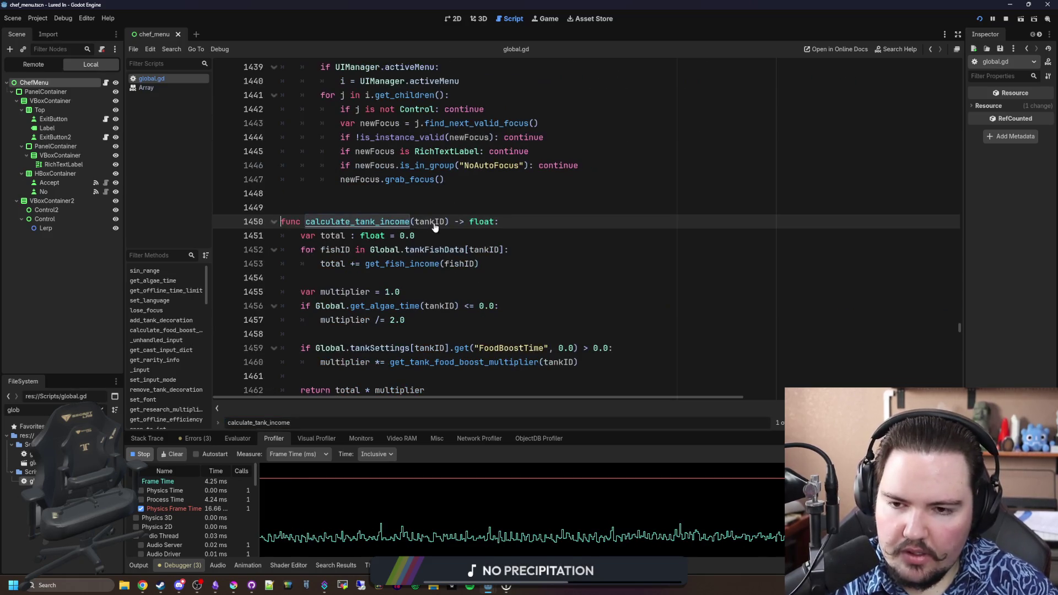
pyautogui.scroll(-2, 439, 246)
# Add a 'for i in tankSynergies' loop after the algae check in calculate_tank_income.
pyautogui.click(390, 249)
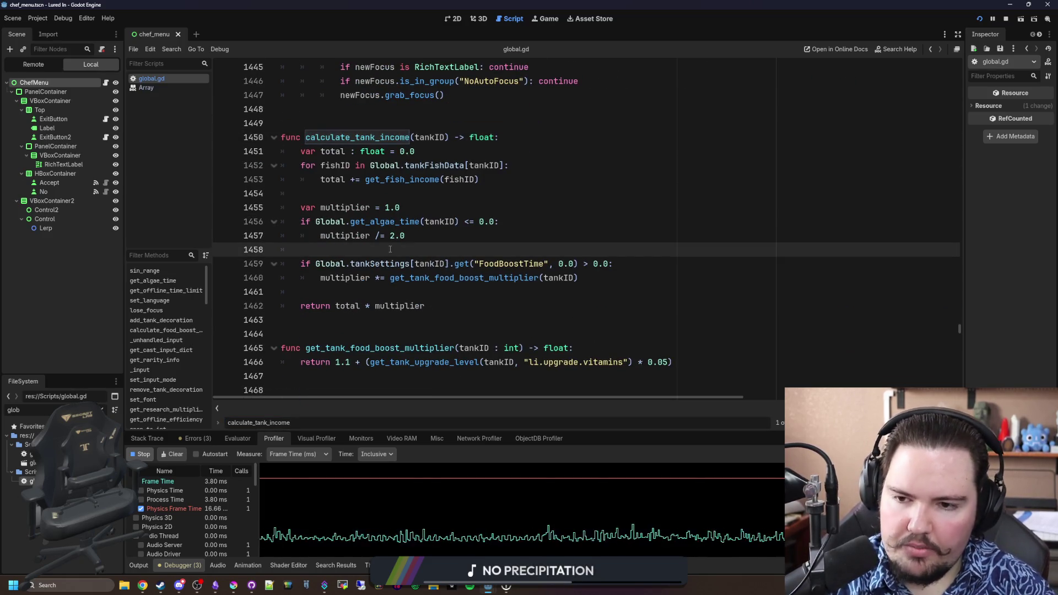
pyautogui.press('Return')
pyautogui.press('Return')
pyautogui.press('Up')
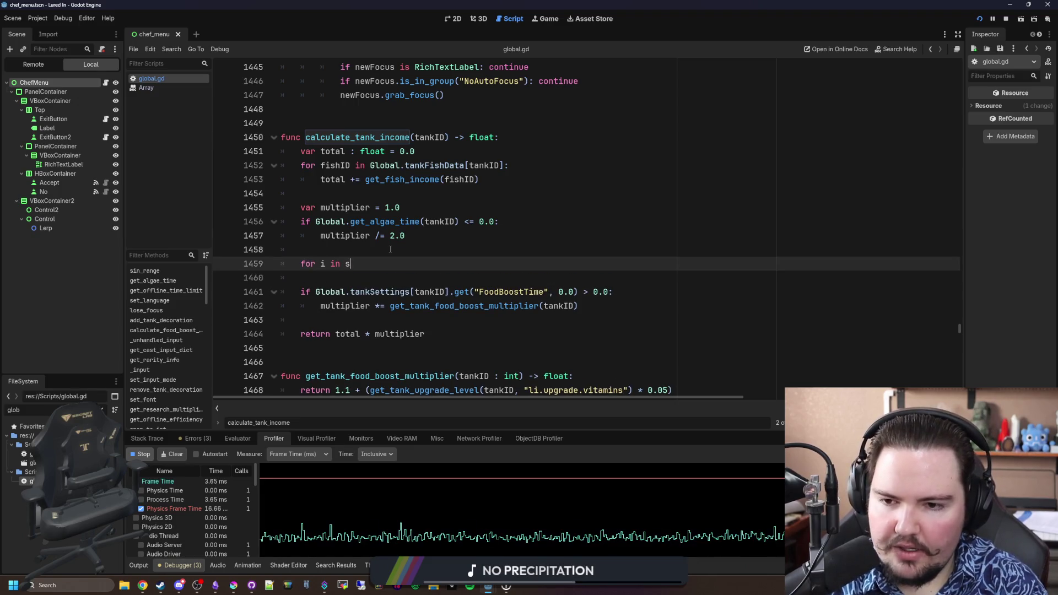
pyautogui.press('BackSpace')
pyautogui.write('tankSyn')
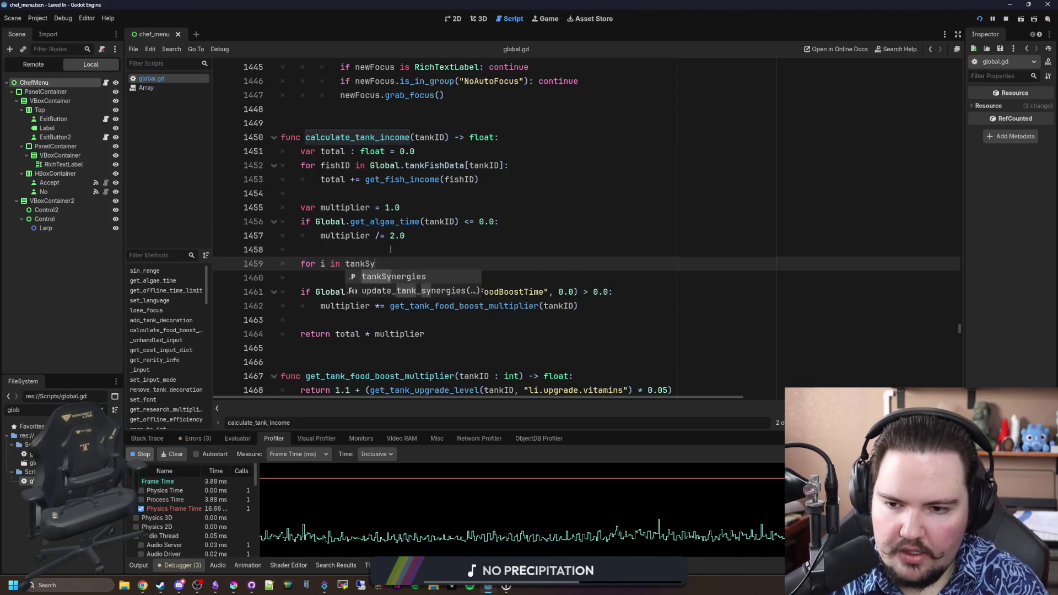
pyautogui.press('Return')
pyautogui.write(':')
pyautogui.press('Return')
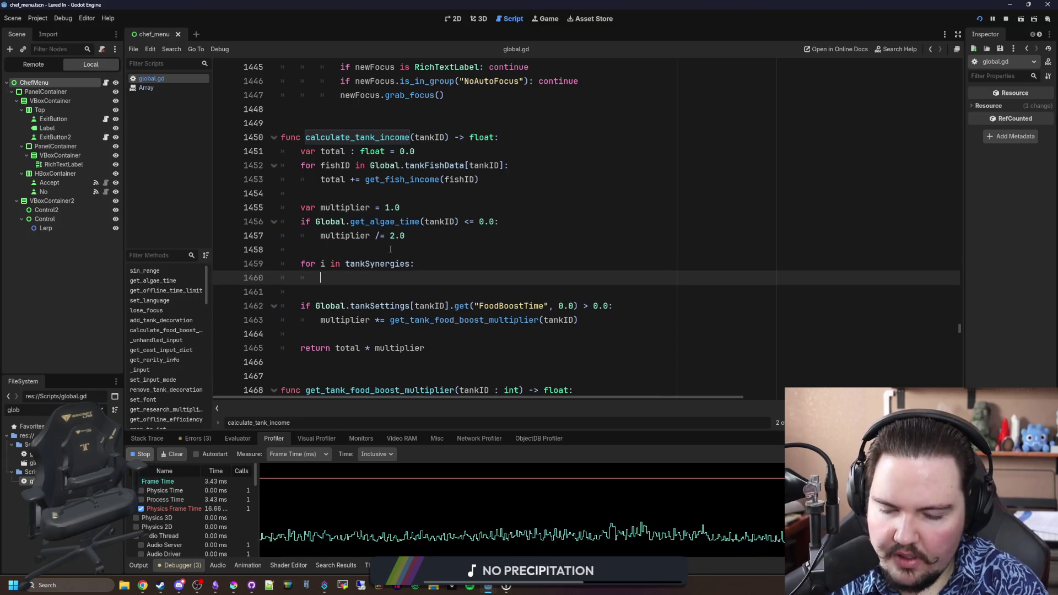
# Write 'multiplier *=' in the loop body and index the loop collection by tankID.
pyautogui.write('multipler (')
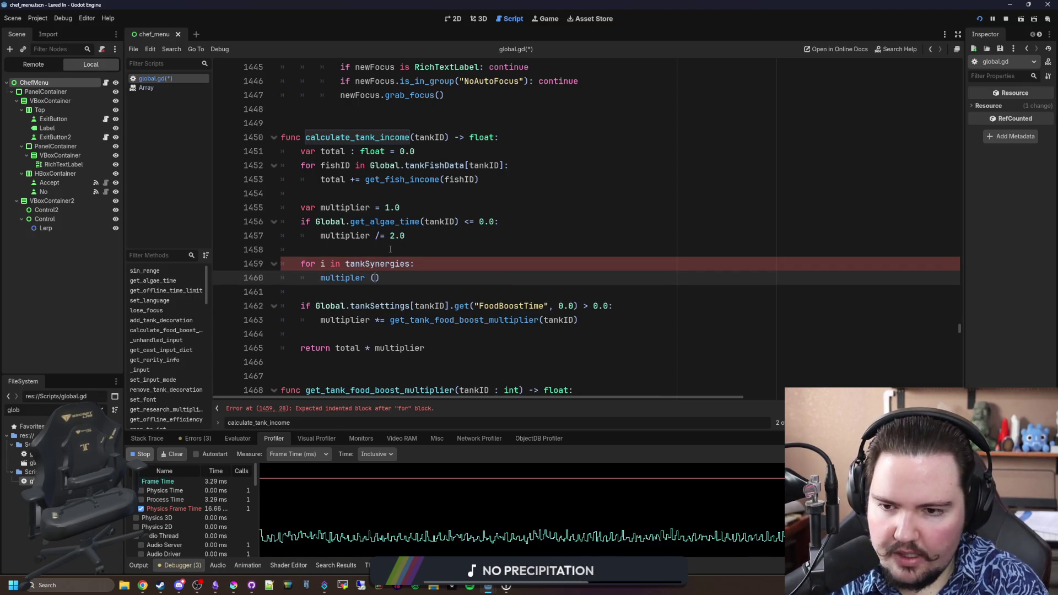
pyautogui.press('BackSpace')
pyautogui.write('*')
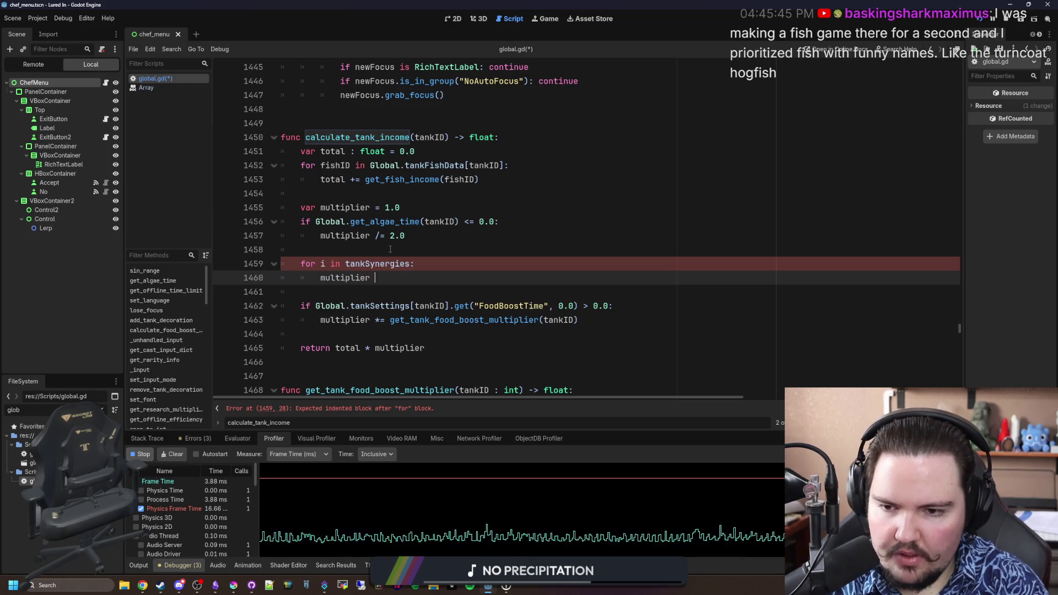
pyautogui.press('BackSpace')
pyautogui.press('Up')
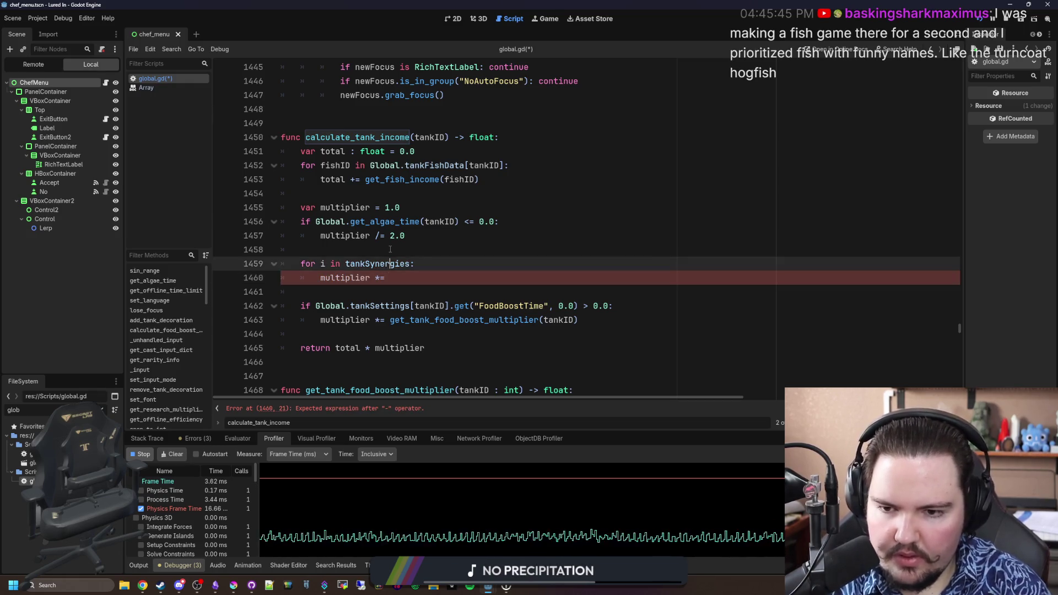
pyautogui.press('Up')
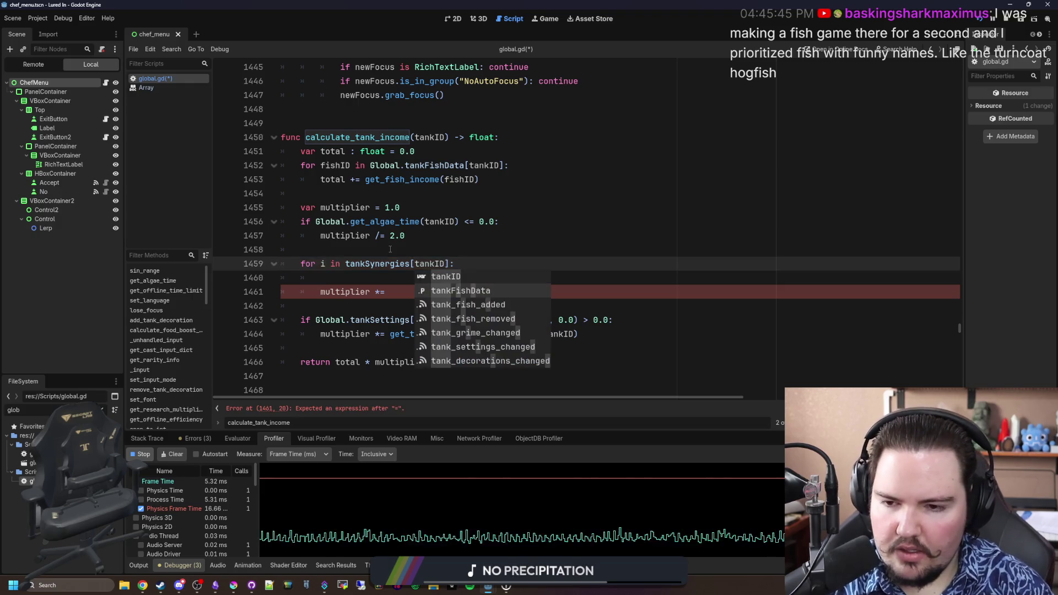
pyautogui.press('Escape')
# Add 'var synergyData = synergies.get(i)' as the first line of the loop.
pyautogui.click(374, 273)
pyautogui.write('var synergyData =')
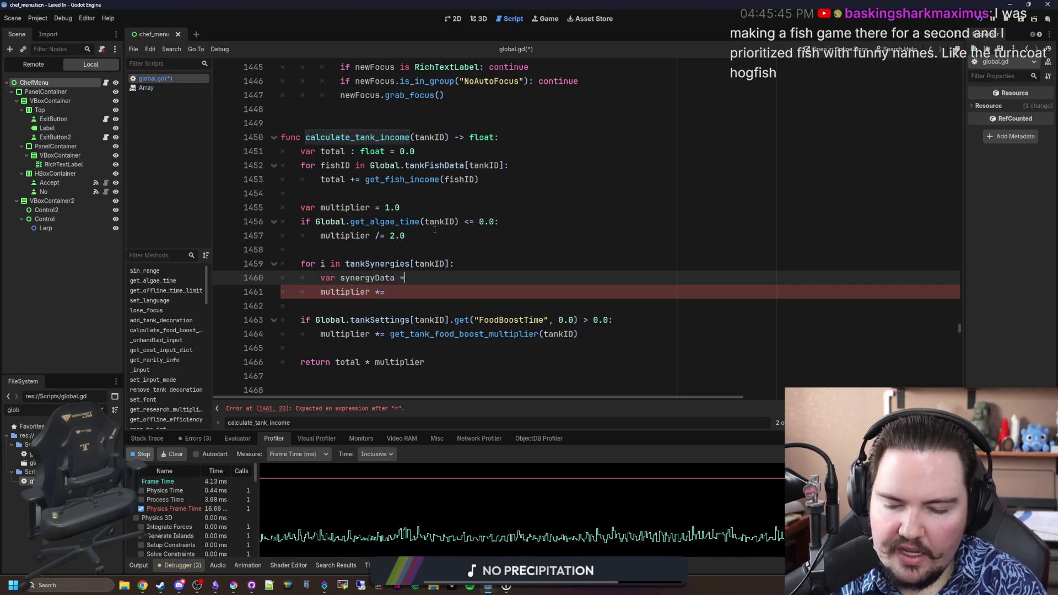
pyautogui.write('s')
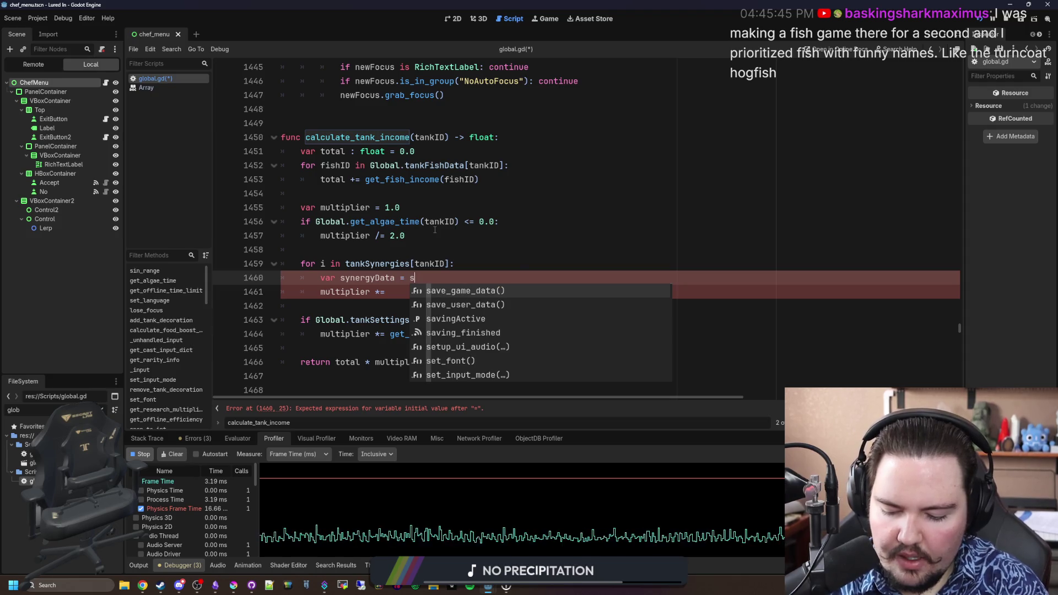
pyautogui.write('yner')
pyautogui.press('Return')
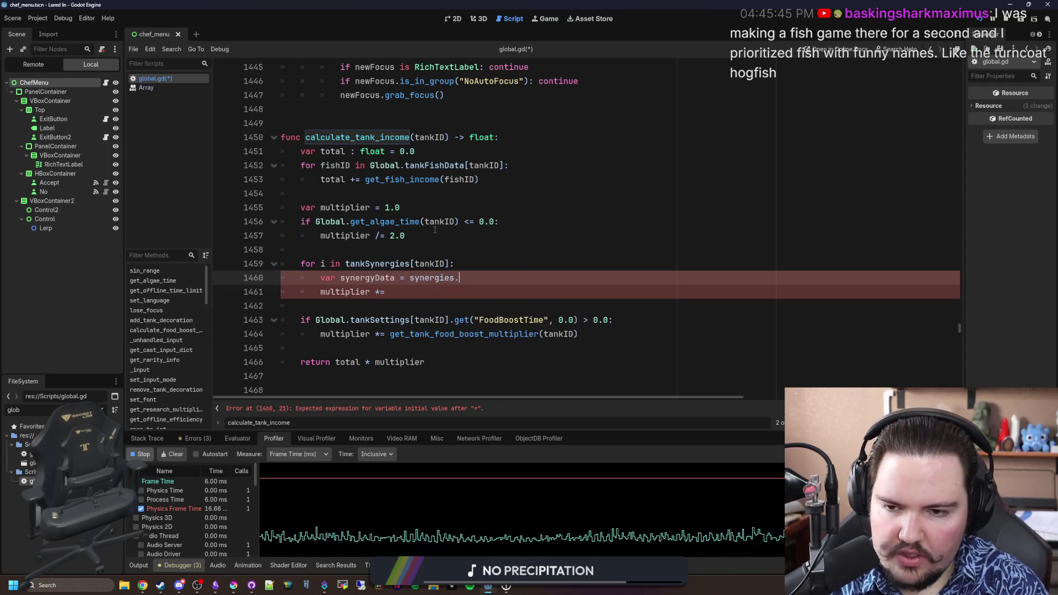
pyautogui.write('.get(')
pyautogui.press('Return')
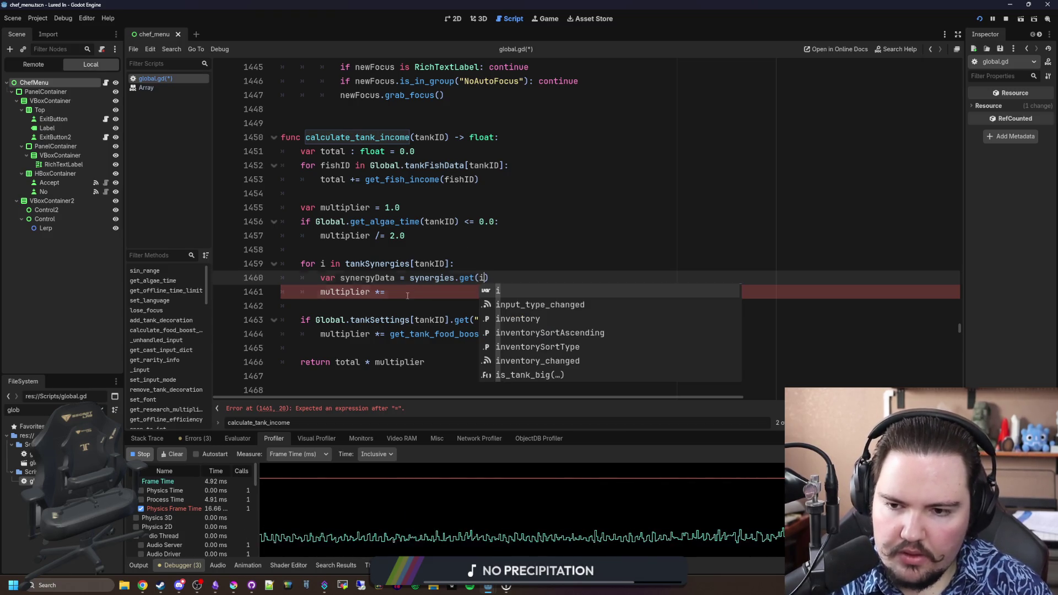
# Complete 'multiplier *= synergyData.Multiplier' and save global.gd.
pyautogui.click(407, 296)
pyautogui.write('synergyData.Multiplier')
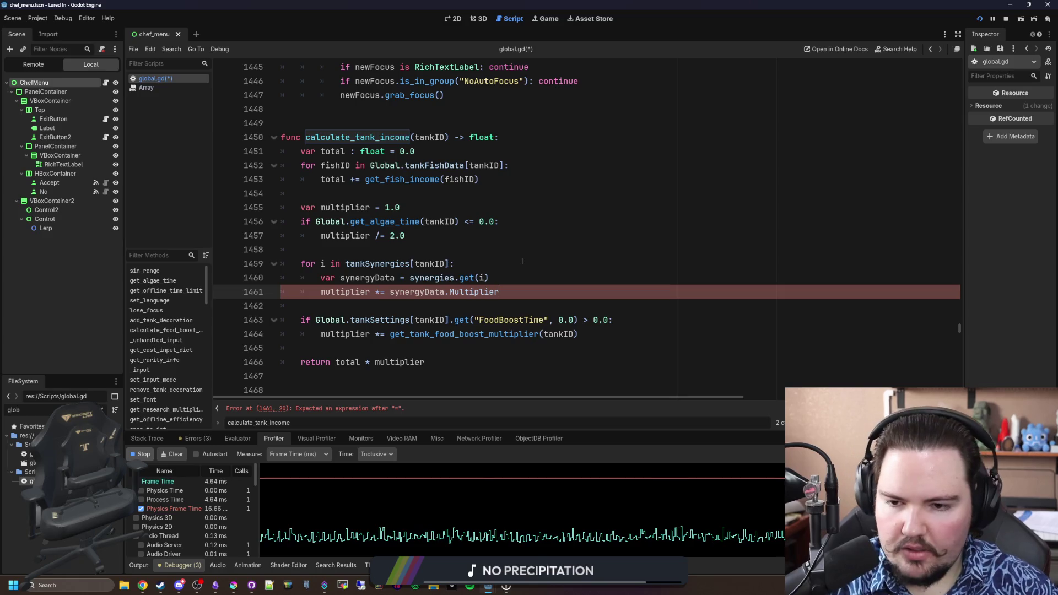
pyautogui.click(523, 262)
pyautogui.click(421, 247)
pyautogui.hotkey('ctrl', 's')
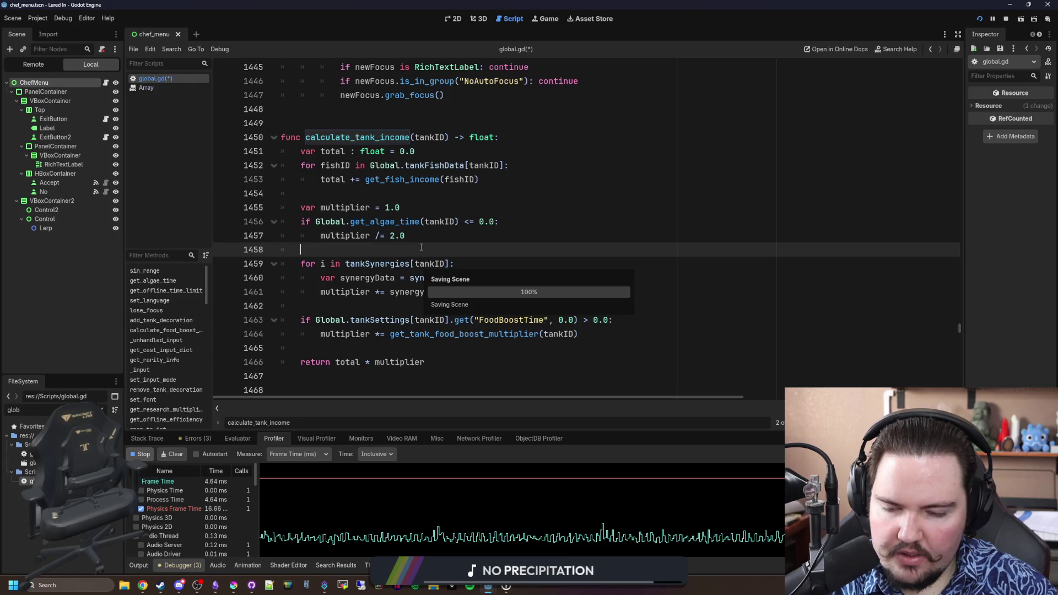
# In the running game, return the carp in Fish Tank 1 to the inventory.
pyautogui.click(554, 21)
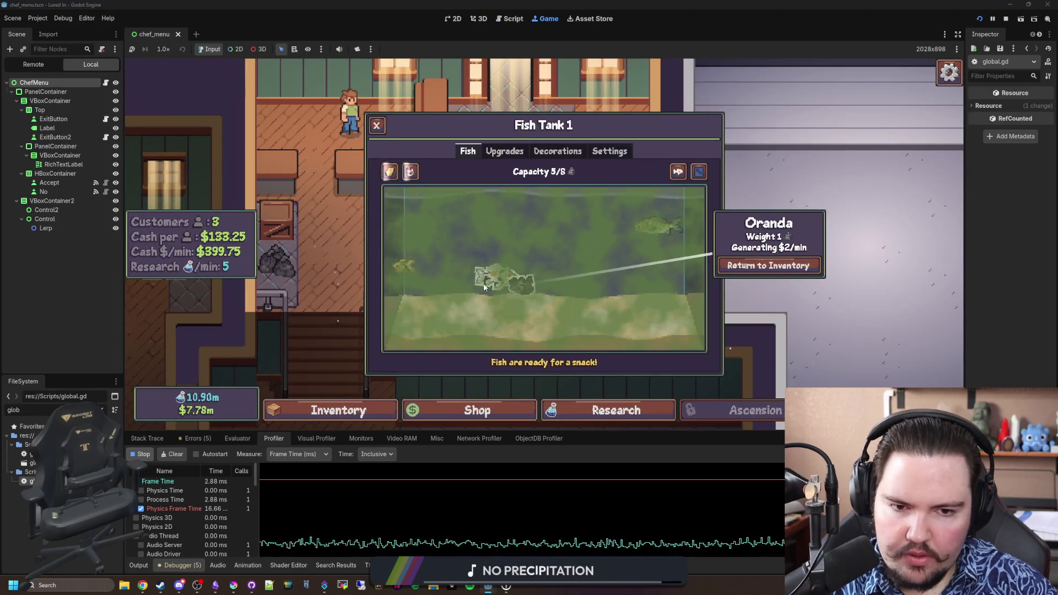
pyautogui.moveTo(553, 268)
pyautogui.moveTo(510, 283)
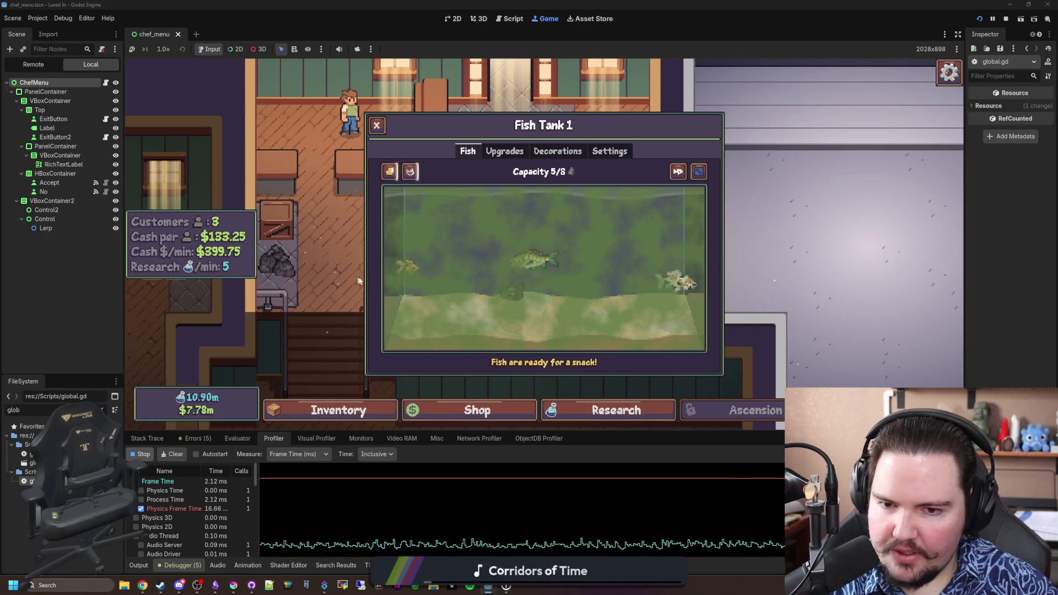
pyautogui.click(540, 250)
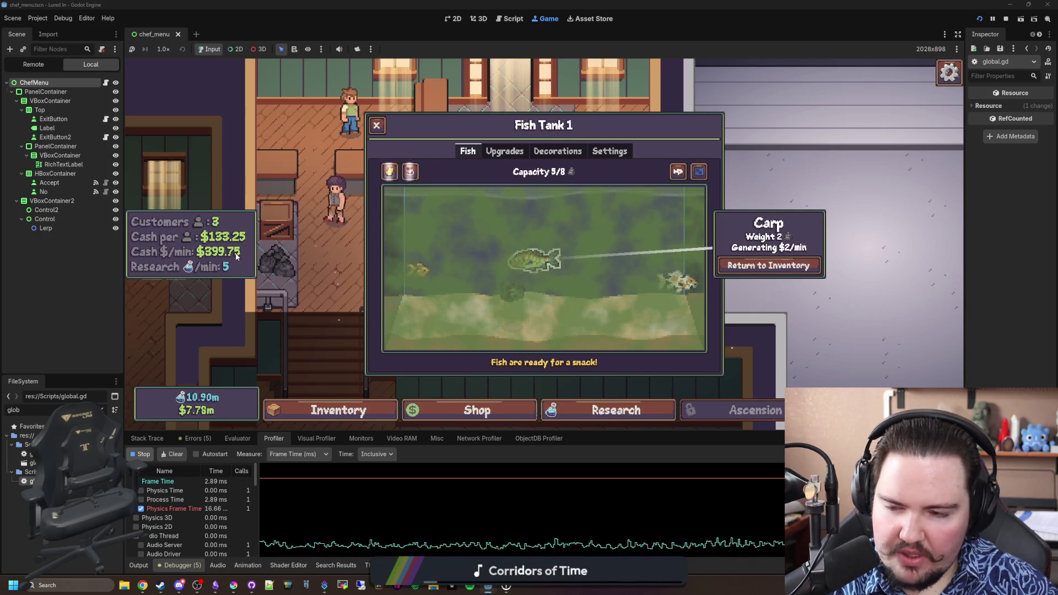
pyautogui.click(768, 265)
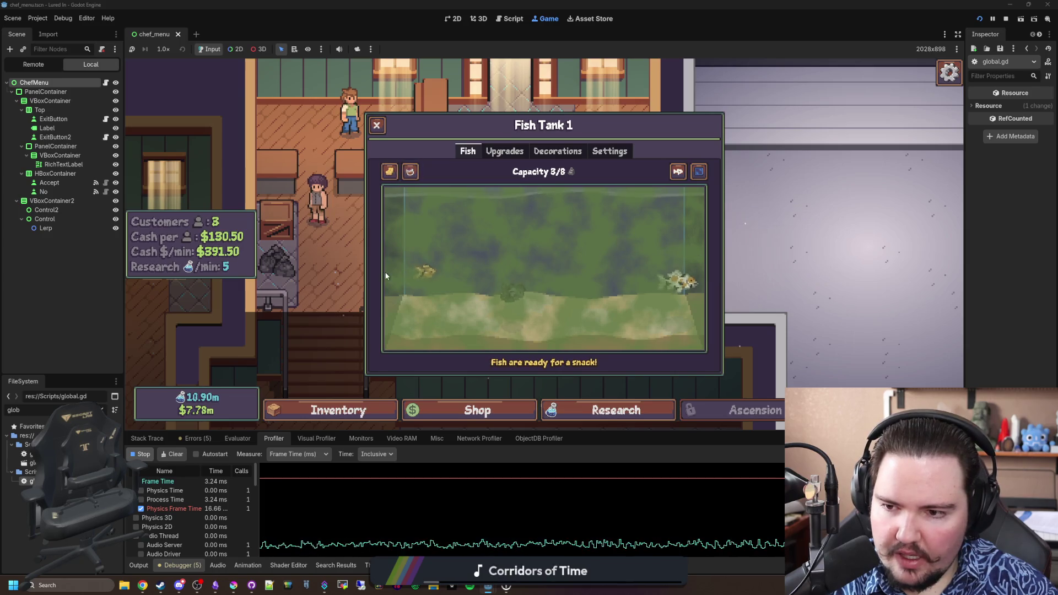
# Look through the fish inventory, then close it.
pyautogui.click(351, 411)
pyautogui.scroll(-2, 581, 323)
pyautogui.scroll(5, 581, 323)
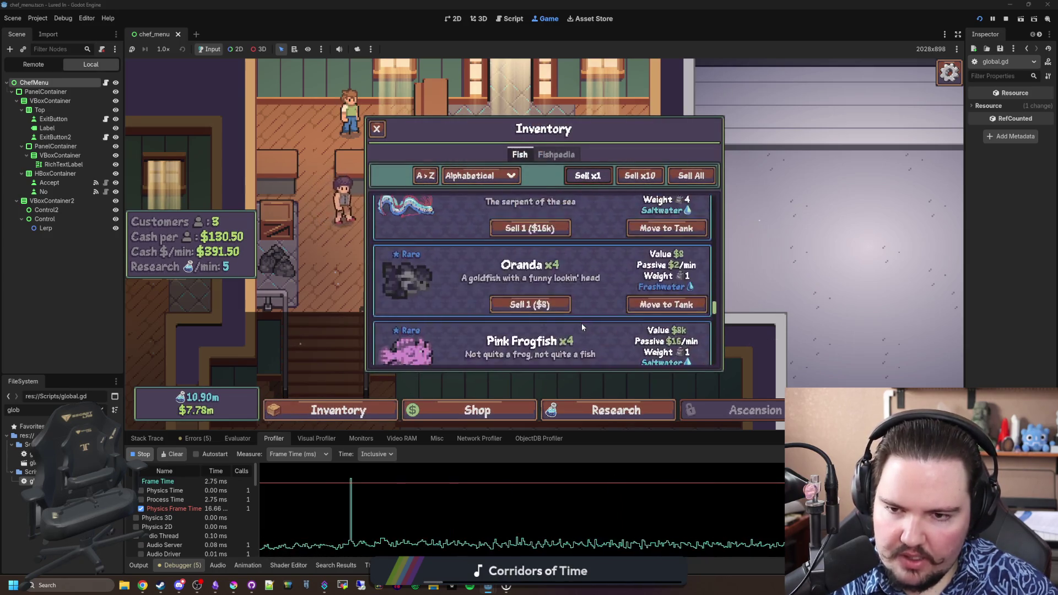
pyautogui.scroll(5, 580, 323)
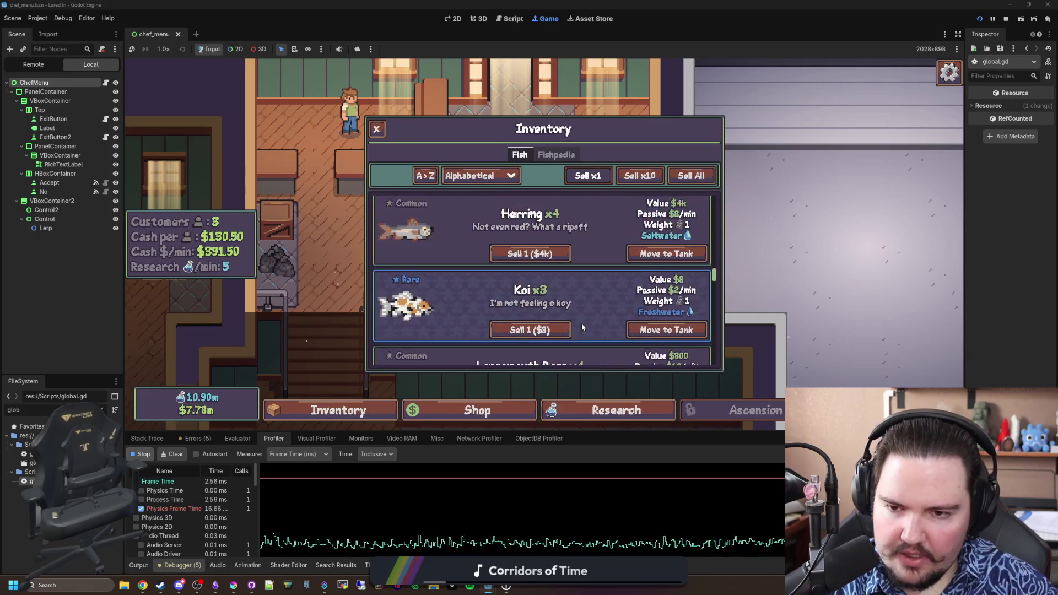
pyautogui.scroll(-2, 580, 323)
pyautogui.scroll(7, 580, 323)
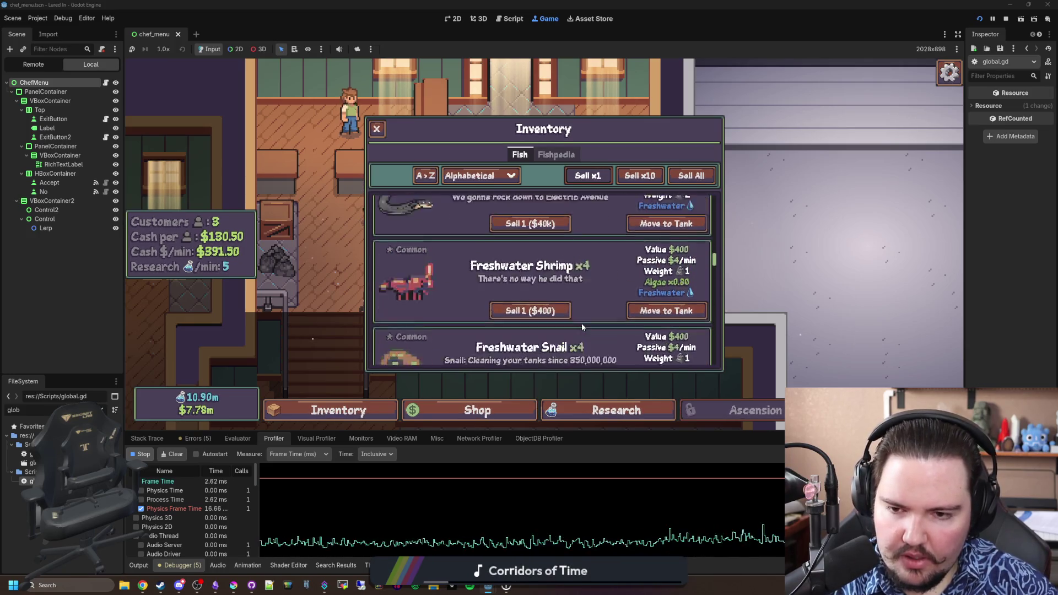
pyautogui.scroll(8, 582, 326)
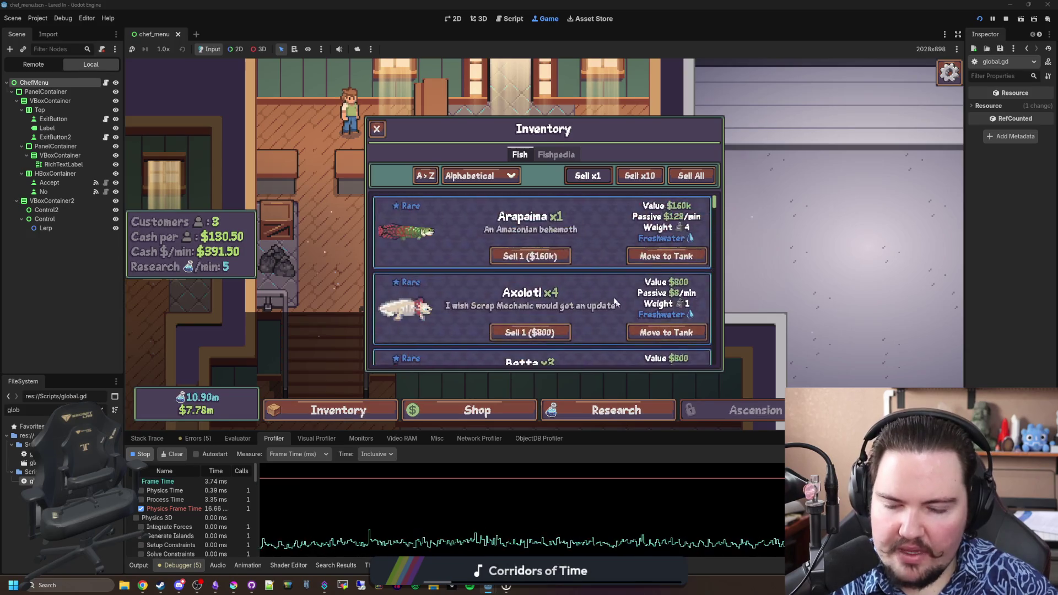
pyautogui.scroll(-1, 610, 294)
pyautogui.scroll(-5, 606, 289)
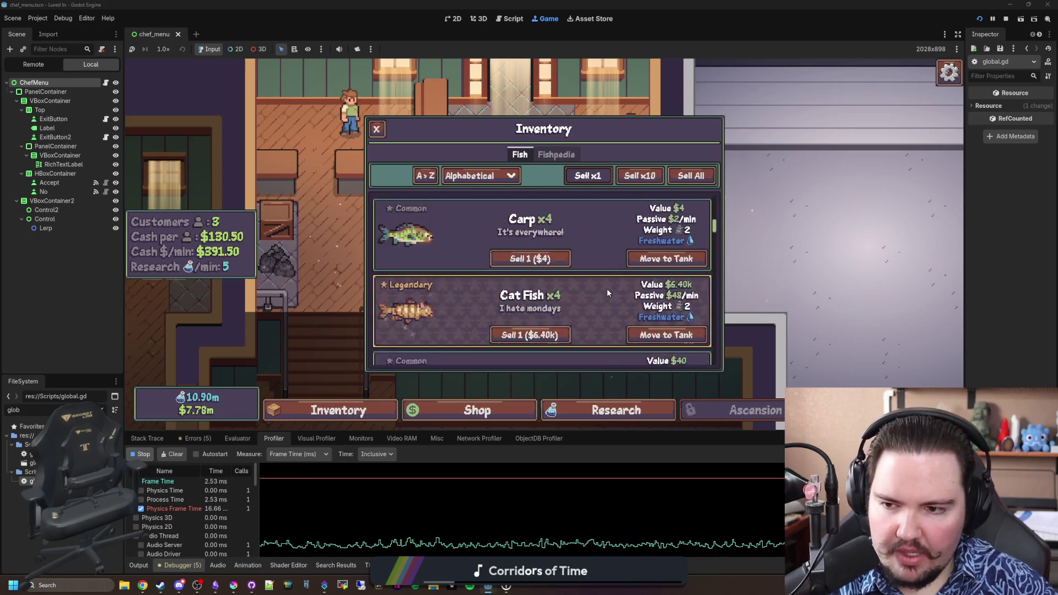
pyautogui.click(666, 333)
# Return the Arapaima from Fish Tank 7 to the inventory.
pyautogui.click(504, 260)
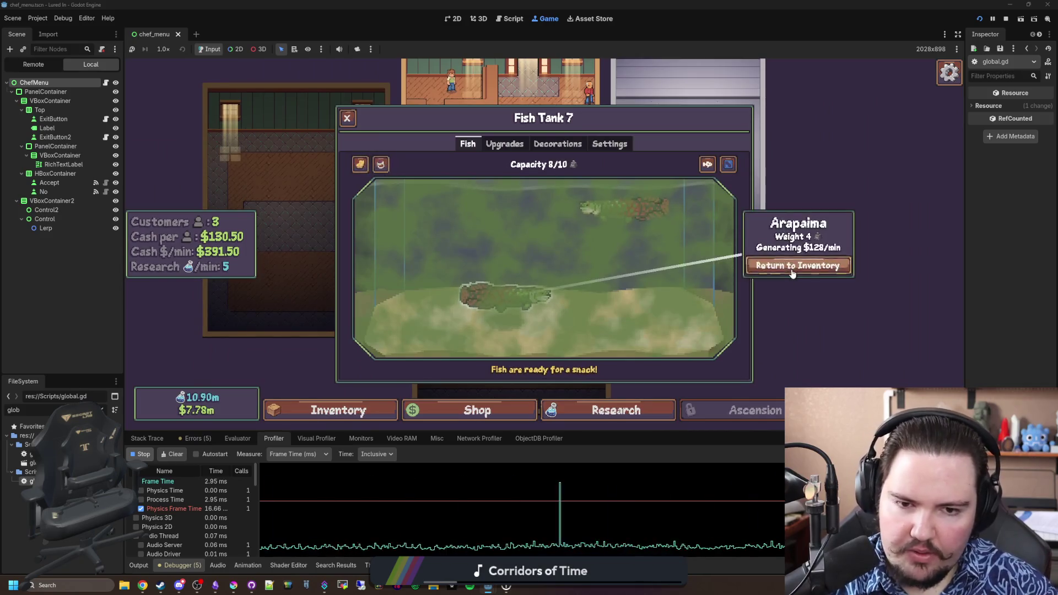
pyautogui.click(766, 265)
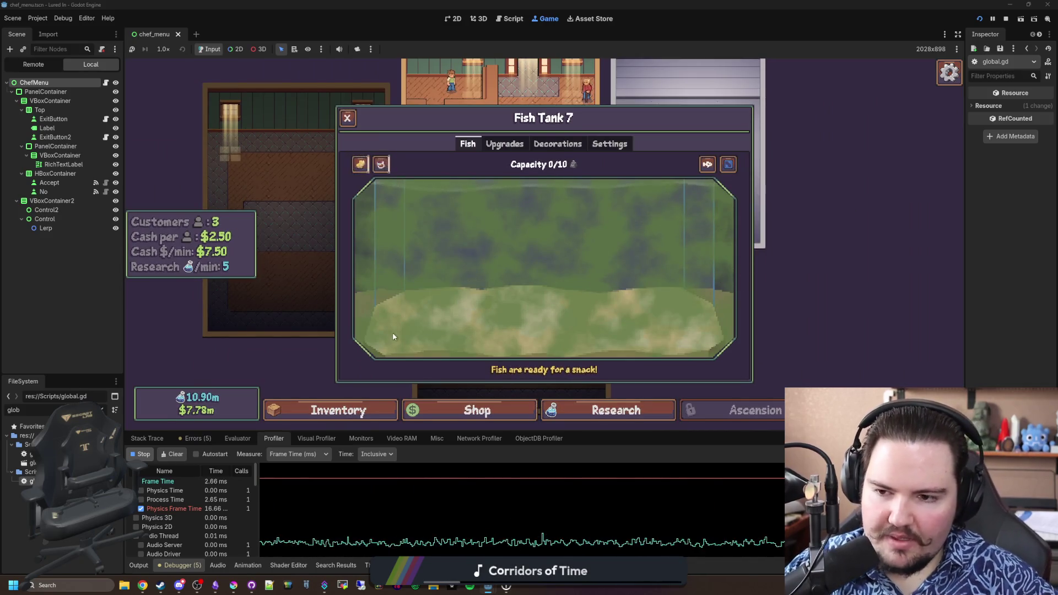
pyautogui.press('Escape')
# Check the fish in Fish Tank 1, then reopen the inventory.
pyautogui.click(511, 333)
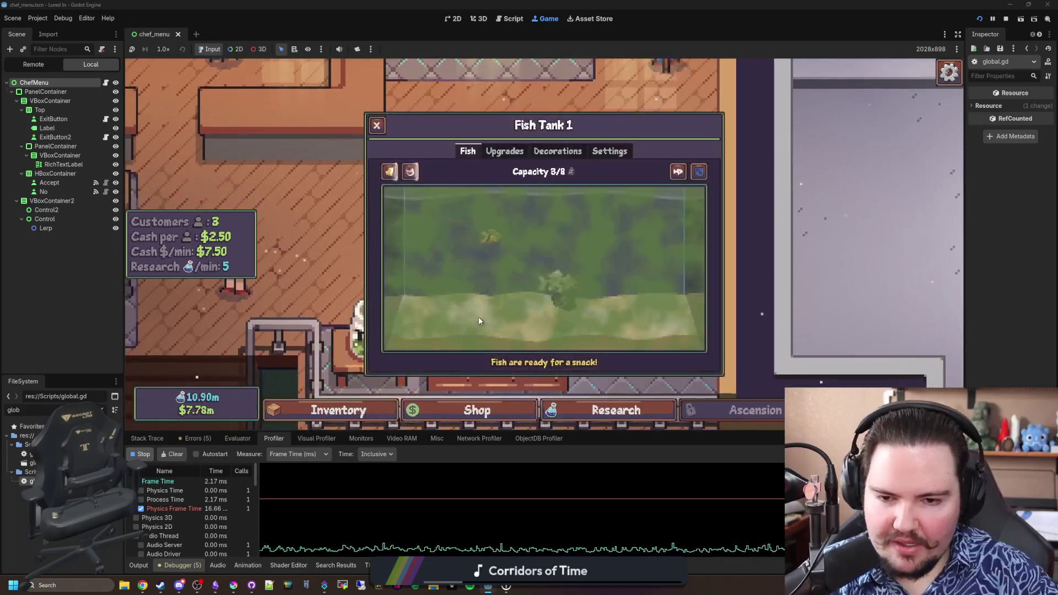
pyautogui.moveTo(495, 242)
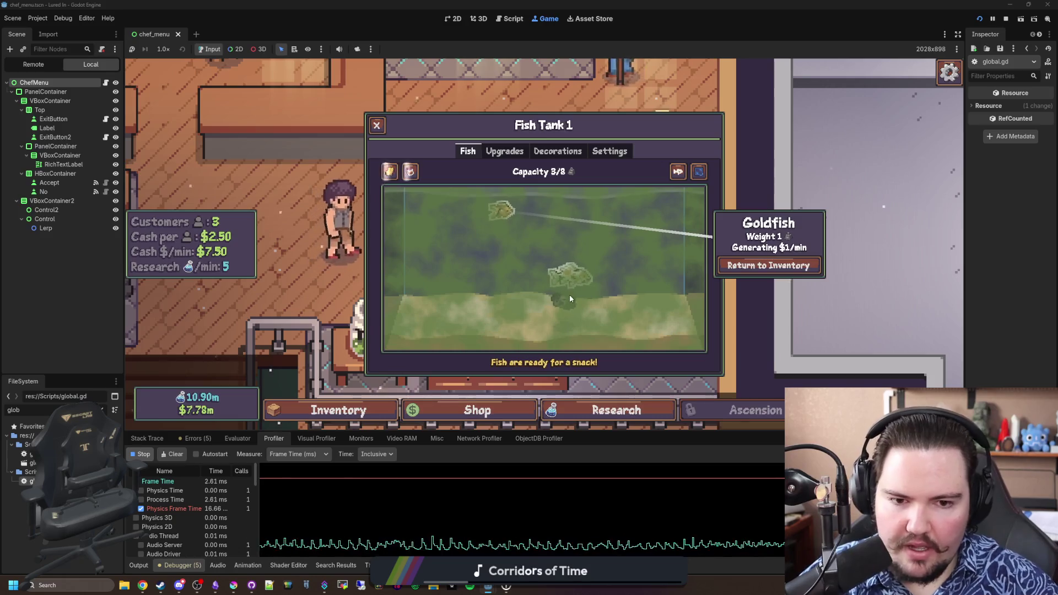
pyautogui.moveTo(573, 284)
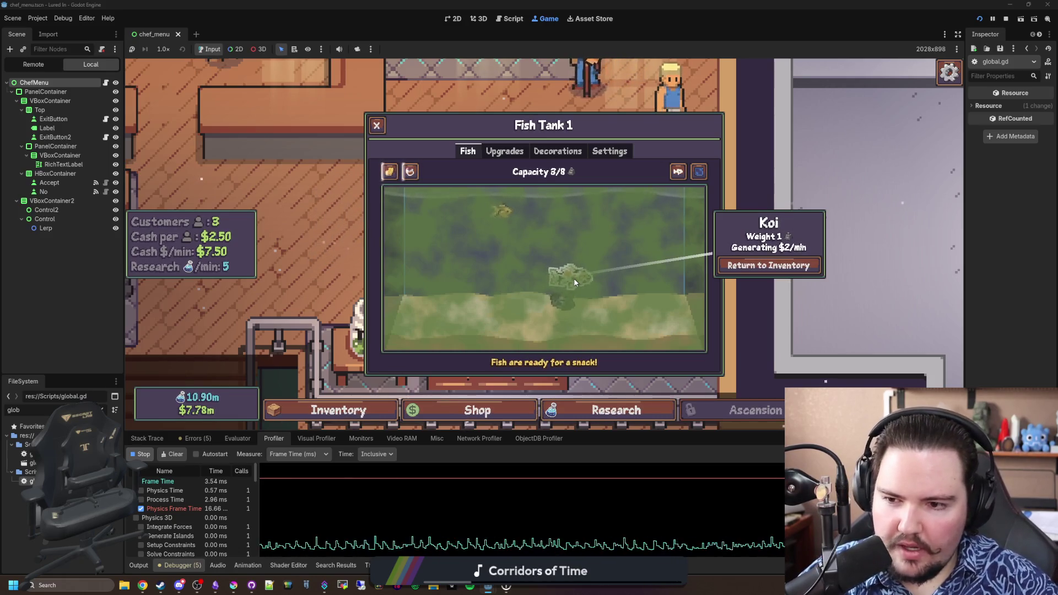
pyautogui.moveTo(560, 305)
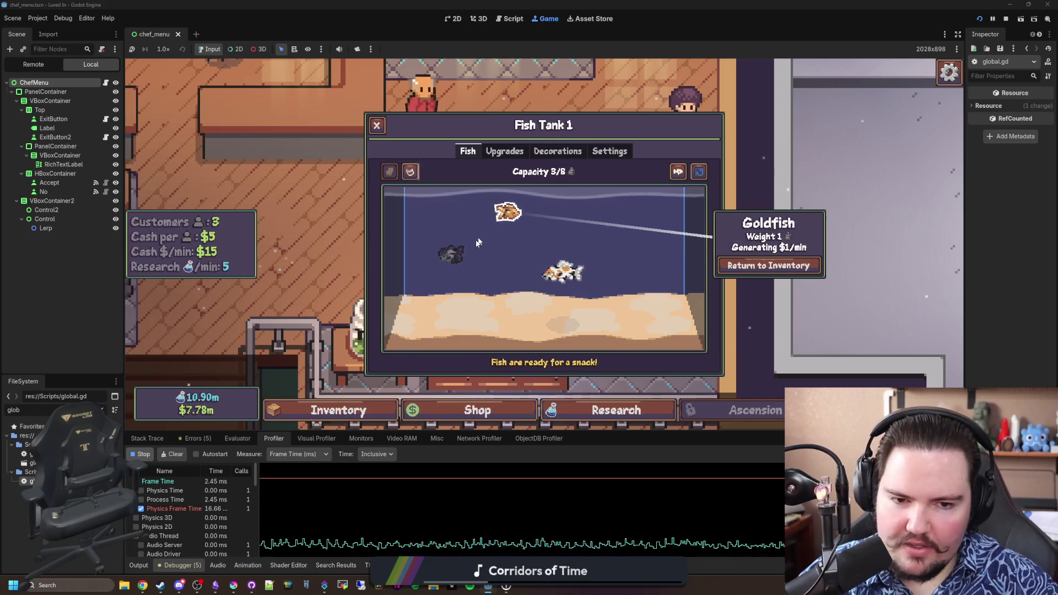
pyautogui.press('Escape')
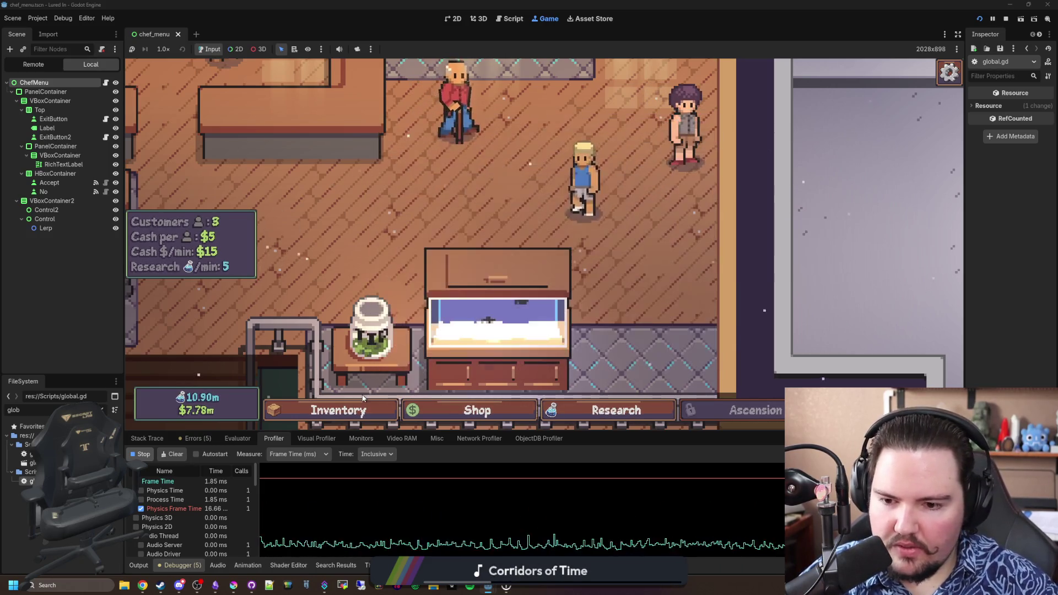
pyautogui.click(338, 410)
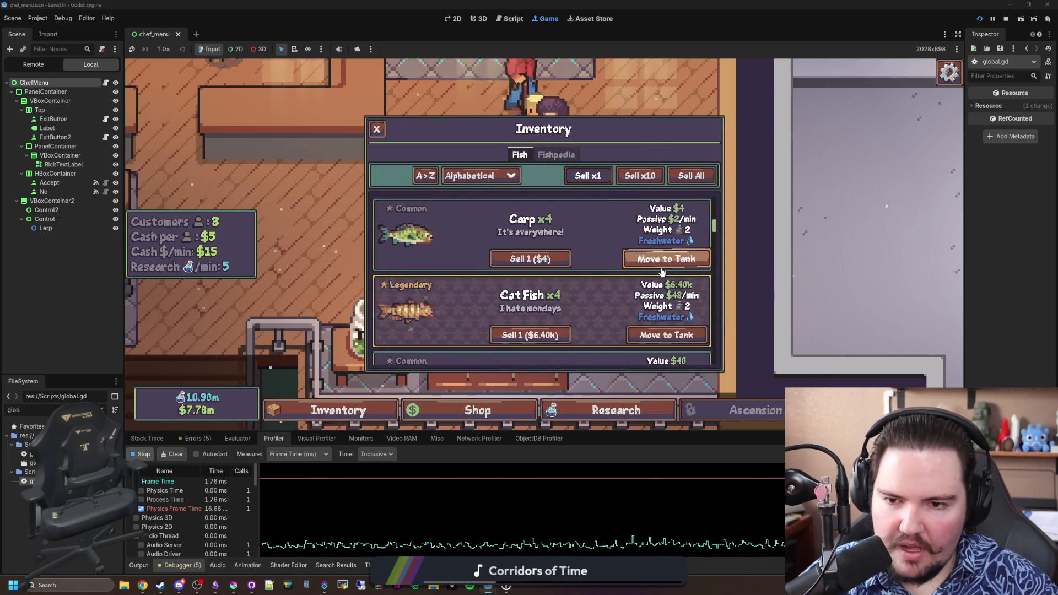
# Move a Carp from the inventory into the Freshwater tank.
pyautogui.click(662, 260)
pyautogui.click(496, 307)
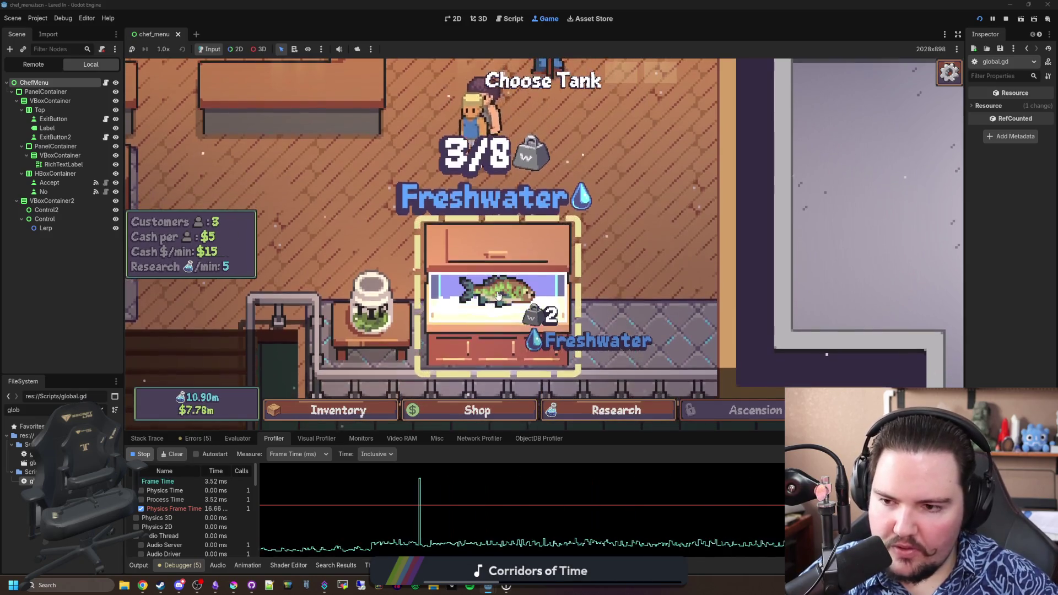
pyautogui.click(210, 236)
# Inspect the Koi, Carp, Goldfish and Oranda in Fish Tank 1.
pyautogui.click(499, 246)
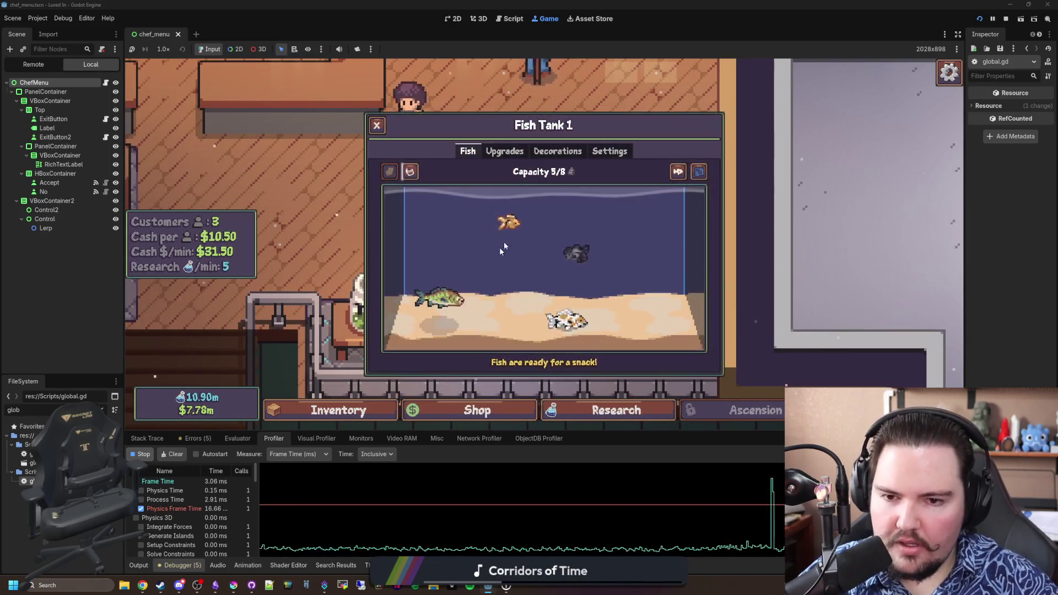
pyautogui.click(568, 320)
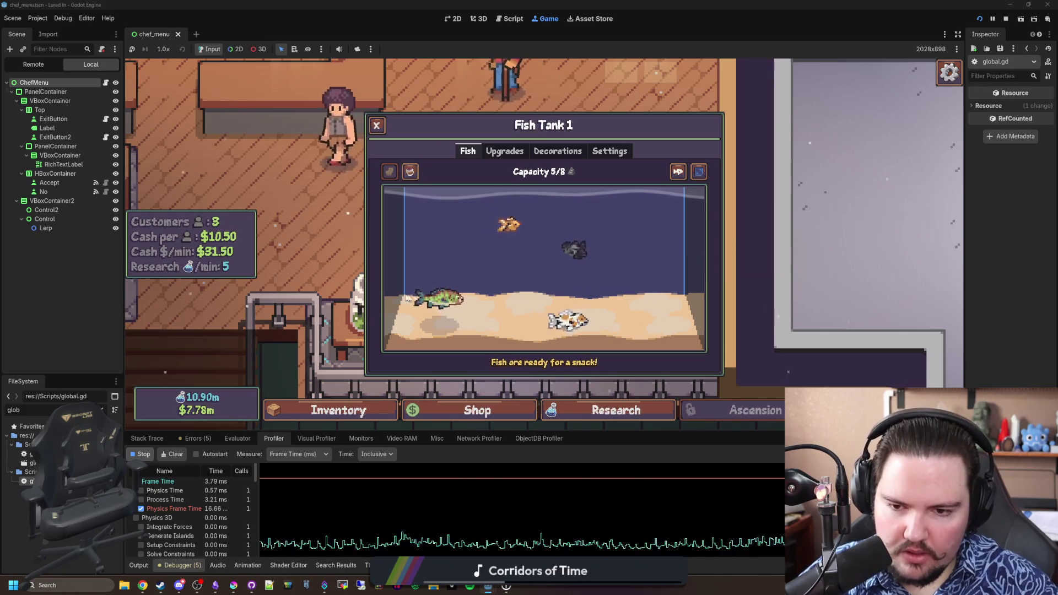
pyautogui.click(438, 298)
pyautogui.click(509, 243)
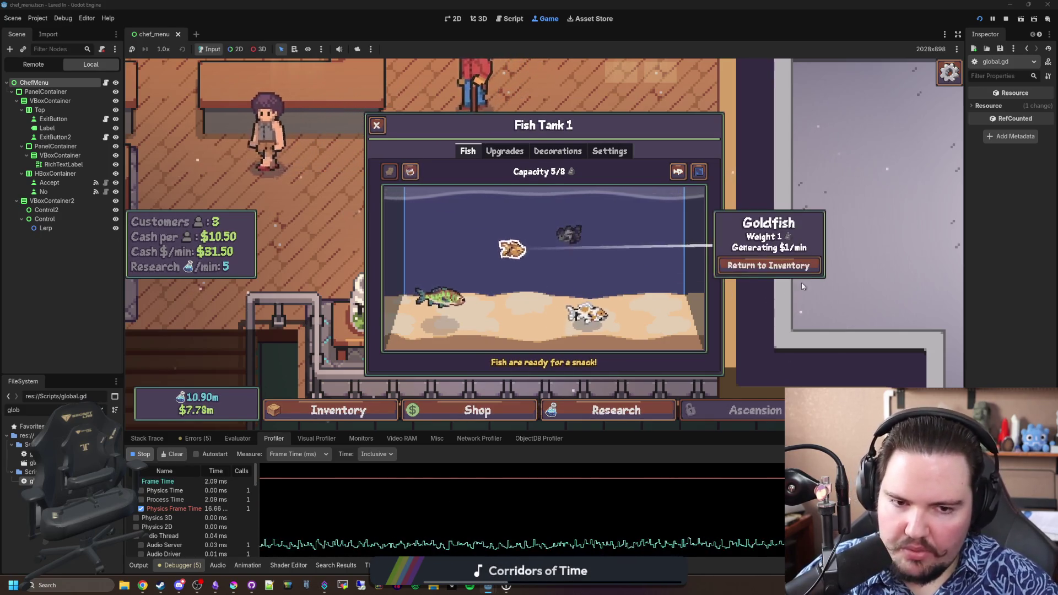
pyautogui.click(567, 234)
pyautogui.click(591, 310)
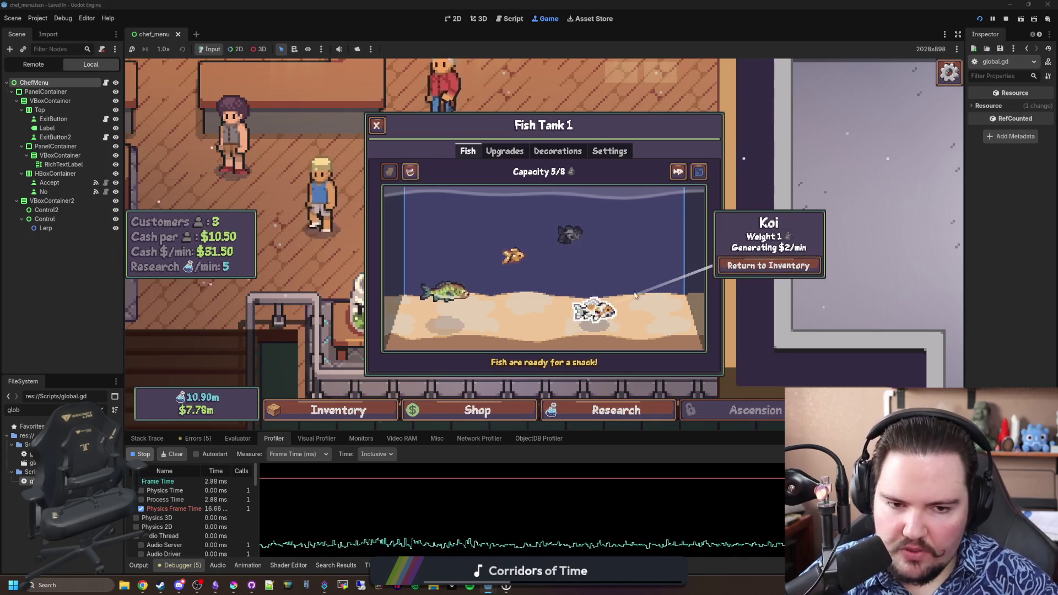
pyautogui.click(444, 285)
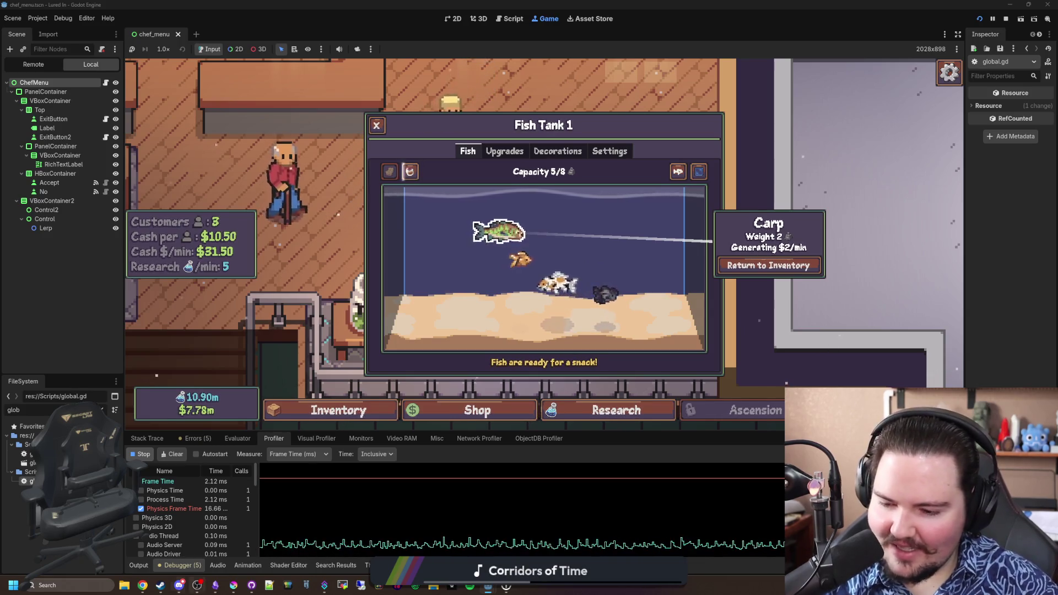
pyautogui.moveTo(142, 585)
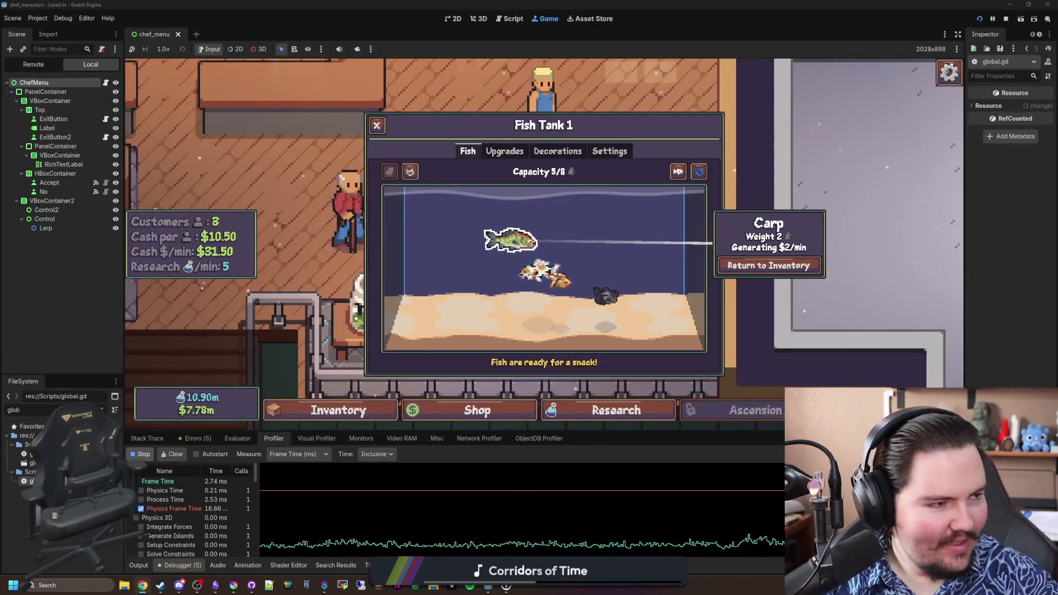
pyautogui.press('super+2')
# Search Google images for 'turncoat hogfish' and preview the Wikipedia and Fishipedia pictures.
pyautogui.write('turncoat hogfish')
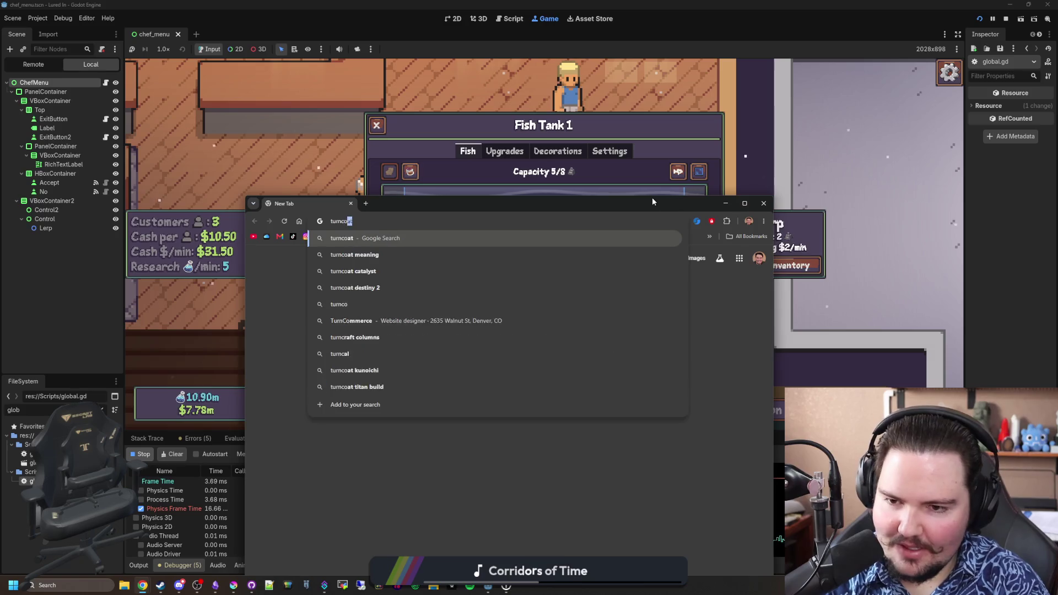
pyautogui.press('Return')
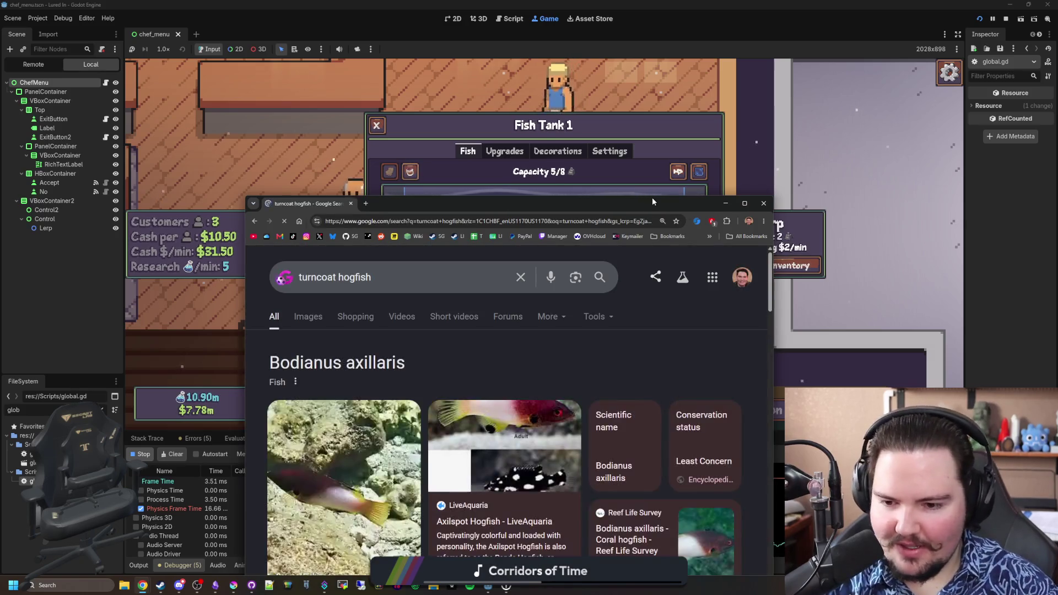
pyautogui.moveTo(456, 197); pyautogui.dragTo(521, 17)
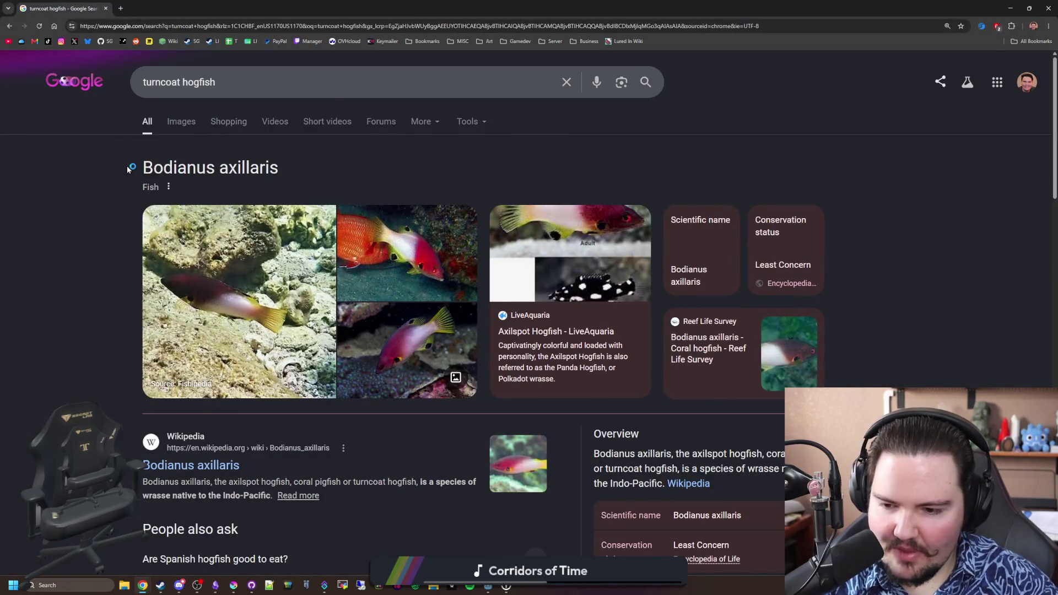
pyautogui.click(176, 124)
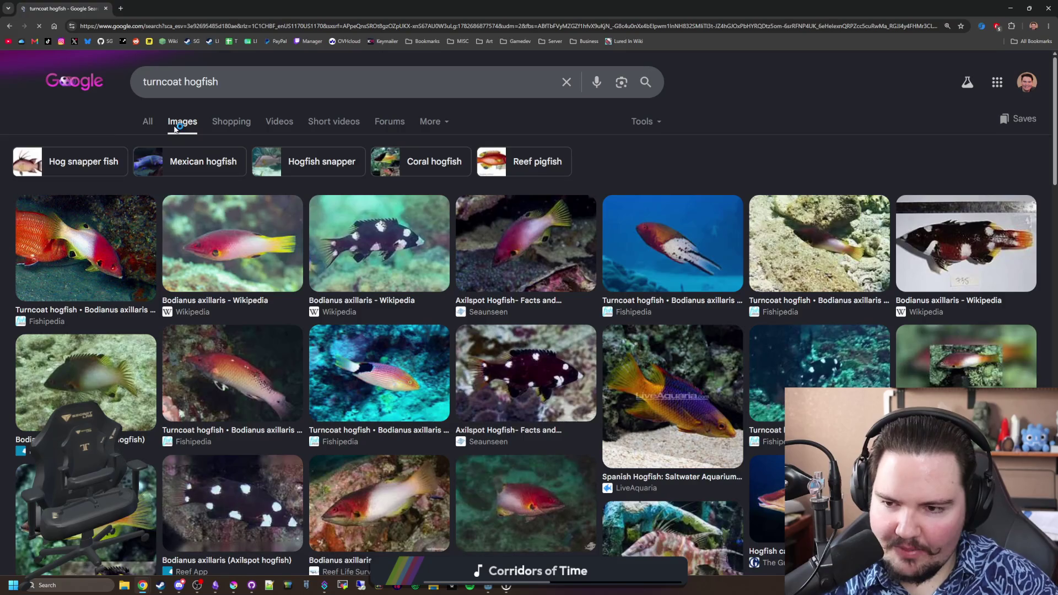
pyautogui.click(218, 255)
pyautogui.click(116, 258)
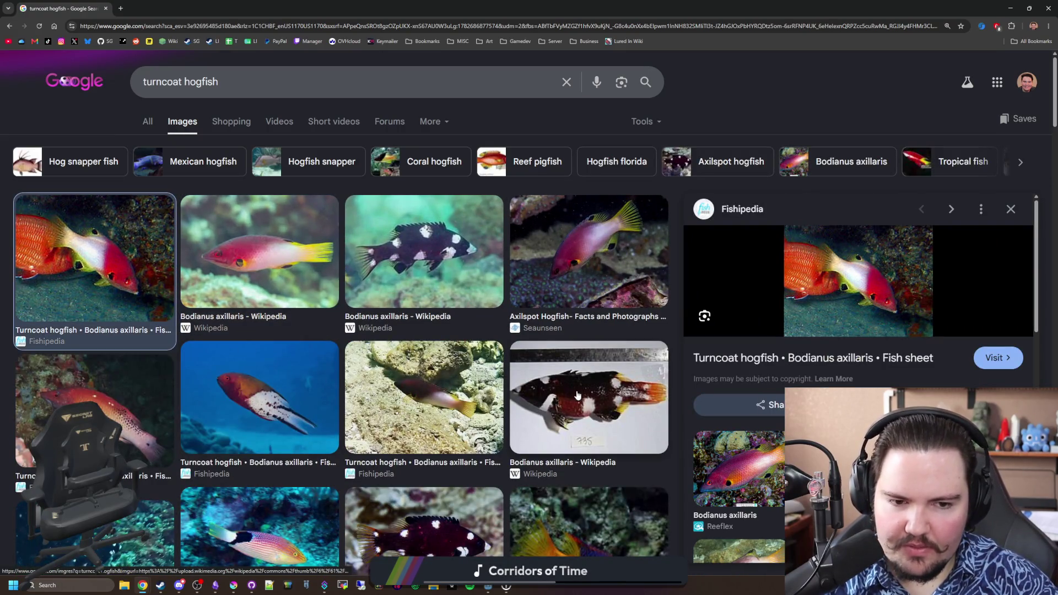
# Start a new search for 'bony fish' from the address bar.
pyautogui.scroll(-5, 577, 395)
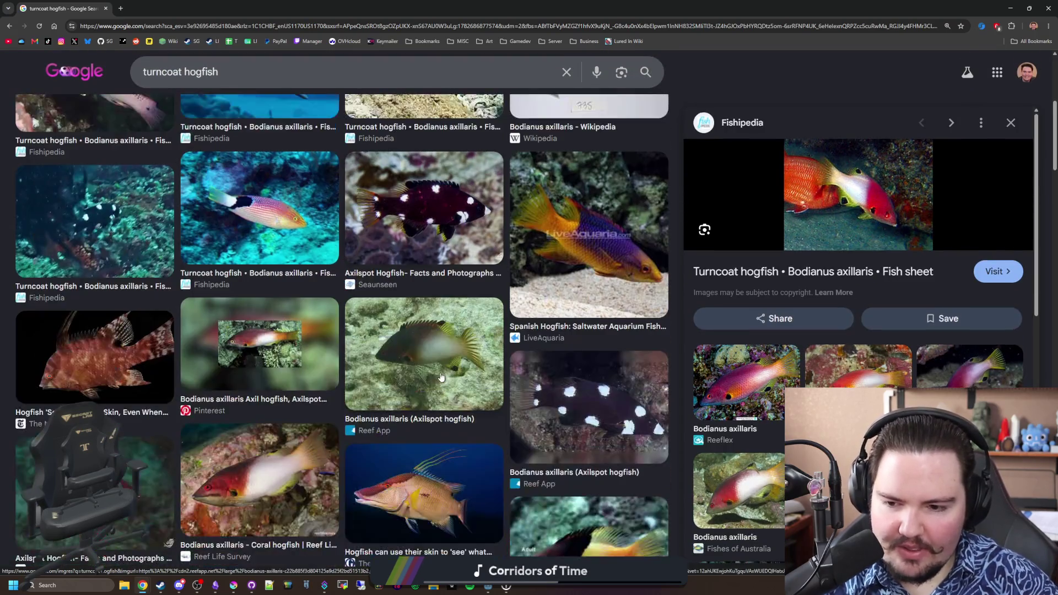
pyautogui.click(452, 28)
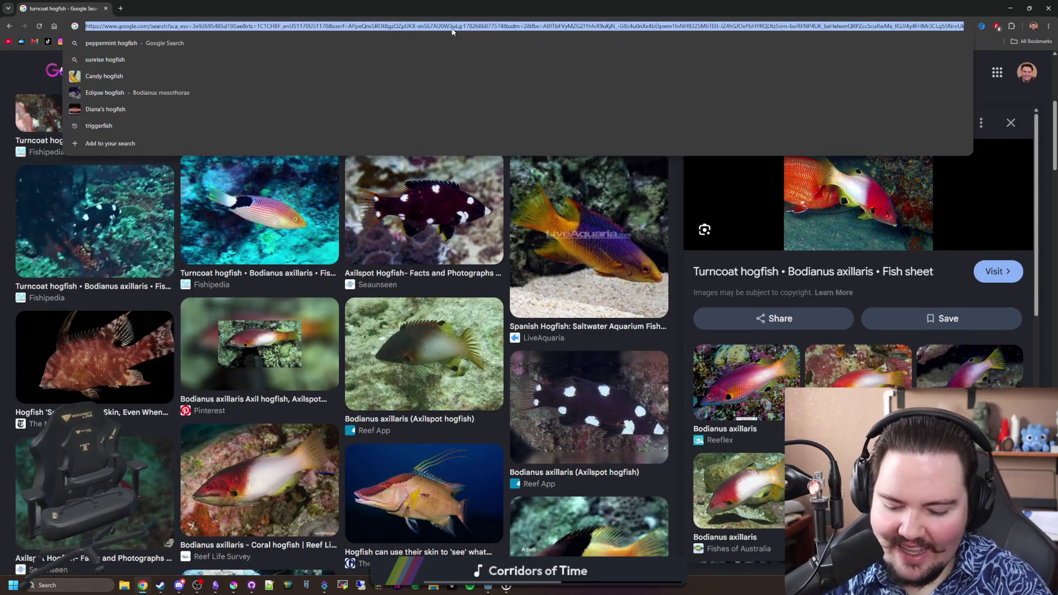
pyautogui.write('bony fish')
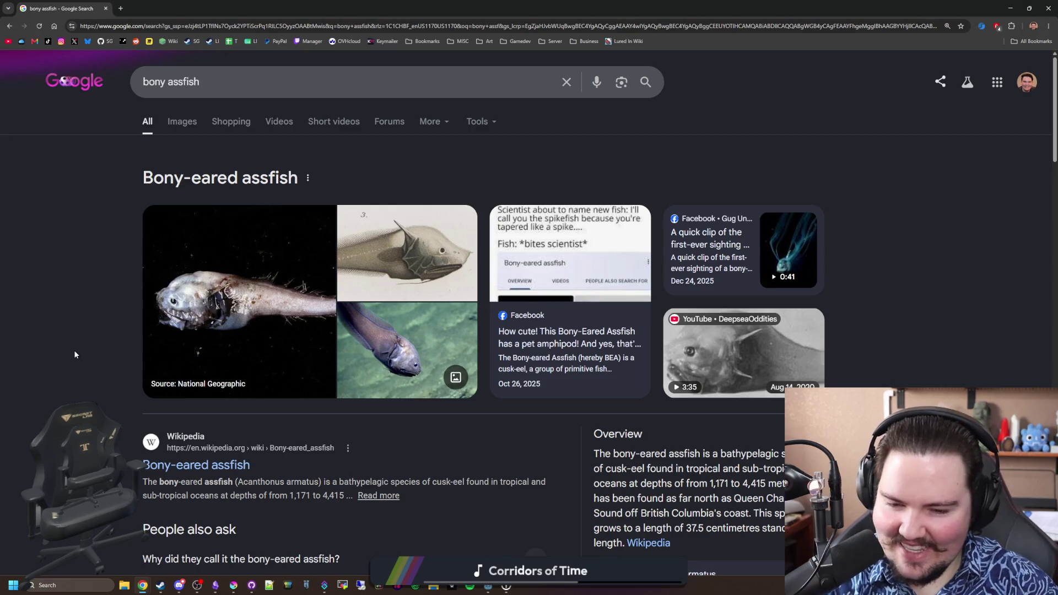
# Preview the Acanthonus armatus photo and Wikipedia drawing, then show bony assfish image results.
pyautogui.scroll(-2, 77, 313)
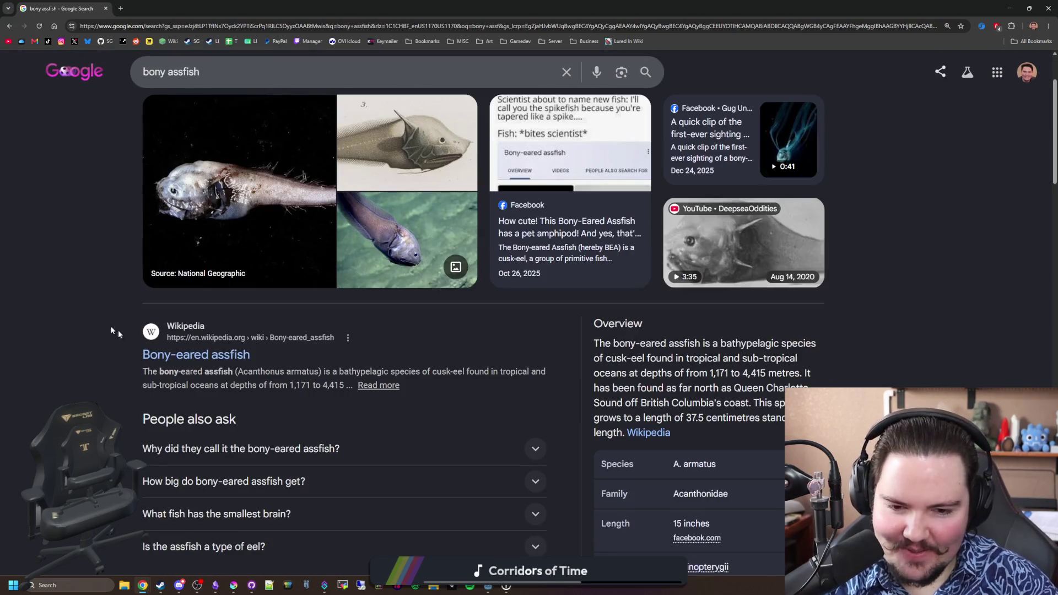
pyautogui.scroll(-1, 262, 366)
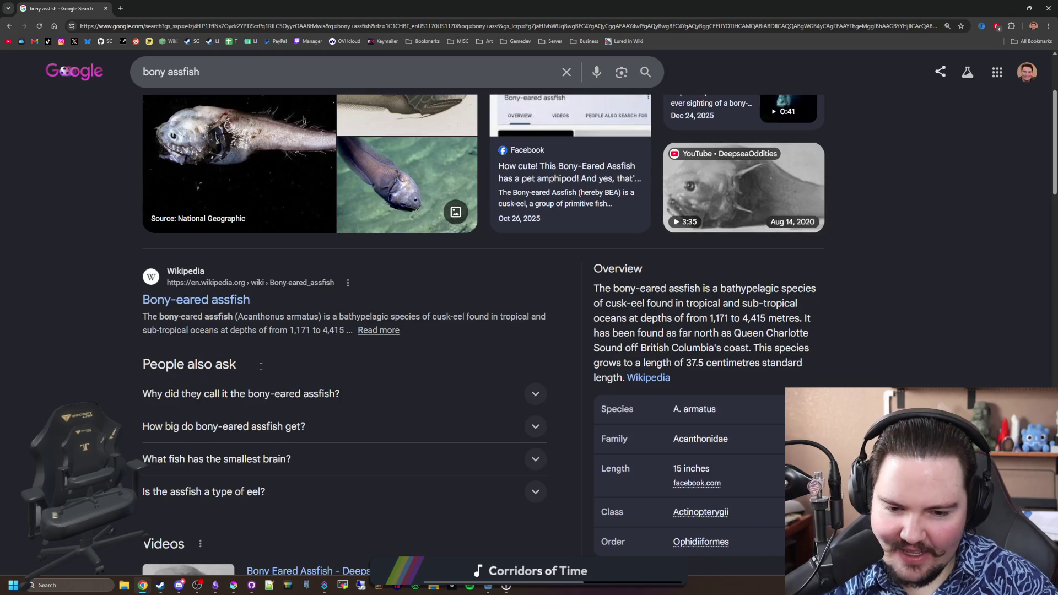
pyautogui.scroll(3, 260, 365)
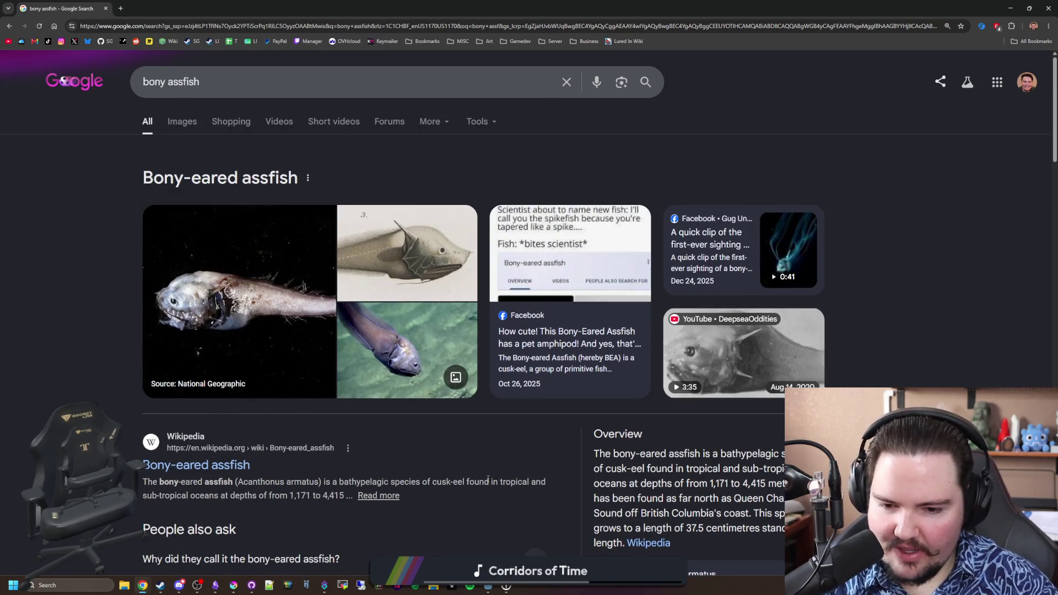
pyautogui.click(405, 358)
pyautogui.click(422, 241)
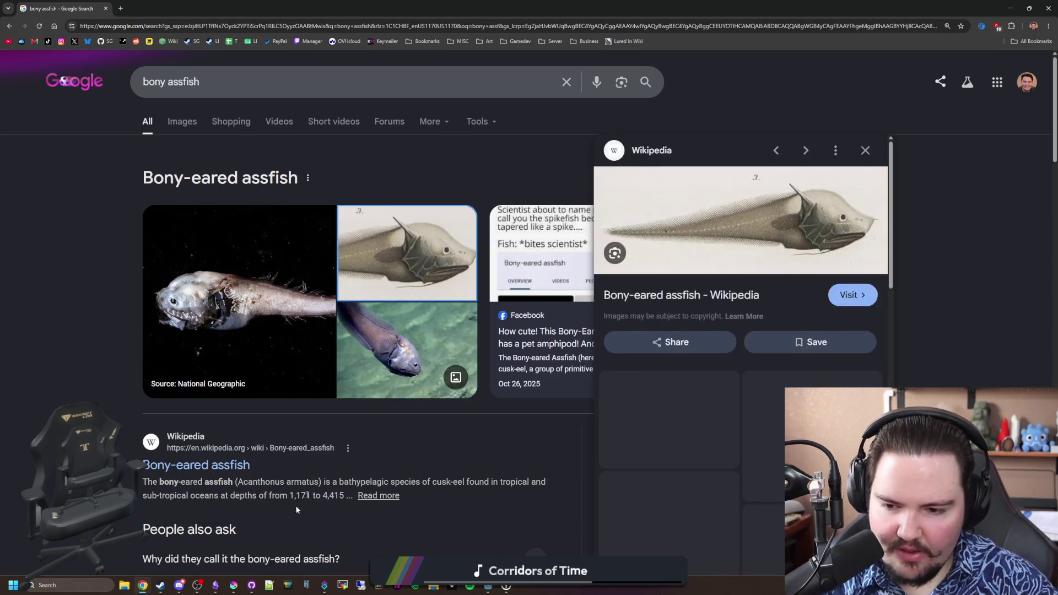
pyautogui.click(179, 127)
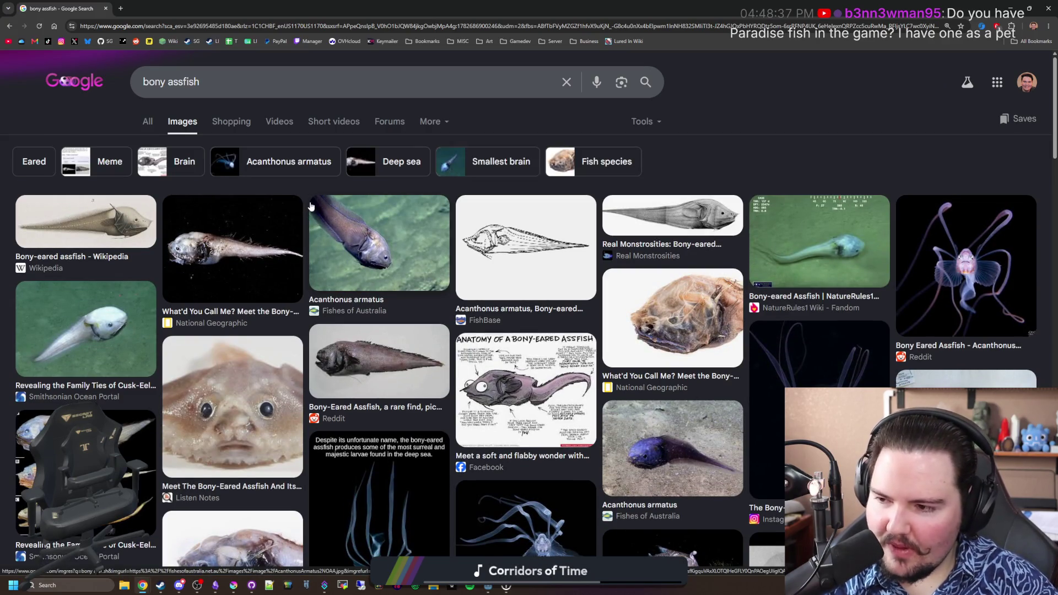
pyautogui.click(244, 26)
# Search for 'paradise fish' and switch to image results.
pyautogui.write('paradise fish')
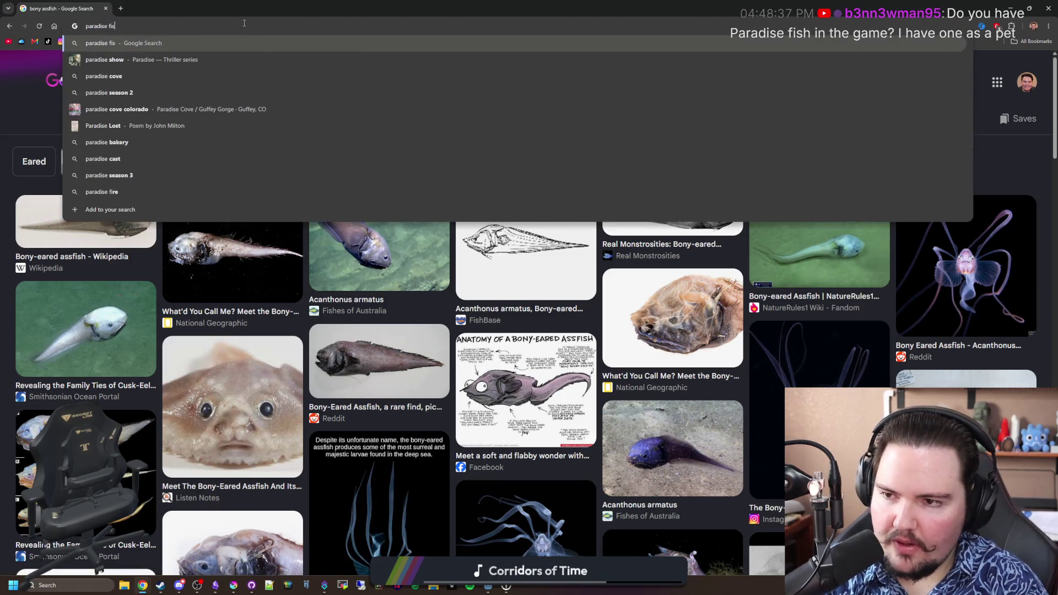
pyautogui.press('Return')
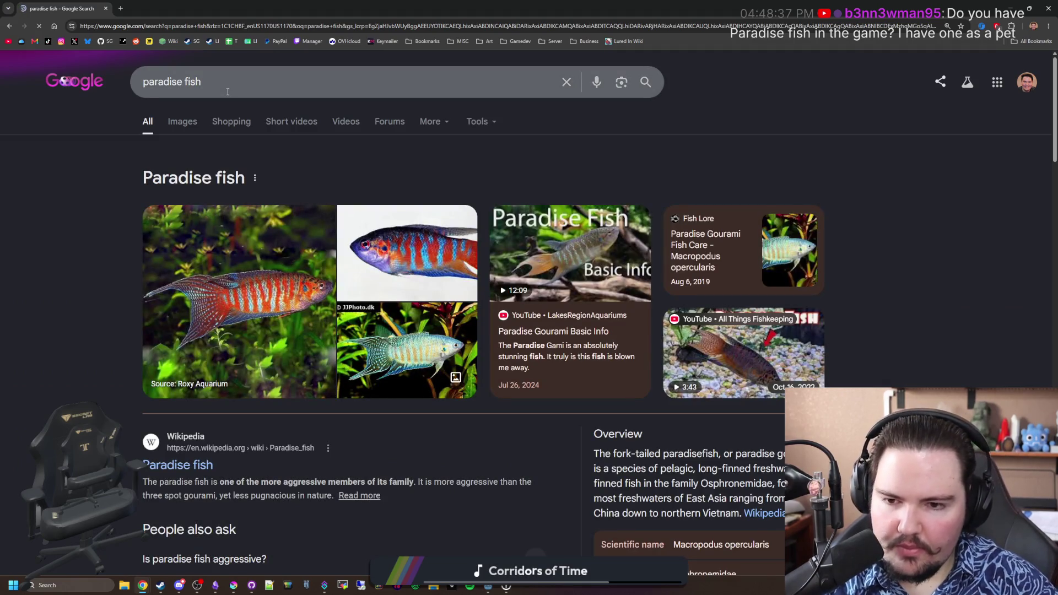
pyautogui.scroll(-1, 433, 254)
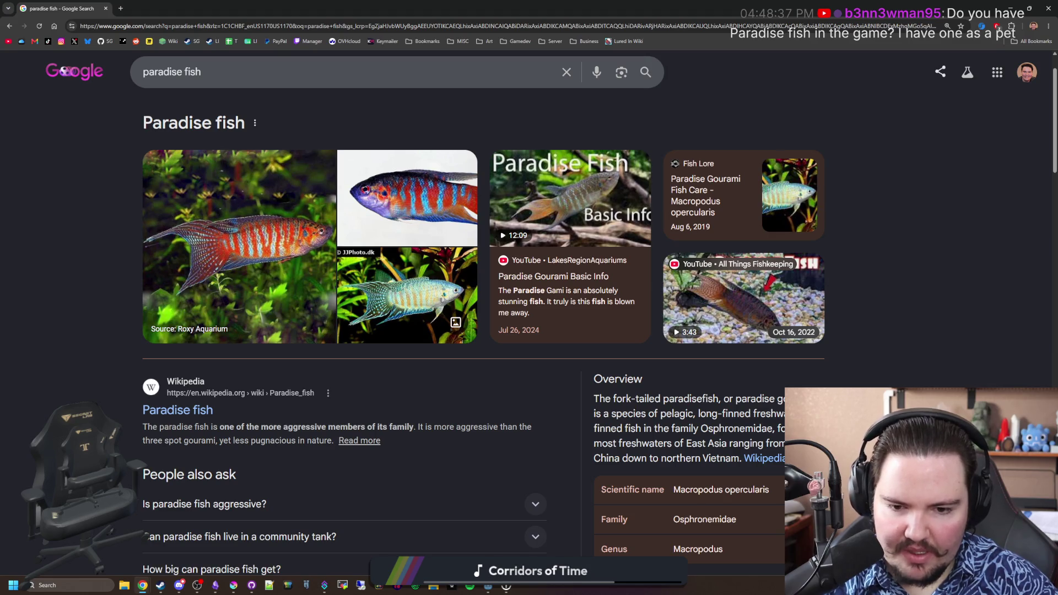
pyautogui.scroll(1, 307, 296)
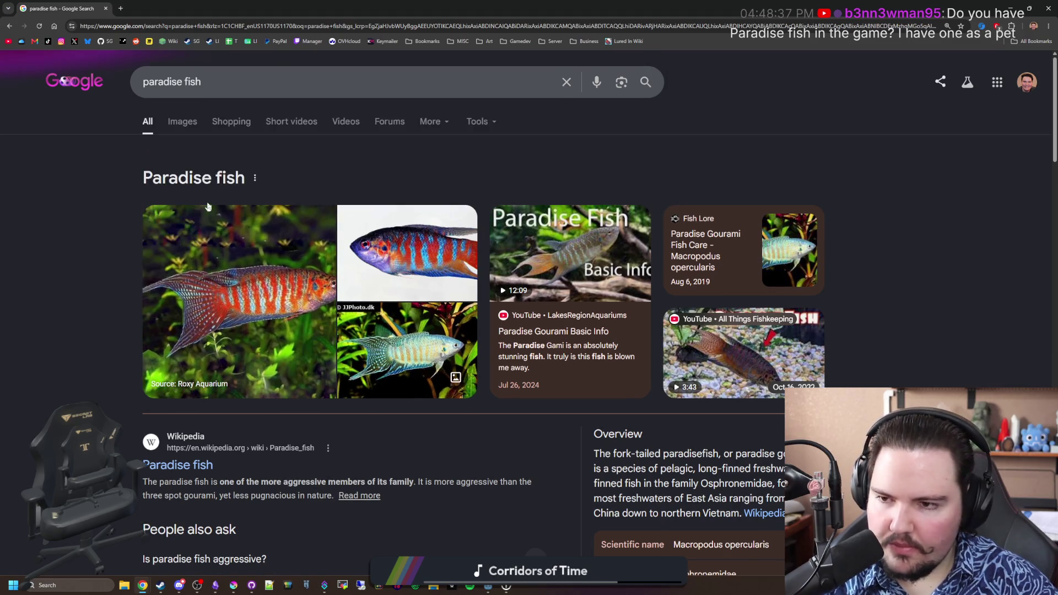
pyautogui.click(197, 128)
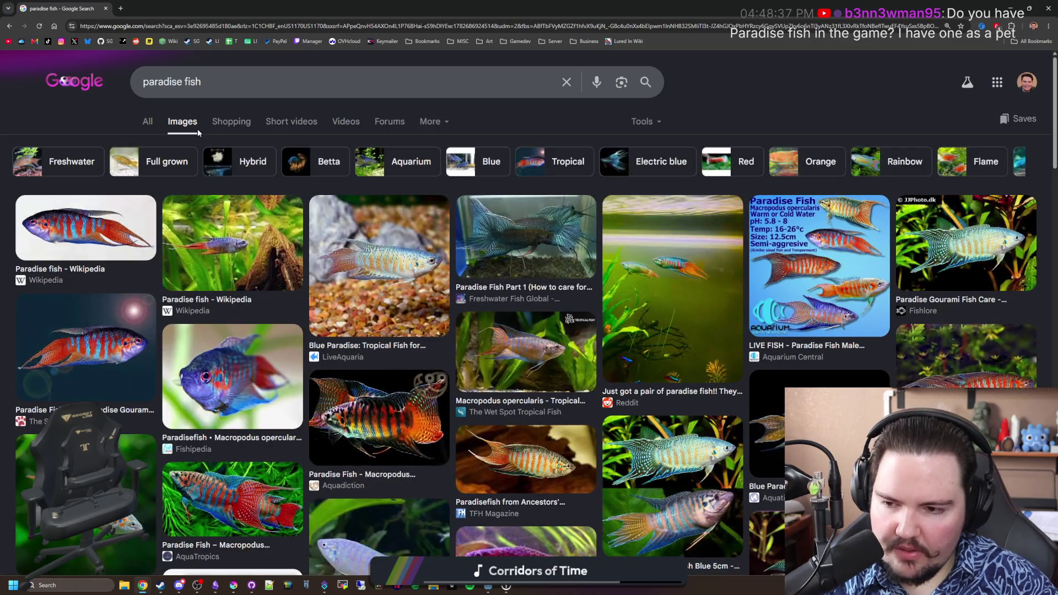
# Preview the care chart, Freshwater Fish Global and Aquadiction paradise fish images.
pyautogui.click(767, 251)
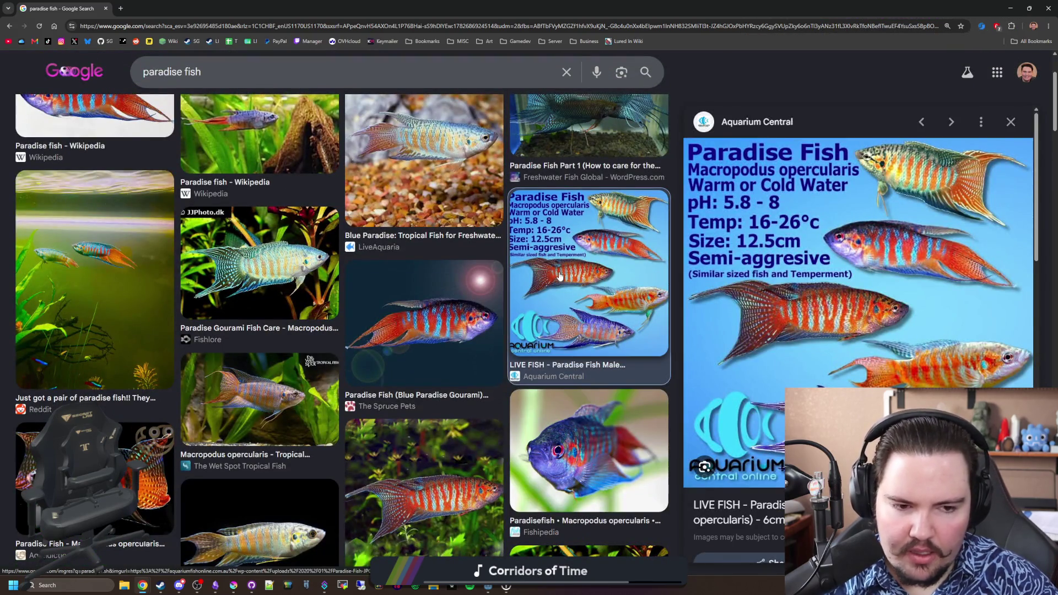
pyautogui.scroll(2, 518, 263)
pyautogui.click(558, 234)
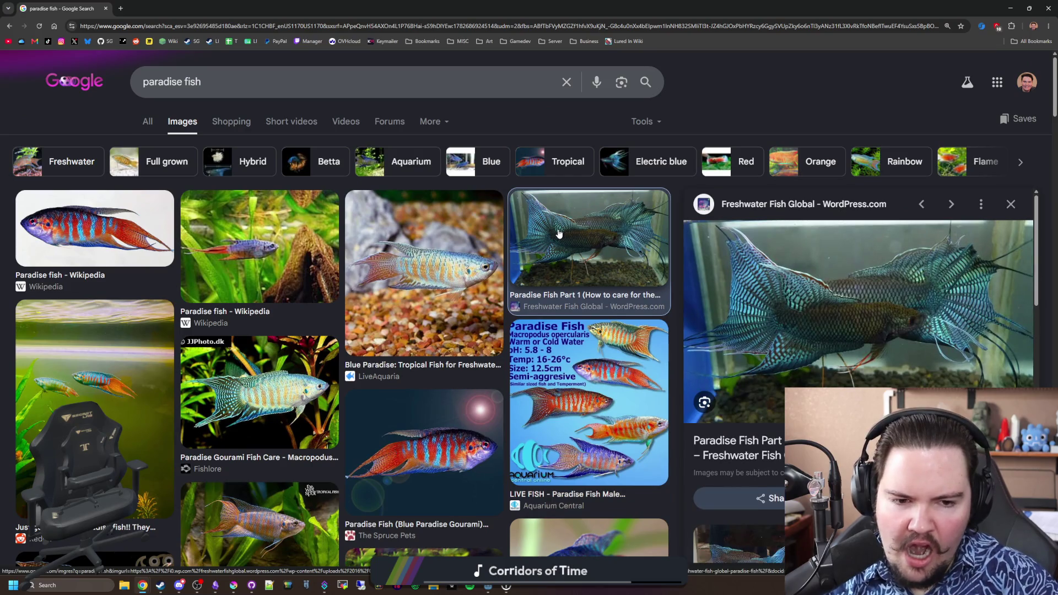
pyautogui.scroll(-3, 426, 280)
pyautogui.scroll(-1, 426, 280)
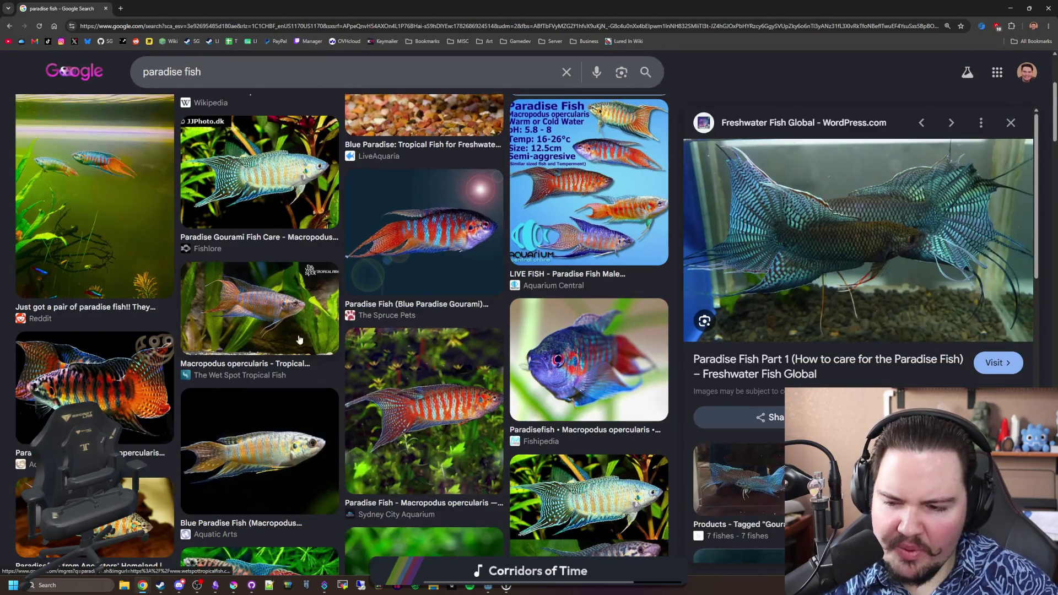
pyautogui.click(167, 368)
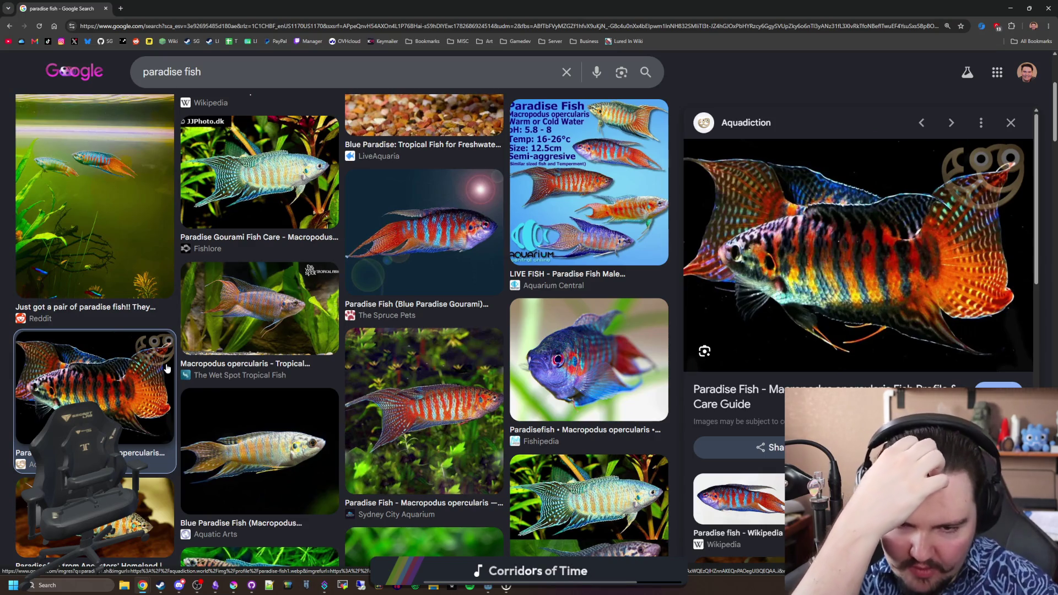
pyautogui.scroll(-10, 166, 363)
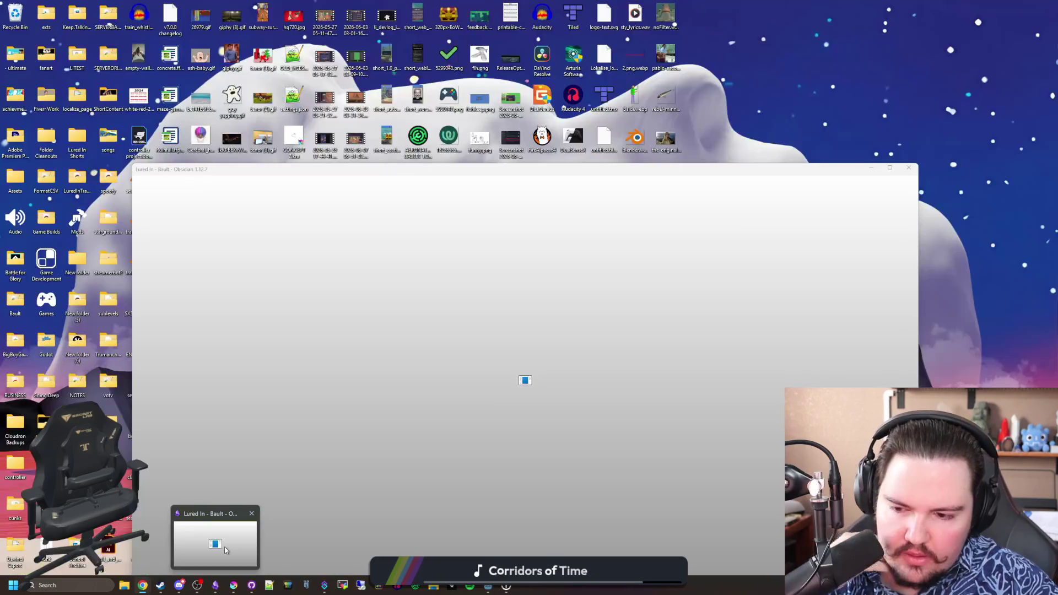
# In the Lured In note, add 'paradise fish' on a new line under 'blackhole fish'.
pyautogui.hotkey('alt', 'Tab')
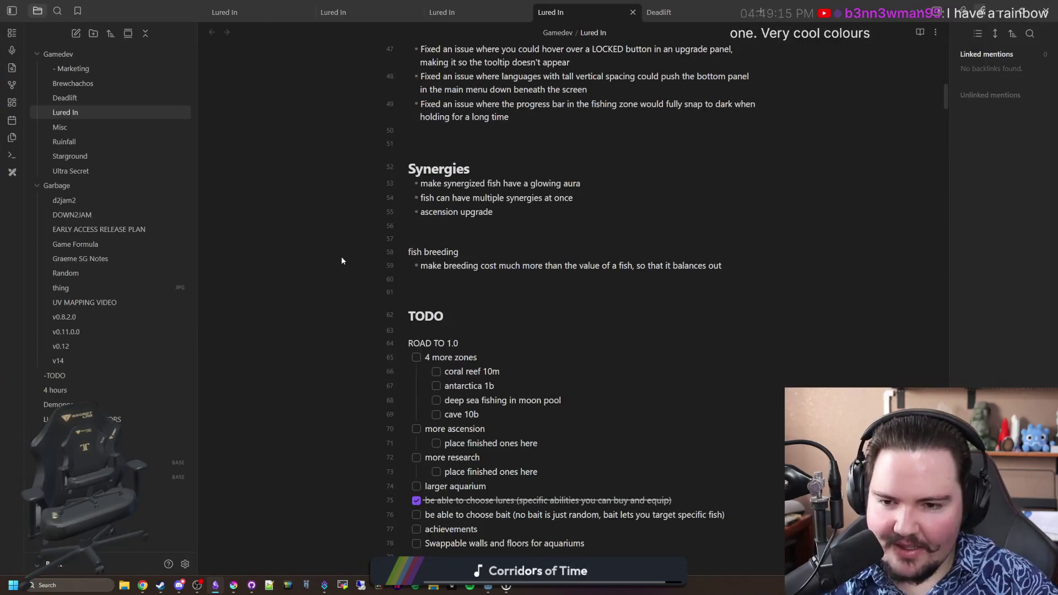
pyautogui.scroll(2, 478, 239)
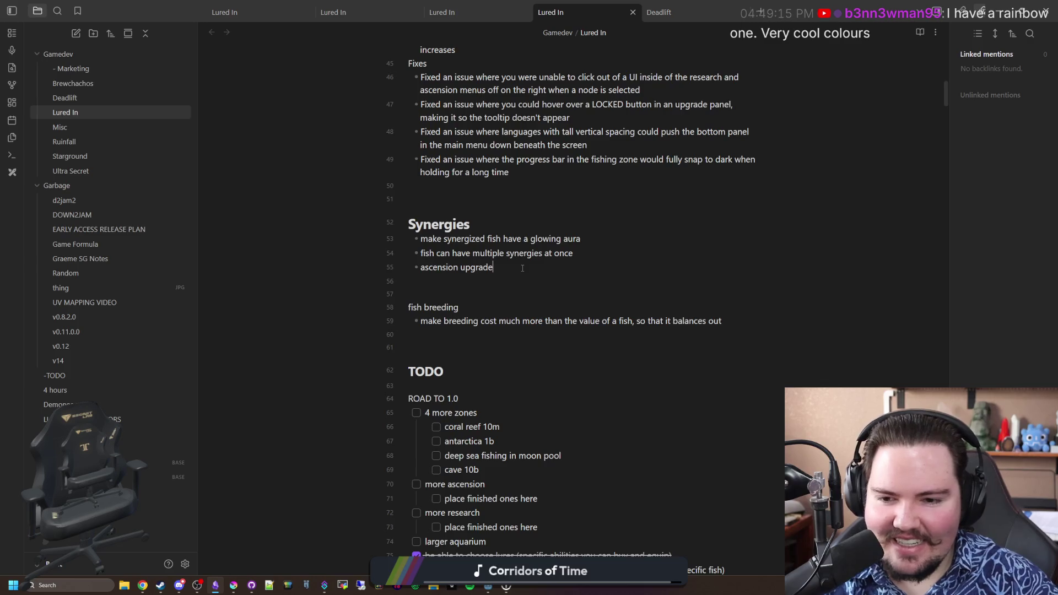
pyautogui.scroll(15, 522, 269)
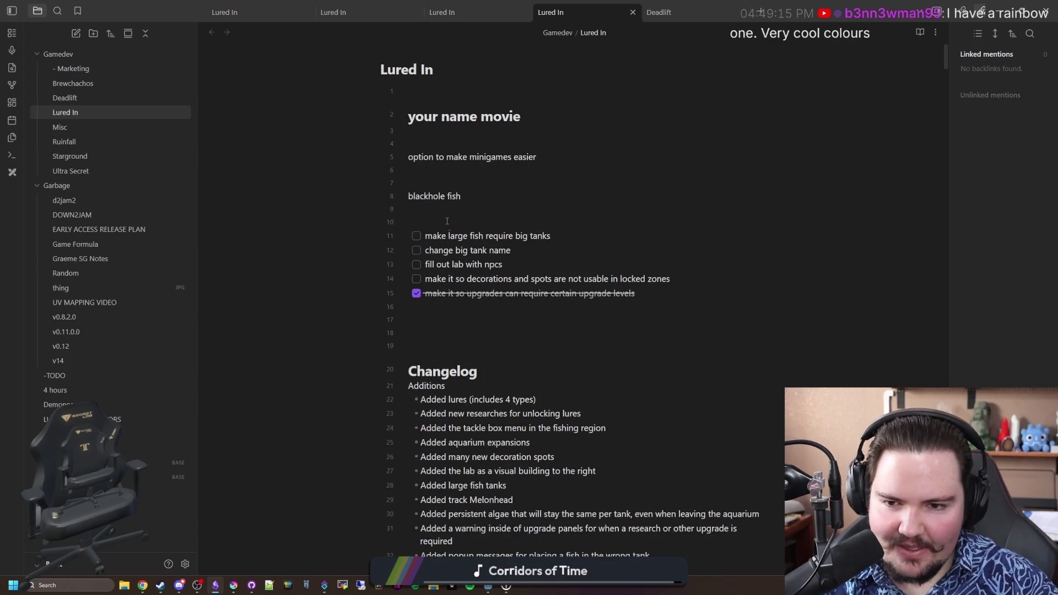
pyautogui.click(476, 200)
pyautogui.press('Return')
pyautogui.write('paradise')
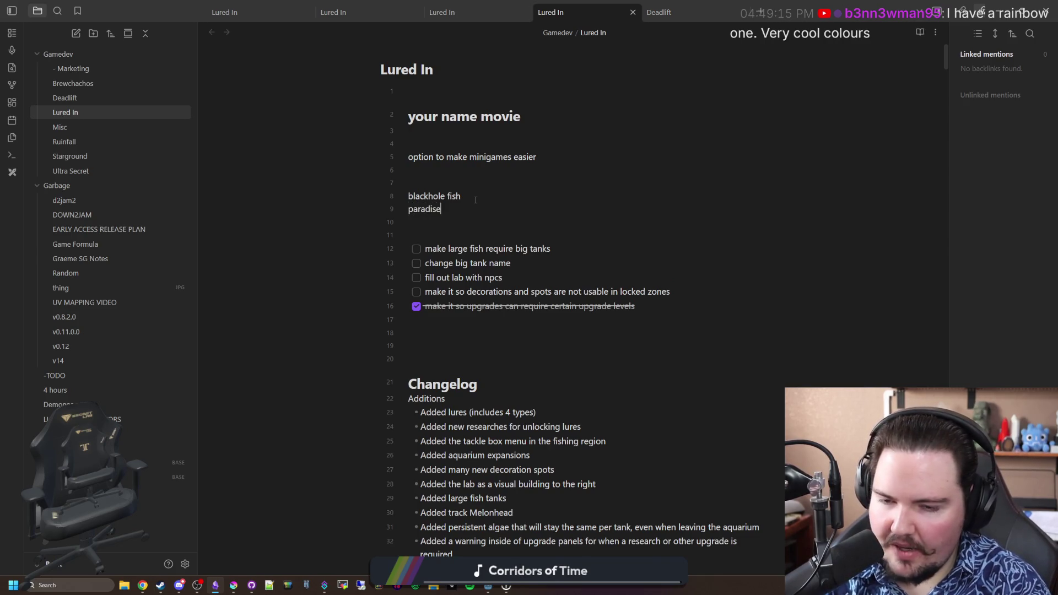
pyautogui.write('fish')
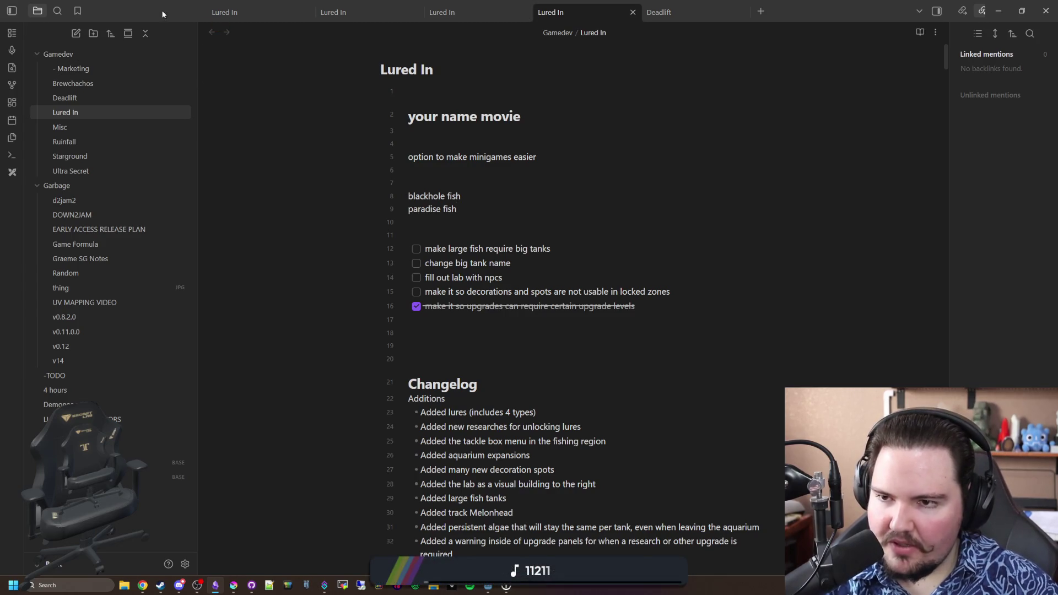
pyautogui.moveTo(163, 13); pyautogui.dragTo(323, 441)
# Scroll down through the paradise fish image results.
pyautogui.click(676, 145)
pyautogui.scroll(-10, 460, 230)
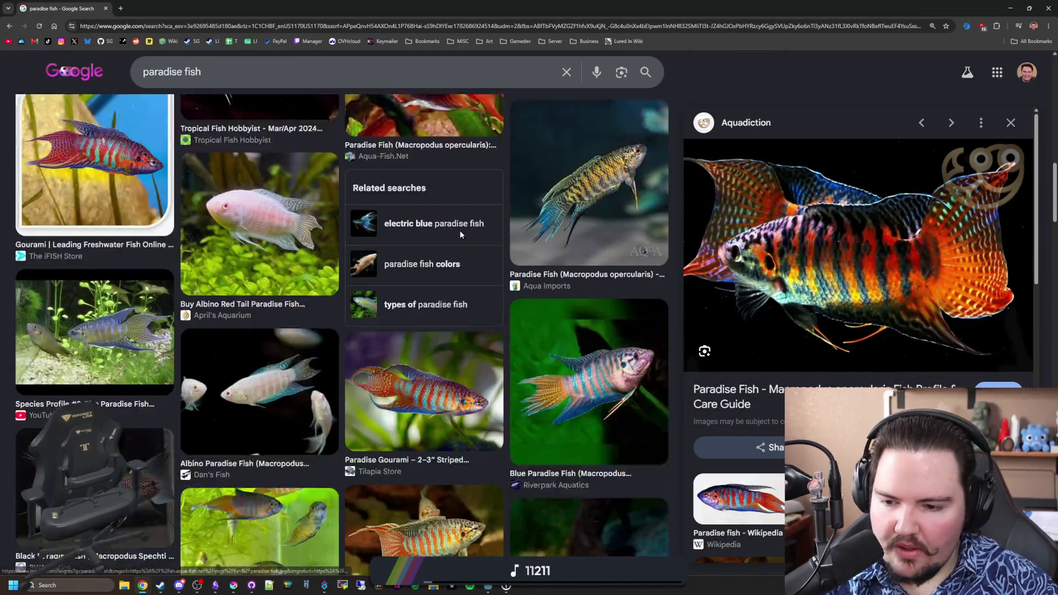
pyautogui.scroll(-5, 460, 235)
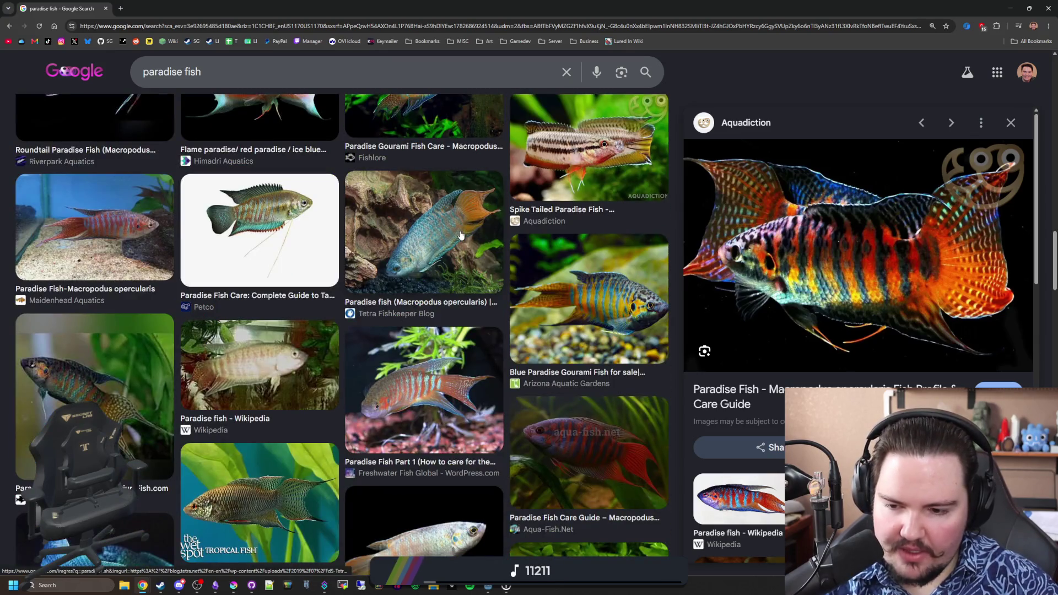
pyautogui.scroll(-15, 460, 235)
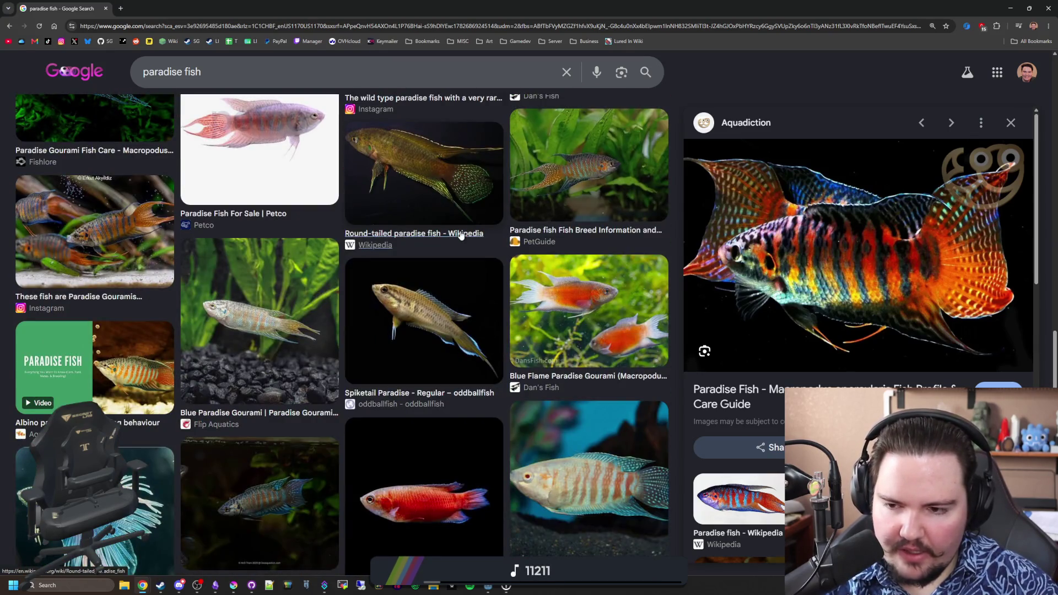
pyautogui.scroll(-10, 460, 236)
pyautogui.scroll(-4, 460, 235)
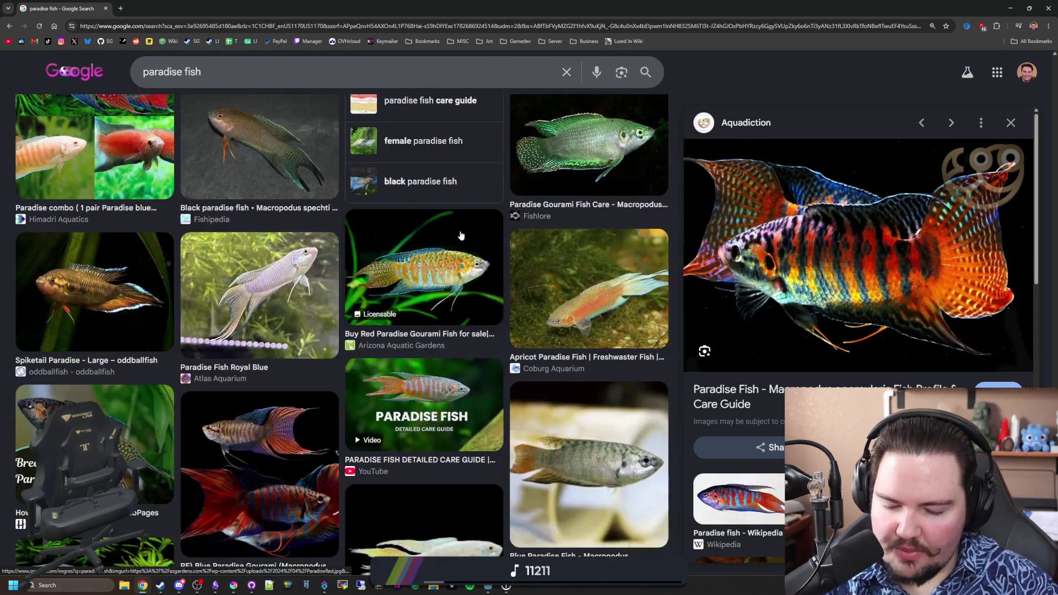
pyautogui.scroll(-10, 461, 235)
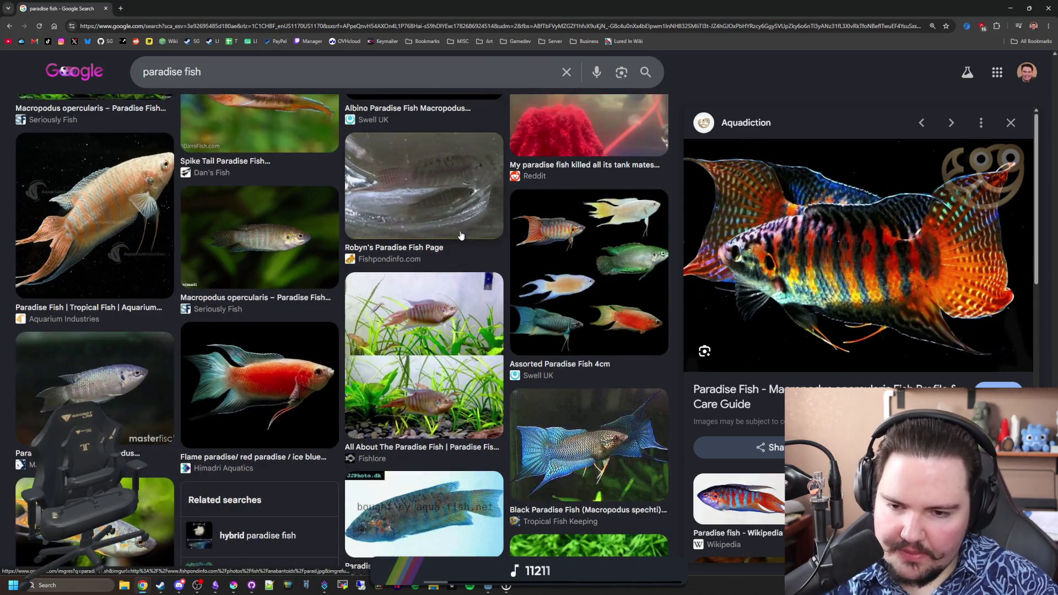
pyautogui.scroll(-5, 461, 236)
pyautogui.scroll(-5, 461, 236)
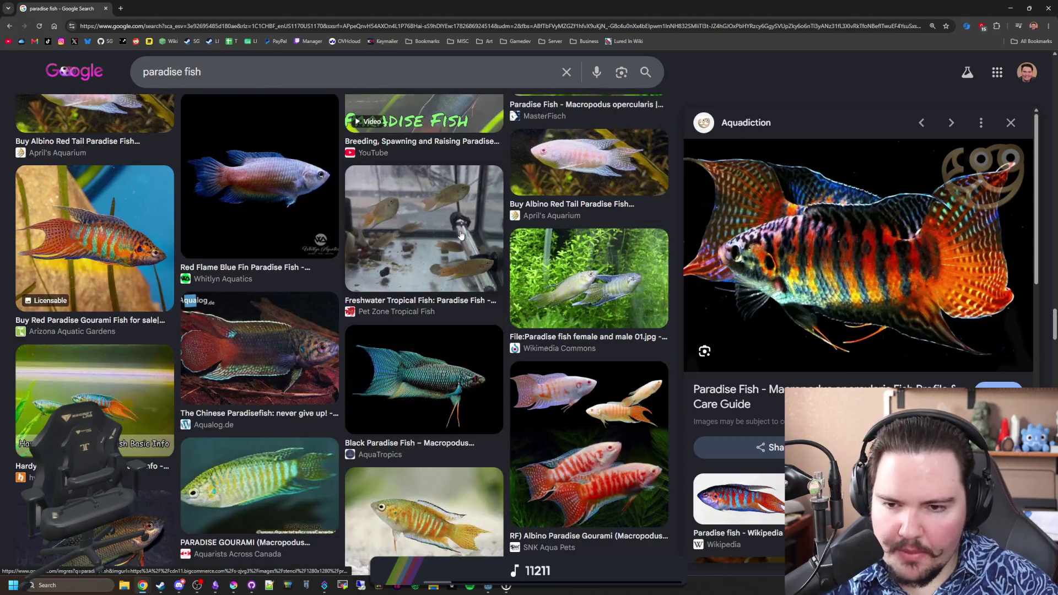
pyautogui.scroll(-5, 461, 235)
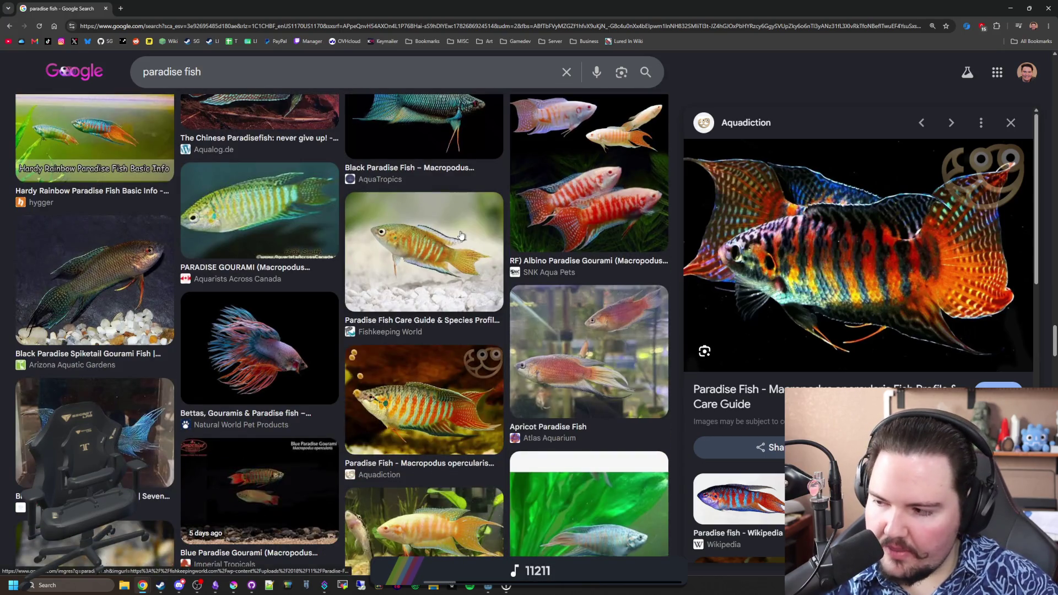
pyautogui.scroll(-5, 460, 235)
pyautogui.scroll(-4, 461, 235)
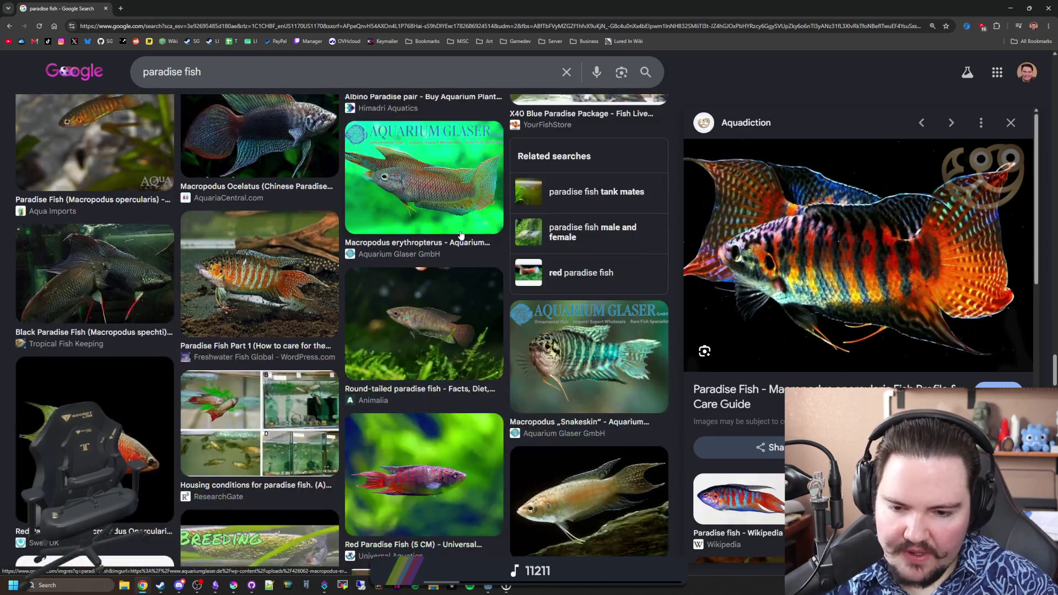
pyautogui.scroll(-5, 460, 235)
pyautogui.scroll(-10, 461, 235)
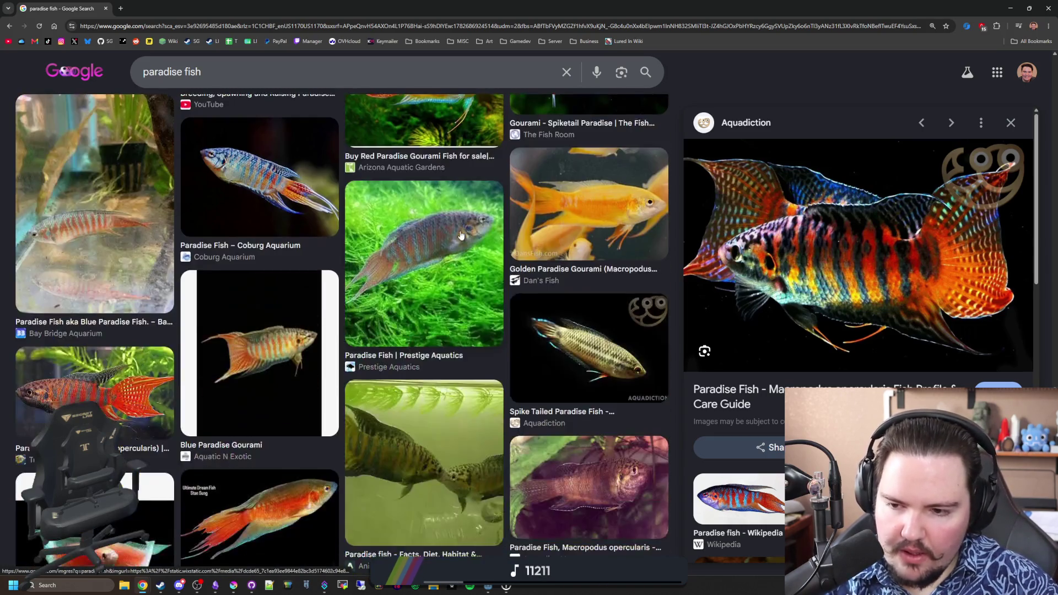
# Restore the browser to a smaller window and drag it down out of the way.
pyautogui.scroll(20, 461, 235)
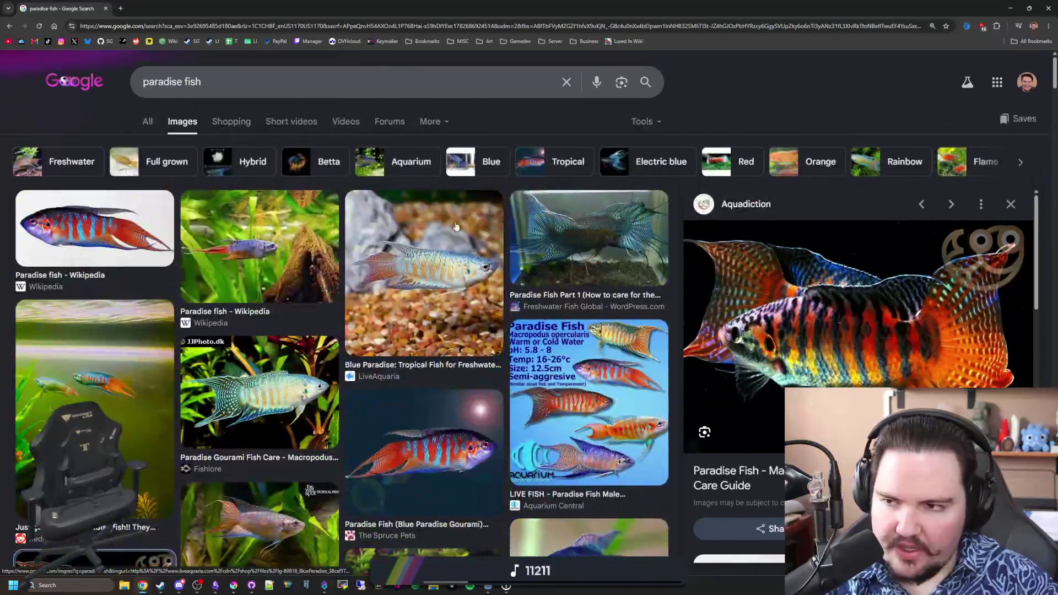
pyautogui.doubleClick(347, 8)
pyautogui.moveTo(347, 8); pyautogui.dragTo(547, 333)
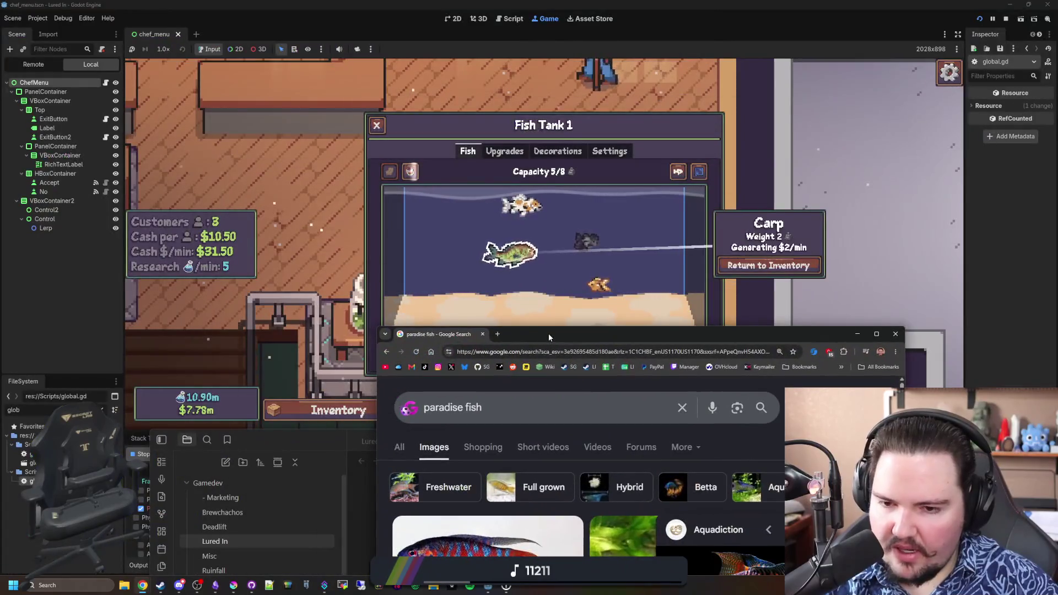
# Bring the game forward and inspect the Oranda, Carp, Koi and Goldfish in Fish Tank 1.
pyautogui.click(485, 337)
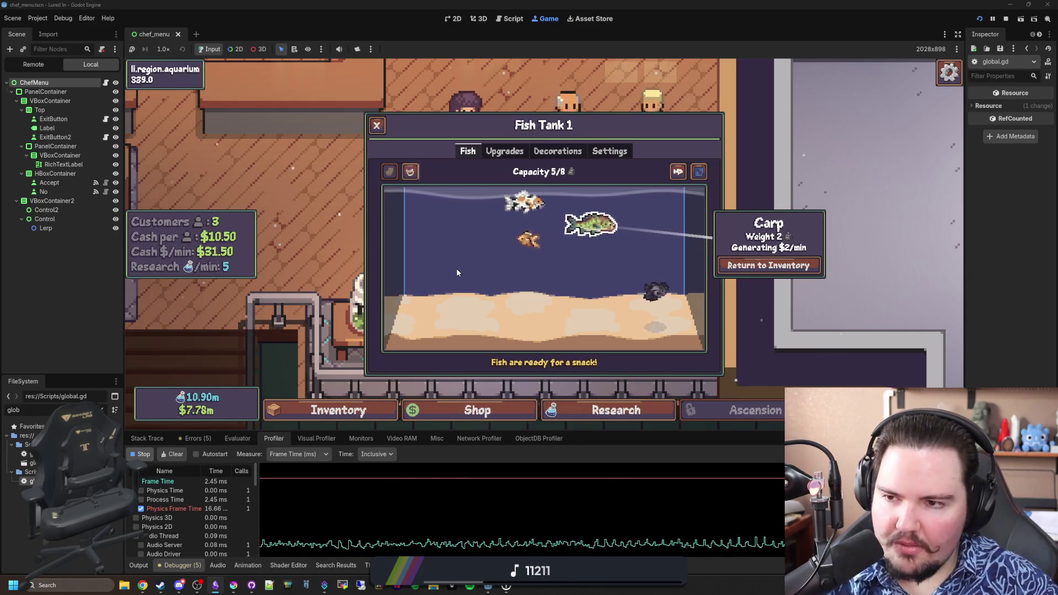
pyautogui.click(552, 335)
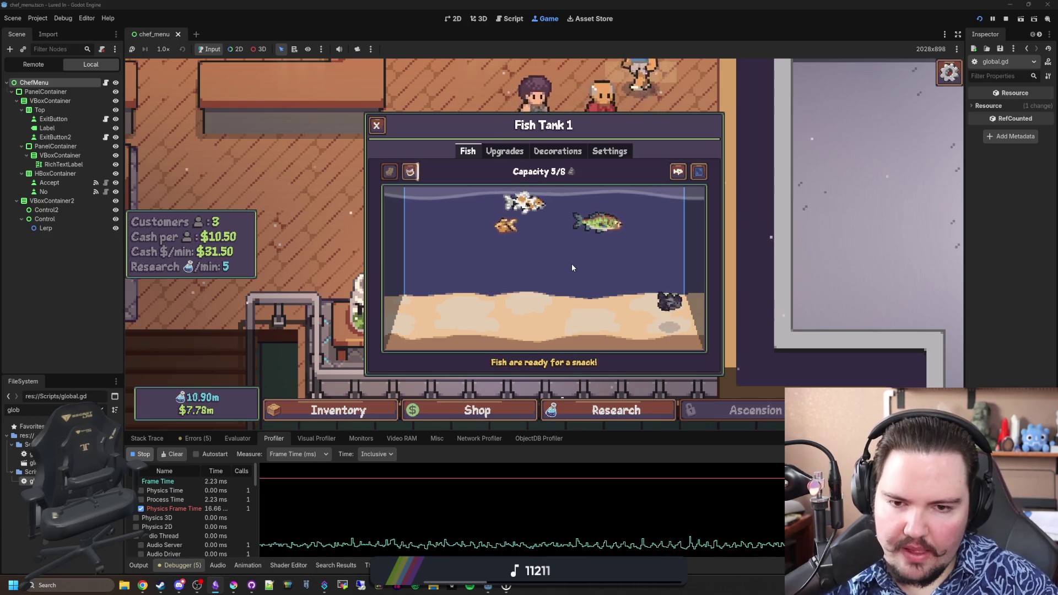
pyautogui.click(669, 302)
pyautogui.click(599, 222)
pyautogui.click(512, 220)
pyautogui.click(511, 219)
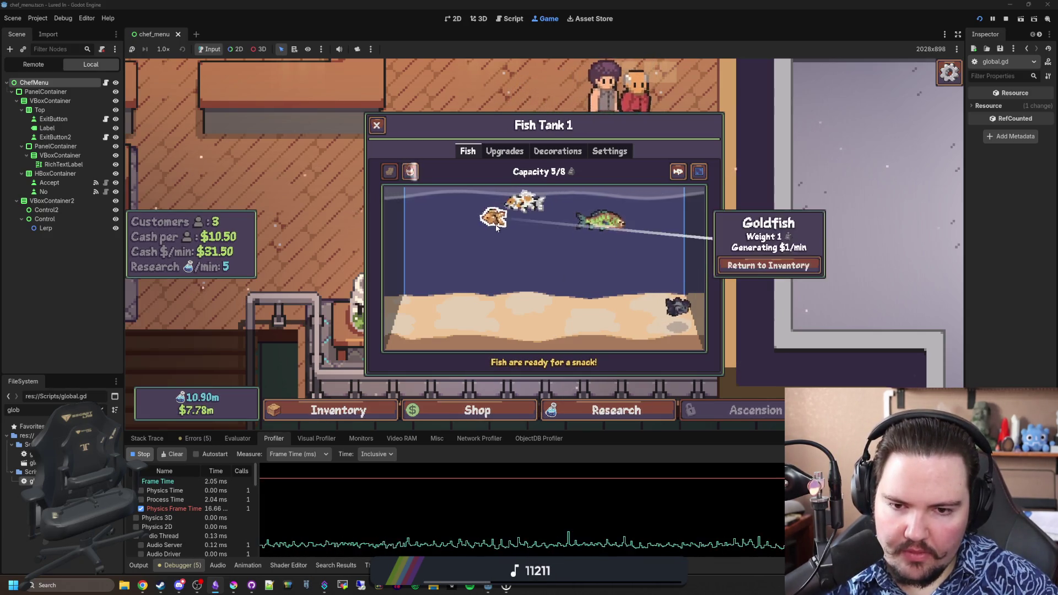
pyautogui.click(527, 212)
pyautogui.click(601, 221)
pyautogui.click(682, 310)
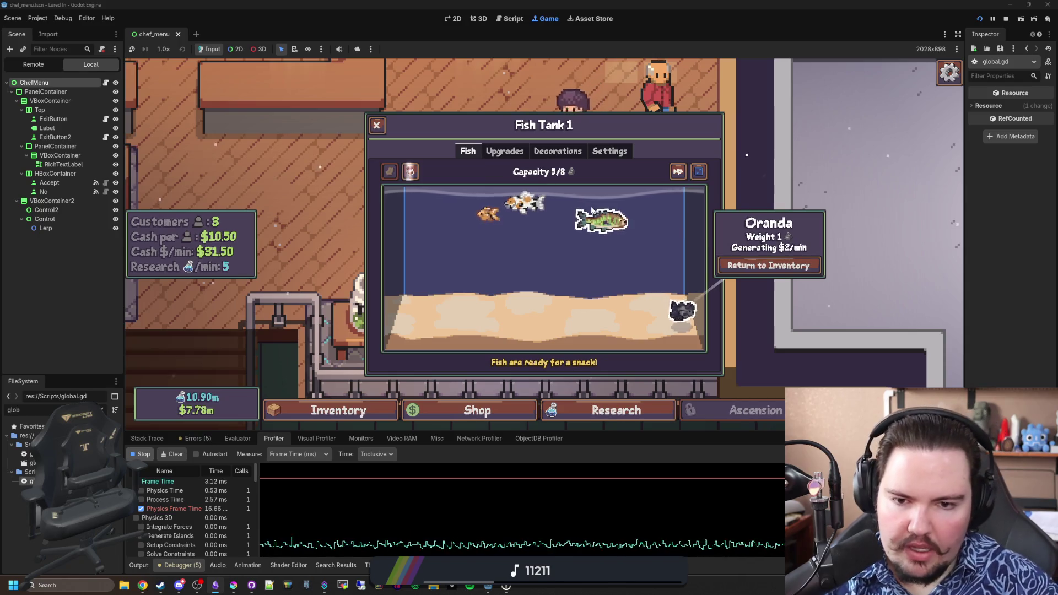
# Cycle through the Koi, Goldfish, Carp and Oranda info panels, then dismiss them.
pyautogui.click(524, 205)
pyautogui.click(485, 214)
pyautogui.click(486, 214)
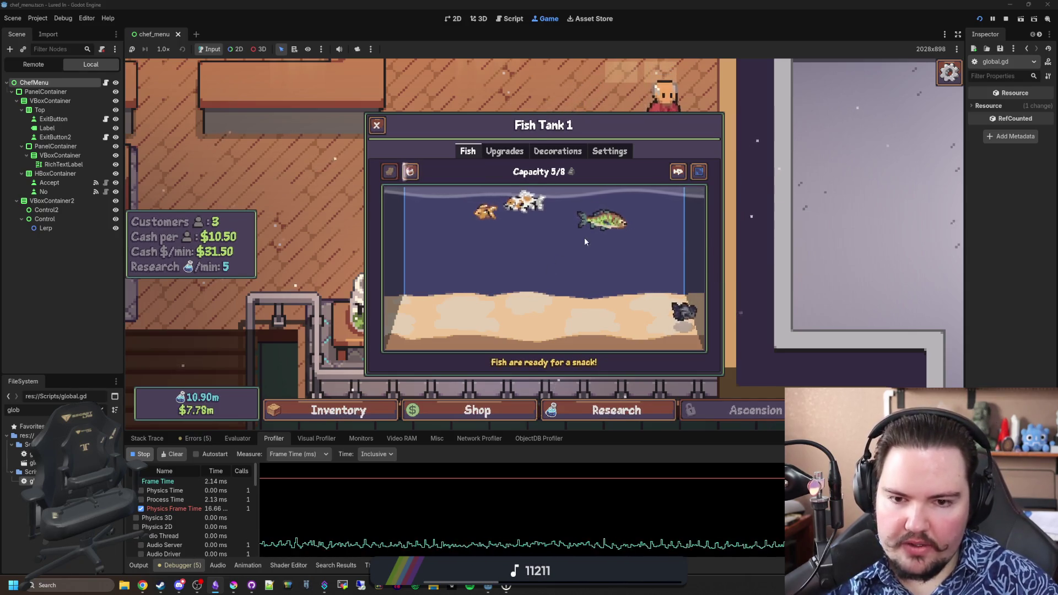
pyautogui.click(600, 220)
pyautogui.click(681, 310)
pyautogui.click(600, 221)
pyautogui.click(551, 207)
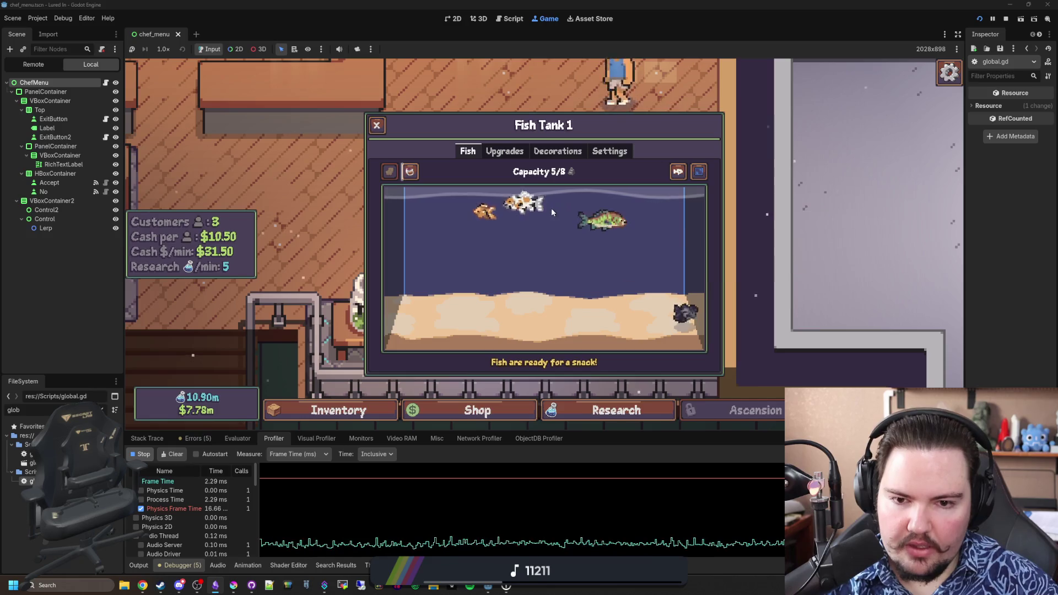
pyautogui.click(523, 205)
pyautogui.click(485, 255)
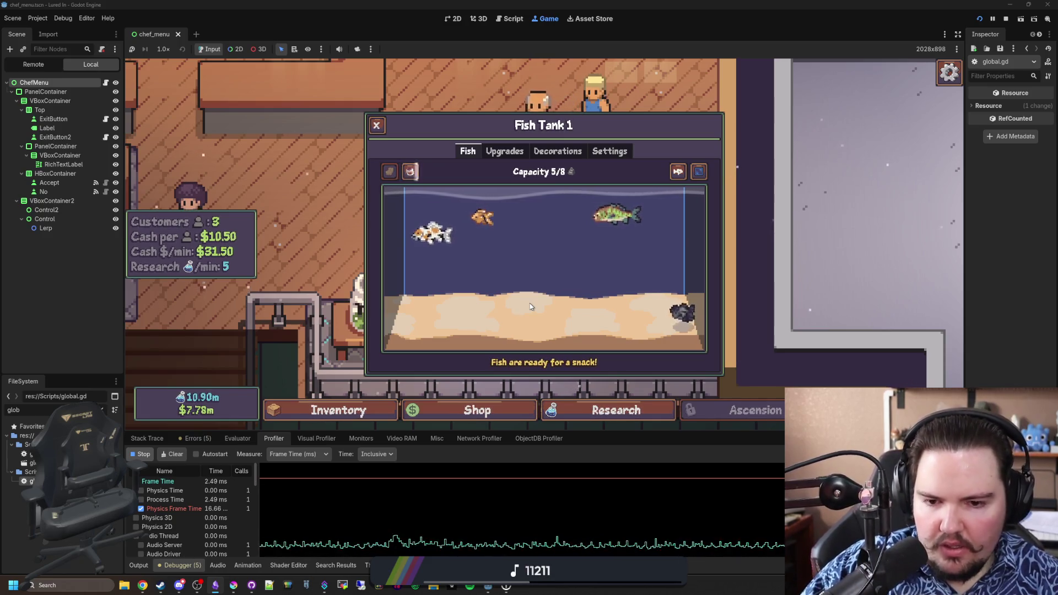
# Stop the game, open the fish_particle scene and select its particle emitter.
pyautogui.click(1007, 19)
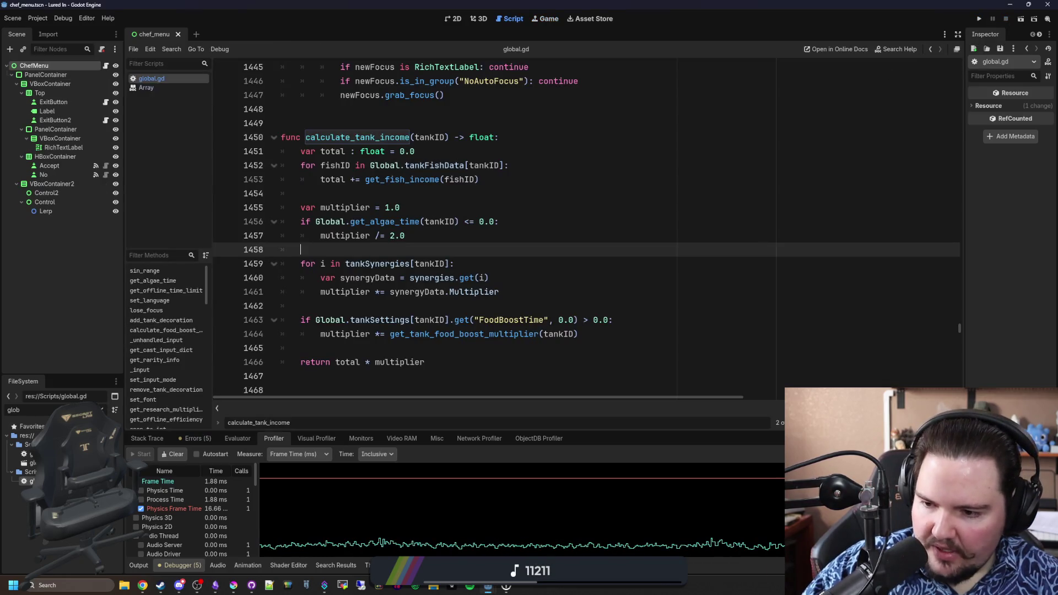
pyautogui.press('BackSpace')
pyautogui.press('BackSpace')
pyautogui.press('BackSpace')
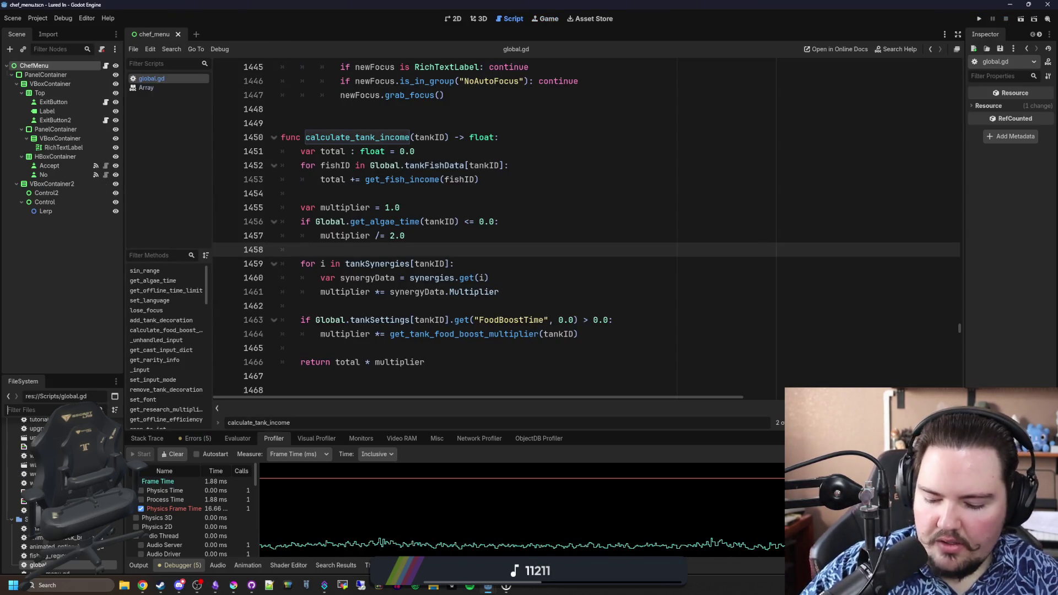
pyautogui.write('fish')
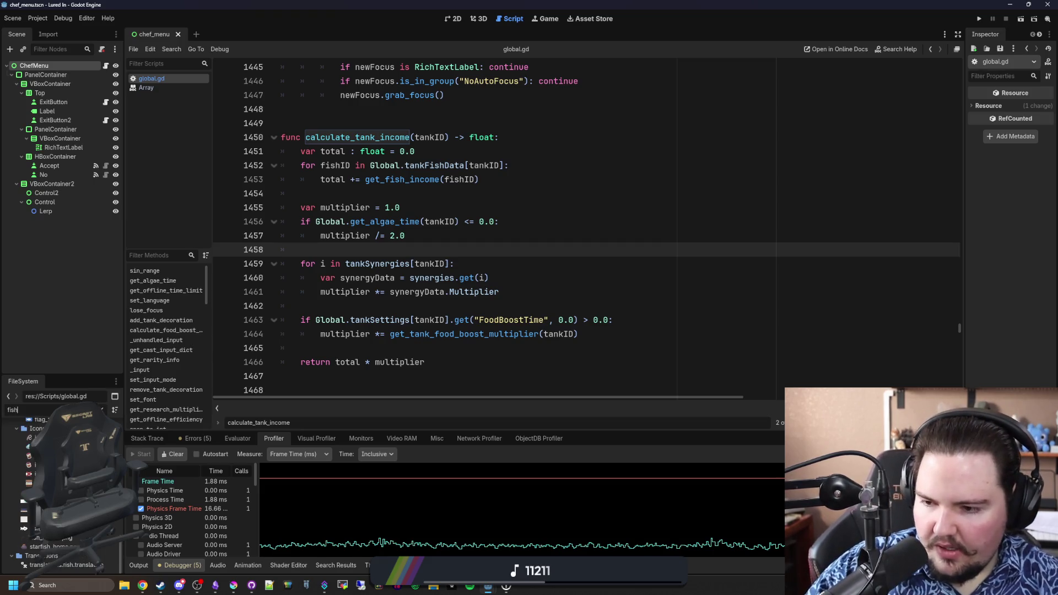
pyautogui.click(102, 410)
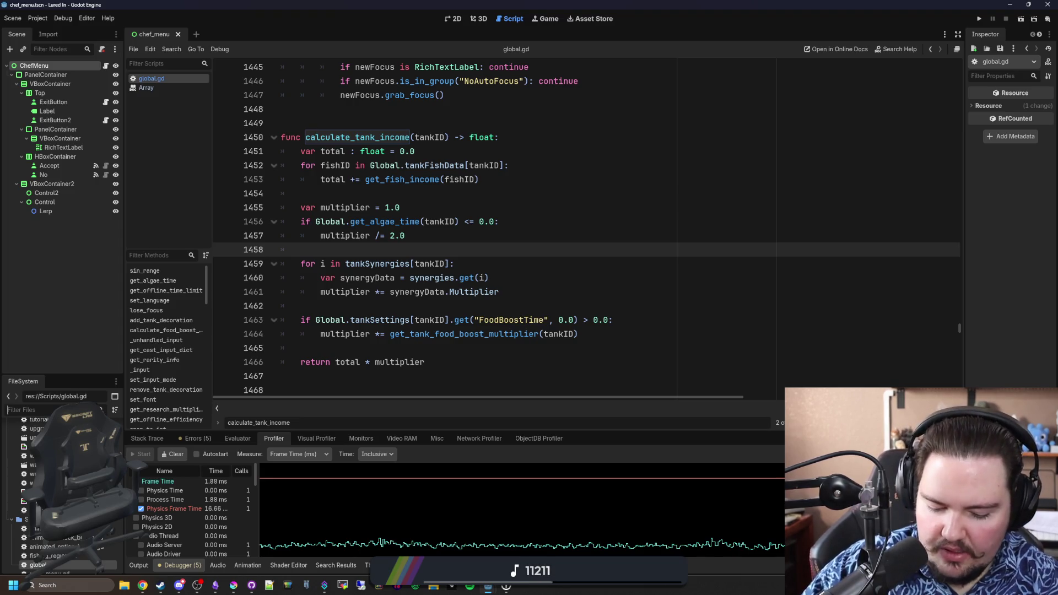
pyautogui.write('fish_poar')
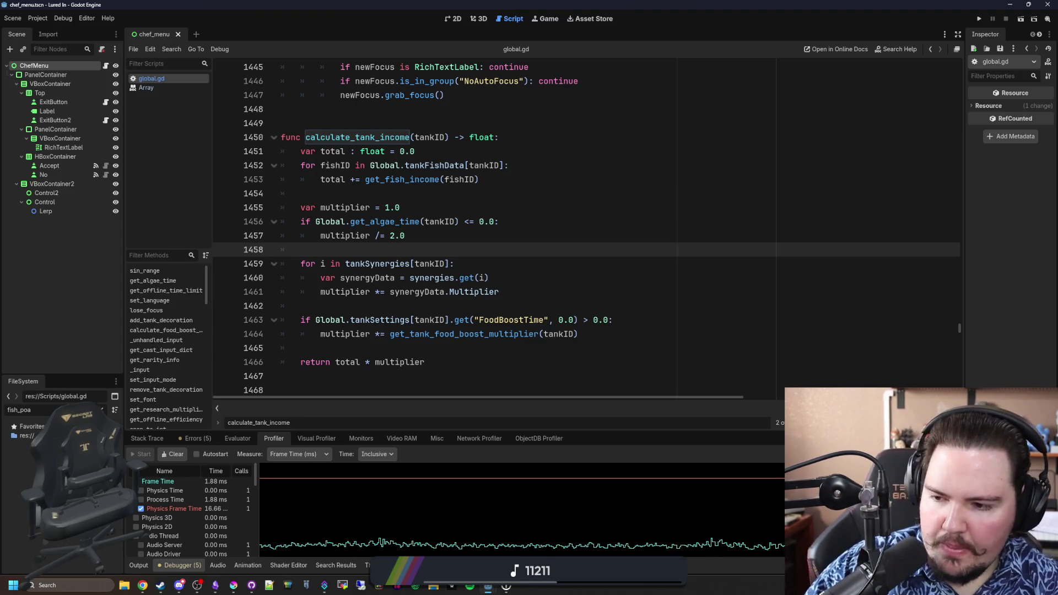
pyautogui.press('BackSpace')
pyautogui.press('BackSpace')
pyautogui.write('art')
pyautogui.doubleClick(31, 462)
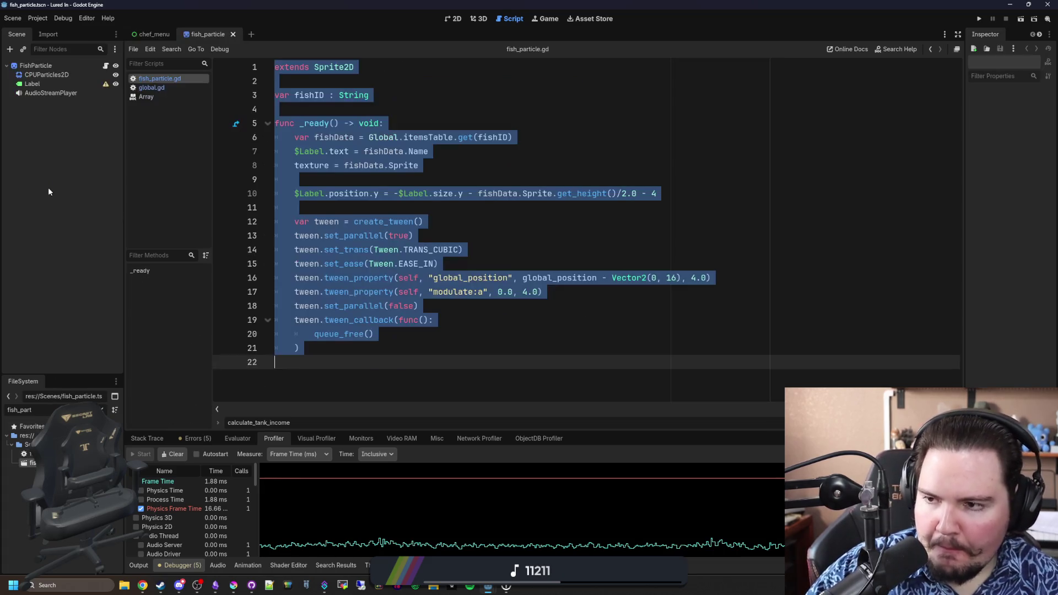
pyautogui.click(44, 75)
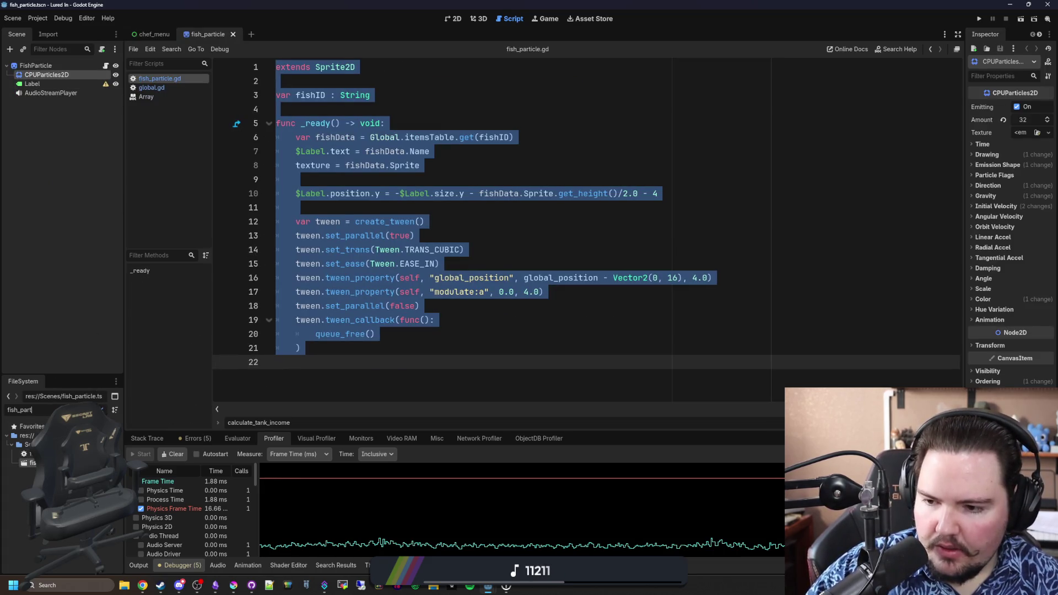
# Filter the FileSystem for tank_fish and open the tank_fish scene.
pyautogui.click(102, 408)
pyautogui.write('tank_fish')
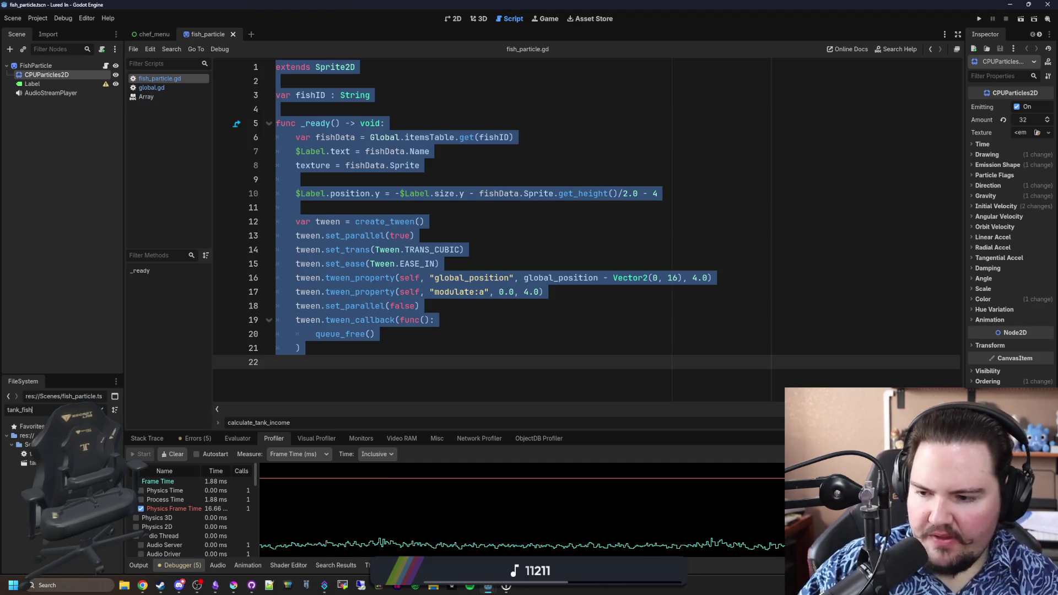
pyautogui.doubleClick(30, 462)
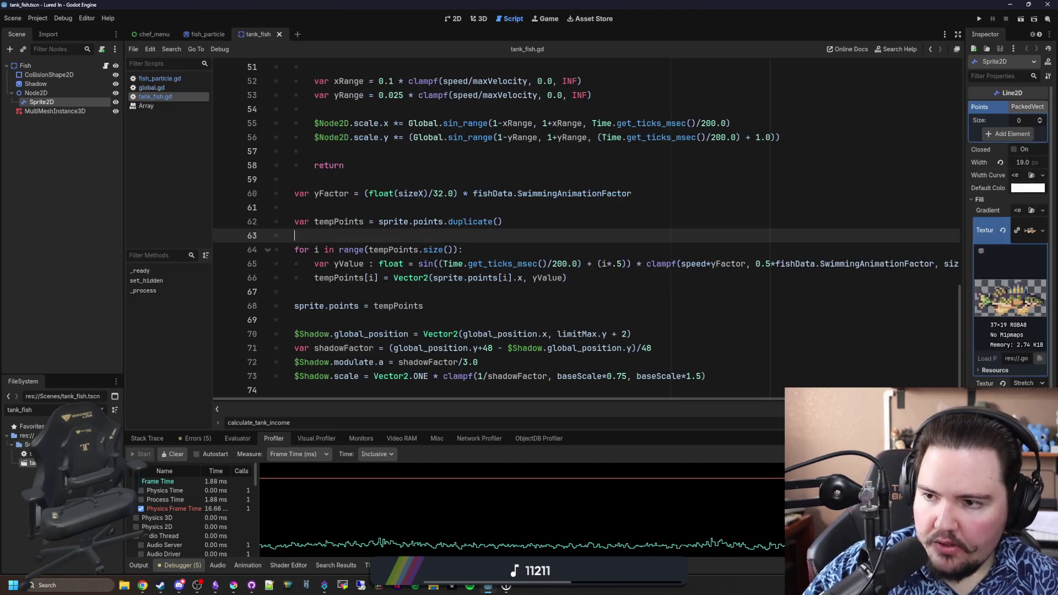
# Paste the copied particle emitter under the fish's Sprite2D node.
pyautogui.click(56, 64)
pyautogui.click(44, 102)
pyautogui.hotkey('ctrl', 'v')
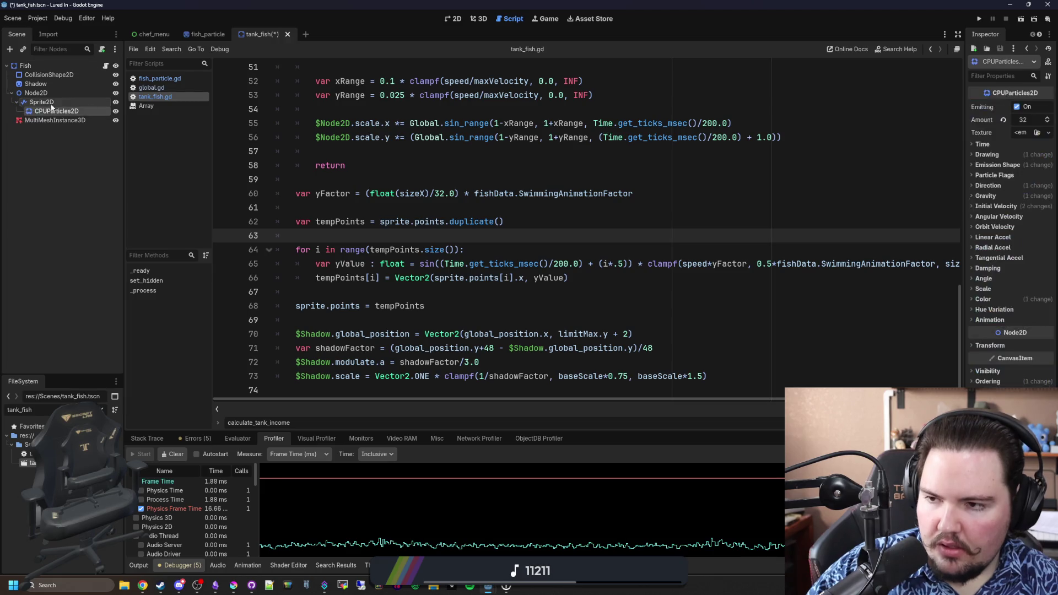
pyautogui.click(453, 19)
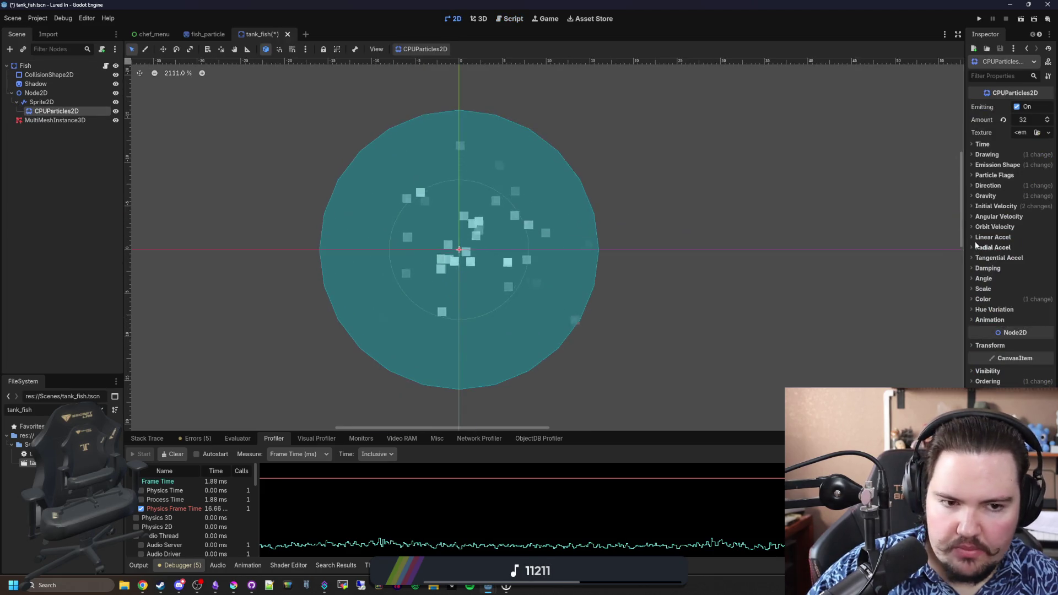
# Set the emitter's Amount to 16 and Lifetime to 2, then save the scene.
pyautogui.moveTo(966, 240); pyautogui.dragTo(772, 240)
pyautogui.click(942, 120)
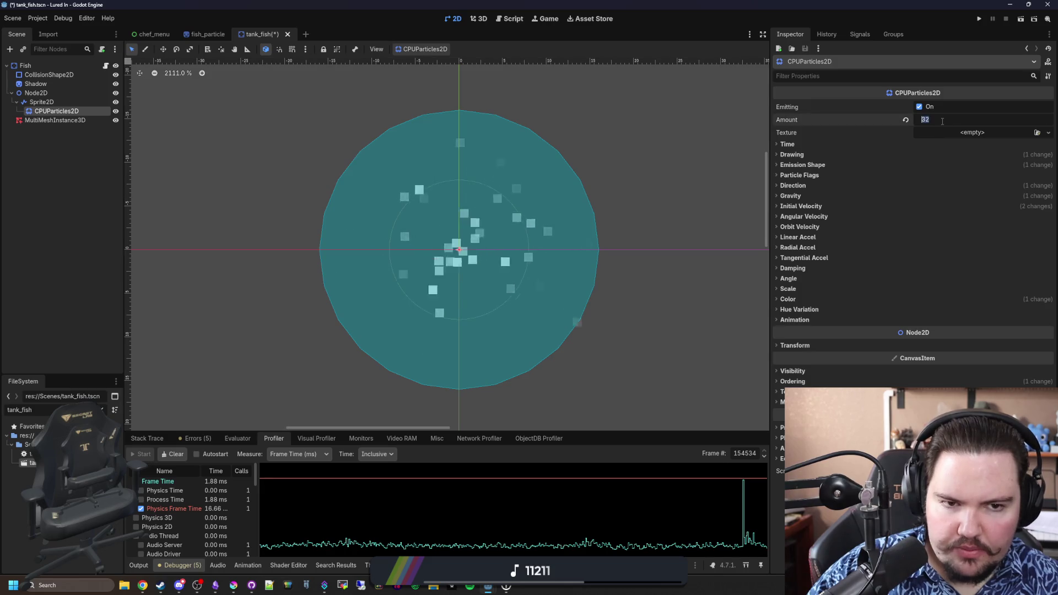
pyautogui.write('16')
pyautogui.press('Return')
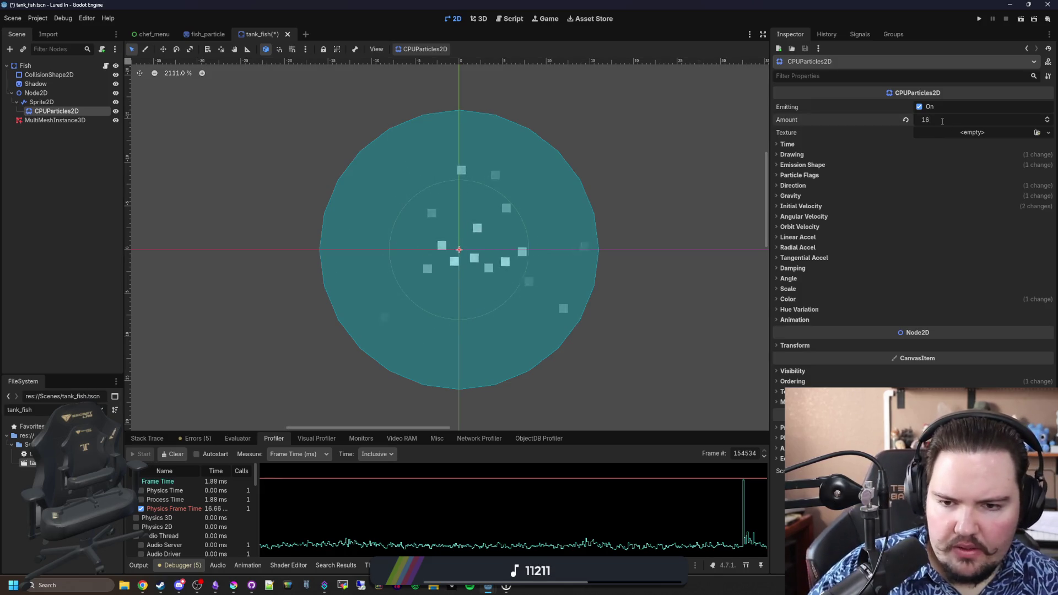
pyautogui.click(852, 145)
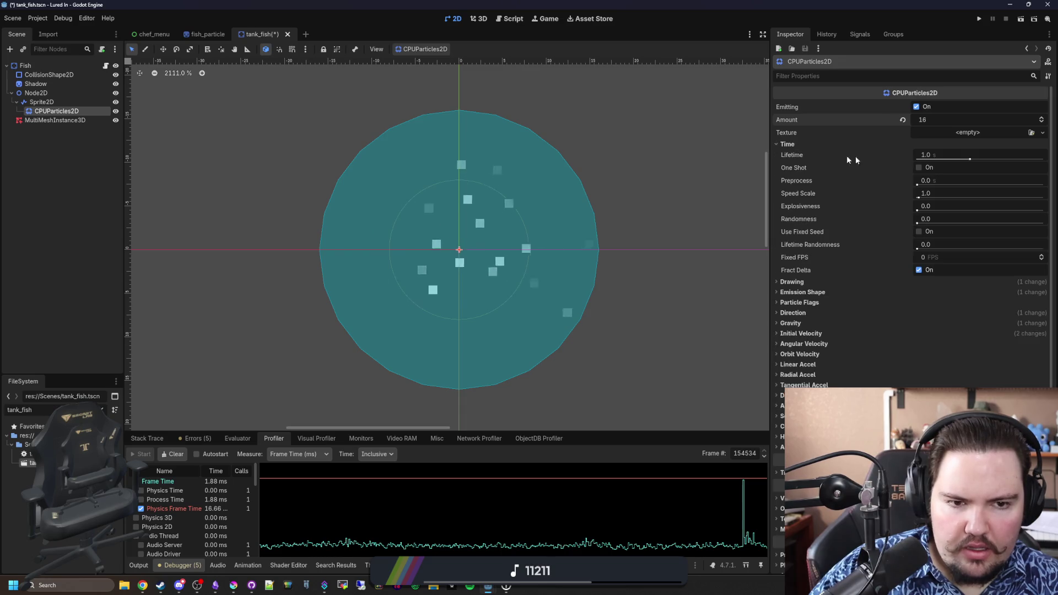
pyautogui.click(936, 155)
pyautogui.write('2')
pyautogui.press('Return')
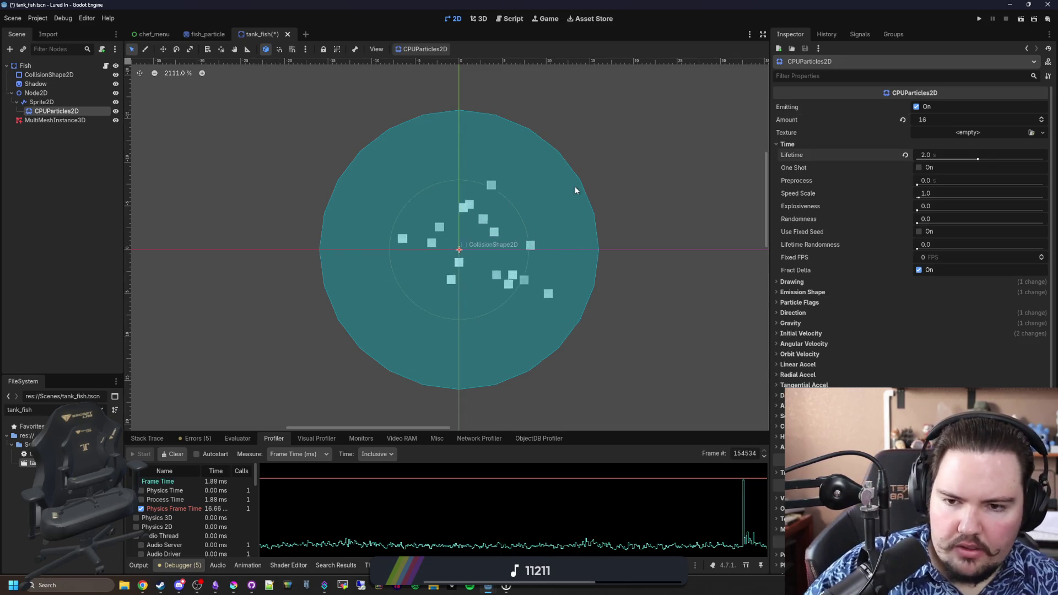
pyautogui.scroll(-2, 575, 190)
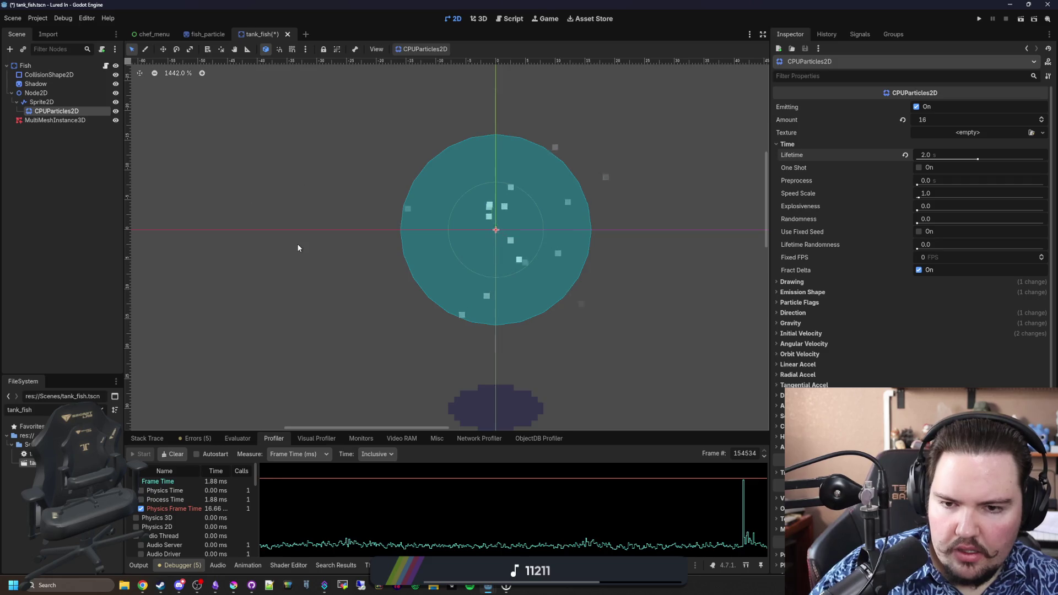
pyautogui.scroll(-2, 298, 248)
pyautogui.hotkey('ctrl', 's')
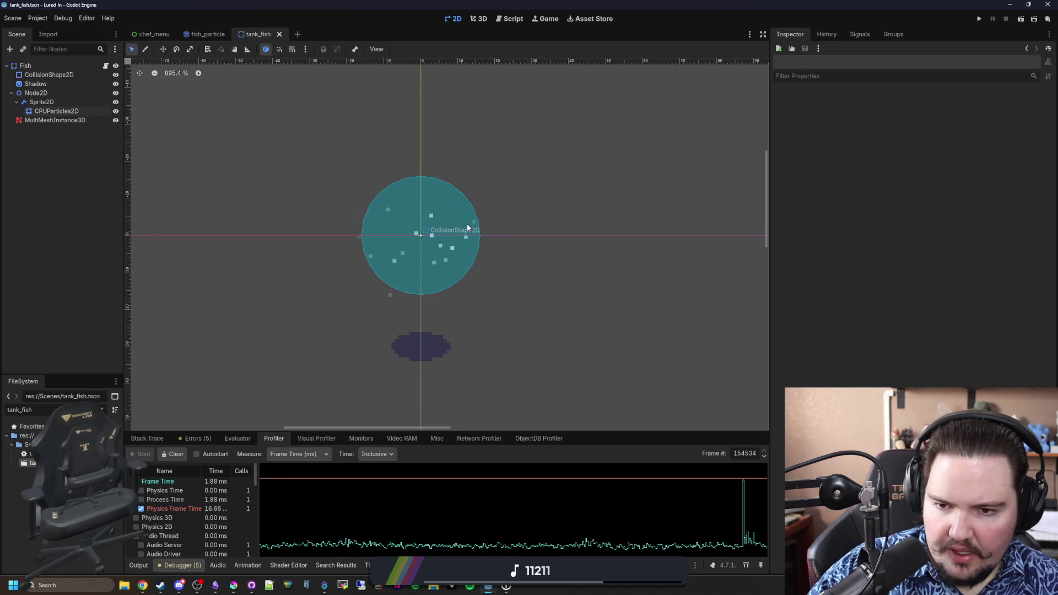
# Rename the particle emitter node to Sparkles.
pyautogui.doubleClick(77, 112)
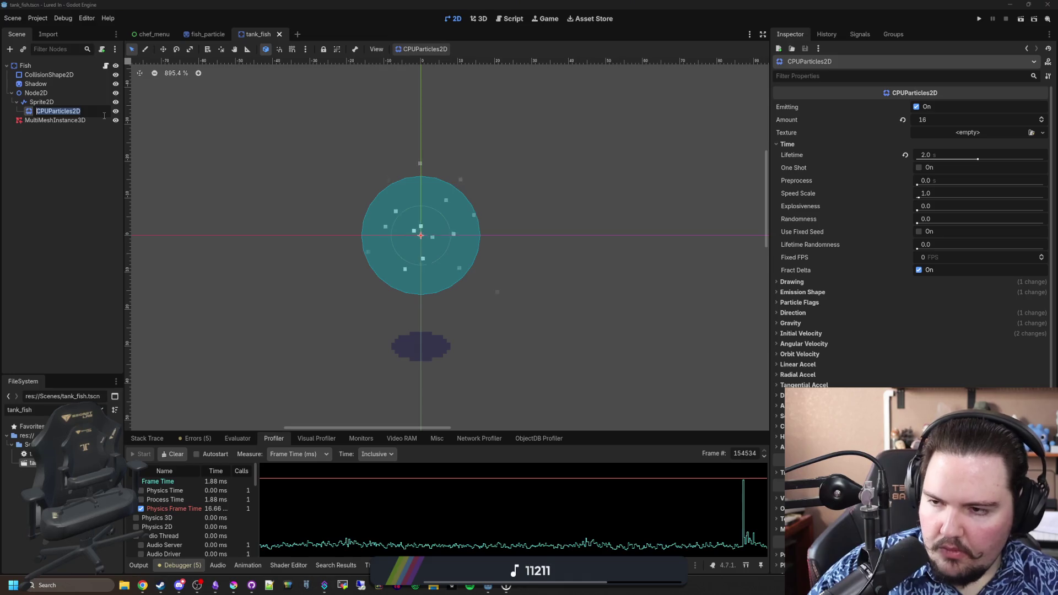
pyautogui.write('Sparkles')
pyautogui.press('Return')
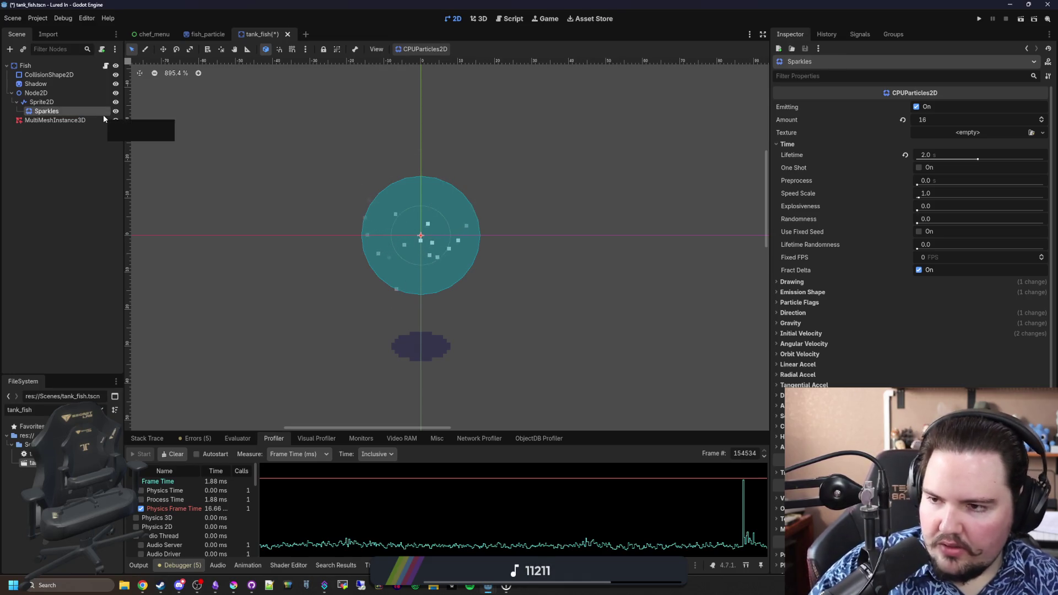
# Switch to the script editor and save tank_fish.gd.
pyautogui.hotkey('ctrl', 'F3')
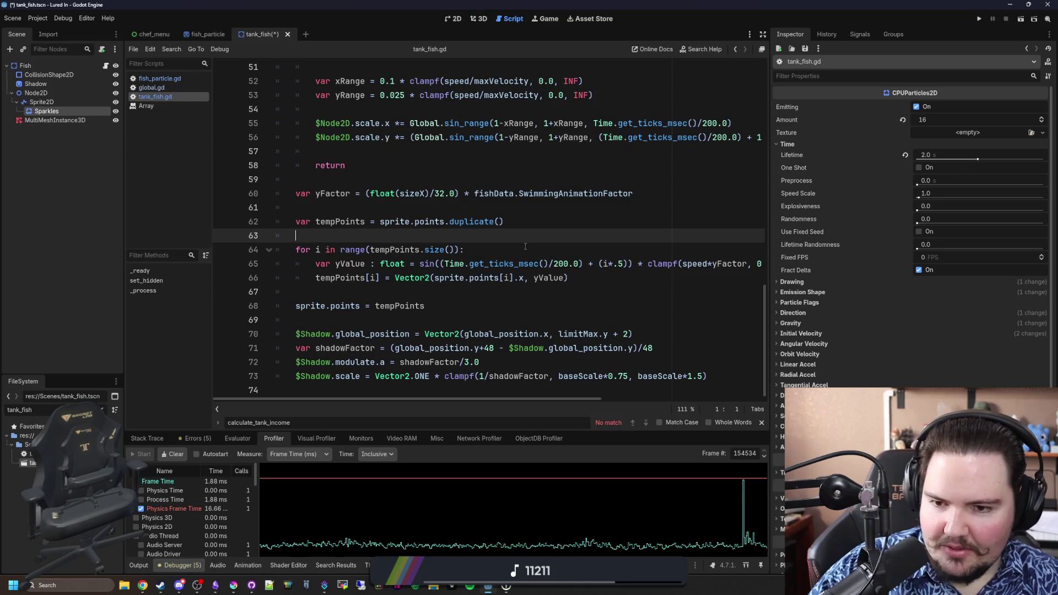
pyautogui.click(525, 246)
pyautogui.moveTo(769, 298); pyautogui.dragTo(972, 296)
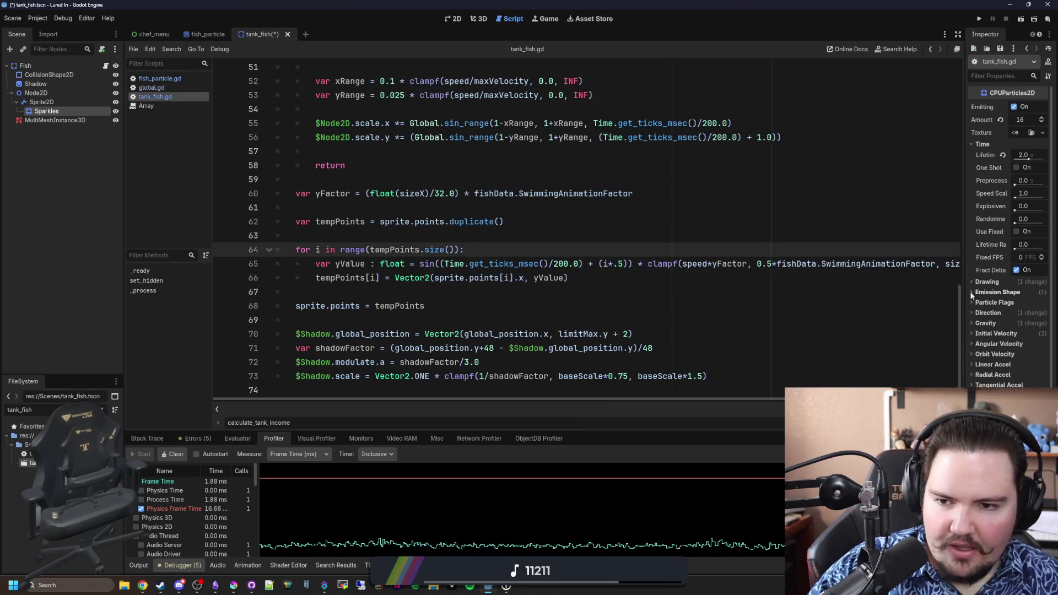
pyautogui.scroll(15, 334, 277)
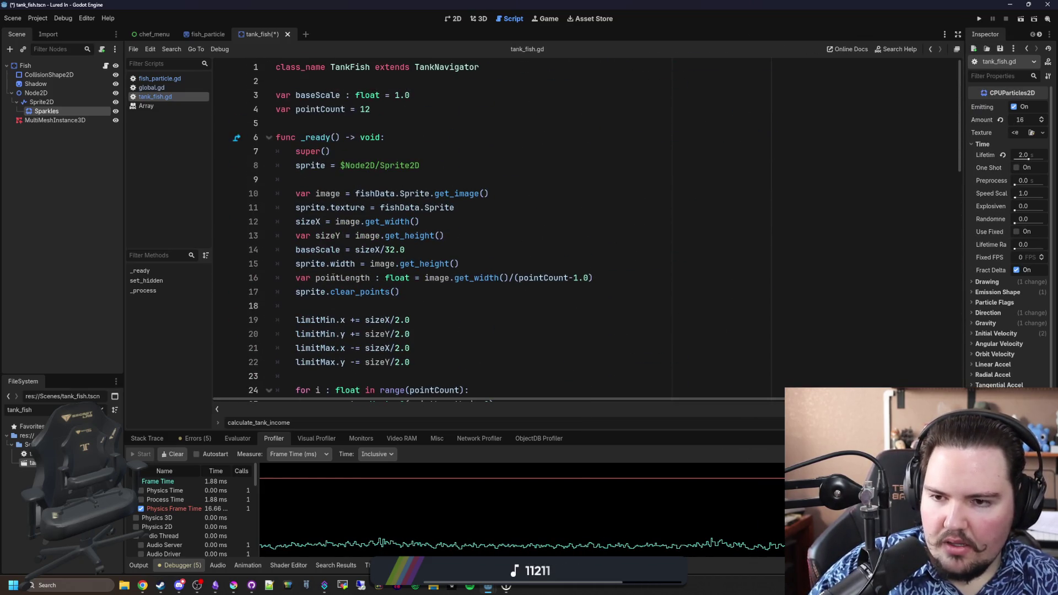
pyautogui.scroll(-7, 332, 281)
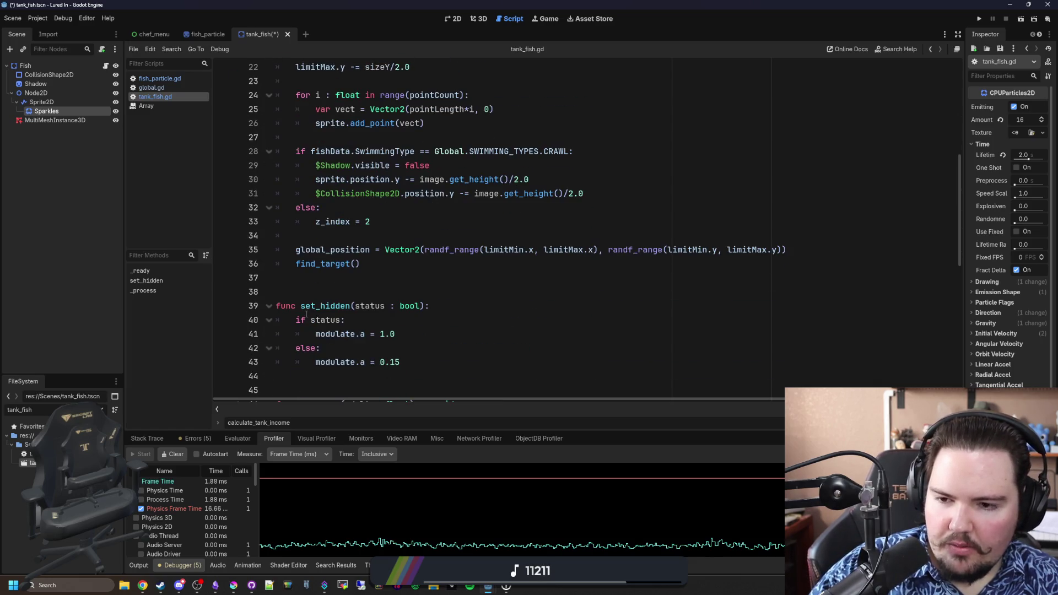
pyautogui.click(345, 276)
pyautogui.hotkey('ctrl', 's')
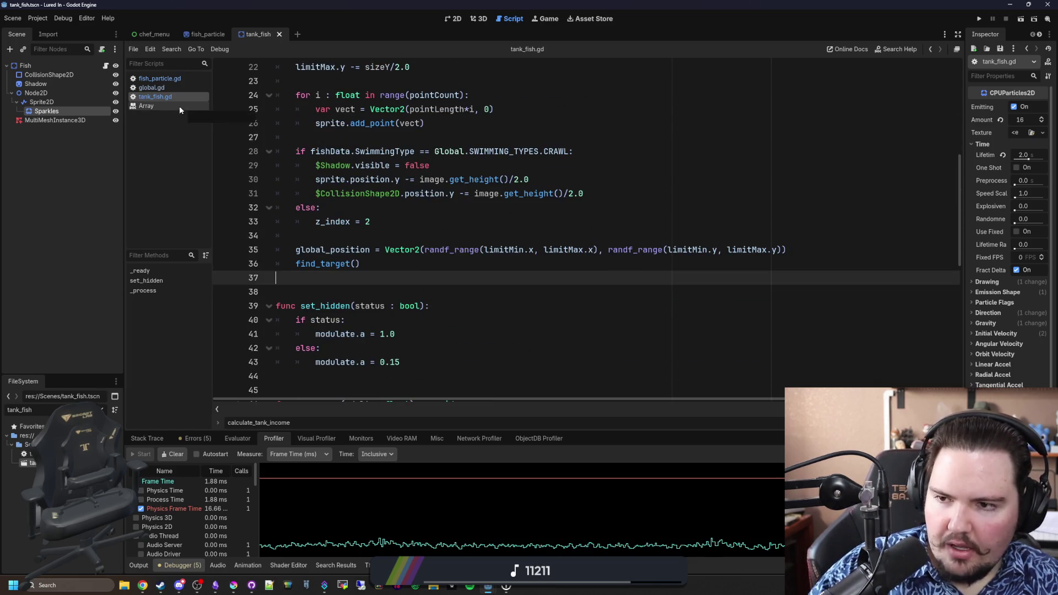
# Open global.gd and search it for 'synergie'.
pyautogui.click(168, 86)
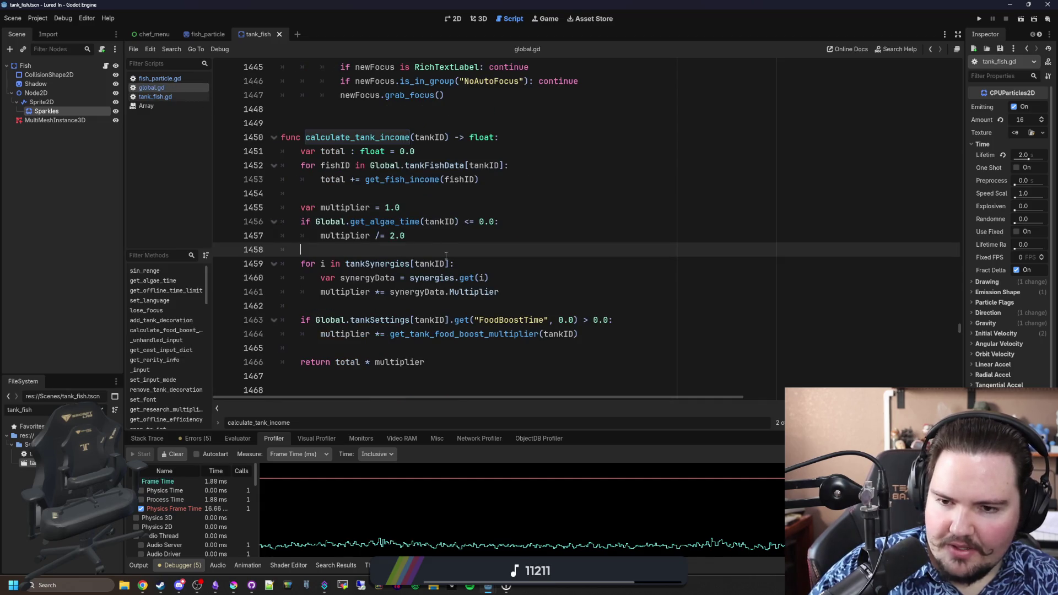
pyautogui.hotkey('ctrl', 'f')
pyautogui.write('synergie')
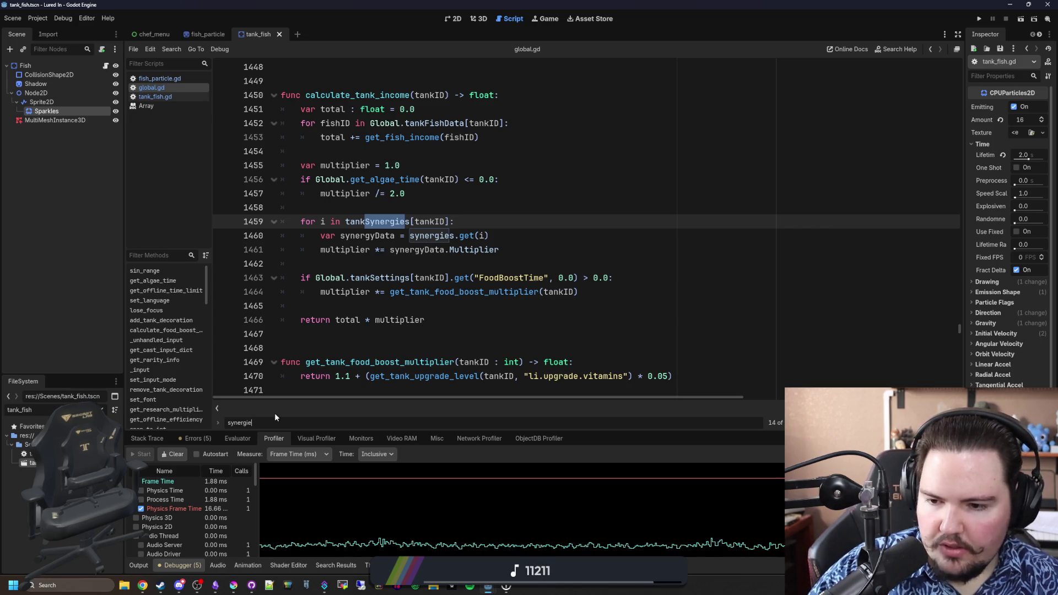
# Search for 'synergies' and rename the synergy_changed signal to synergies_changed.
pyautogui.press('BackSpace')
pyautogui.press('BackSpace')
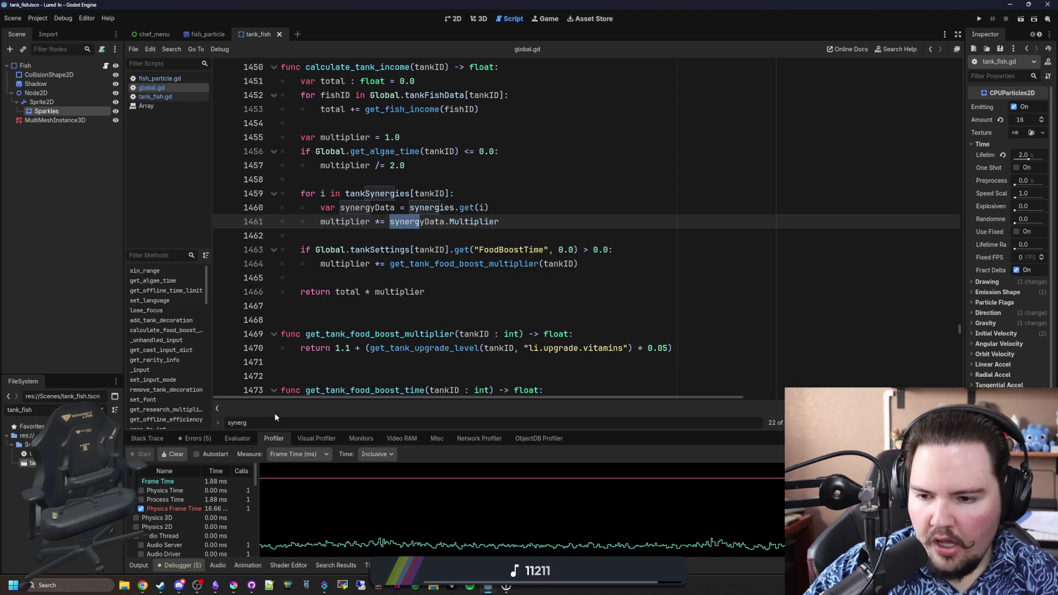
pyautogui.write('ies')
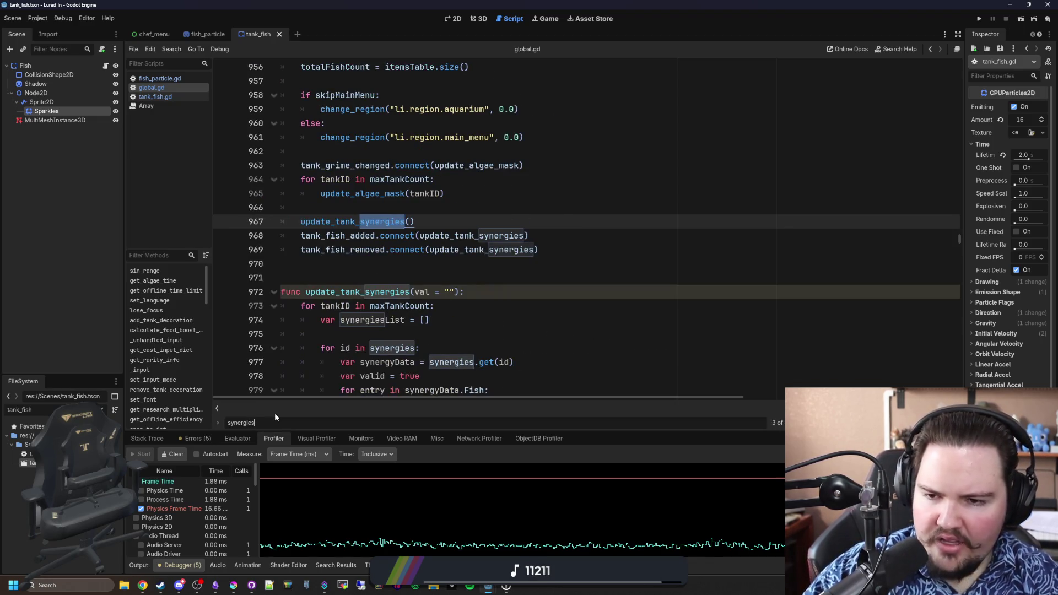
pyautogui.hscroll(2, 386, 306)
pyautogui.hscroll(-2, 512, 278)
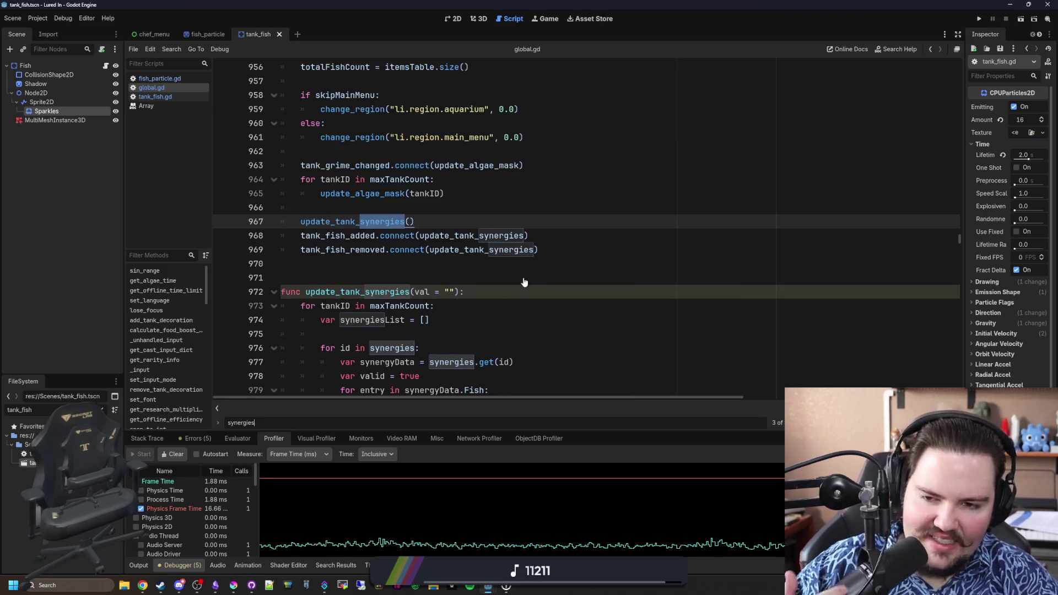
pyautogui.scroll(-1, 341, 257)
pyautogui.click(324, 233)
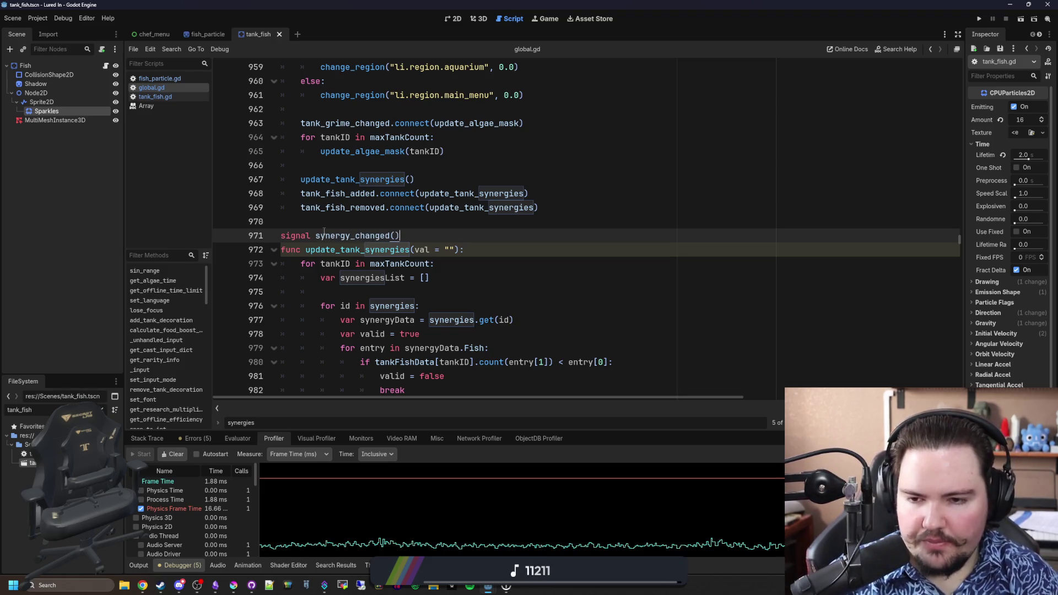
pyautogui.doubleClick(330, 235)
pyautogui.scroll(-3, 402, 346)
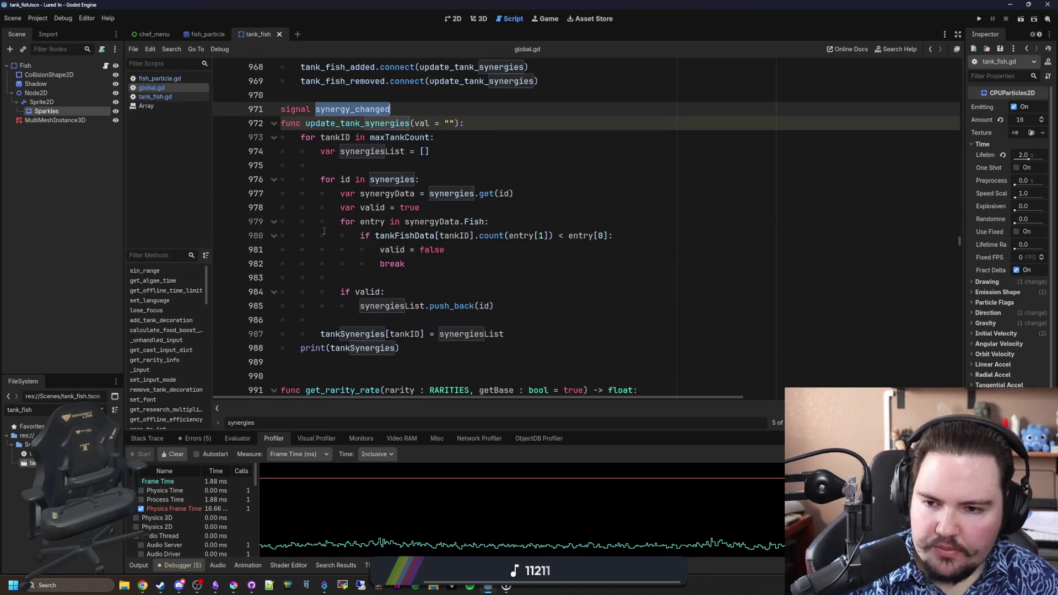
pyautogui.click(354, 109)
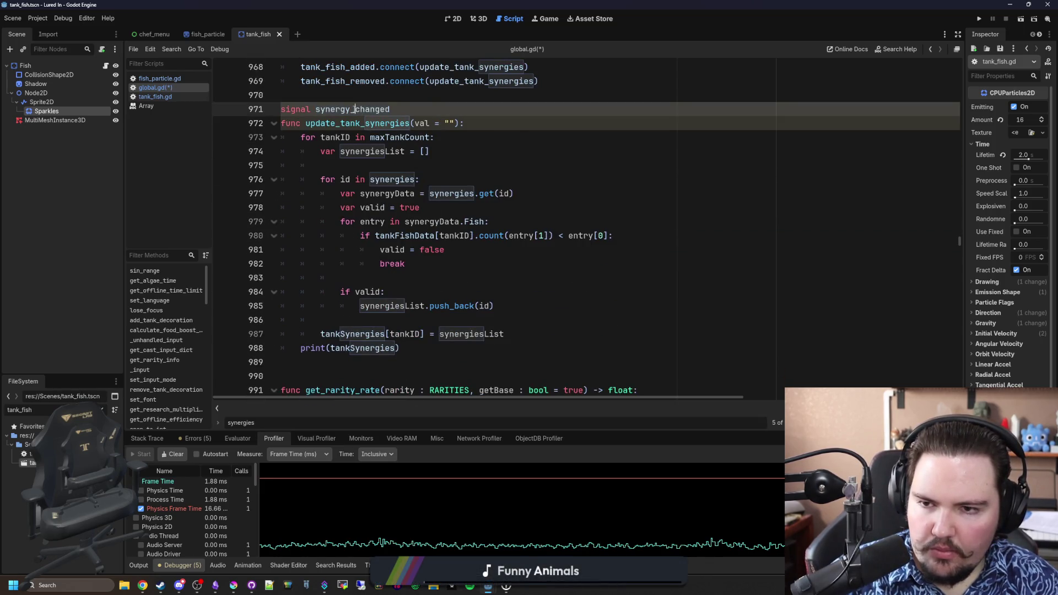
pyautogui.press('BackSpace')
pyautogui.write('ies')
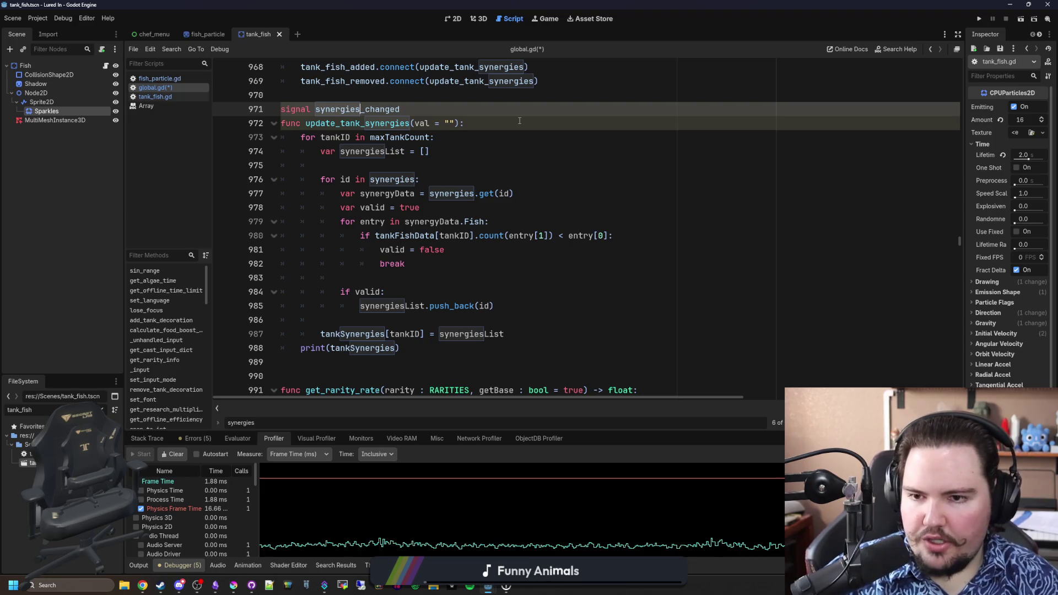
pyautogui.doubleClick(380, 109)
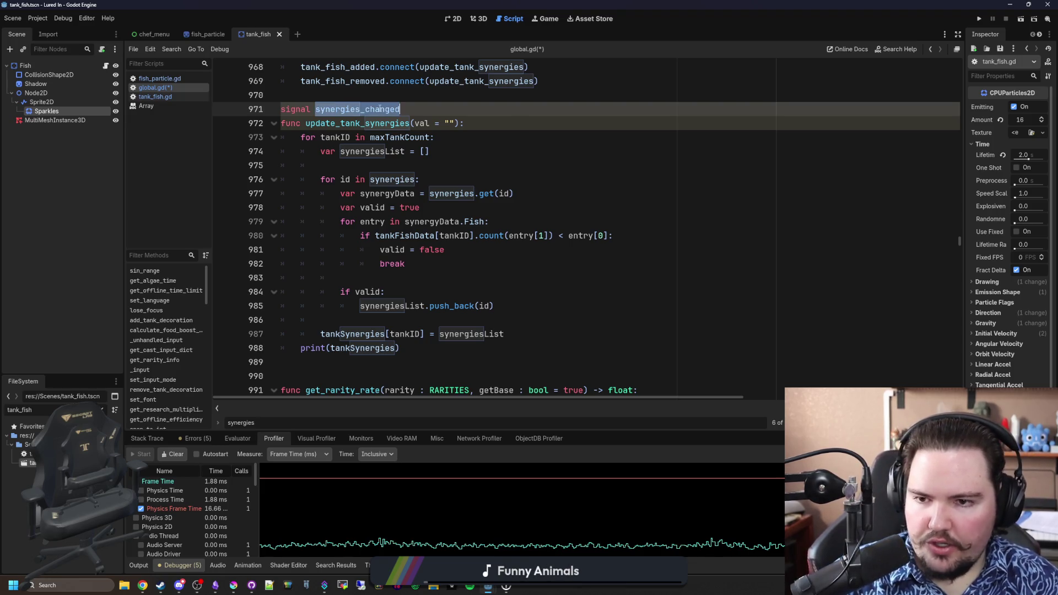
# Add synergies_changed.emit() after print(tankSynergies) and save global.gd.
pyautogui.click(428, 346)
pyautogui.hotkey('ctrl', 'shift', 'd')
pyautogui.press('Return')
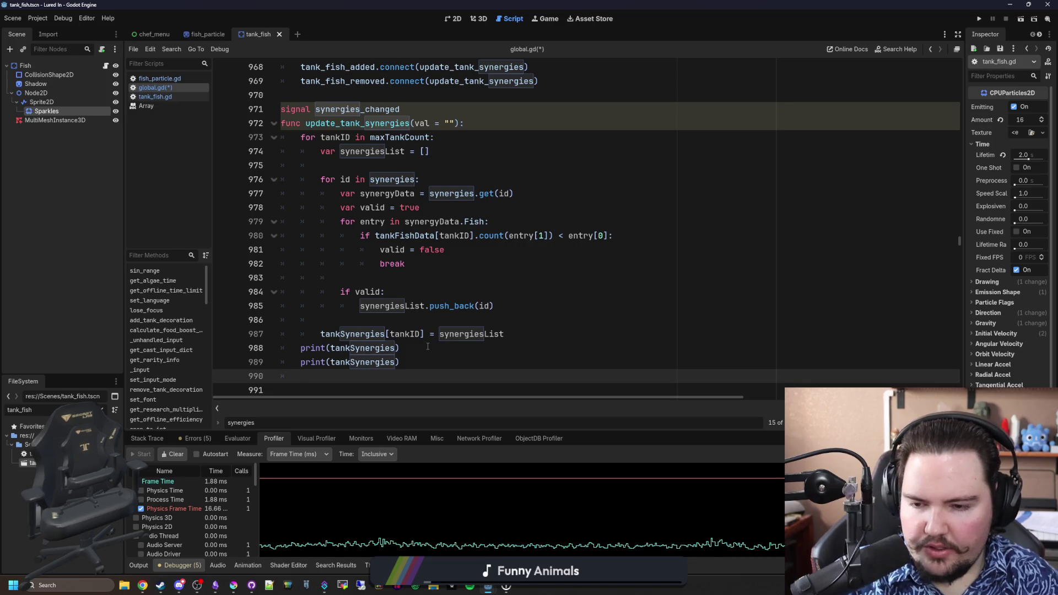
pyautogui.press('BackSpace')
pyautogui.press('BackSpace')
pyautogui.press('BackSpace')
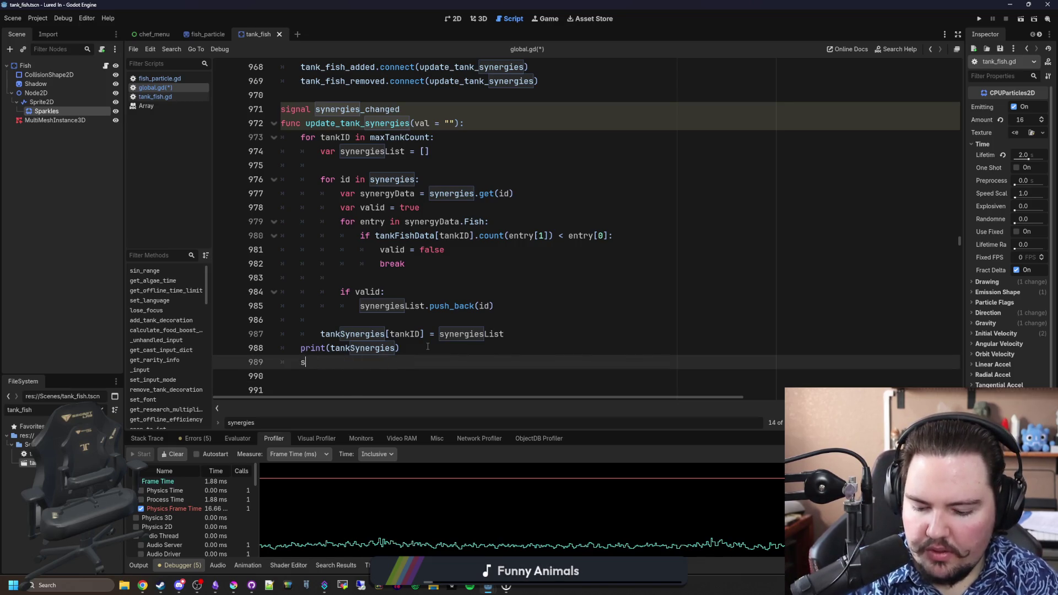
pyautogui.write('ies_CHA')
pyautogui.press('Return')
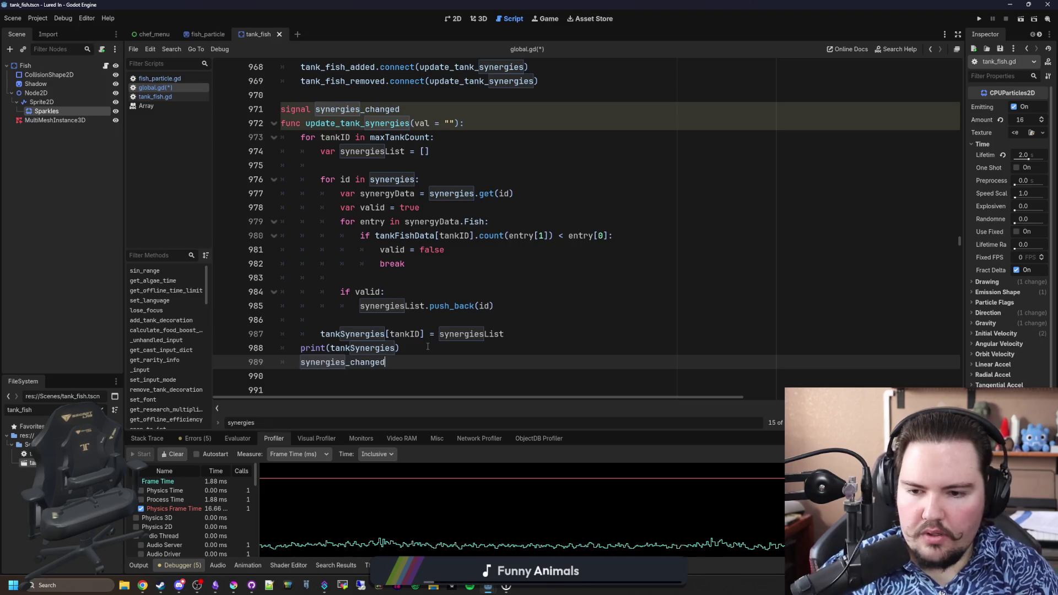
pyautogui.write('emit()')
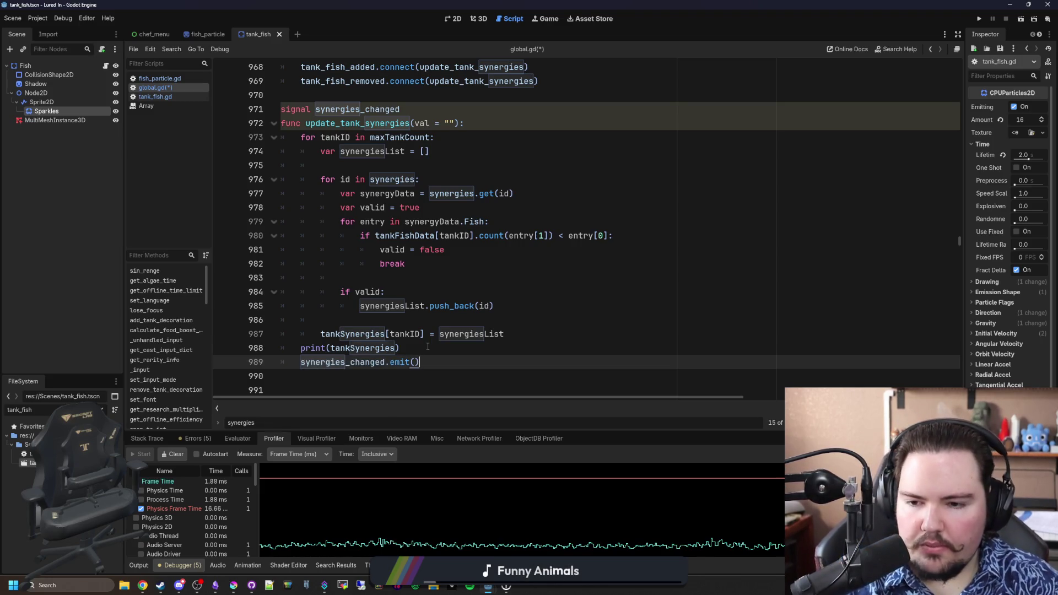
pyautogui.click(417, 347)
pyautogui.click(268, 347)
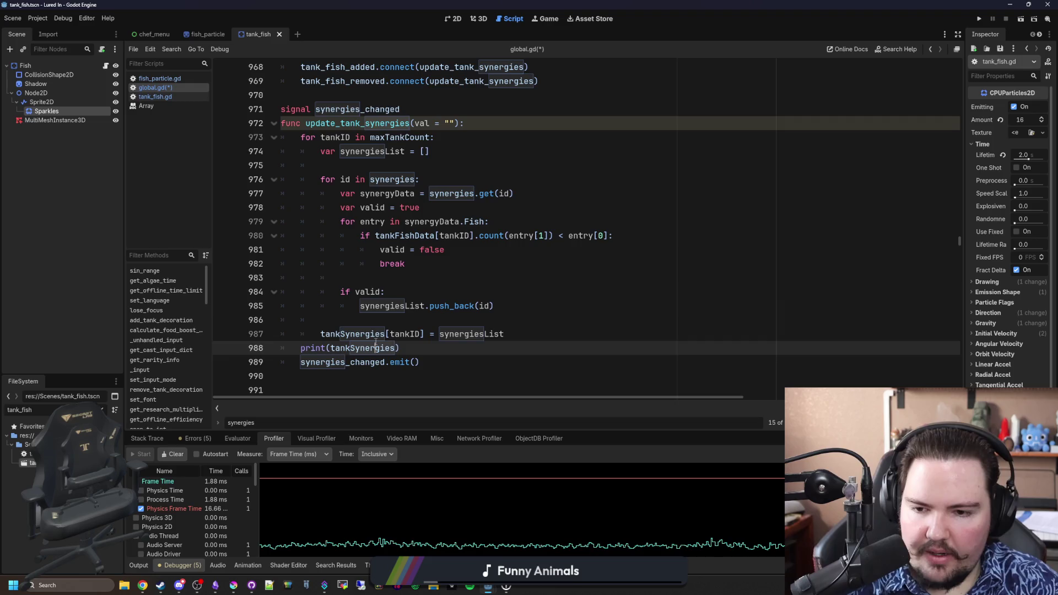
pyautogui.click(396, 321)
pyautogui.hotkey('ctrl', 's')
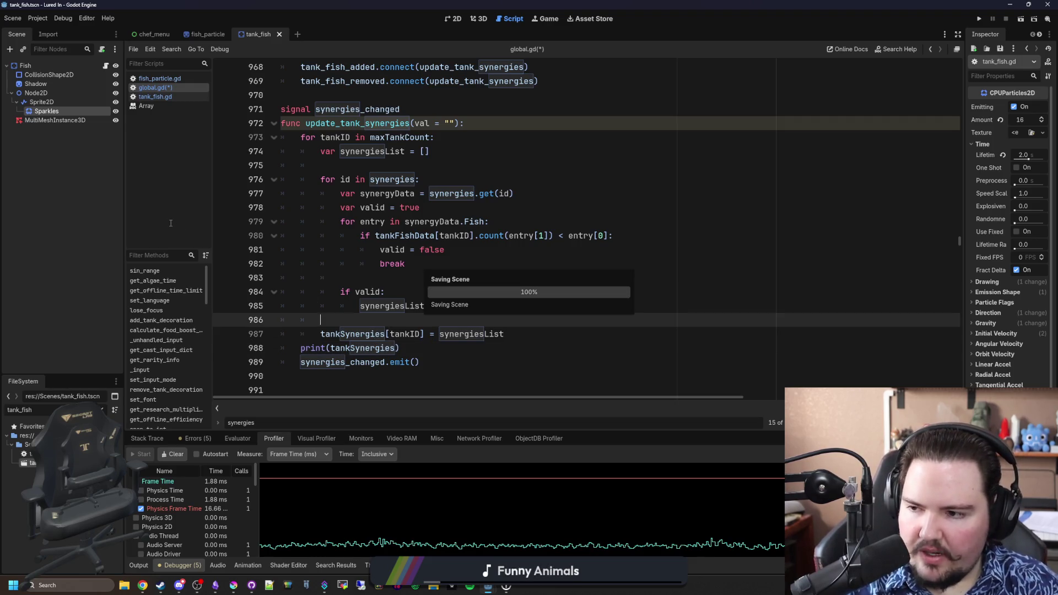
# In tank_fish.gd, add func set_sparkles() whose body starts with the dragged-in $Node2D/Sprite2D/Sparkles path.
pyautogui.click(184, 97)
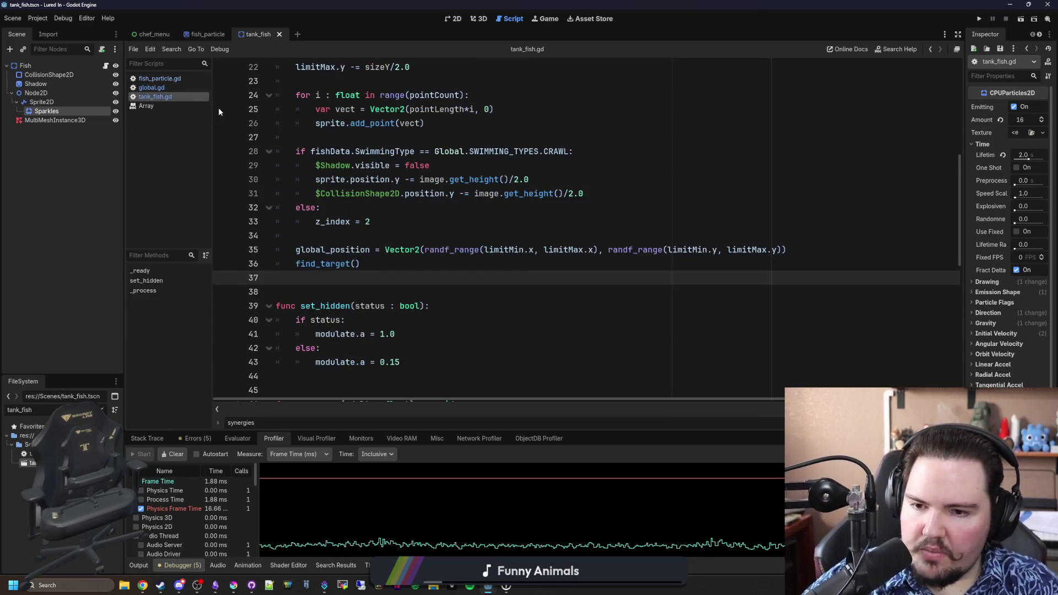
pyautogui.scroll(7, 475, 297)
pyautogui.scroll(-8, 323, 263)
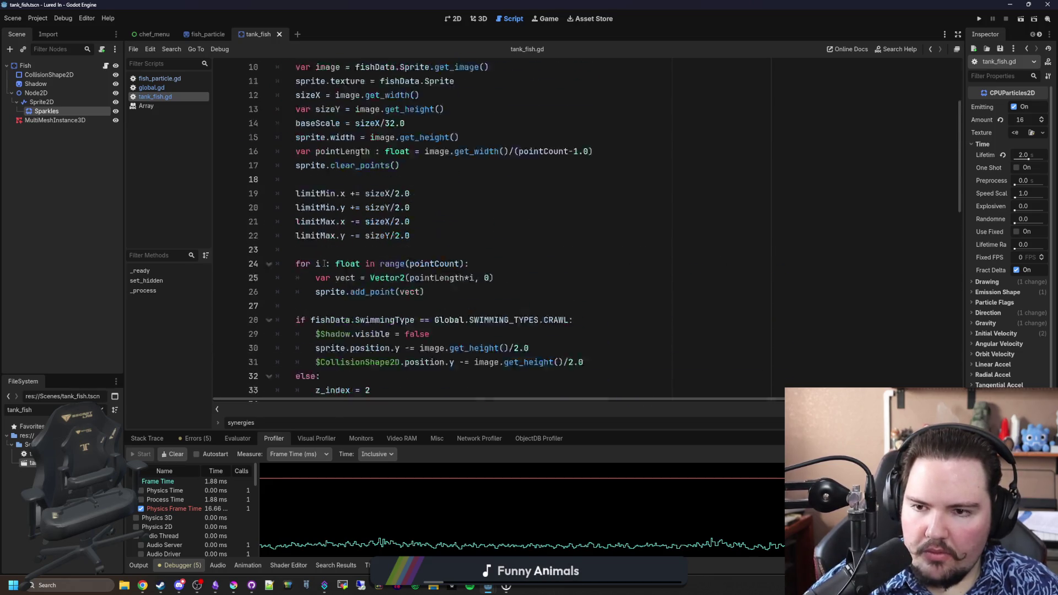
pyautogui.press('Return')
pyautogui.press('Return')
pyautogui.press('Return')
pyautogui.write('func set_')
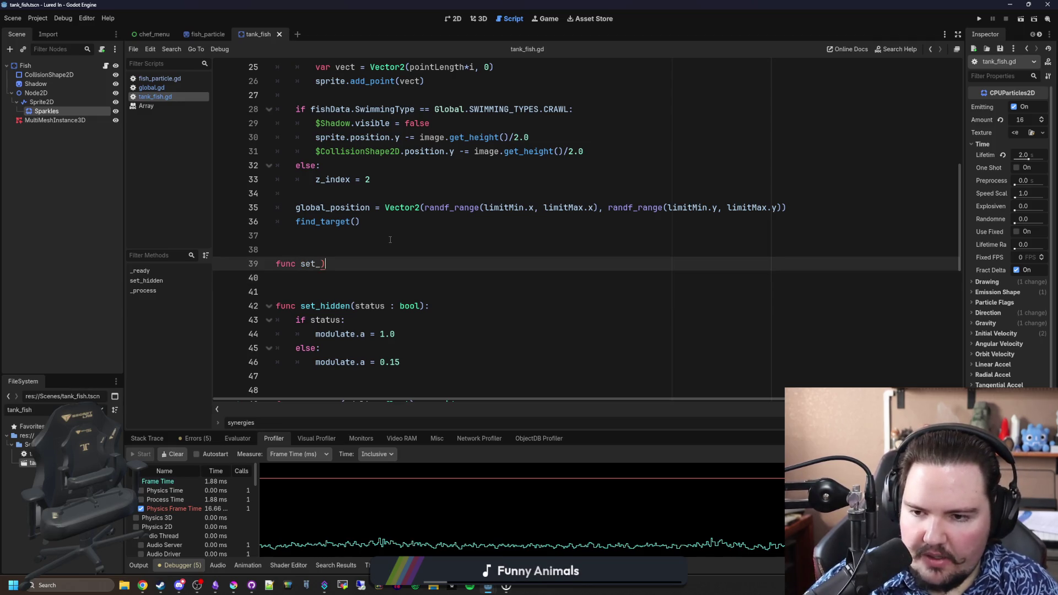
pyautogui.write('sparkles():')
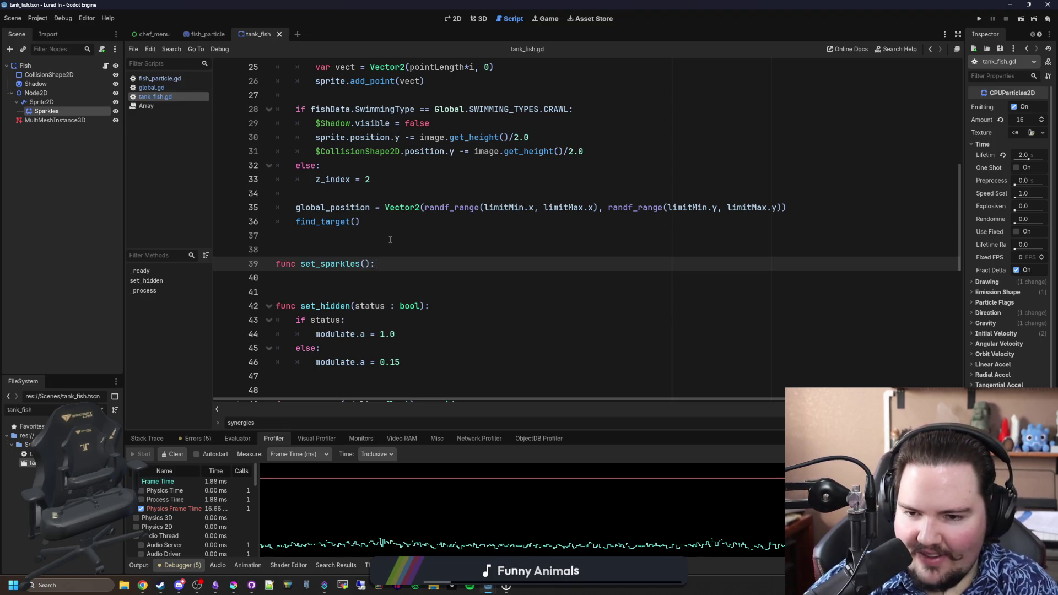
pyautogui.press('Return')
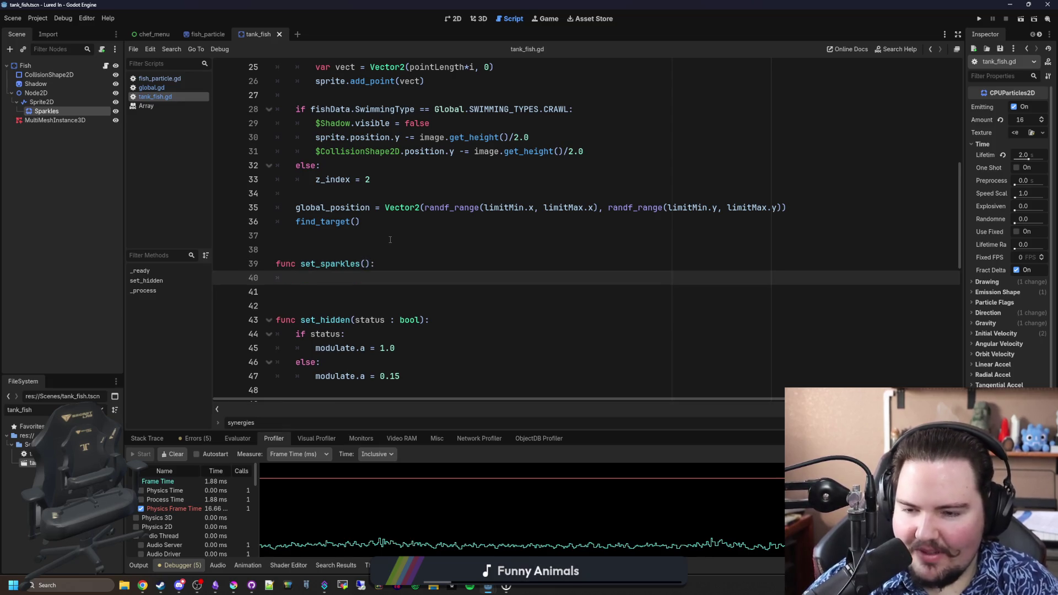
pyautogui.moveTo(60, 111)
pyautogui.mouseDown()
pyautogui.moveTo(110, 120)
pyautogui.moveTo(421, 305)
pyautogui.moveTo(386, 278)
pyautogui.mouseUp()
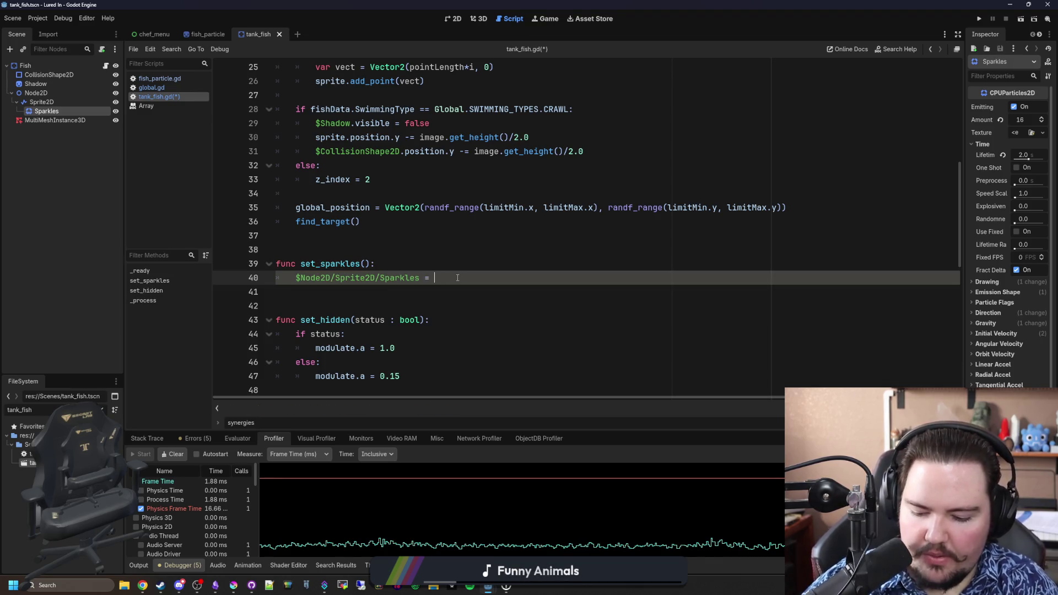
pyautogui.scroll(8, 457, 277)
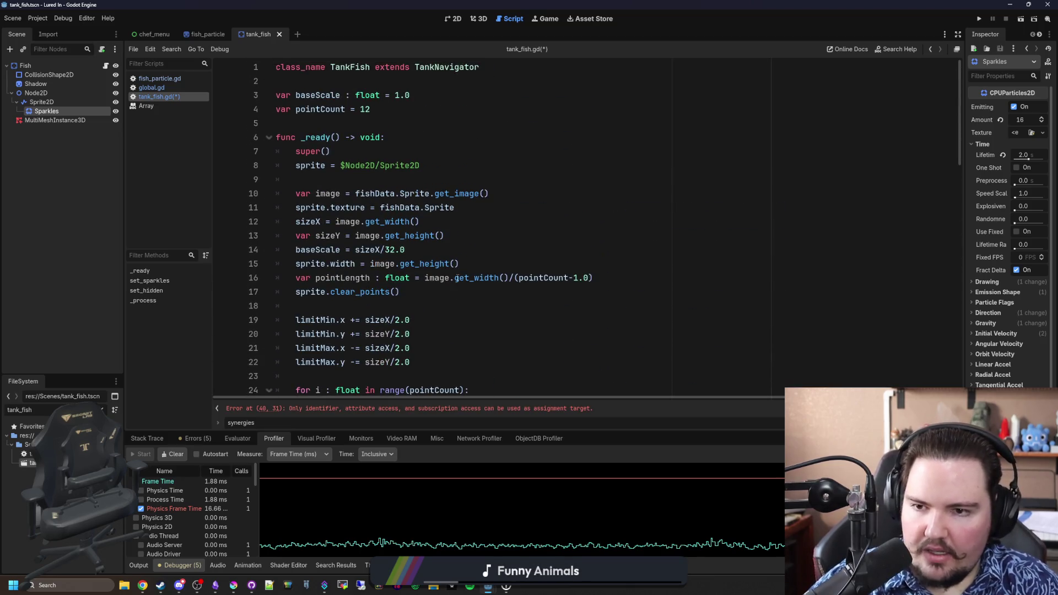
pyautogui.scroll(-5, 391, 249)
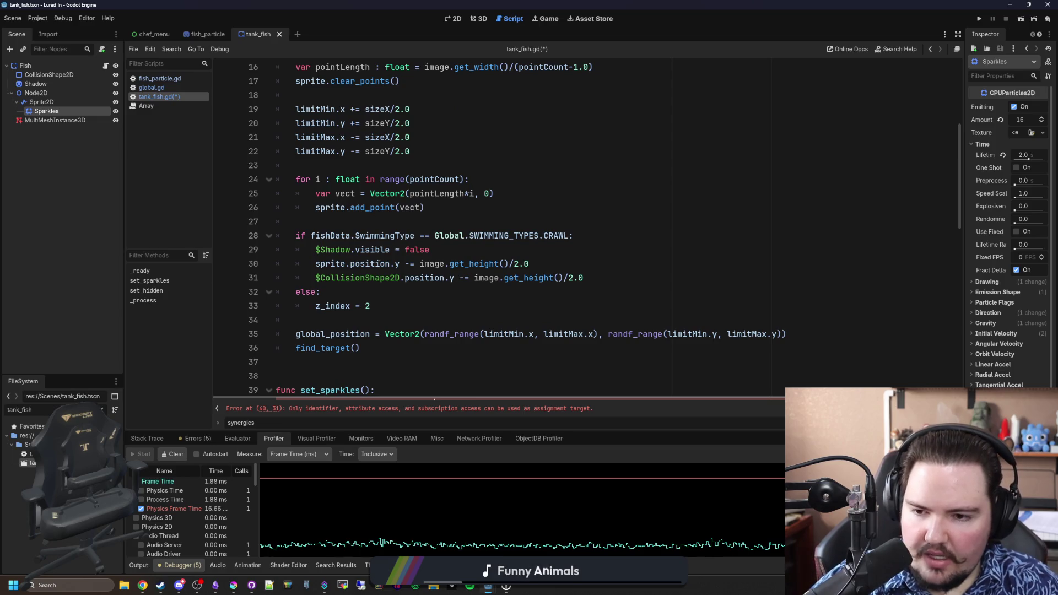
pyautogui.scroll(-3, 396, 250)
pyautogui.scroll(8, 375, 266)
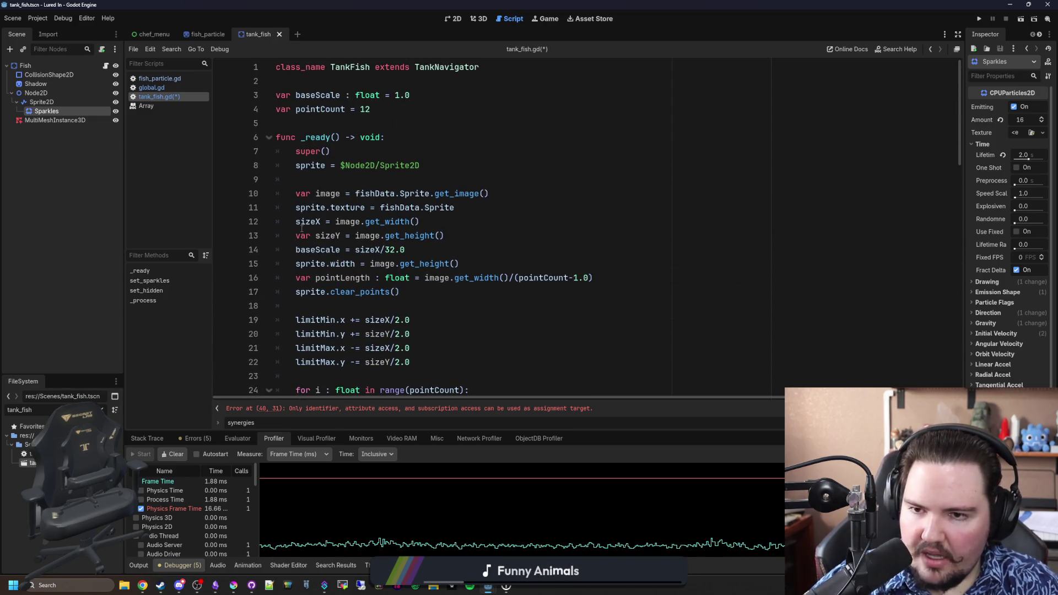
# Follow tank_fish.gd's parent classes through TankNavigator to the TankObject script.
pyautogui.keyDown('ctrl'); pyautogui.click(457, 67); pyautogui.keyUp('ctrl')
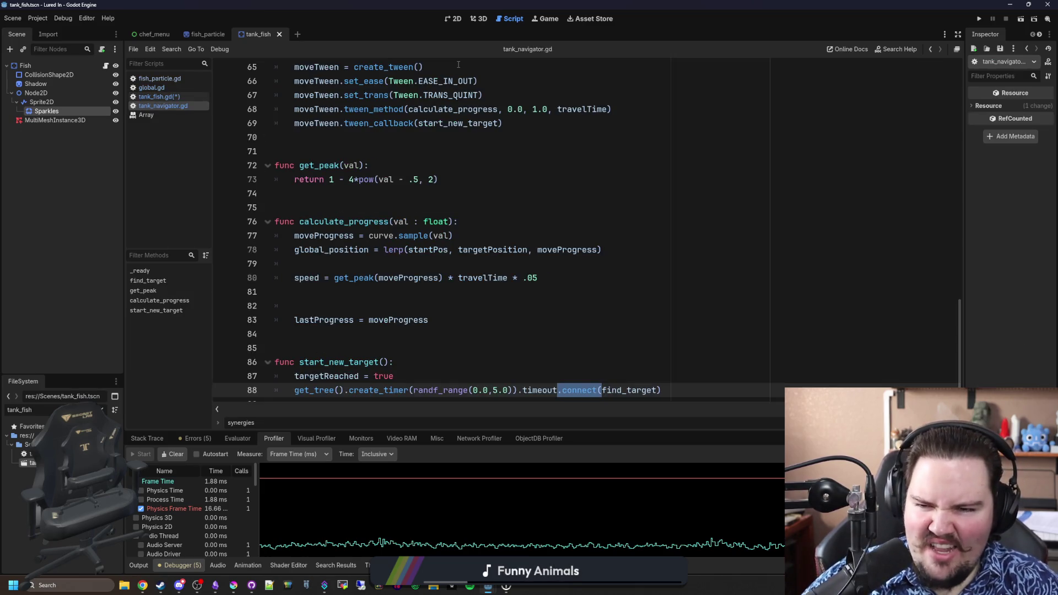
pyautogui.scroll(15, 458, 64)
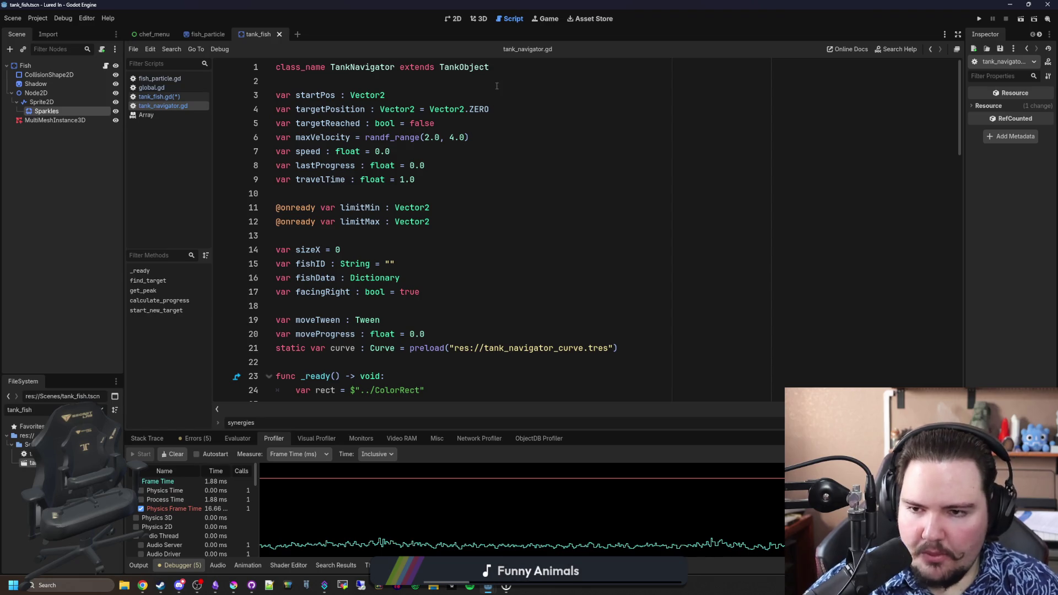
pyautogui.keyDown('ctrl'); pyautogui.click(469, 67); pyautogui.keyUp('ctrl')
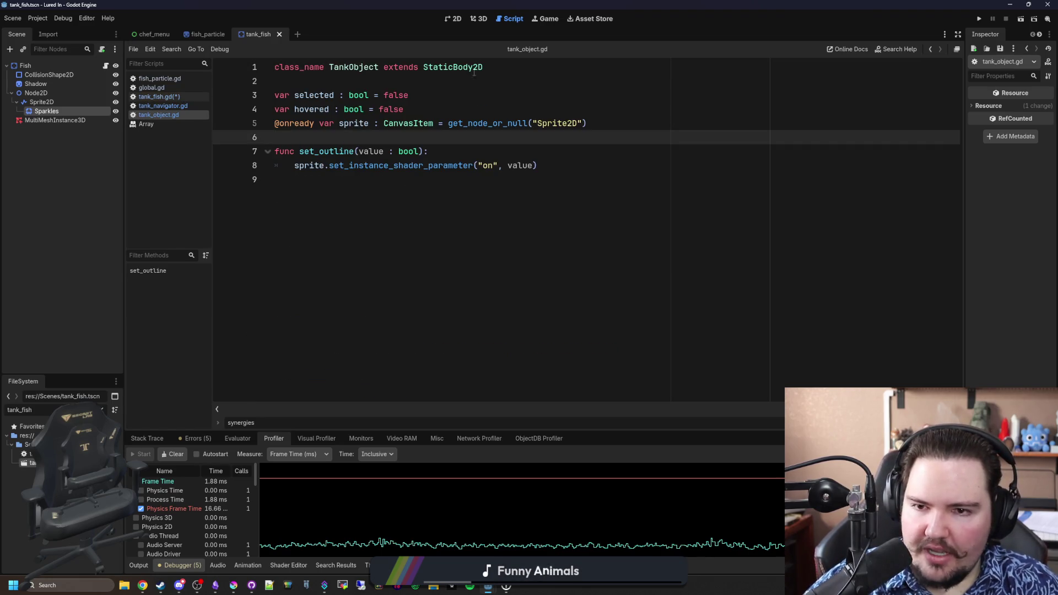
pyautogui.click(200, 96)
pyautogui.scroll(-9, 428, 229)
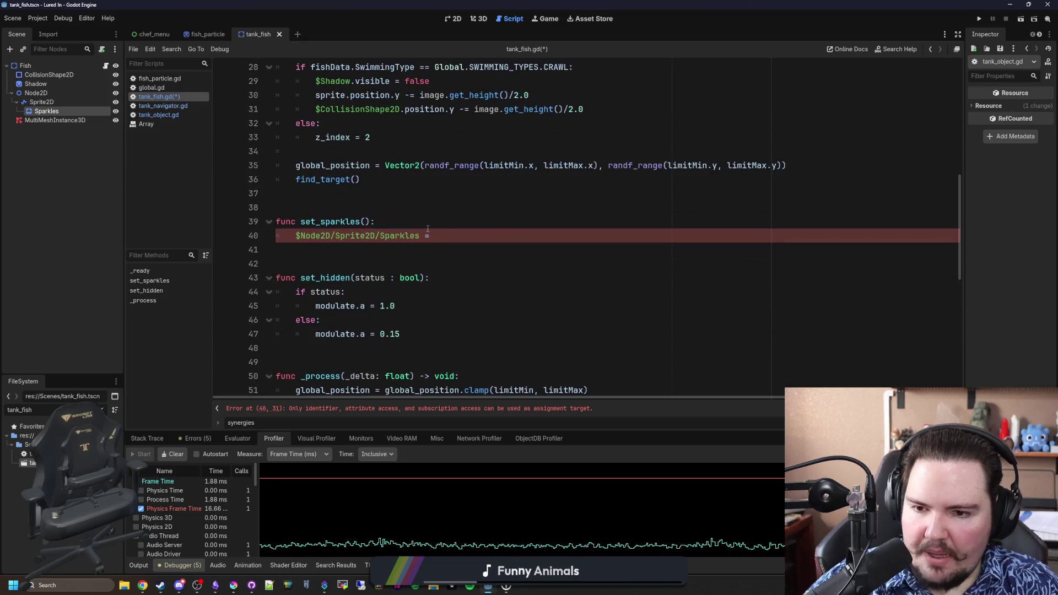
pyautogui.scroll(9, 428, 228)
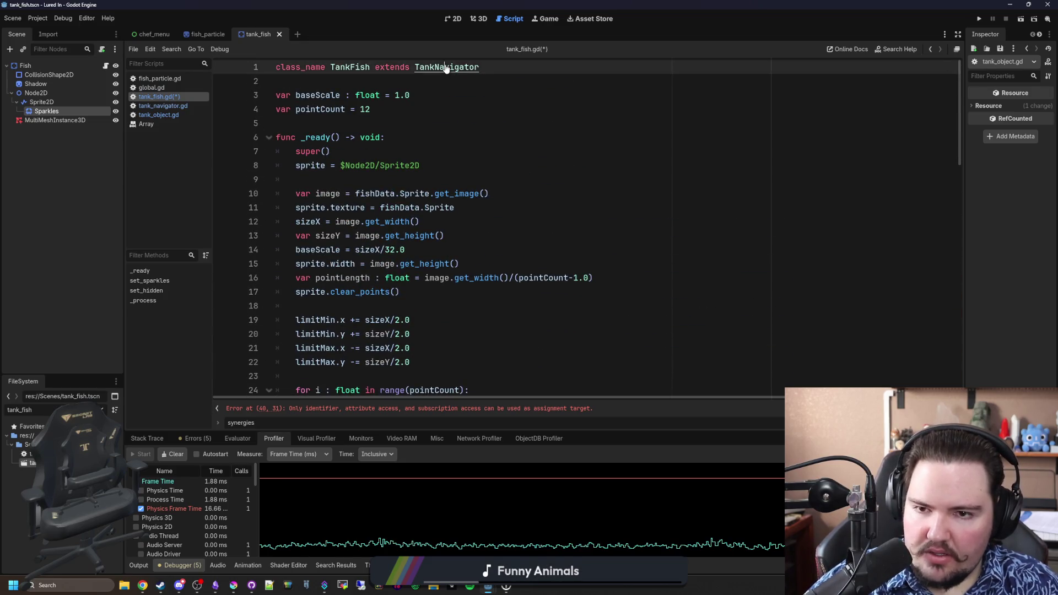
pyautogui.keyDown('ctrl'); pyautogui.click(446, 67); pyautogui.keyUp('ctrl')
pyautogui.keyDown('ctrl'); pyautogui.click(465, 67); pyautogui.keyUp('ctrl')
# Add 'var tankID : int' below class_name in tank_object.gd, save, and clear the file filter.
pyautogui.click(293, 81)
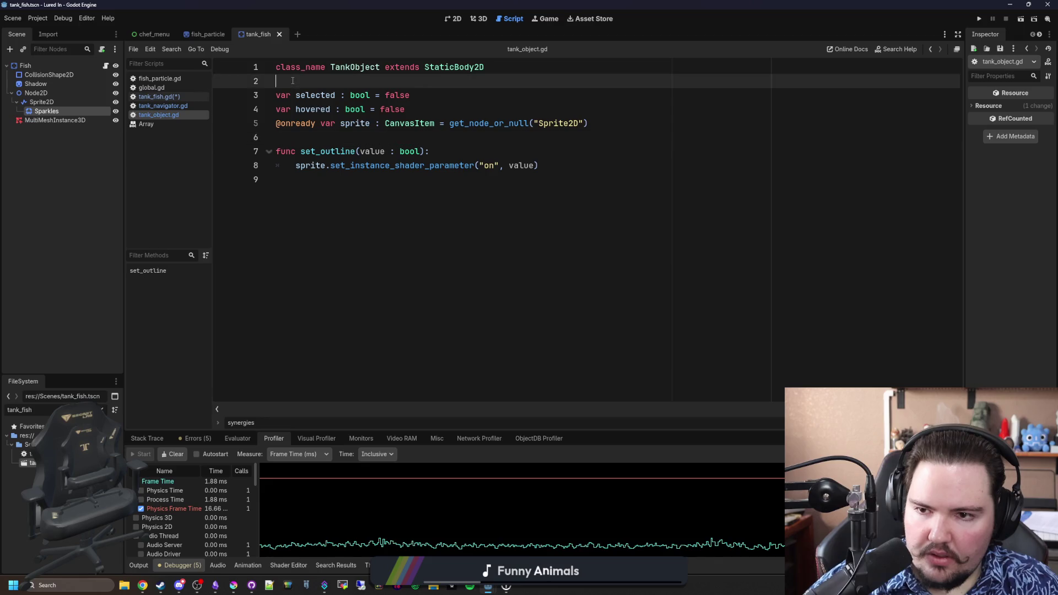
pyautogui.press('Return')
pyautogui.write('var tankID : ')
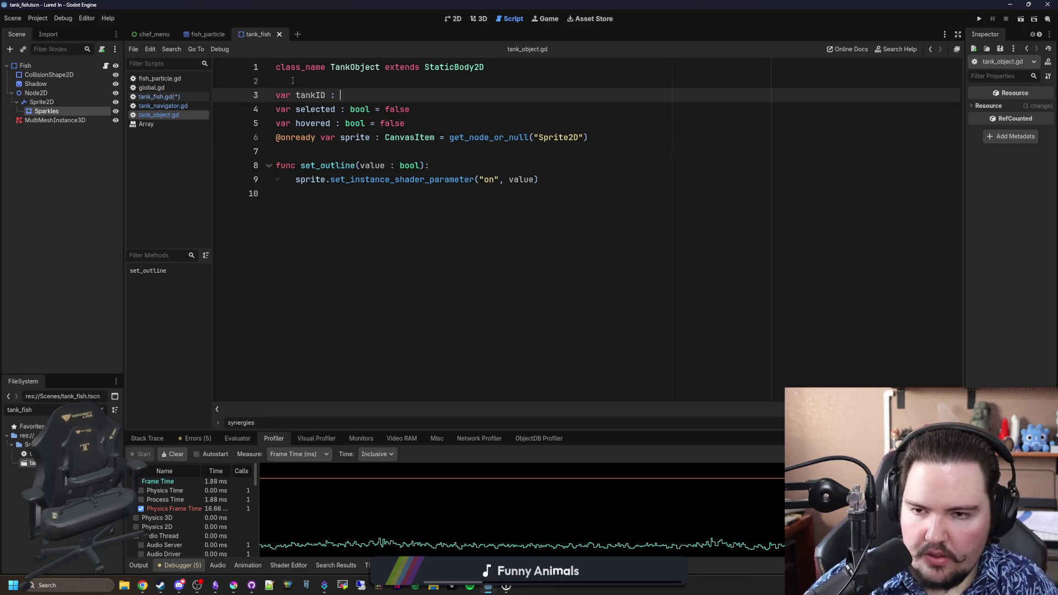
pyautogui.write('int')
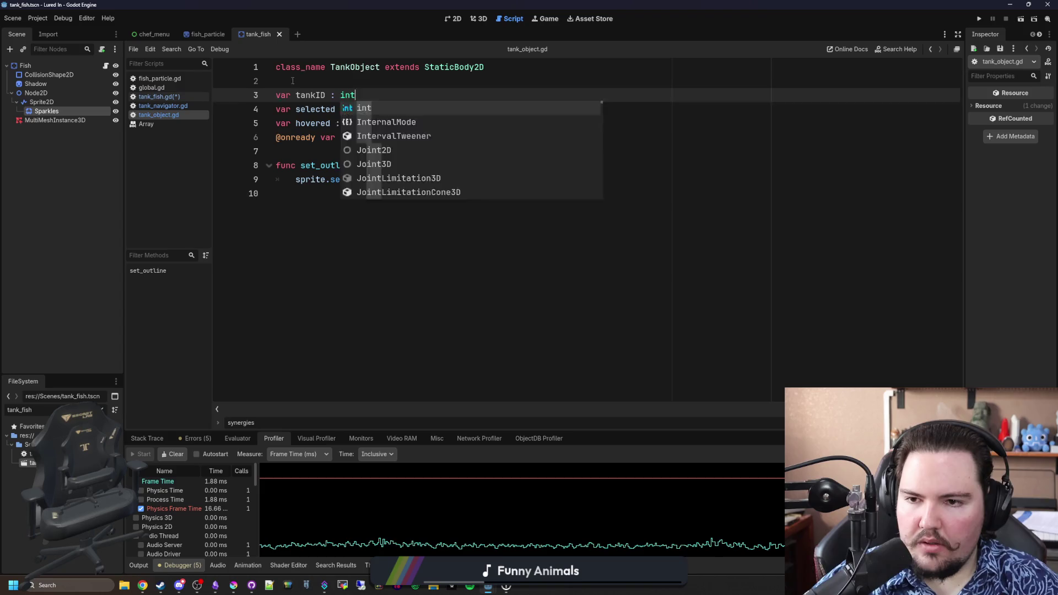
pyautogui.click(293, 81)
pyautogui.hotkey('ctrl', 's')
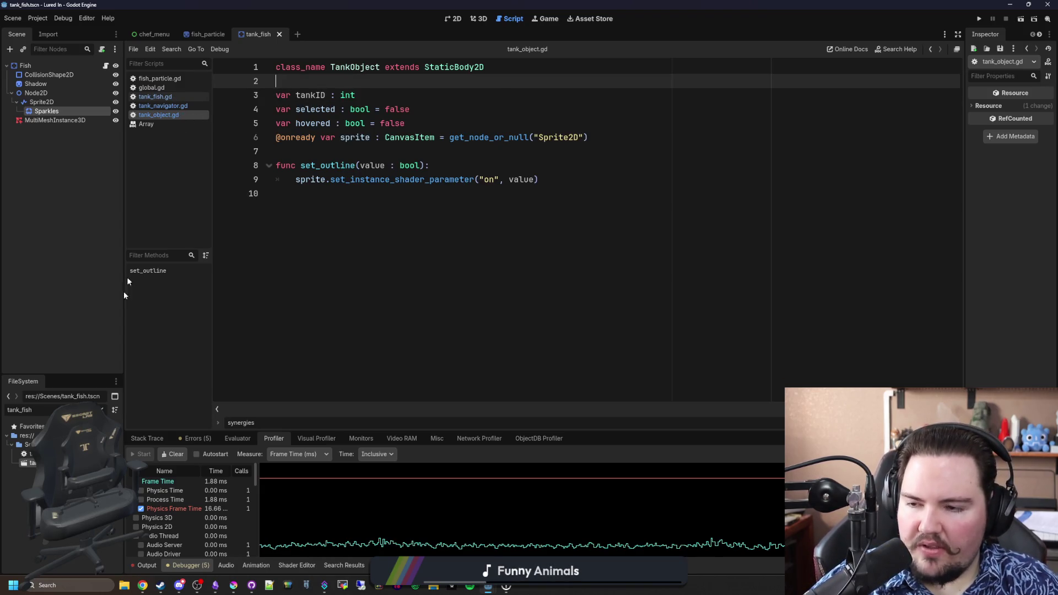
pyautogui.click(101, 410)
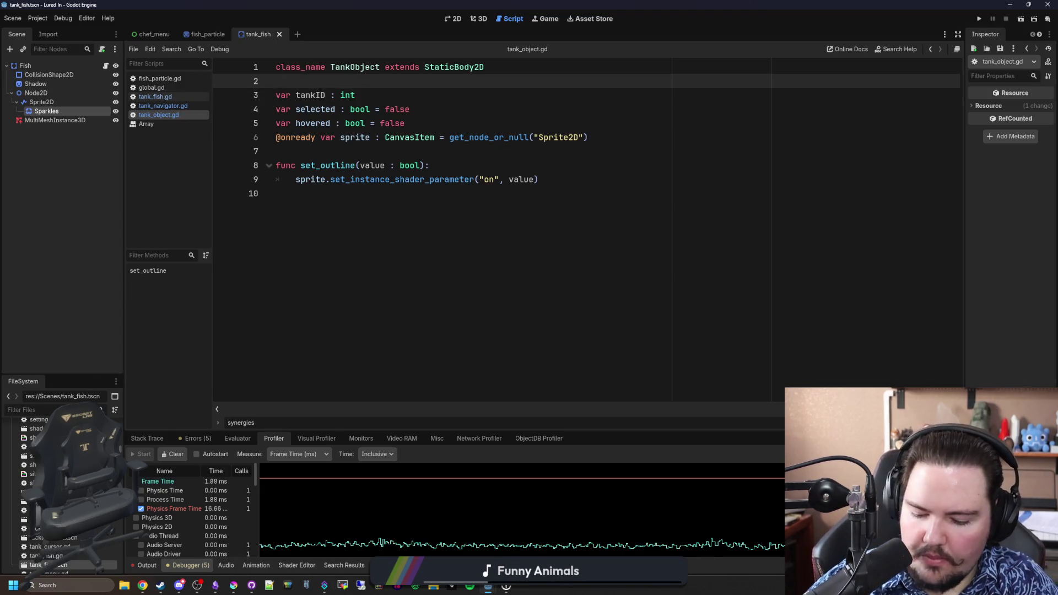
# Filter for 'world' and open tank_world.gd to look at update_decorations.
pyautogui.write('world')
pyautogui.doubleClick(33, 463)
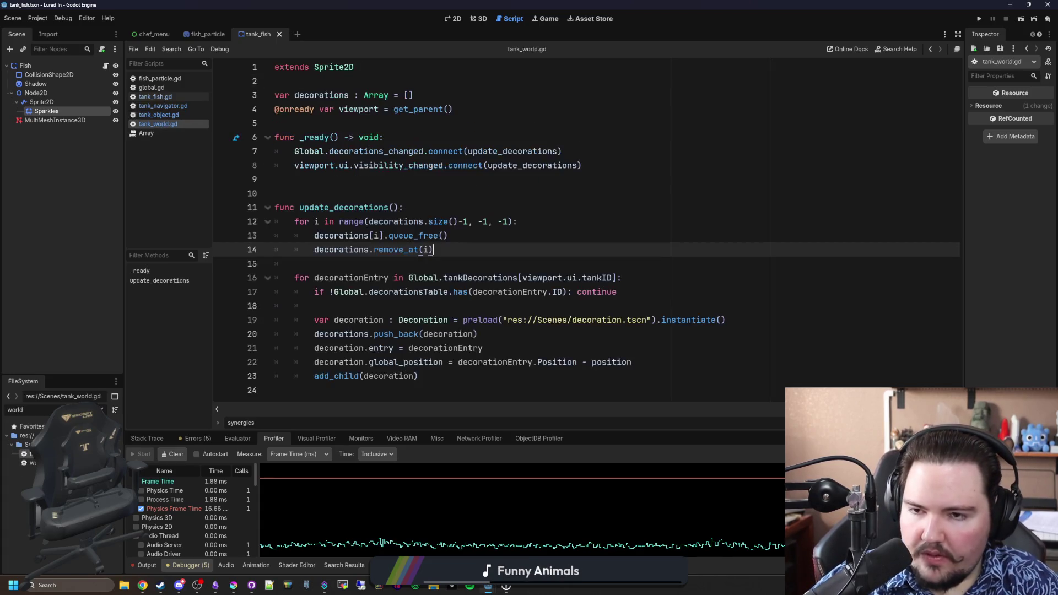
pyautogui.click(363, 308)
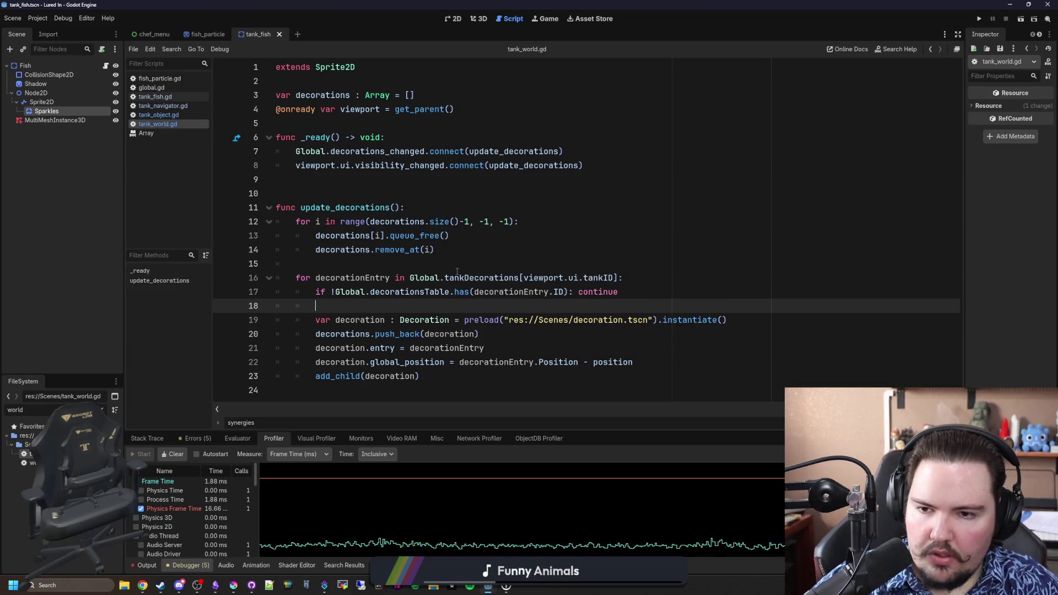
pyautogui.click(329, 195)
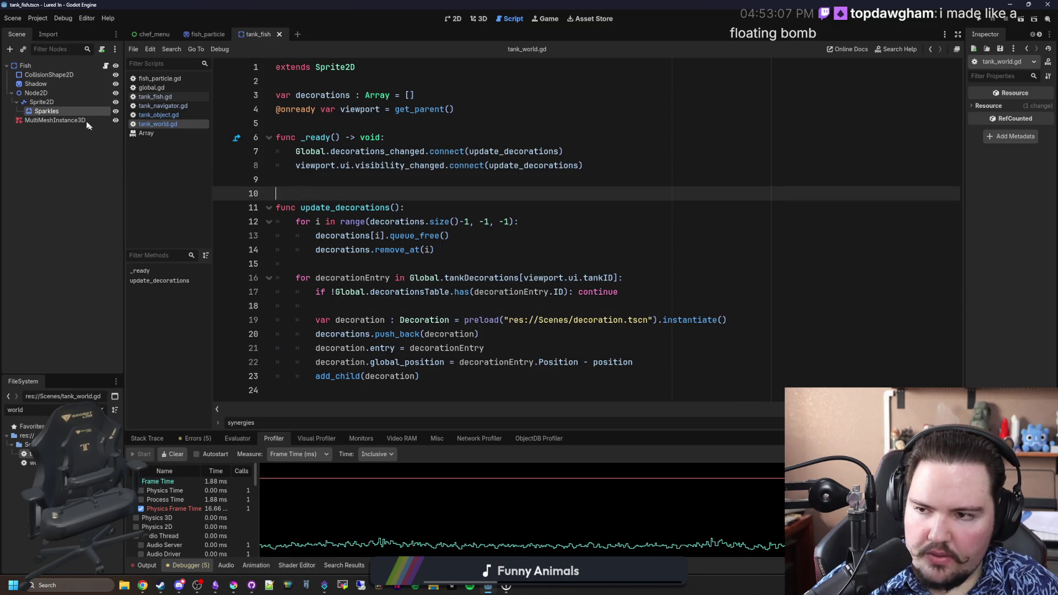
# Replace the FileSystem filter with a tank_menu search, fixing the typo.
pyautogui.doubleClick(15, 410)
pyautogui.write('t')
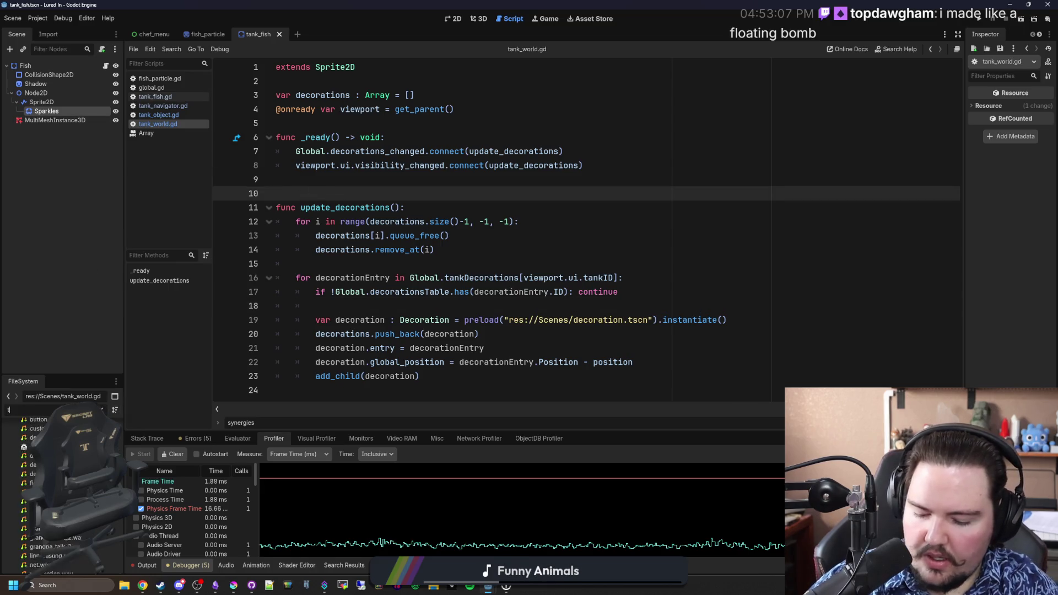
pyautogui.write('ank_mebnyu')
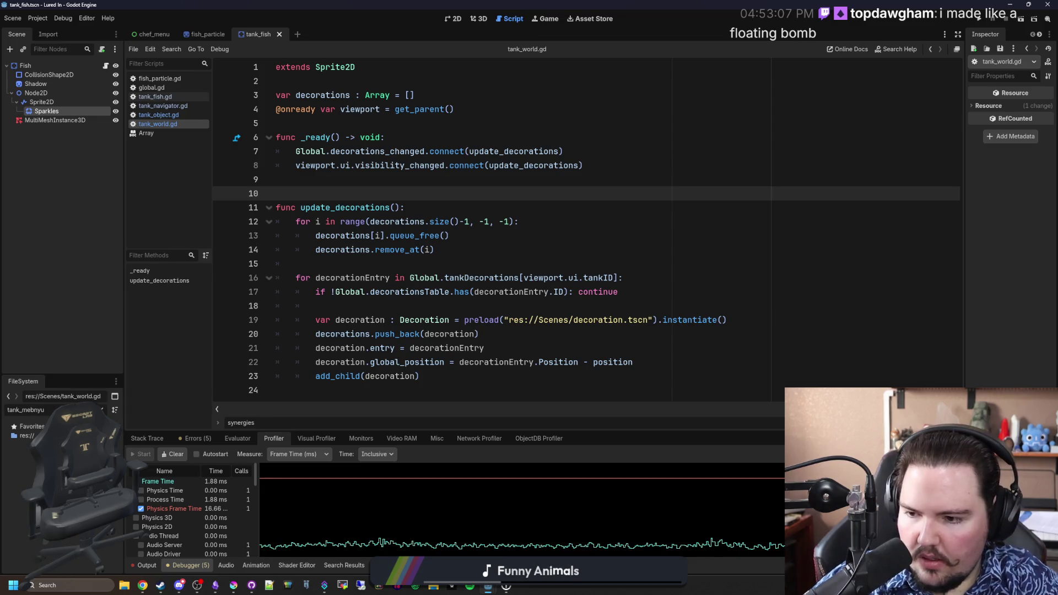
pyautogui.press('BackSpace')
pyautogui.press('BackSpace')
pyautogui.press('BackSpace')
# Open the tank_menu scene and look at the SubViewport's tank_viewport.gd script.
pyautogui.doubleClick(30, 463)
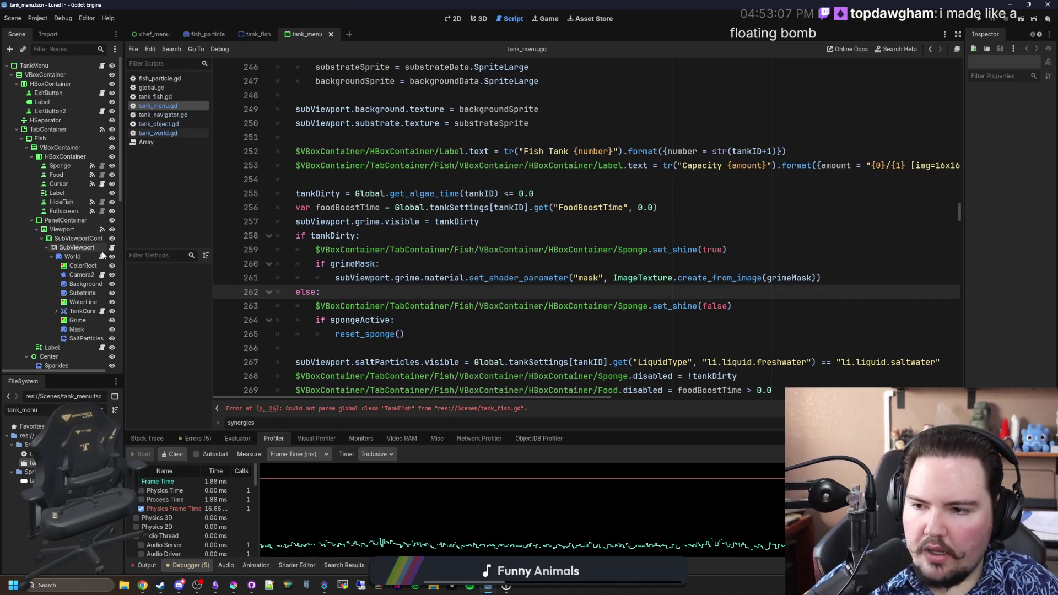
pyautogui.click(111, 247)
pyautogui.scroll(-2, 216, 238)
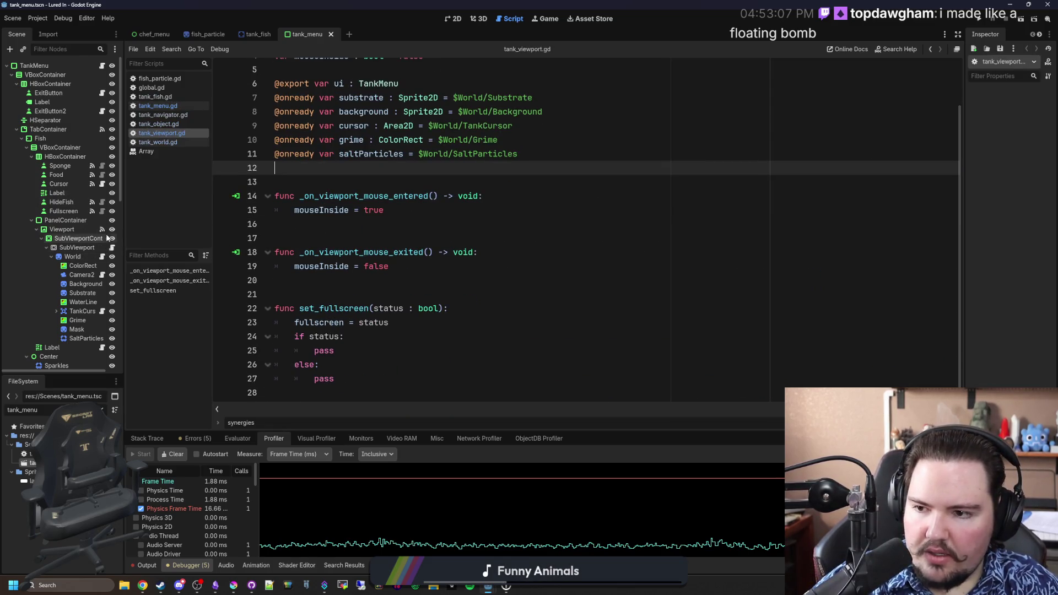
# Scroll through tank_menu.gd and jump to the TankFish parse error on line 6.
pyautogui.click(102, 66)
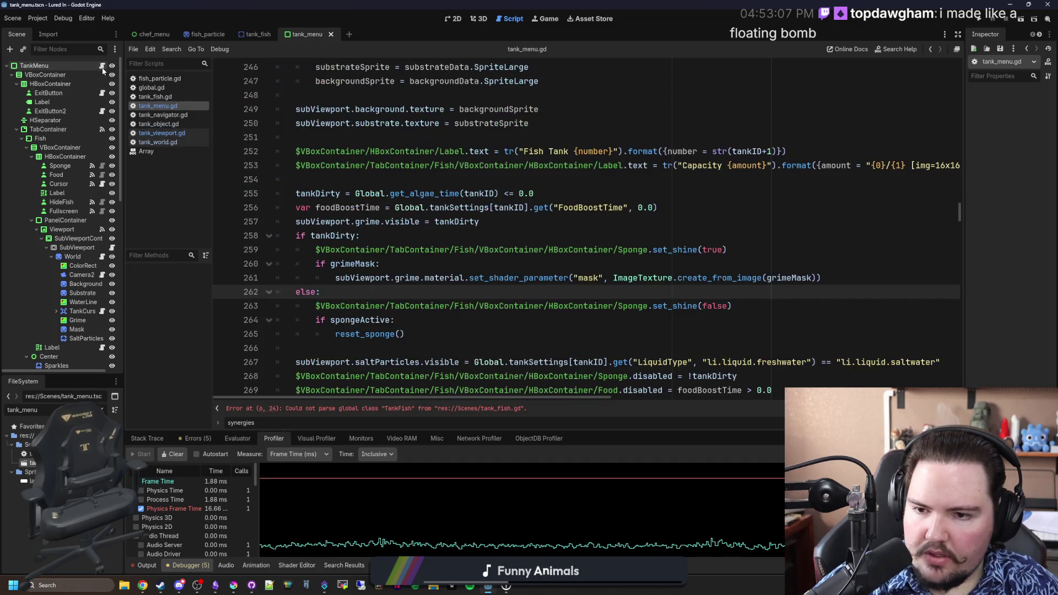
pyautogui.click(519, 207)
pyautogui.scroll(-12, 495, 215)
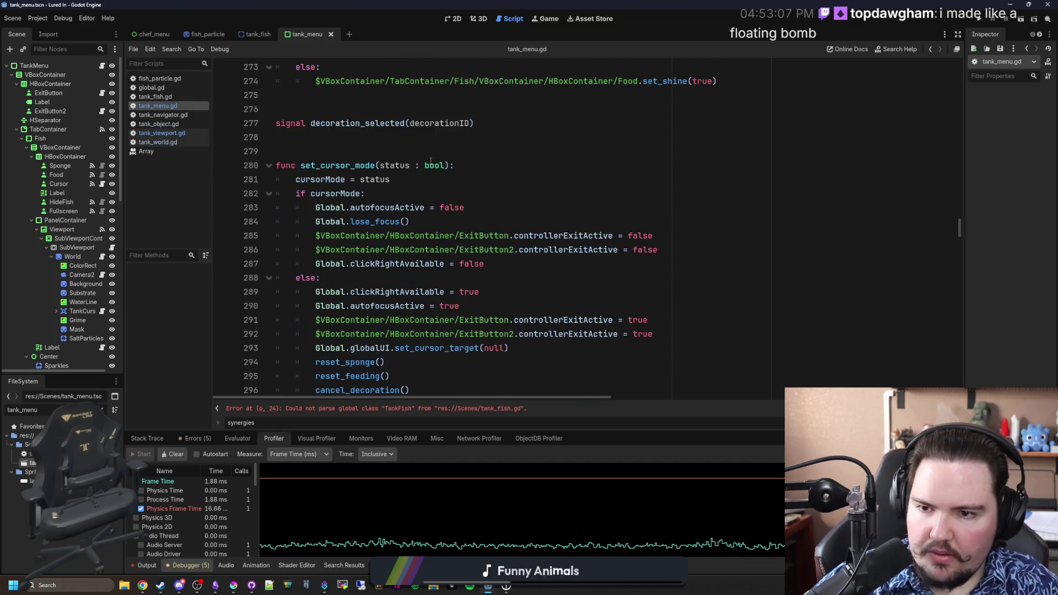
pyautogui.scroll(-12, 474, 226)
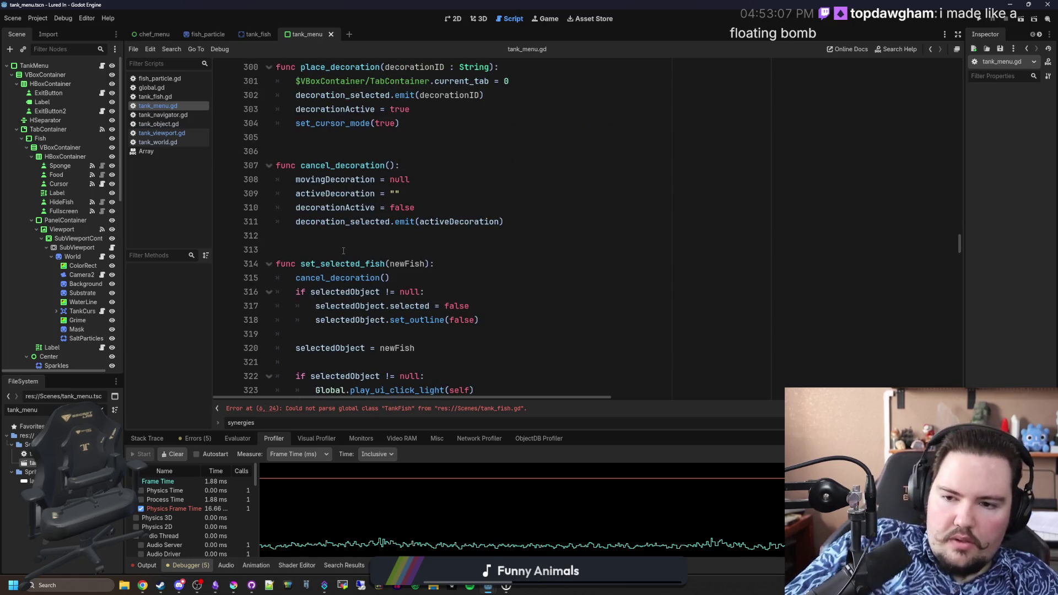
pyautogui.scroll(-7, 376, 237)
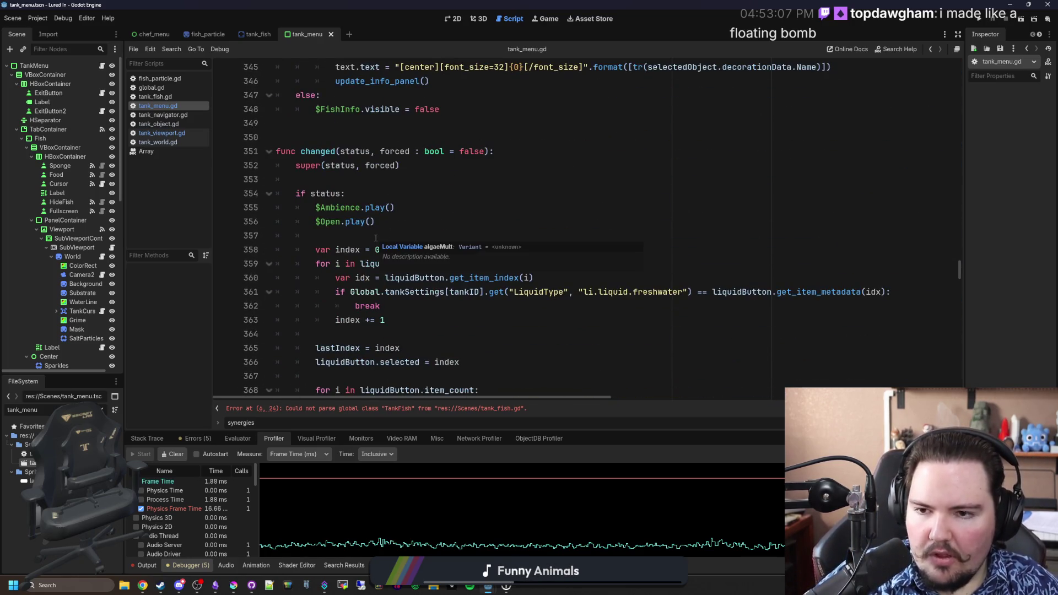
pyautogui.scroll(-11, 376, 236)
pyautogui.scroll(-11, 376, 236)
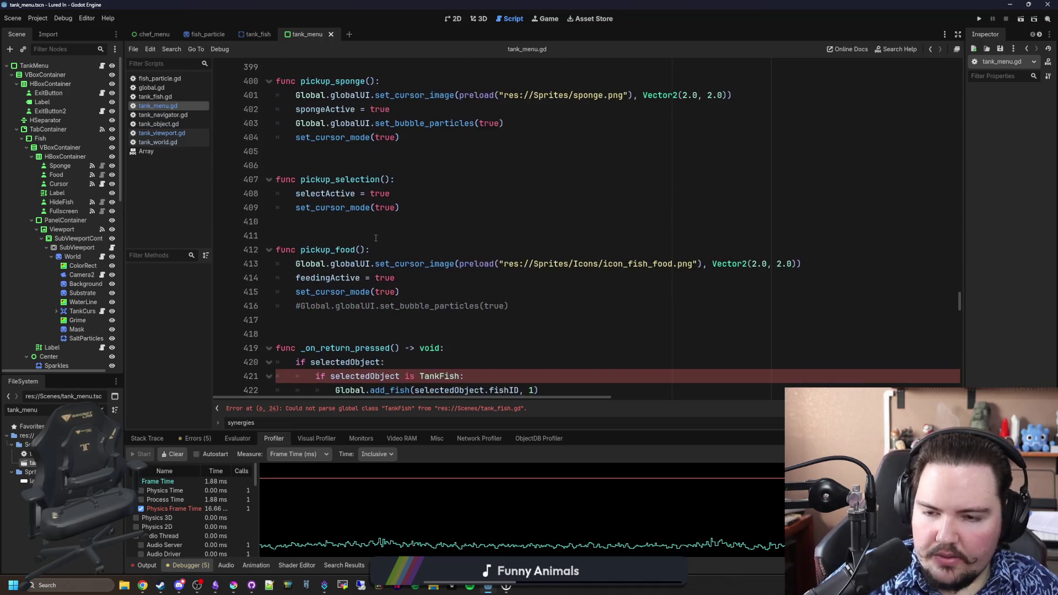
pyautogui.scroll(-2, 376, 236)
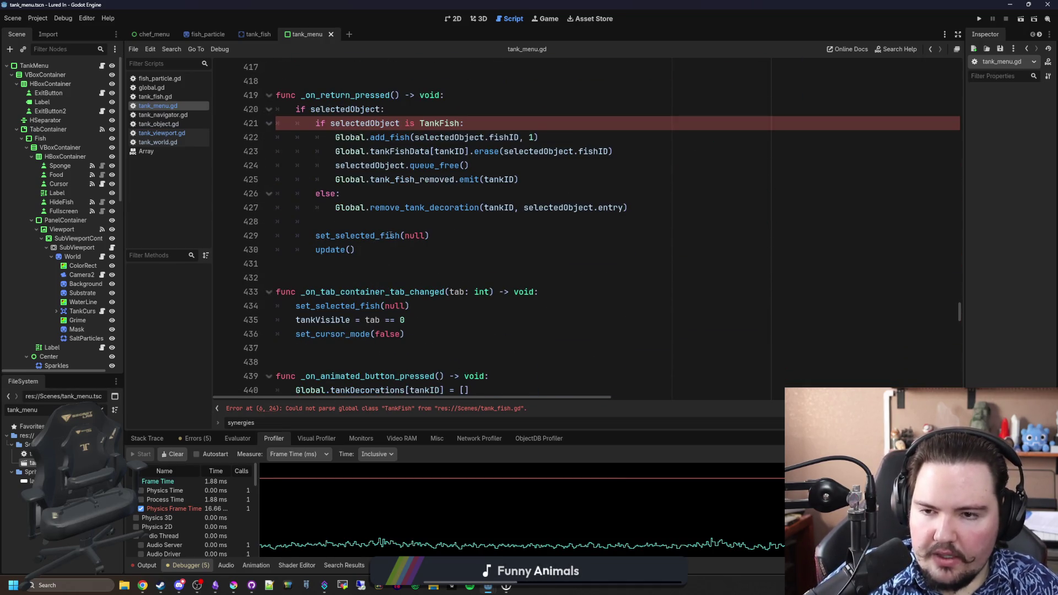
pyautogui.click(482, 412)
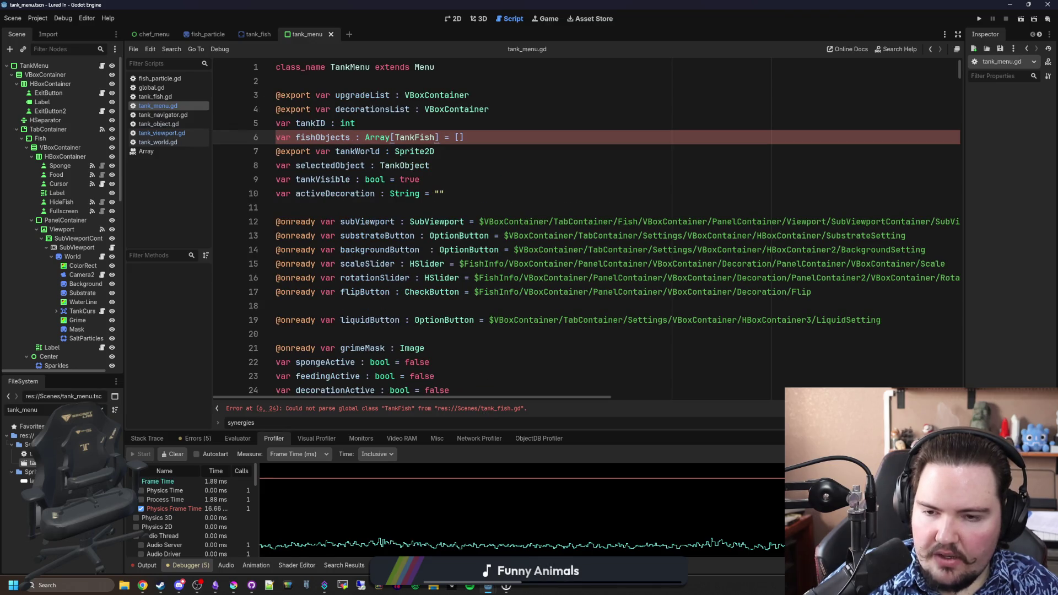
pyautogui.click(424, 179)
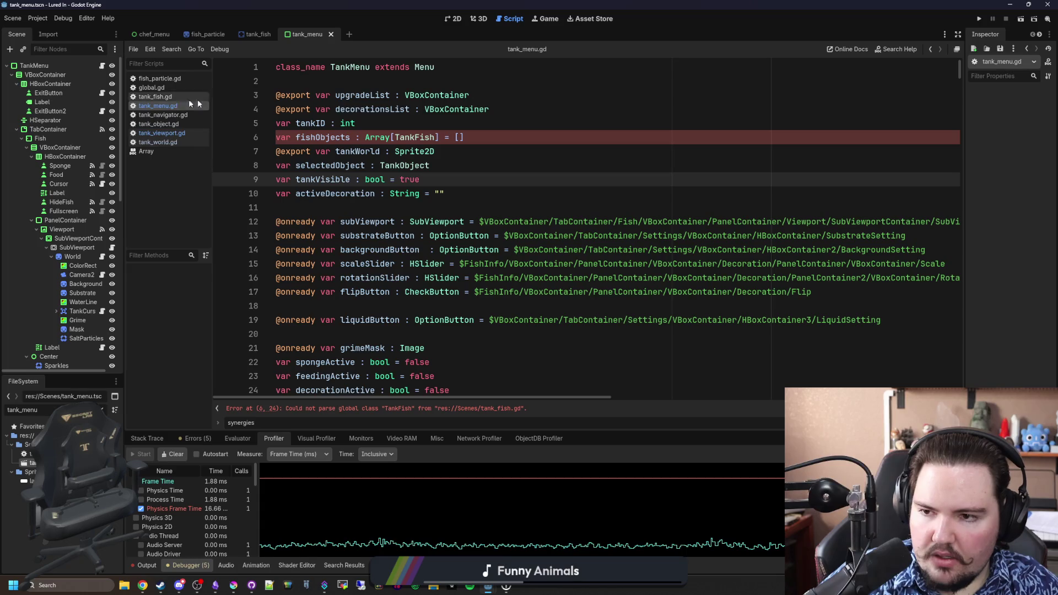
# In tank_fish.gd, make set_sparkles set $Node2D/Sprite2D/Sparkles.visible = false.
pyautogui.click(426, 136)
pyautogui.keyDown('ctrl'); pyautogui.click(423, 137); pyautogui.keyUp('ctrl')
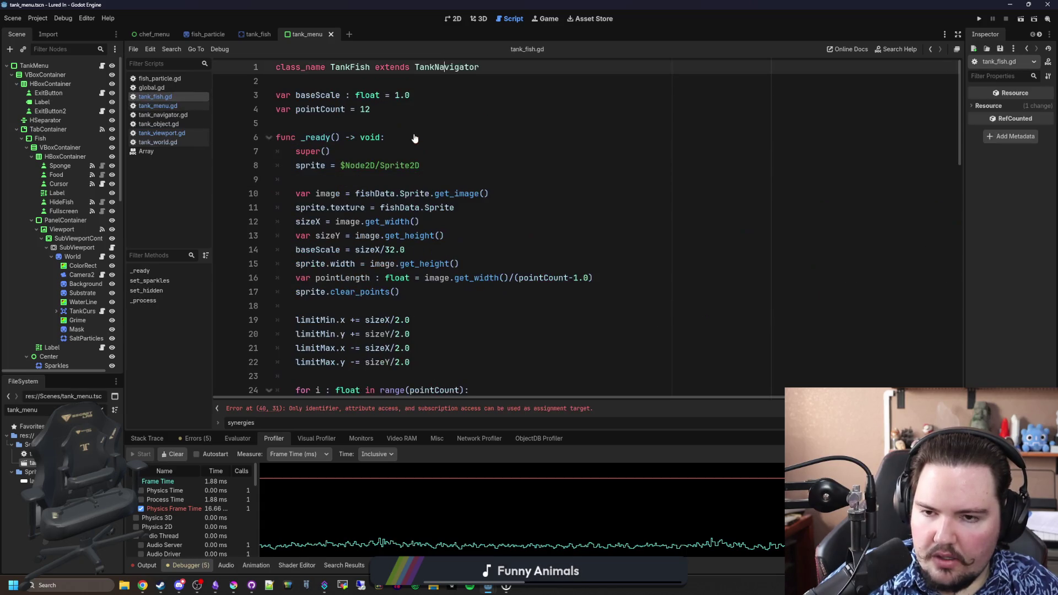
pyautogui.click(483, 136)
pyautogui.click(545, 408)
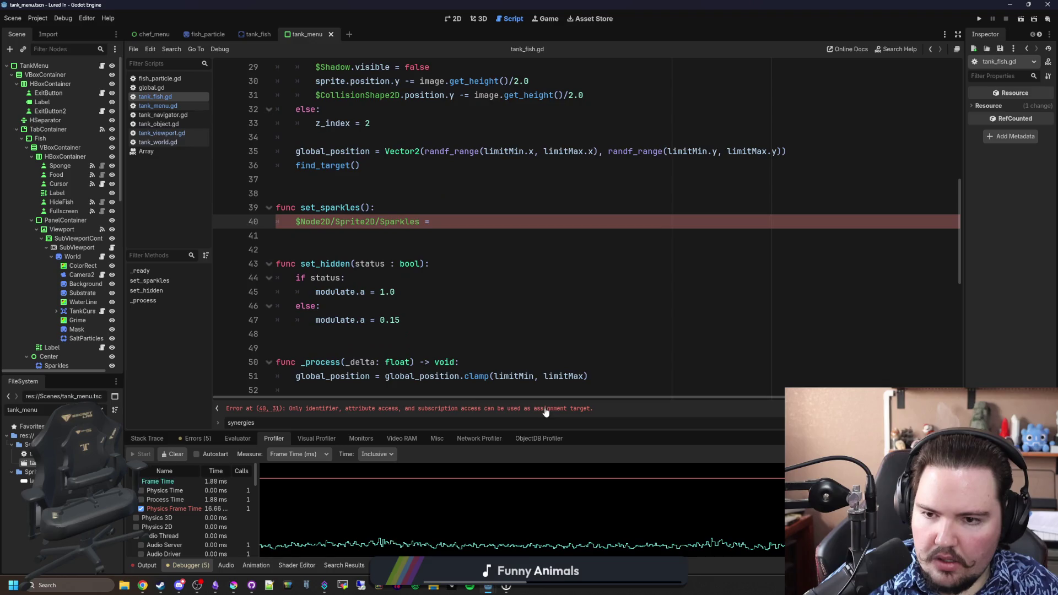
pyautogui.write('null')
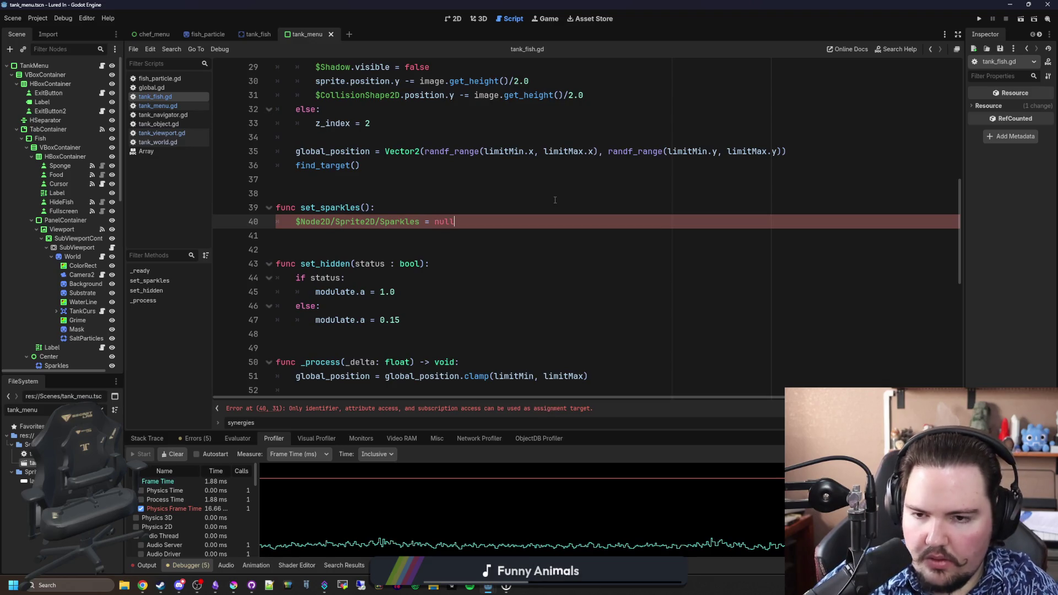
pyautogui.click(555, 200)
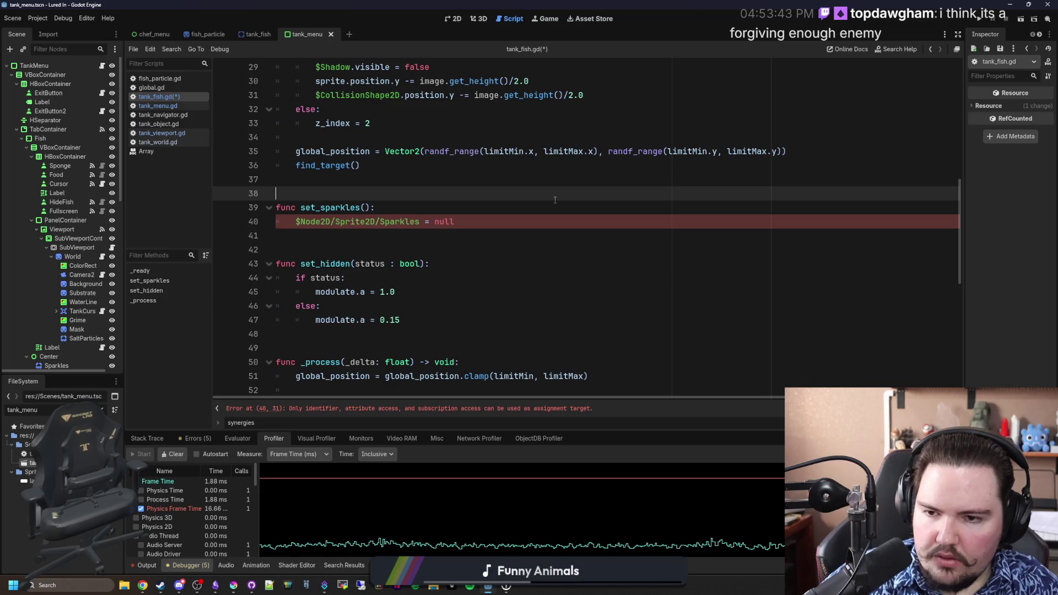
pyautogui.click(482, 220)
pyautogui.press('BackSpace')
pyautogui.press('BackSpace')
pyautogui.press('BackSpace')
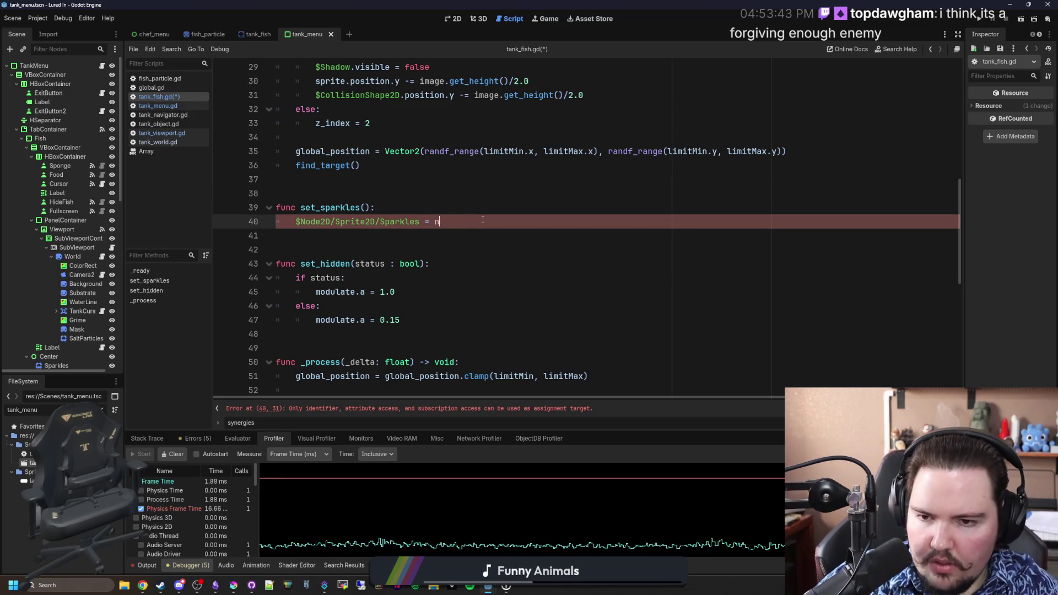
pyautogui.write('.')
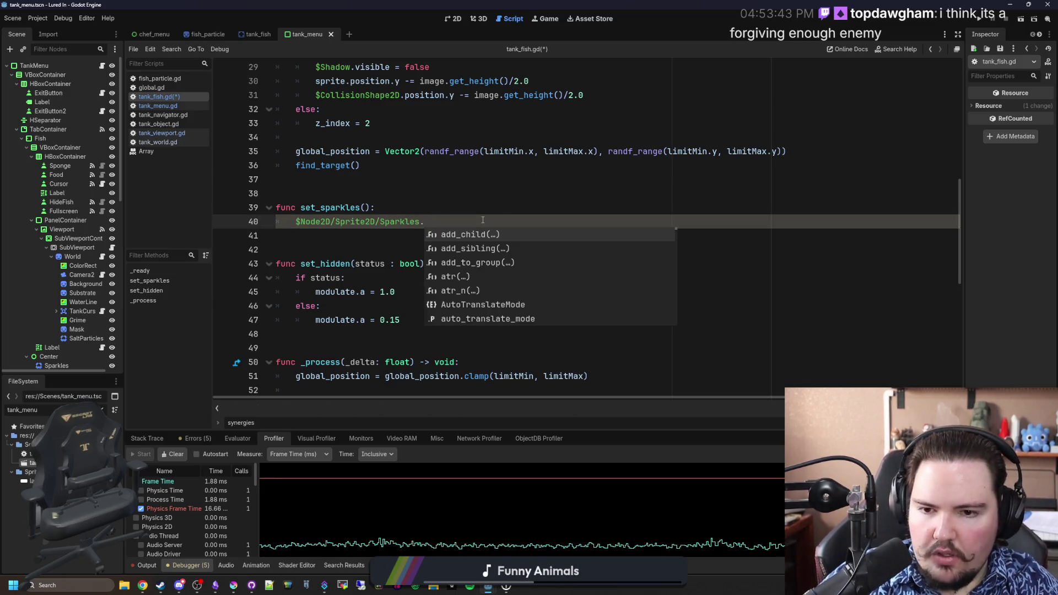
pyautogui.write('visible = ')
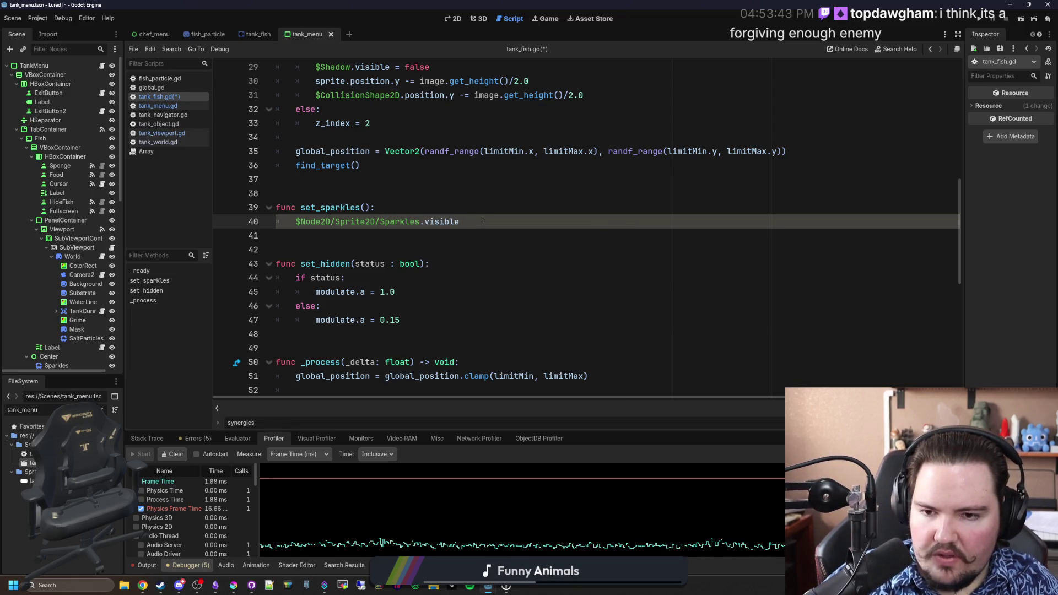
pyautogui.write('false')
pyautogui.click(407, 152)
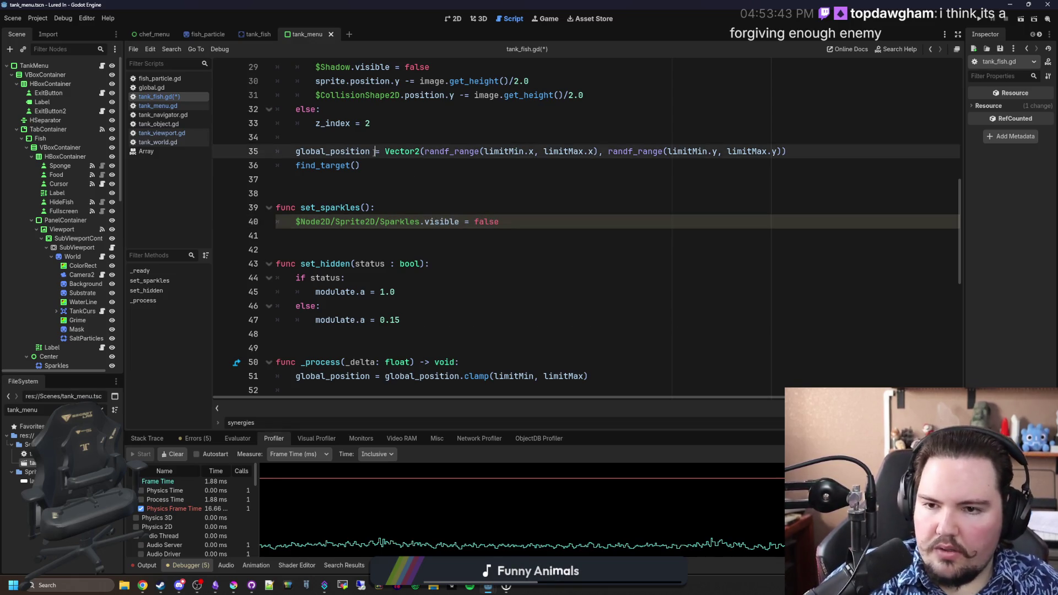
# Start a Global.tank_ signal line right after find_target().
pyautogui.click(398, 164)
pyautogui.press('Return')
pyautogui.write('Global.')
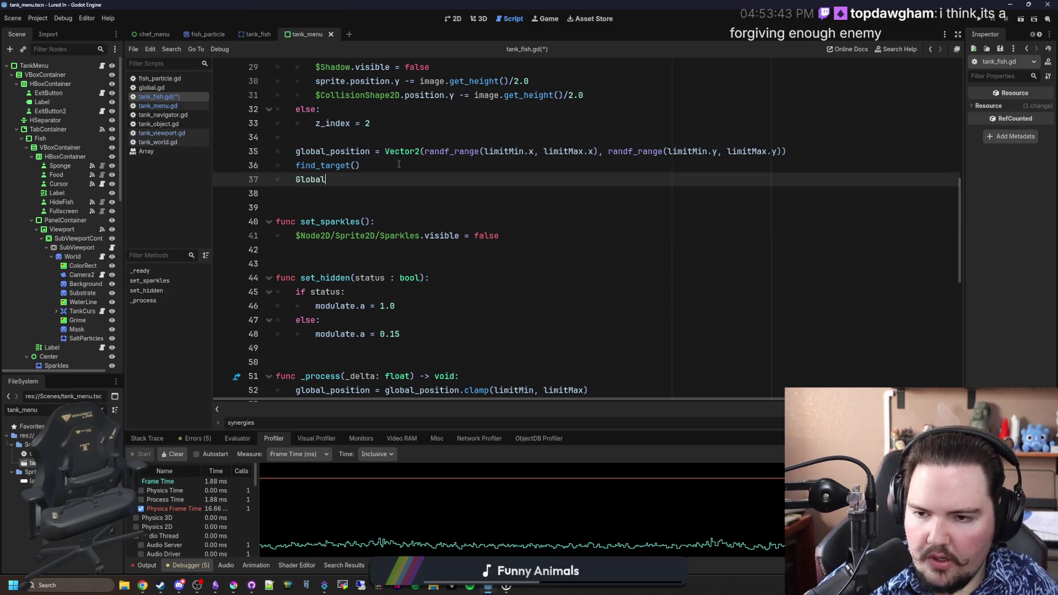
pyautogui.write('tank_sy')
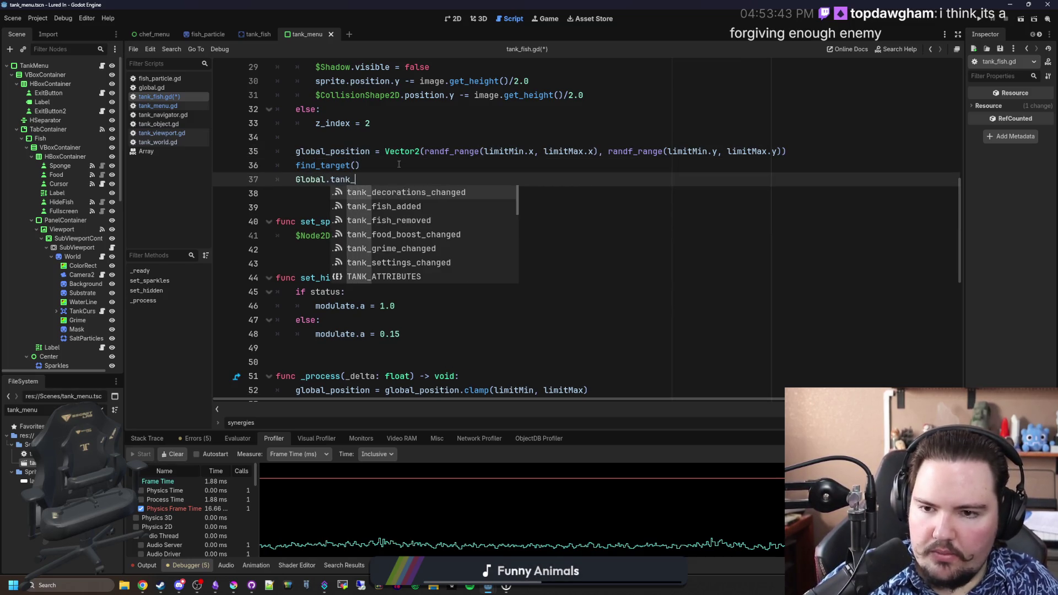
pyautogui.press('BackSpace')
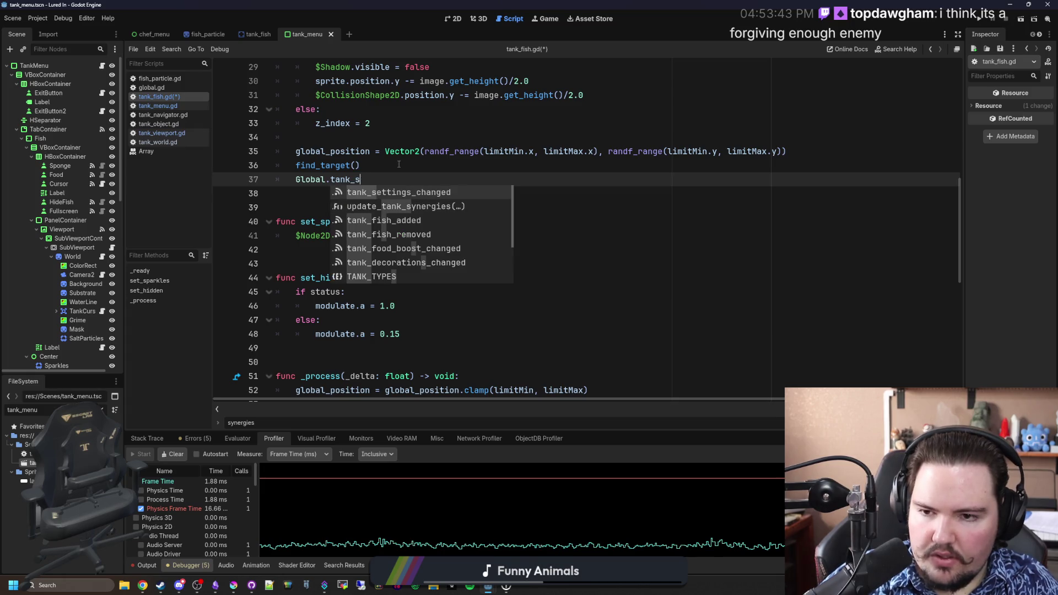
# Prefix the global.gd signal and its emit call with tank_, save, and reopen tank_fish.gd.
pyautogui.click(168, 90)
pyautogui.doubleClick(316, 106)
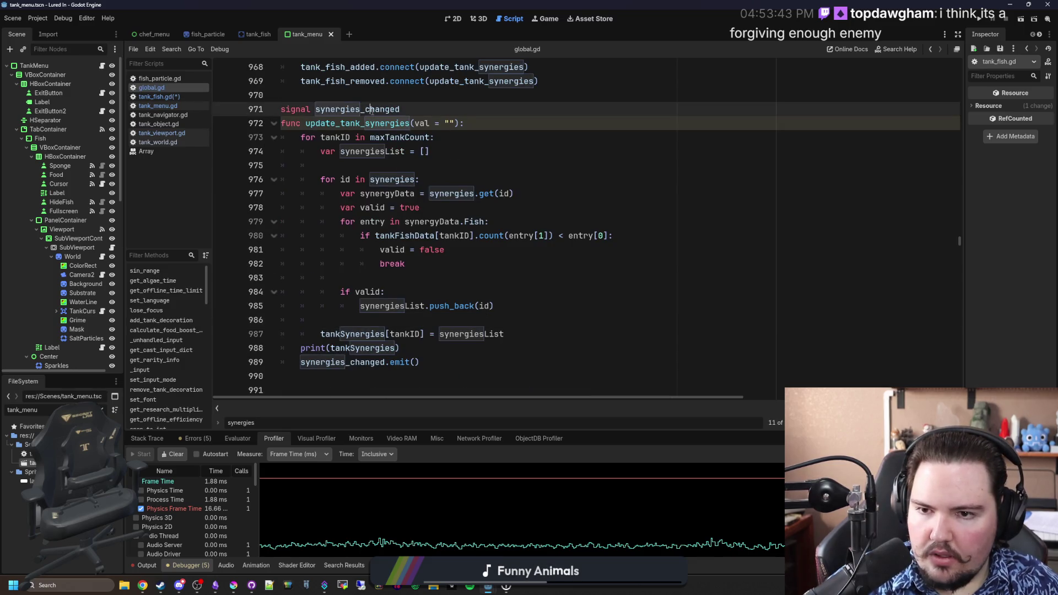
pyautogui.click(316, 108)
pyautogui.write('tank_')
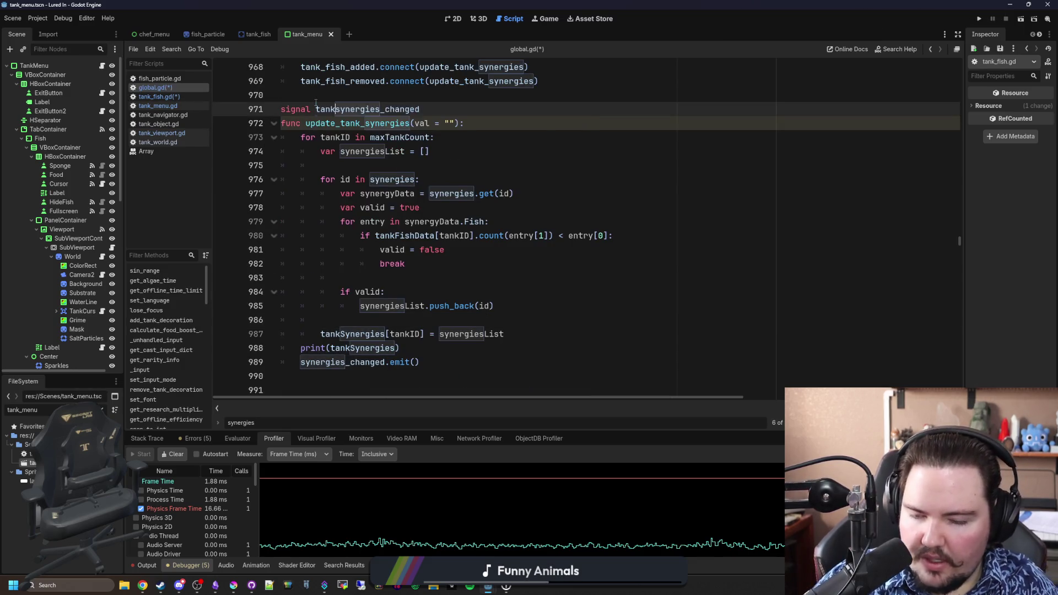
pyautogui.doubleClick(355, 109)
pyautogui.hotkey('ctrl', 'c')
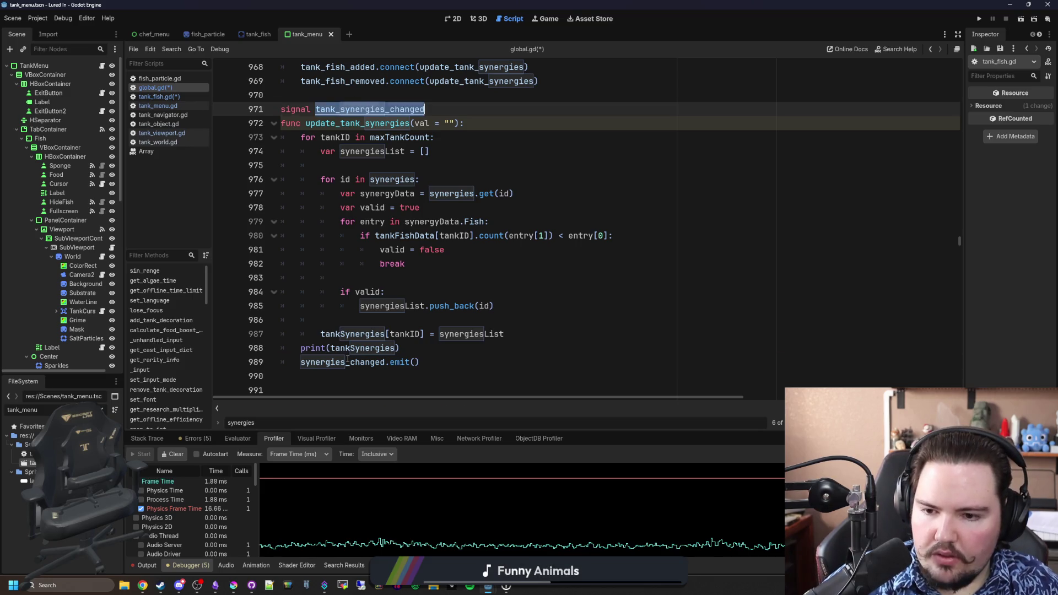
pyautogui.doubleClick(341, 362)
pyautogui.hotkey('ctrl', 'v')
pyautogui.click(447, 348)
pyautogui.hotkey('ctrl', 's')
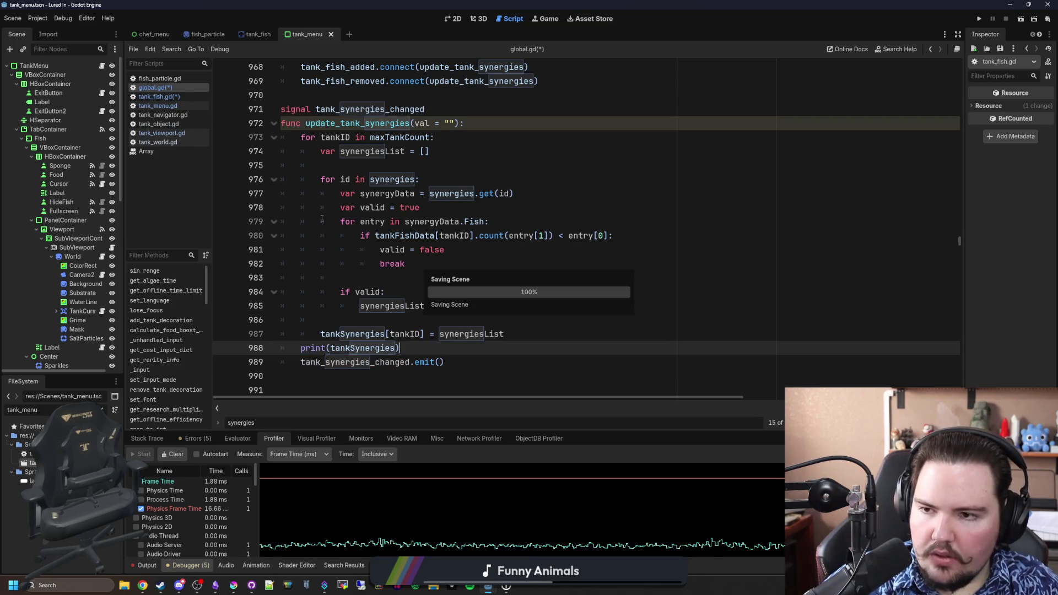
pyautogui.click(176, 95)
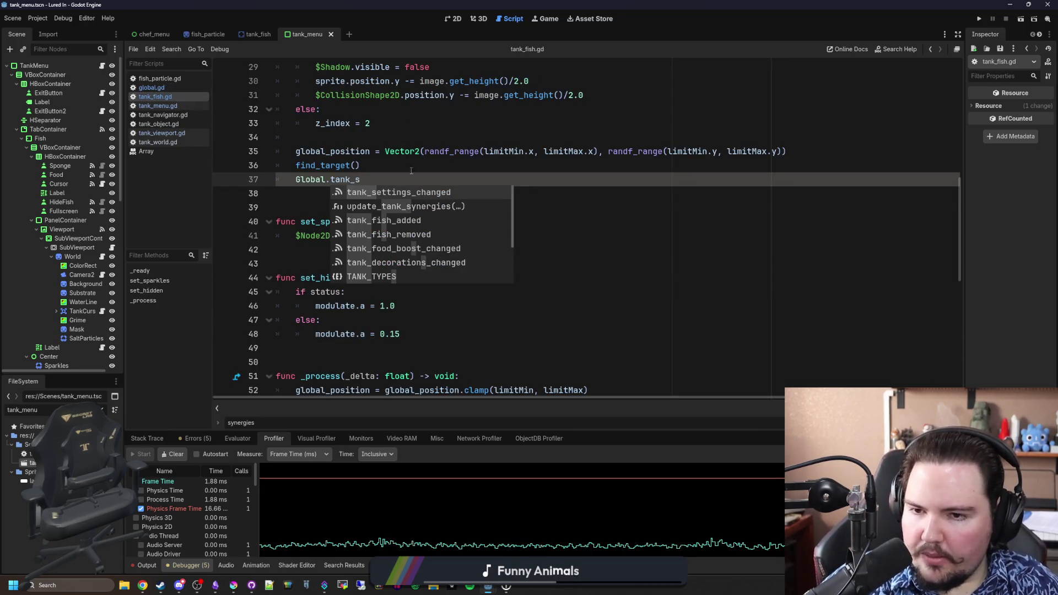
# Write Global.tank_synergies_changed.connect(set_sparkles) on line 37 of tank_fish.gd.
pyautogui.doubleClick(343, 179)
pyautogui.press('BackSpace')
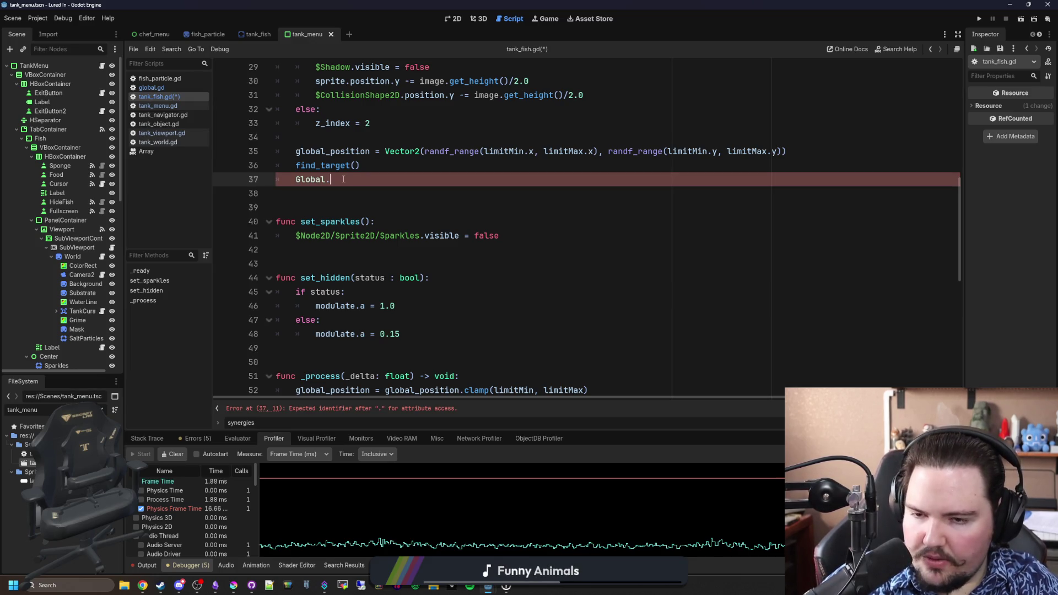
pyautogui.hotkey('ctrl', 'space')
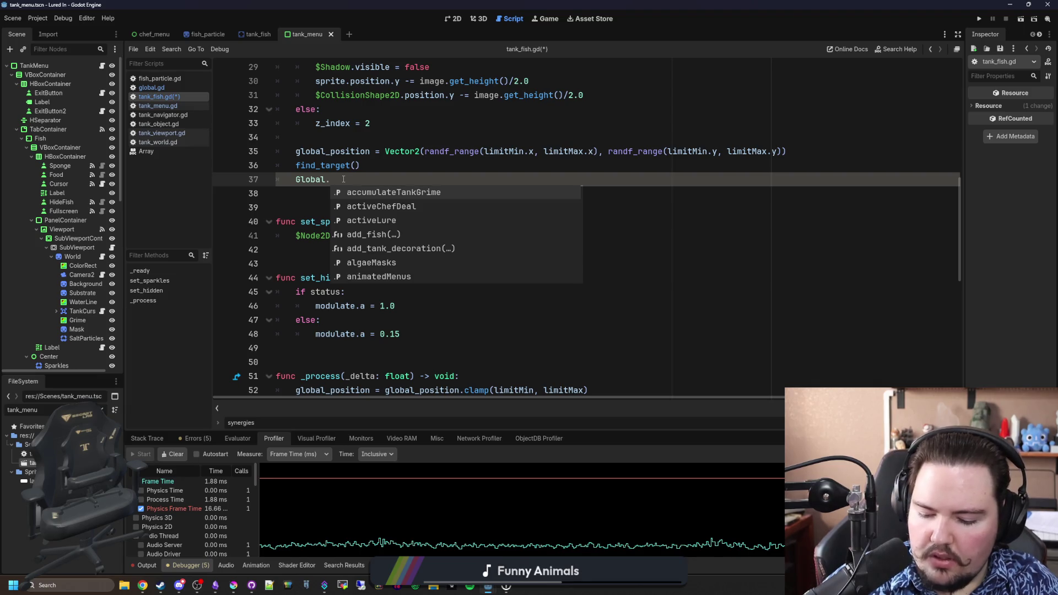
pyautogui.write('tank_sy')
pyautogui.press('Return')
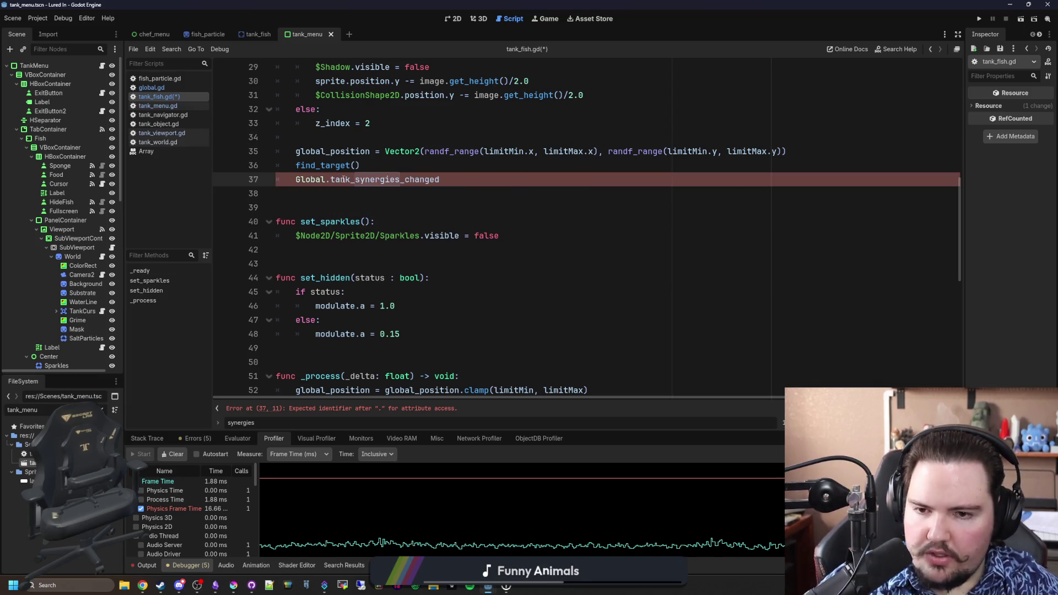
pyautogui.write('.connme')
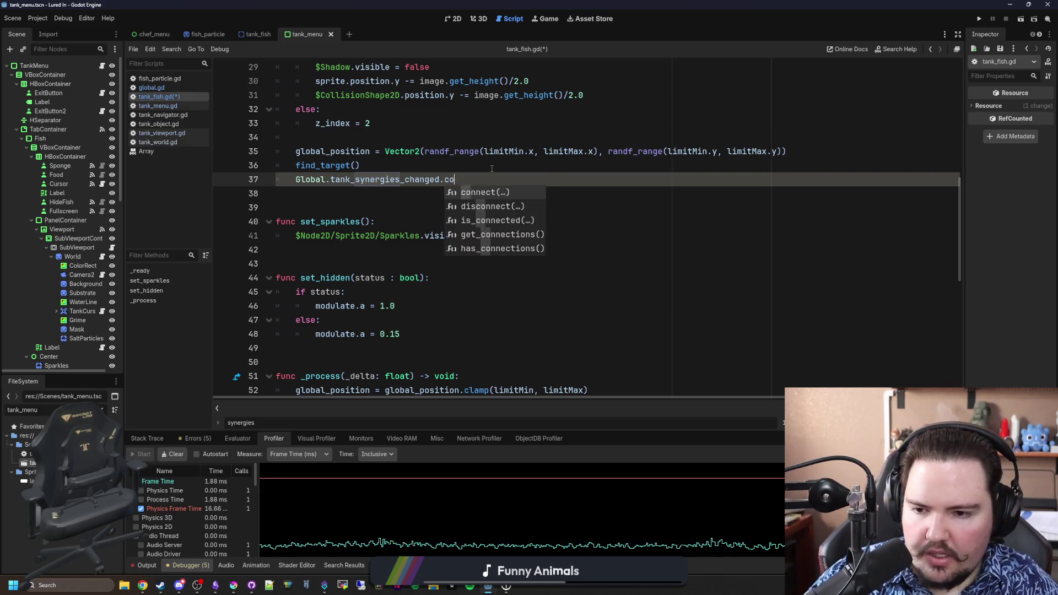
pyautogui.press('BackSpace')
pyautogui.press('BackSpace')
pyautogui.write('ect')
pyautogui.press('Return')
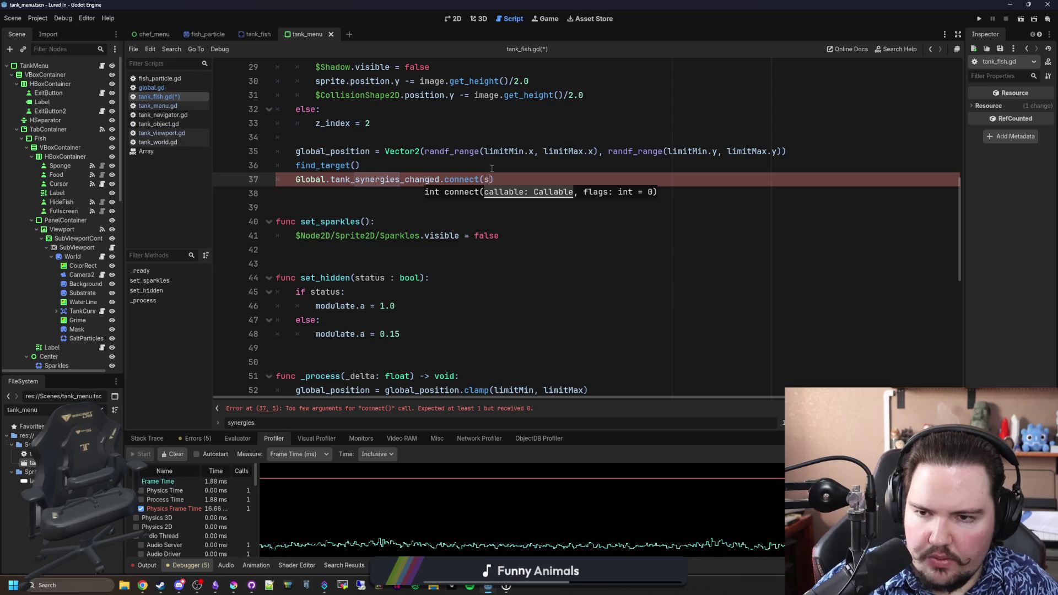
pyautogui.write('et_')
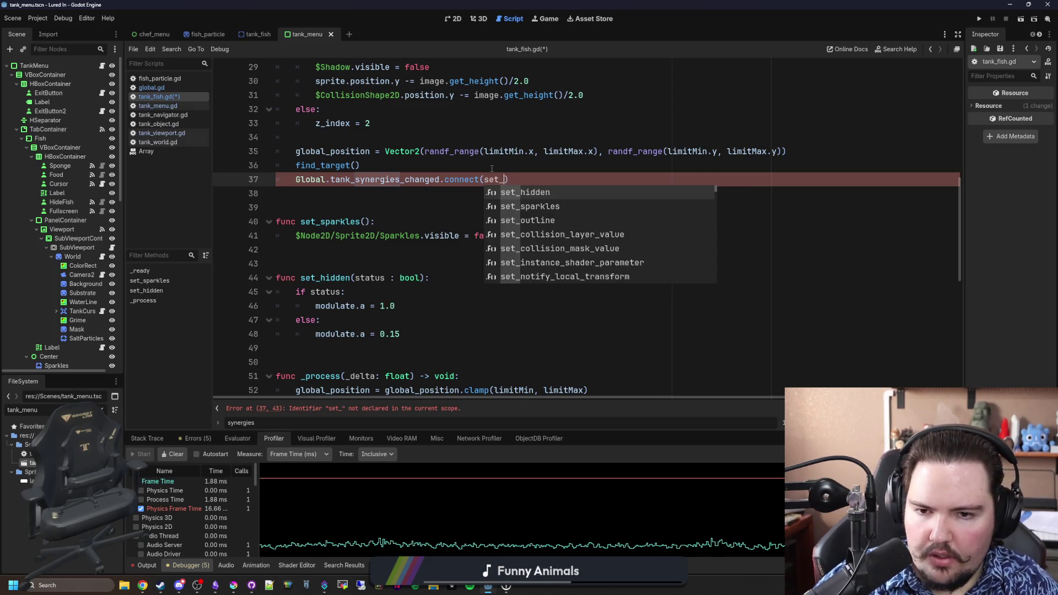
pyautogui.write('spar')
pyautogui.press('Return')
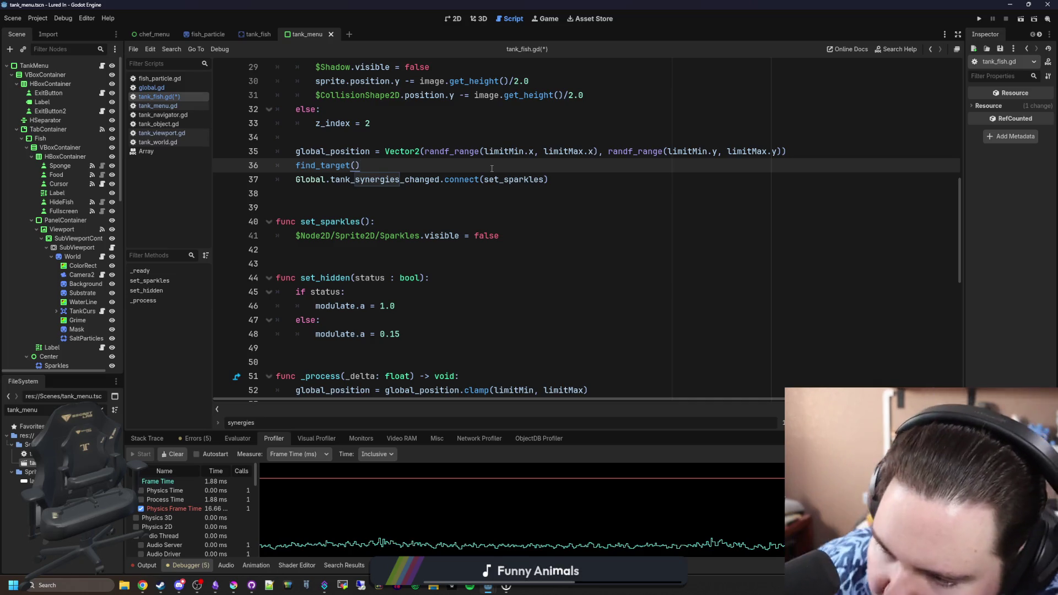
# Save tank_fish.gd and select the false value on line 41.
pyautogui.click(479, 189)
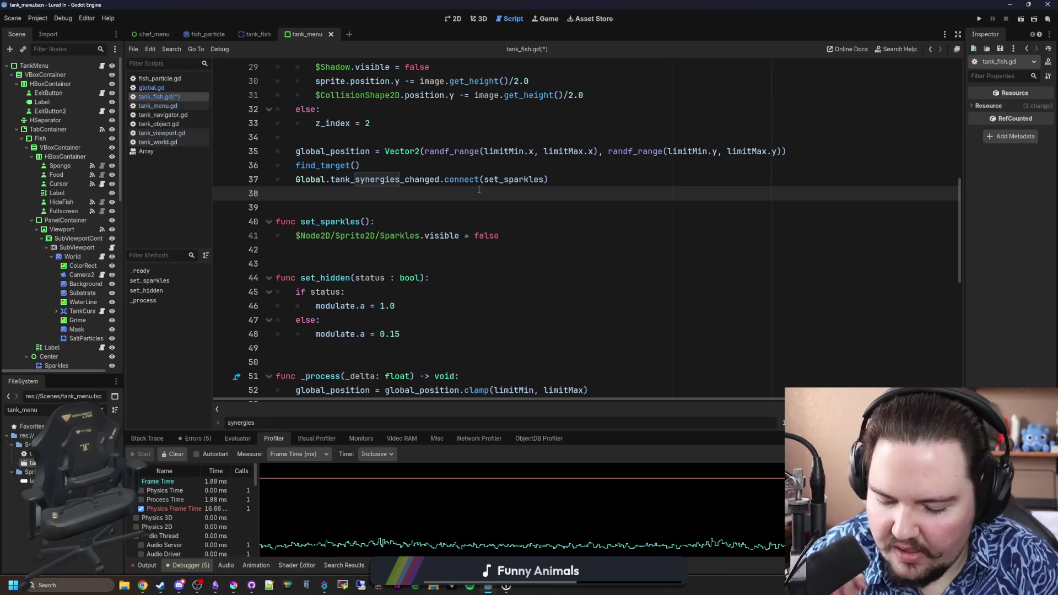
pyautogui.hotkey('ctrl', 's')
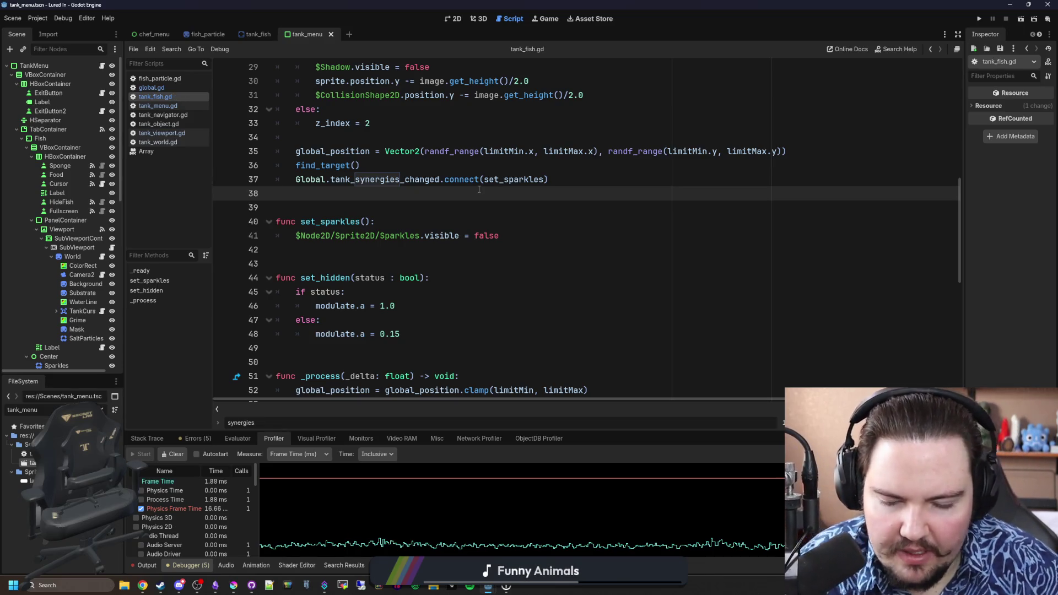
pyautogui.hotkey('ctrl', 's')
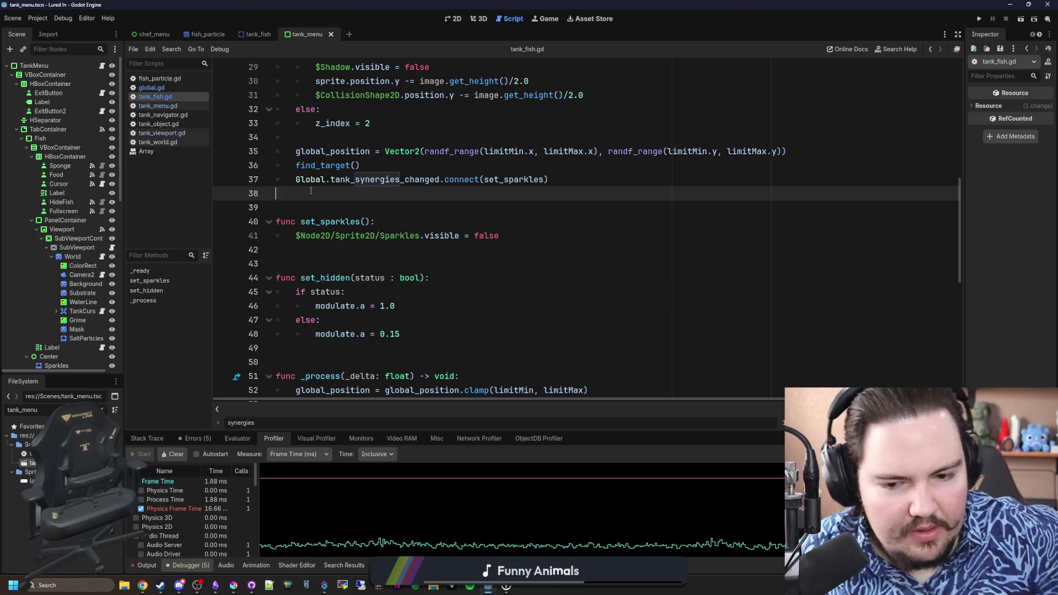
pyautogui.hotkey('ctrl', 's')
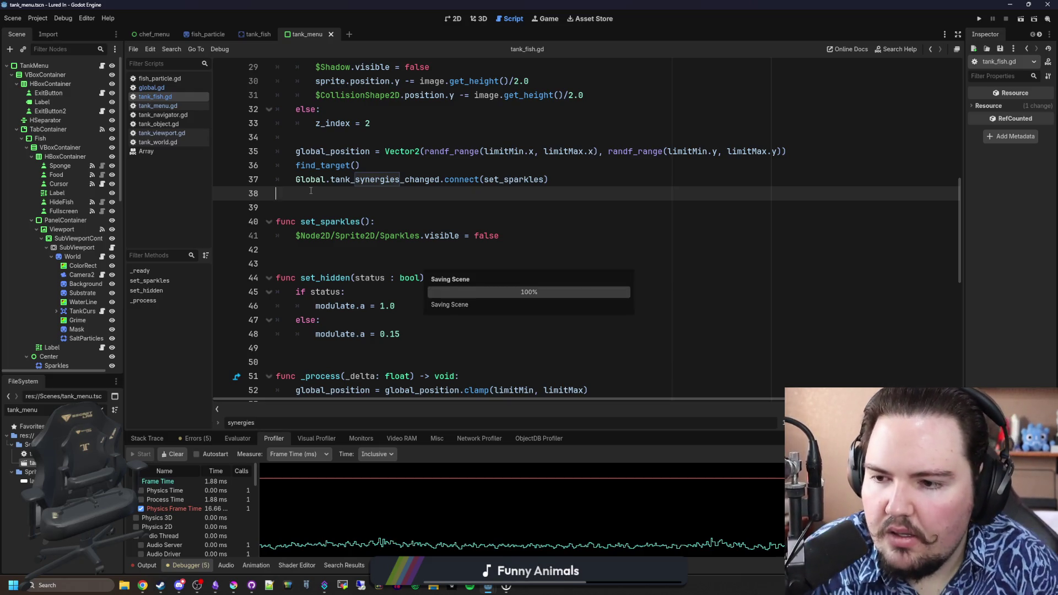
pyautogui.moveTo(529, 228); pyautogui.dragTo(474, 236)
# Replace false on line 41 with a Global.tankSynergies[tankID].size expression.
pyautogui.press('BackSpace')
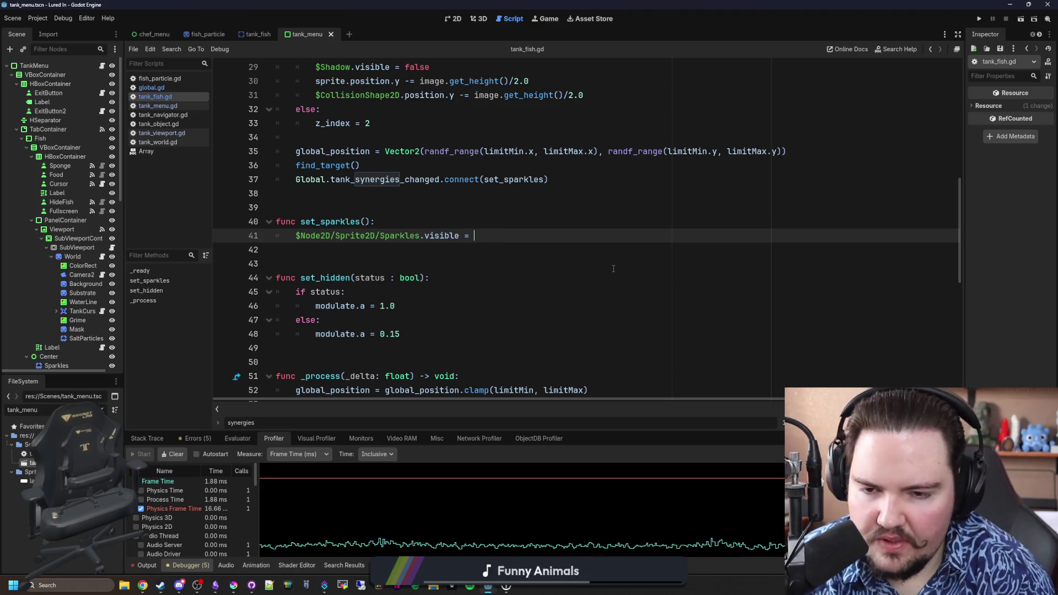
pyautogui.write('Global.ta')
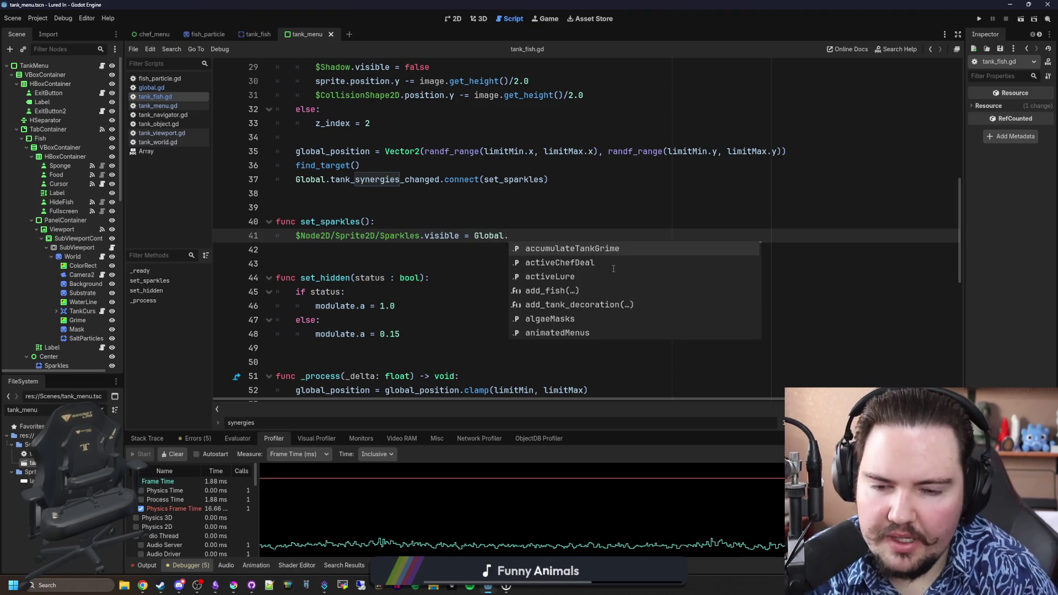
pyautogui.write('nk')
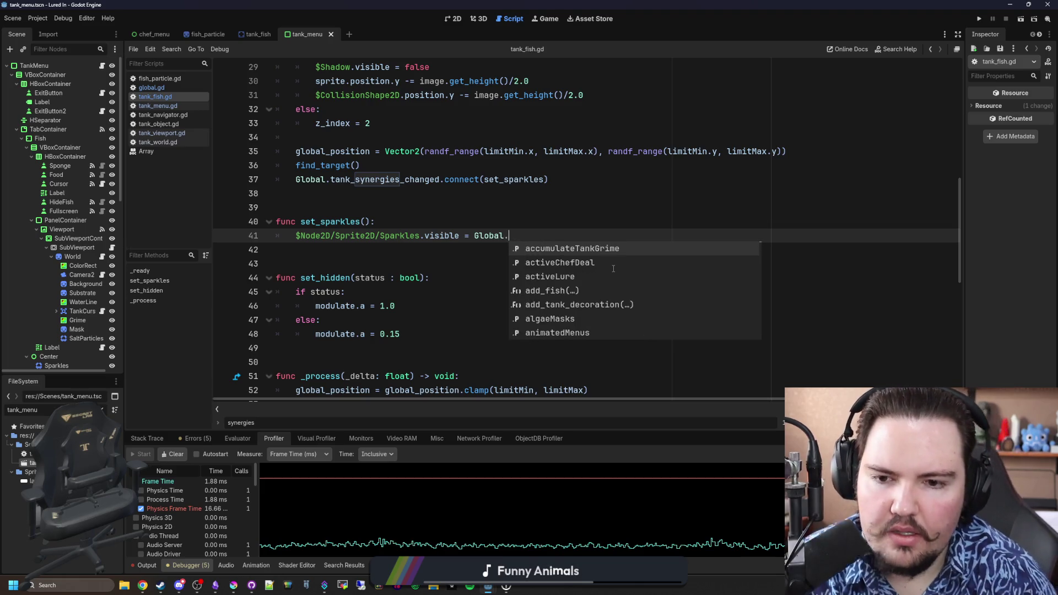
pyautogui.write('Syn')
pyautogui.press('Return')
pyautogui.write('.')
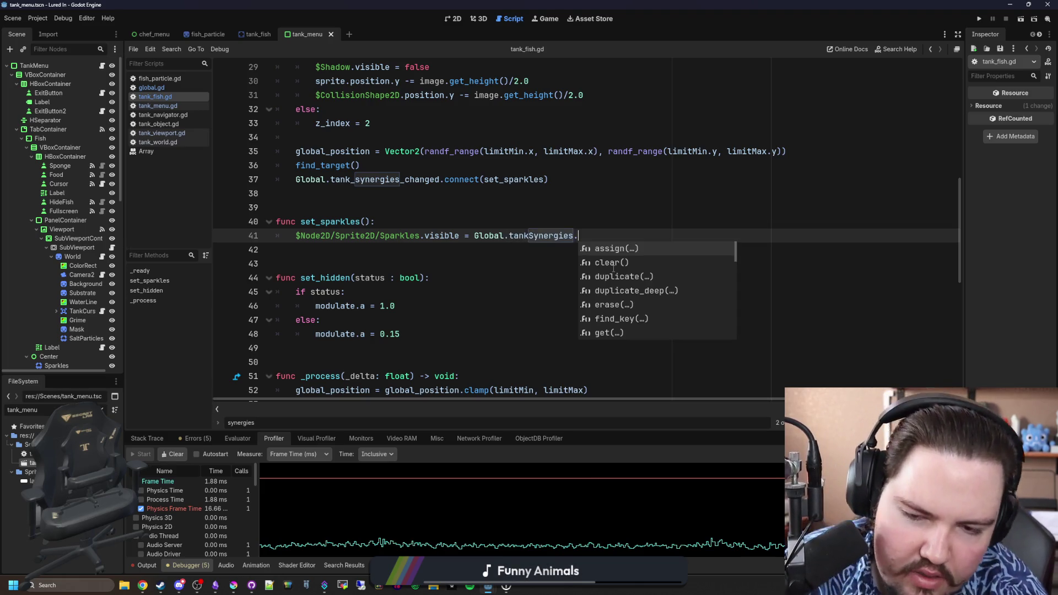
pyautogui.press('BackSpace')
pyautogui.write('[')
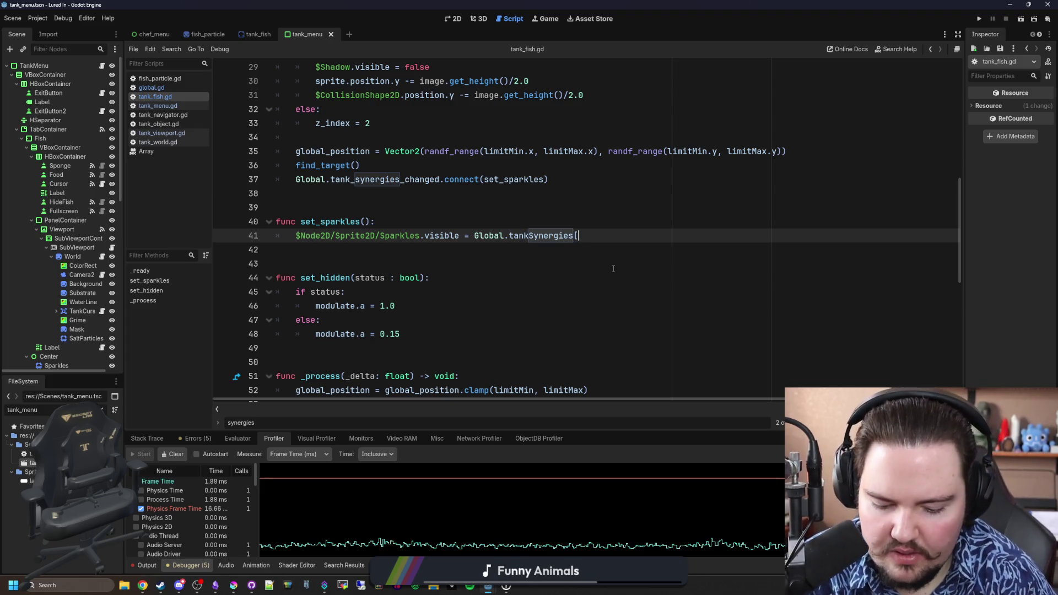
pyautogui.write('tankID].si')
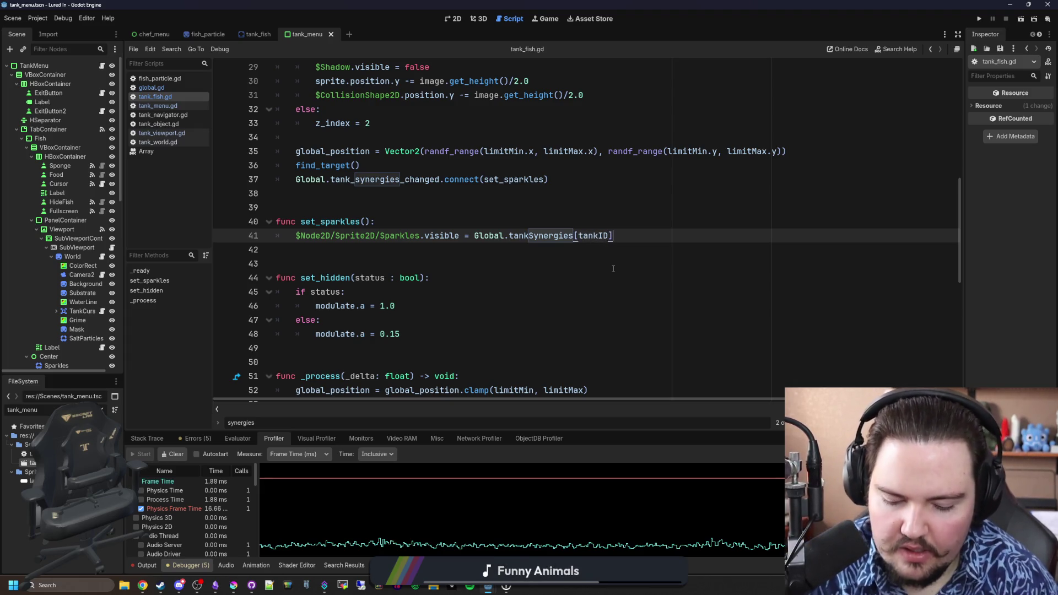
pyautogui.write('zew')
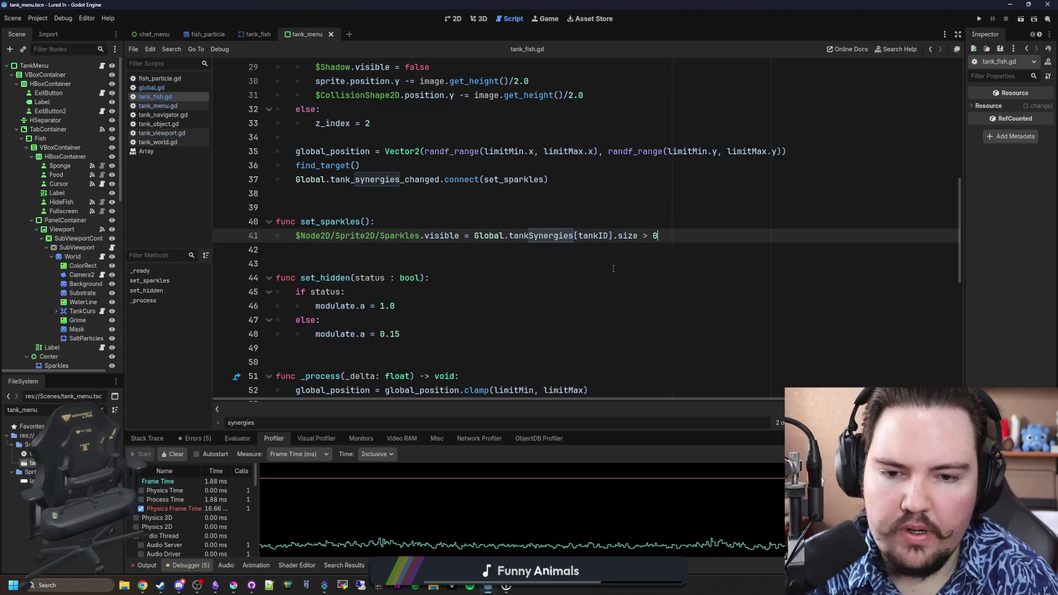
# Complete the call as size() so the line reads Global.tankSynergies[tankID].size() > 0, and save.
pyautogui.click(613, 269)
pyautogui.click(384, 243)
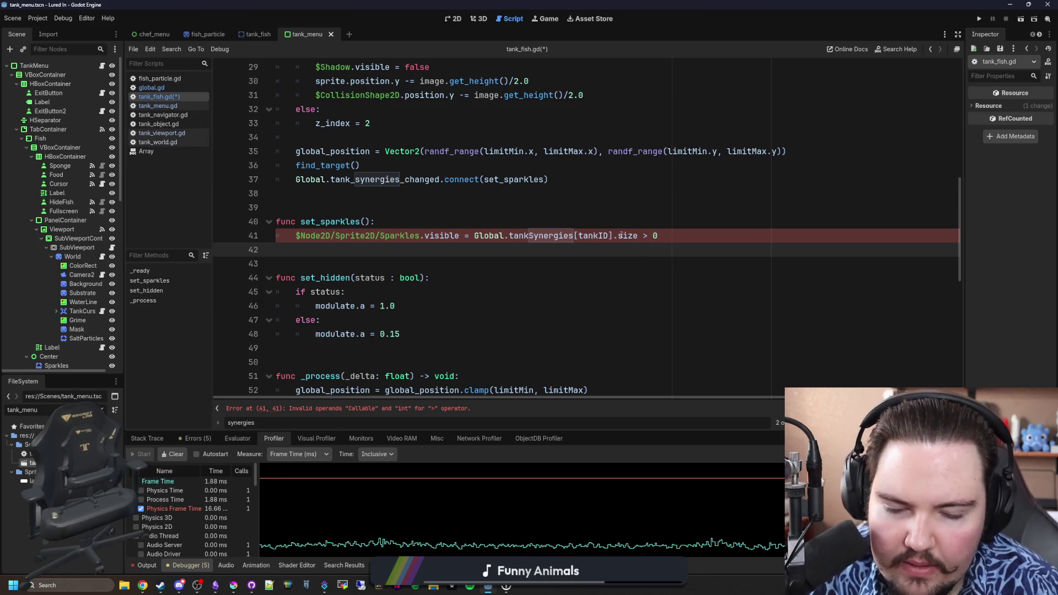
pyautogui.click(639, 236)
pyautogui.write('()')
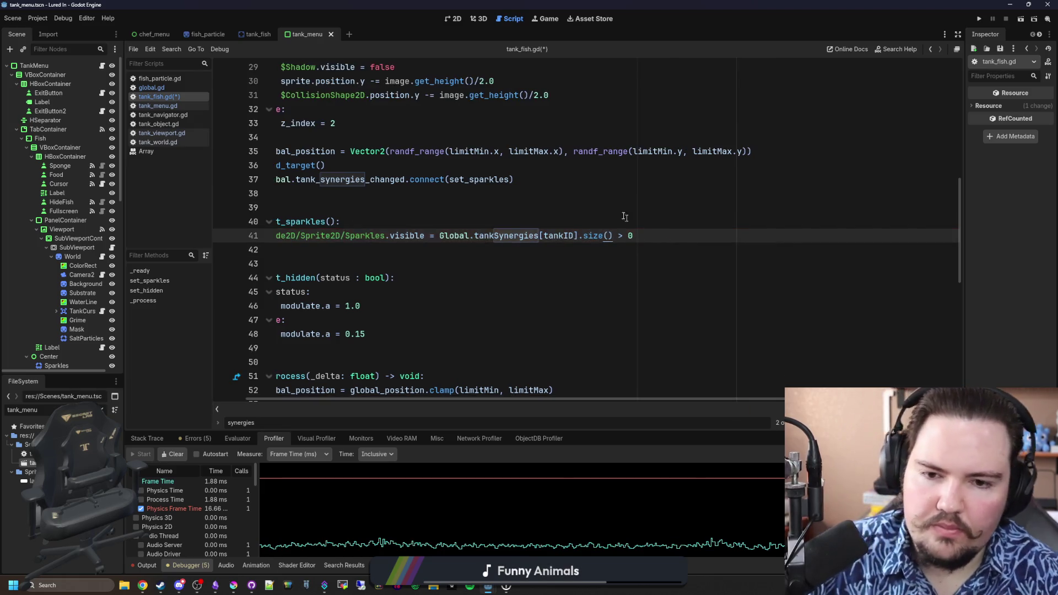
pyautogui.click(618, 212)
pyautogui.hotkey('ctrl', 's')
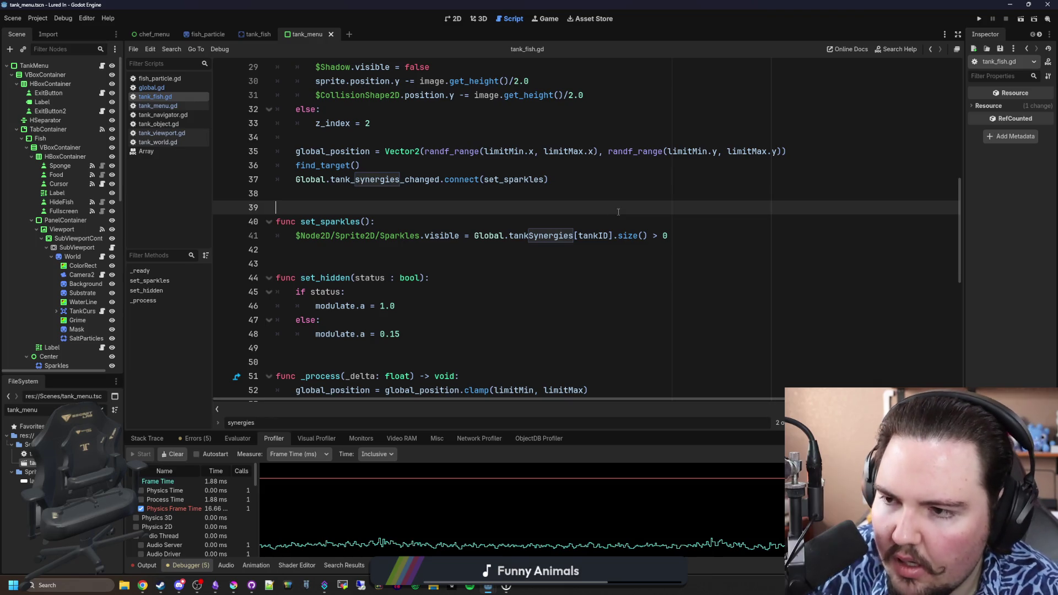
# Search the whole project for tank_fish and open its match at line 100 of tank_menu.gd.
pyautogui.click(393, 254)
pyautogui.hotkey('ctrl', 'shift', 'f')
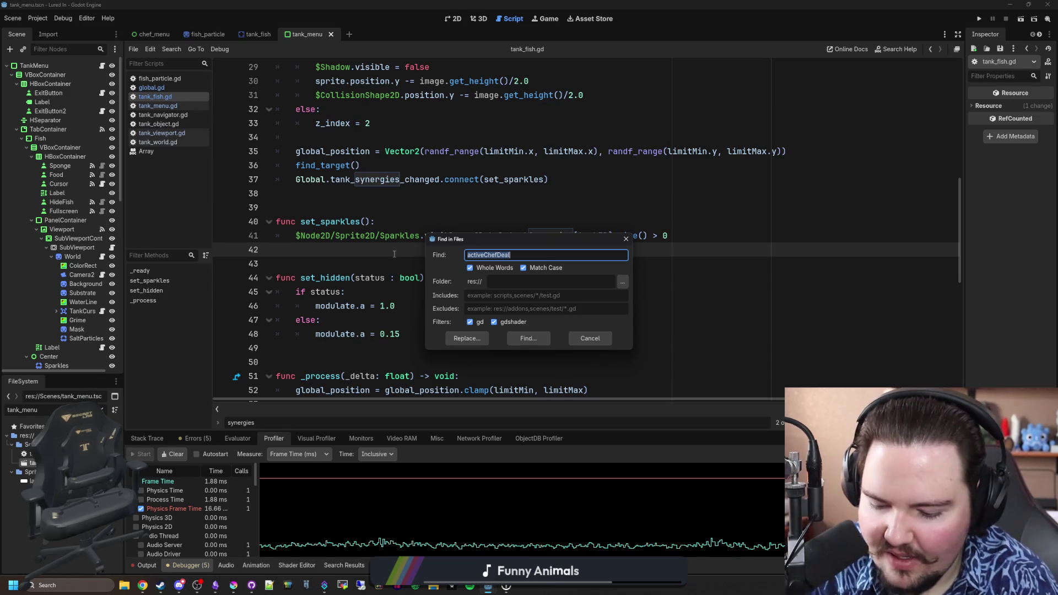
pyautogui.write('fish_')
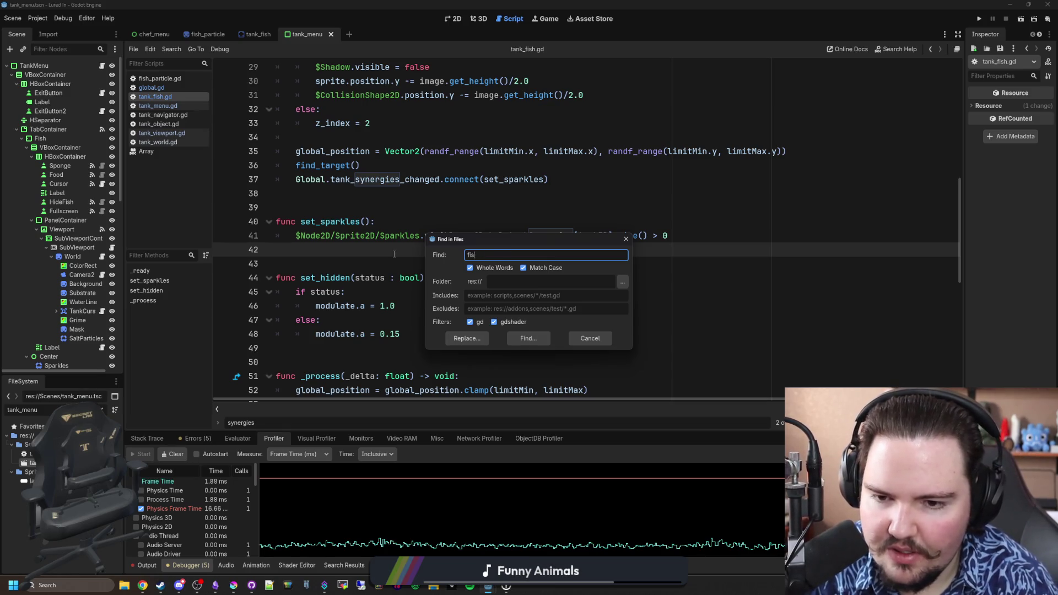
pyautogui.press('BackSpace')
pyautogui.press('BackSpace')
pyautogui.press('BackSpace')
pyautogui.write('tank_fish')
pyautogui.press('Return')
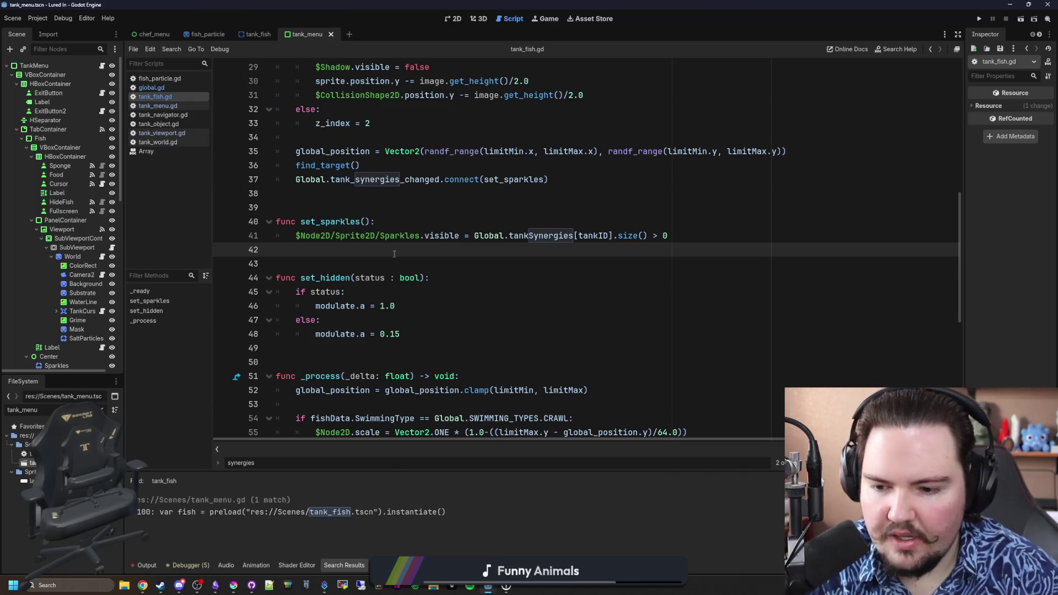
pyautogui.click(410, 511)
pyautogui.scroll(-2, 445, 357)
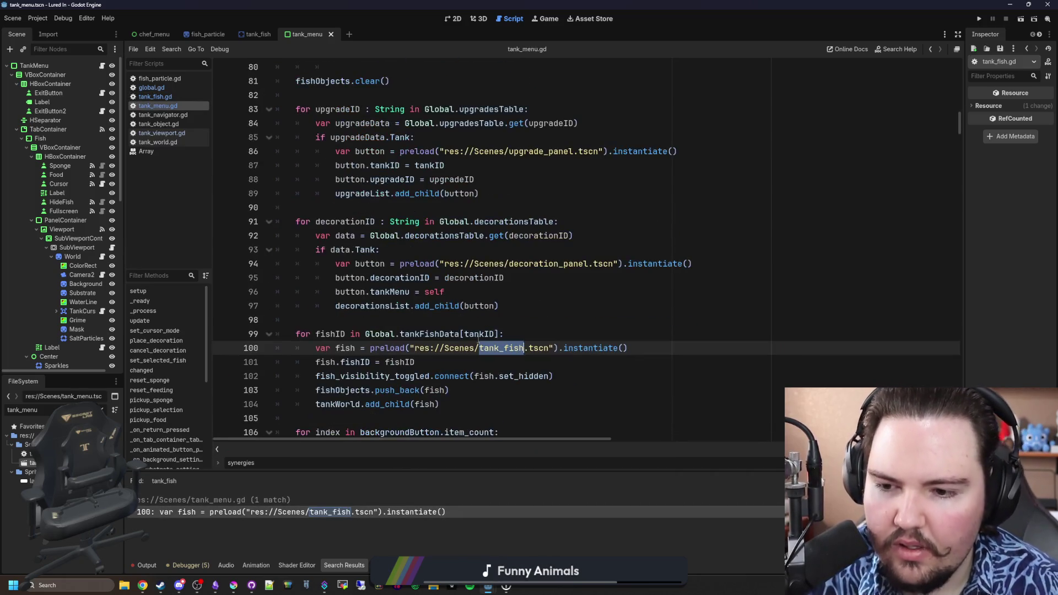
pyautogui.scroll(10, 478, 342)
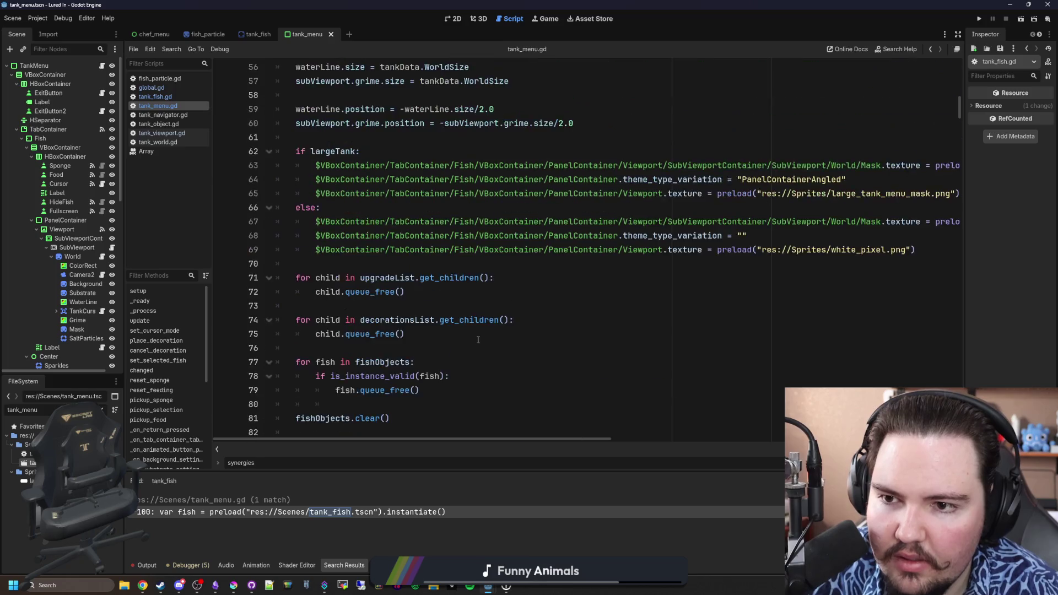
pyautogui.scroll(8, 478, 340)
pyautogui.scroll(-12, 479, 340)
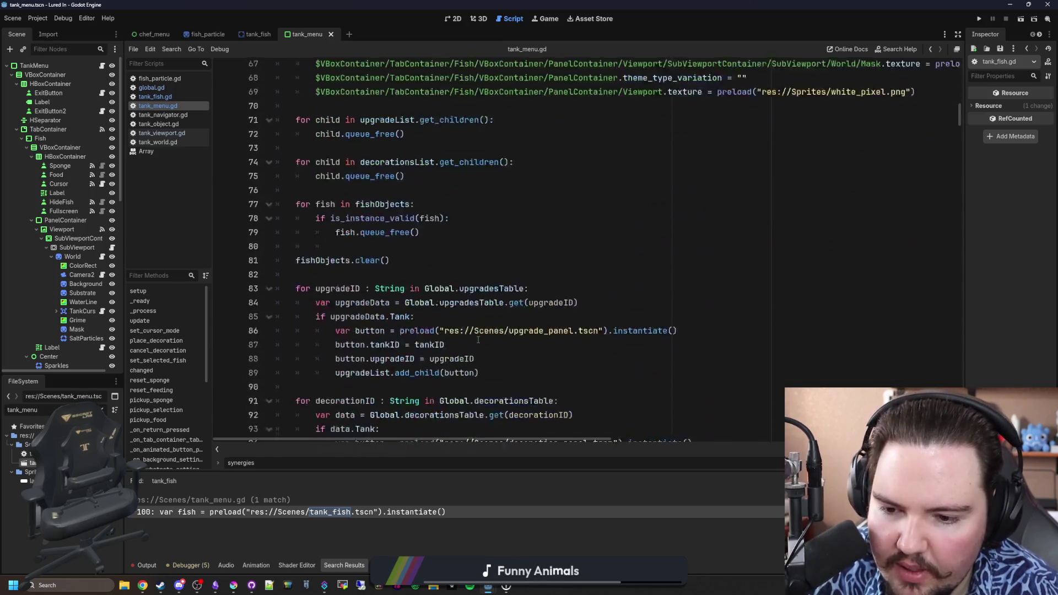
pyautogui.scroll(-6, 479, 340)
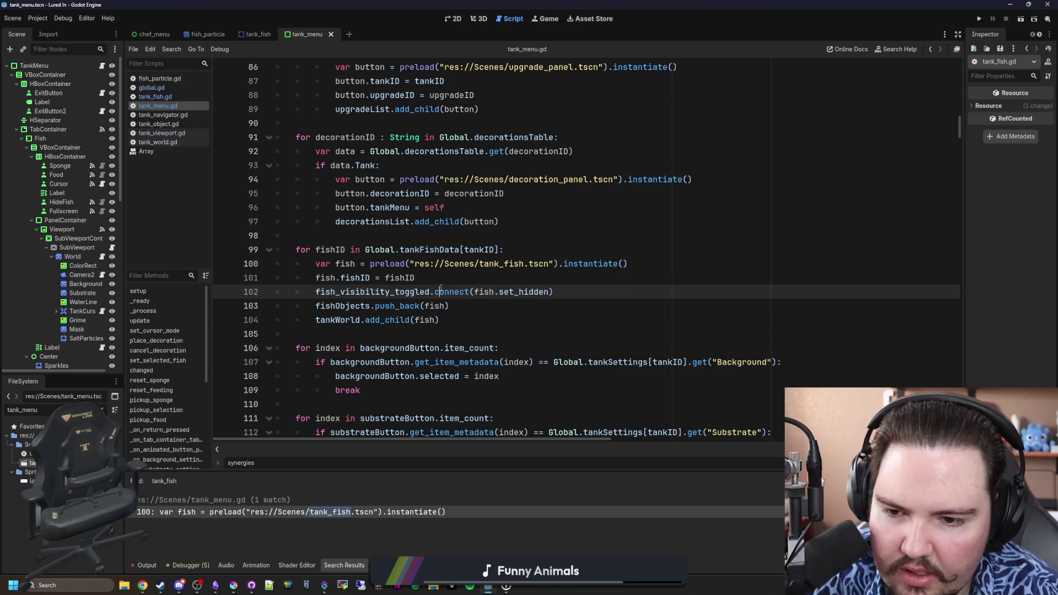
# Add fish.tankID = tankID after fish.fishID in tank_menu.gd, save, and run the project.
pyautogui.click(452, 283)
pyautogui.press('Return')
pyautogui.write('fish.')
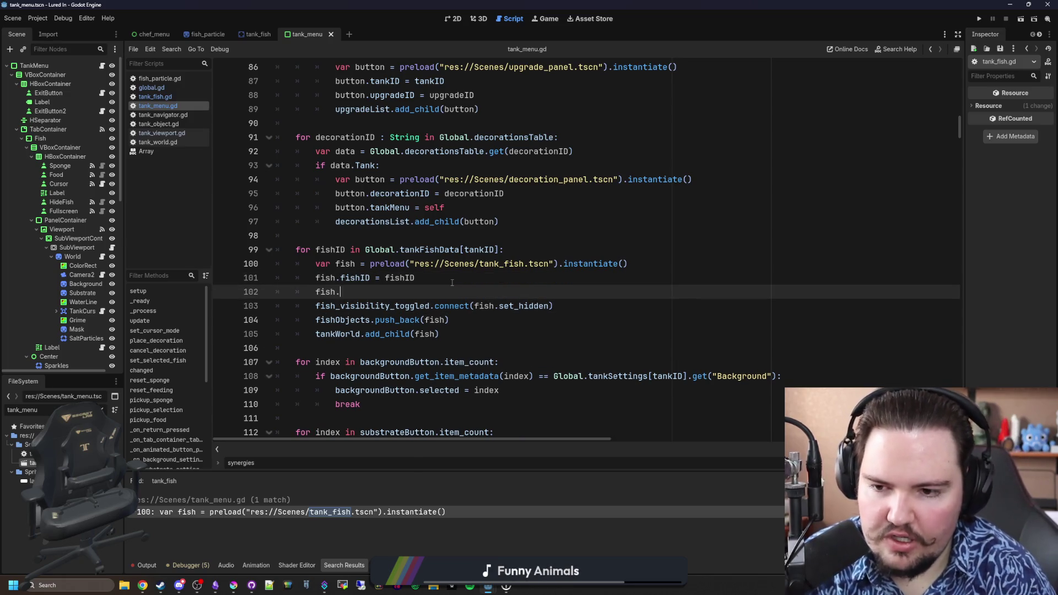
pyautogui.write('tankID = tankID')
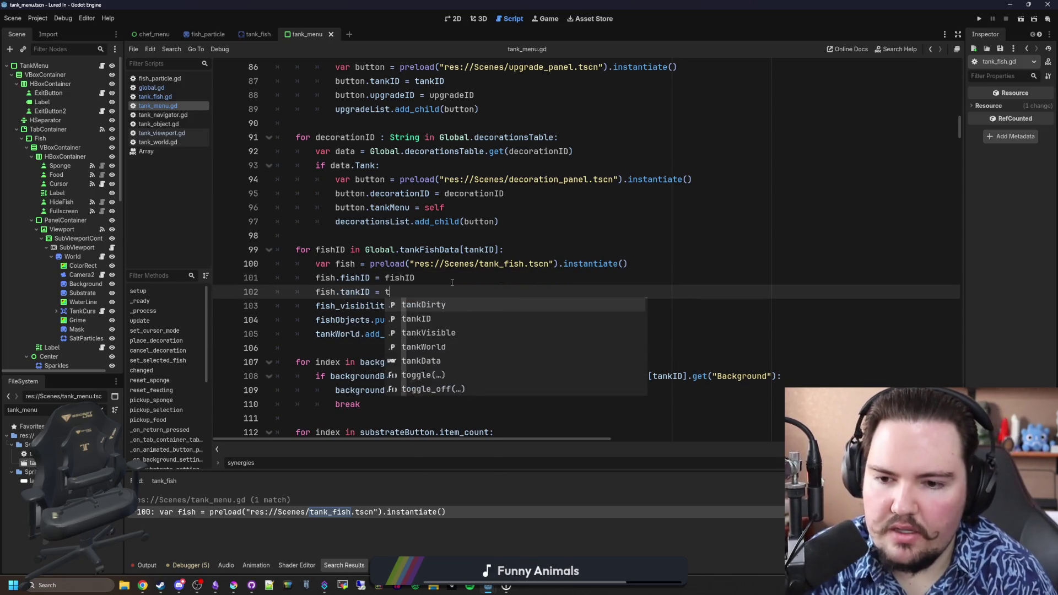
pyautogui.click(487, 273)
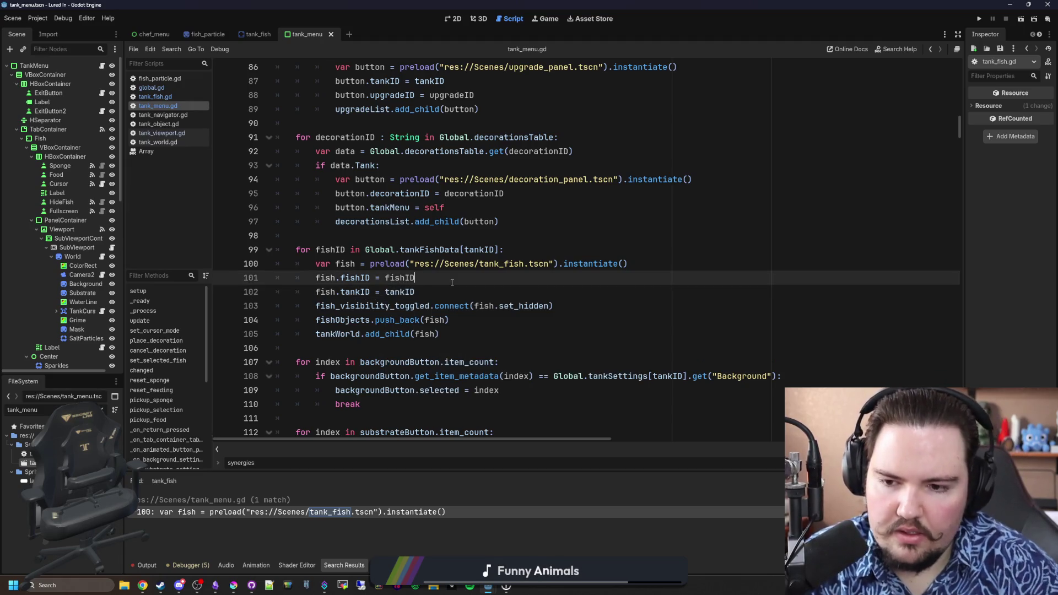
pyautogui.click(419, 293)
pyautogui.hotkey('ctrl', 's')
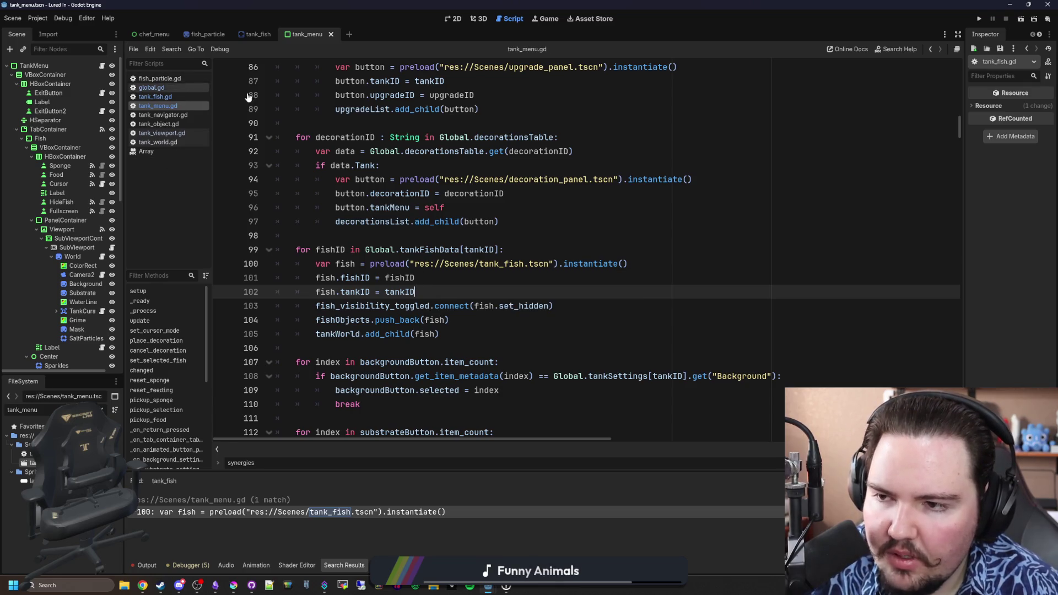
pyautogui.click(433, 237)
pyautogui.click(980, 20)
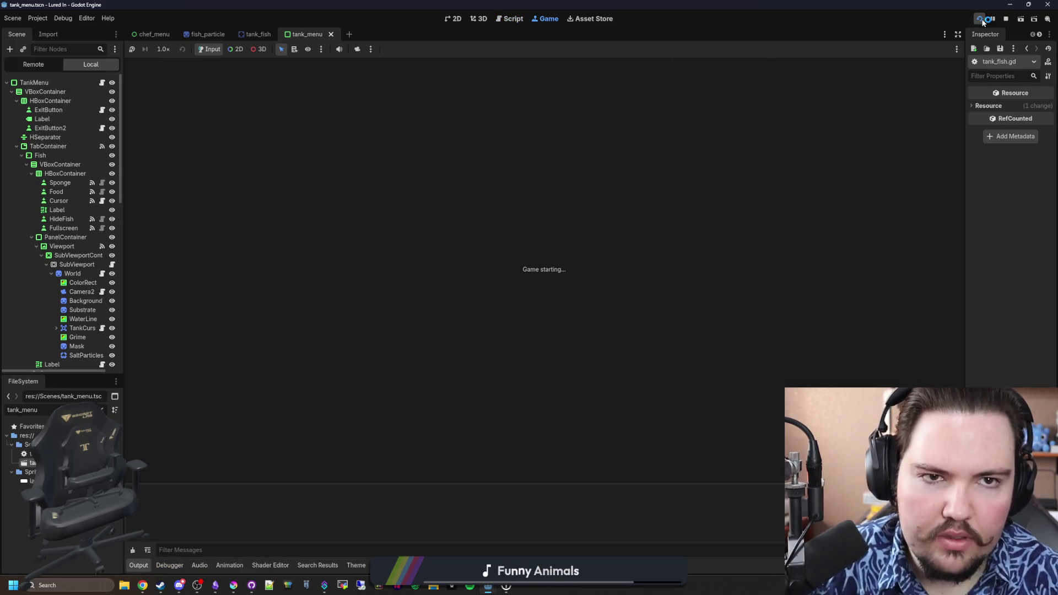
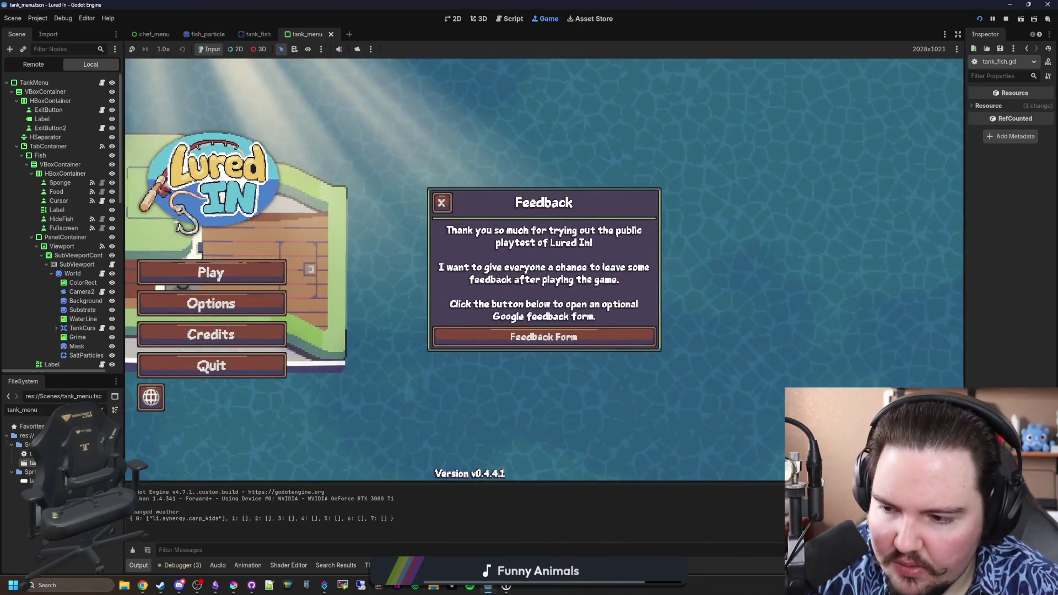
# Filter the FileSystem for tank_fish and open tank_fish.gd.
pyautogui.hotkey('ctrl', 'a')
pyautogui.press('BackSpace')
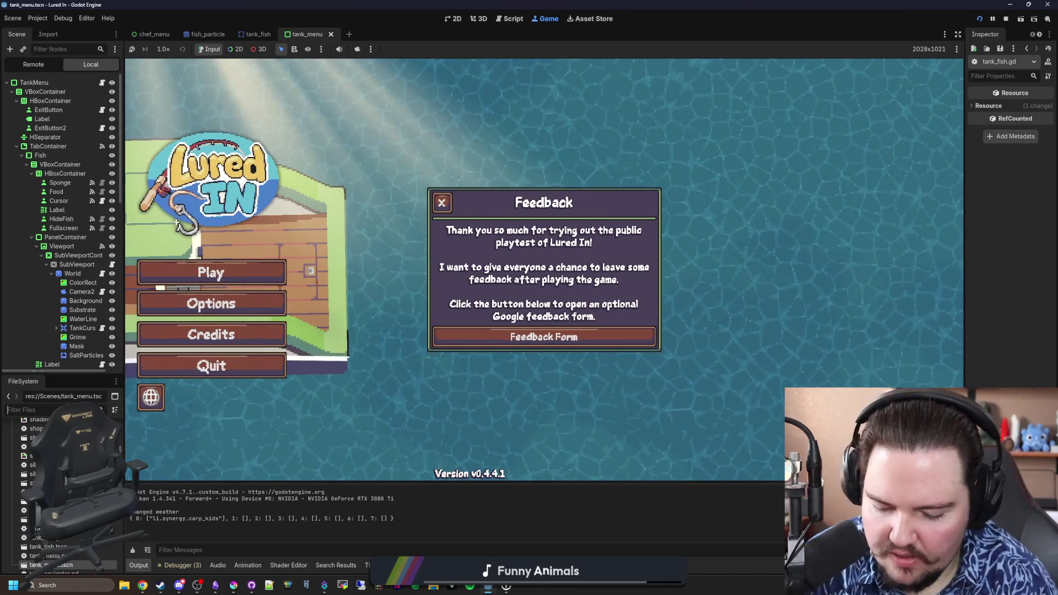
pyautogui.write('tank_fis')
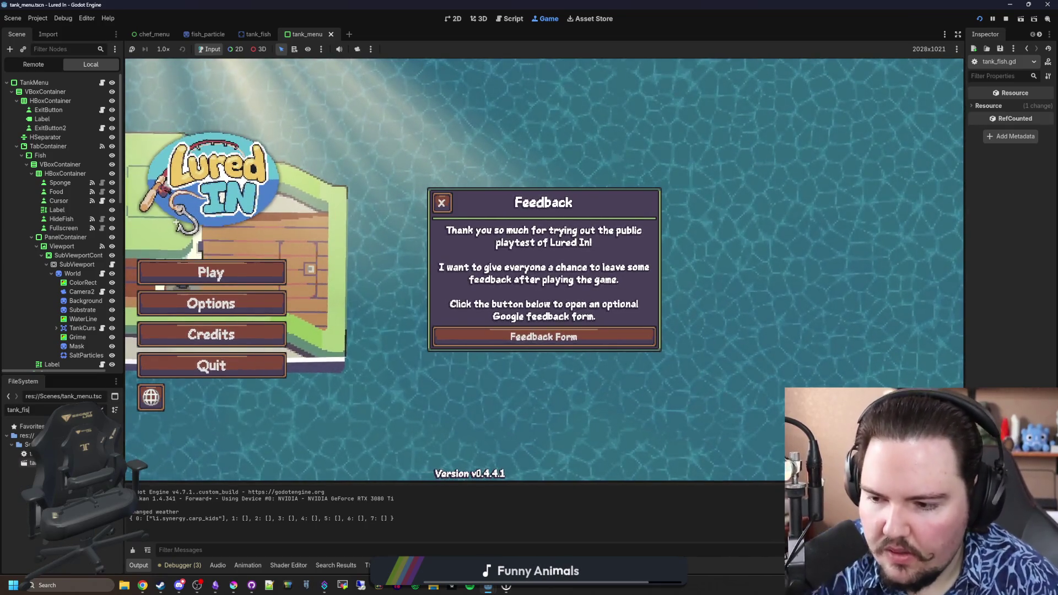
pyautogui.doubleClick(28, 453)
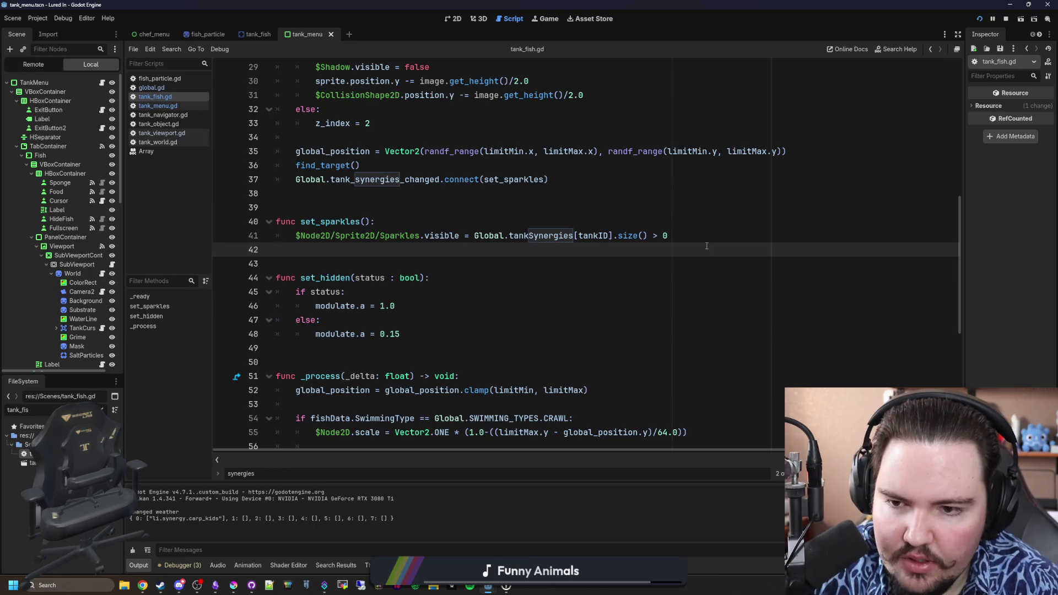
# Insert set_sparkles() on line 38 below the connect call and relaunch the game.
pyautogui.scroll(3, 706, 245)
pyautogui.moveTo(300, 263); pyautogui.dragTo(370, 264)
pyautogui.click(606, 217)
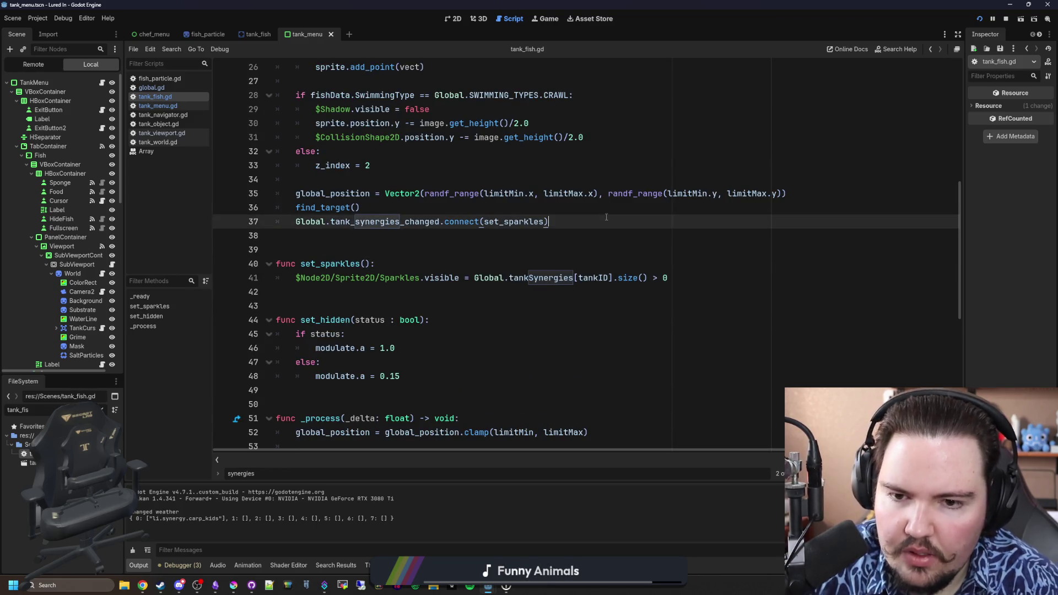
pyautogui.press('Return')
pyautogui.write('set_sparkles')
pyautogui.click(606, 217)
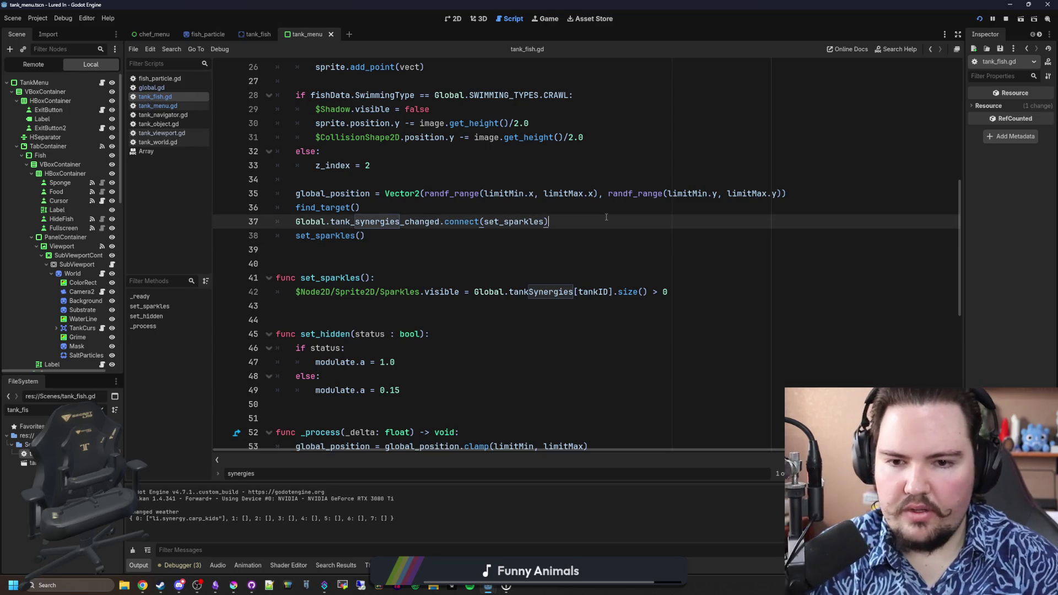
pyautogui.press('F5')
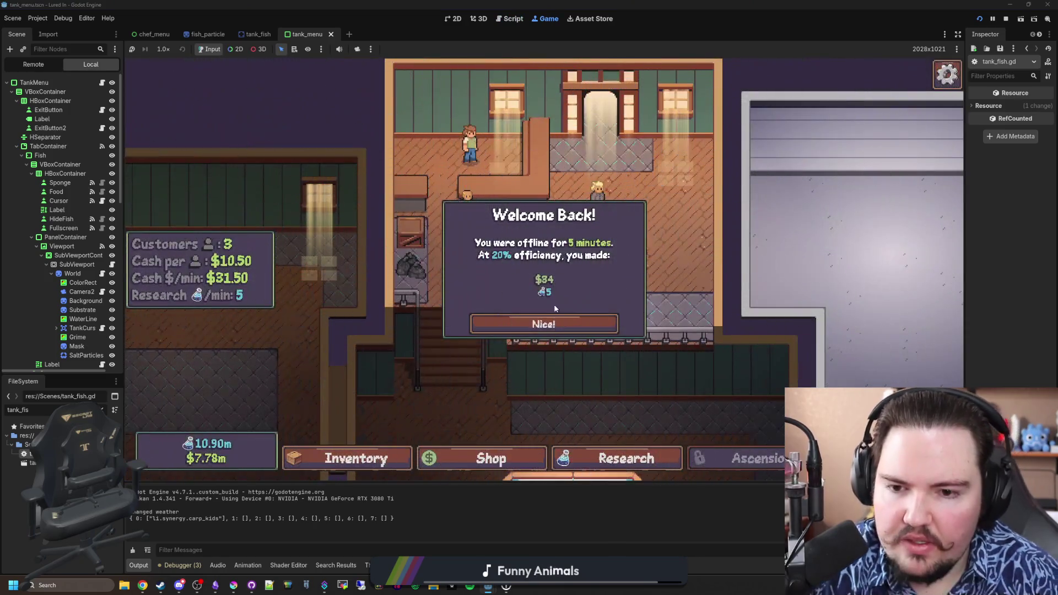
# Open Fish Tank 1 and return the Oranda to the inventory.
pyautogui.click(517, 324)
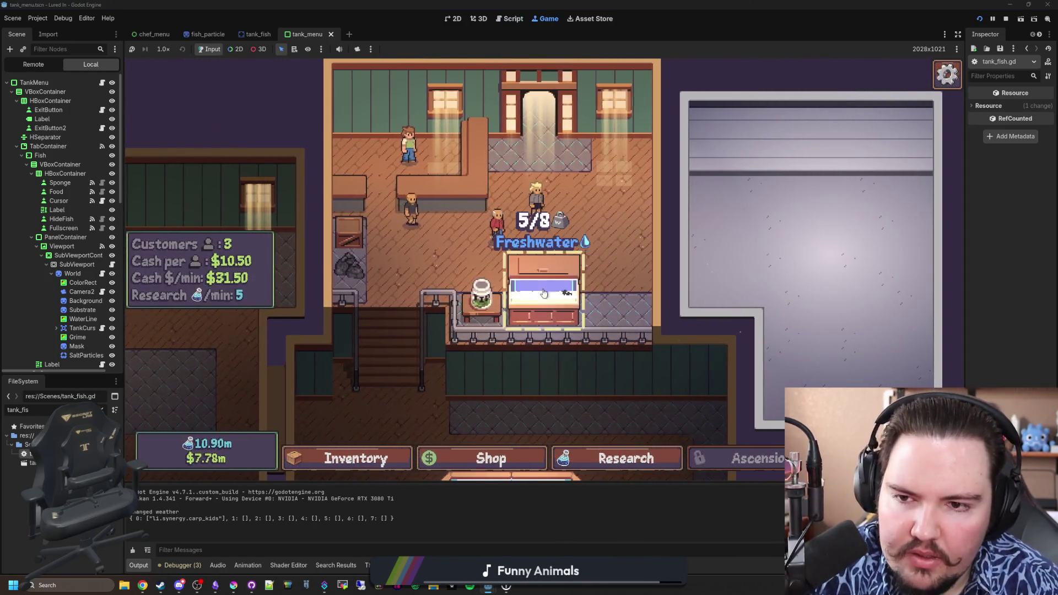
pyautogui.click(516, 284)
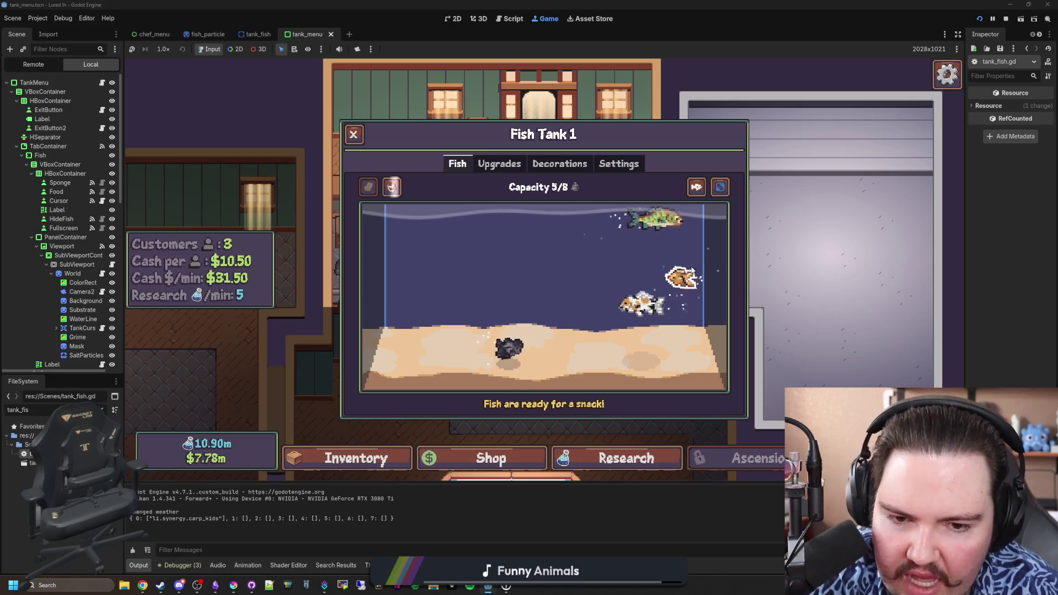
pyautogui.click(513, 343)
pyautogui.click(512, 342)
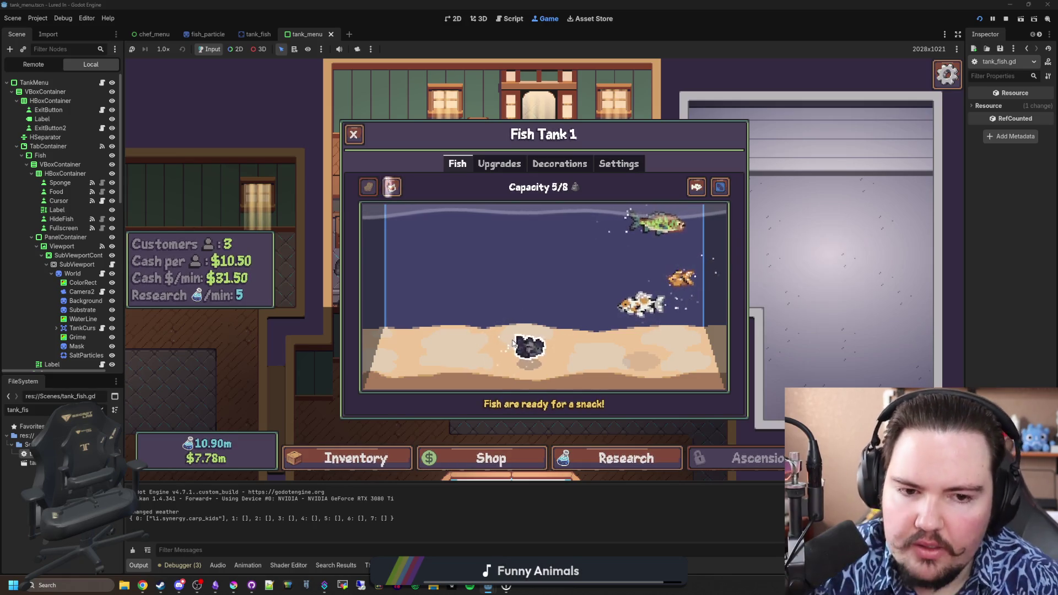
pyautogui.click(528, 346)
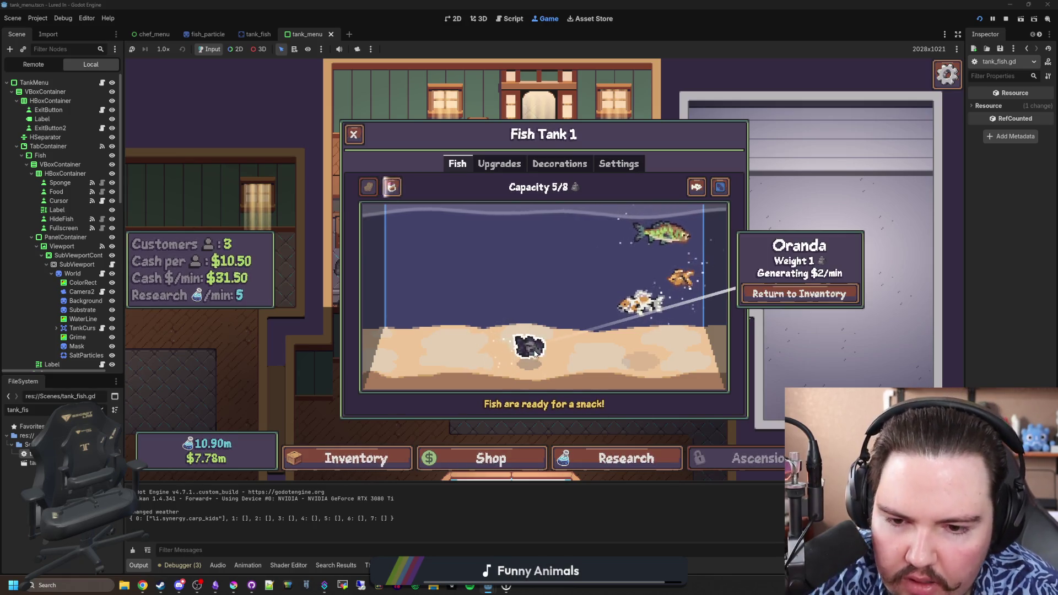
pyautogui.click(782, 294)
# Move the Oranda from the inventory back into Fish Tank 1, then stop the game.
pyautogui.click(408, 456)
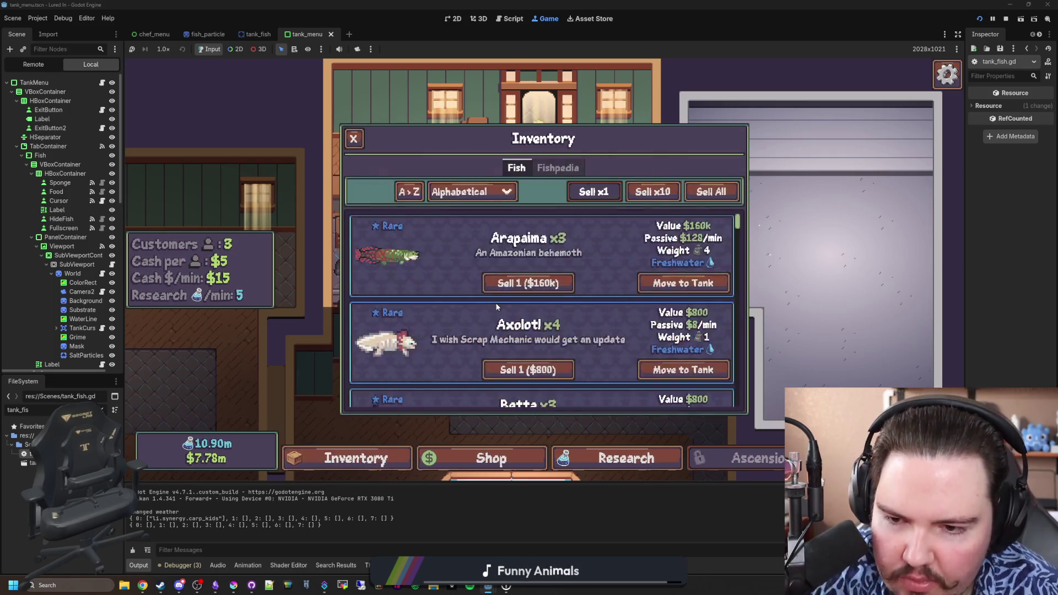
pyautogui.scroll(-10, 540, 278)
pyautogui.scroll(-15, 539, 278)
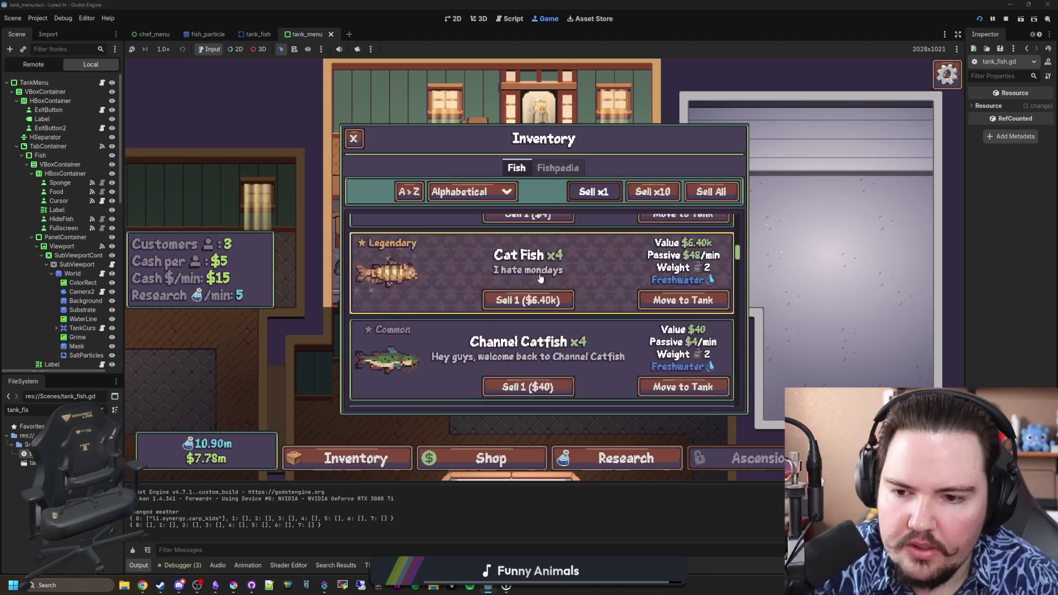
pyautogui.scroll(-15, 540, 278)
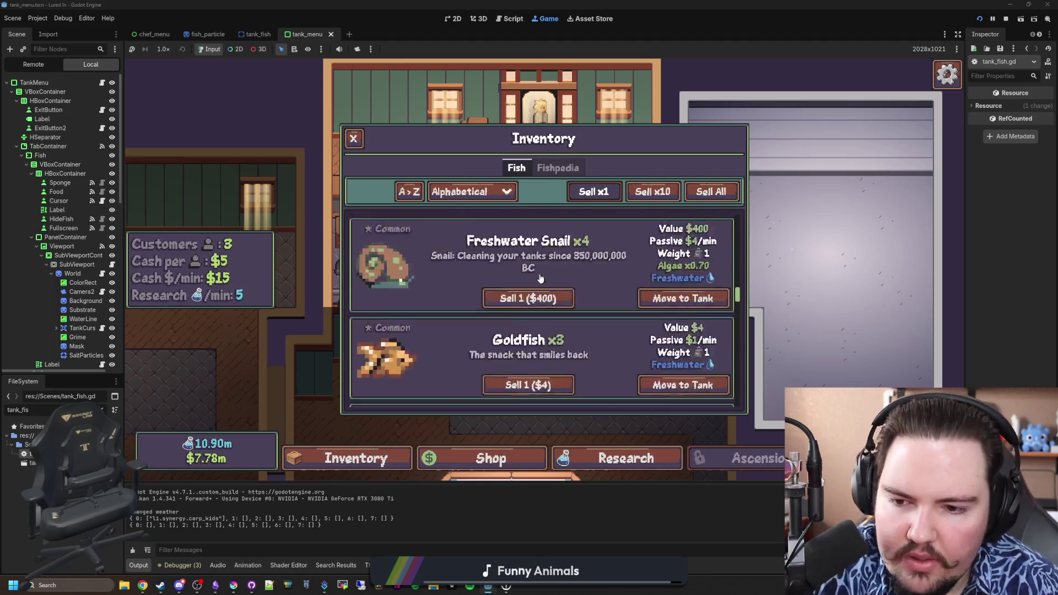
pyautogui.scroll(-8, 577, 283)
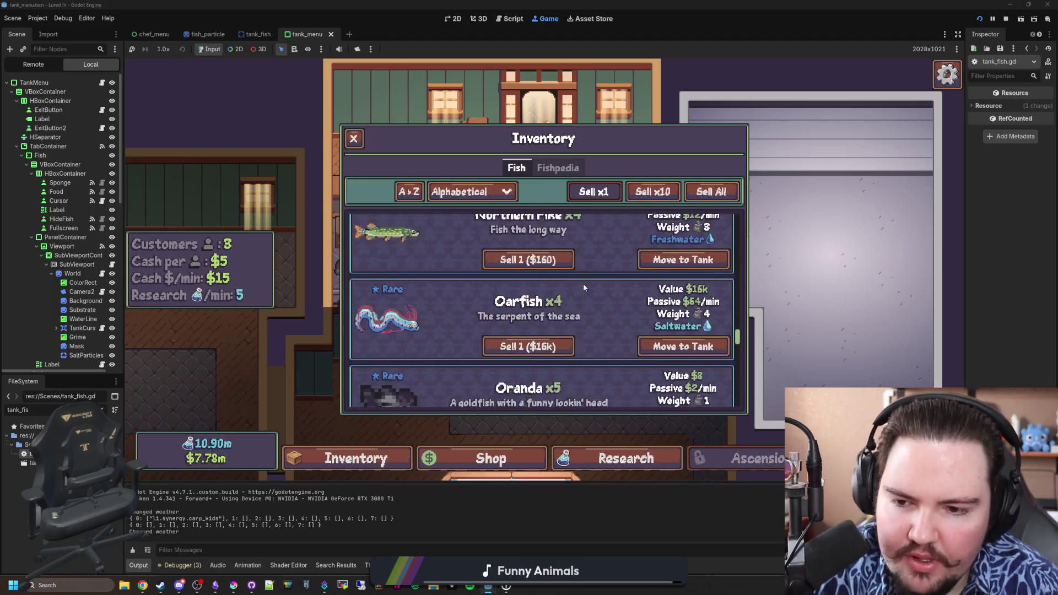
pyautogui.click(683, 312)
pyautogui.click(563, 312)
pyautogui.click(563, 311)
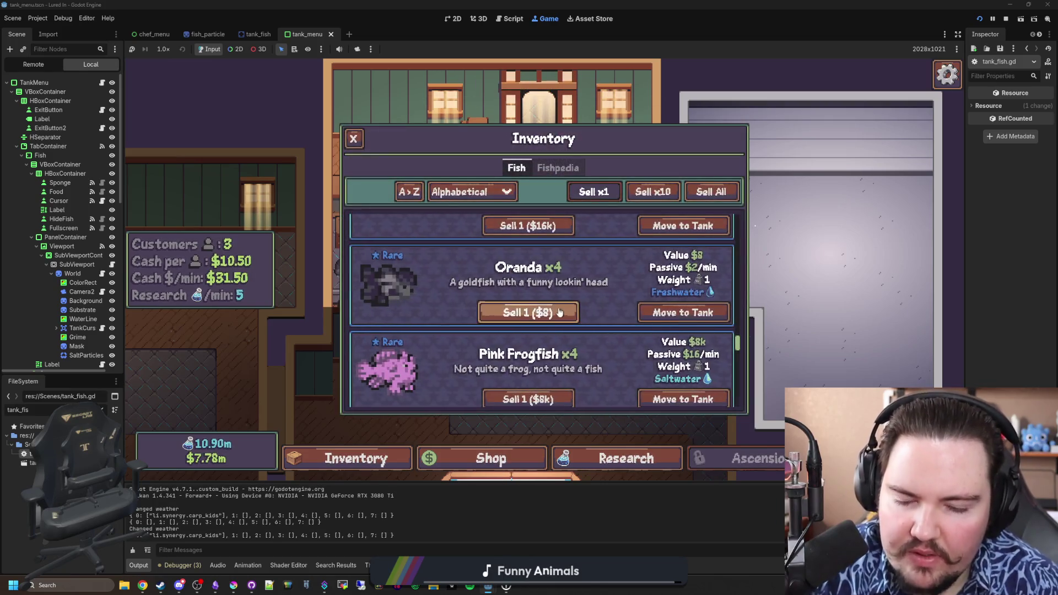
pyautogui.press('Escape')
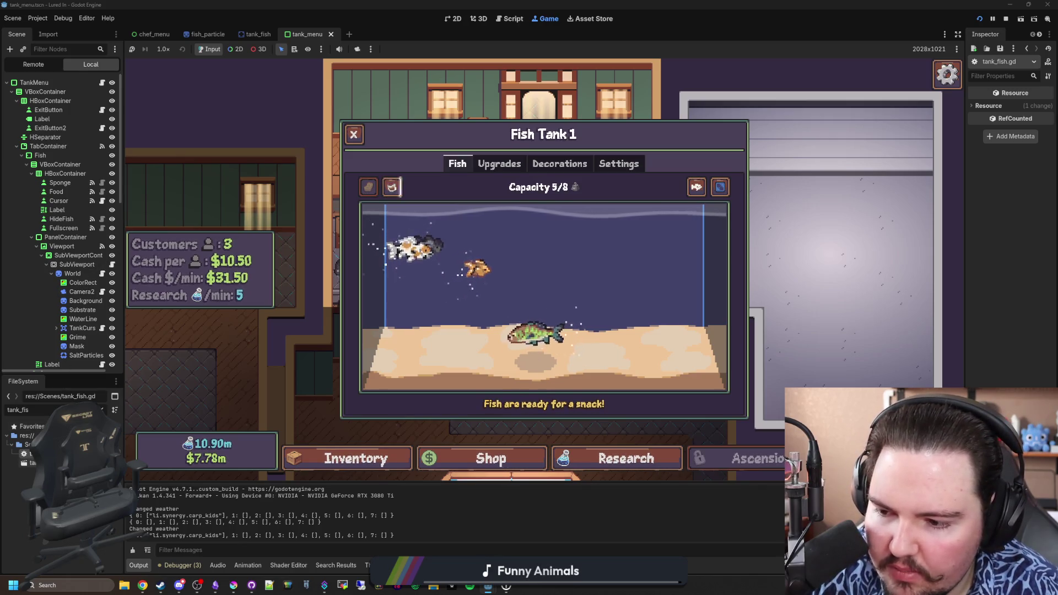
pyautogui.press('F8')
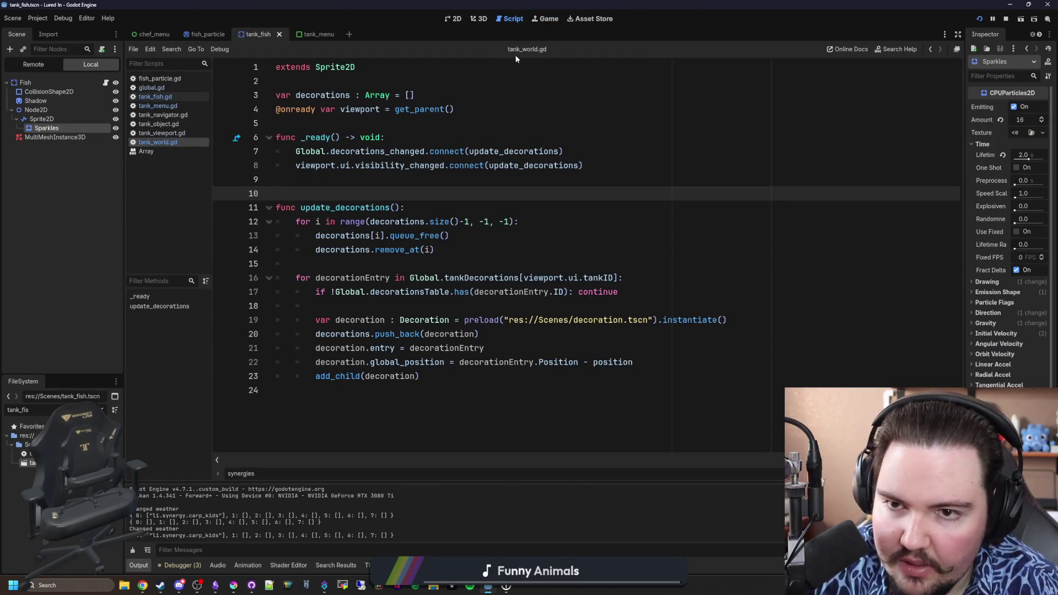
# In the Fish node's script, add a Sparkles position line 31 below the sprite position line.
pyautogui.click(456, 21)
pyautogui.scroll(4, 412, 170)
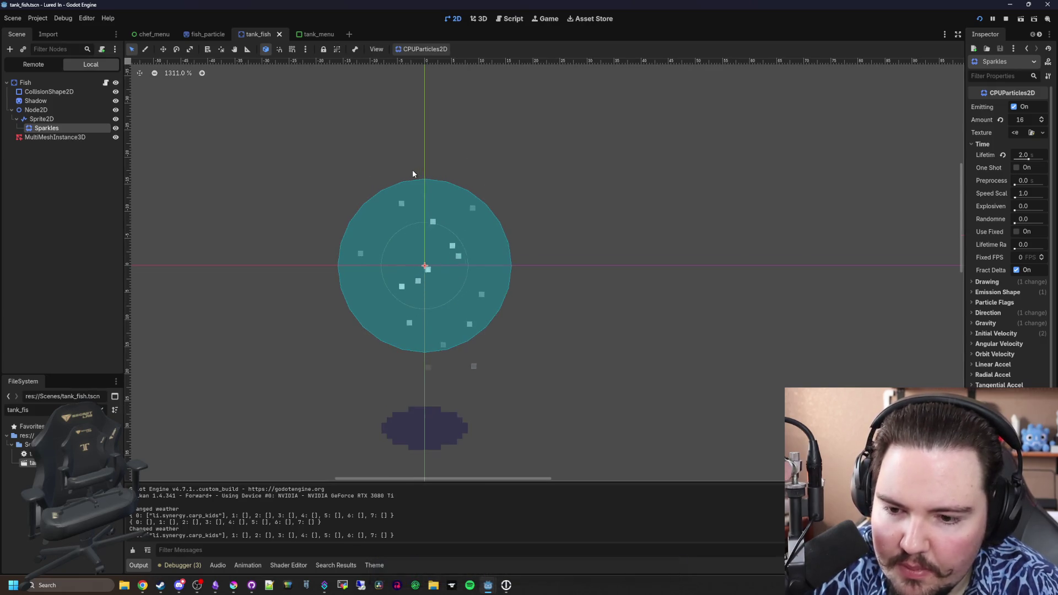
pyautogui.click(105, 82)
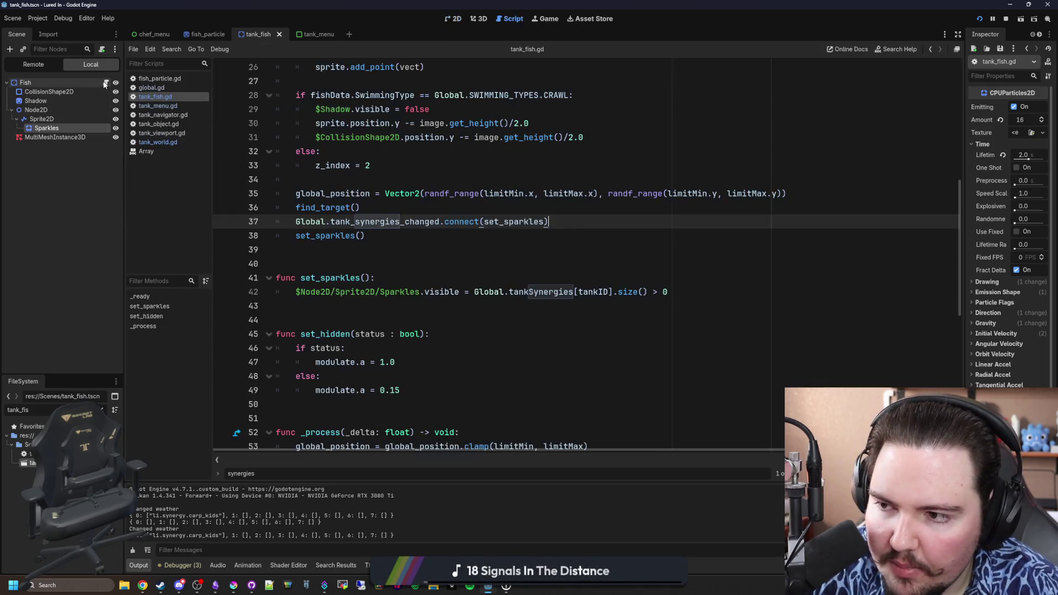
pyautogui.click(410, 235)
pyautogui.scroll(6, 410, 236)
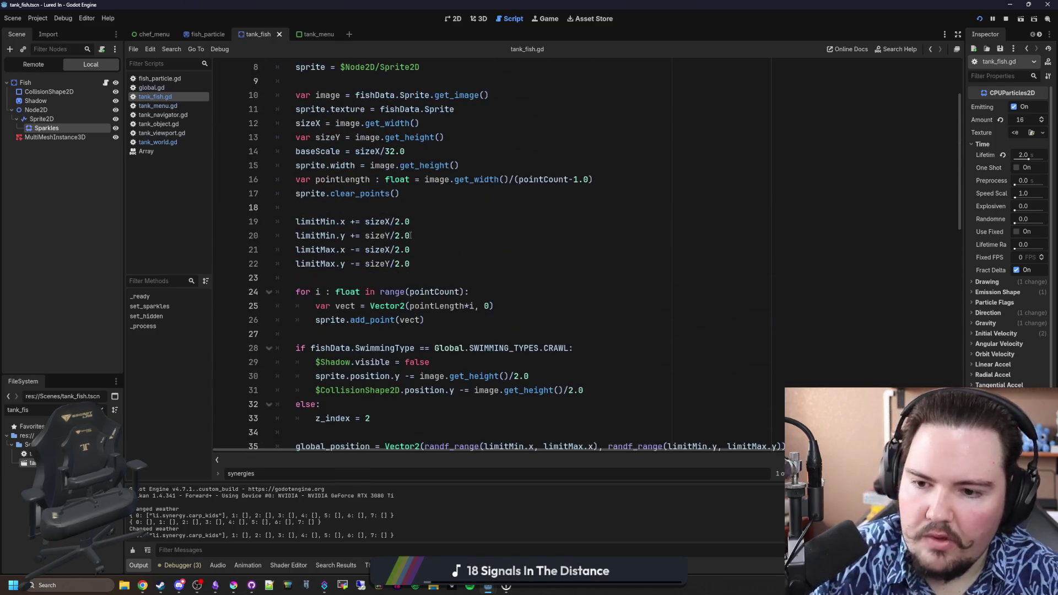
pyautogui.scroll(-1, 440, 287)
pyautogui.click(531, 334)
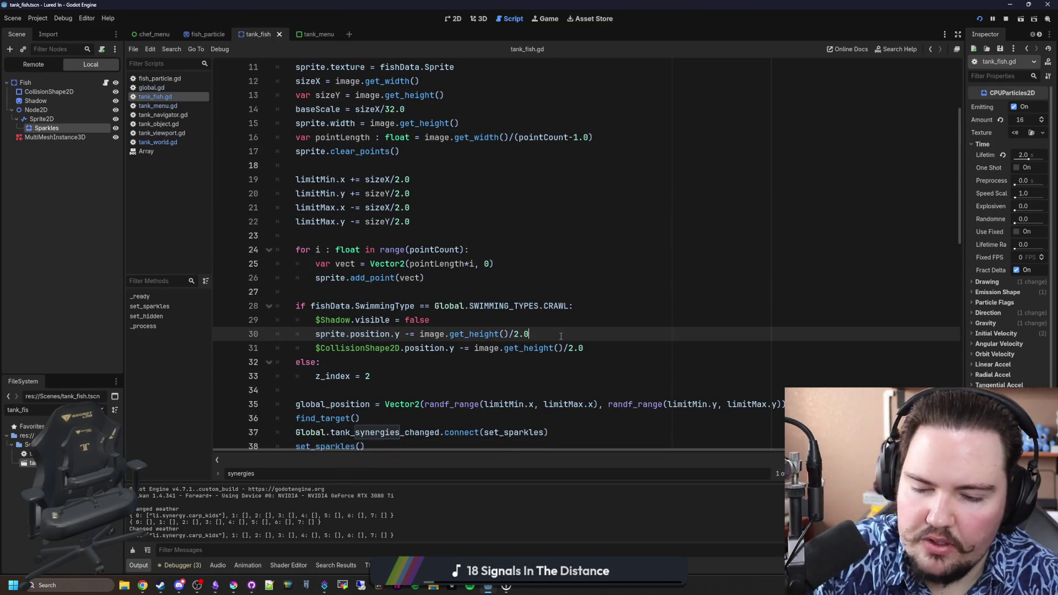
pyautogui.press('Return')
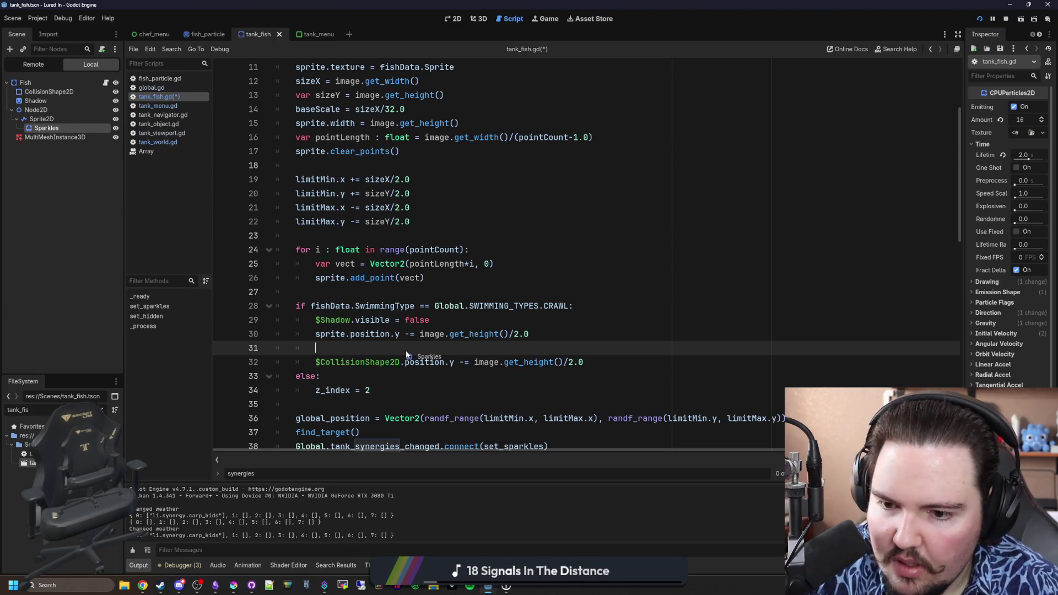
pyautogui.moveTo(407, 355); pyautogui.dragTo(407, 351)
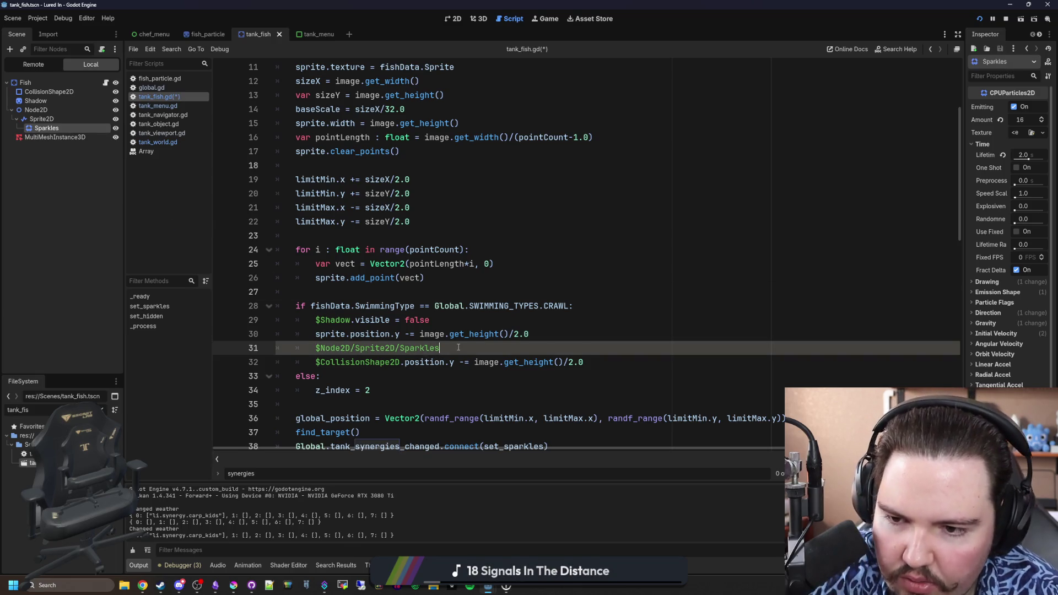
pyautogui.scroll(3, 458, 347)
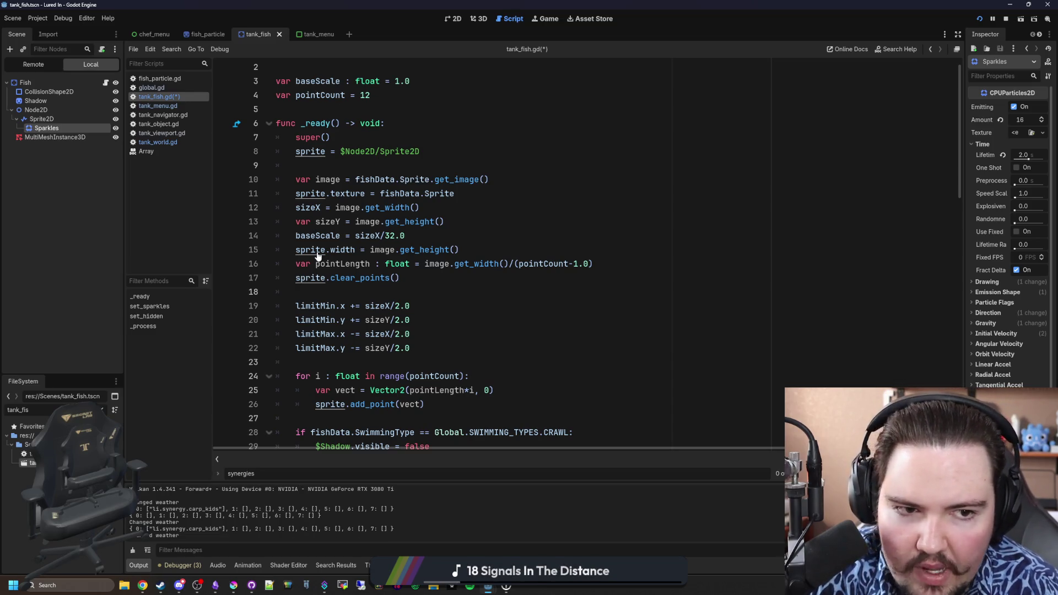
# Append /2.0 to the Sparkles position line, save tank_fish.gd, and run the project.
pyautogui.click(41, 119)
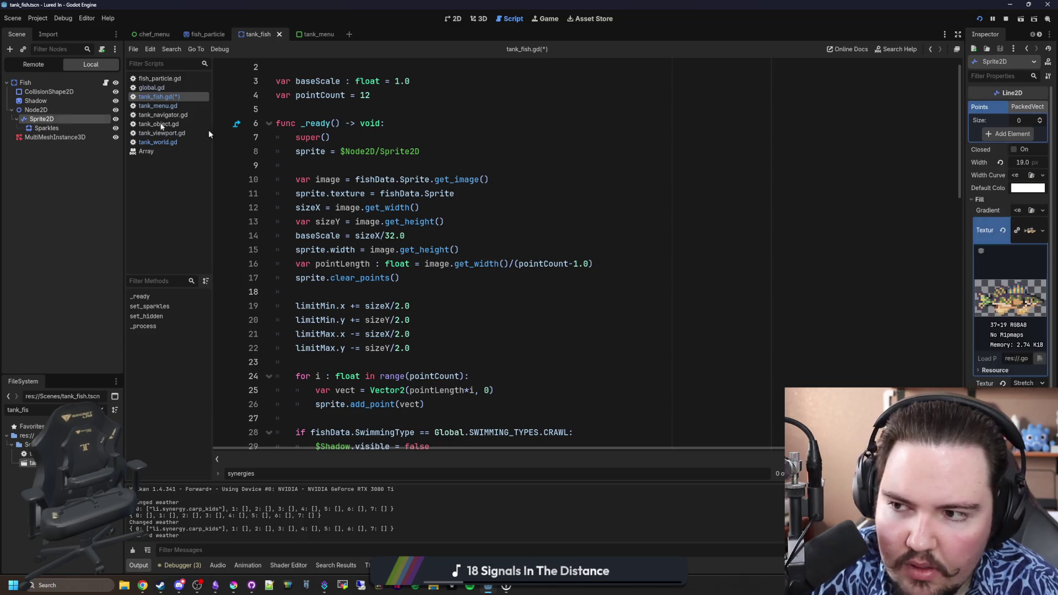
pyautogui.moveTo(963, 199); pyautogui.dragTo(906, 199)
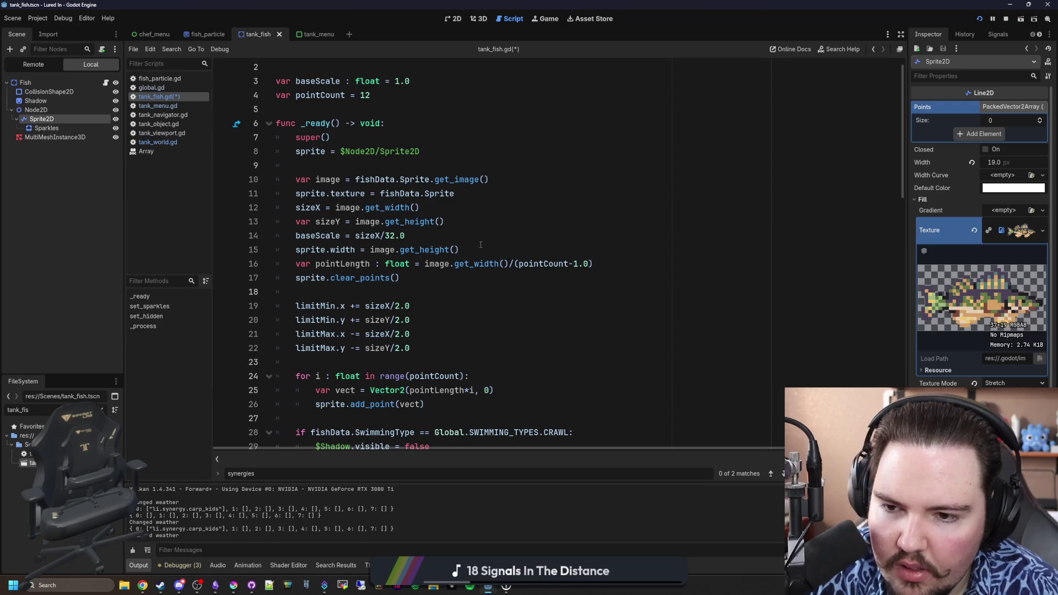
pyautogui.moveTo(462, 220)
pyautogui.mouseDown()
pyautogui.moveTo(358, 208)
pyautogui.moveTo(355, 220)
pyautogui.mouseUp()
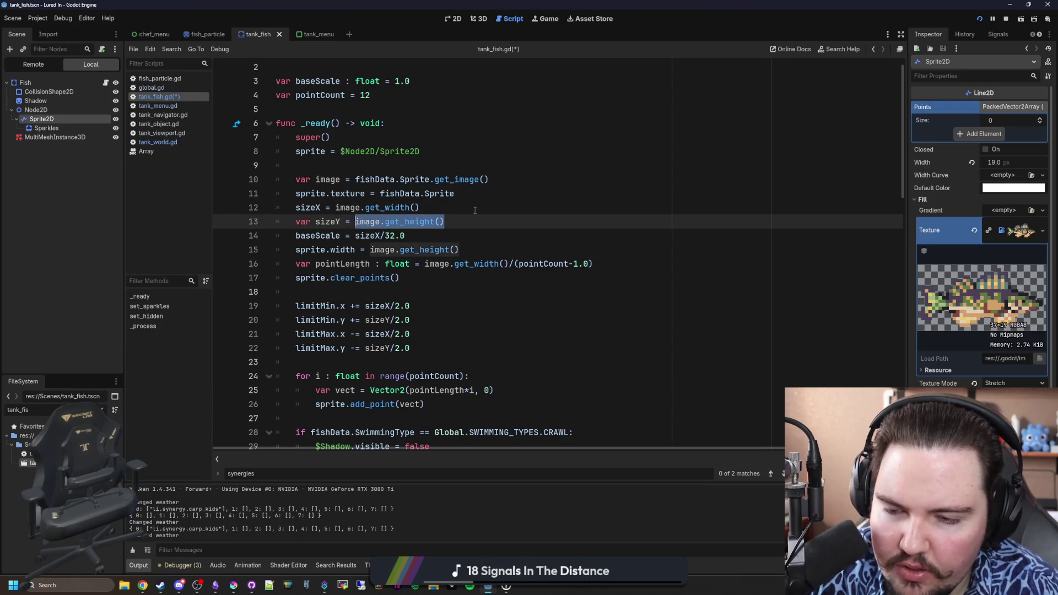
pyautogui.scroll(-4, 458, 211)
pyautogui.click(439, 306)
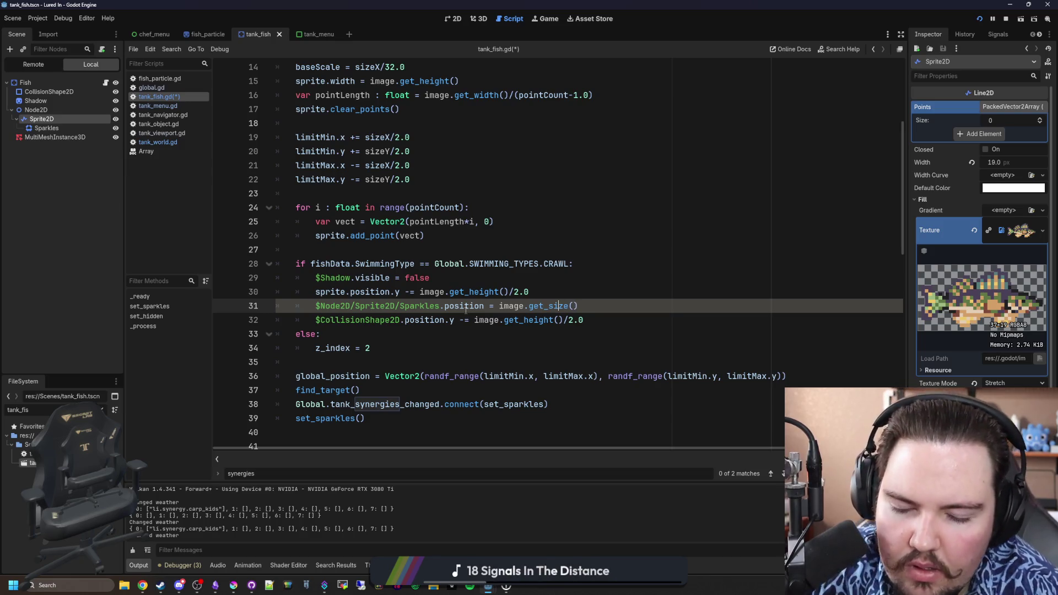
pyautogui.hotkey('ctrl', 'Left')
pyautogui.hotkey('ctrl', 'Left')
pyautogui.hotkey('ctrl', 'Left')
pyautogui.press('Down')
pyautogui.press('Home')
pyautogui.press('Home')
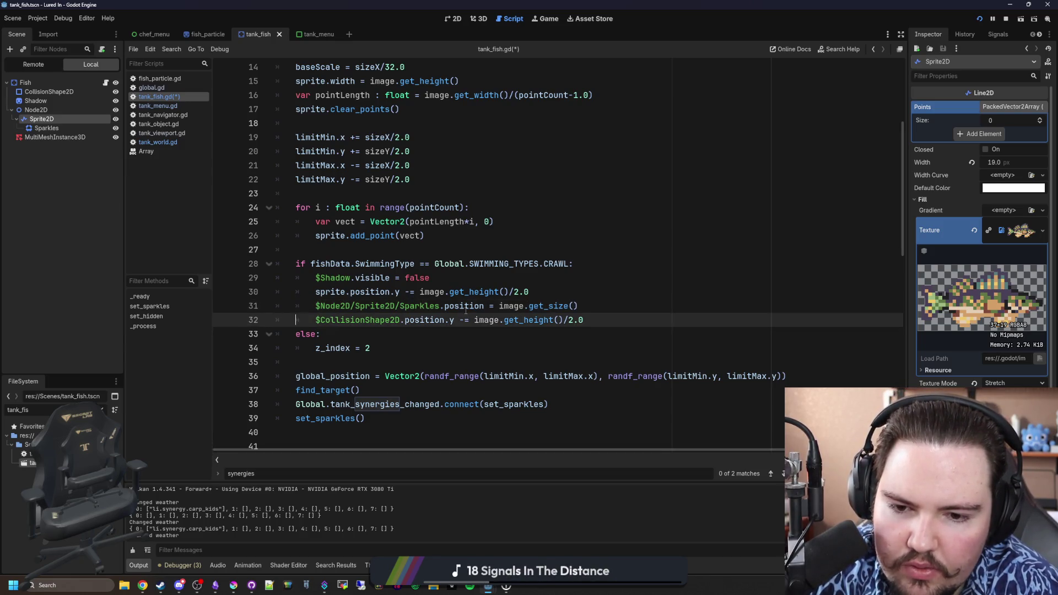
pyautogui.press('Left')
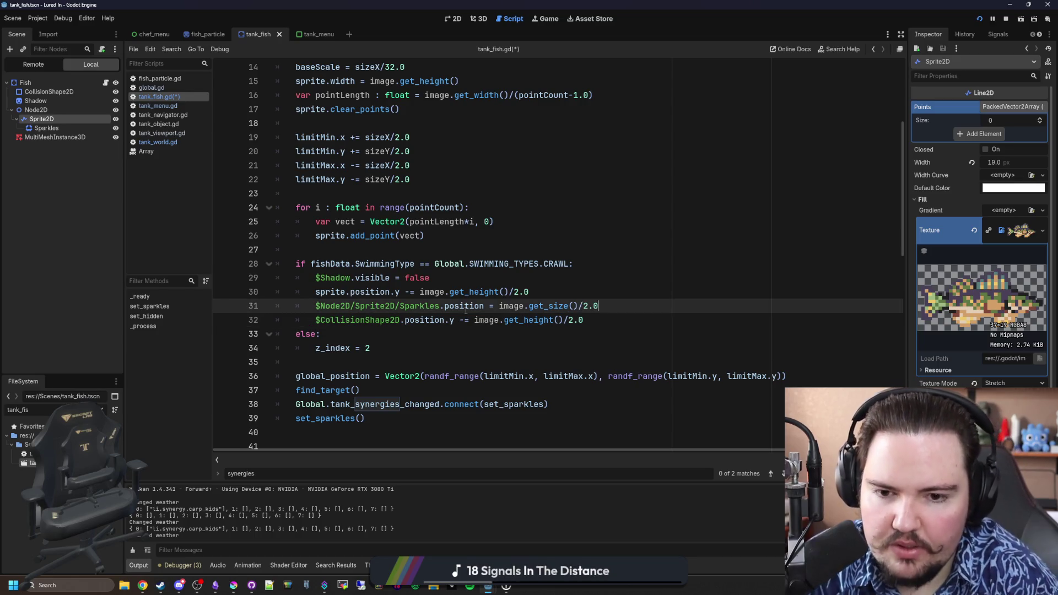
pyautogui.press('Up')
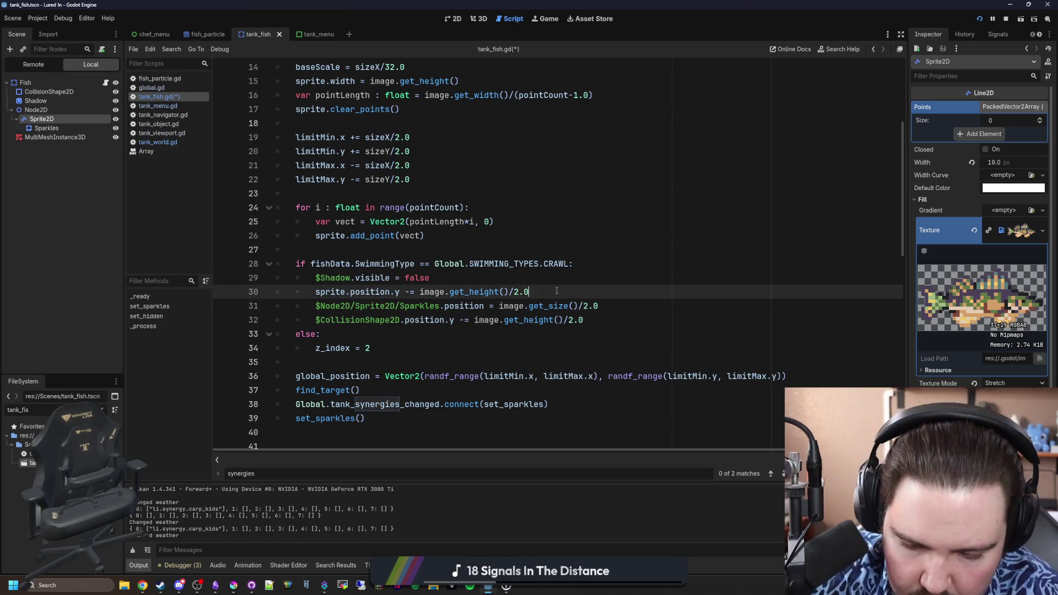
pyautogui.hotkey('ctrl', 's')
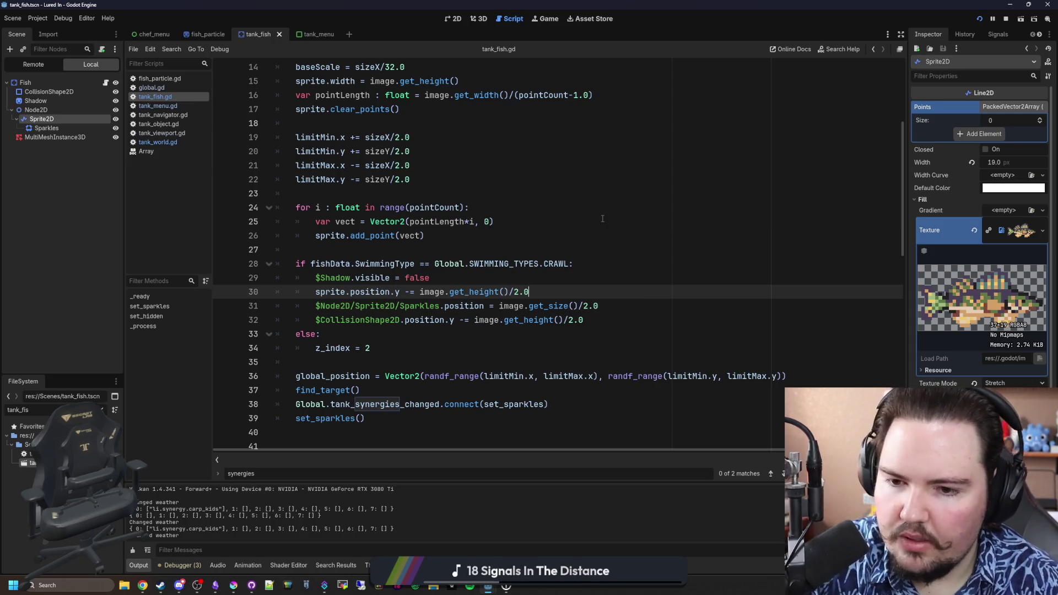
pyautogui.click(983, 20)
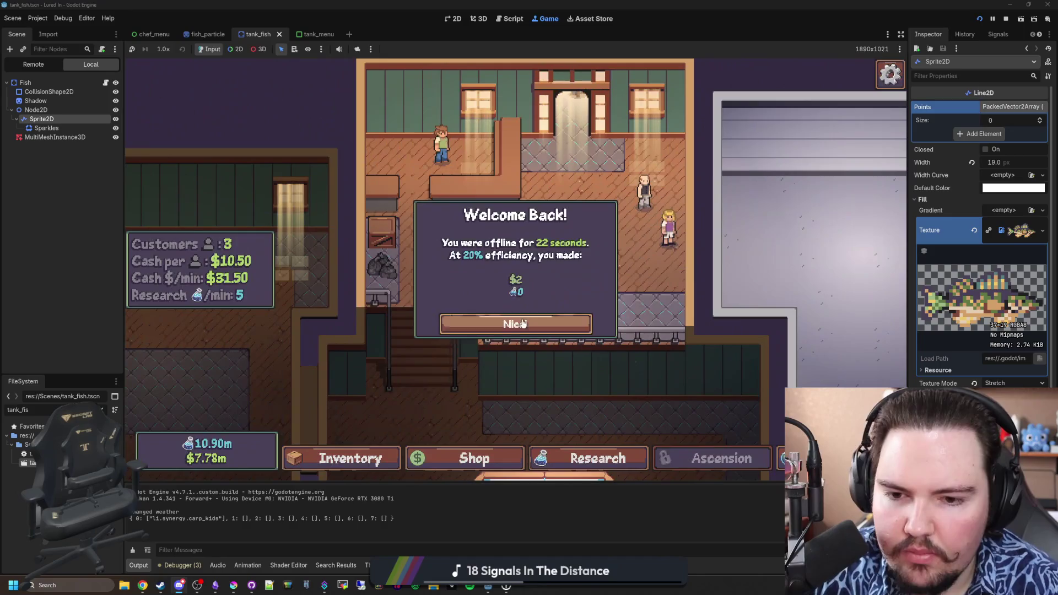
# Open Fish Tank 1 and send the goldfish back to the inventory.
pyautogui.click(481, 324)
pyautogui.click(588, 298)
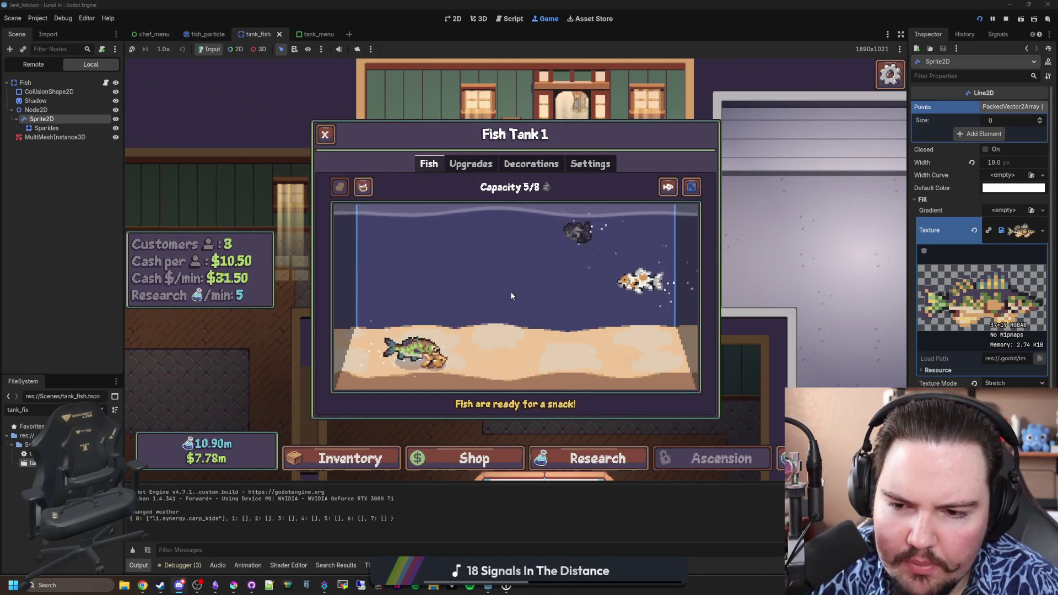
pyautogui.click(438, 366)
pyautogui.click(768, 293)
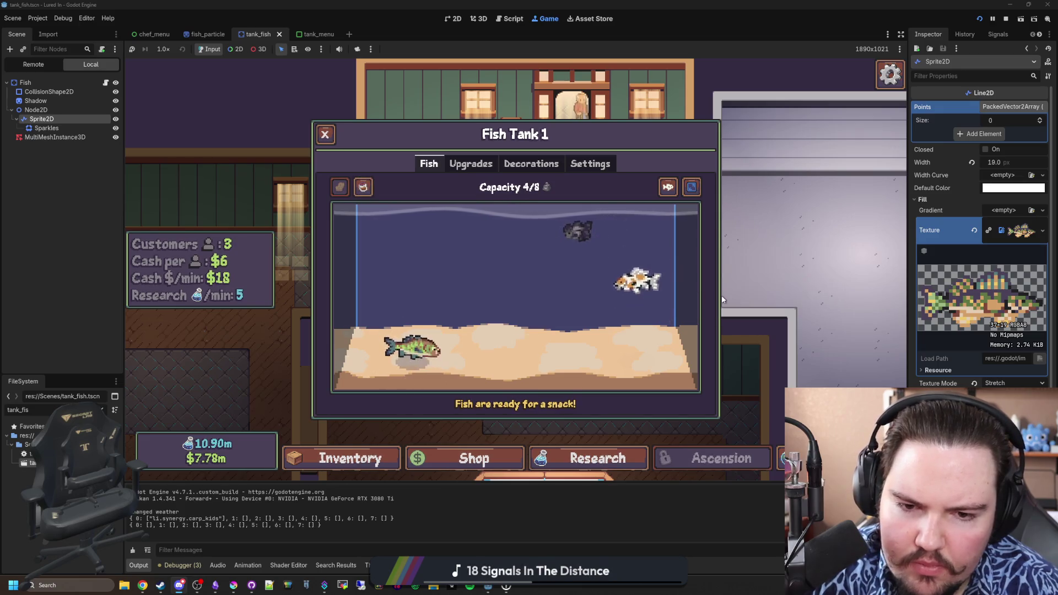
# Move the goldfish from the inventory back into Fish Tank 1, then return to tank_fish.gd.
pyautogui.click(373, 458)
pyautogui.scroll(-10, 455, 319)
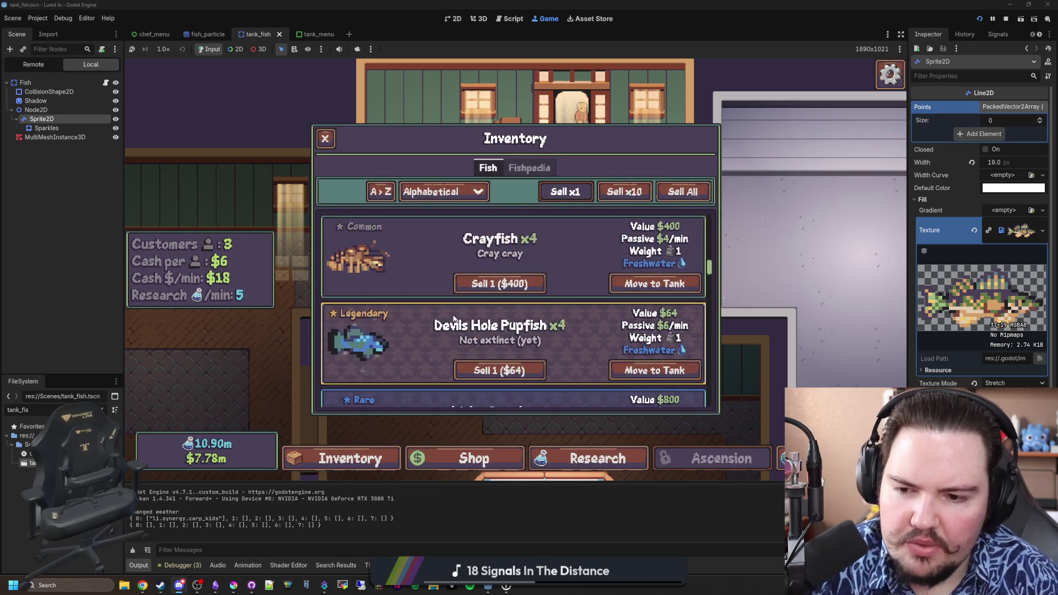
pyautogui.scroll(-10, 454, 319)
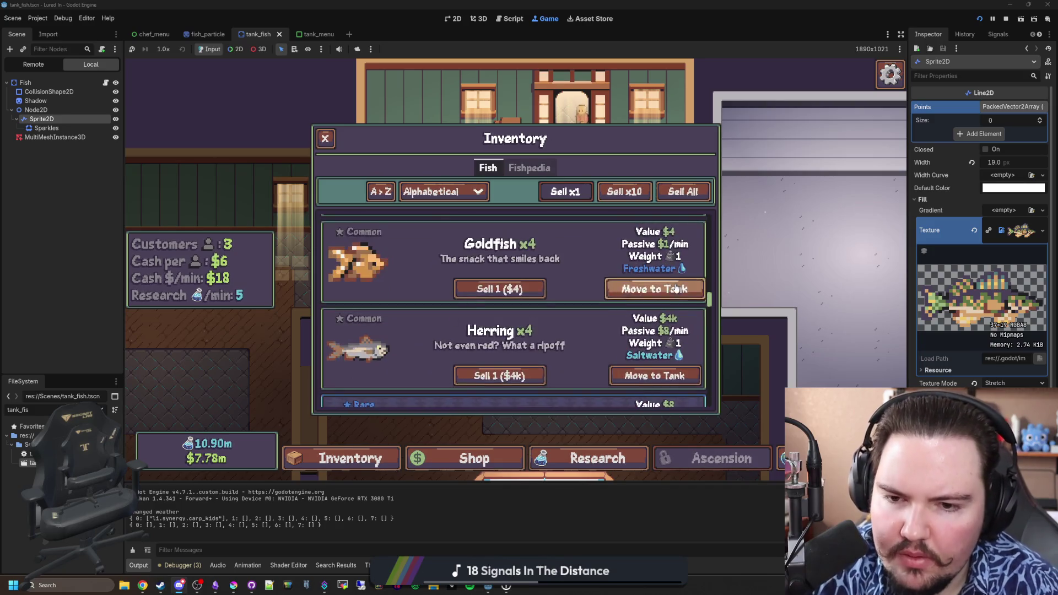
pyautogui.click(645, 289)
pyautogui.click(586, 296)
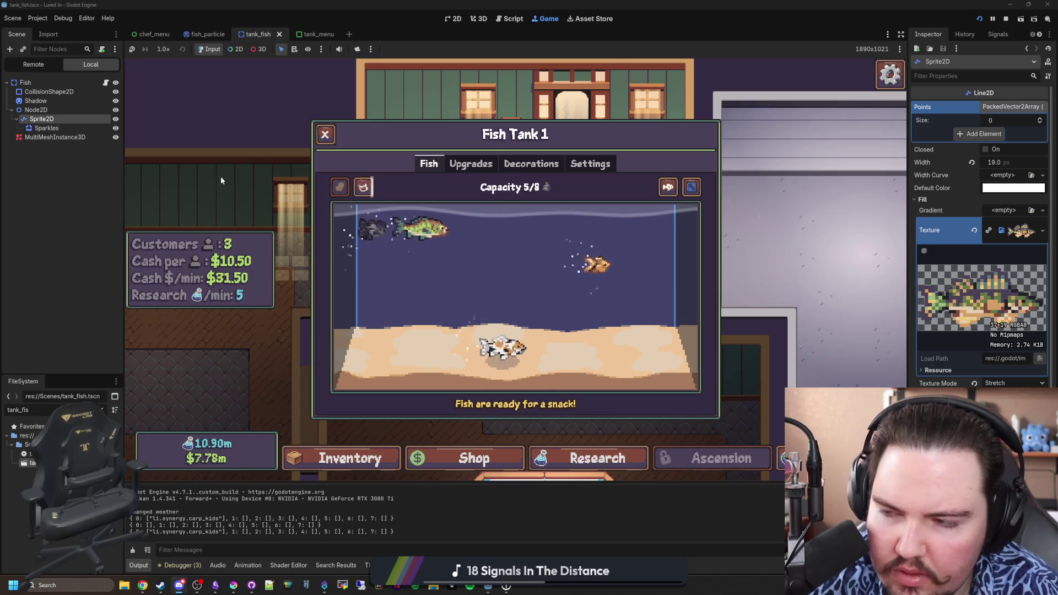
pyautogui.click(105, 82)
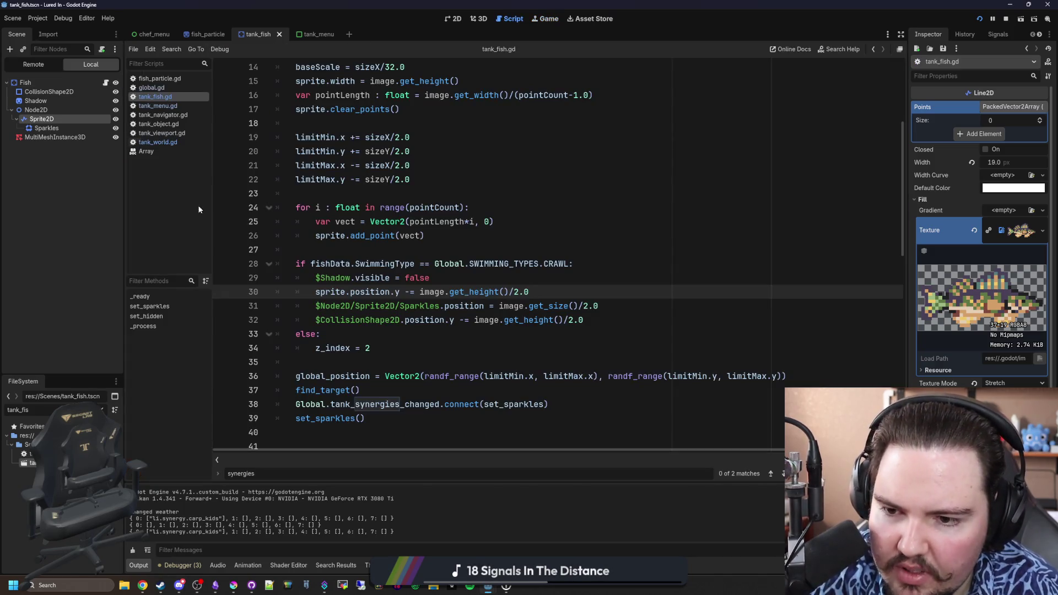
# Move the Sparkles position line out of the crawl branch to after the if/else and save.
pyautogui.click(416, 331)
pyautogui.click(420, 278)
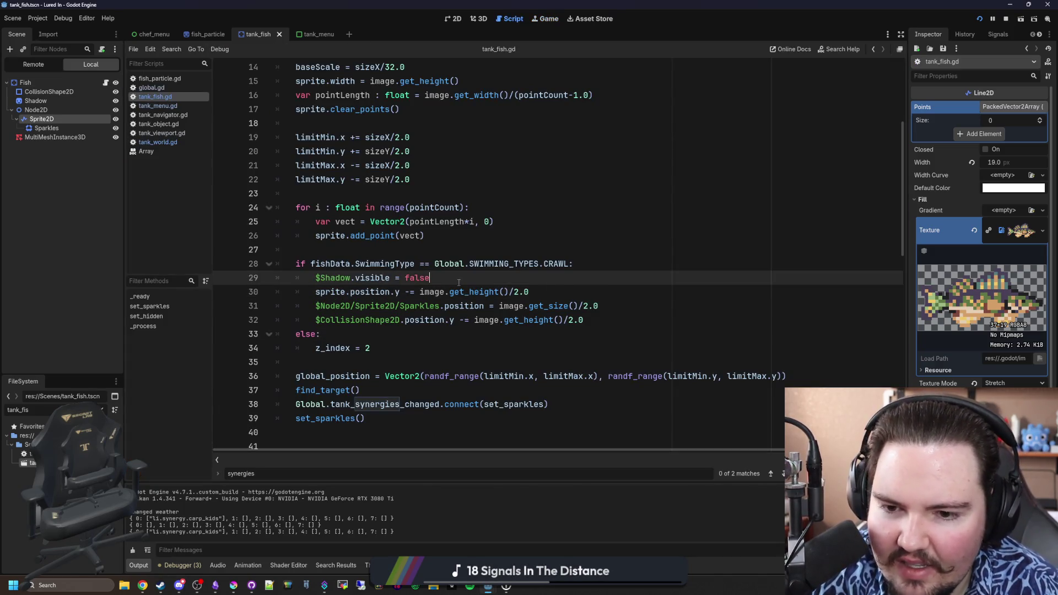
pyautogui.click(417, 253)
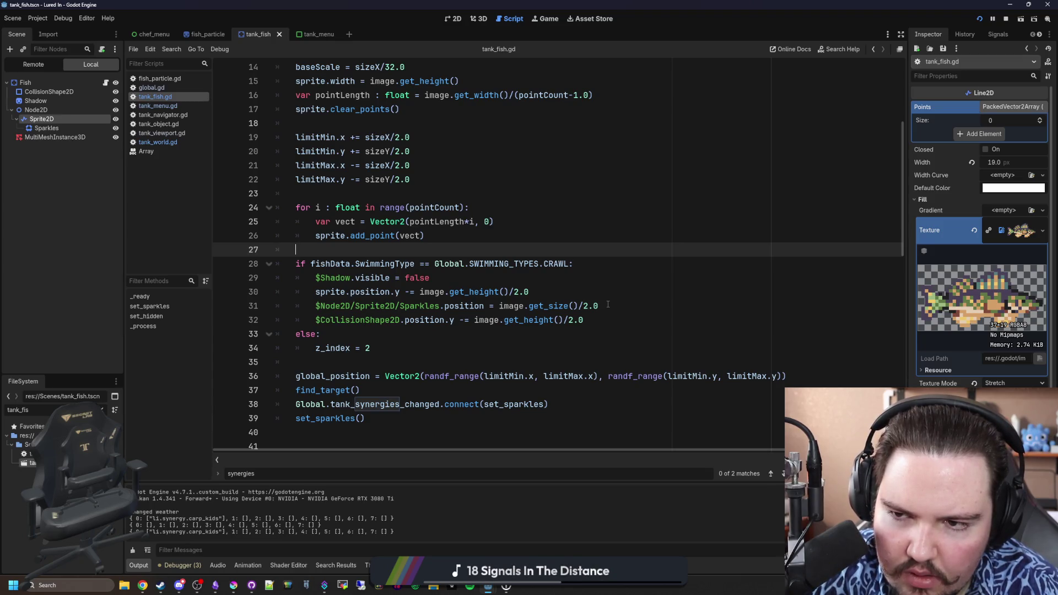
pyautogui.click(608, 305)
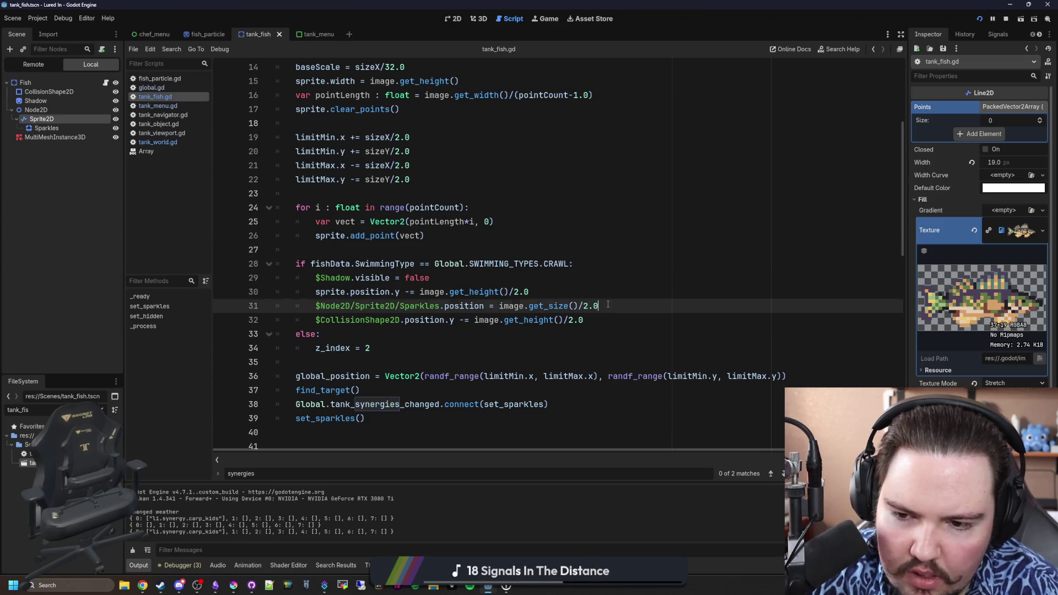
pyautogui.click(548, 289)
pyautogui.write('-')
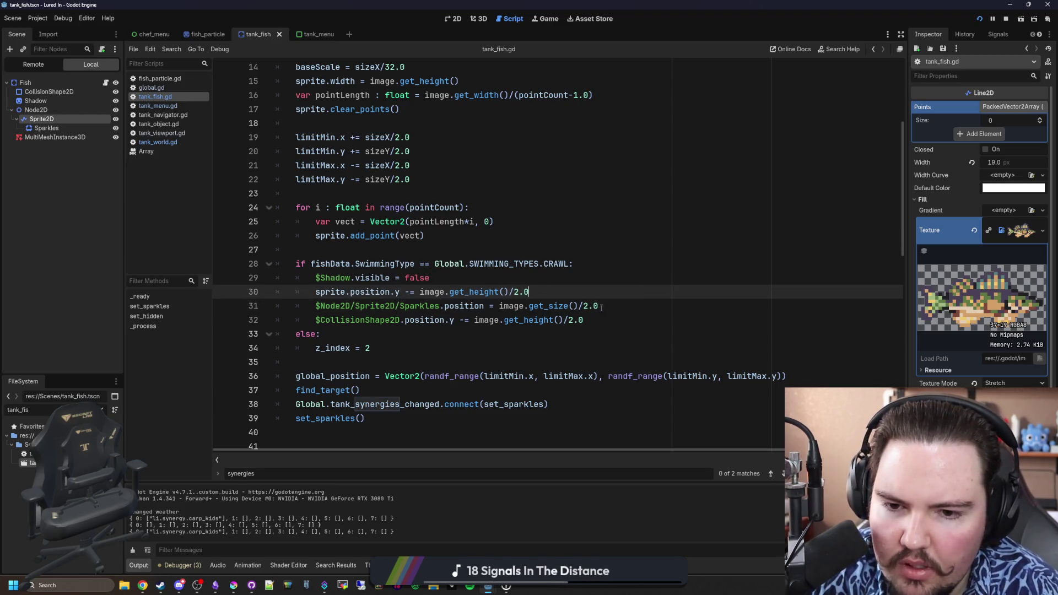
pyautogui.moveTo(601, 307); pyautogui.dragTo(312, 305)
pyautogui.hotkey('ctrl', 'c')
pyautogui.press('BackSpace')
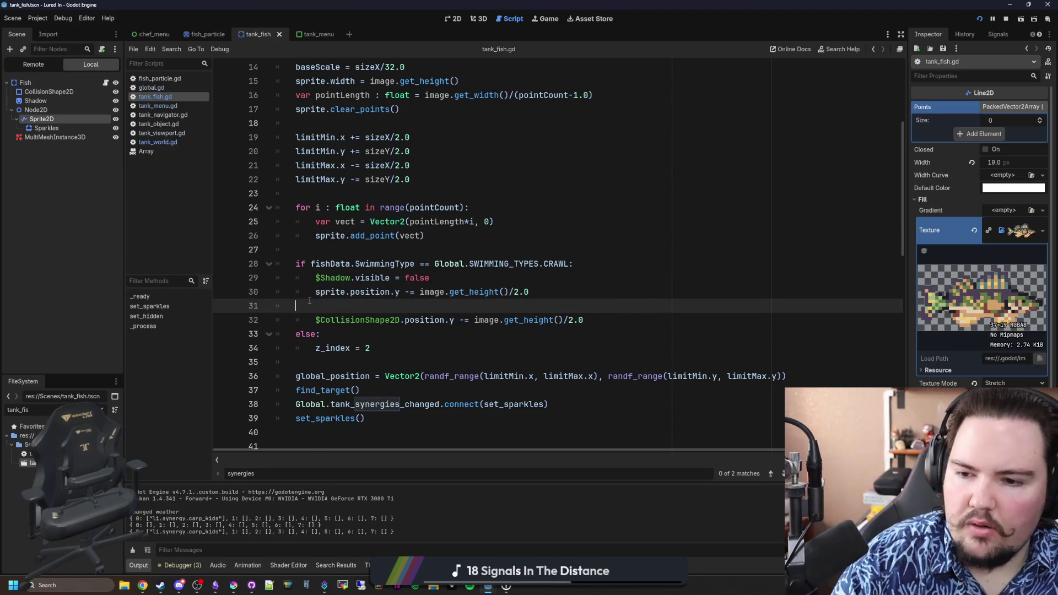
pyautogui.press('BackSpace')
pyautogui.press('BackSpace')
pyautogui.click(329, 352)
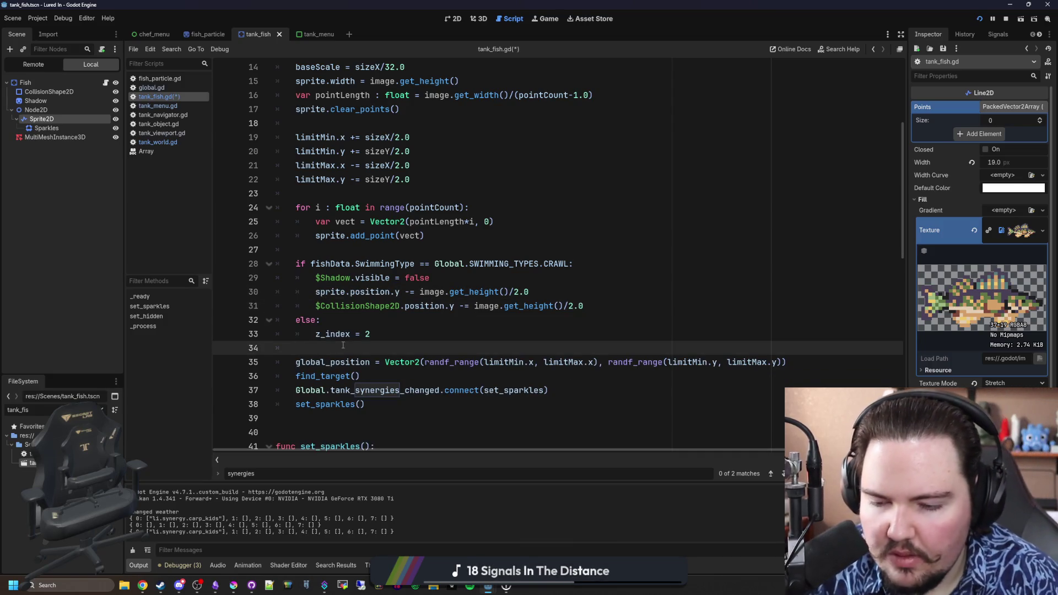
pyautogui.press('Return')
pyautogui.press('Return')
pyautogui.hotkey('ctrl', 'v')
pyautogui.hotkey('ctrl', 's')
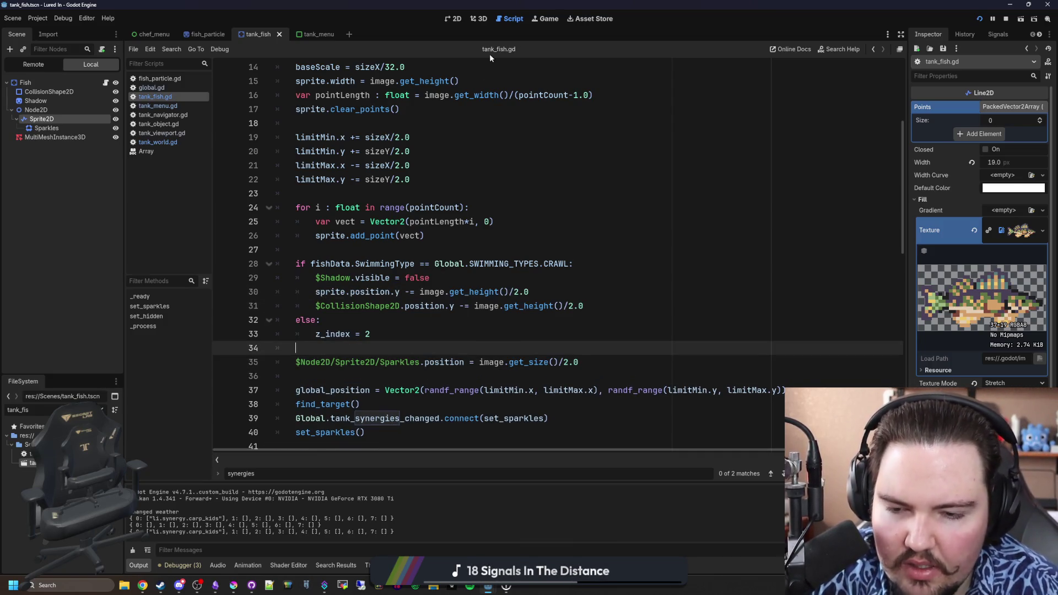
# Run the game and reopen Fish Tank 1 to check the sparkles.
pyautogui.click(545, 18)
pyautogui.press('Escape')
pyautogui.click(653, 306)
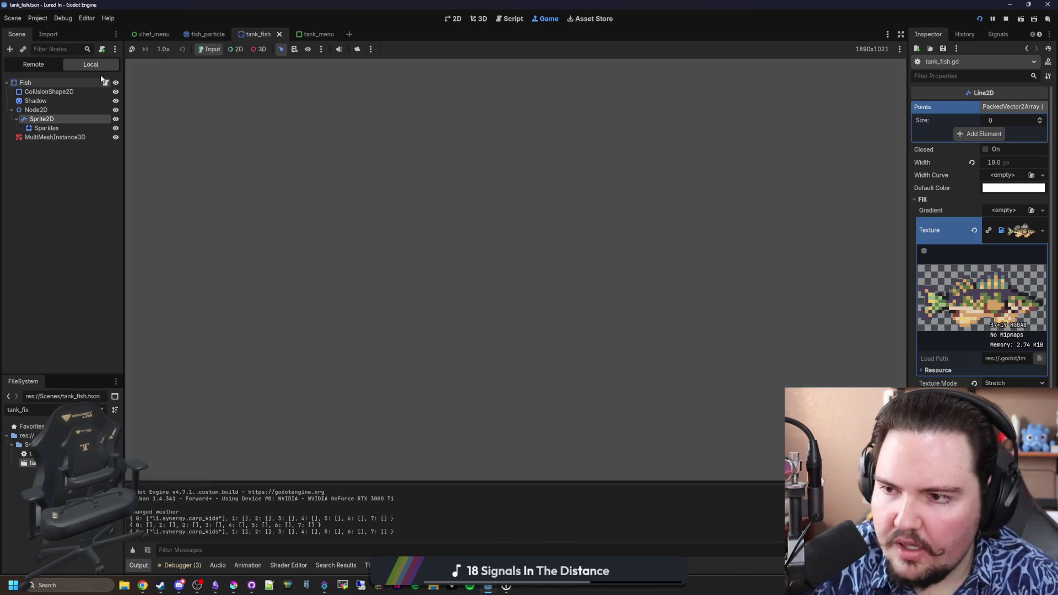
# Change the line to Sparkles position.x = image.get_width()/2.0, save, and rerun into Fish Tank 1.
pyautogui.click(104, 82)
pyautogui.click(454, 332)
pyautogui.click(535, 342)
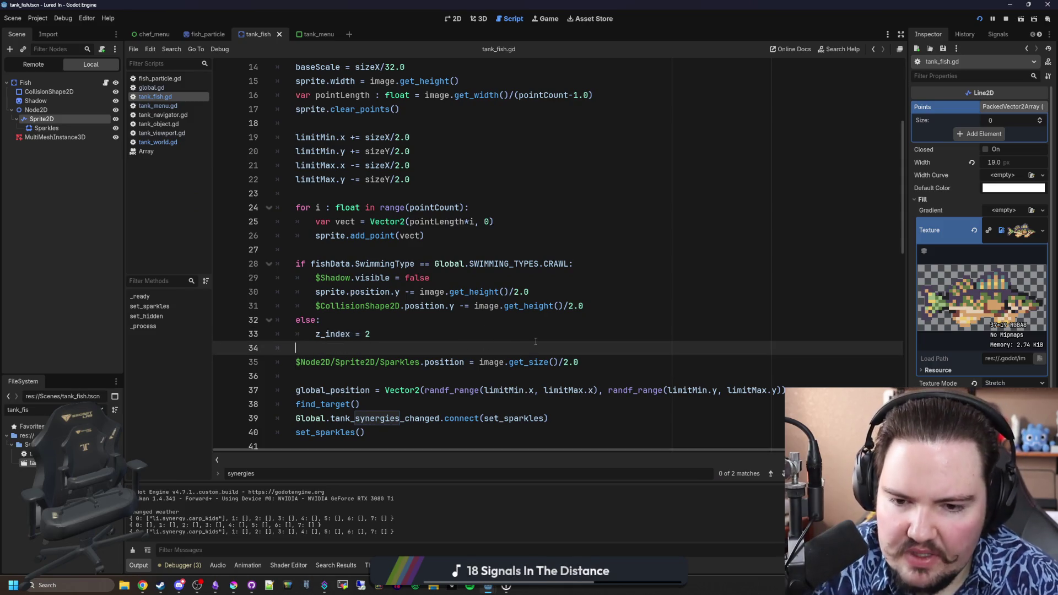
pyautogui.click(461, 363)
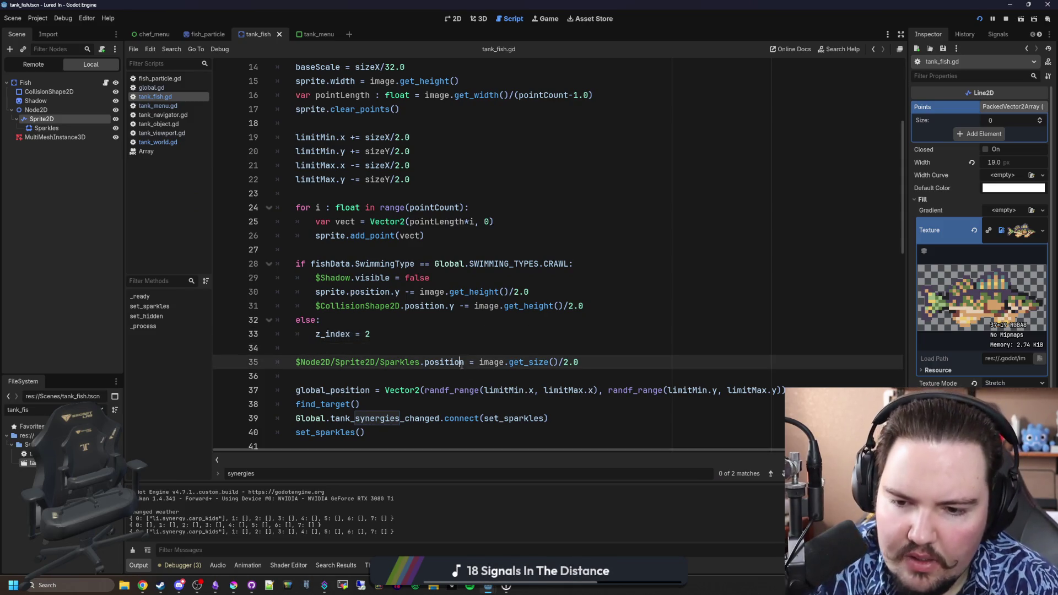
pyautogui.write('.x')
pyautogui.write('width')
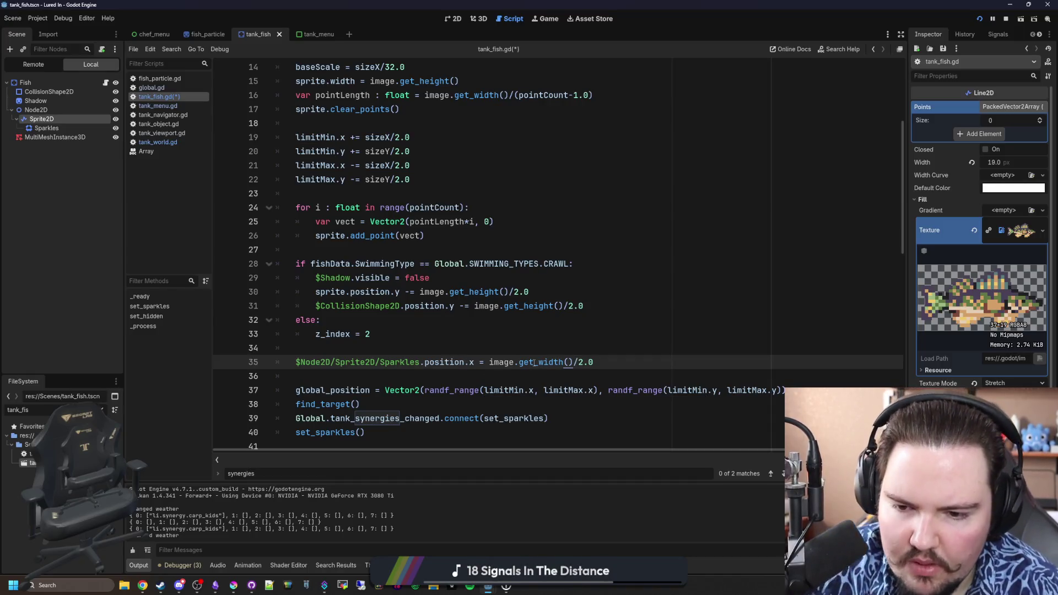
pyautogui.click(517, 349)
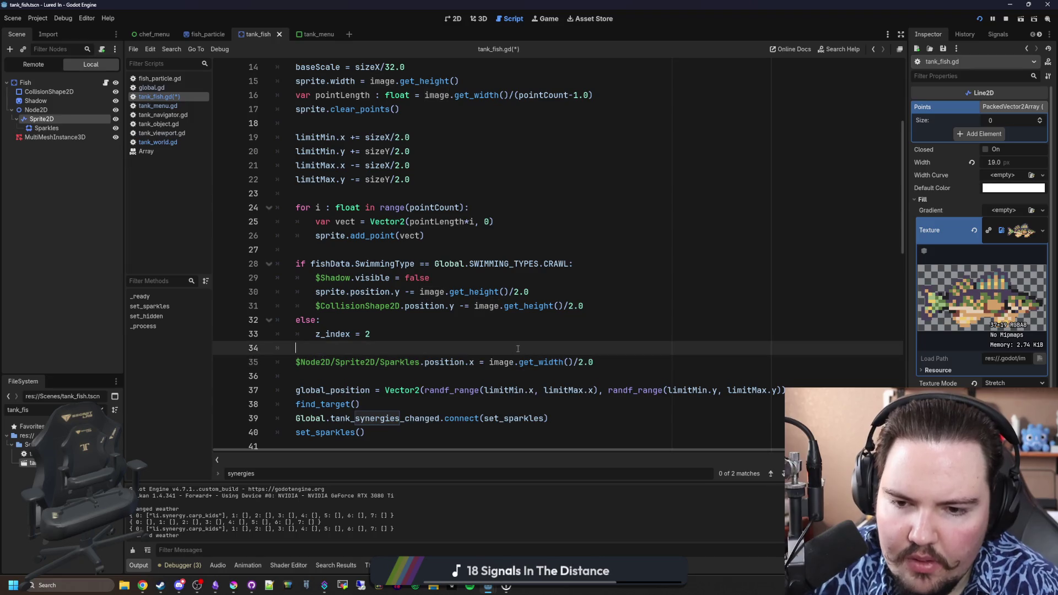
pyautogui.hotkey('ctrl', 's')
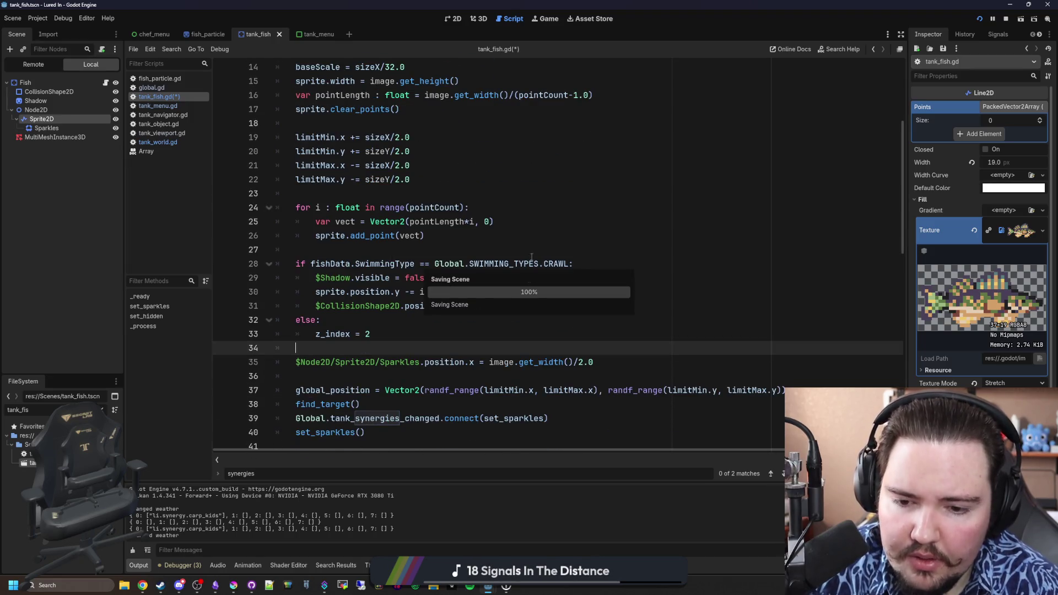
pyautogui.click(554, 24)
pyautogui.click(661, 330)
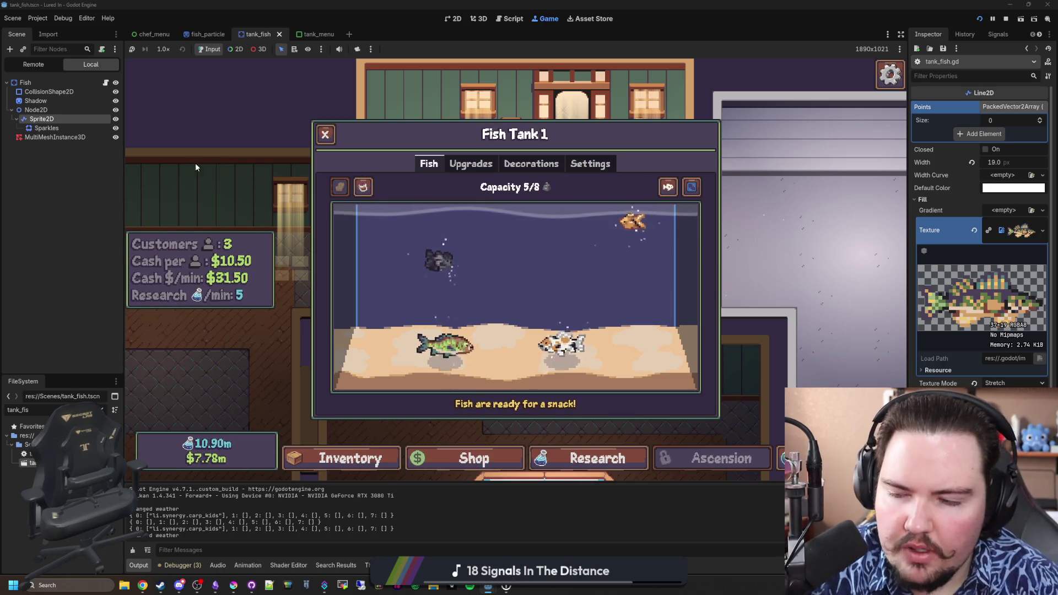
# Set Sparkles Initial Velocity Max to 6, toggle Drawing > Local Coords, then stop the game and save.
pyautogui.click(47, 128)
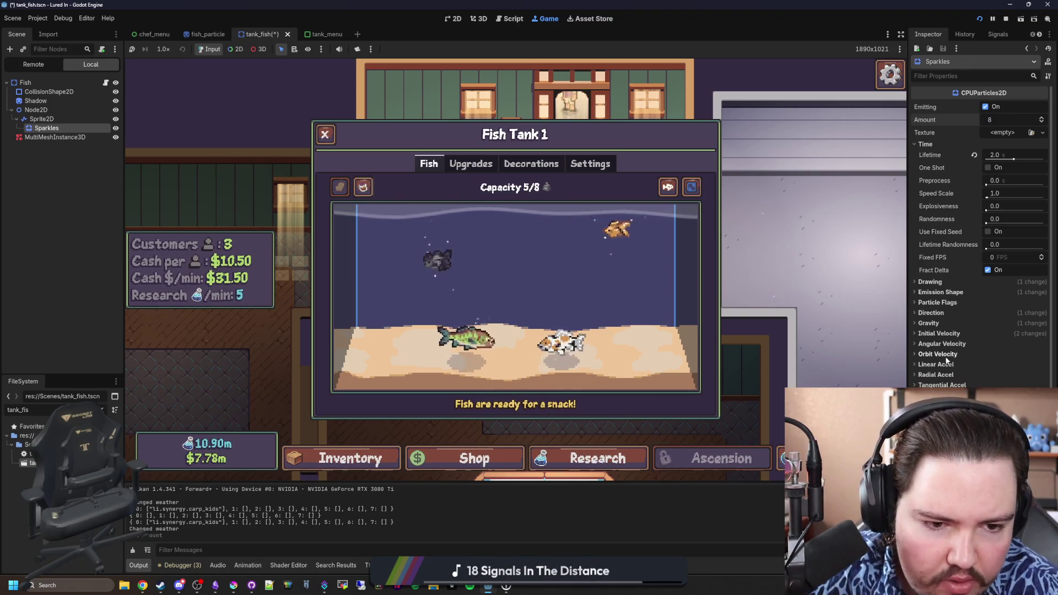
pyautogui.click(939, 333)
pyautogui.click(994, 357)
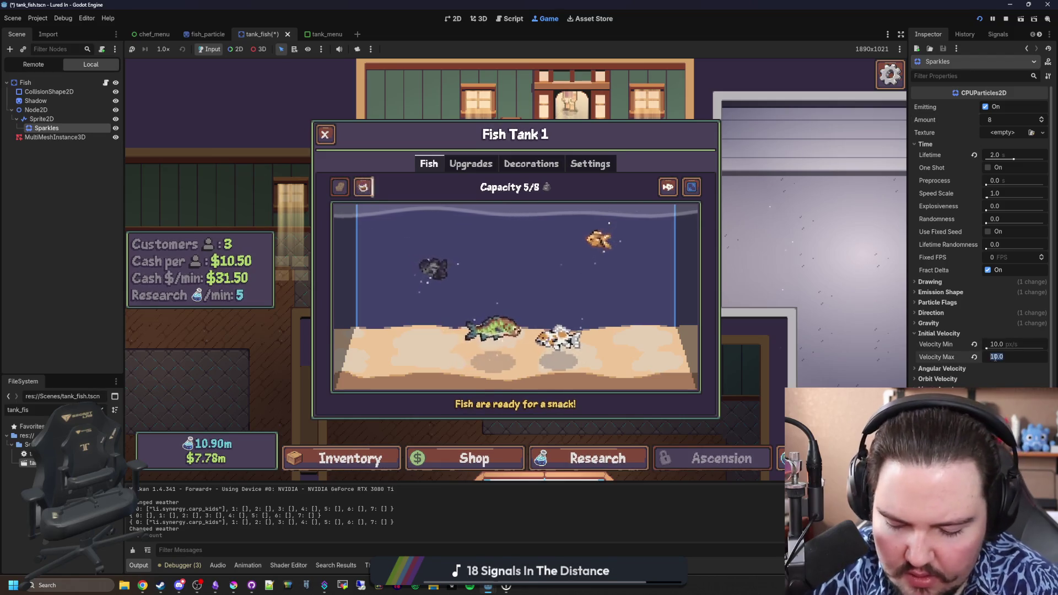
pyautogui.write('6')
pyautogui.press('Return')
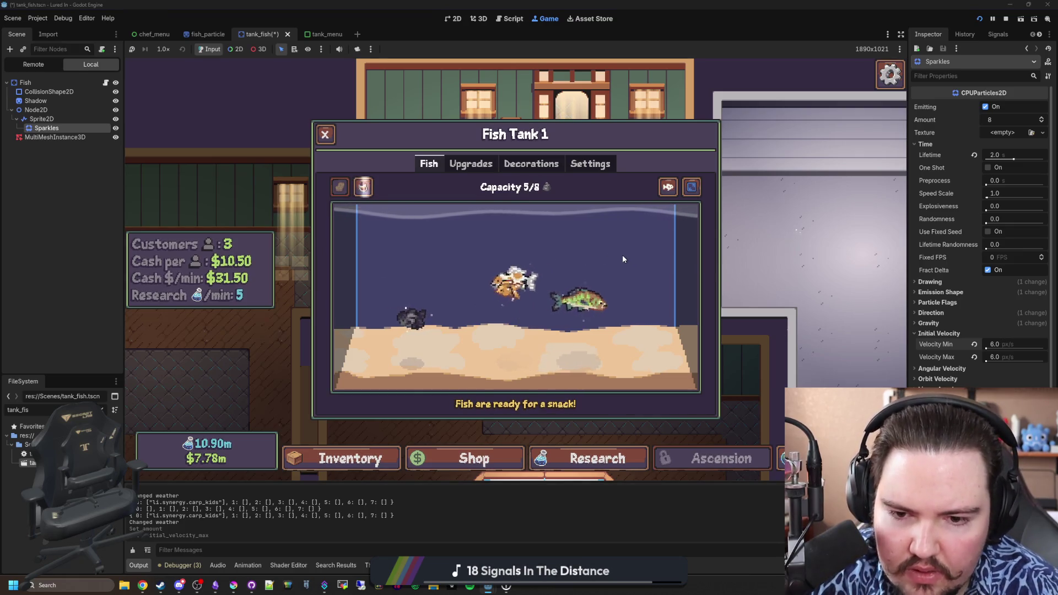
pyautogui.click(943, 282)
pyautogui.click(987, 292)
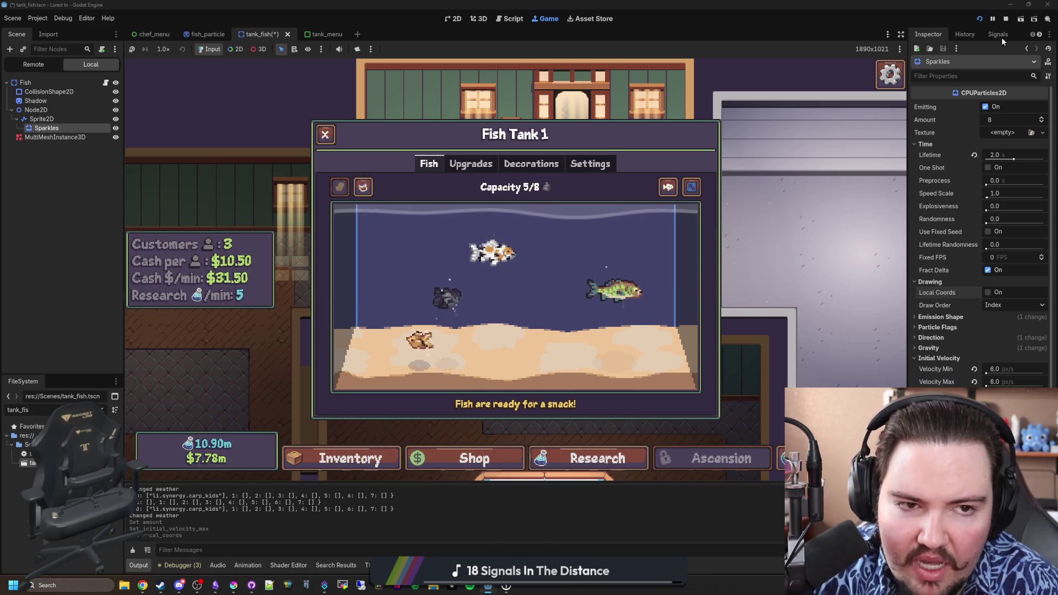
pyautogui.press('F8')
pyautogui.hotkey('ctrl', 's')
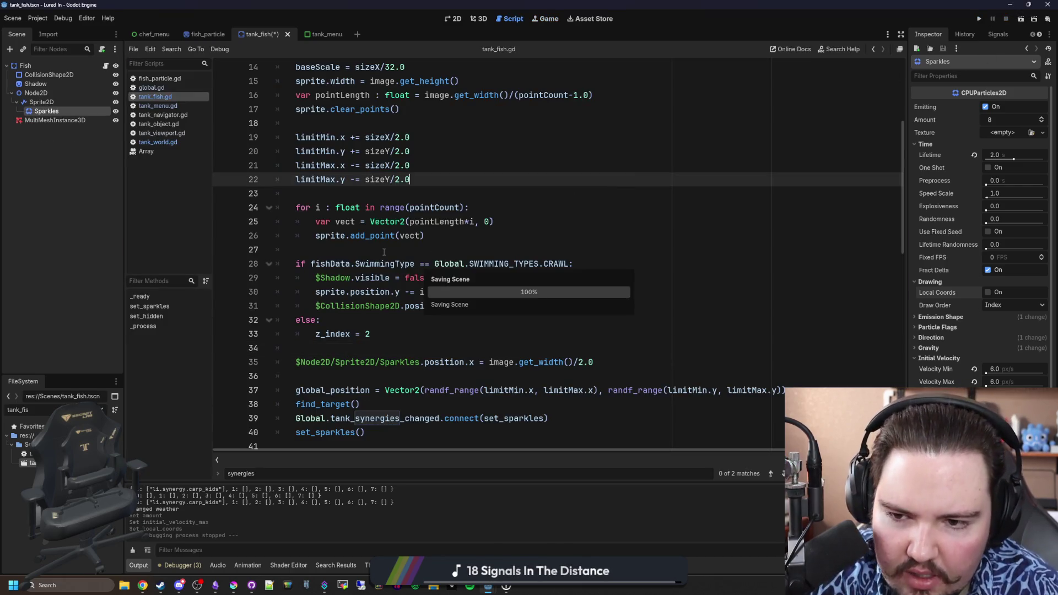
# Save the current scene and script.
pyautogui.click(384, 252)
pyautogui.hotkey('ctrl', 's')
pyautogui.click(356, 198)
pyautogui.hotkey('ctrl', 's')
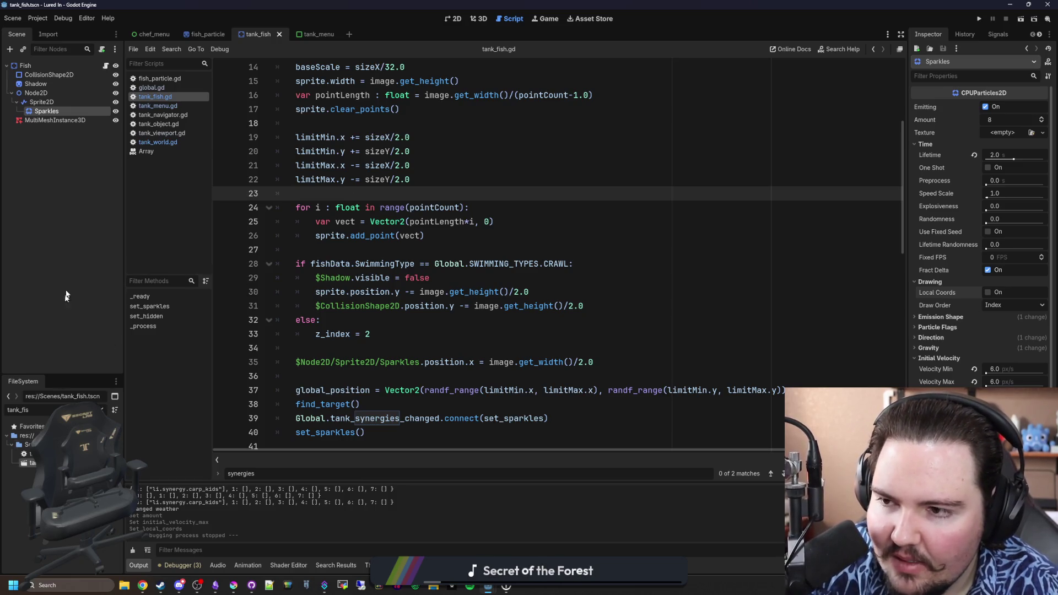
# Clear the file filter, open the tank_menu scene, and run the project.
pyautogui.click(101, 409)
pyautogui.write('menu')
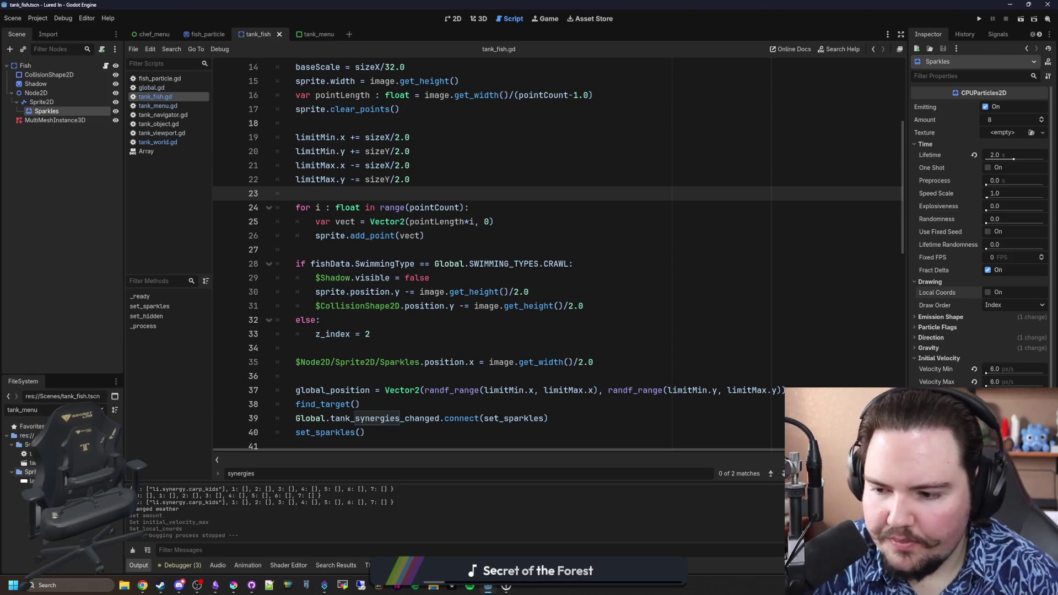
pyautogui.doubleClick(33, 462)
pyautogui.click(558, 291)
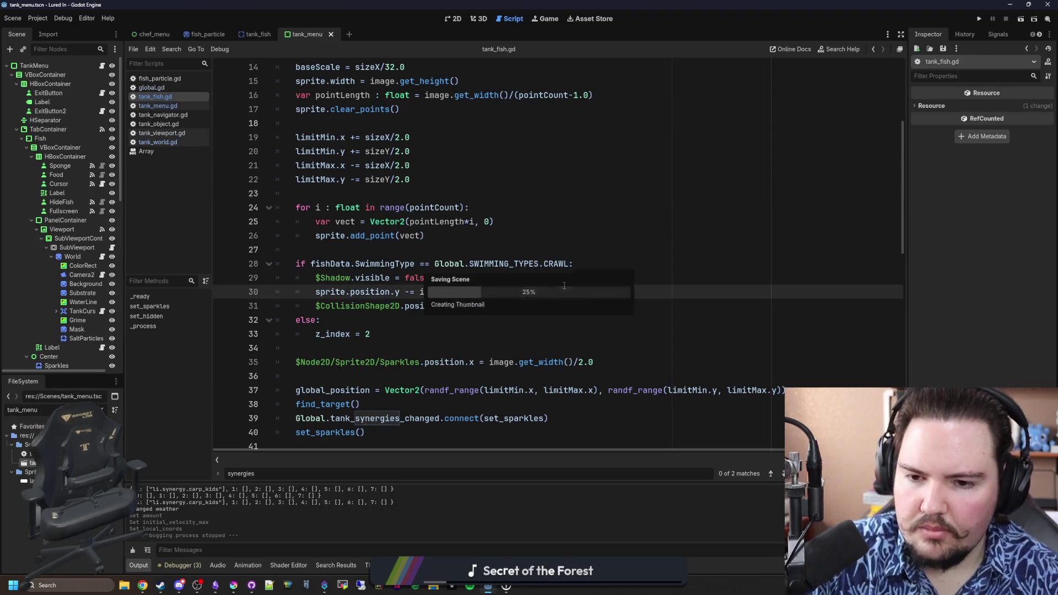
pyautogui.click(980, 19)
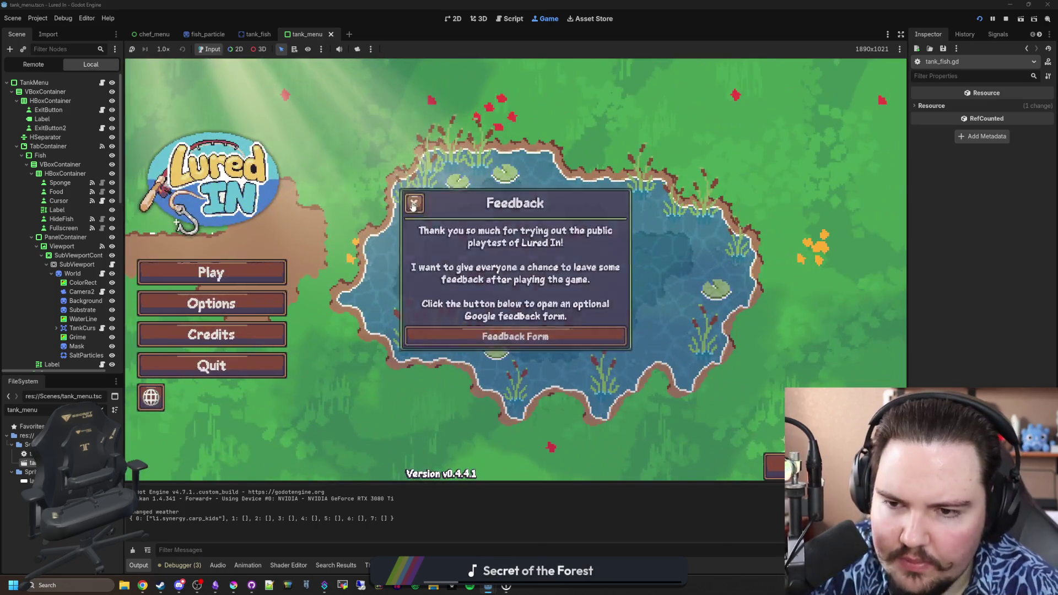
# Dismiss the feedback popup, press Play, and open Fish Tank 1.
pyautogui.click(188, 272)
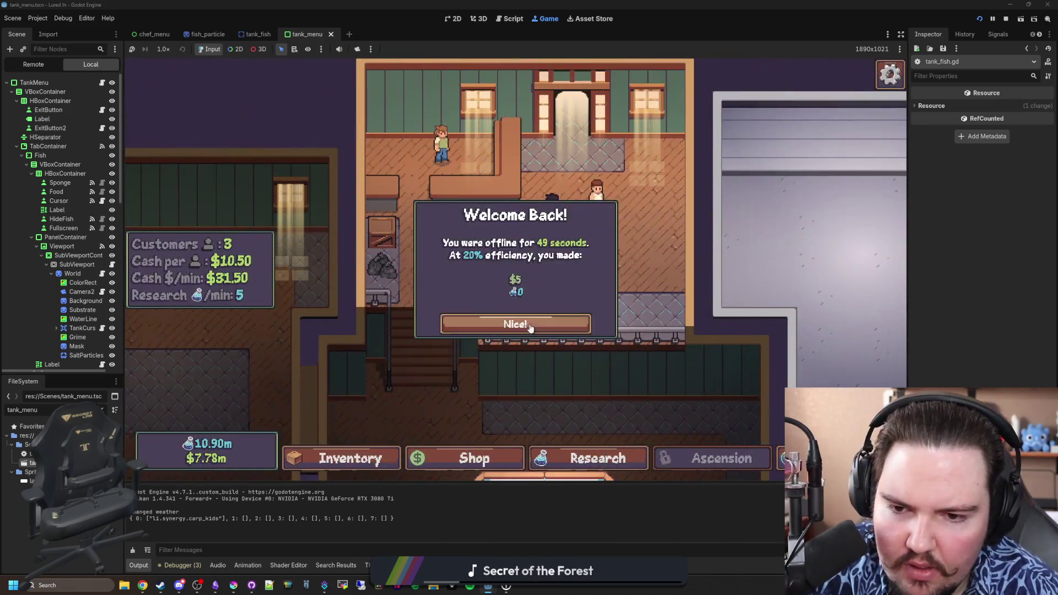
pyautogui.click(515, 321)
pyautogui.click(556, 286)
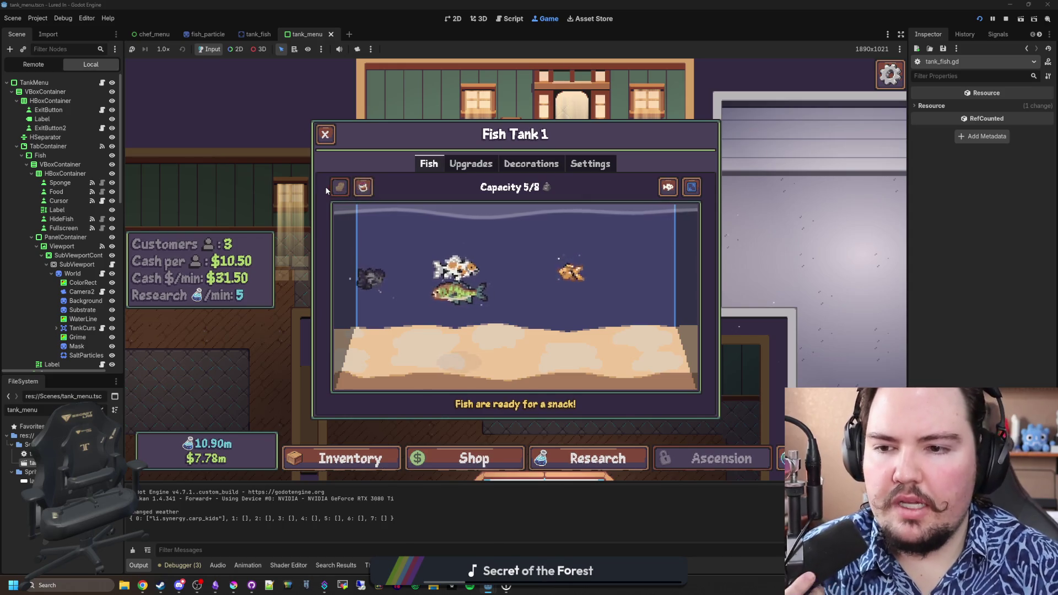
pyautogui.click(363, 187)
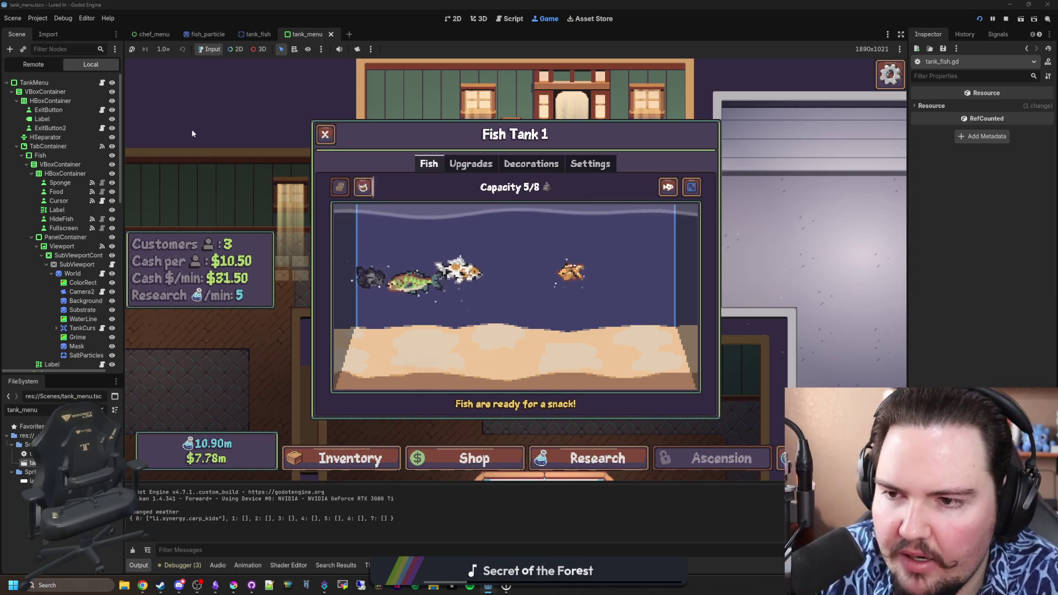
# Check the Goldfish, Carp and Oranda info cards in Fish Tank 1.
pyautogui.click(572, 271)
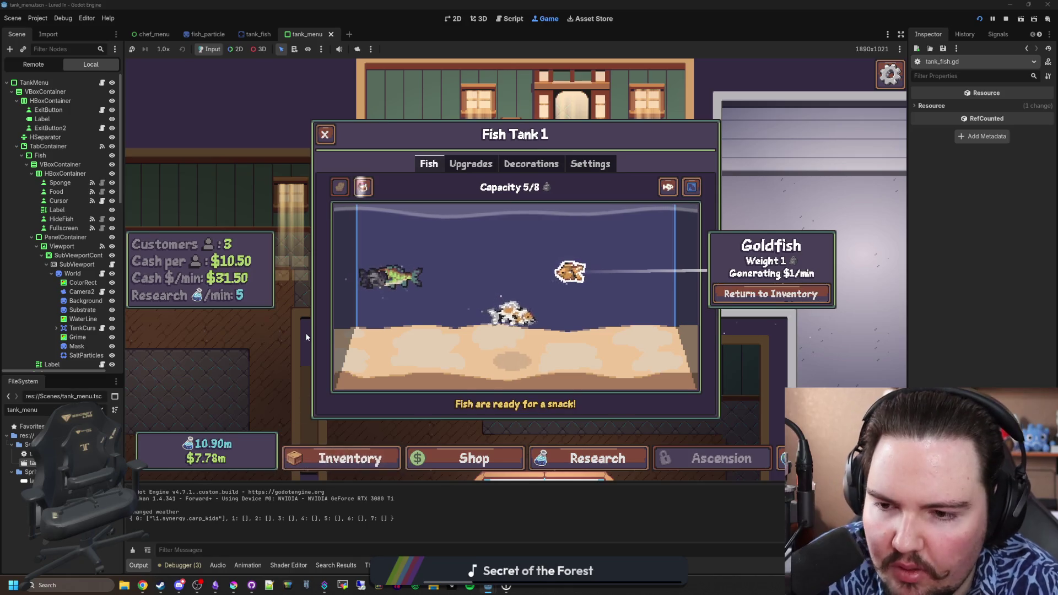
pyautogui.click(417, 273)
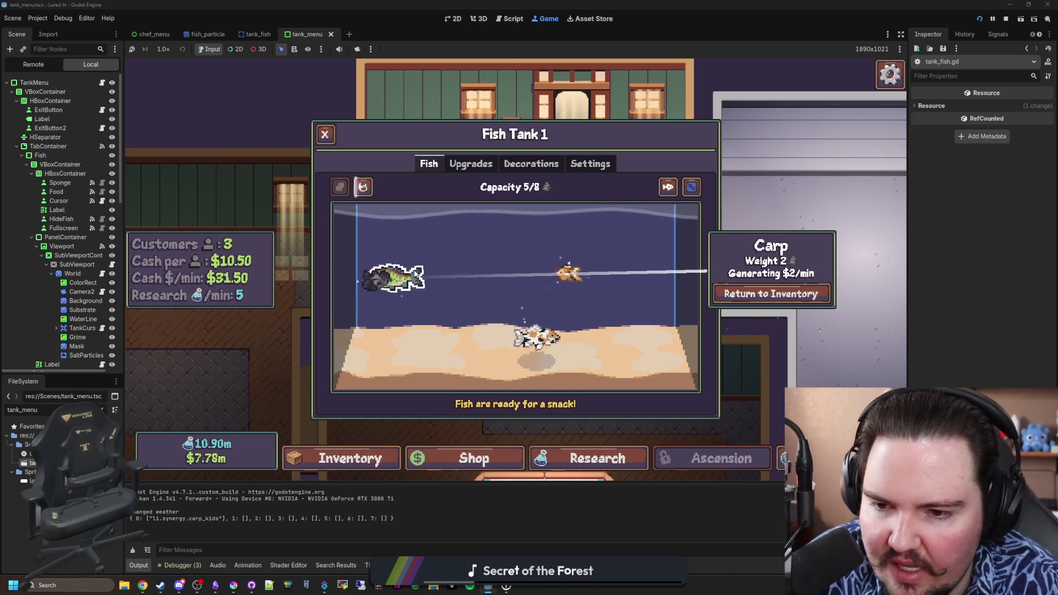
pyautogui.click(417, 274)
pyautogui.click(563, 274)
pyautogui.click(474, 298)
pyautogui.click(384, 287)
pyautogui.click(442, 279)
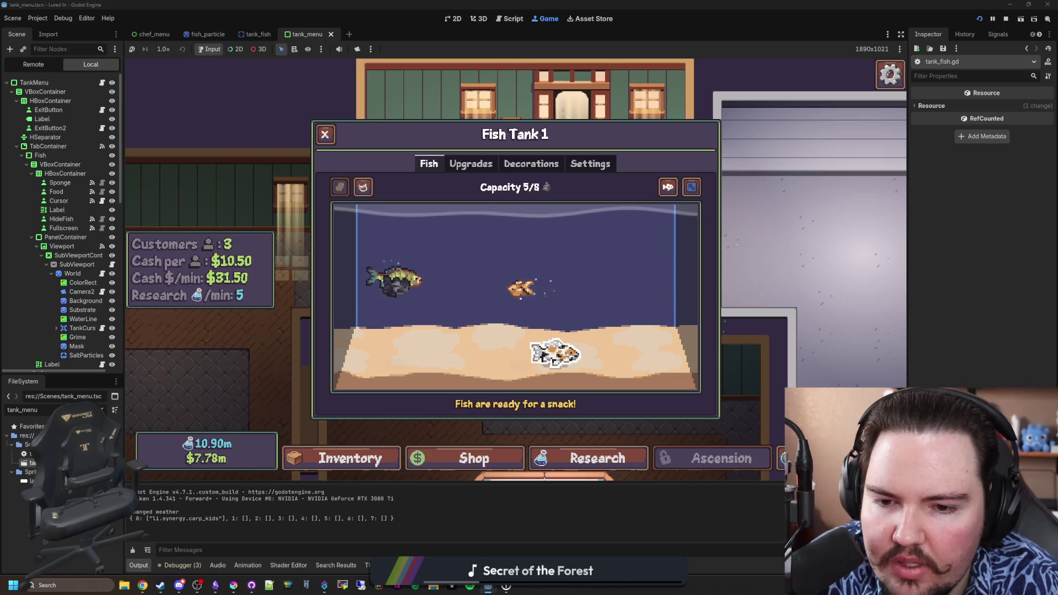
pyautogui.click(394, 270)
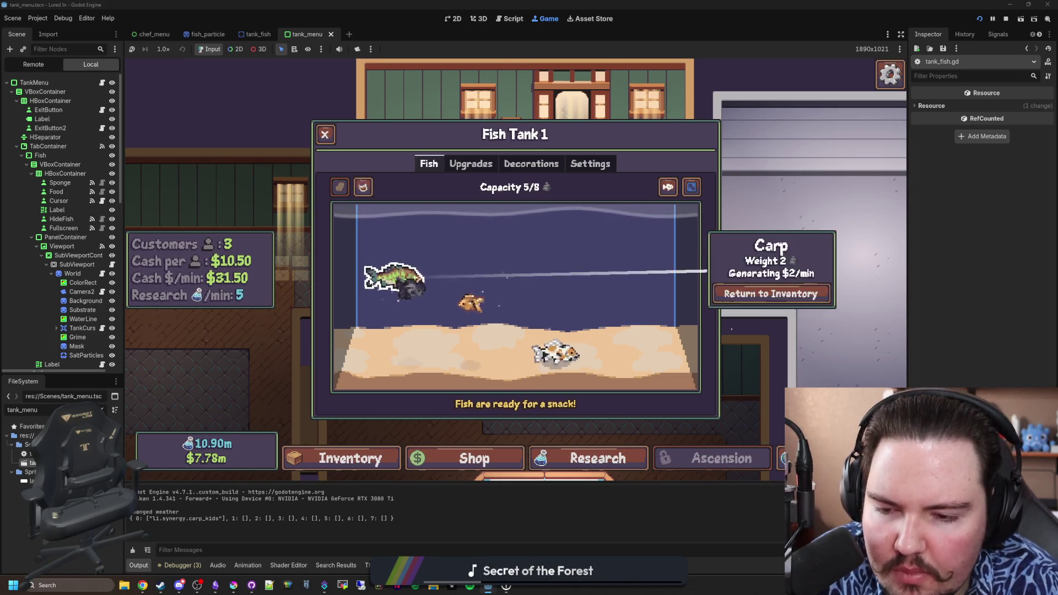
pyautogui.click(419, 288)
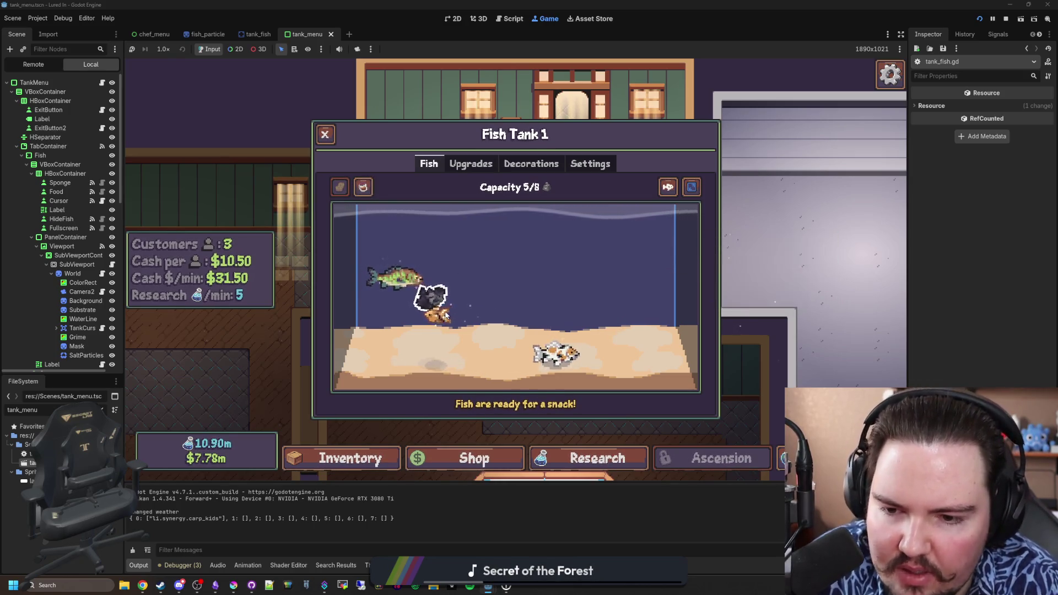
pyautogui.click(606, 374)
pyautogui.click(392, 265)
pyautogui.click(473, 224)
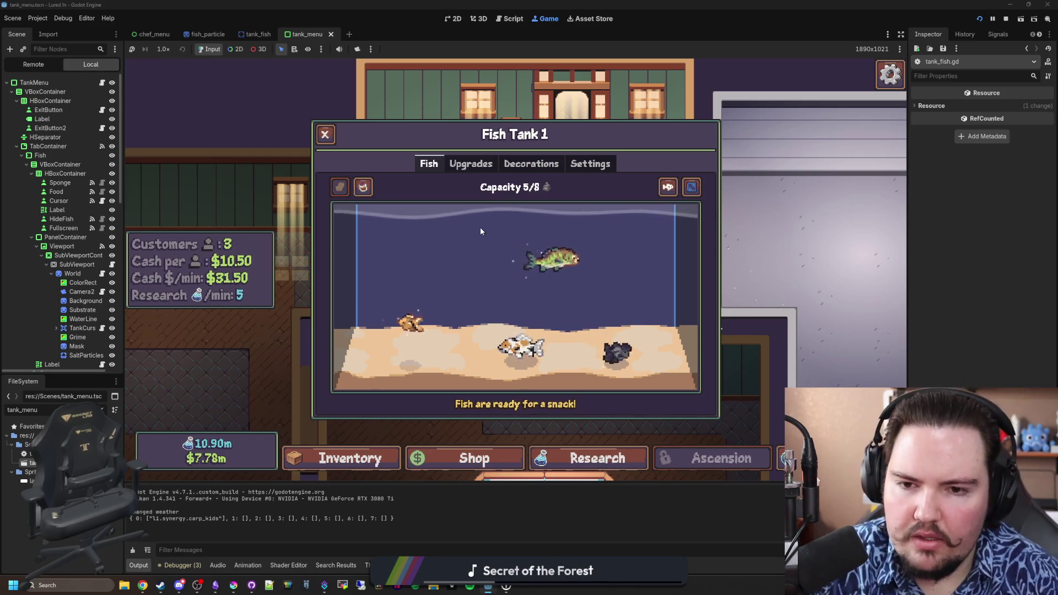
# Browse Fish Tank 1's Upgrades, Decorations and Settings tabs, then go back to Fish.
pyautogui.click(476, 172)
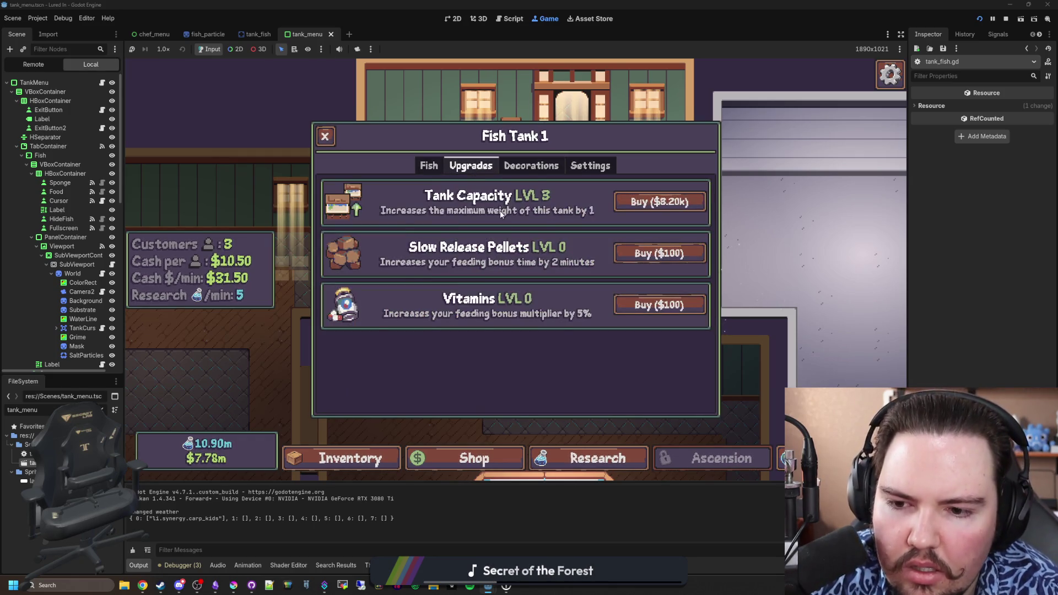
pyautogui.click(526, 166)
pyautogui.scroll(-5, 559, 259)
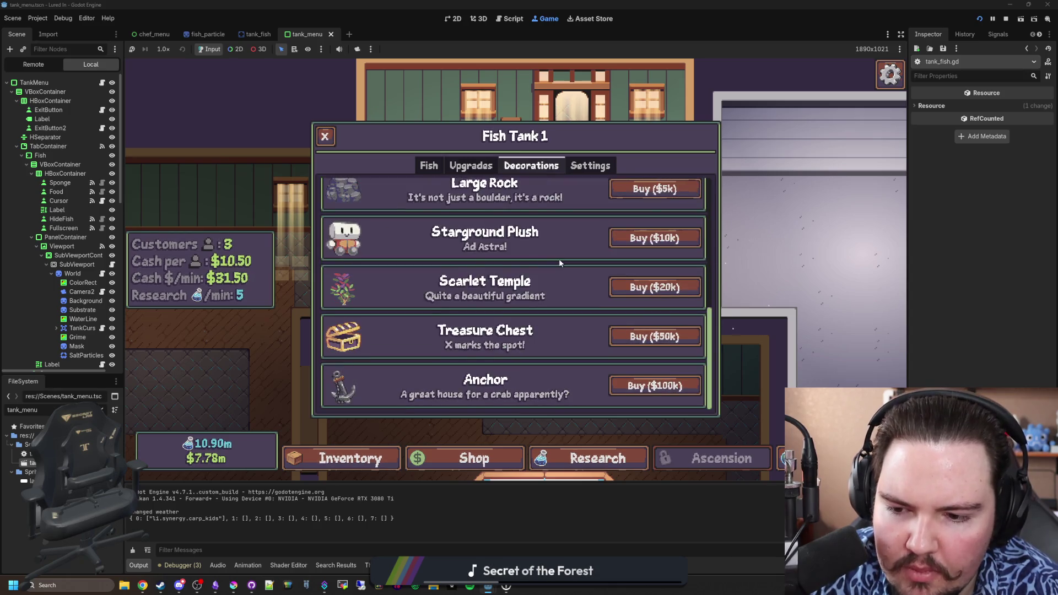
pyautogui.click(607, 167)
pyautogui.click(425, 165)
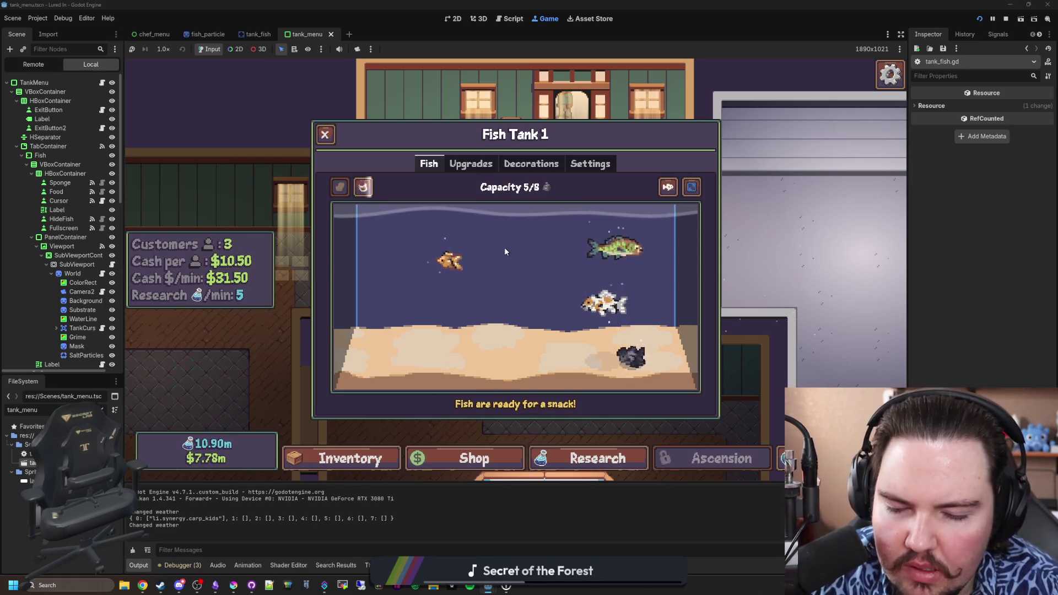
# Close the Oranda info card and stop the running game with F8.
pyautogui.moveTo(605, 303)
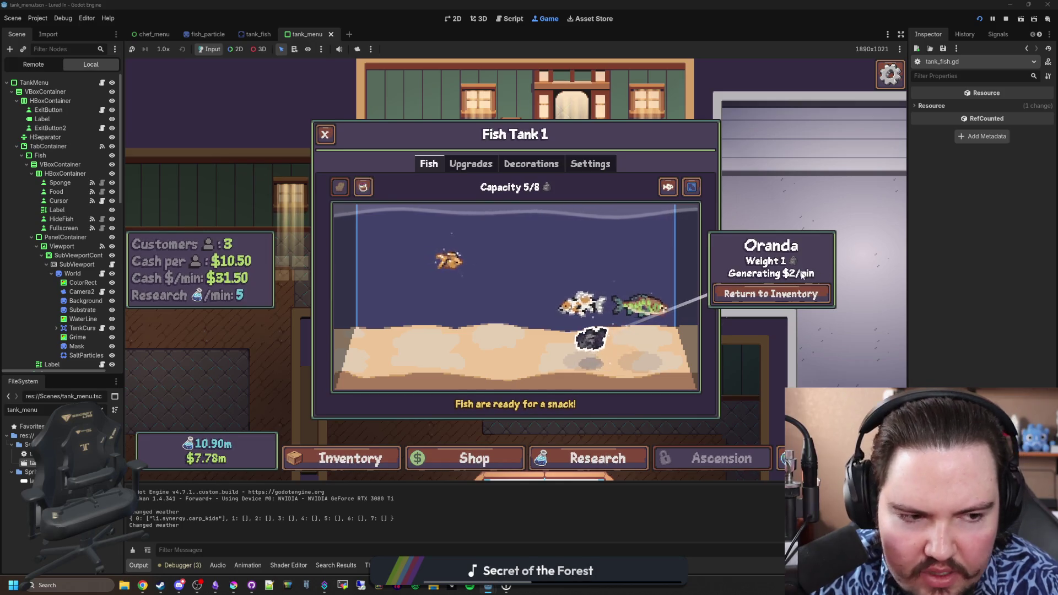
pyautogui.click(419, 237)
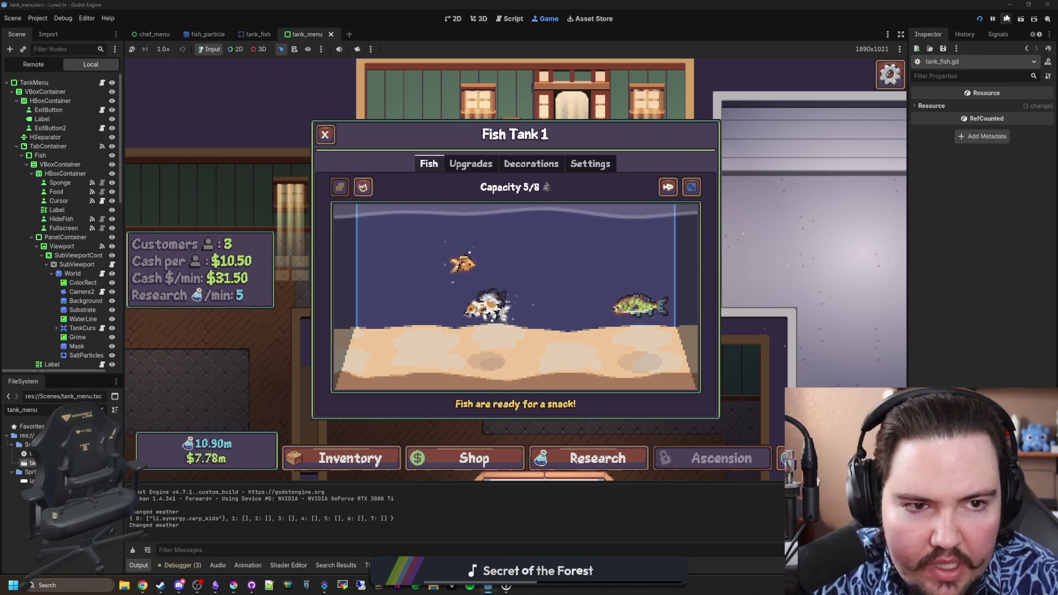
pyautogui.press('F8')
# Bring Krita forward, maximize it, and create a new document via File > New.
pyautogui.click(232, 586)
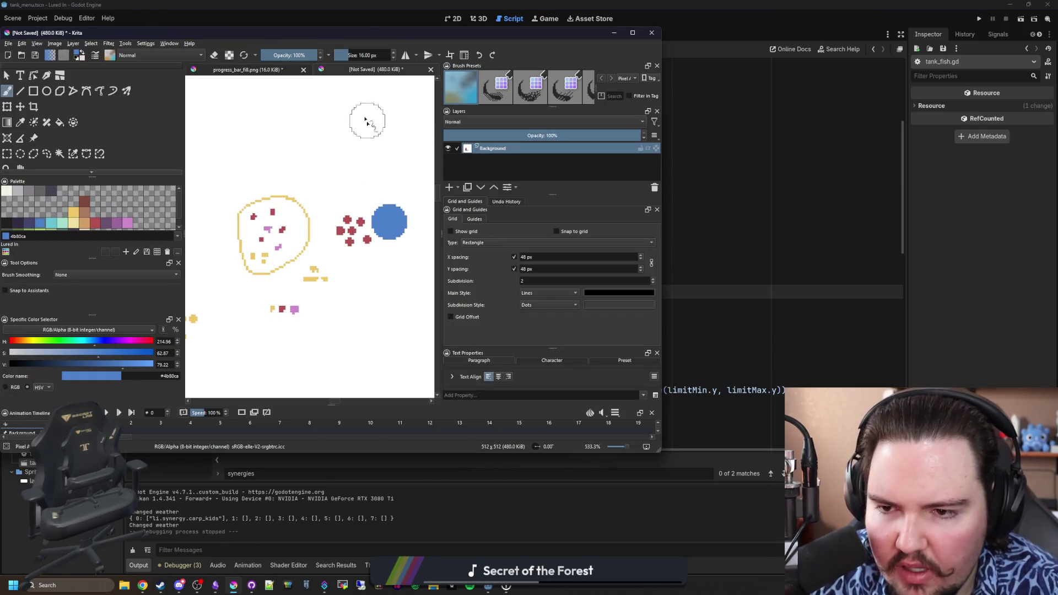
pyautogui.moveTo(370, 28); pyautogui.dragTo(603, 88)
pyautogui.press('super+Up')
pyautogui.click(7, 14)
pyautogui.click(12, 17)
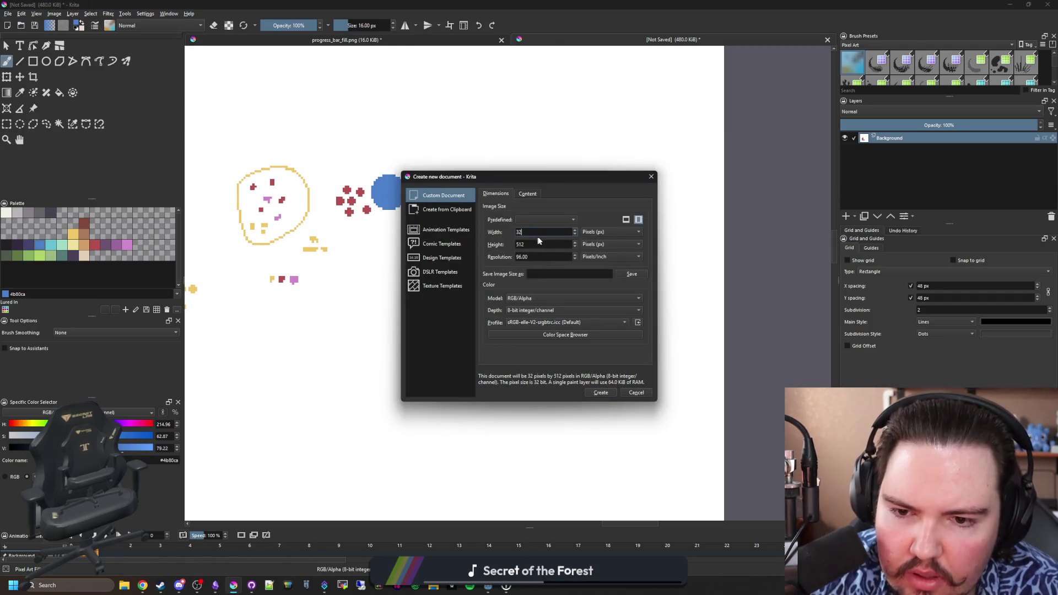
pyautogui.click(606, 392)
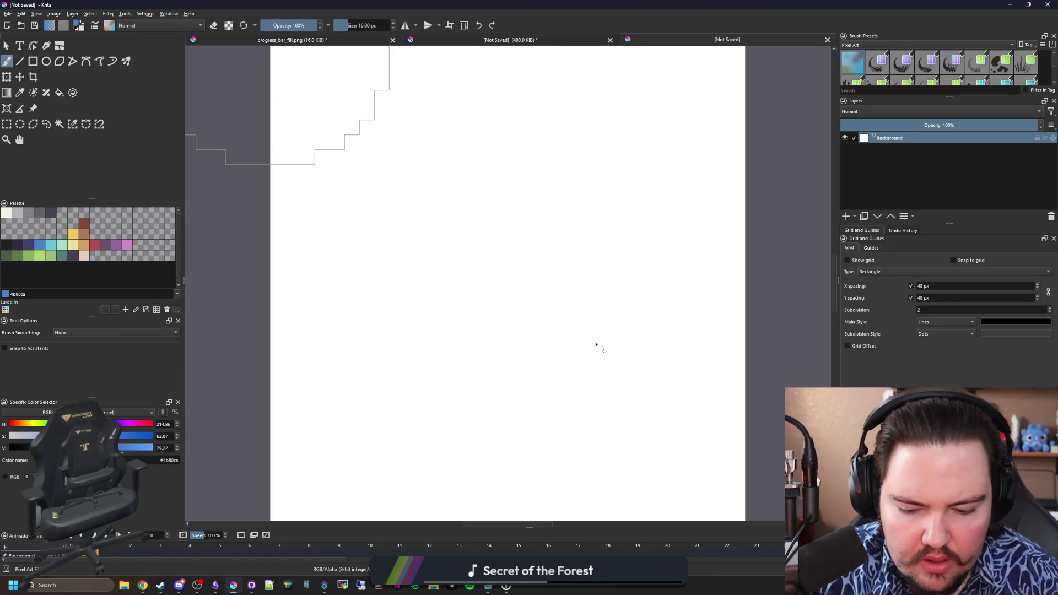
# Select the whole canvas with Rectangular Selection and delete its white fill.
pyautogui.scroll(-5, 595, 345)
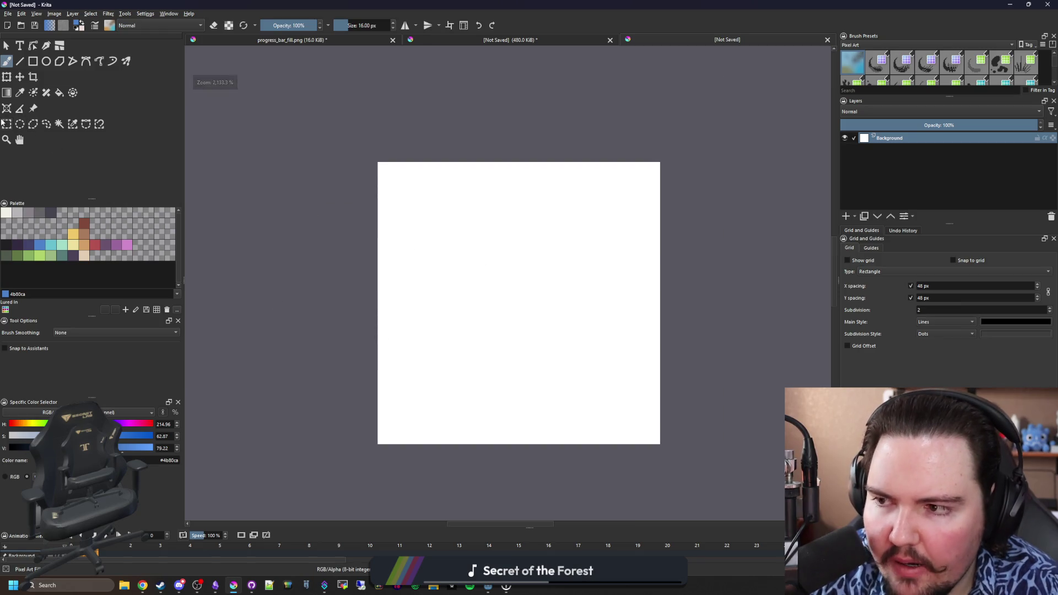
pyautogui.click(5, 123)
pyautogui.moveTo(245, 108); pyautogui.dragTo(751, 452)
pyautogui.press('Delete')
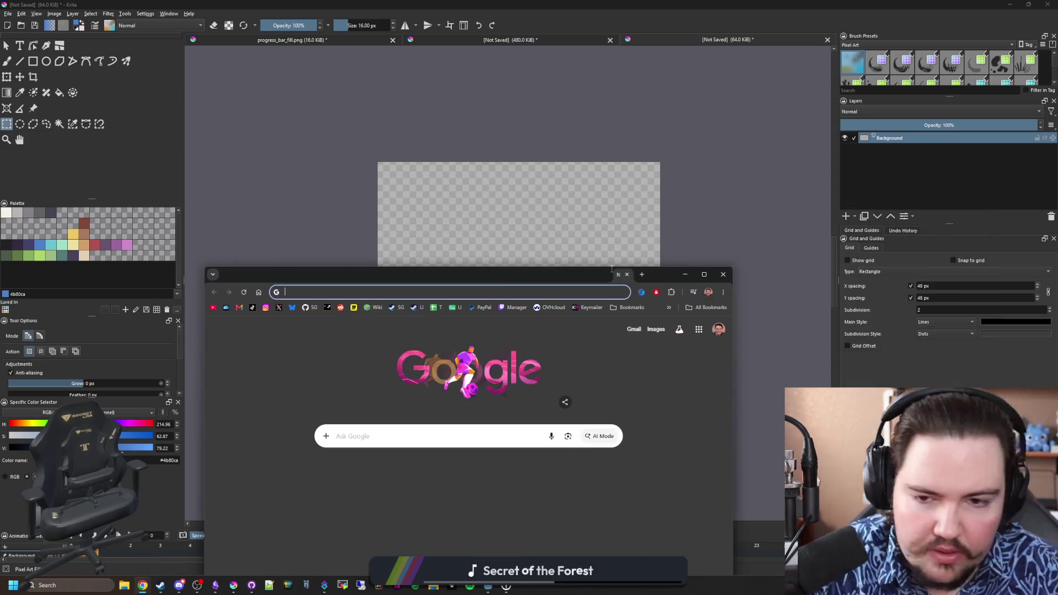
# Search Google Images for 'synergy icon' and preview the Shutterstock synergy arrow icon.
pyautogui.write('synergy icon')
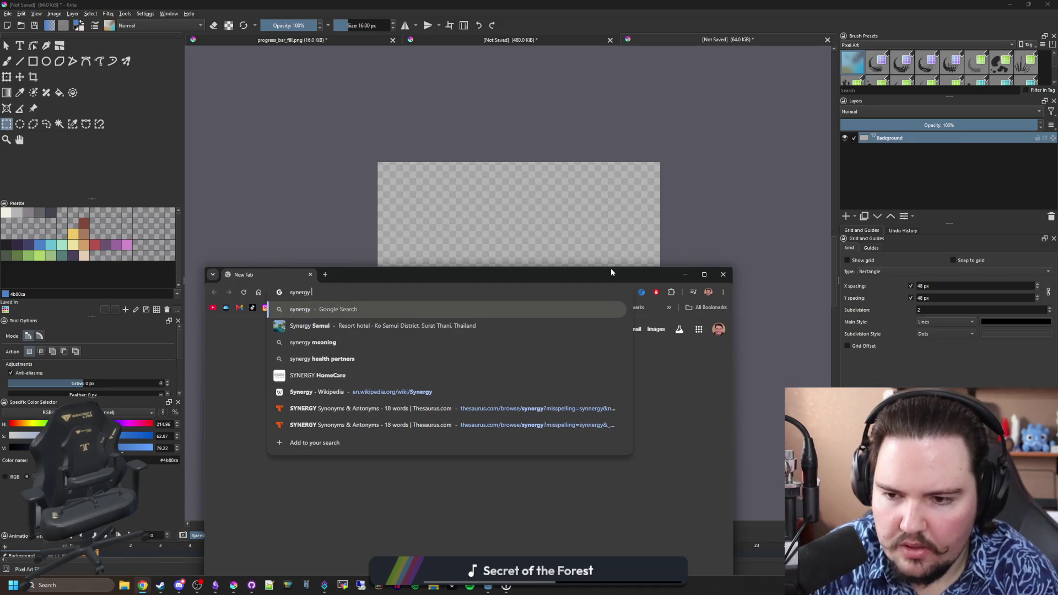
pyautogui.press('Return')
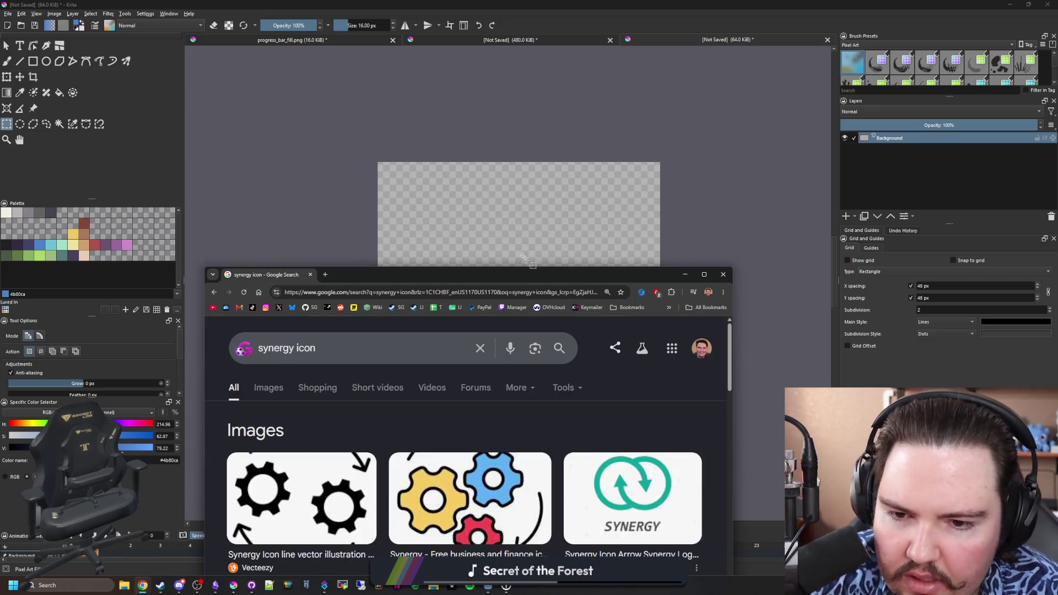
pyautogui.doubleClick(551, 275)
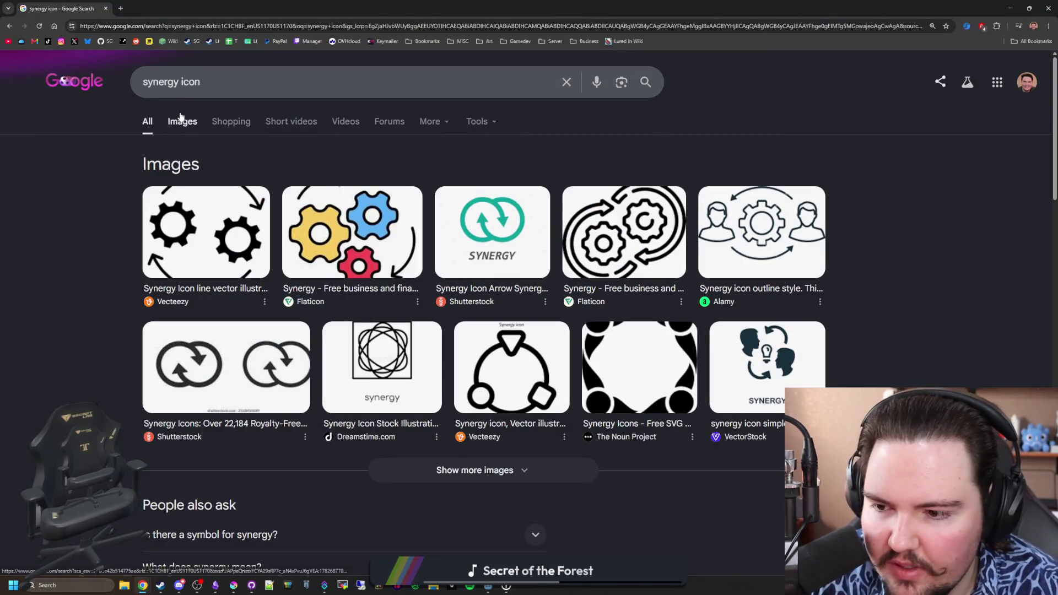
pyautogui.click(181, 119)
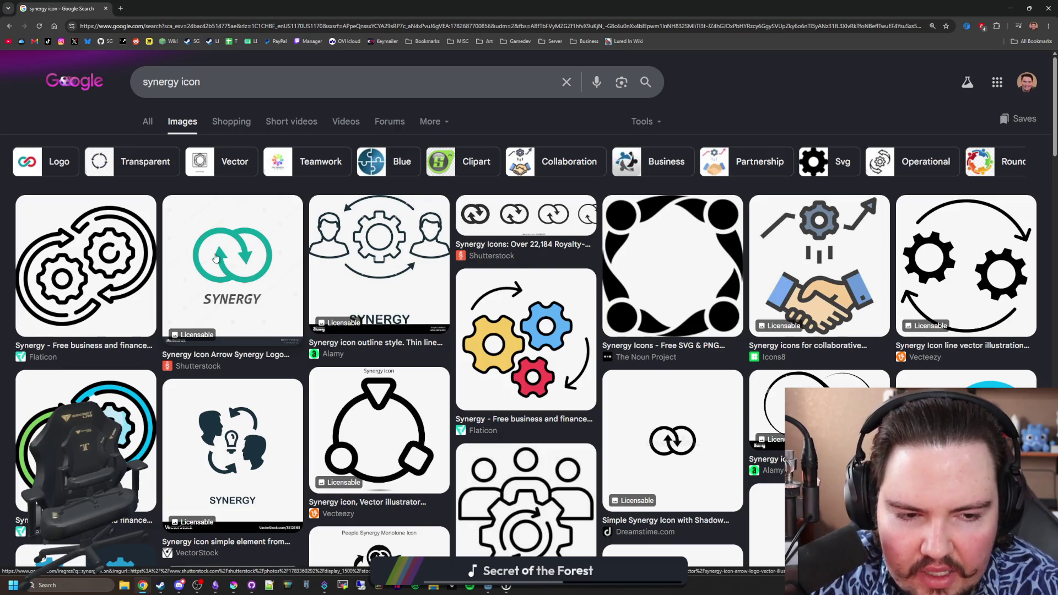
pyautogui.click(216, 257)
pyautogui.click(1010, 208)
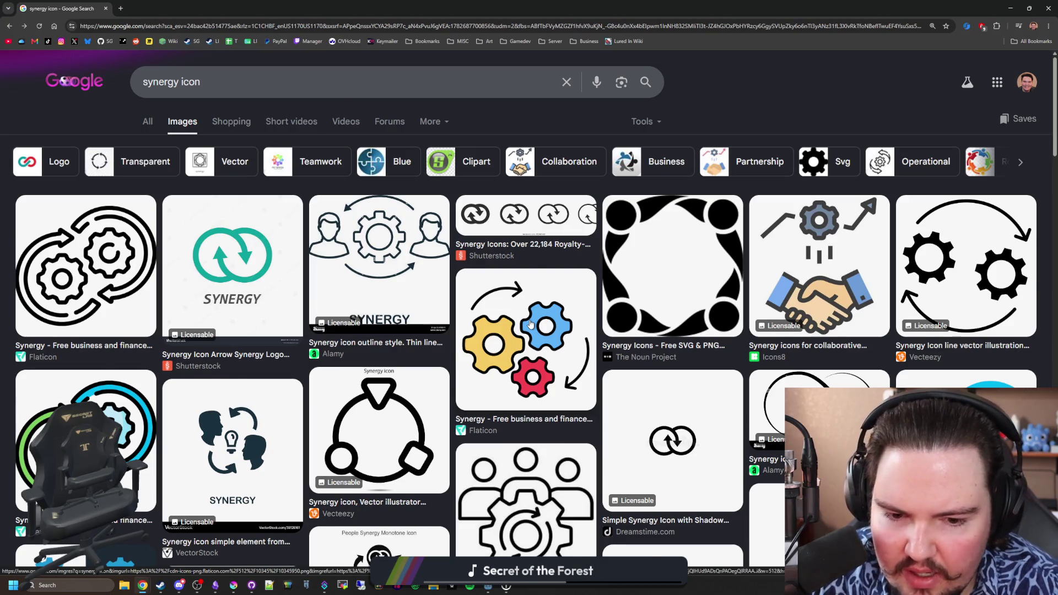
# Scroll far down the synergy icon results, then switch back to Krita.
pyautogui.scroll(-5, 530, 324)
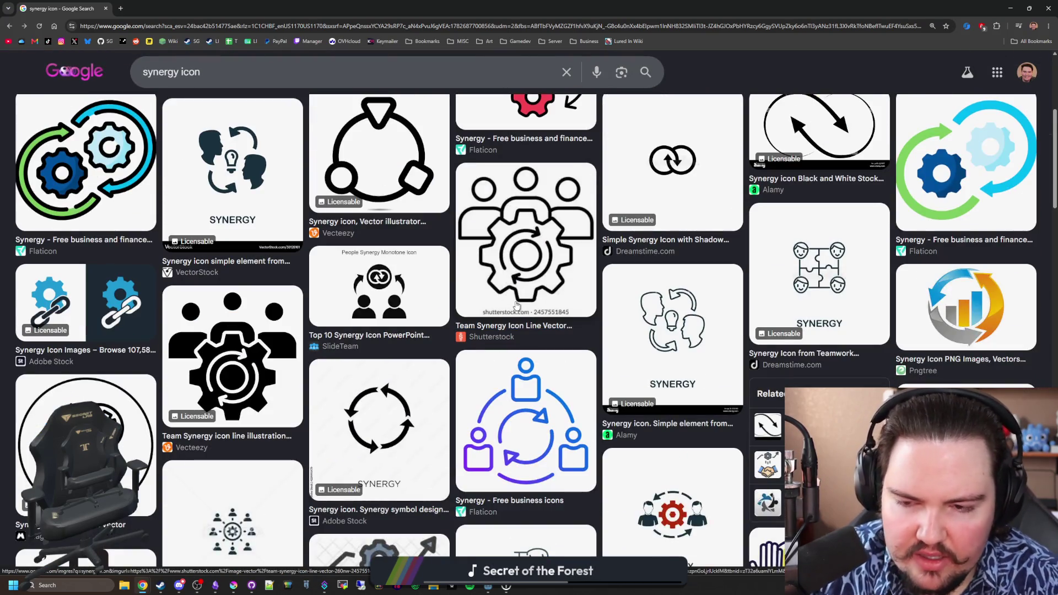
pyautogui.scroll(-3, 516, 306)
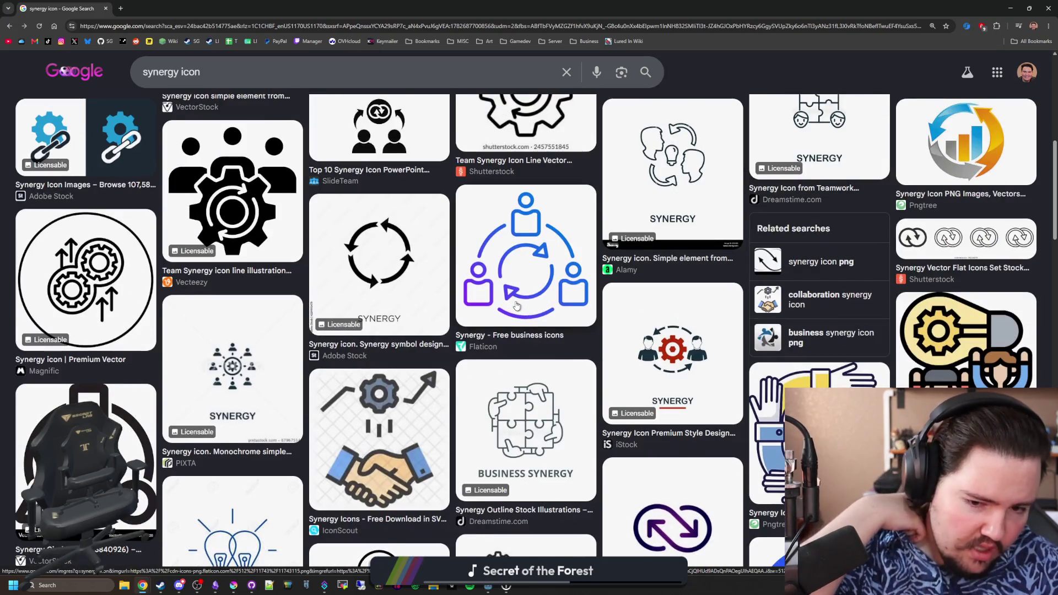
pyautogui.scroll(-2, 517, 306)
pyautogui.scroll(-2, 516, 307)
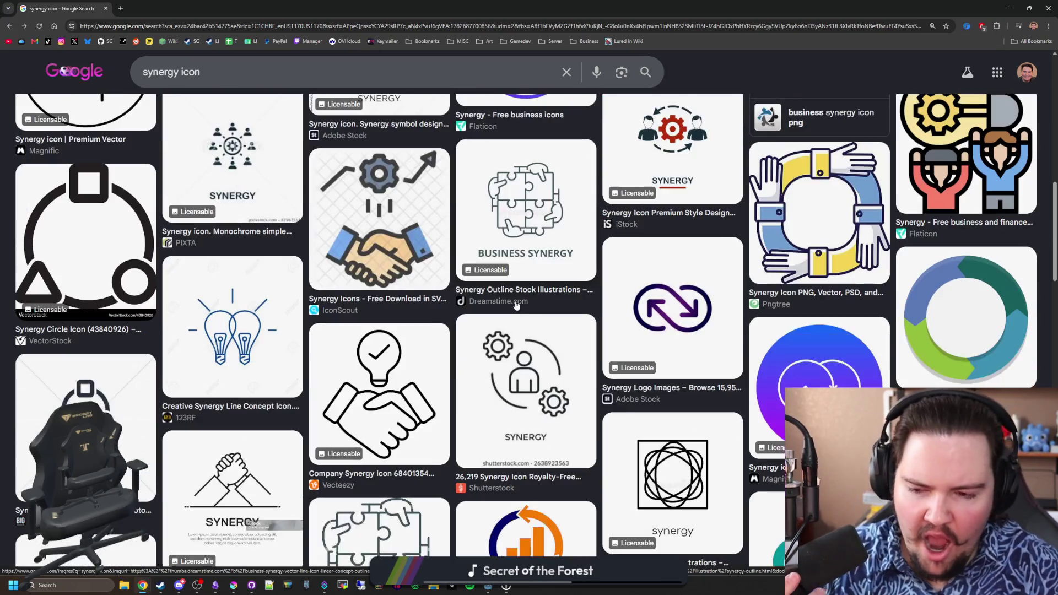
pyautogui.scroll(-3, 493, 325)
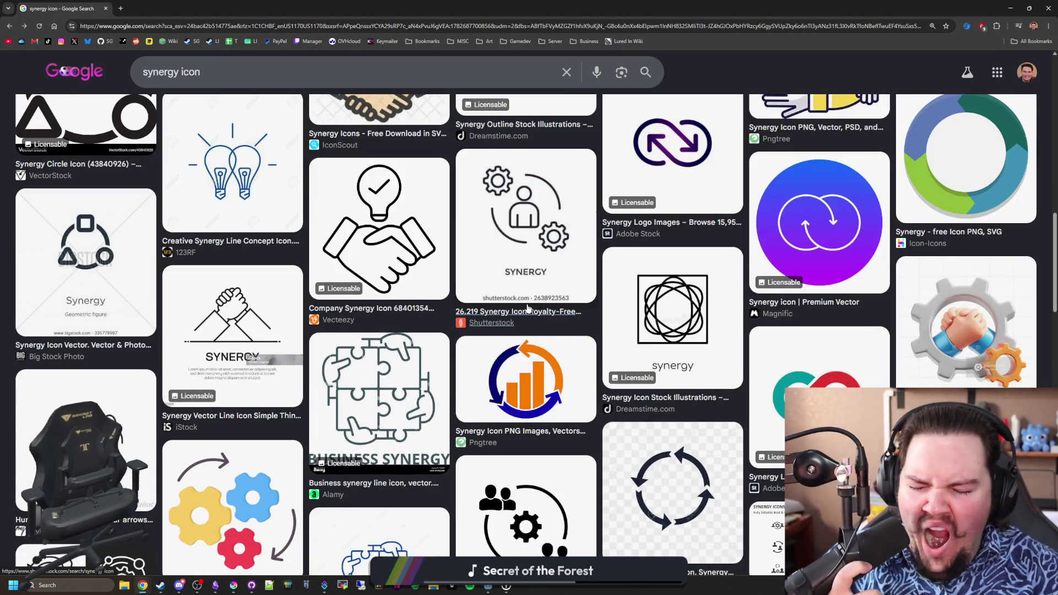
pyautogui.scroll(-1, 526, 292)
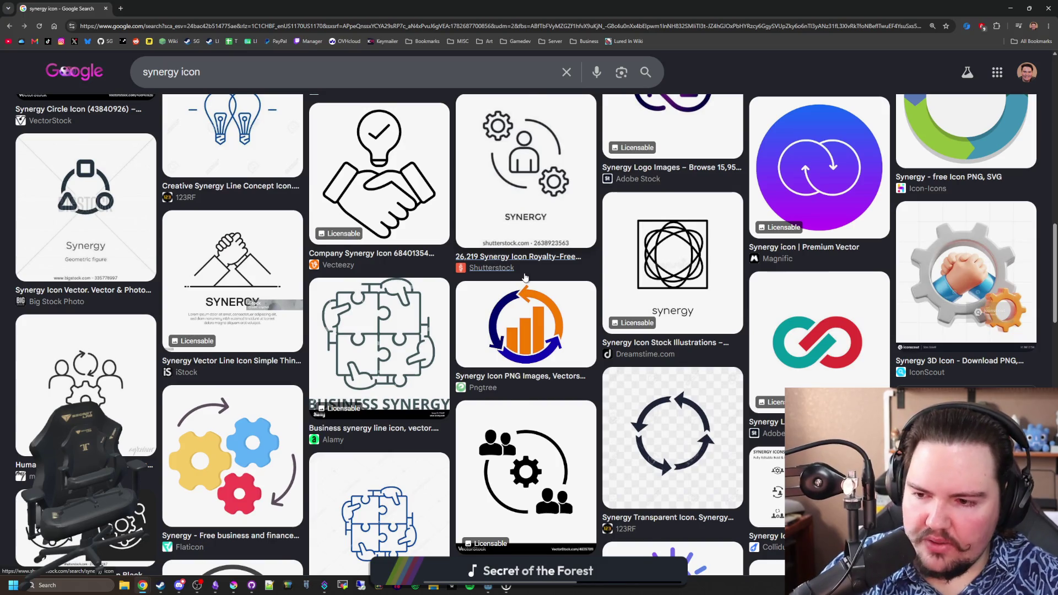
pyautogui.scroll(-2, 525, 277)
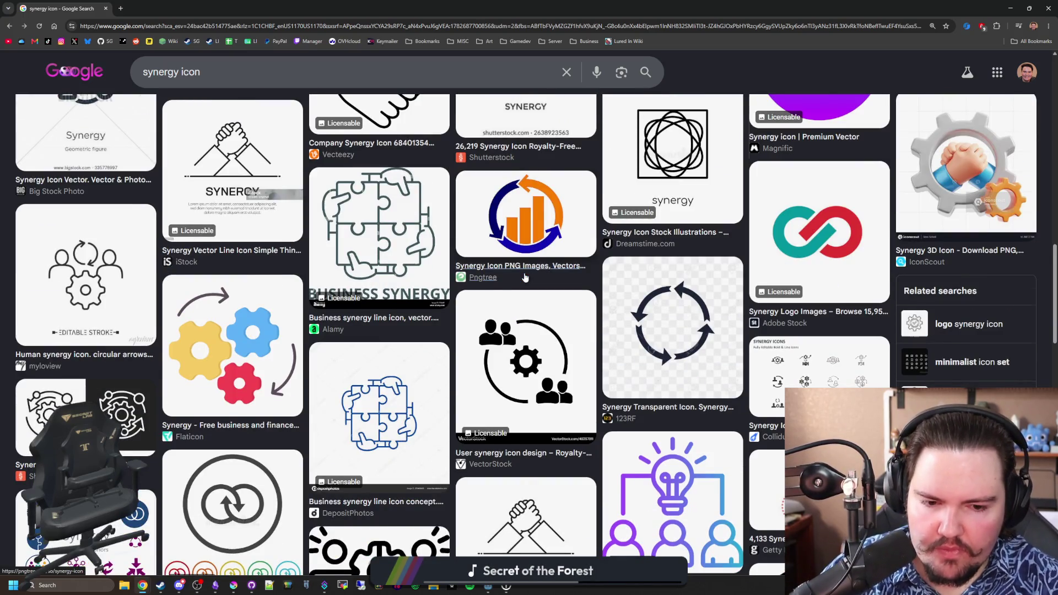
pyautogui.scroll(-4, 525, 277)
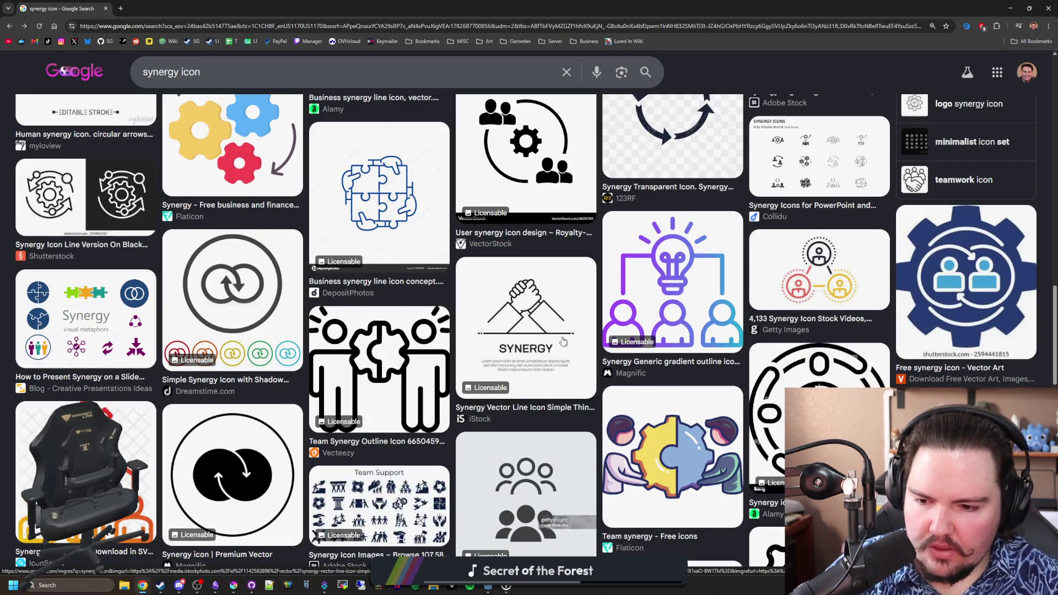
pyautogui.scroll(-4, 712, 292)
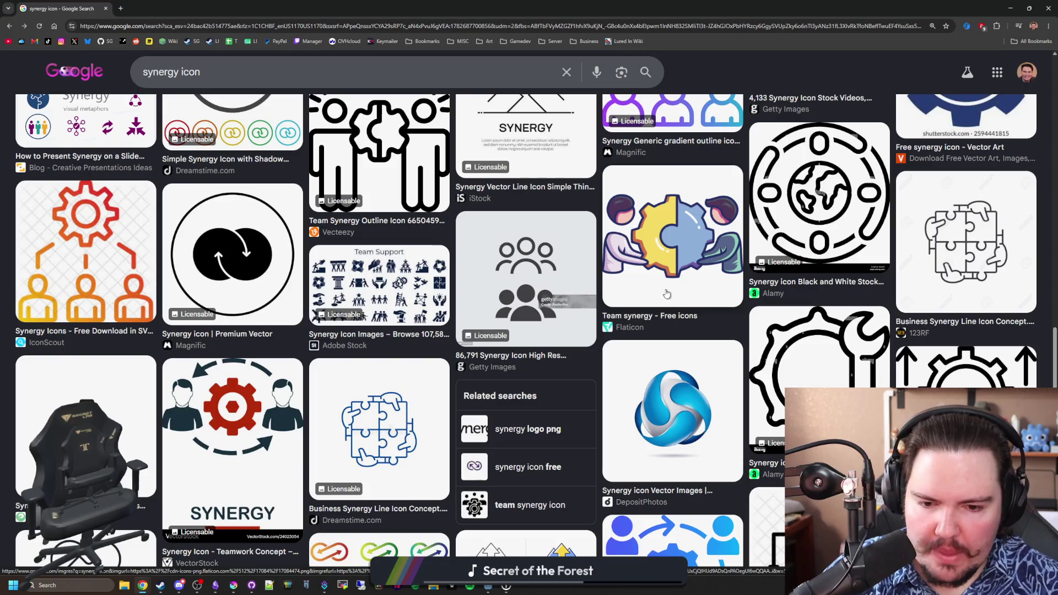
pyautogui.scroll(-1, 667, 293)
pyautogui.scroll(-2, 687, 386)
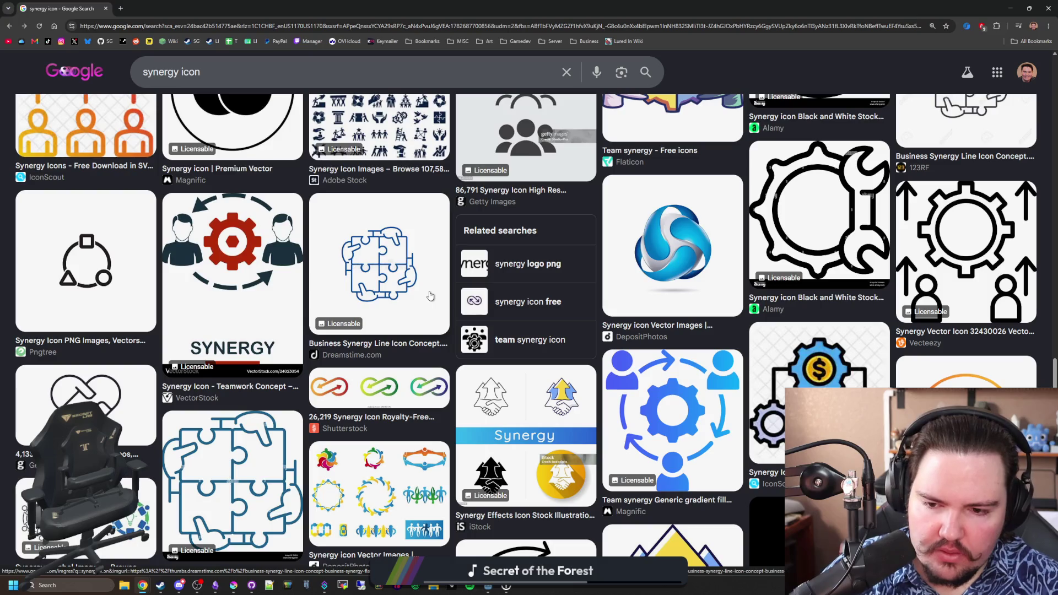
pyautogui.scroll(-5, 431, 296)
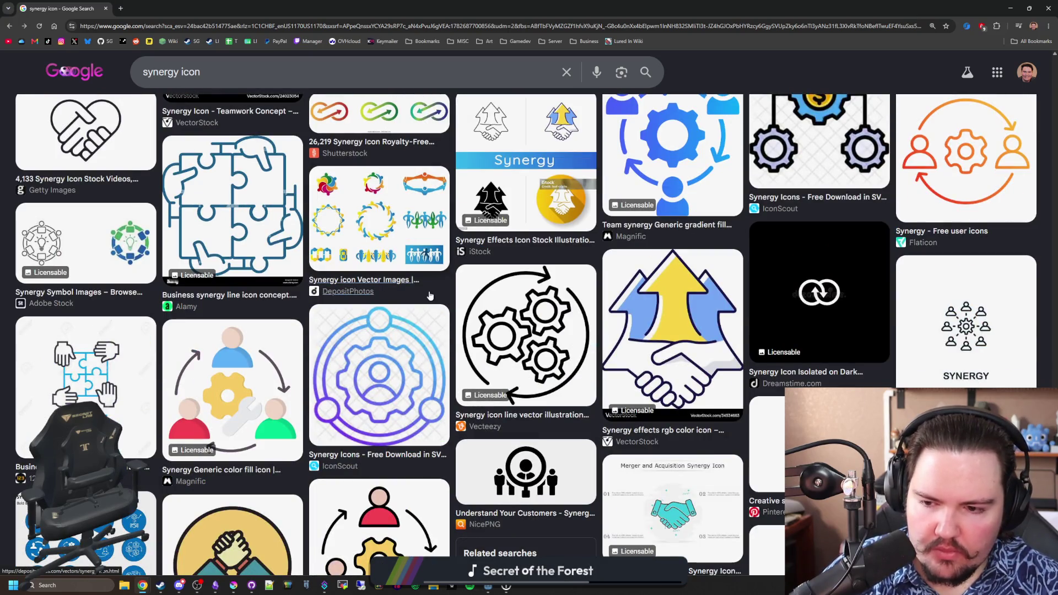
pyautogui.scroll(-3, 430, 296)
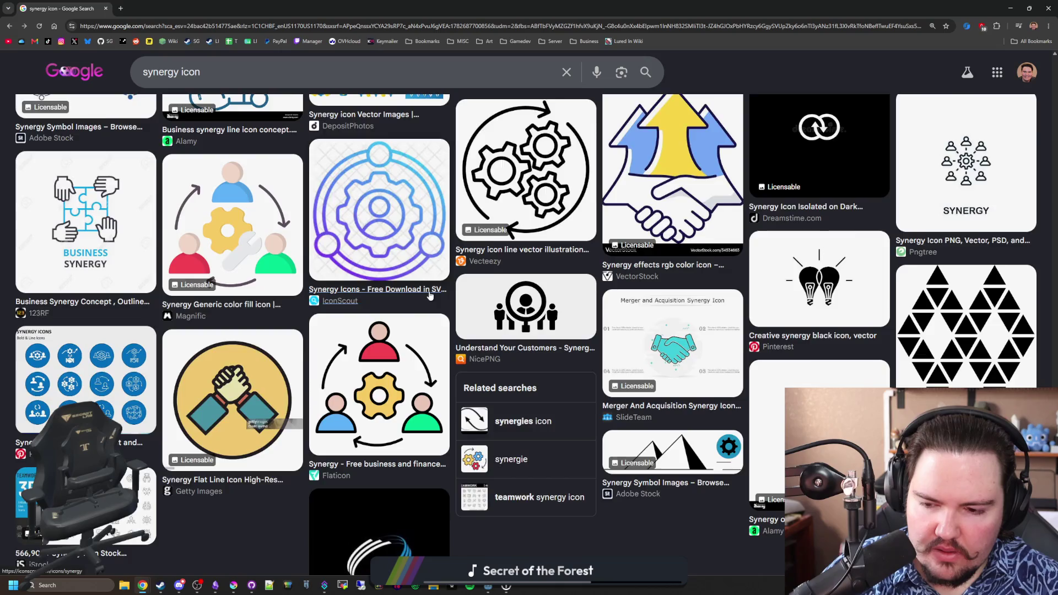
pyautogui.scroll(-2, 431, 296)
pyautogui.scroll(-3, 430, 296)
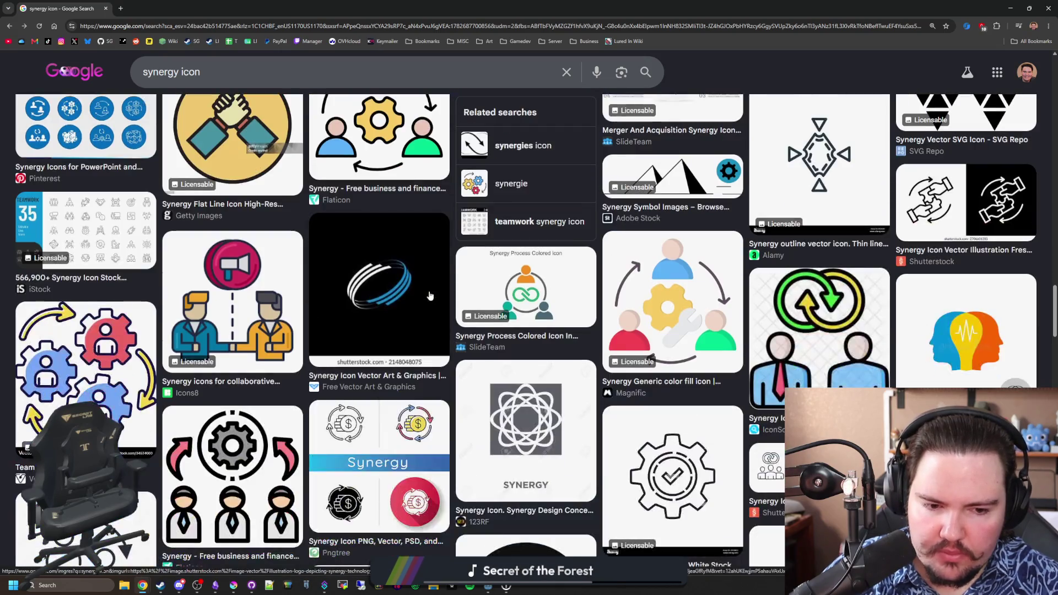
pyautogui.scroll(-4, 430, 295)
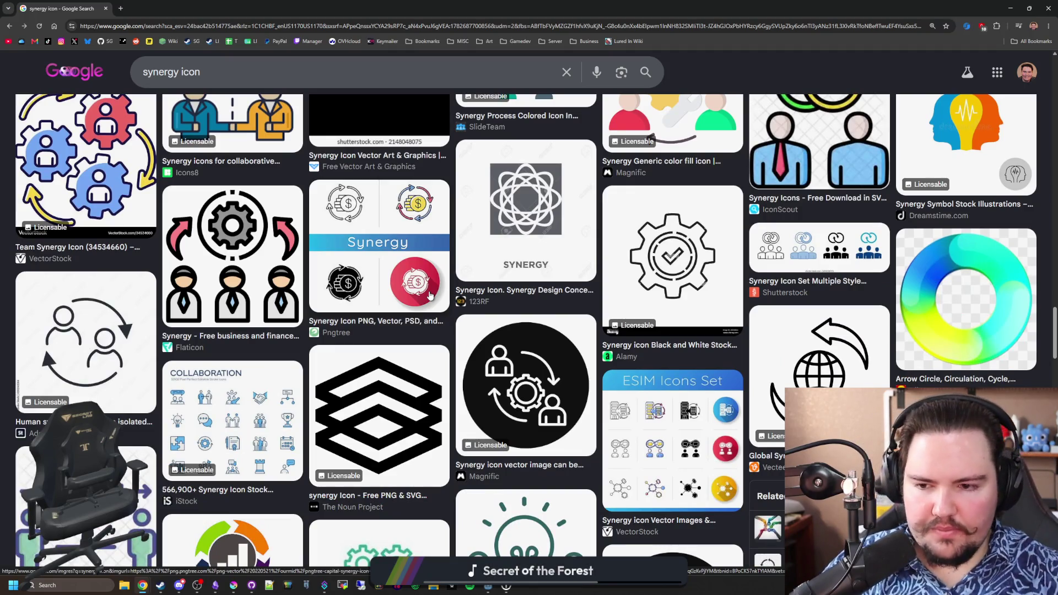
pyautogui.scroll(-3, 431, 295)
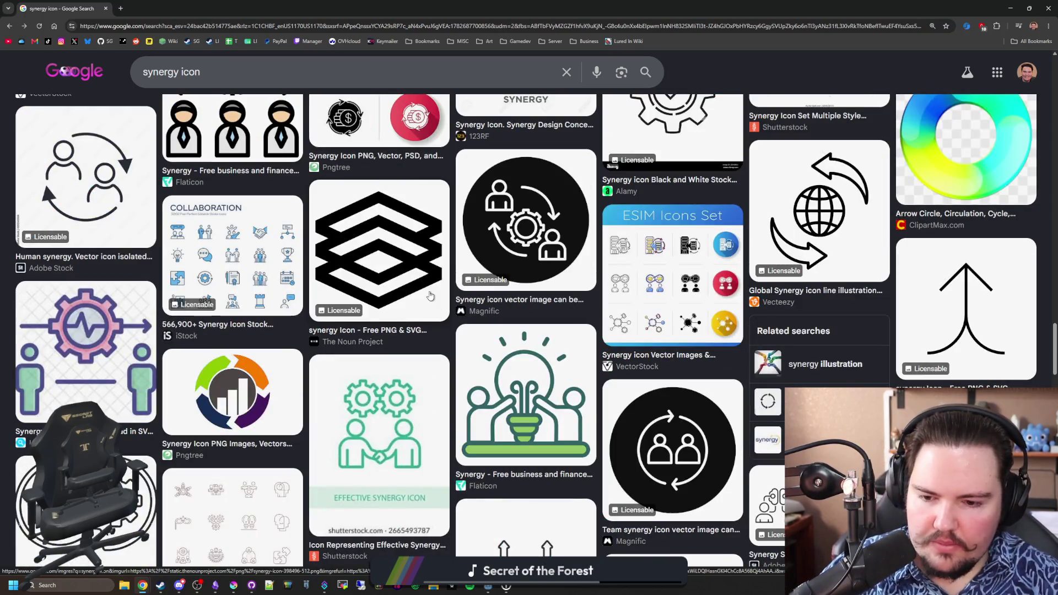
pyautogui.scroll(-6, 430, 296)
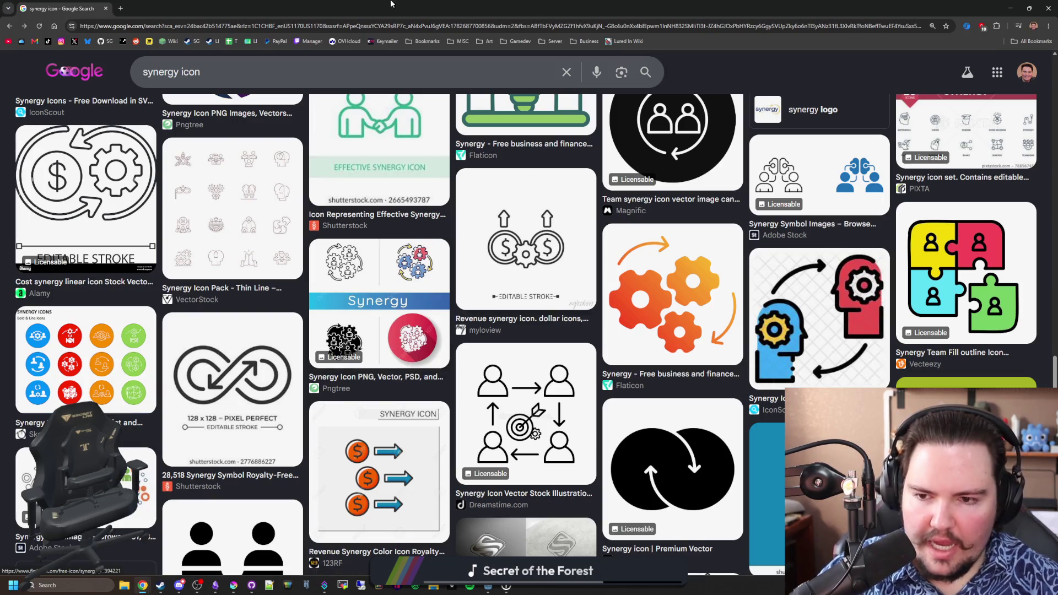
pyautogui.hotkey('alt', 'Tab')
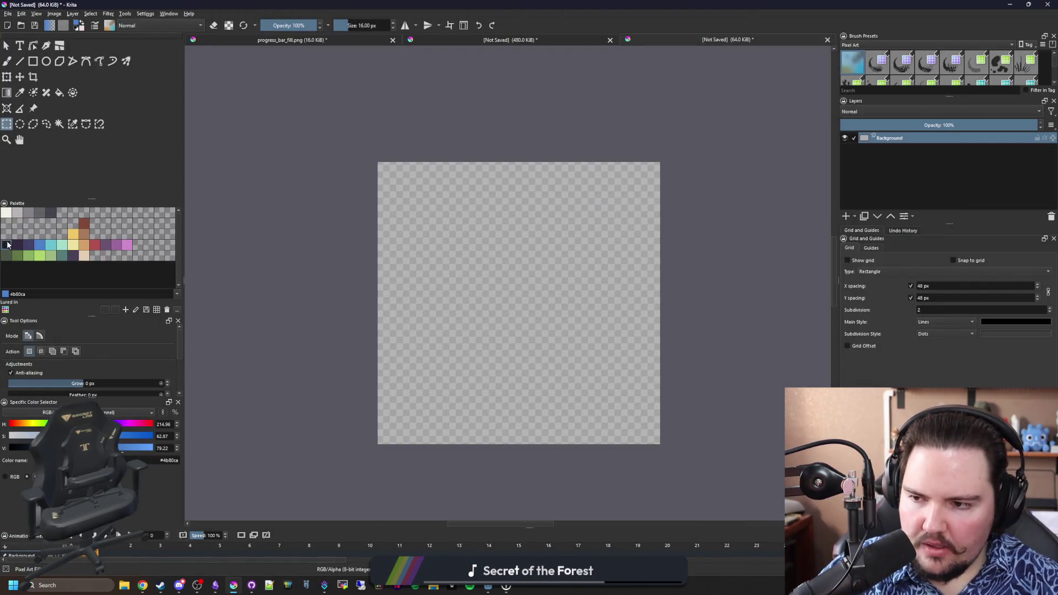
# With a 1 px brush, draw the fish's tail and body outline and fill them solid black.
pyautogui.scroll(1, 545, 350)
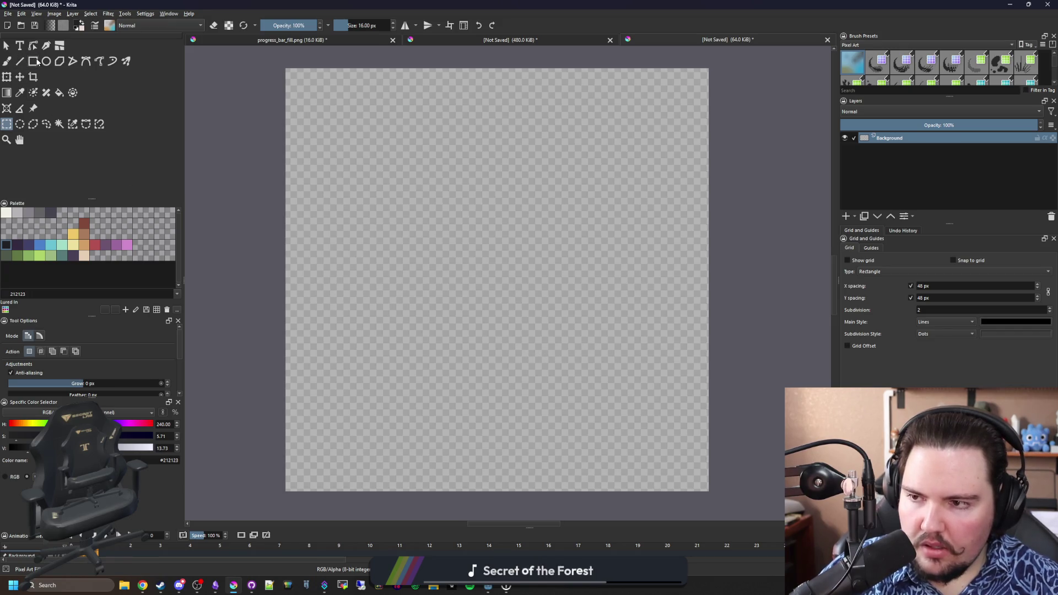
pyautogui.click(33, 61)
pyautogui.press('[')
pyautogui.press('[')
pyautogui.press('[')
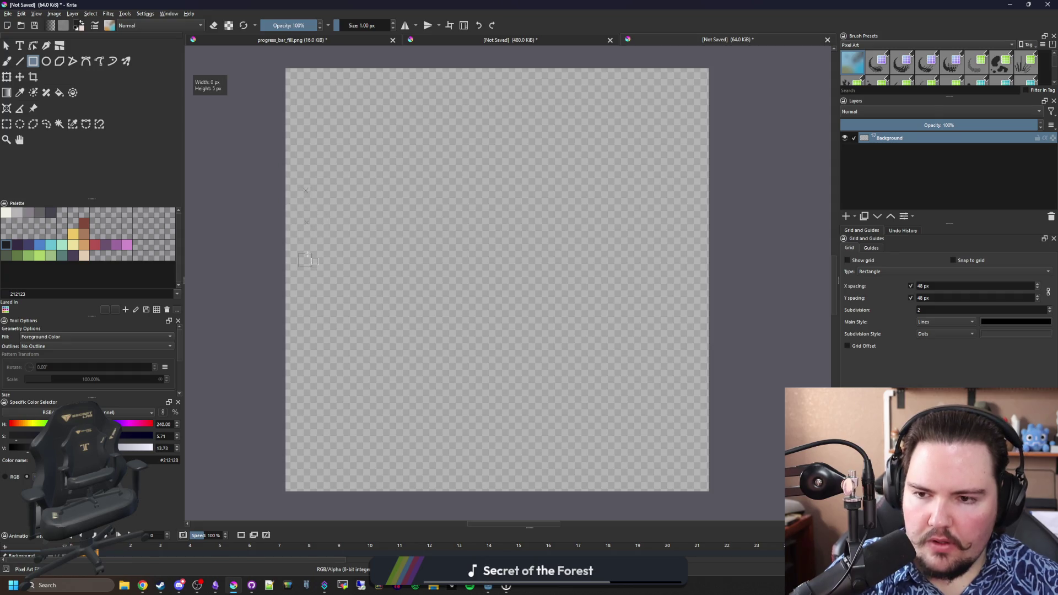
pyautogui.press('b')
pyautogui.moveTo(309, 178)
pyautogui.mouseDown()
pyautogui.moveTo(306, 383)
pyautogui.moveTo(397, 309)
pyautogui.moveTo(307, 166)
pyautogui.mouseUp()
pyautogui.click(346, 264)
pyautogui.press('b')
pyautogui.moveTo(402, 251)
pyautogui.mouseDown()
pyautogui.moveTo(633, 229)
pyautogui.moveTo(693, 347)
pyautogui.moveTo(477, 392)
pyautogui.moveTo(386, 325)
pyautogui.mouseUp()
pyautogui.press('f')
pyautogui.click(472, 288)
pyautogui.moveTo(472, 289); pyautogui.dragTo(303, 302)
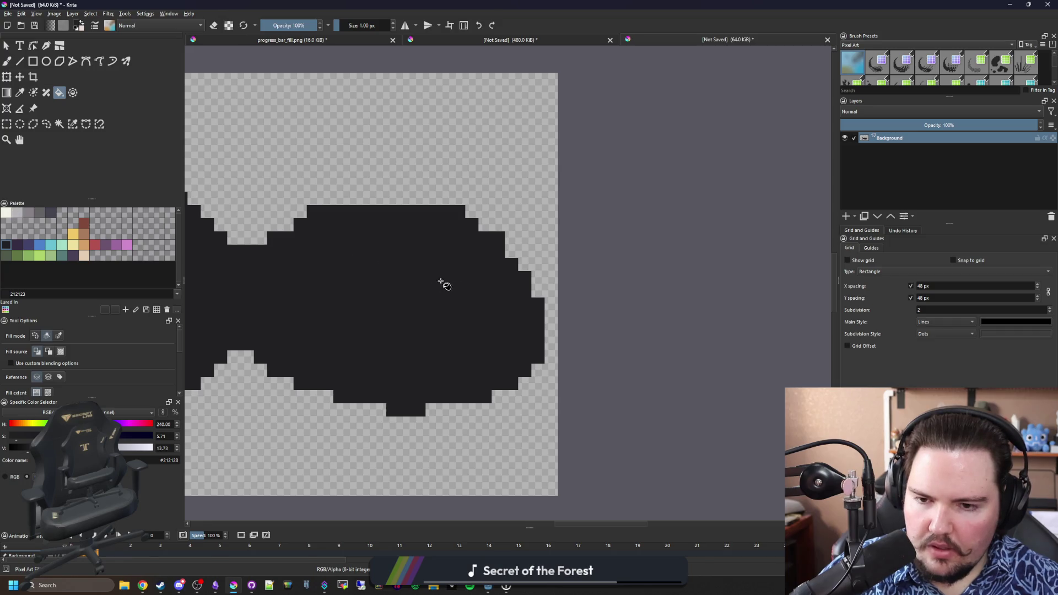
pyautogui.press('b')
# Fill the fish's face off-white, paint a dark eye, and zoom to check it small.
pyautogui.click(7, 213)
pyautogui.scroll(1, 496, 292)
pyautogui.moveTo(478, 293)
pyautogui.mouseDown()
pyautogui.moveTo(488, 276)
pyautogui.moveTo(537, 369)
pyautogui.moveTo(421, 389)
pyautogui.moveTo(358, 322)
pyautogui.moveTo(306, 385)
pyautogui.moveTo(324, 243)
pyautogui.moveTo(403, 265)
pyautogui.moveTo(539, 278)
pyautogui.mouseUp()
pyautogui.hotkey('ctrl', 'z')
pyautogui.hscroll(-3, 550, 314)
pyautogui.press('f')
pyautogui.click(403, 321)
pyautogui.scroll(-3, 404, 321)
pyautogui.scroll(4, 515, 348)
pyautogui.press('b')
pyautogui.moveTo(457, 334); pyautogui.dragTo(427, 305)
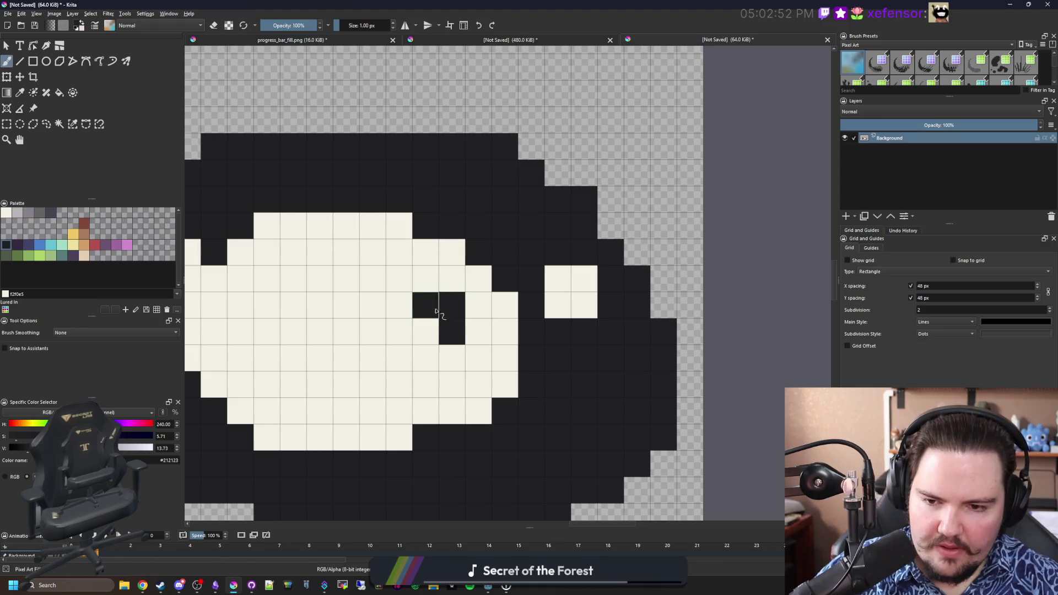
pyautogui.scroll(-10, 388, 228)
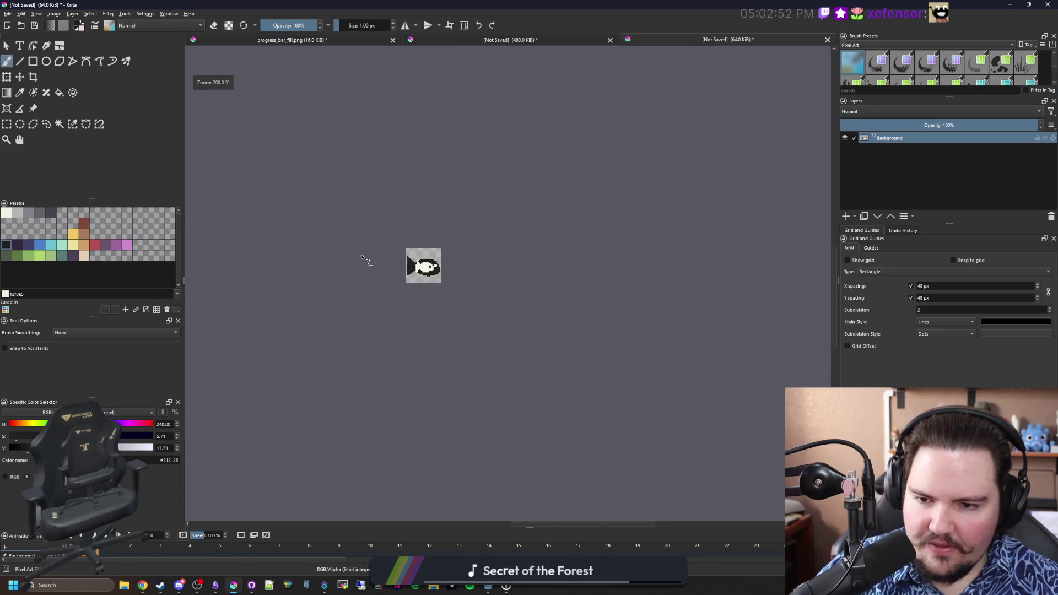
pyautogui.scroll(3, 364, 259)
pyautogui.scroll(3, 576, 285)
pyautogui.scroll(-4, 423, 318)
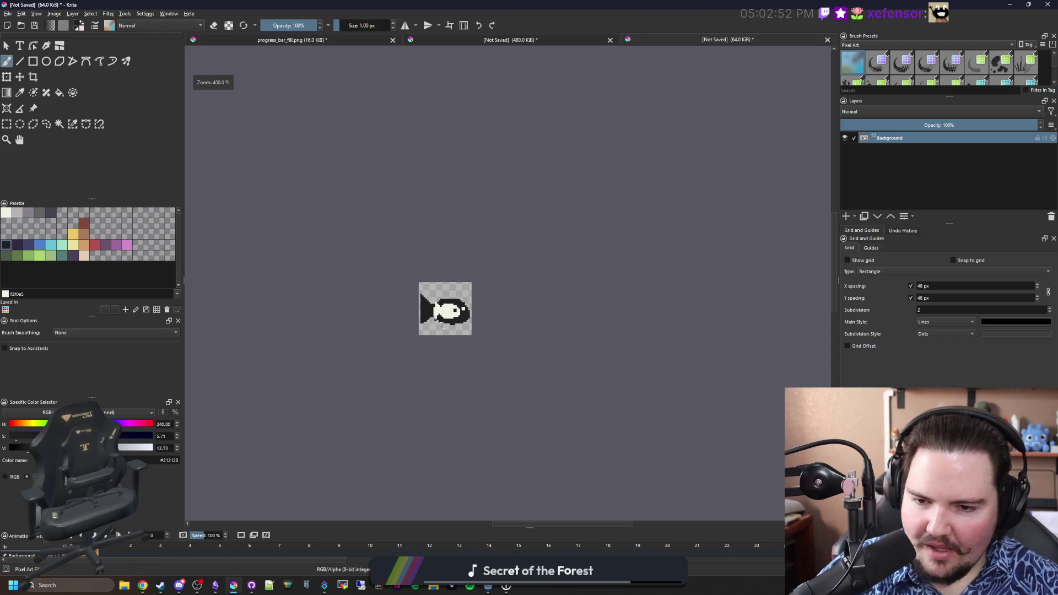
pyautogui.scroll(-2, 461, 306)
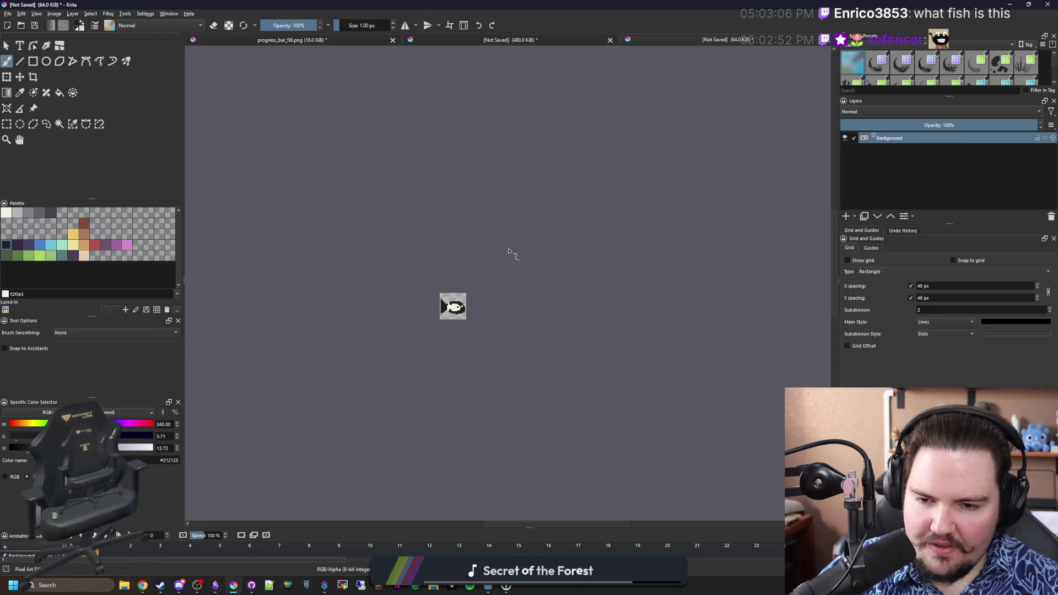
pyautogui.scroll(-1, 508, 250)
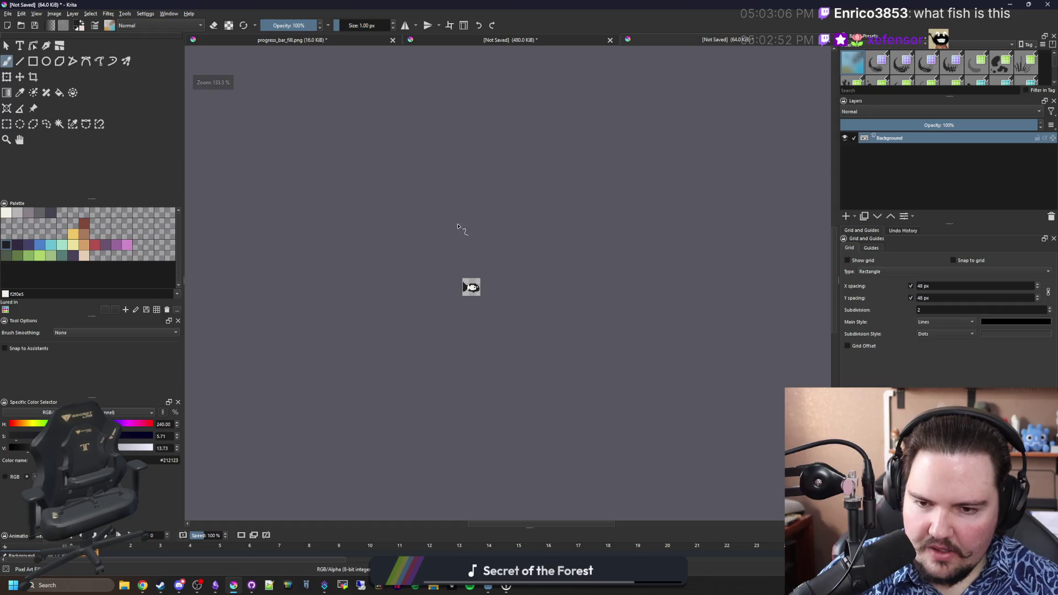
pyautogui.scroll(7, 466, 283)
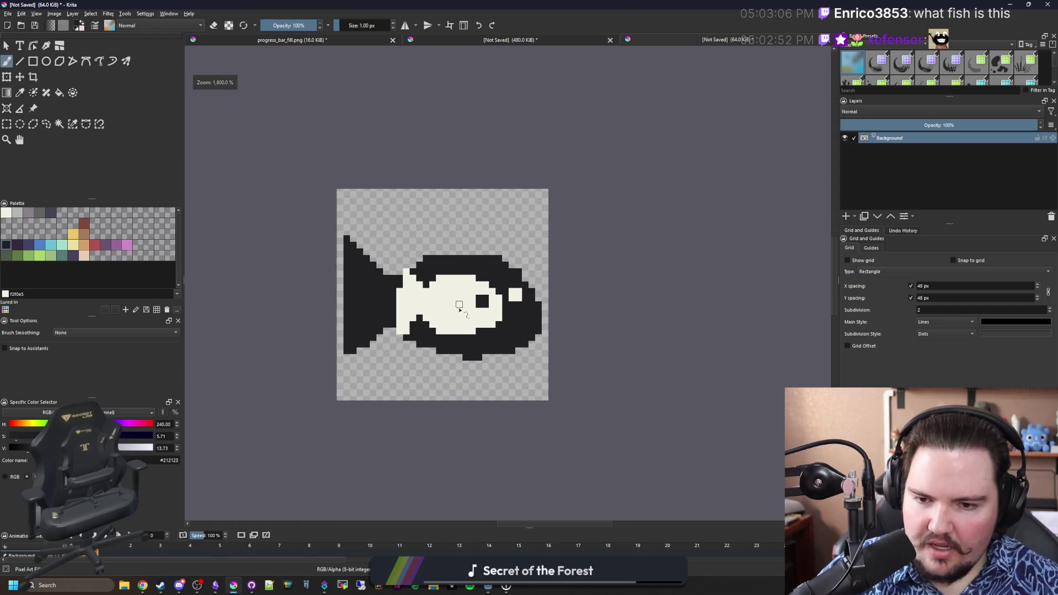
# Select the whole canvas, delete the fish and deselect, leaving Krita empty.
pyautogui.click(7, 125)
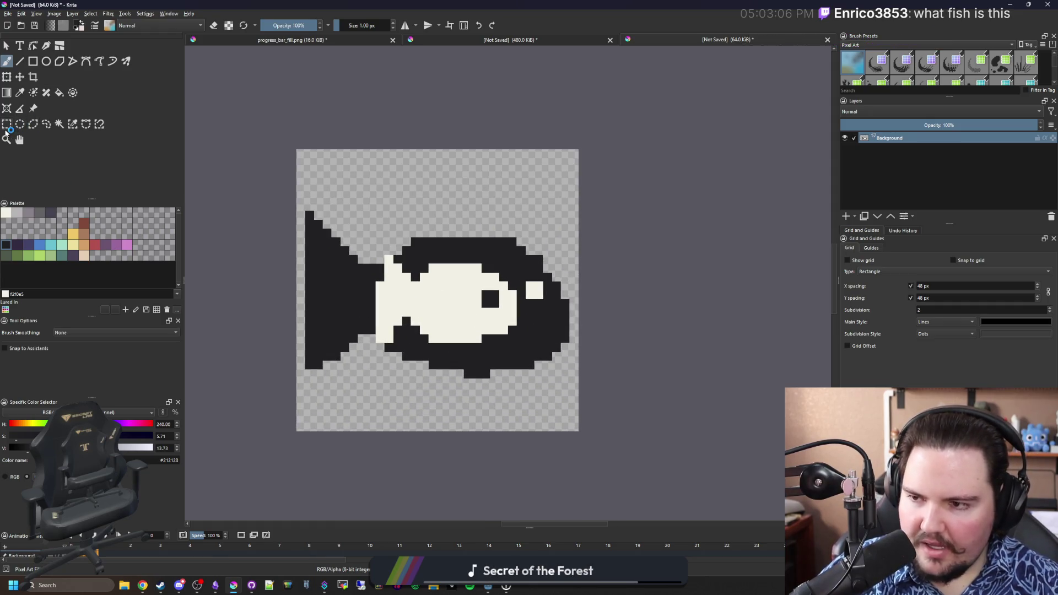
pyautogui.moveTo(658, 476)
pyautogui.mouseDown()
pyautogui.moveTo(339, 190)
pyautogui.moveTo(278, 113)
pyautogui.mouseUp()
pyautogui.press('Delete')
pyautogui.click(276, 140)
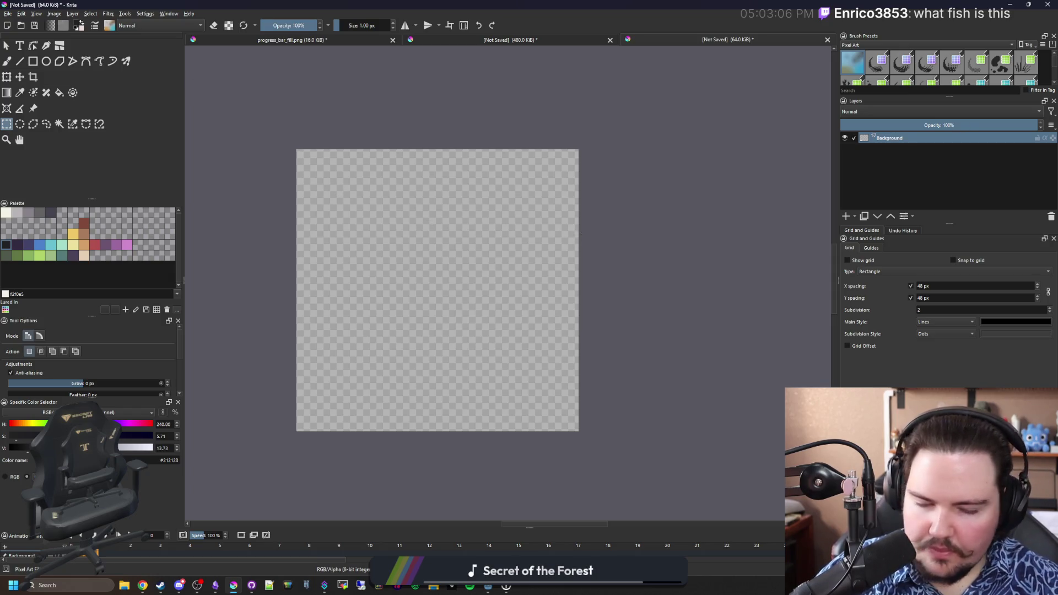
pyautogui.hotkey('alt', 'Tab')
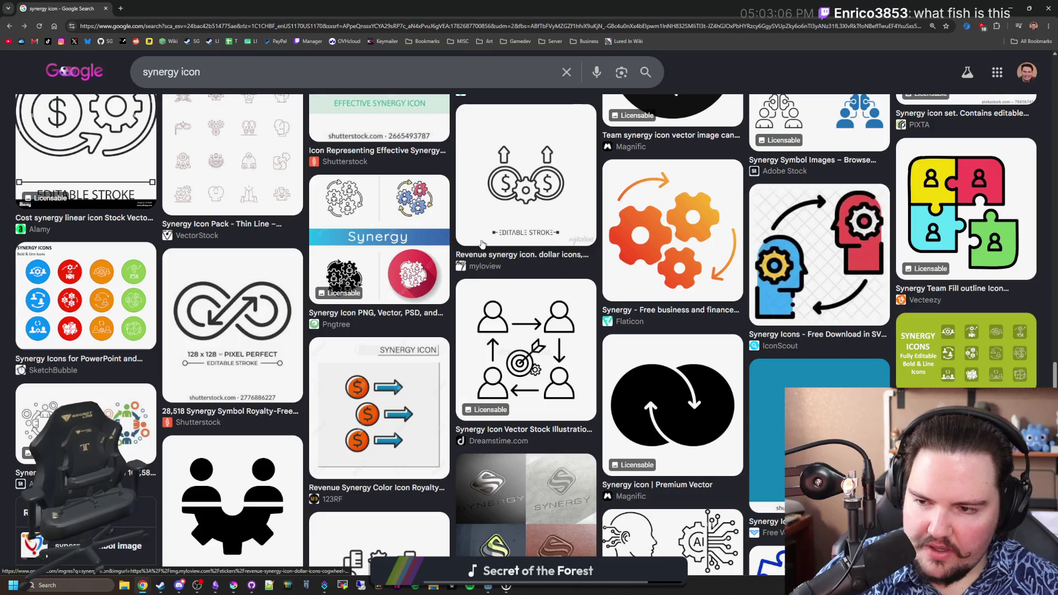
# Preview the black overlapping-circles and teal Synergy arrow icons.
pyautogui.scroll(-2, 482, 244)
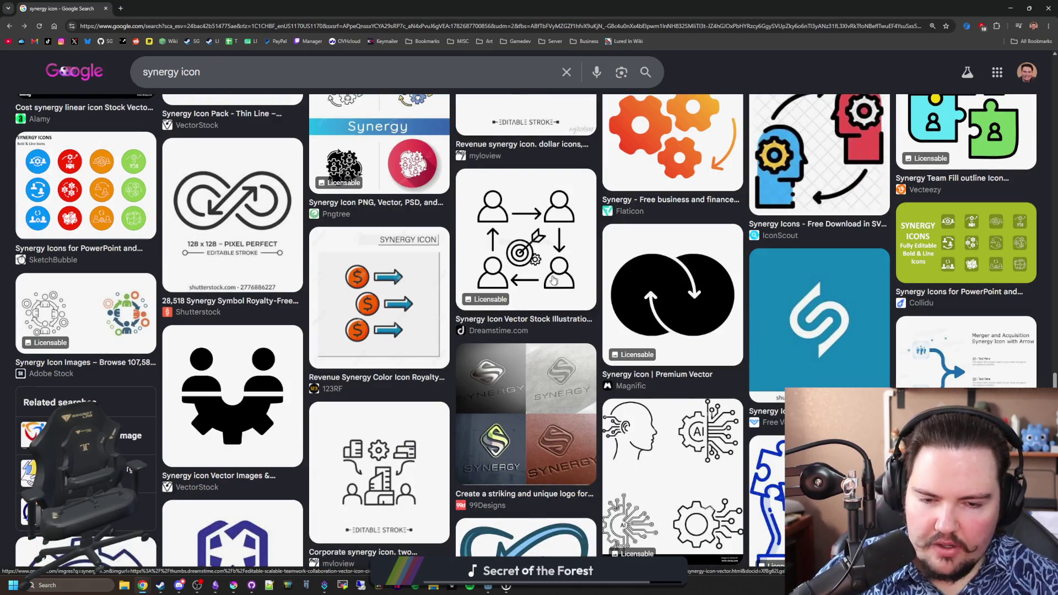
pyautogui.scroll(-2, 553, 280)
pyautogui.click(672, 193)
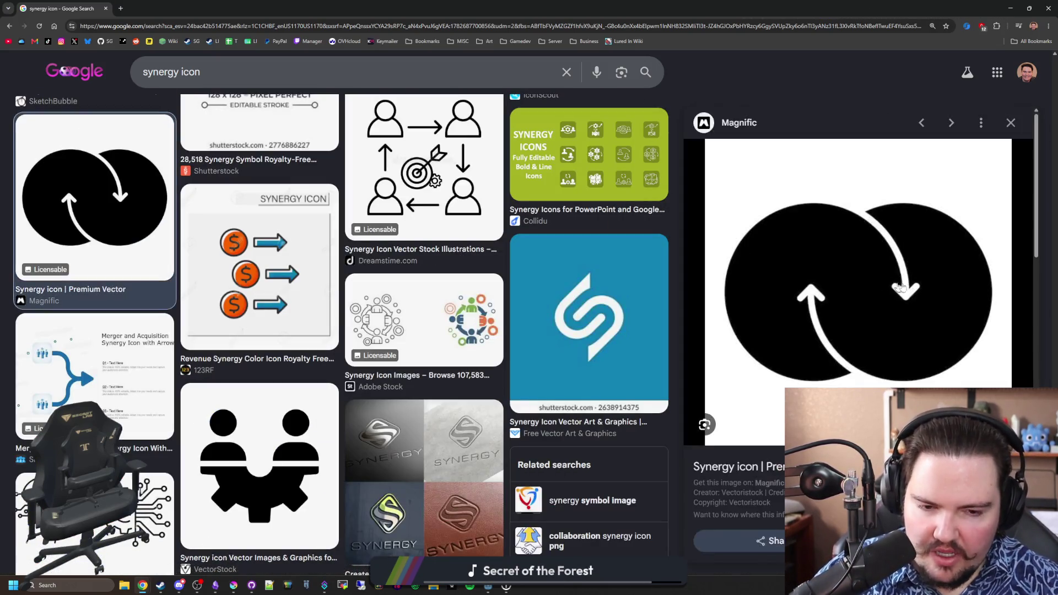
pyautogui.scroll(-8, 495, 276)
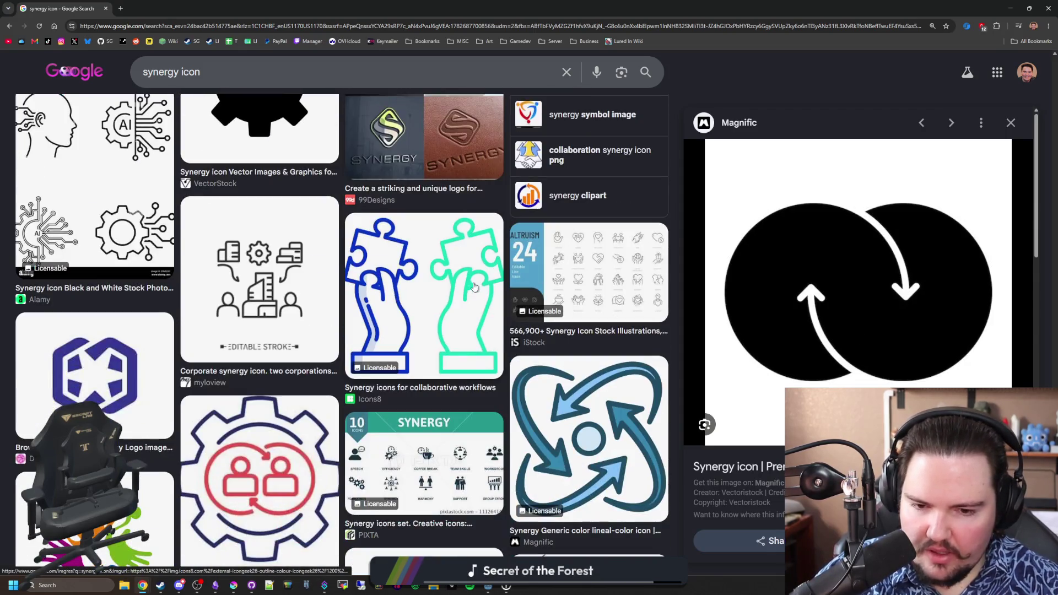
pyautogui.scroll(12, 489, 257)
pyautogui.scroll(5, 489, 257)
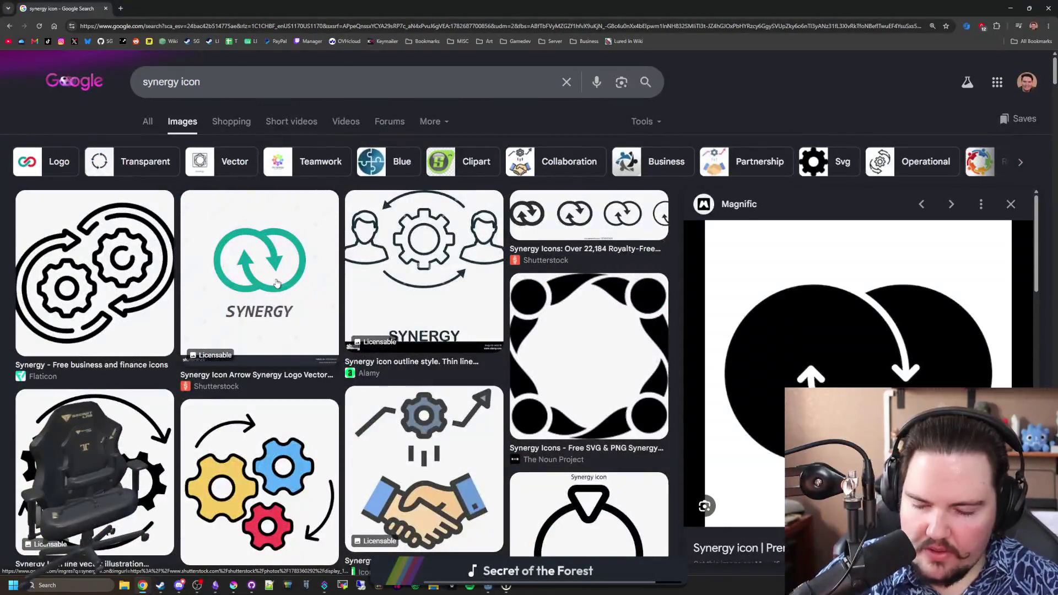
pyautogui.click(277, 283)
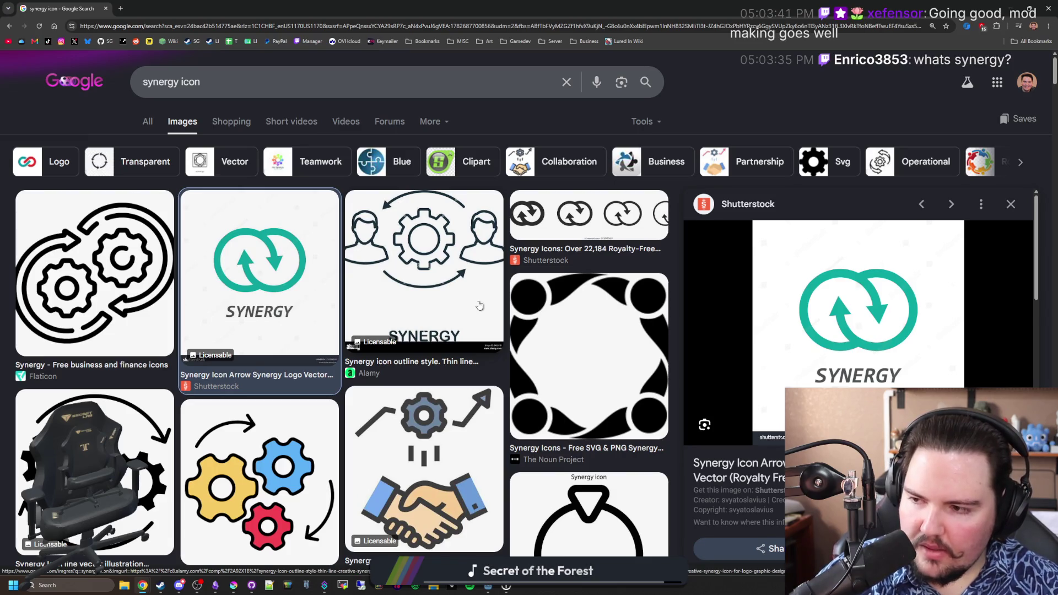
# Preview the purple linked-arrows logo, purple circle icon and ringed overlapping-circles icon.
pyautogui.scroll(-7, 479, 306)
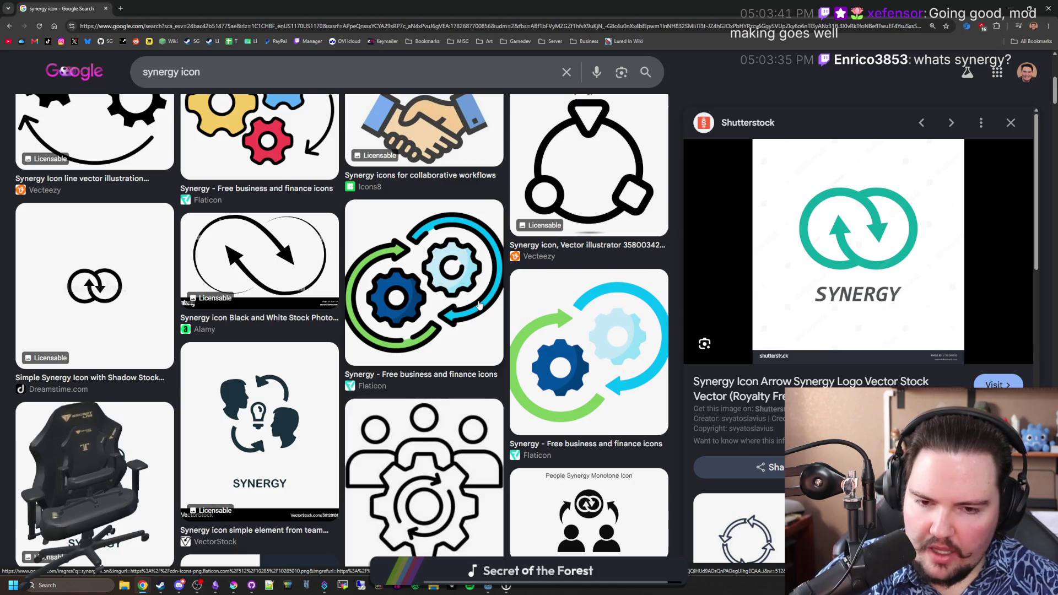
pyautogui.scroll(-2, 479, 305)
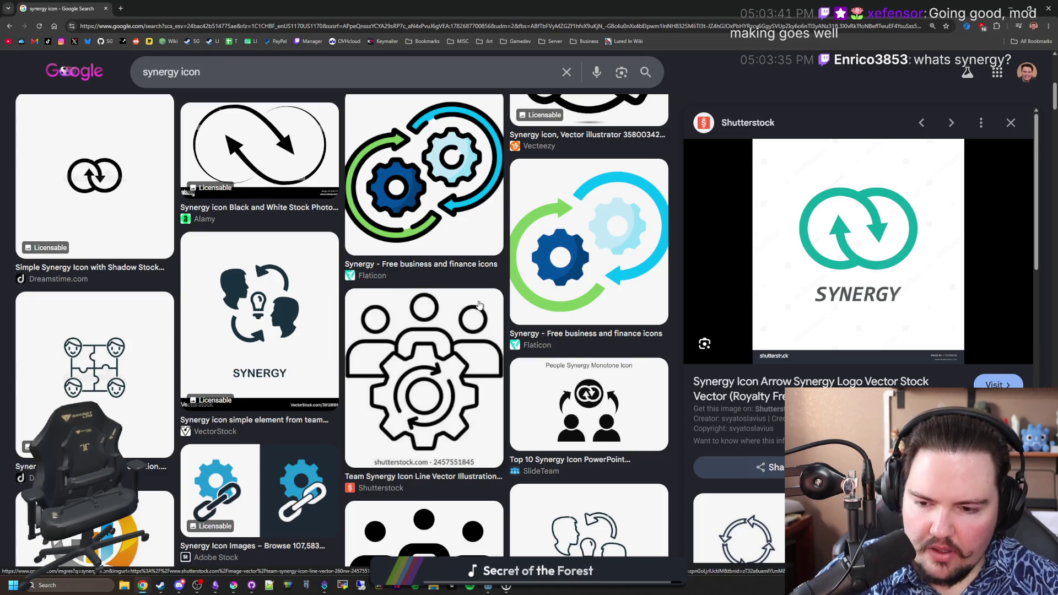
pyautogui.scroll(-2, 479, 305)
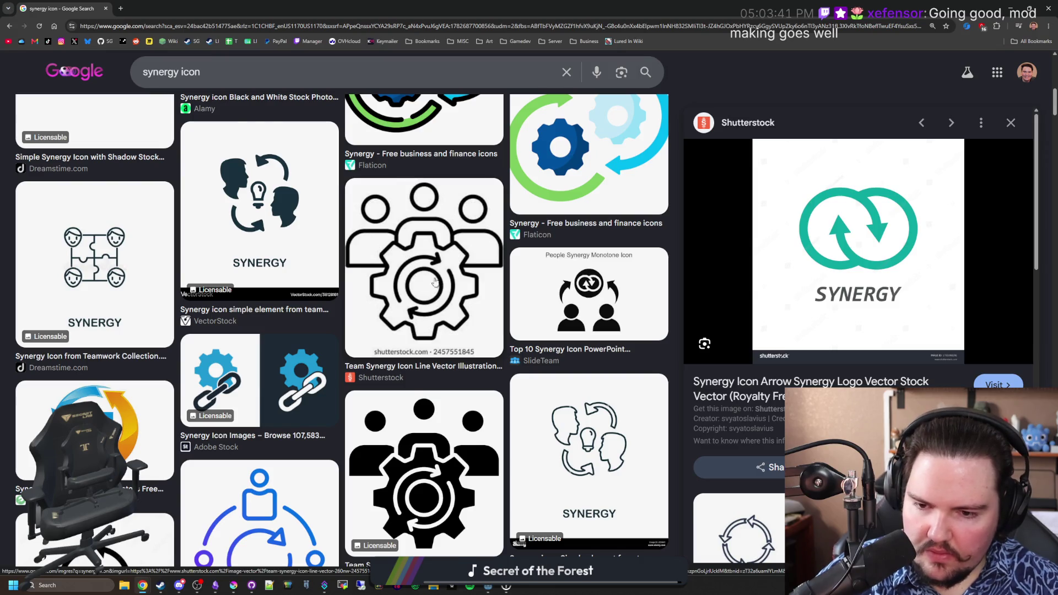
pyautogui.scroll(-2, 478, 285)
pyautogui.scroll(-6, 478, 285)
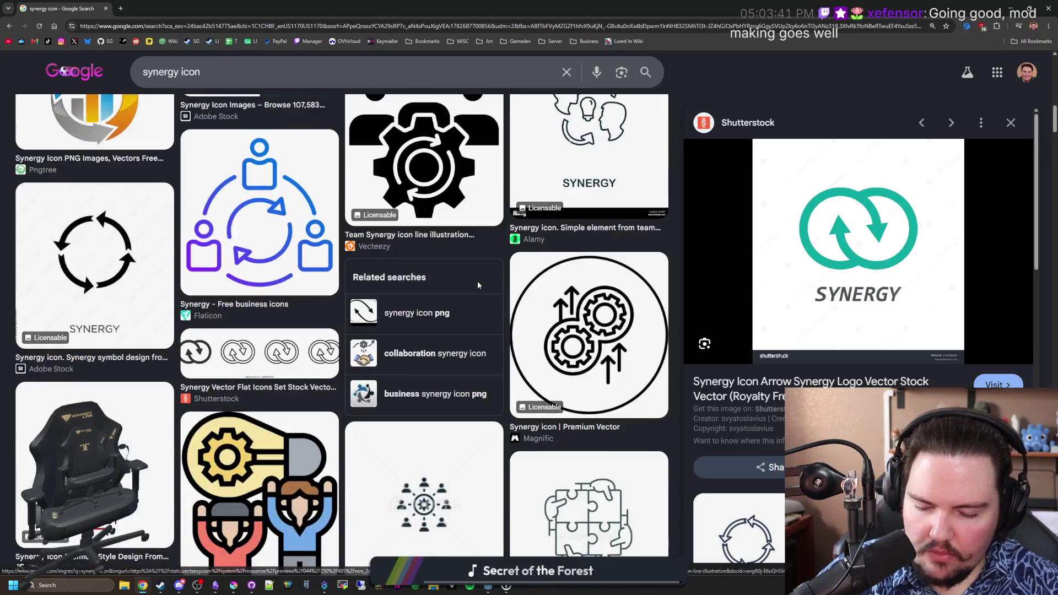
pyautogui.scroll(-3, 479, 285)
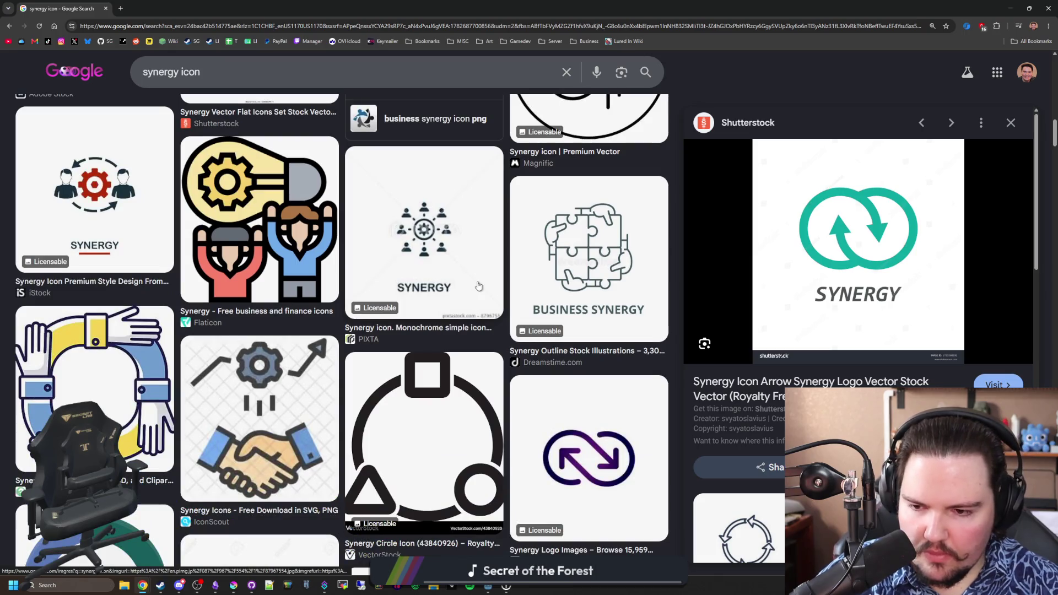
pyautogui.click(639, 468)
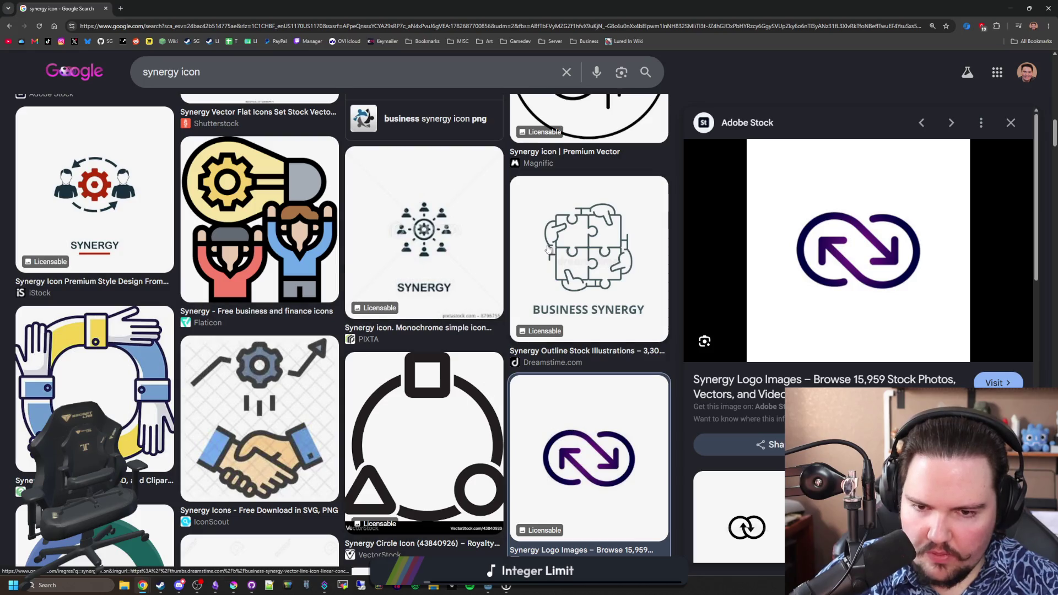
pyautogui.scroll(-3, 348, 312)
pyautogui.scroll(-2, 351, 341)
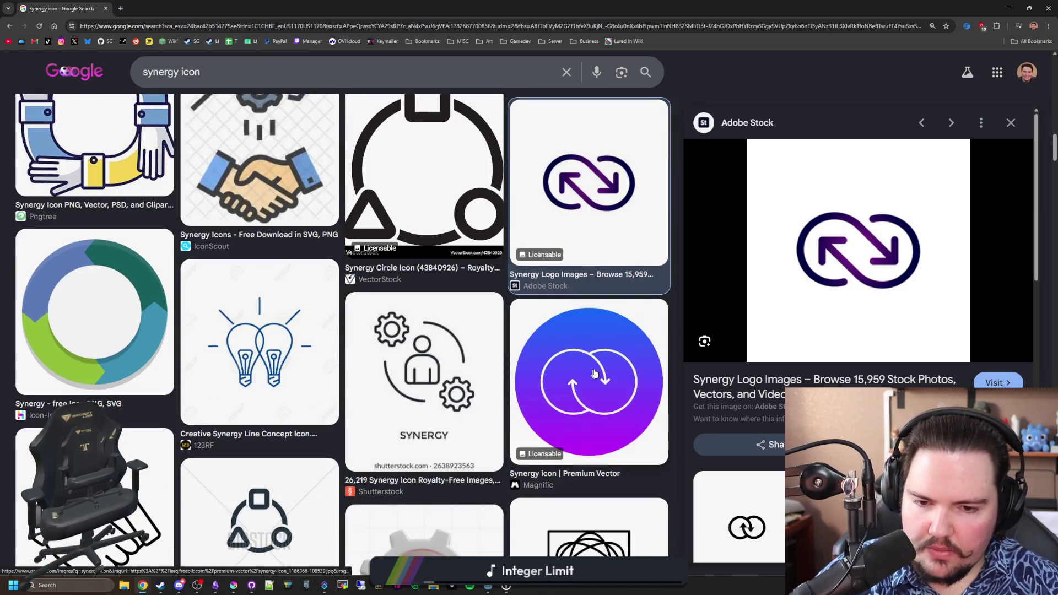
pyautogui.click(592, 374)
pyautogui.scroll(-4, 871, 298)
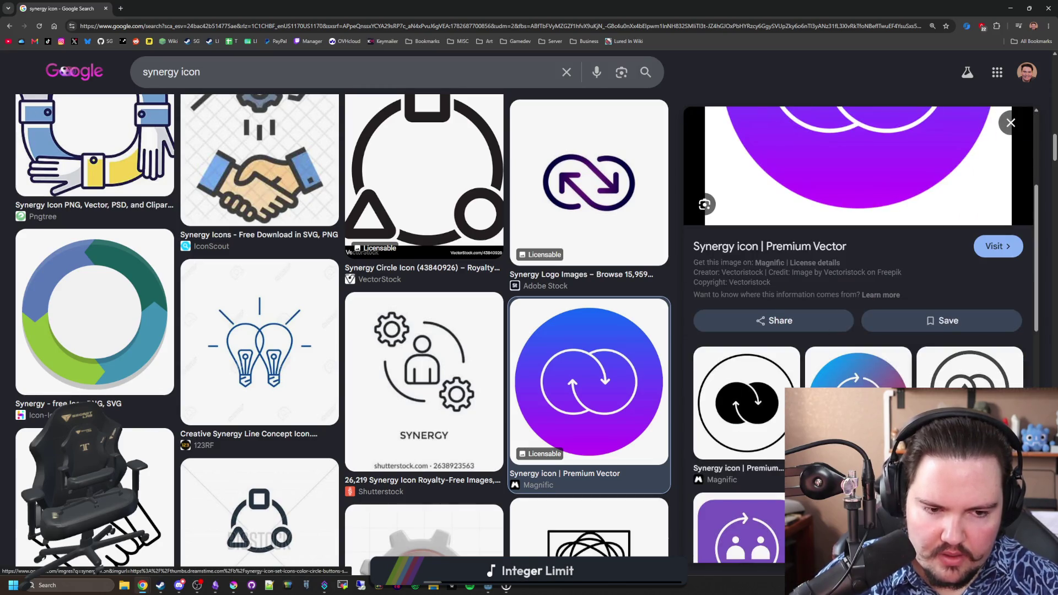
pyautogui.click(720, 398)
pyautogui.scroll(-4, 353, 354)
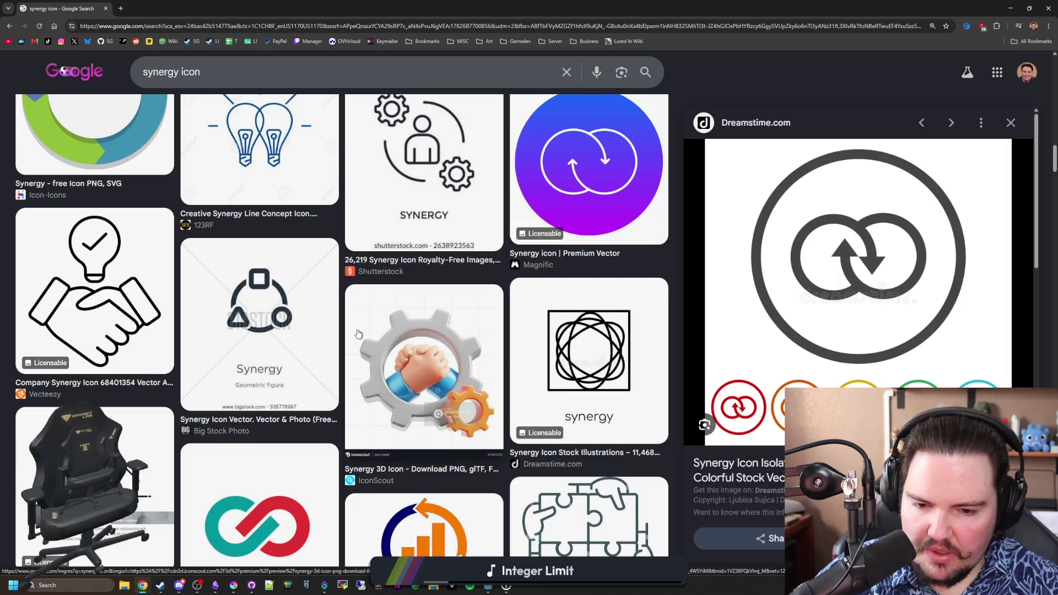
pyautogui.scroll(-4, 358, 333)
# Bring Godot forward with the tank_fish.gd script focused at line 25.
pyautogui.hotkey('alt', 'Tab')
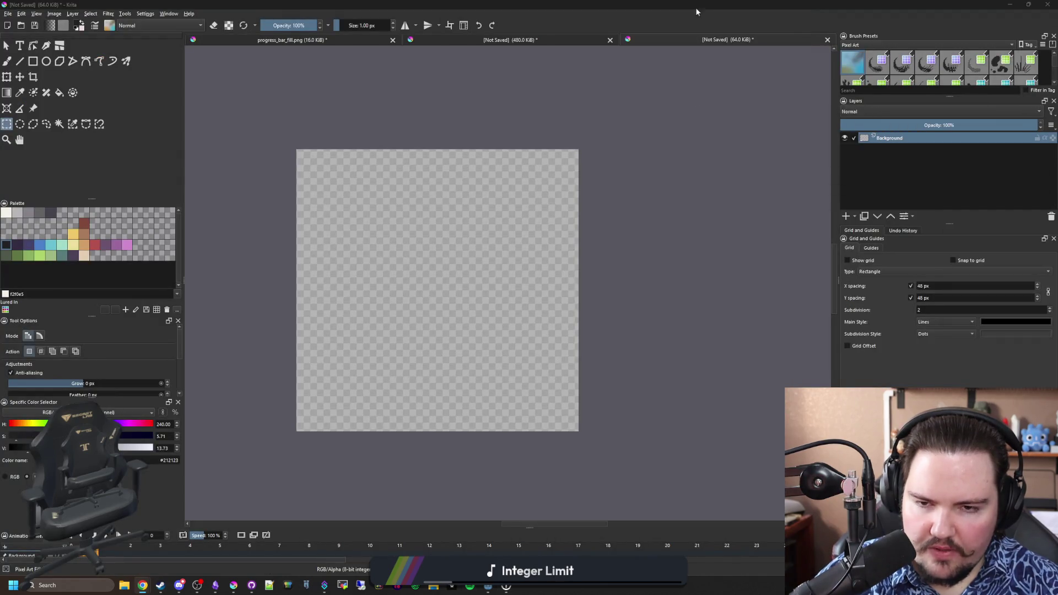
pyautogui.hotkey('alt', 'Tab')
pyautogui.click(680, 224)
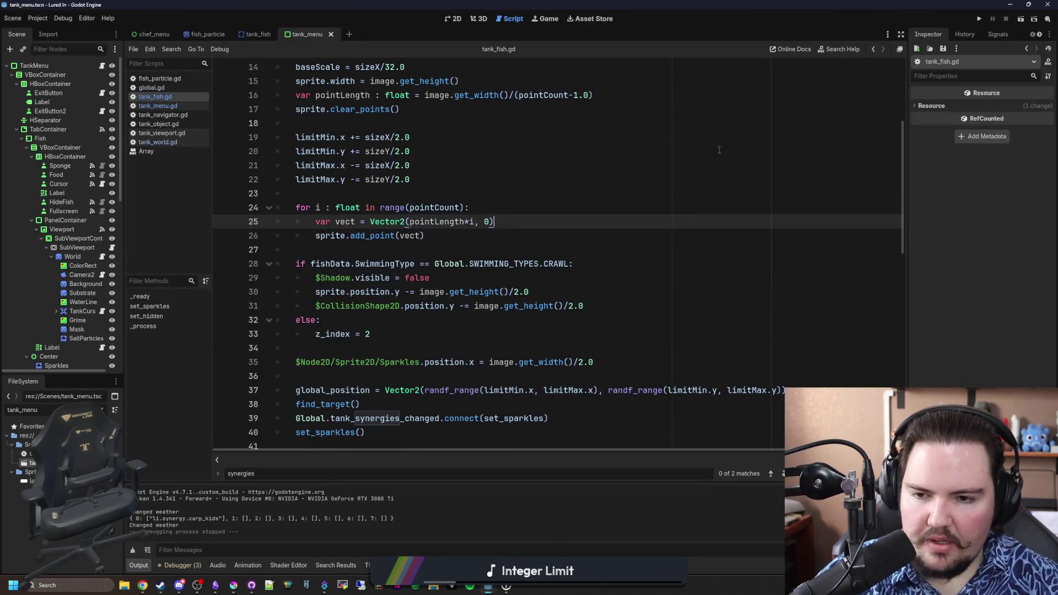
# Run Lured In, start playing, dismiss the Welcome Back earnings message, and look over the rooms.
pyautogui.click(978, 22)
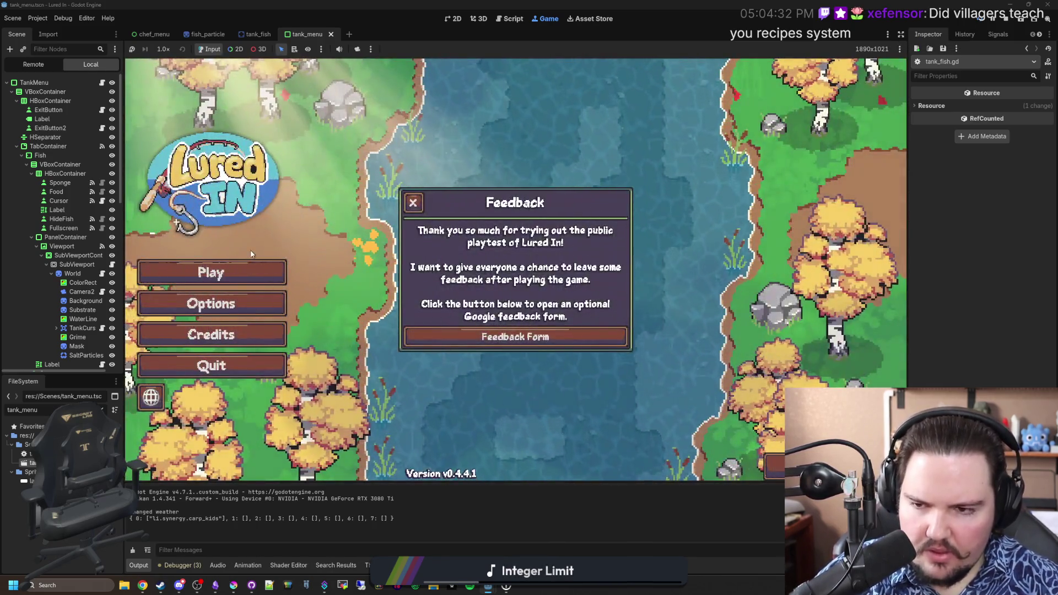
pyautogui.click(248, 267)
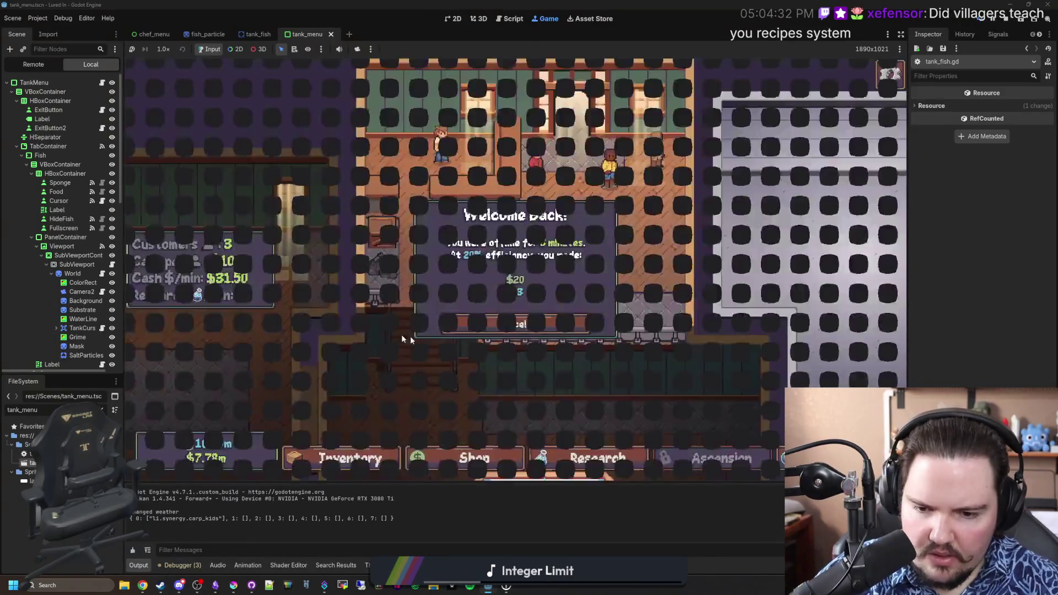
pyautogui.click(515, 324)
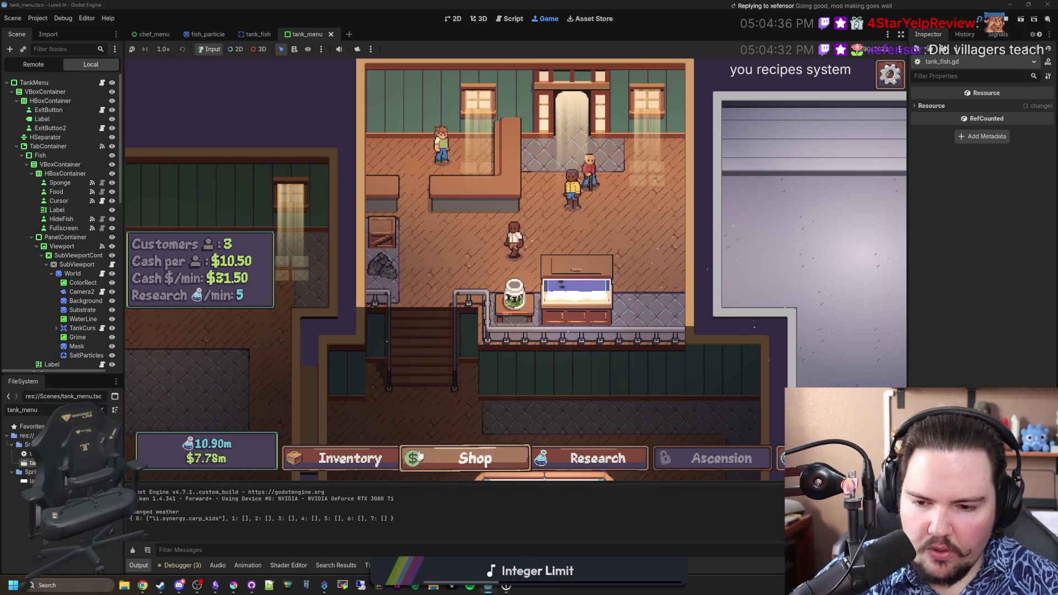
pyautogui.scroll(-2, 425, 378)
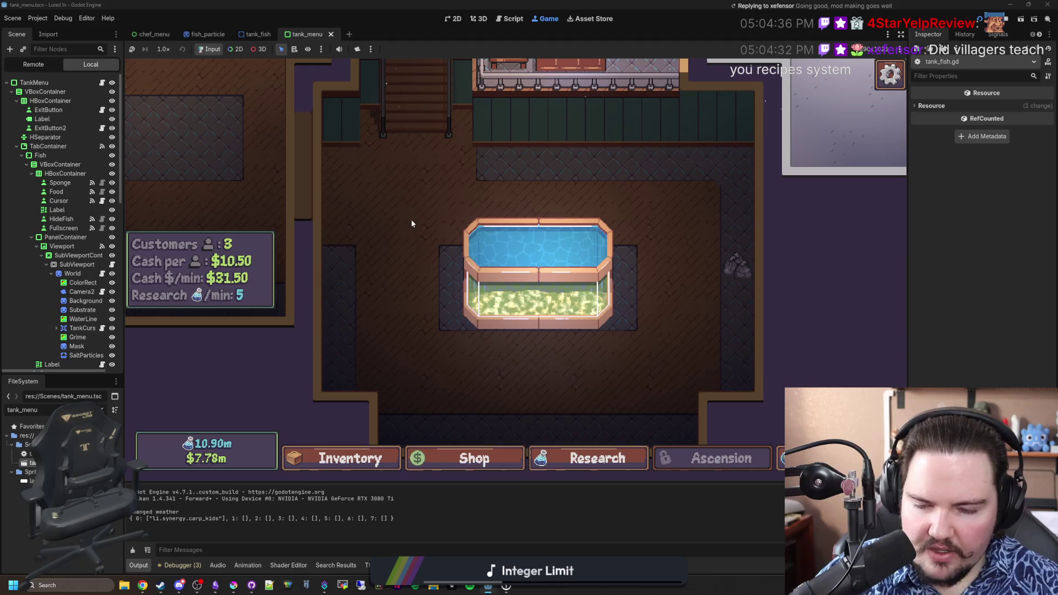
pyautogui.scroll(2, 414, 264)
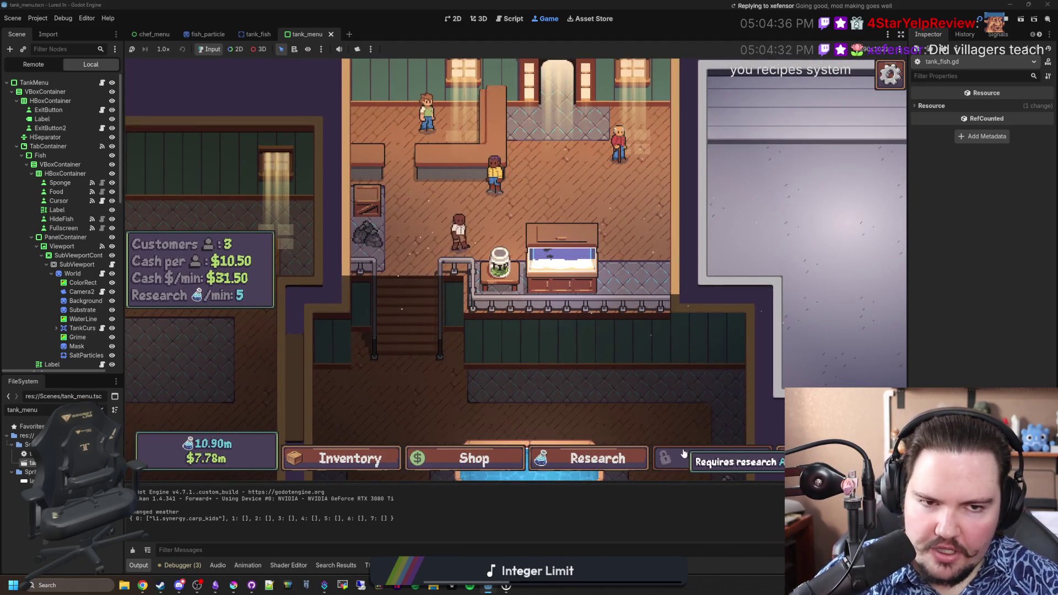
# Take Godot off full screen and bring Krita to the front maximized.
pyautogui.moveTo(766, 6)
pyautogui.mouseDown()
pyautogui.moveTo(629, 379)
pyautogui.moveTo(606, 2)
pyautogui.mouseUp()
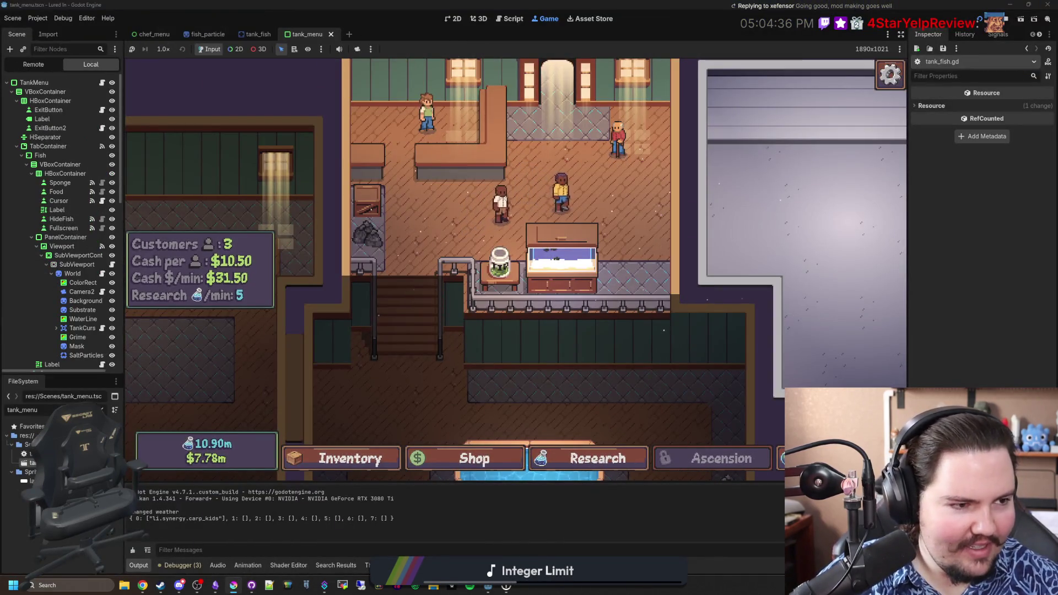
pyautogui.hotkey('alt', 'Tab')
pyautogui.doubleClick(665, 166)
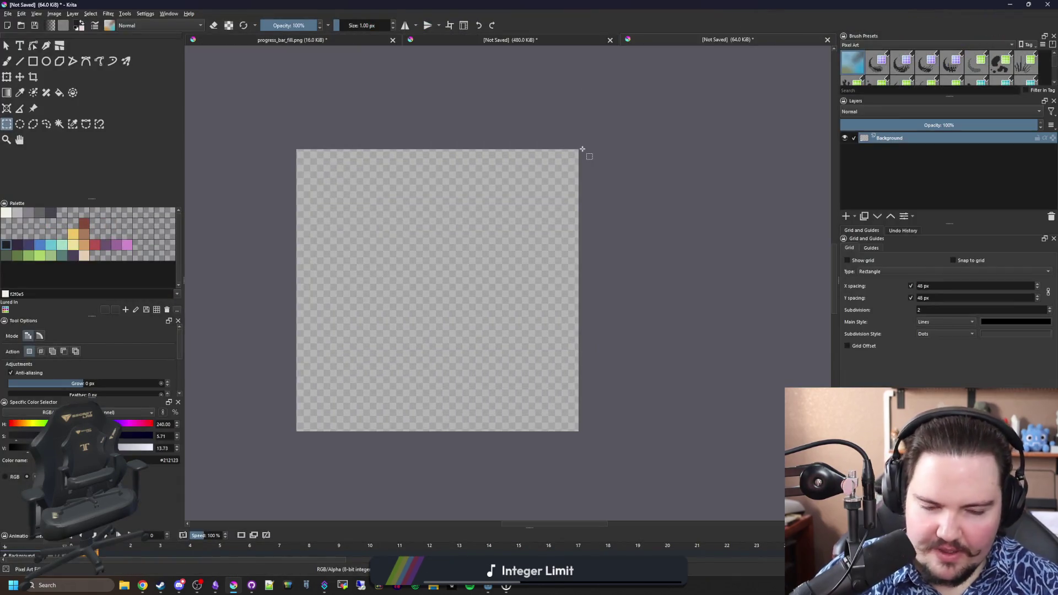
# Maximize the browser and preview Collidu's set of synergy icons.
pyautogui.hotkey('alt', 'Tab')
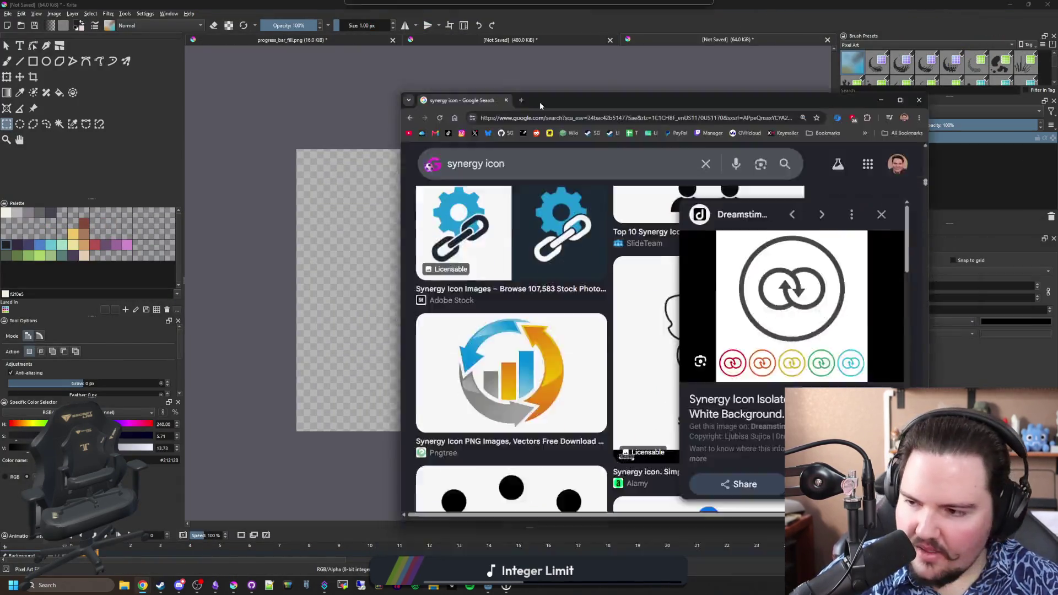
pyautogui.doubleClick(538, 138)
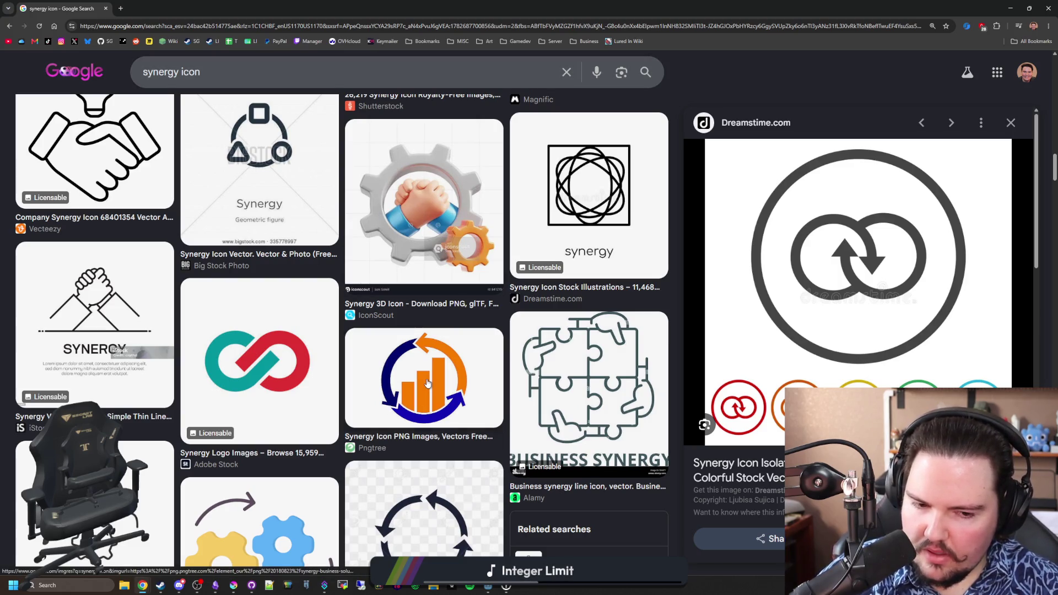
pyautogui.scroll(-3, 427, 383)
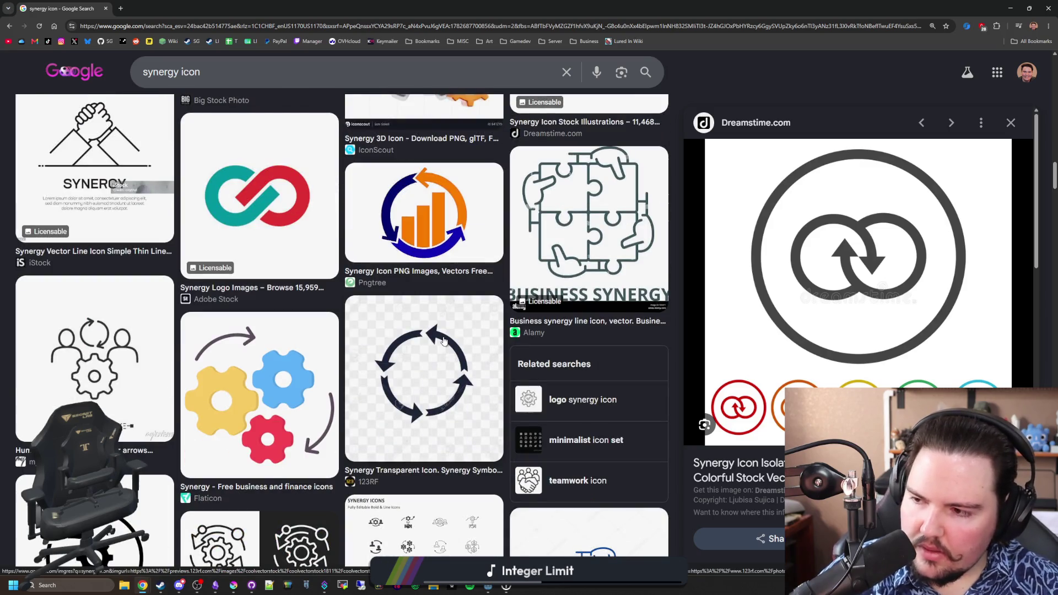
pyautogui.scroll(-3, 444, 341)
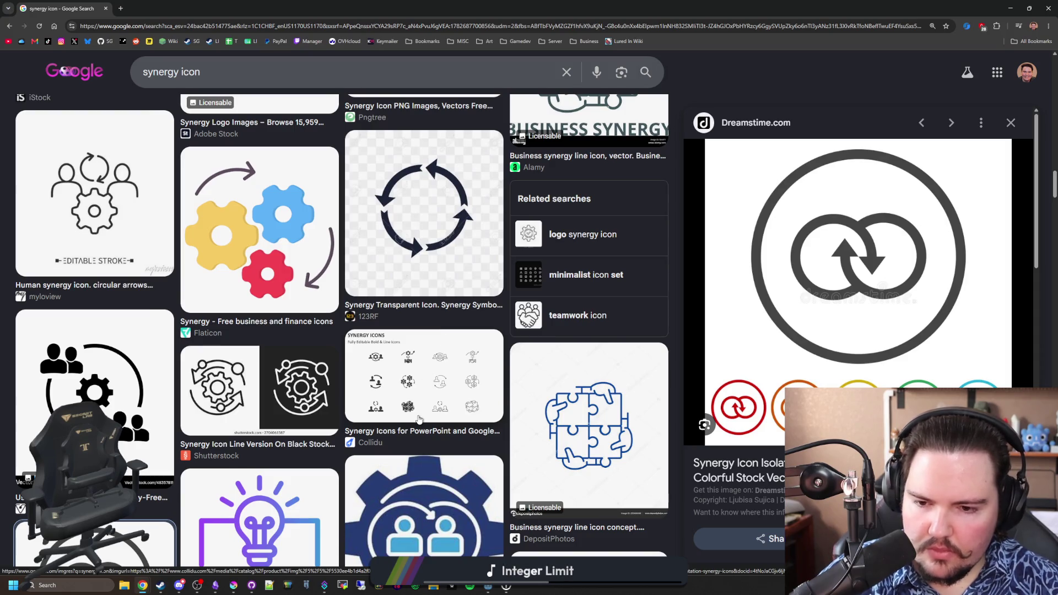
pyautogui.click(426, 399)
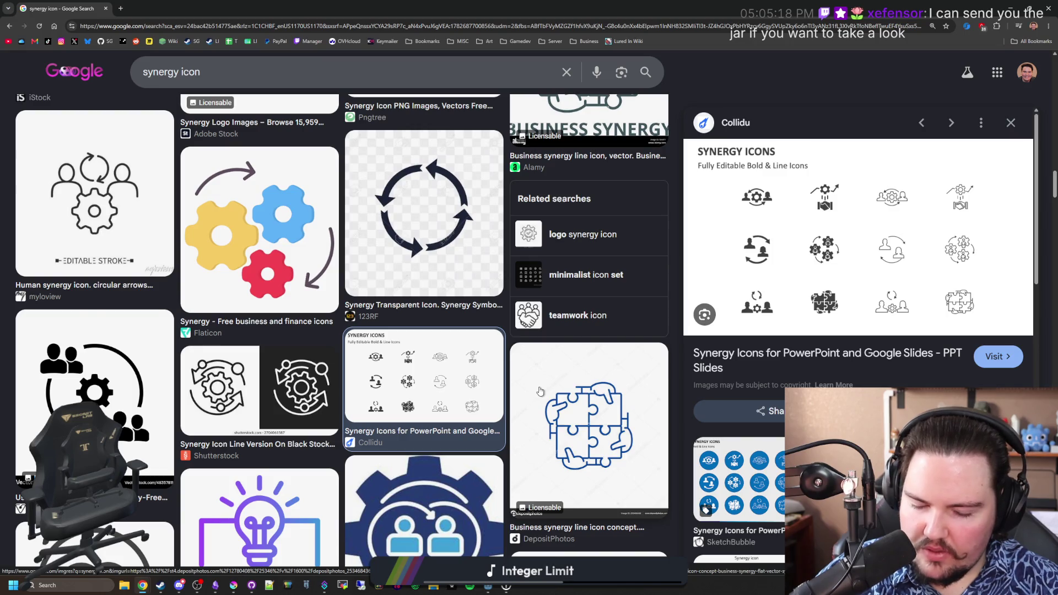
# Scroll further through the synergy icon results, then bring up the Lured In note.
pyautogui.scroll(-3, 540, 391)
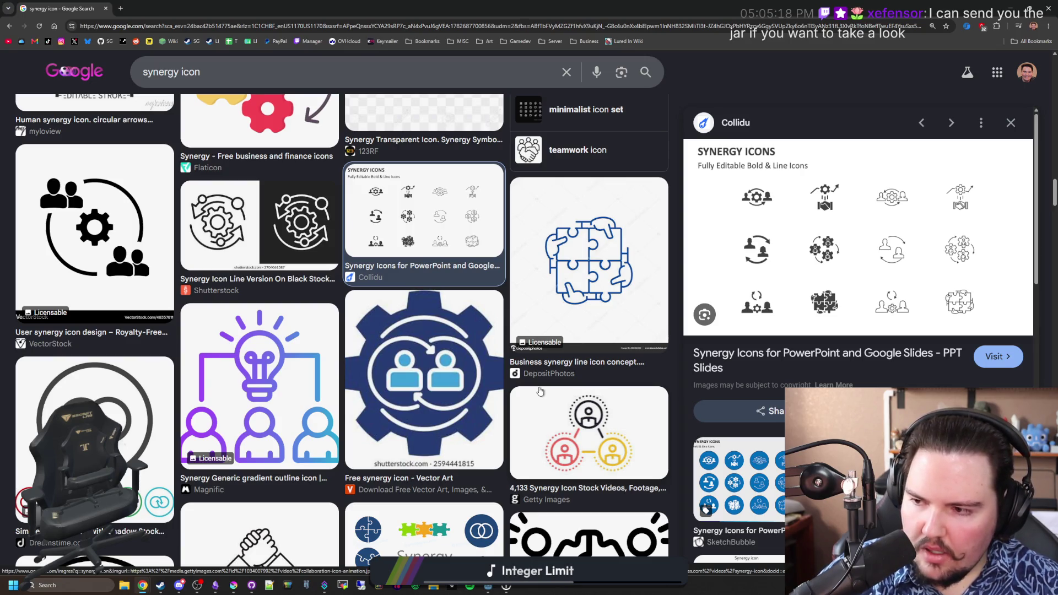
pyautogui.scroll(-4, 540, 391)
pyautogui.scroll(-3, 540, 392)
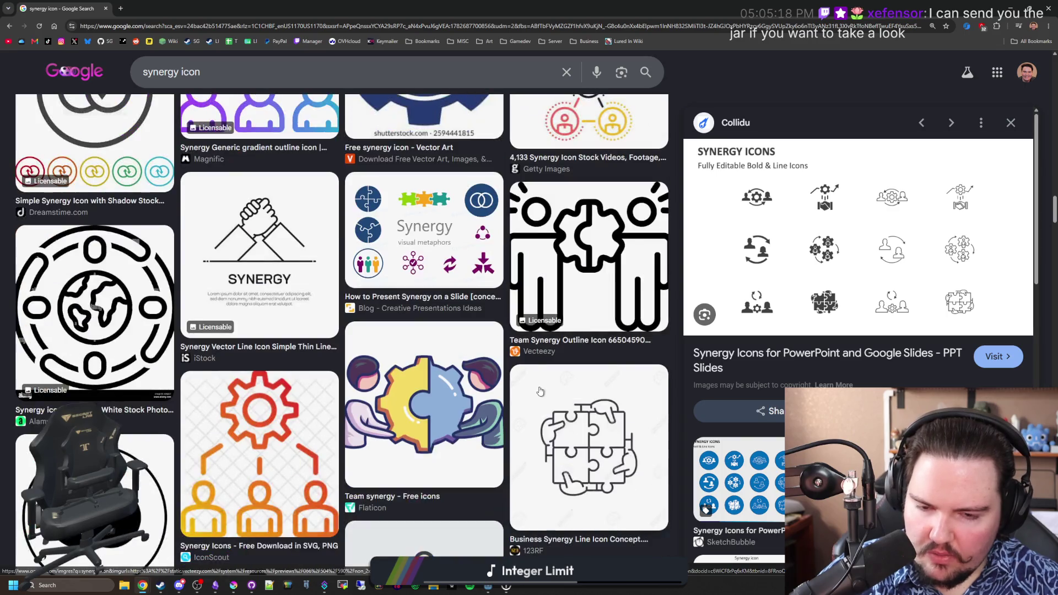
pyautogui.scroll(-3, 540, 391)
pyautogui.scroll(-1, 539, 391)
pyautogui.scroll(-1, 540, 390)
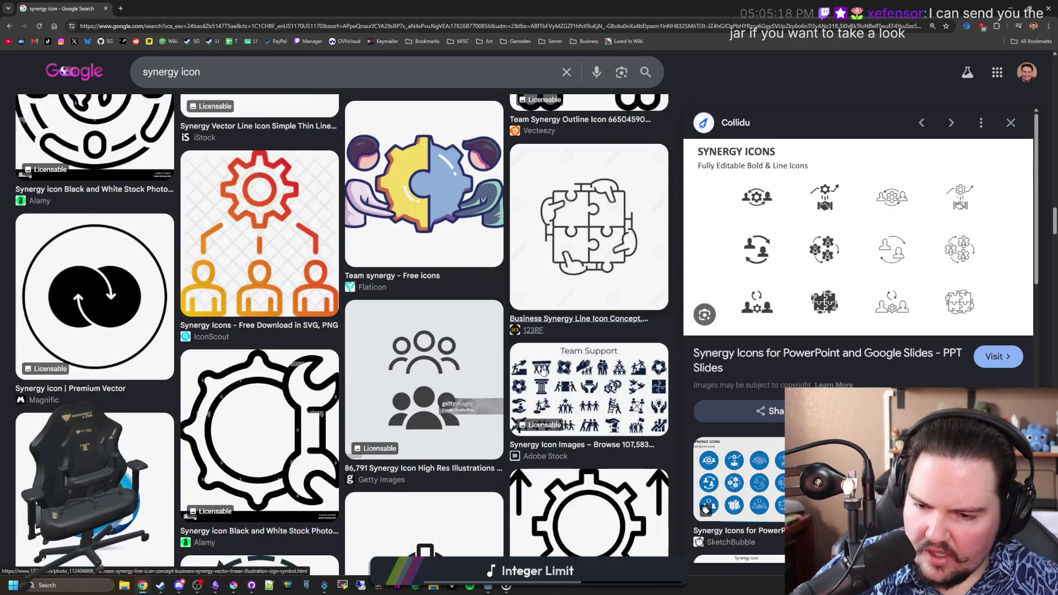
pyautogui.scroll(-4, 520, 233)
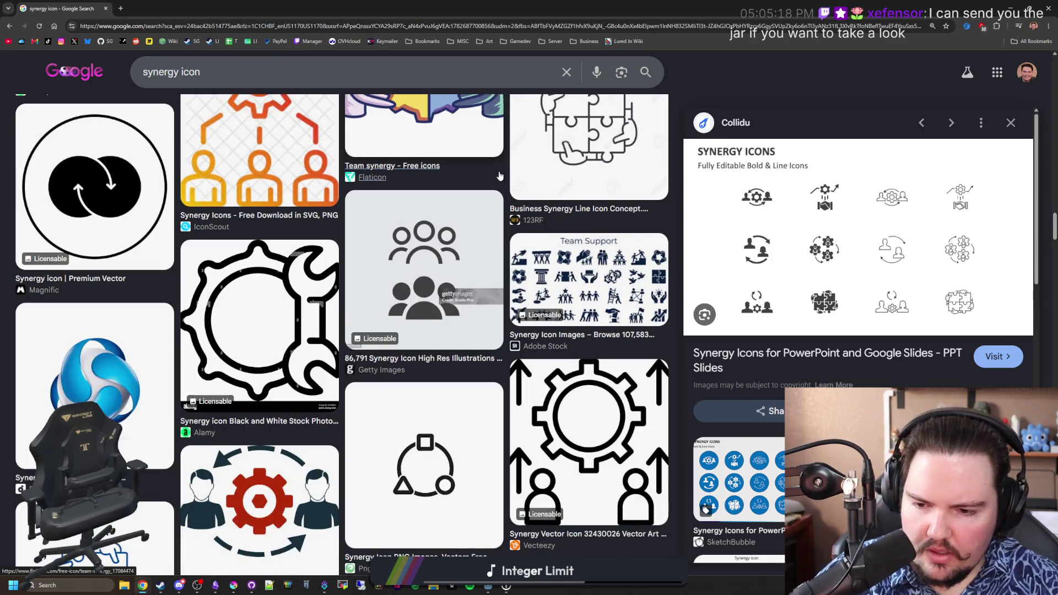
pyautogui.scroll(-3, 467, 179)
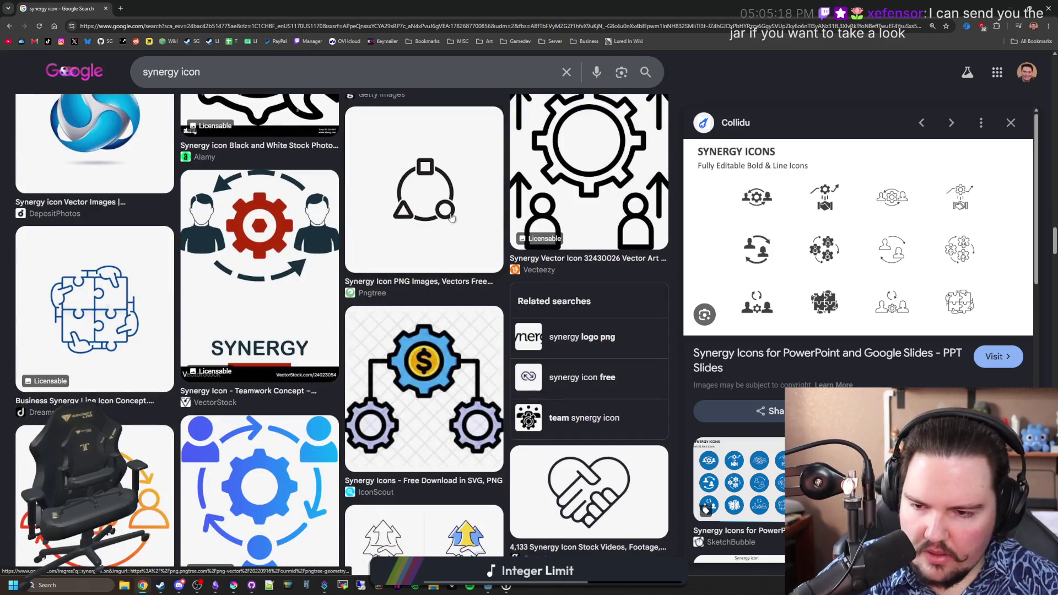
pyautogui.scroll(-3, 438, 259)
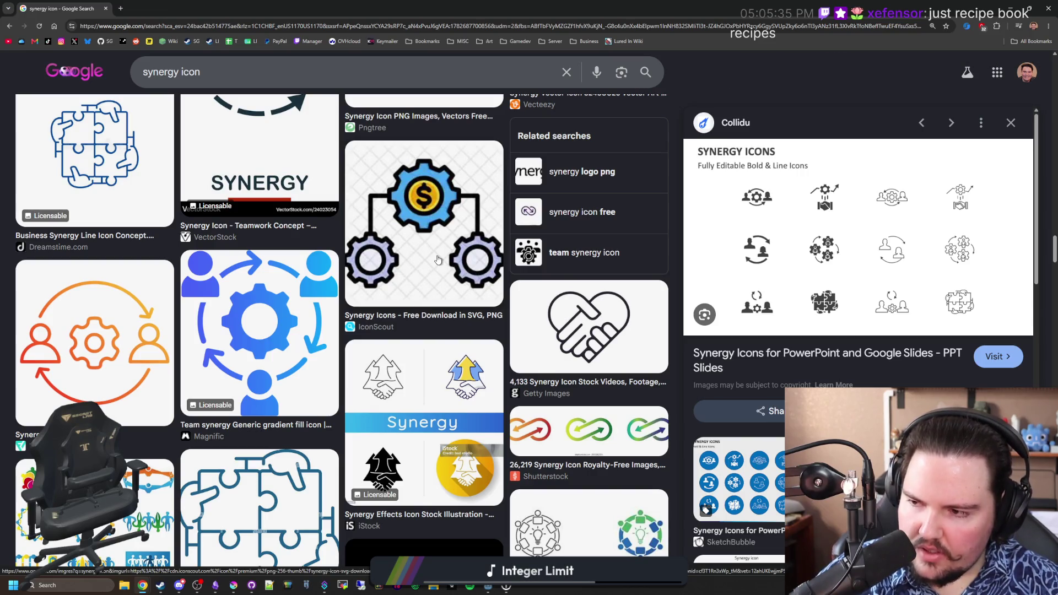
pyautogui.scroll(-8, 438, 258)
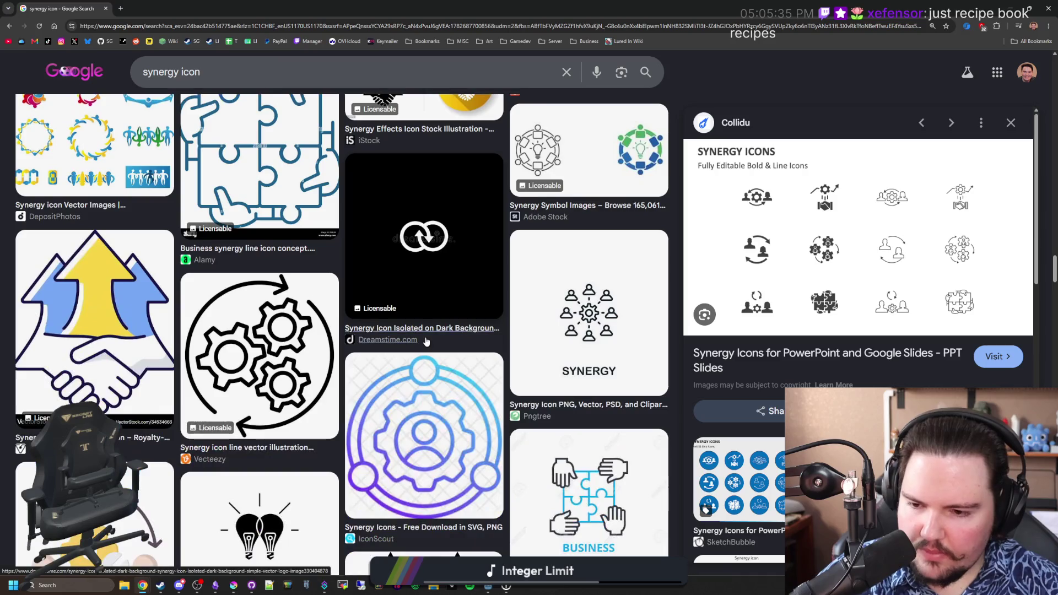
pyautogui.scroll(-2, 427, 342)
pyautogui.scroll(-6, 427, 342)
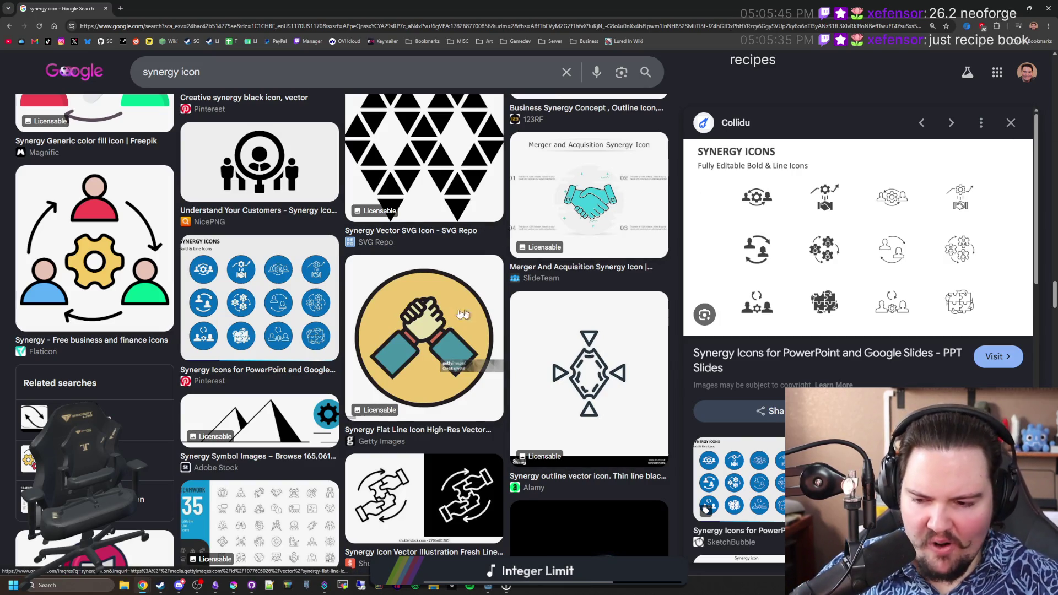
pyautogui.click(214, 586)
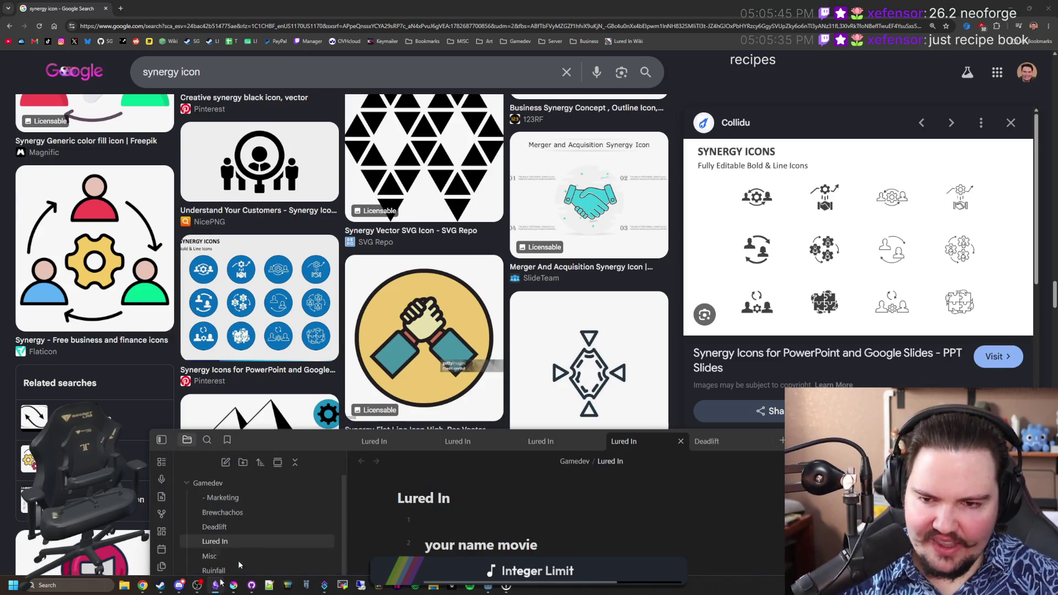
# Write '26.2 neoforge' atop the Lured In note, then open a new browser tab.
pyautogui.write('26.')
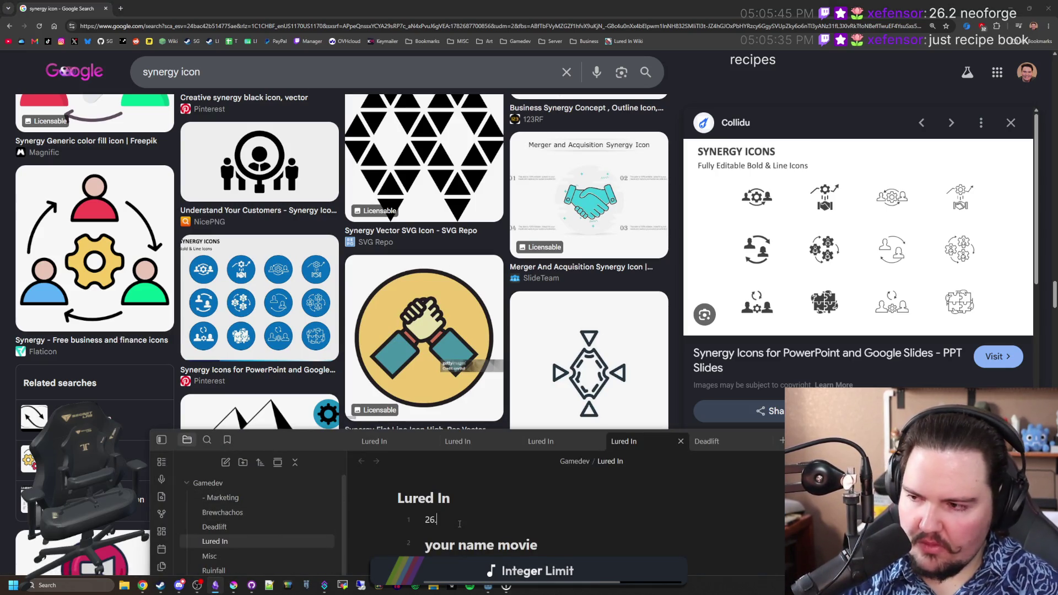
pyautogui.write('orge')
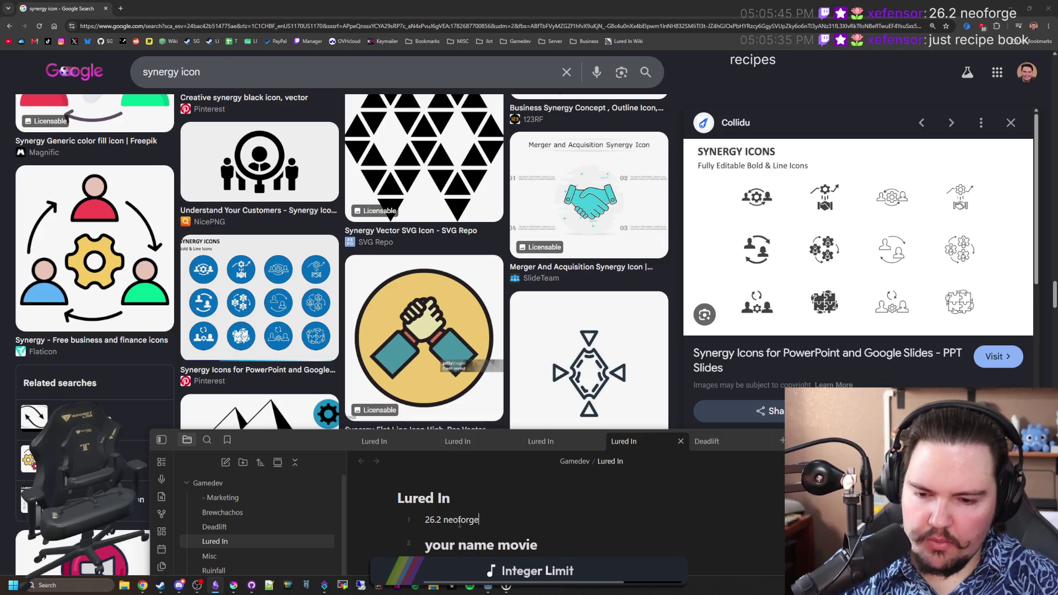
pyautogui.hotkey('alt', 'Tab')
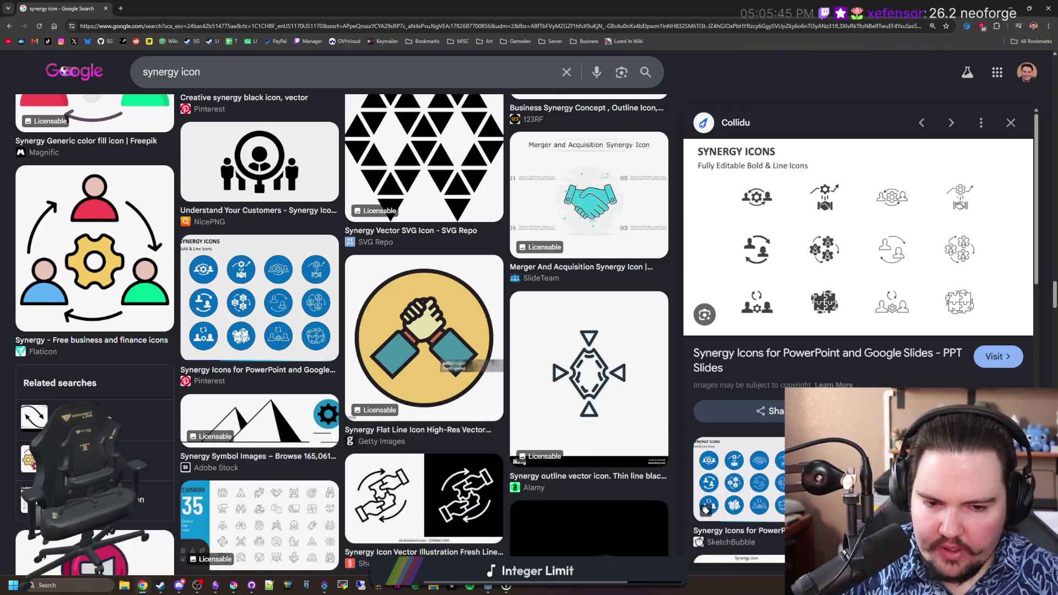
pyautogui.scroll(-3, 571, 384)
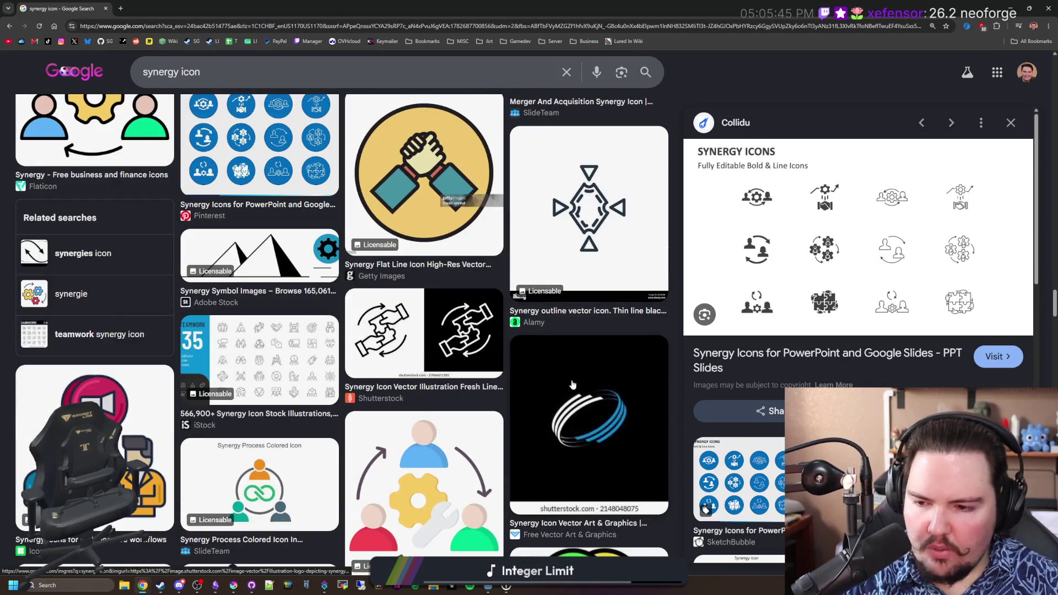
pyautogui.click(121, 8)
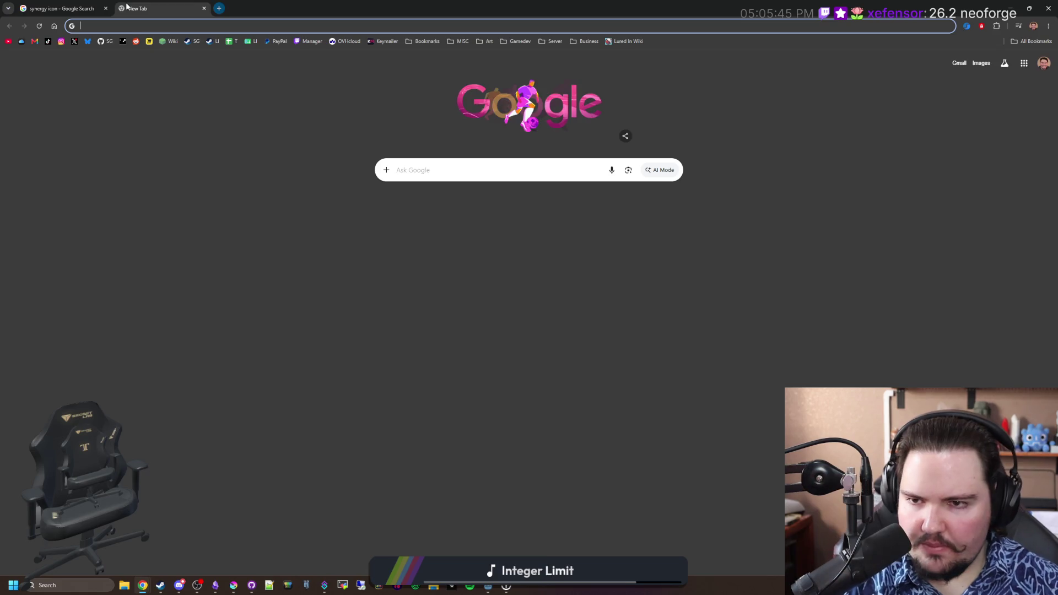
# Go from the Starground repository to its owner's profile and scroll the repositories list.
pyautogui.click(107, 41)
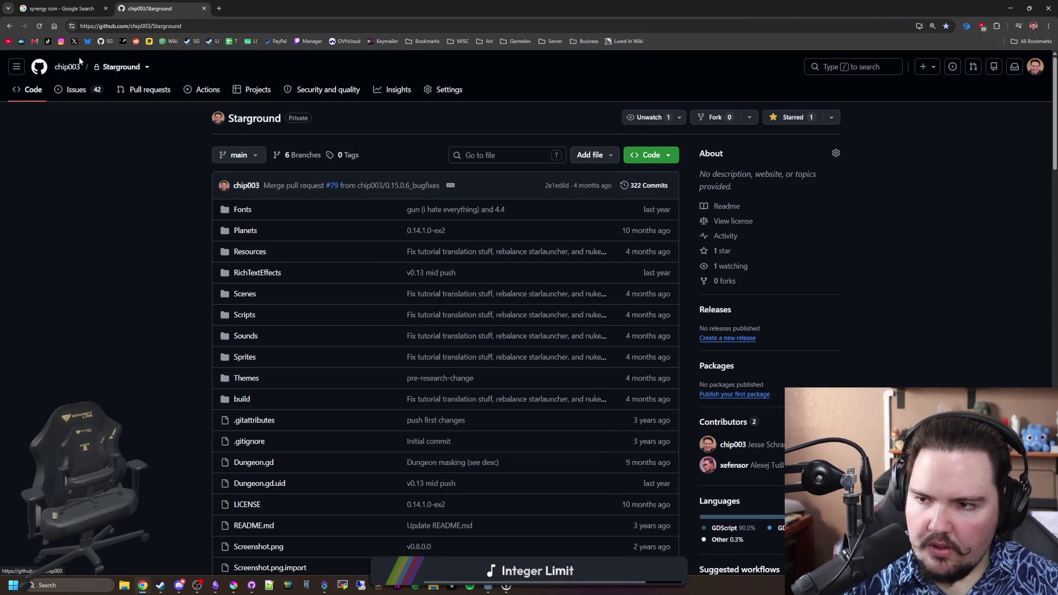
pyautogui.click(71, 71)
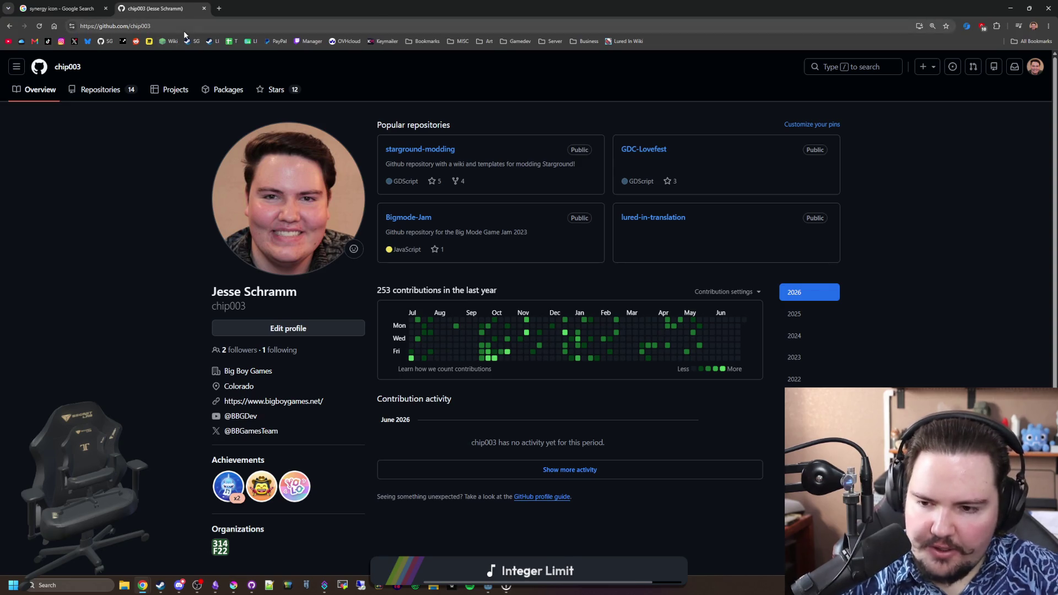
pyautogui.click(92, 93)
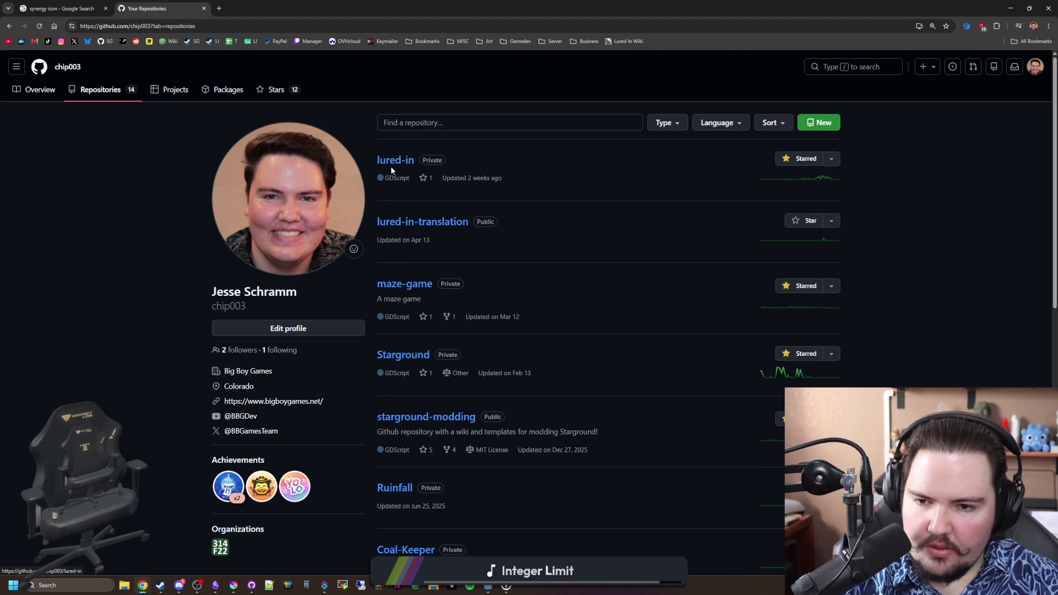
pyautogui.scroll(-1, 443, 356)
pyautogui.scroll(-6, 444, 356)
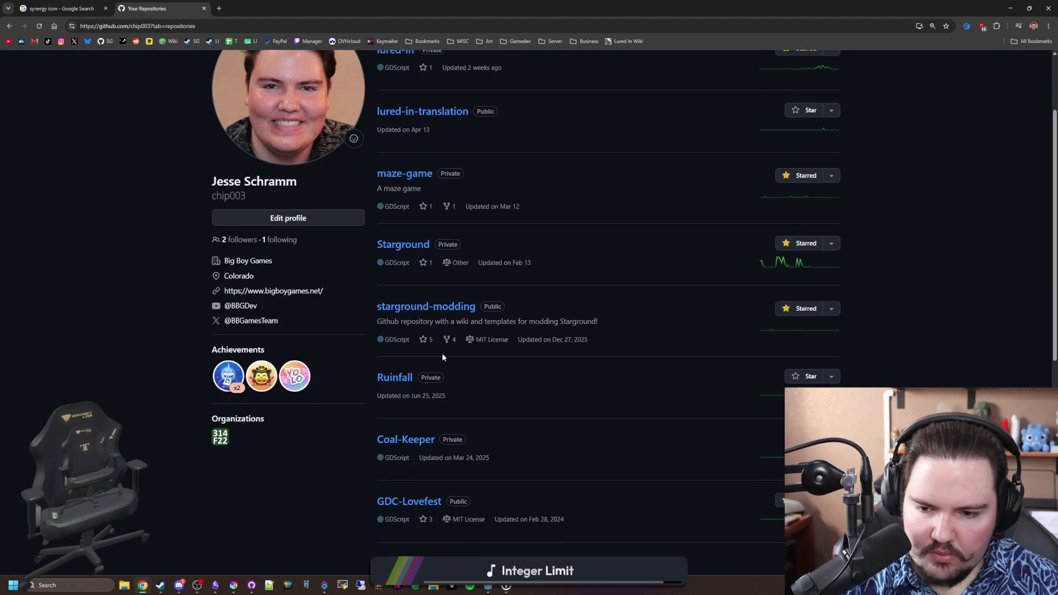
pyautogui.scroll(-3, 441, 357)
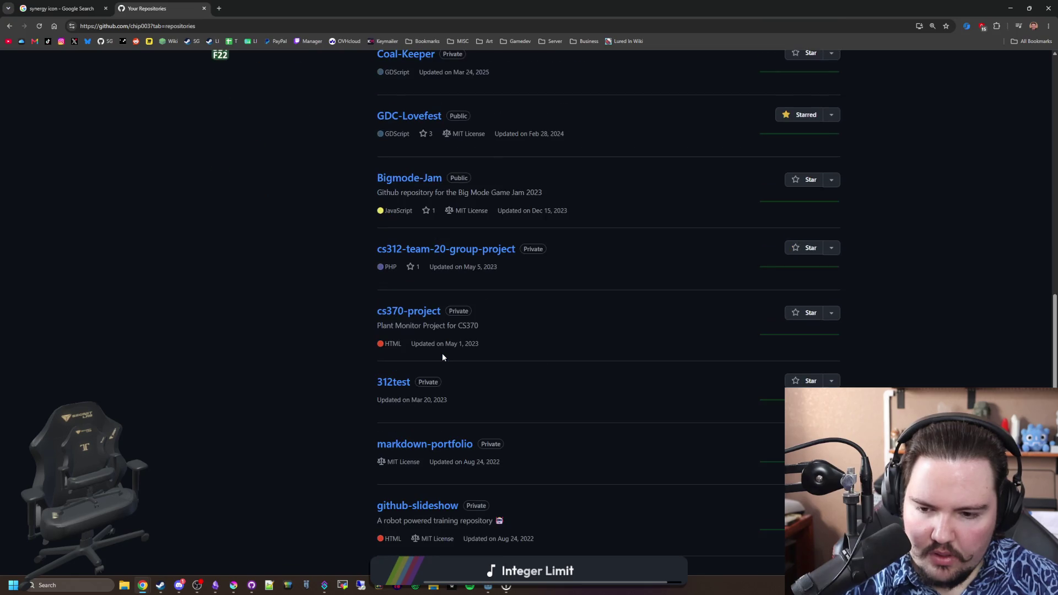
pyautogui.scroll(10, 442, 357)
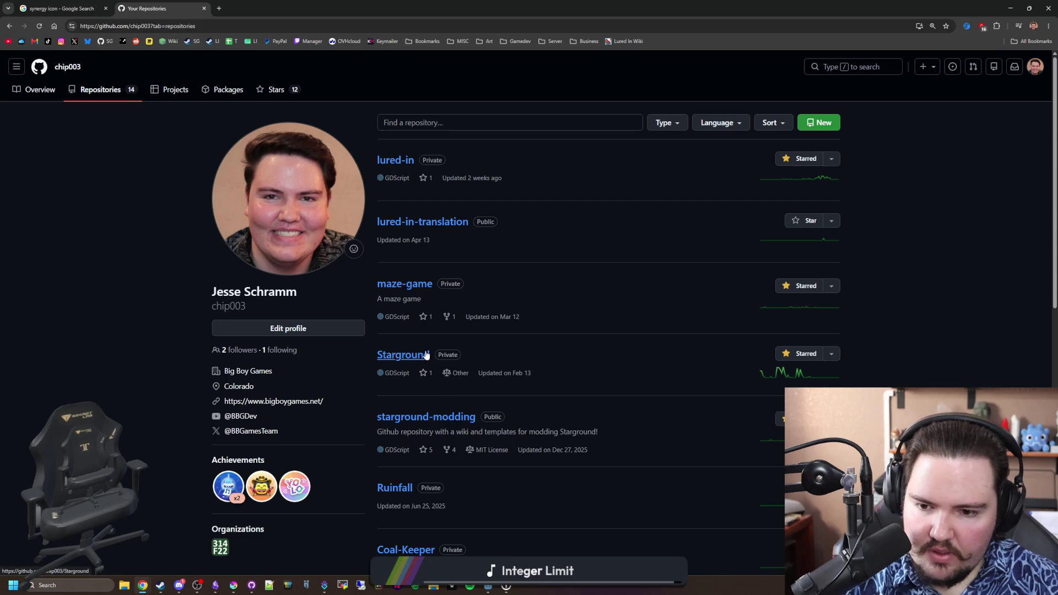
pyautogui.scroll(-3, 427, 355)
pyautogui.scroll(-5, 425, 354)
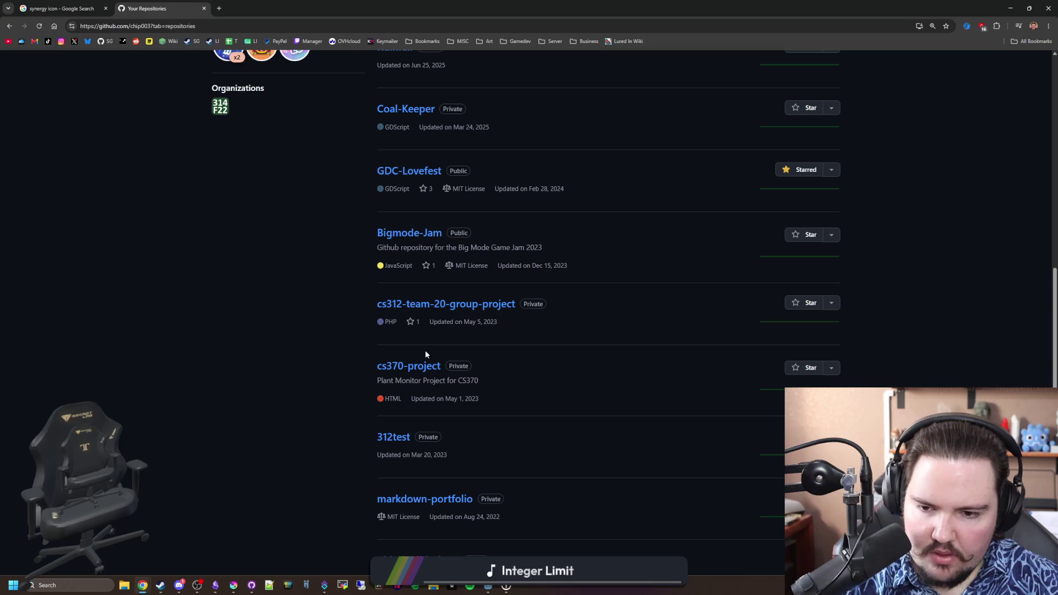
pyautogui.scroll(-1, 425, 354)
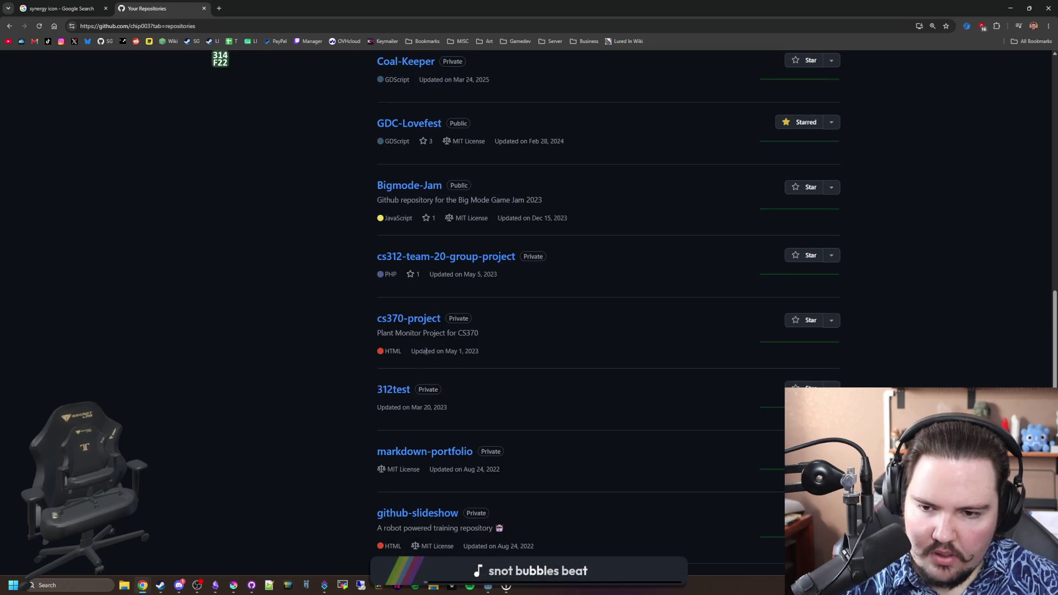
pyautogui.scroll(9, 426, 351)
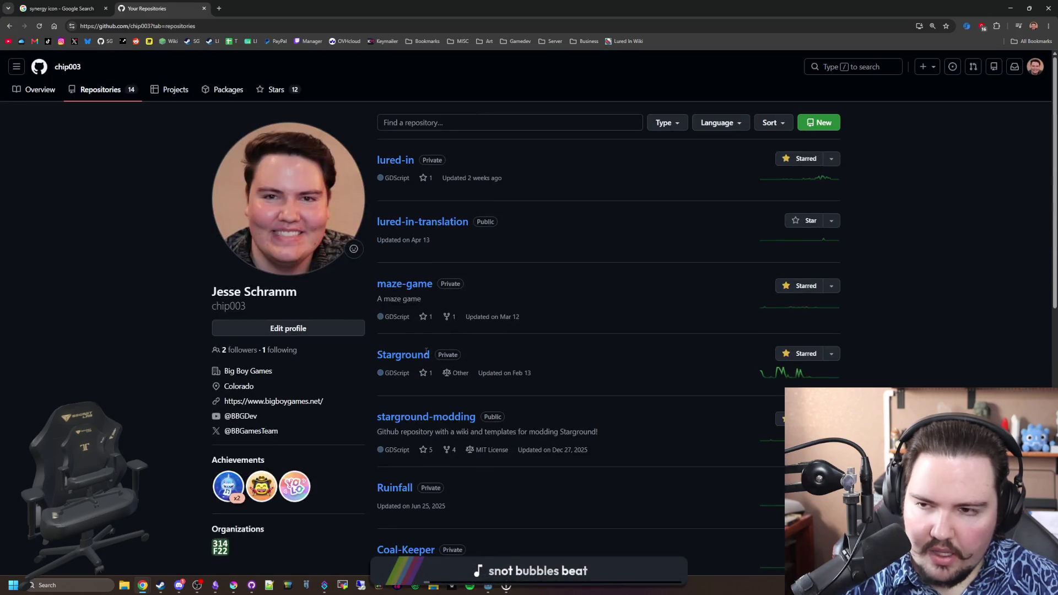
# View the profile's starred repos and projects, then the repositories list and overview.
pyautogui.click(263, 91)
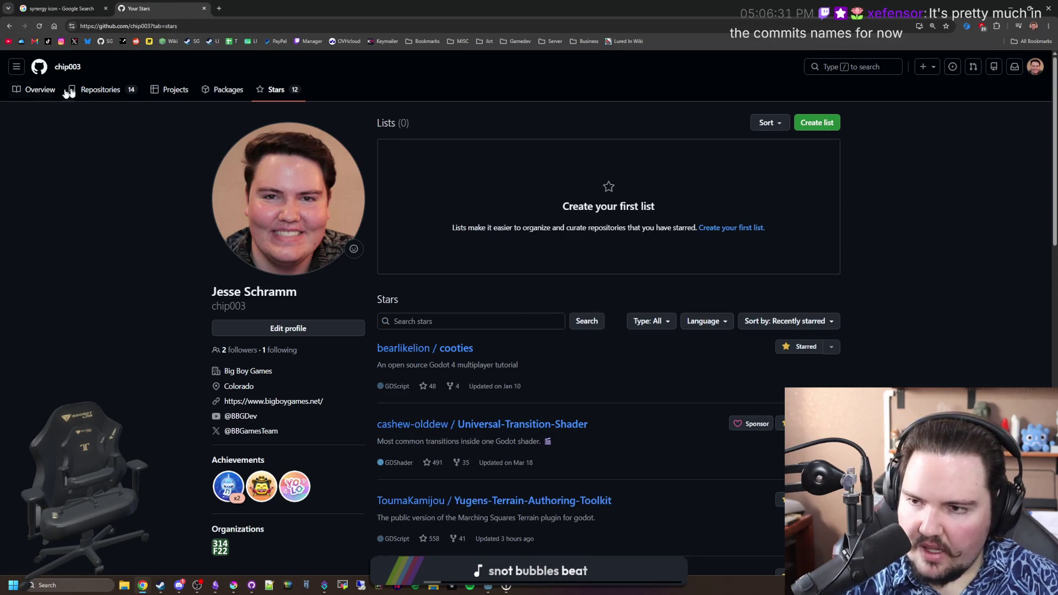
pyautogui.click(163, 88)
pyautogui.click(104, 93)
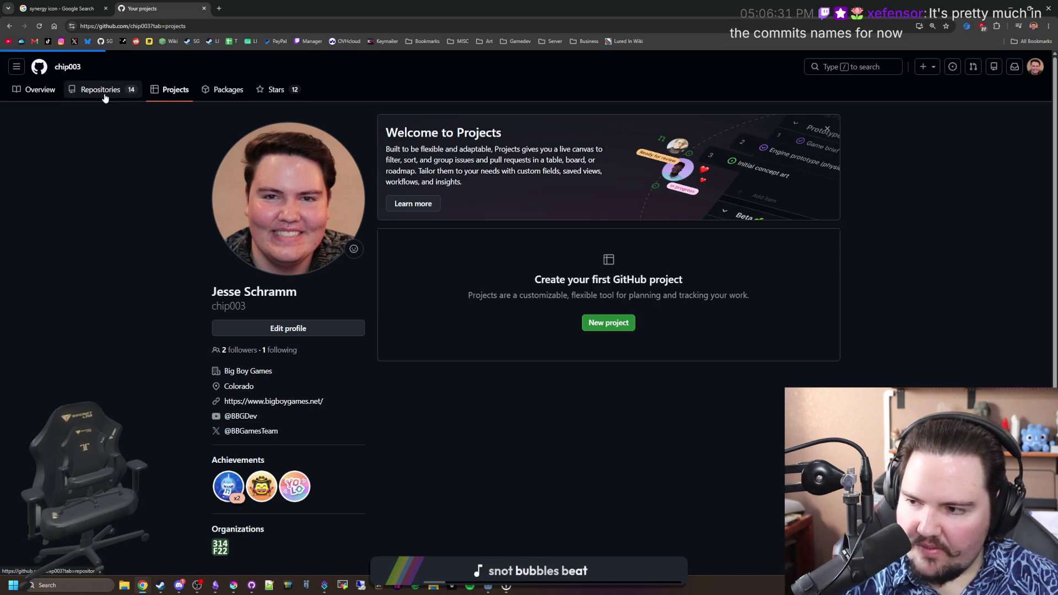
pyautogui.click(51, 94)
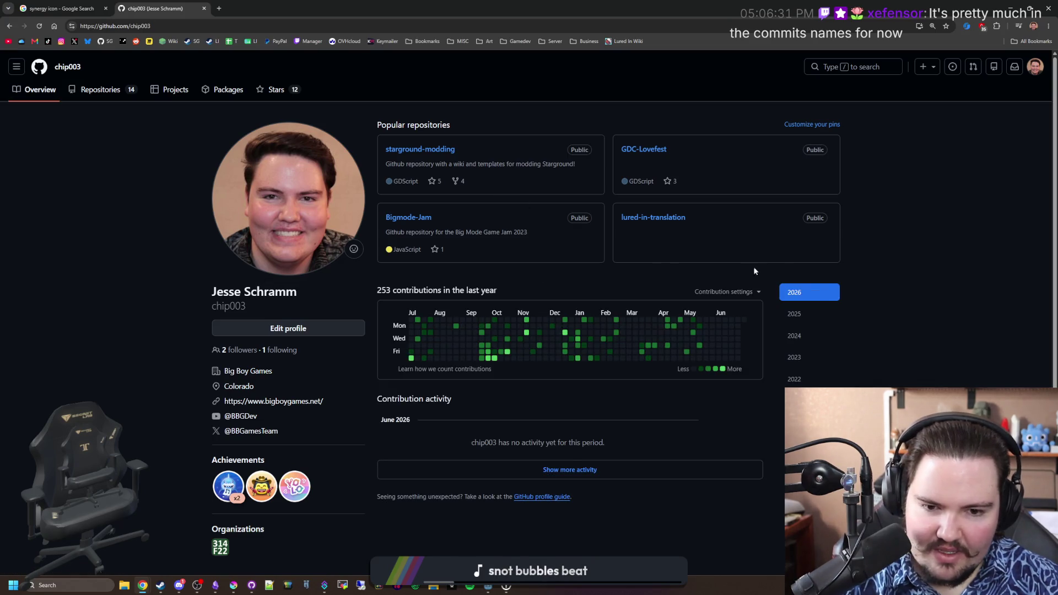
# Open and dismiss GitHub's site search, then open the notifications inbox.
pyautogui.click(871, 66)
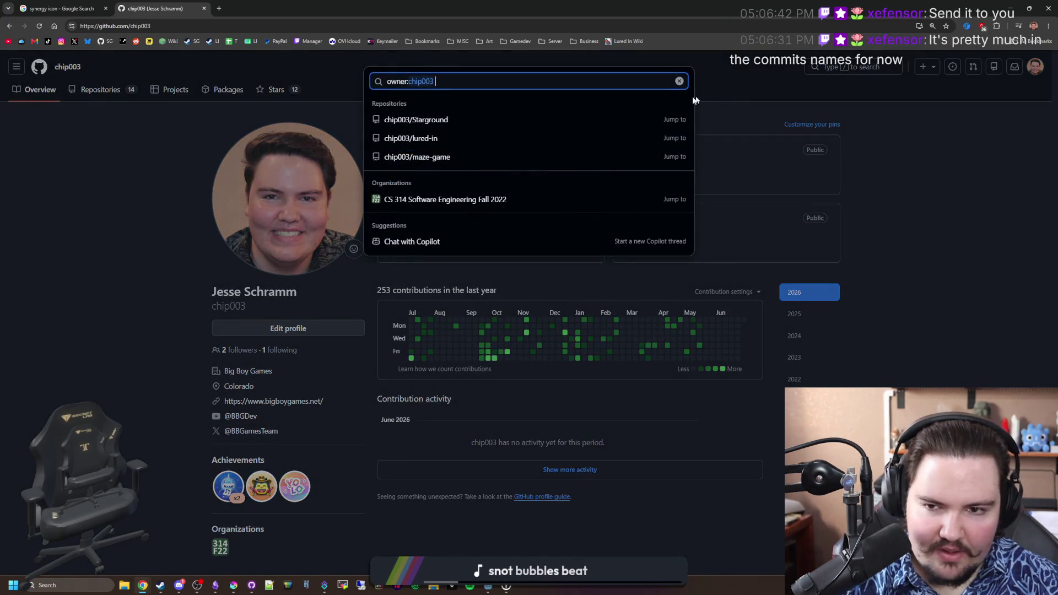
pyautogui.click(831, 181)
pyautogui.moveTo(179, 585)
pyautogui.moveTo(185, 555)
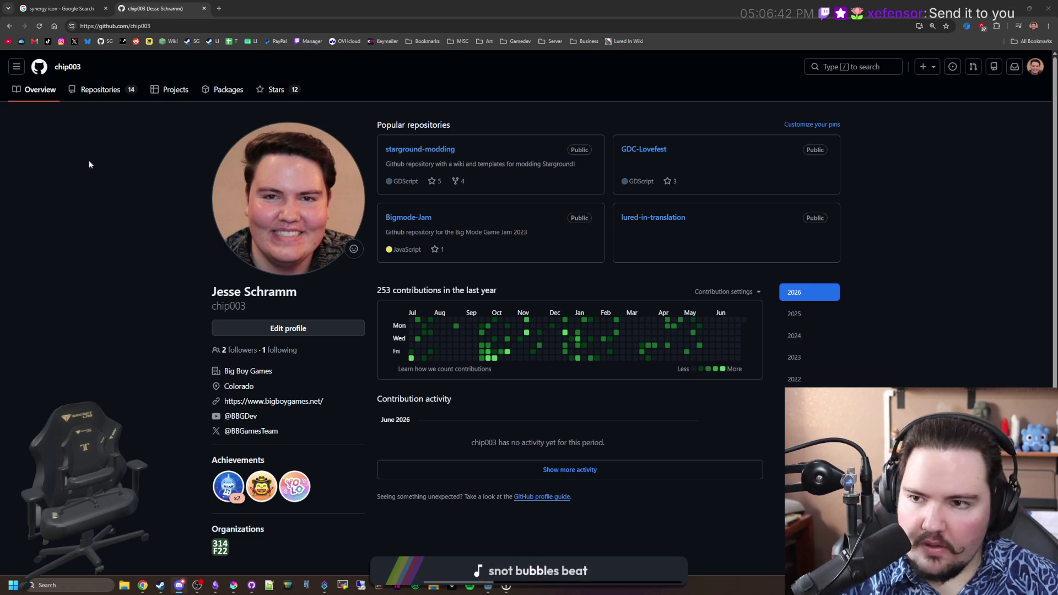
pyautogui.click(1010, 68)
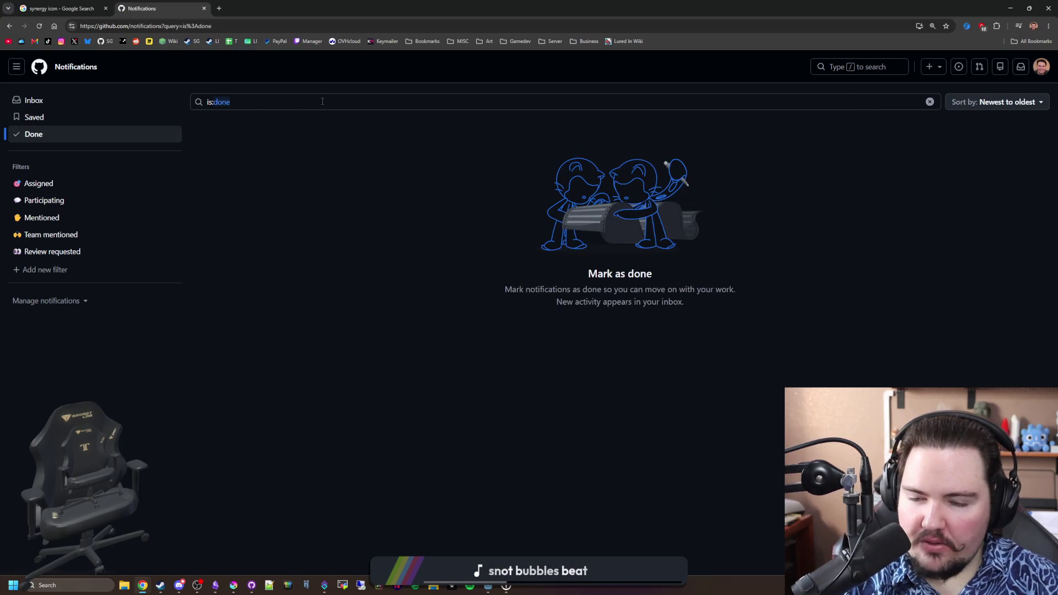
# Look through the GitHub notifications inbox and saved notifications.
pyautogui.click(55, 98)
pyautogui.hotkey('alt', 'Left')
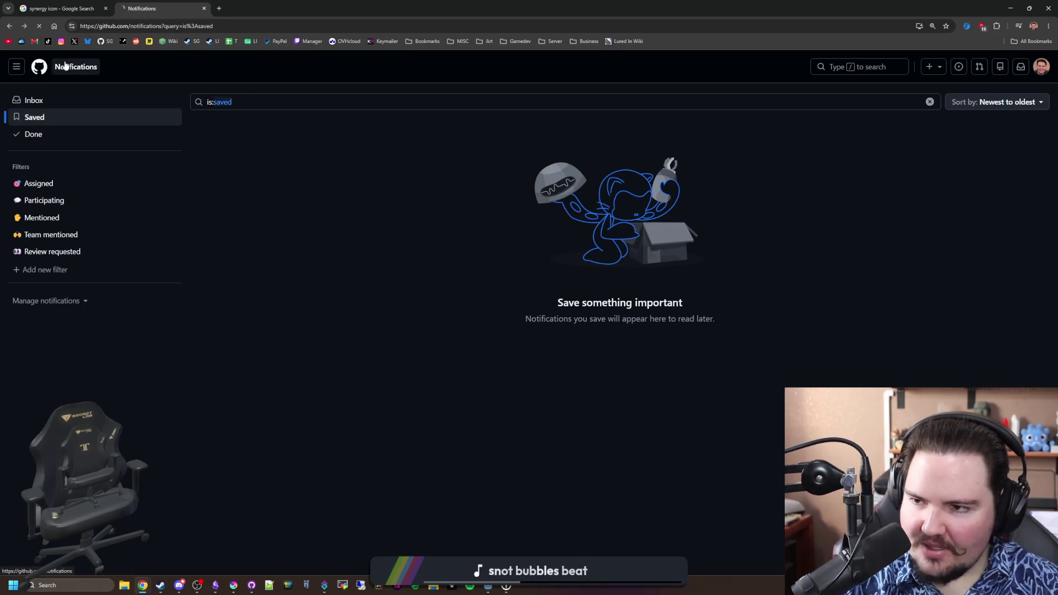
pyautogui.hotkey('alt', 'Right')
# From the GitHub dashboard, open xefensor/Retold under Top repositories and star it.
pyautogui.click(16, 67)
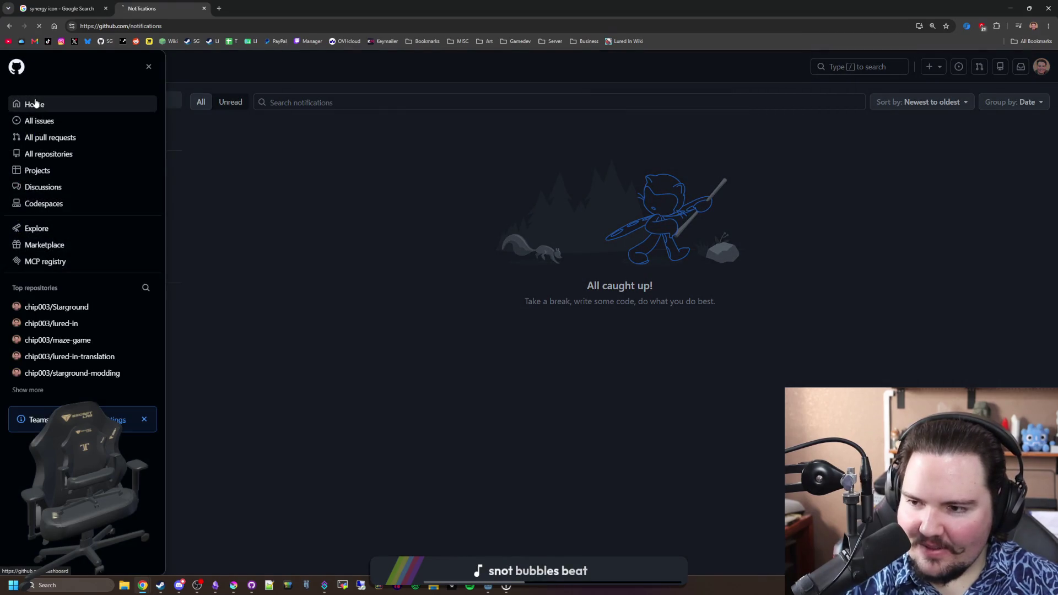
pyautogui.click(34, 104)
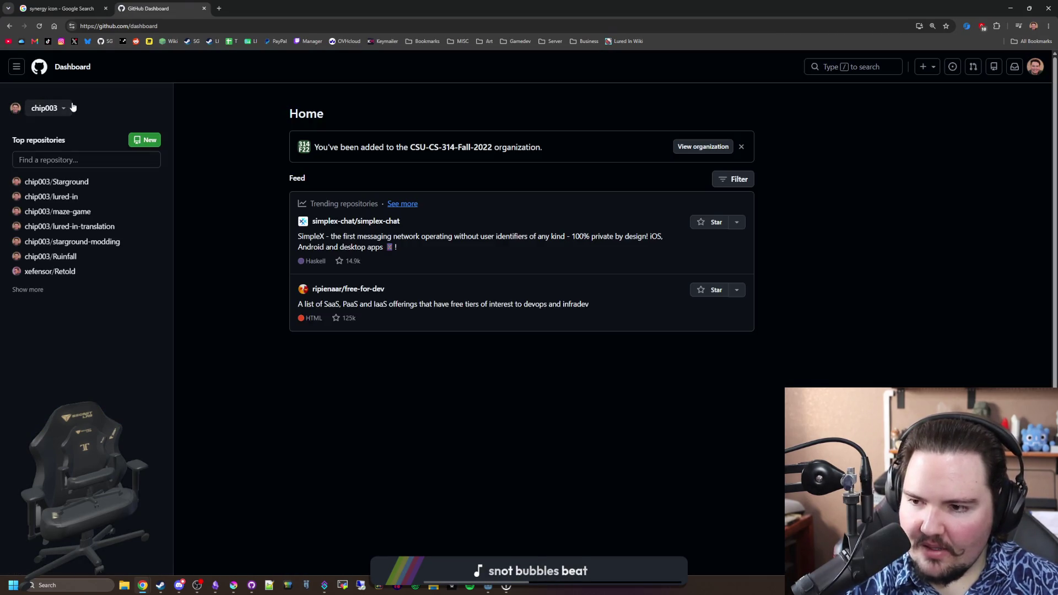
pyautogui.click(55, 272)
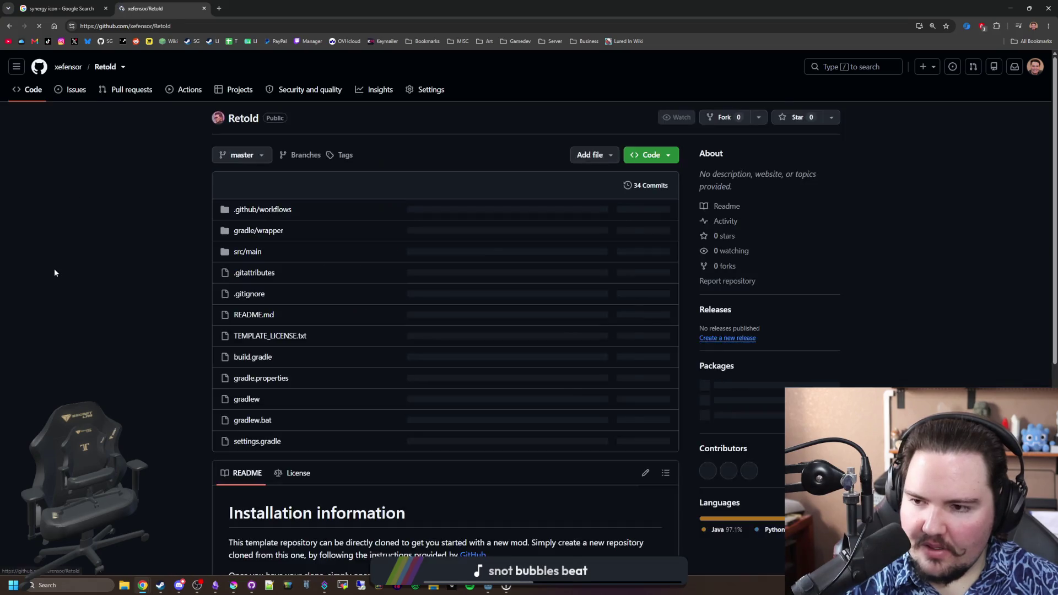
pyautogui.click(799, 122)
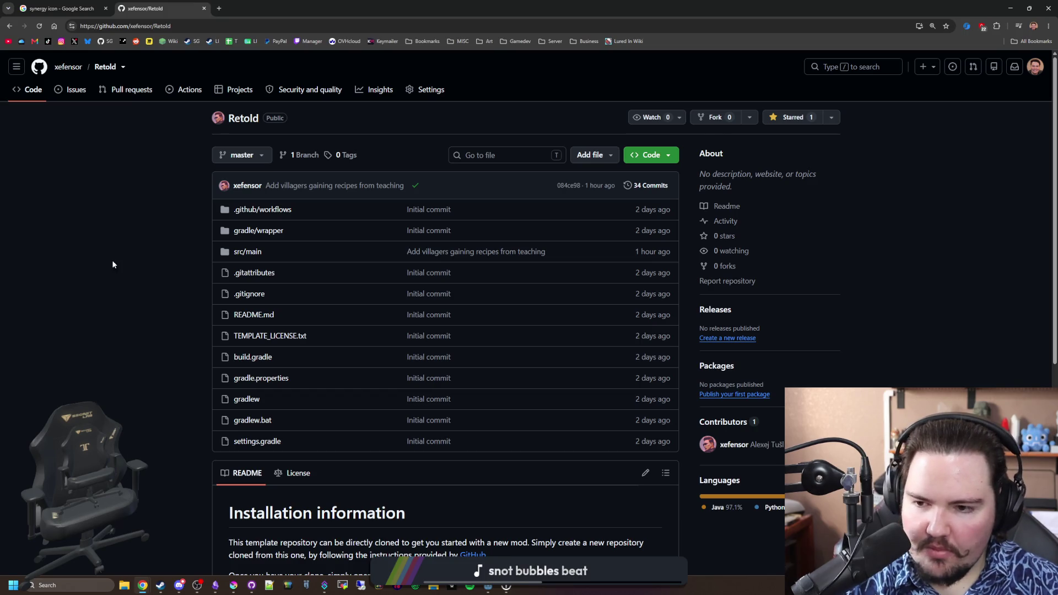
# Skim the Retold README, then bring up the full list of 34 commits on master.
pyautogui.scroll(-3, 112, 264)
pyautogui.scroll(-3, 112, 259)
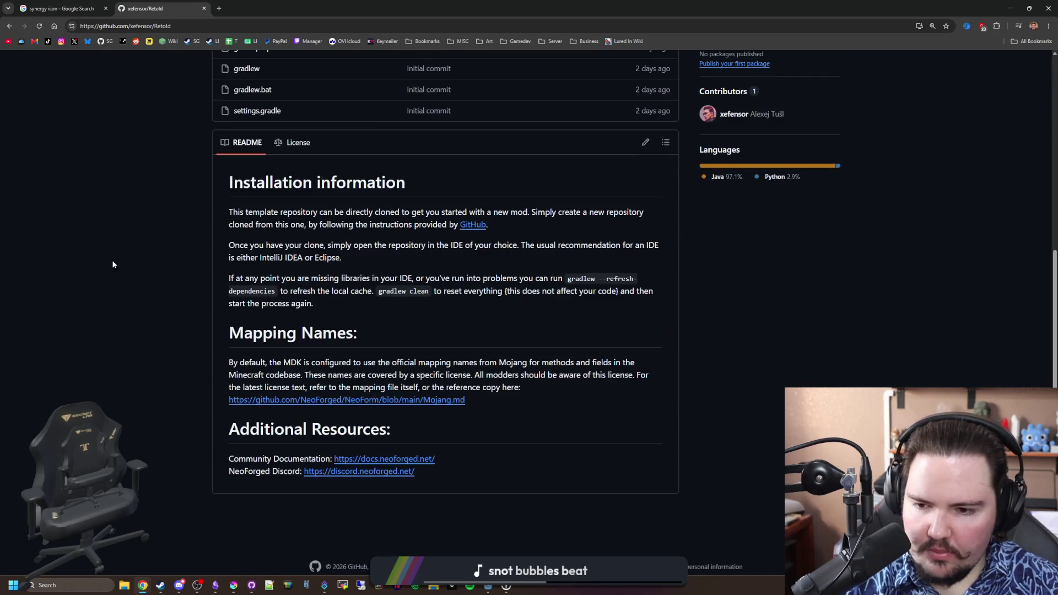
pyautogui.scroll(6, 112, 260)
pyautogui.click(650, 185)
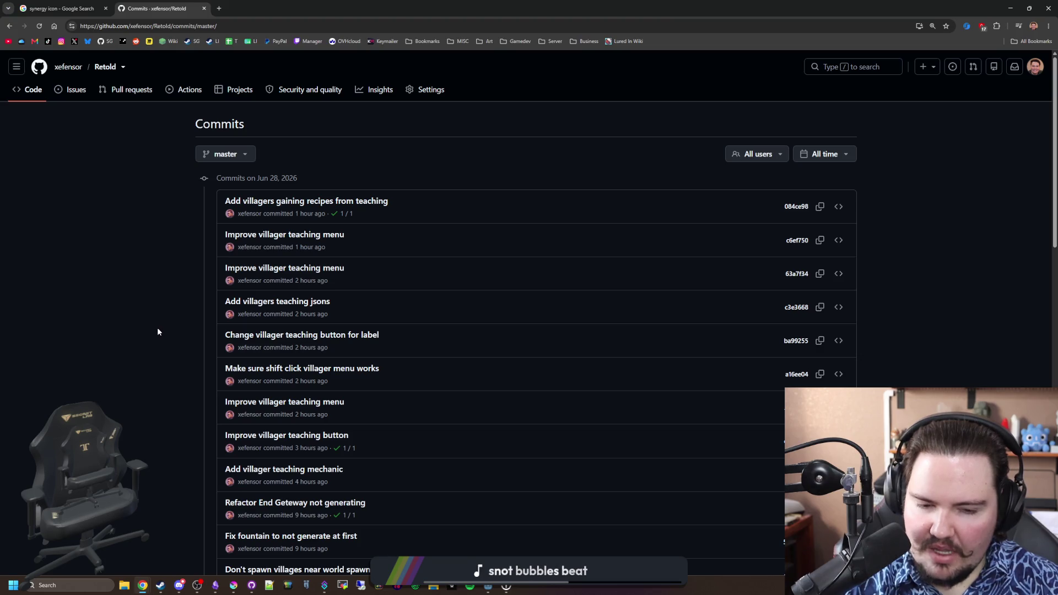
pyautogui.scroll(-1, 158, 329)
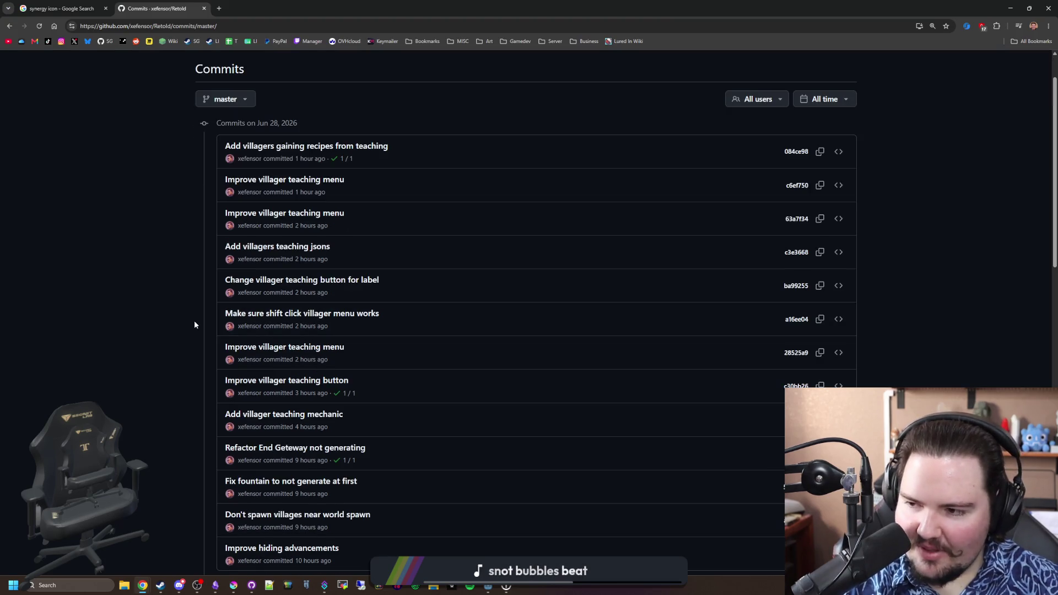
pyautogui.scroll(-1, 205, 320)
pyautogui.scroll(-1, 205, 319)
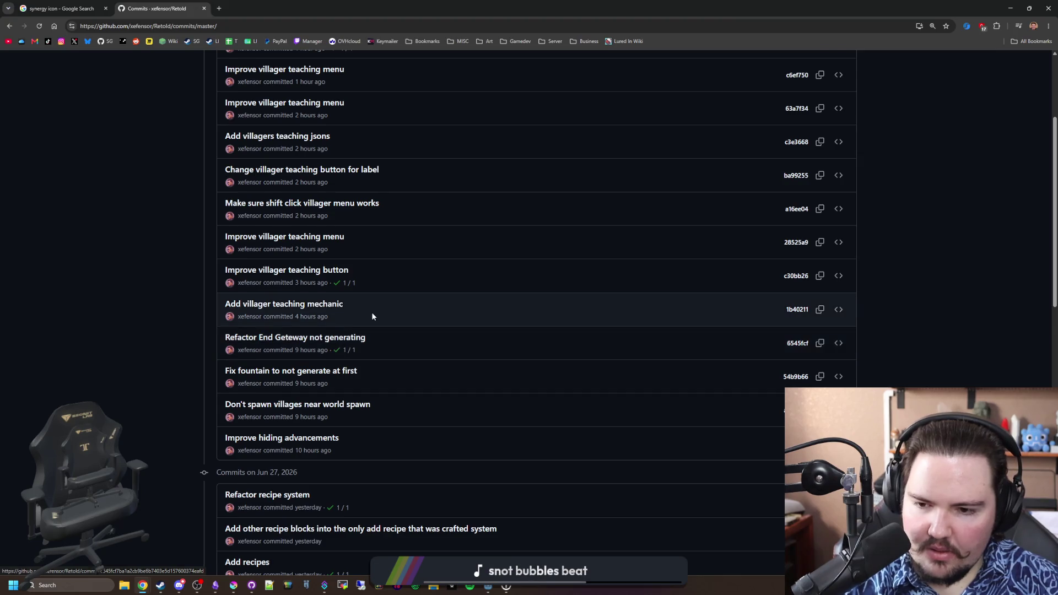
pyautogui.scroll(-1, 372, 312)
pyautogui.scroll(-3, 410, 294)
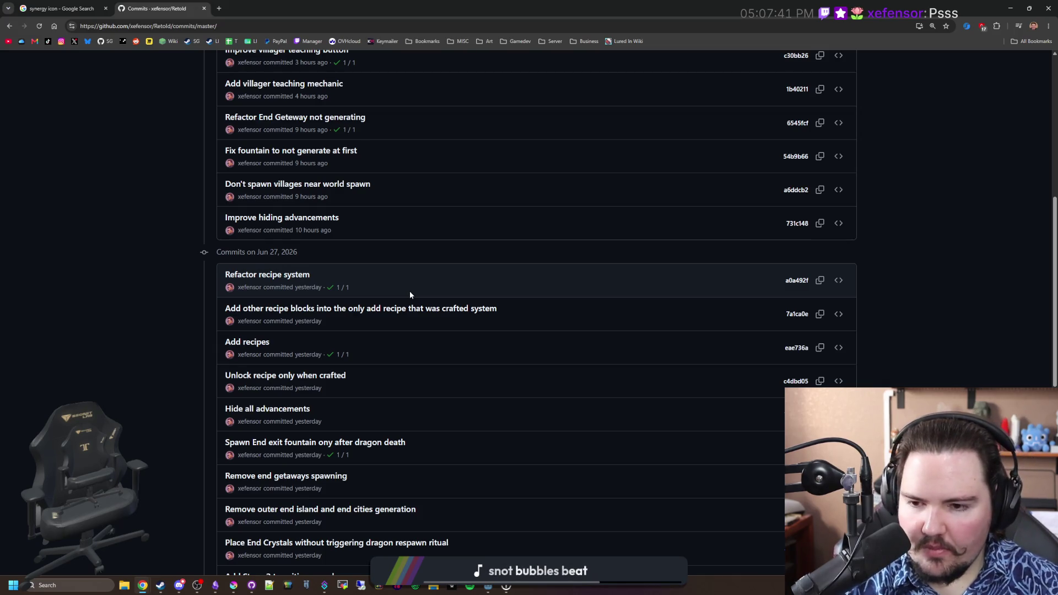
pyautogui.scroll(-1, 410, 294)
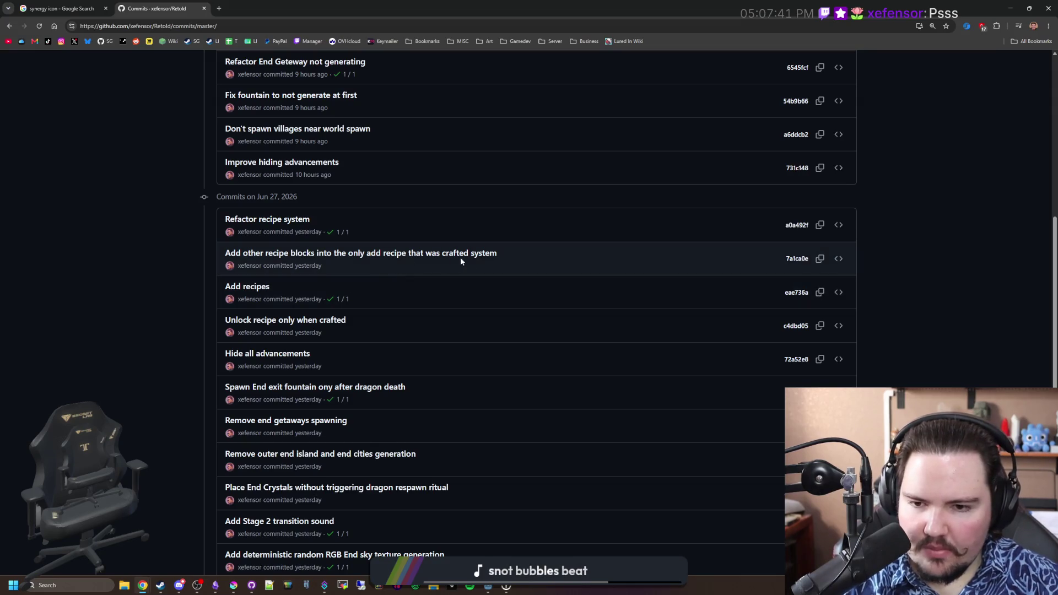
pyautogui.scroll(-1, 258, 285)
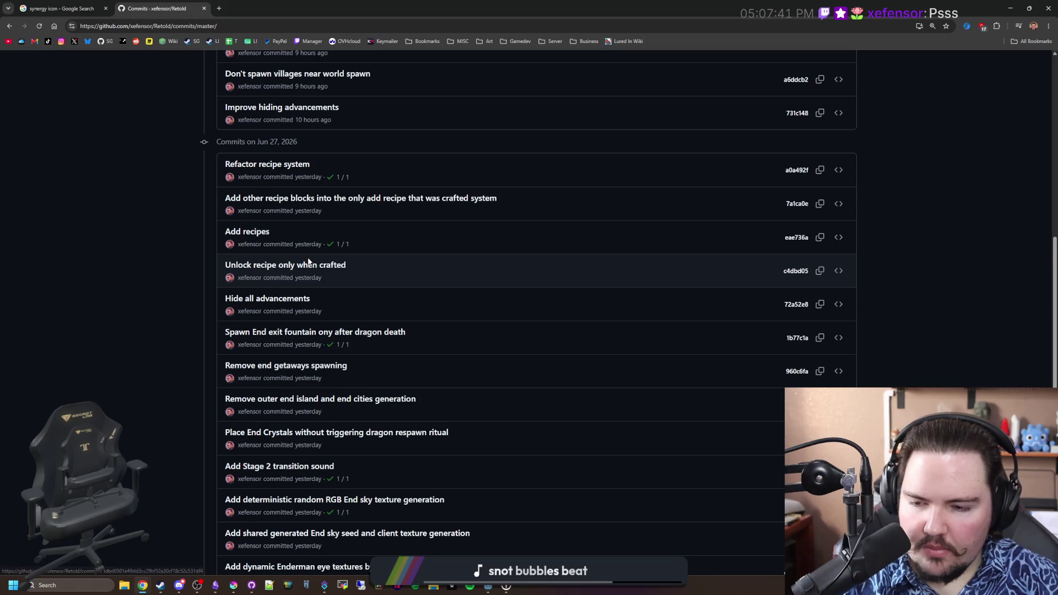
pyautogui.scroll(-1, 255, 240)
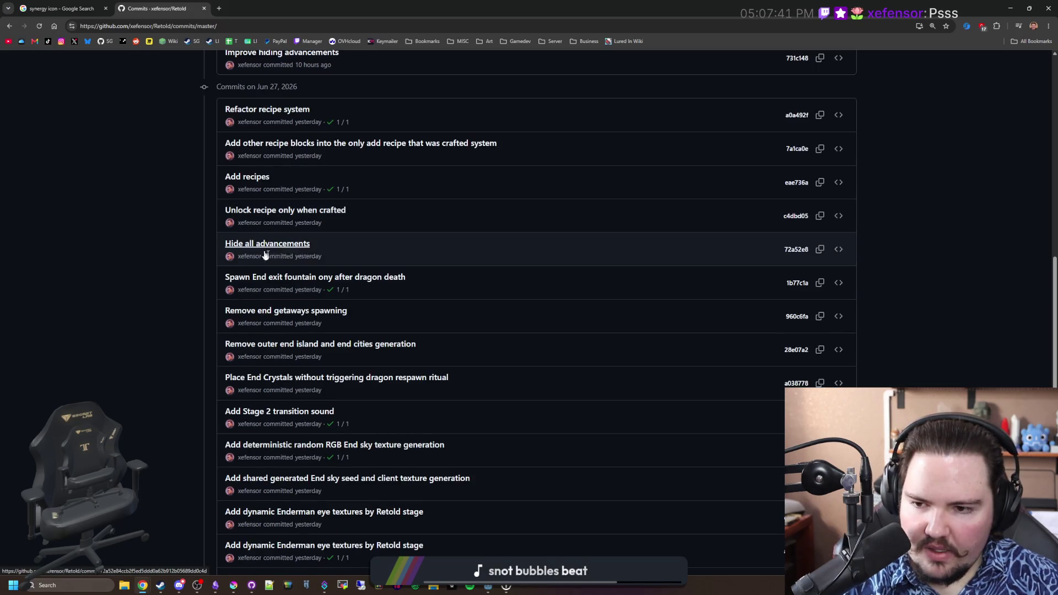
pyautogui.scroll(-1, 322, 277)
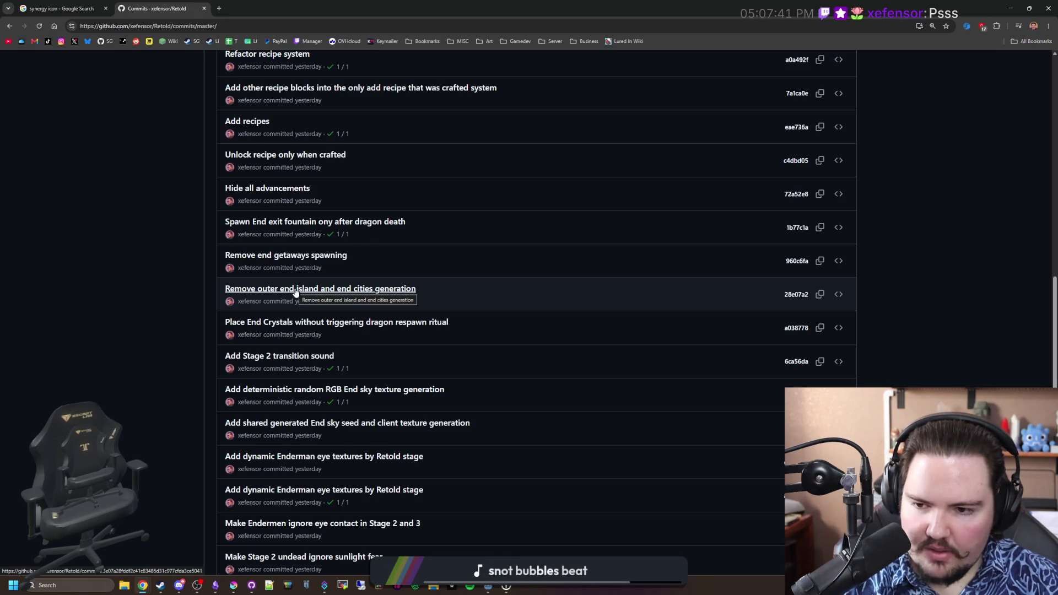
pyautogui.scroll(-1, 295, 293)
pyautogui.scroll(-1, 303, 278)
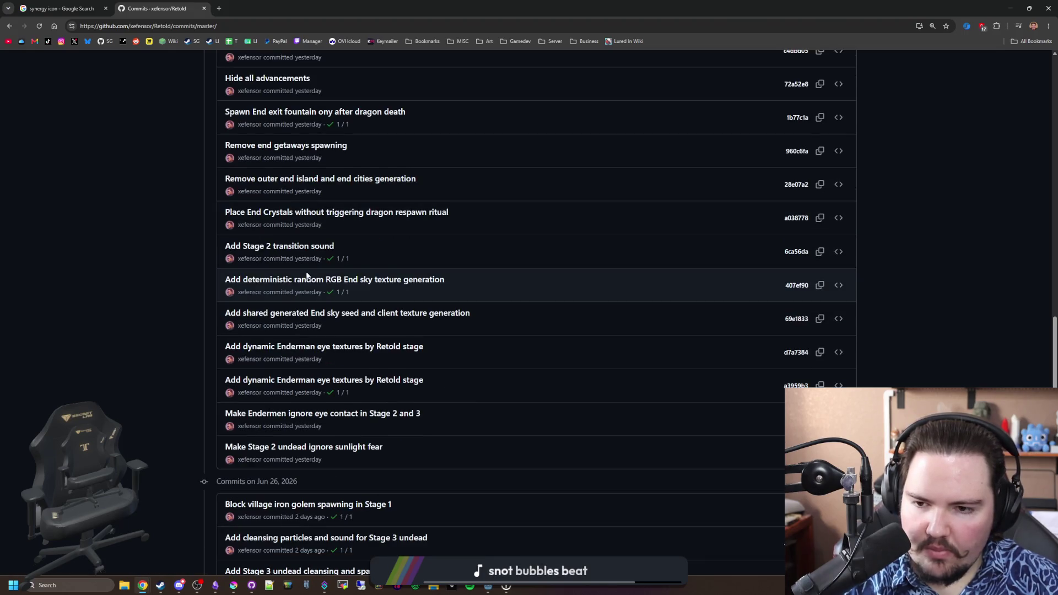
pyautogui.click(323, 184)
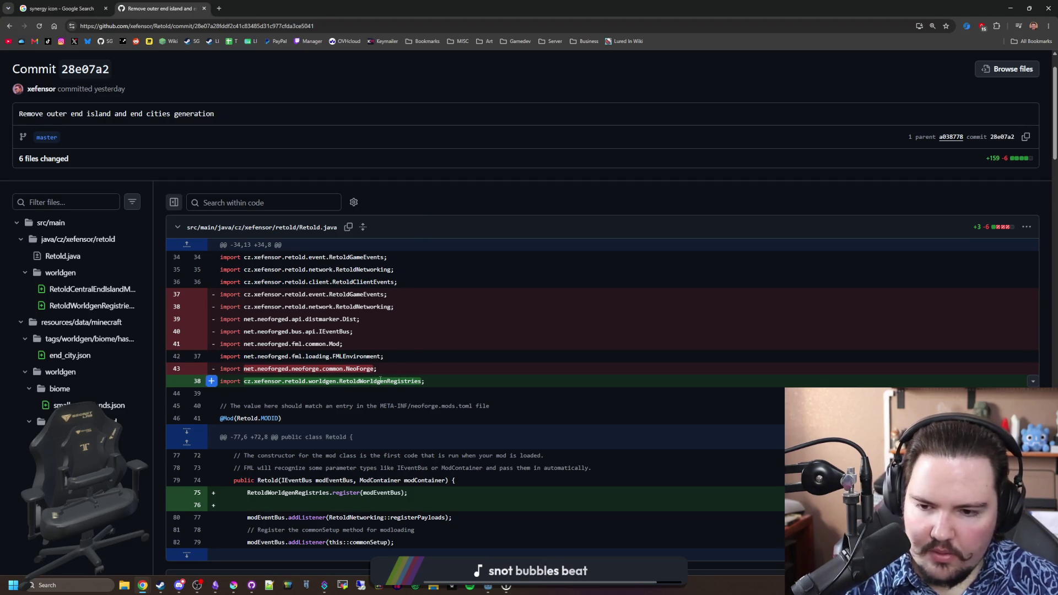
# Read through commit 28e07a2's diffs across its 6 changed files (159 additions, 6 deletions).
pyautogui.scroll(-1, 330, 424)
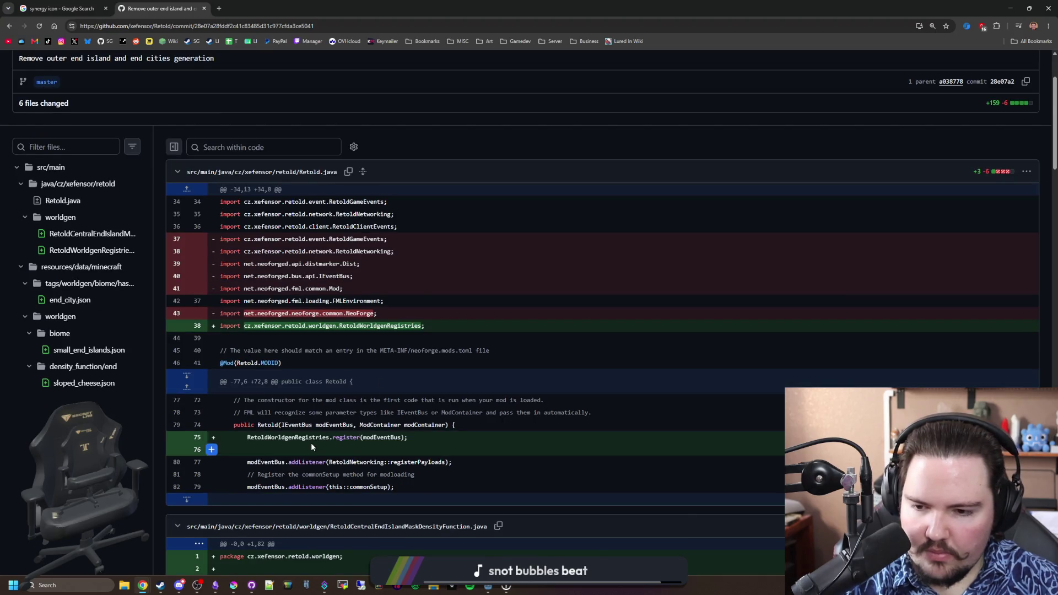
pyautogui.scroll(-3, 311, 442)
pyautogui.scroll(-1, 309, 404)
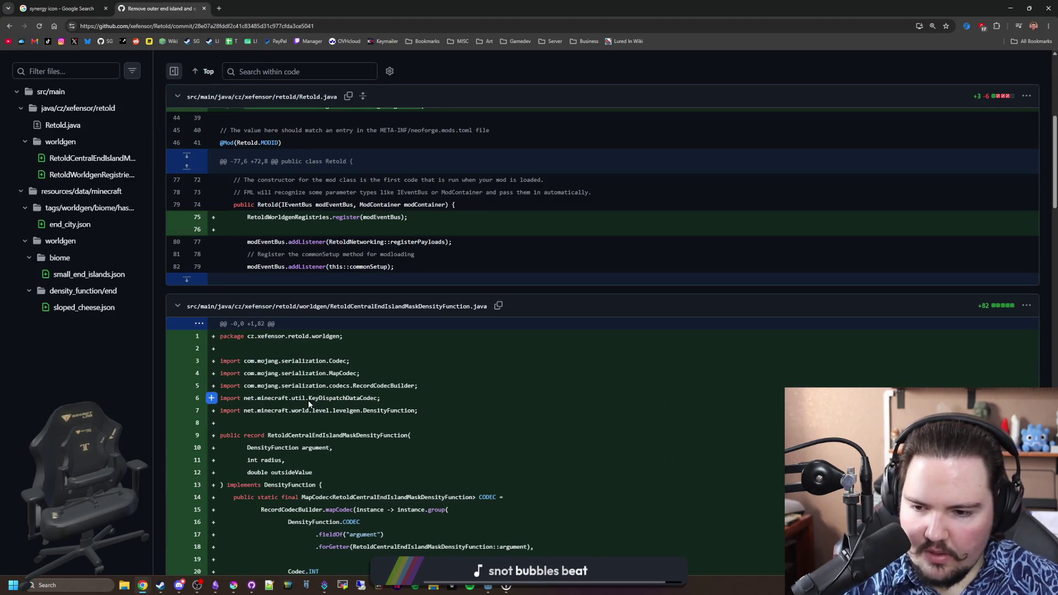
pyautogui.scroll(-1, 308, 404)
pyautogui.scroll(-2, 308, 404)
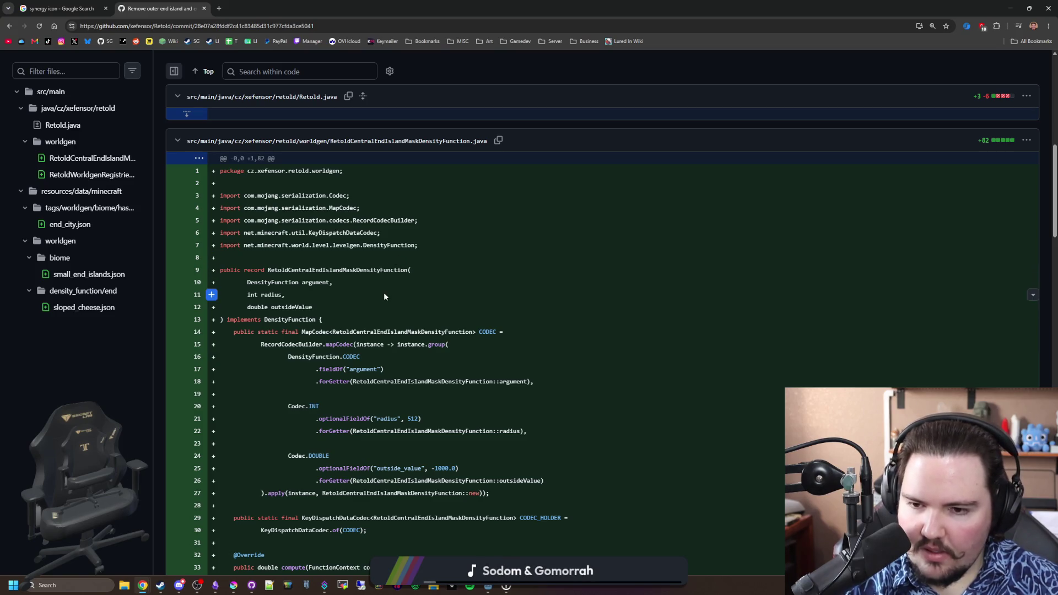
pyautogui.scroll(-1, 384, 293)
pyautogui.scroll(-3, 384, 295)
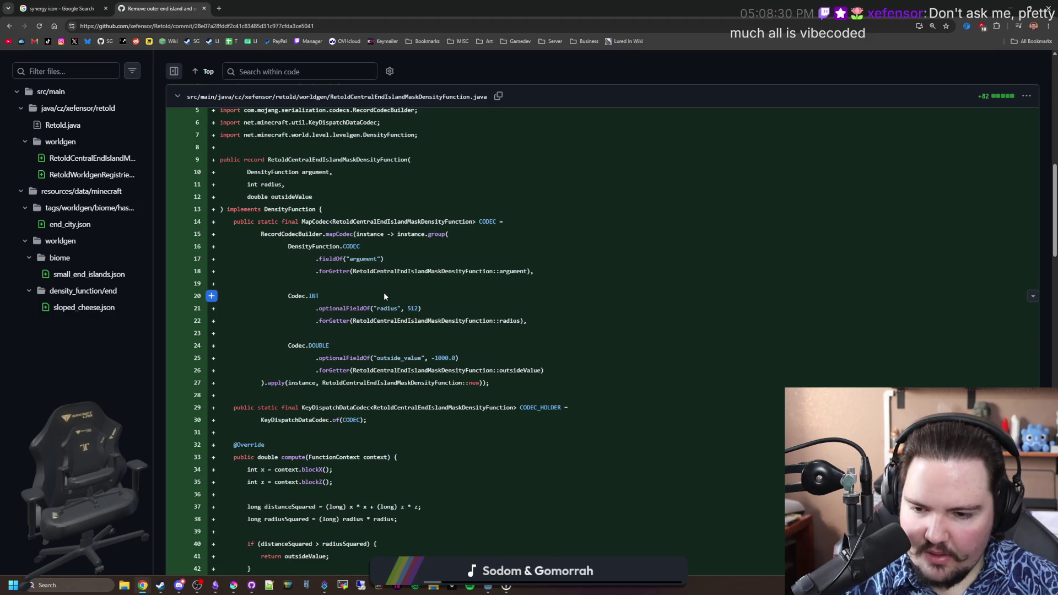
pyautogui.scroll(-4, 384, 292)
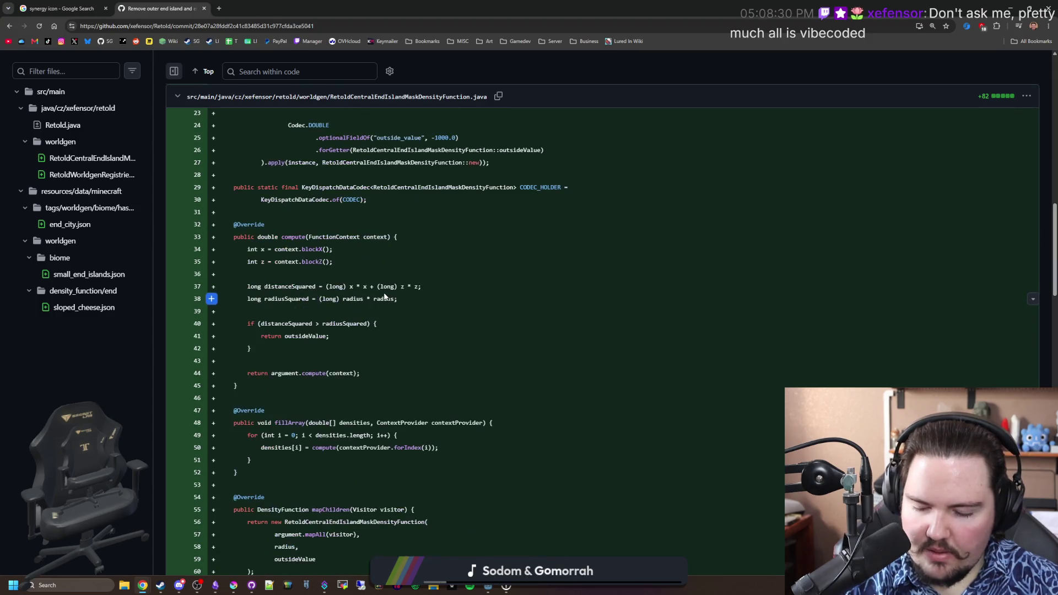
pyautogui.scroll(-2, 383, 292)
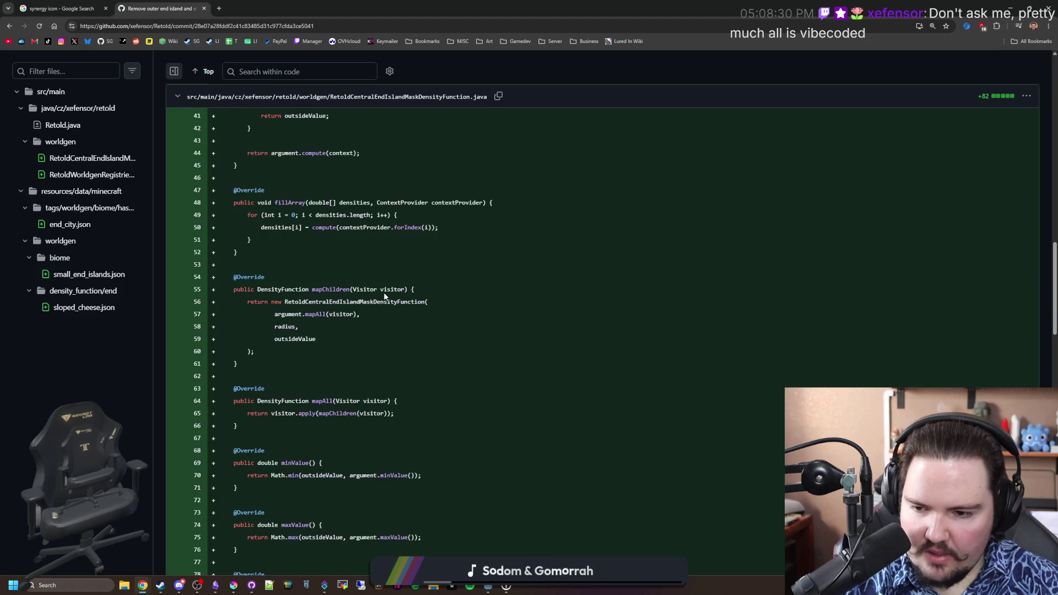
pyautogui.scroll(-2, 384, 291)
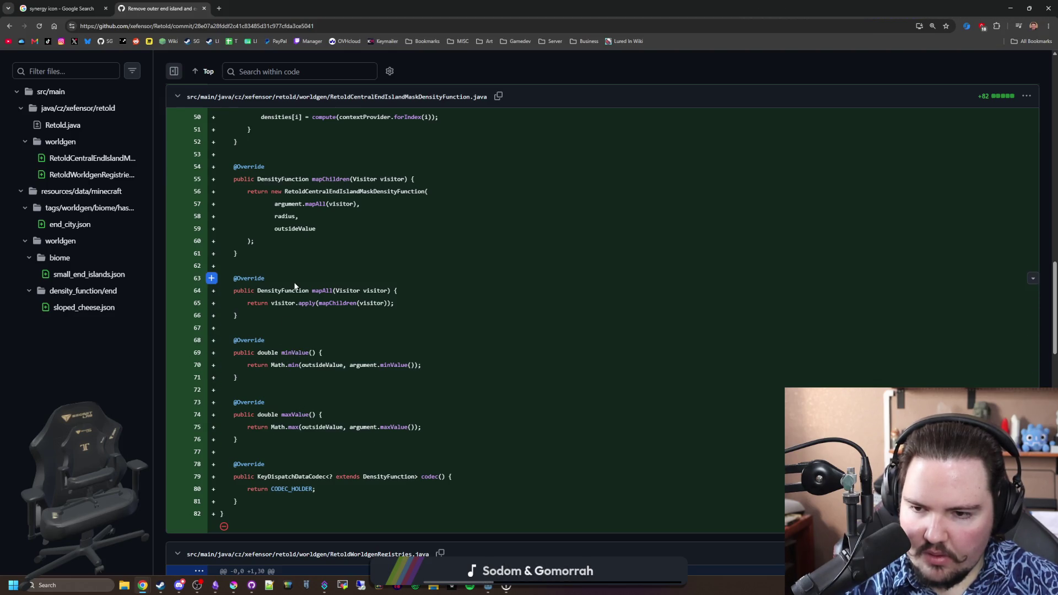
pyautogui.scroll(1, 319, 330)
pyautogui.scroll(3, 319, 385)
pyautogui.scroll(-10, 319, 387)
pyautogui.scroll(18, 320, 390)
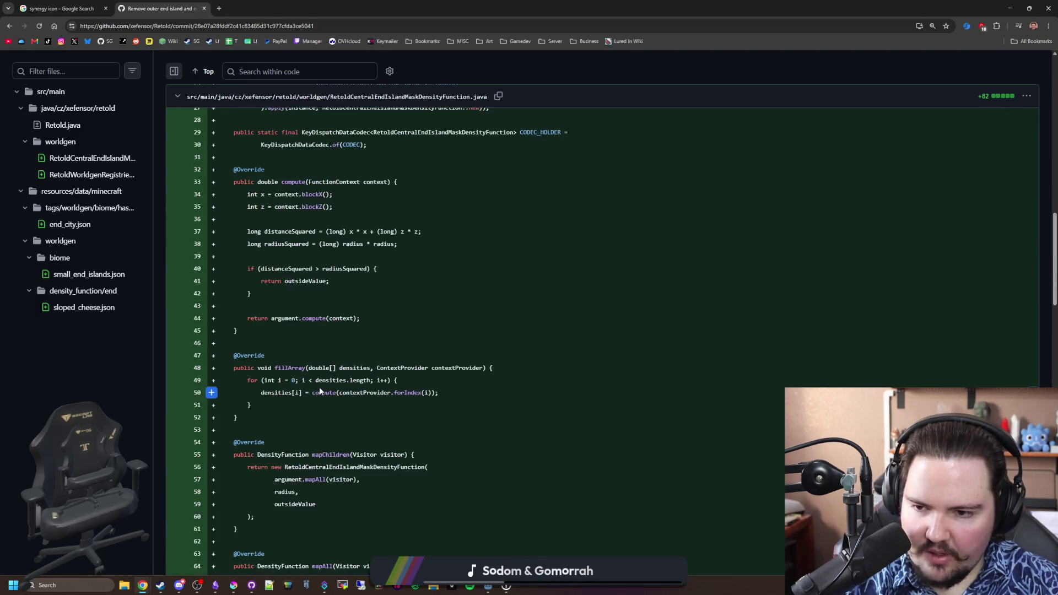
pyautogui.scroll(-20, 319, 387)
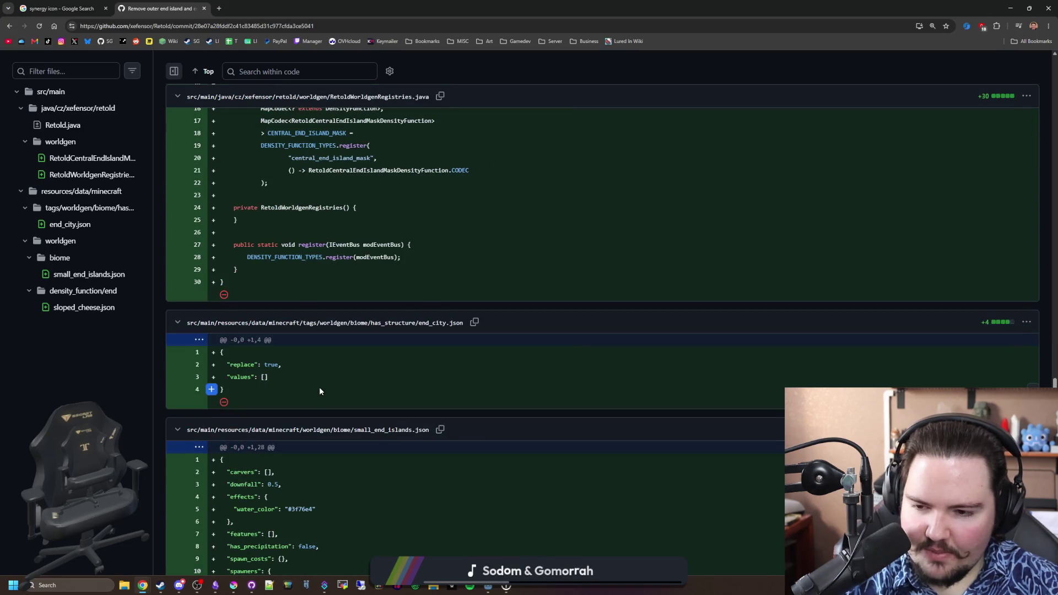
pyautogui.scroll(-1, 282, 332)
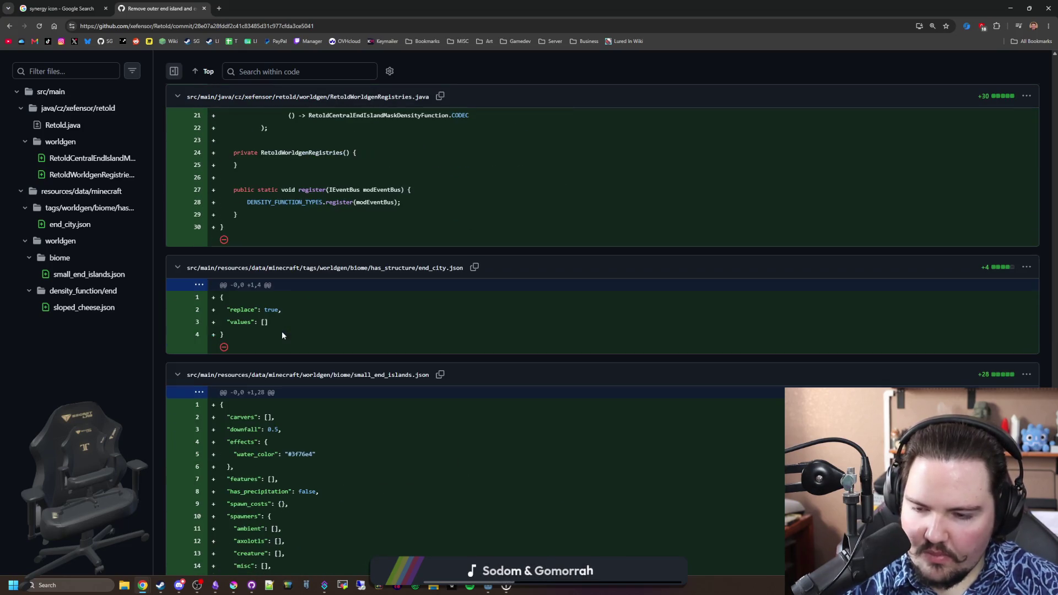
pyautogui.scroll(-2, 296, 374)
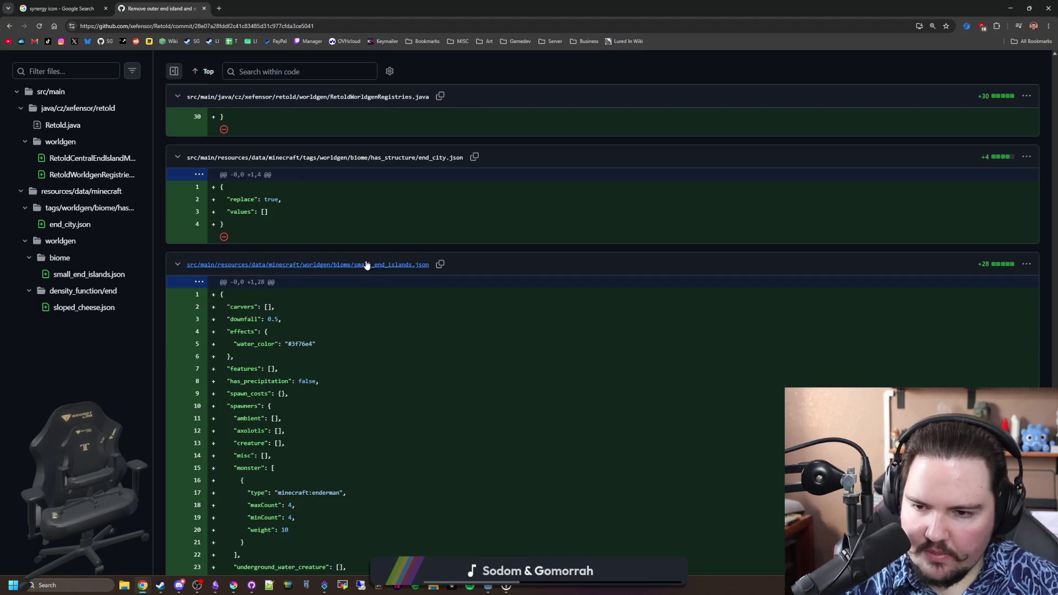
pyautogui.scroll(-7, 355, 302)
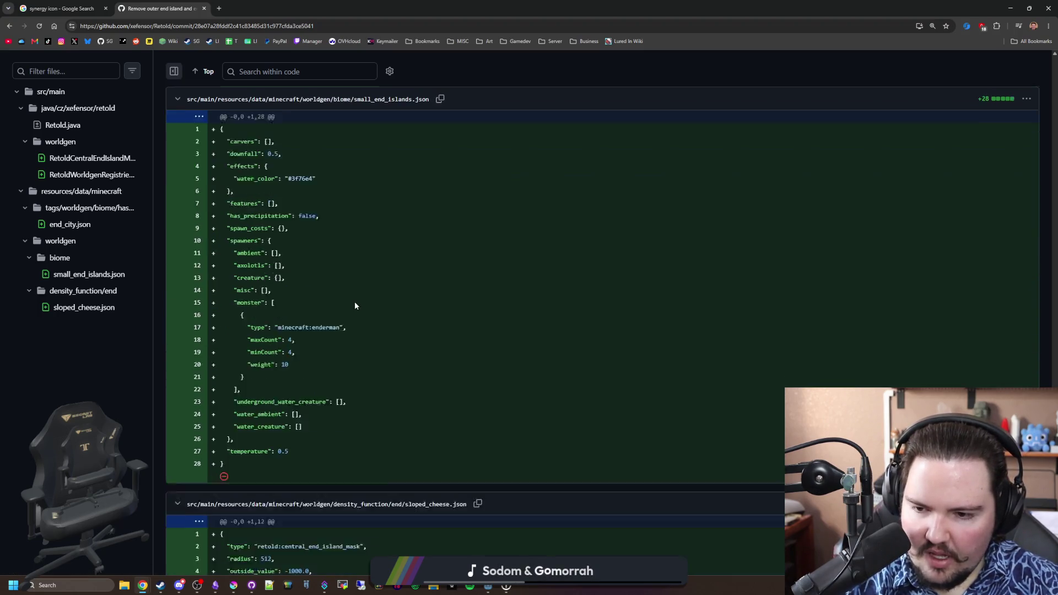
pyautogui.scroll(20, 355, 302)
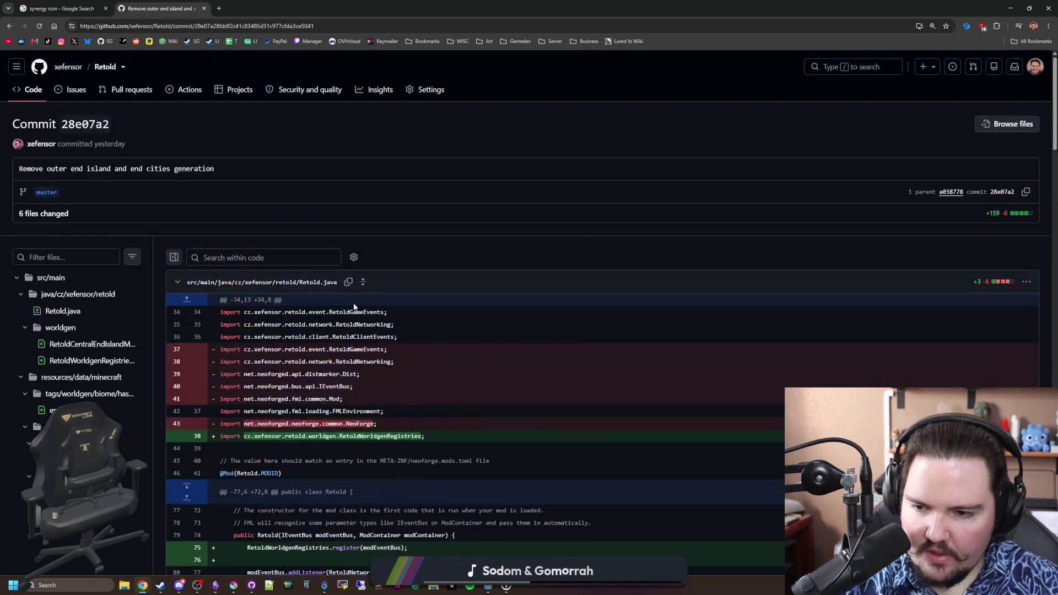
# Back on the Retold commit list, confirm a commit's build passed and return to the newest commits.
pyautogui.hotkey('alt', 'Left')
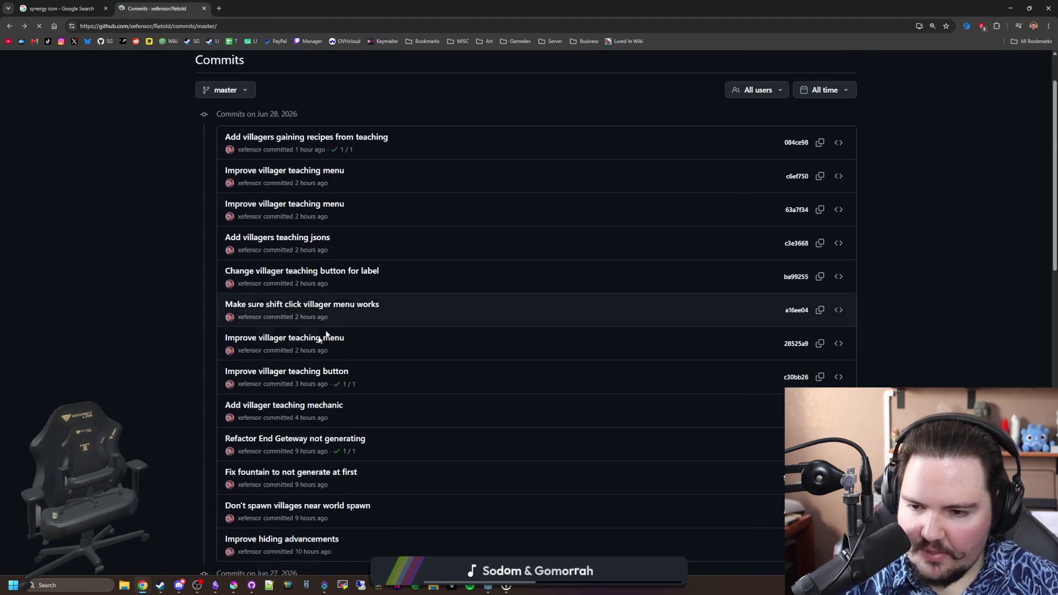
pyautogui.scroll(-7, 239, 394)
pyautogui.scroll(-9, 238, 392)
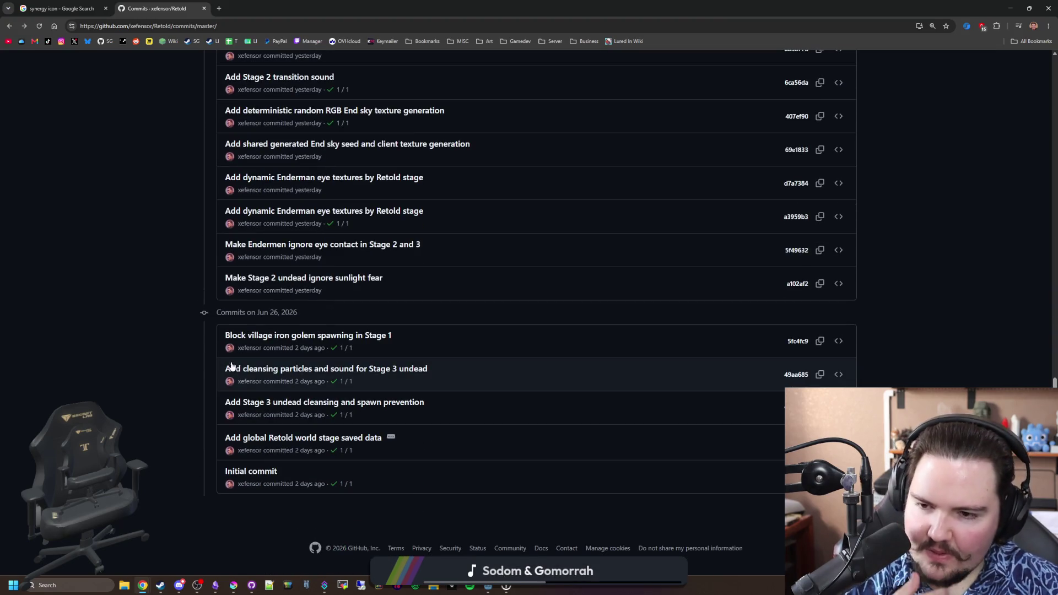
pyautogui.scroll(2, 221, 367)
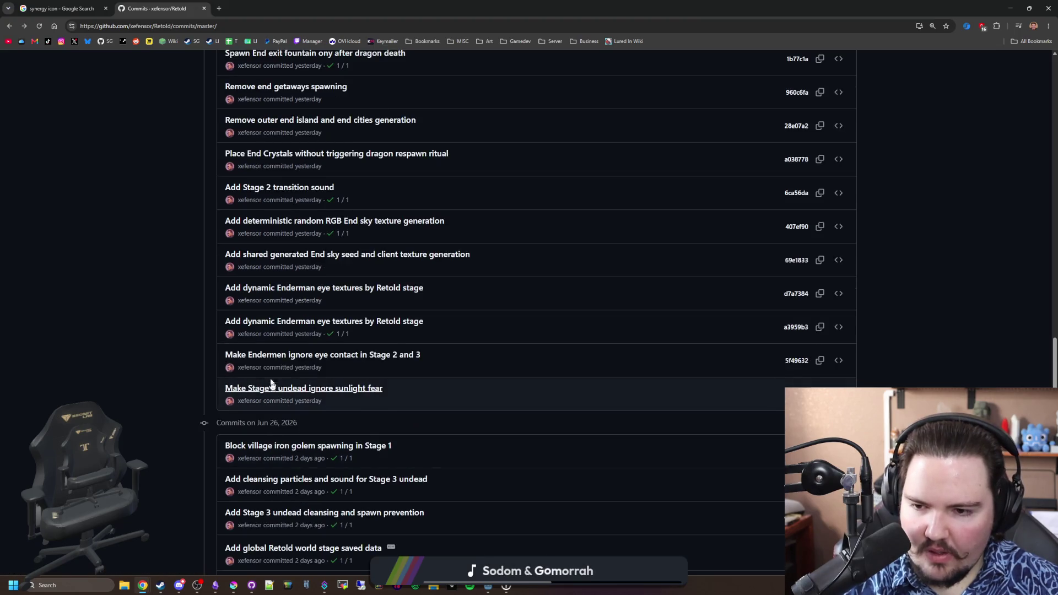
pyautogui.click(329, 333)
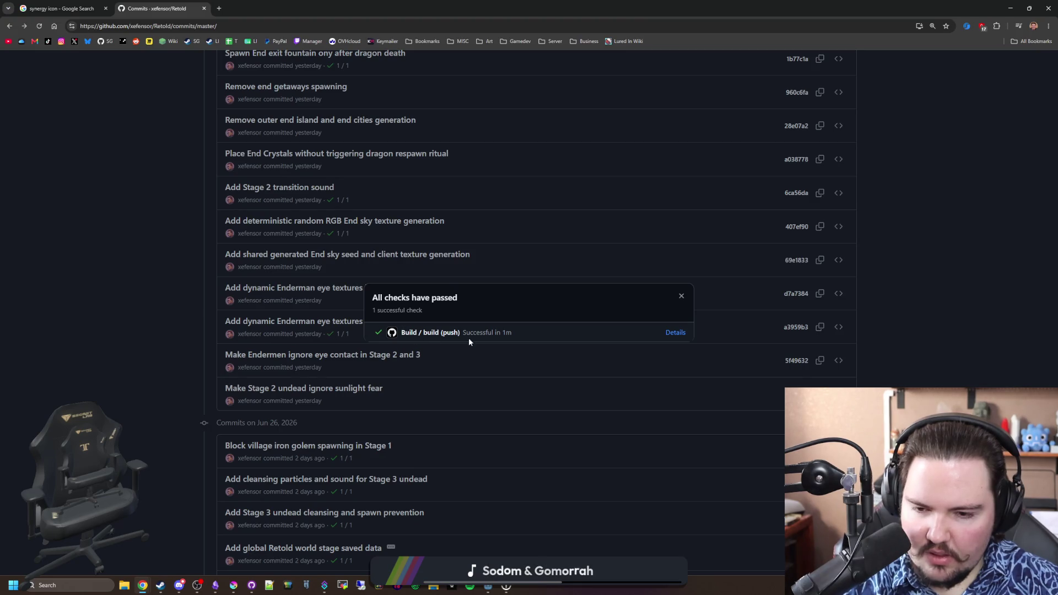
pyautogui.scroll(7, 323, 362)
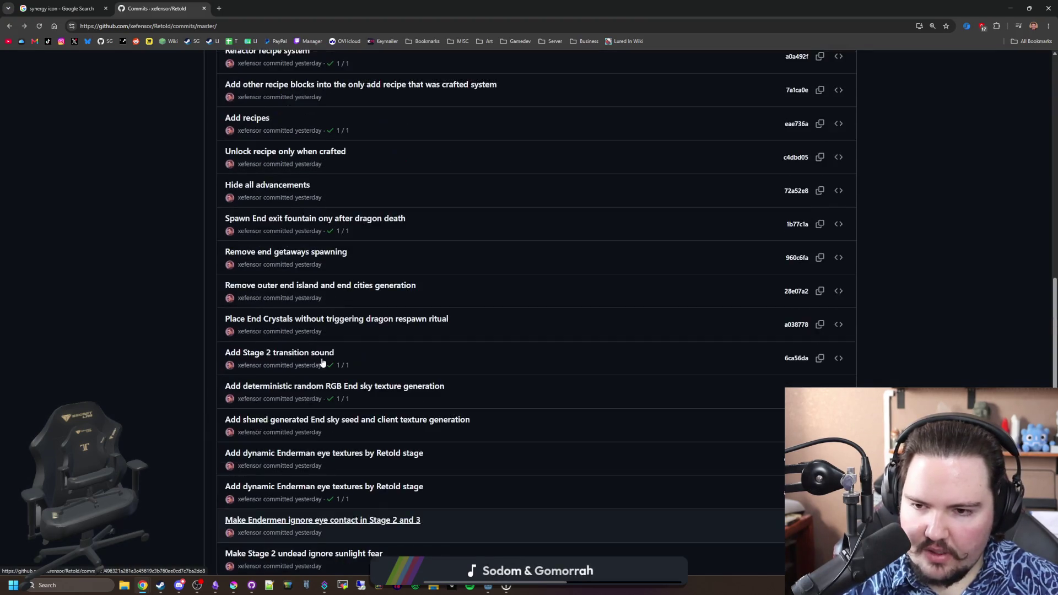
pyautogui.scroll(7, 322, 362)
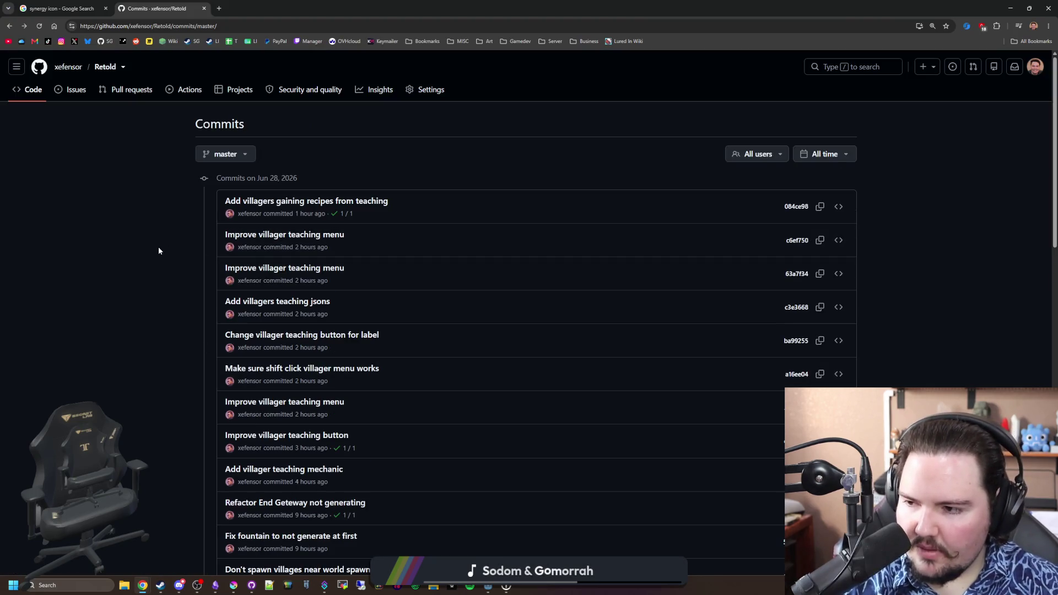
# Move the synergy icon image search into its own window and browse down the results.
pyautogui.moveTo(371, 5); pyautogui.dragTo(630, 259)
pyautogui.moveTo(492, 259)
pyautogui.mouseDown()
pyautogui.moveTo(540, 138)
pyautogui.moveTo(551, 2)
pyautogui.mouseUp()
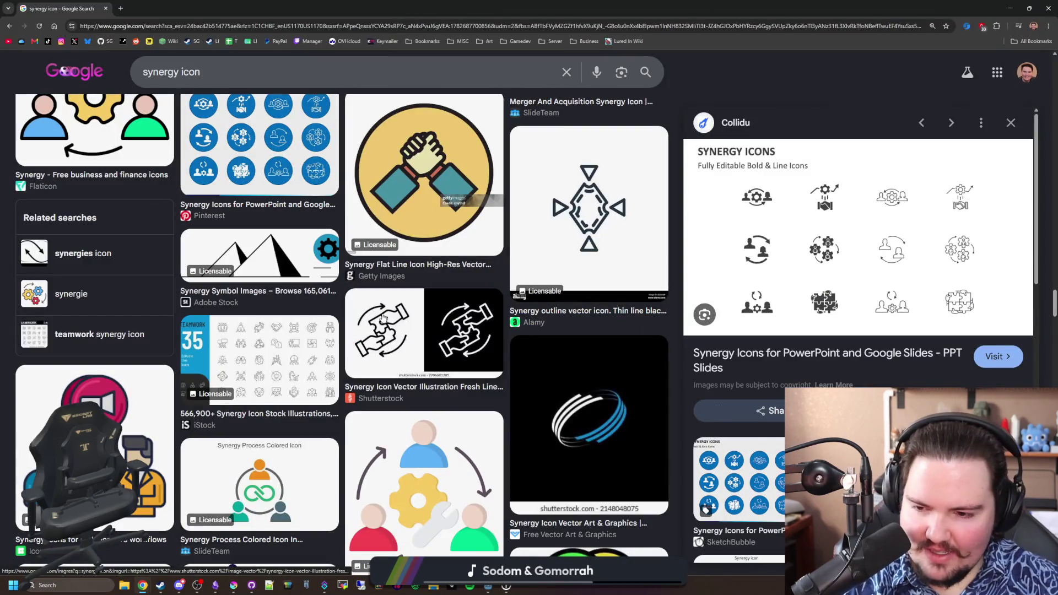
pyautogui.scroll(-3, 383, 316)
pyautogui.scroll(-2, 383, 316)
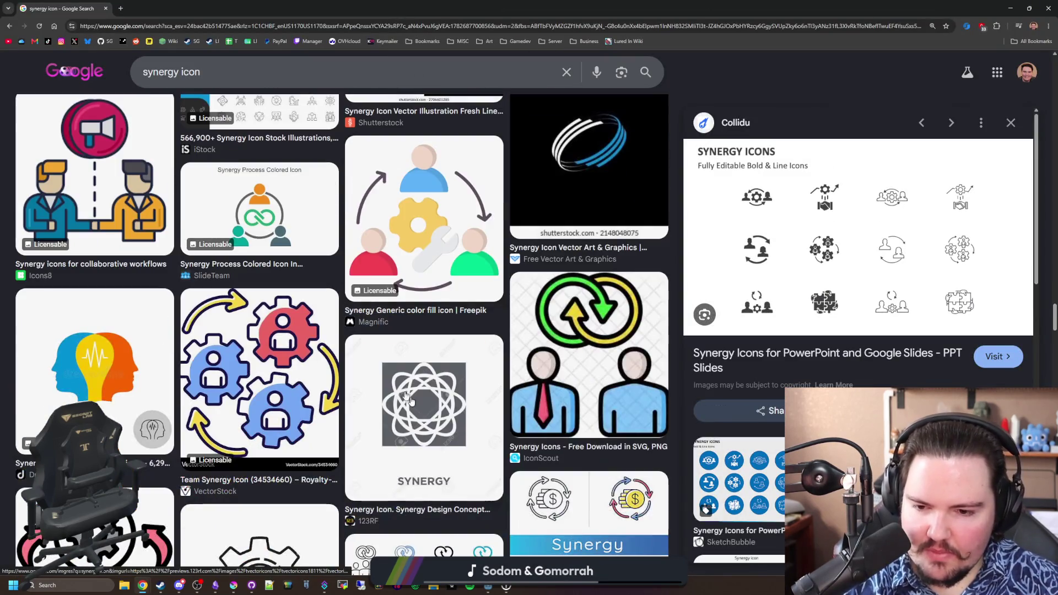
pyautogui.scroll(-3, 371, 375)
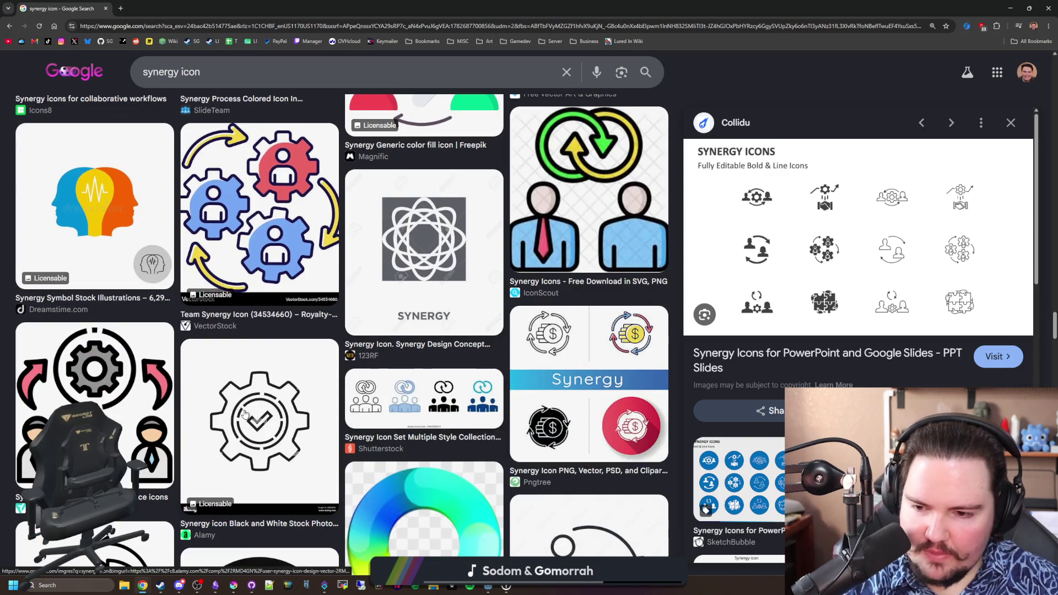
pyautogui.scroll(-2, 245, 414)
pyautogui.scroll(-2, 245, 414)
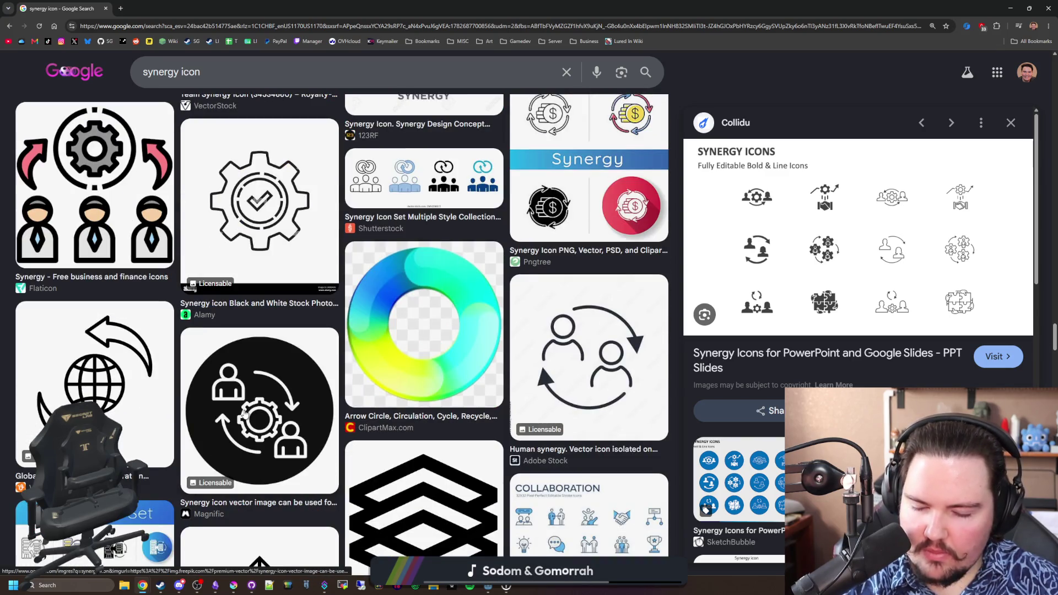
pyautogui.scroll(-6, 355, 402)
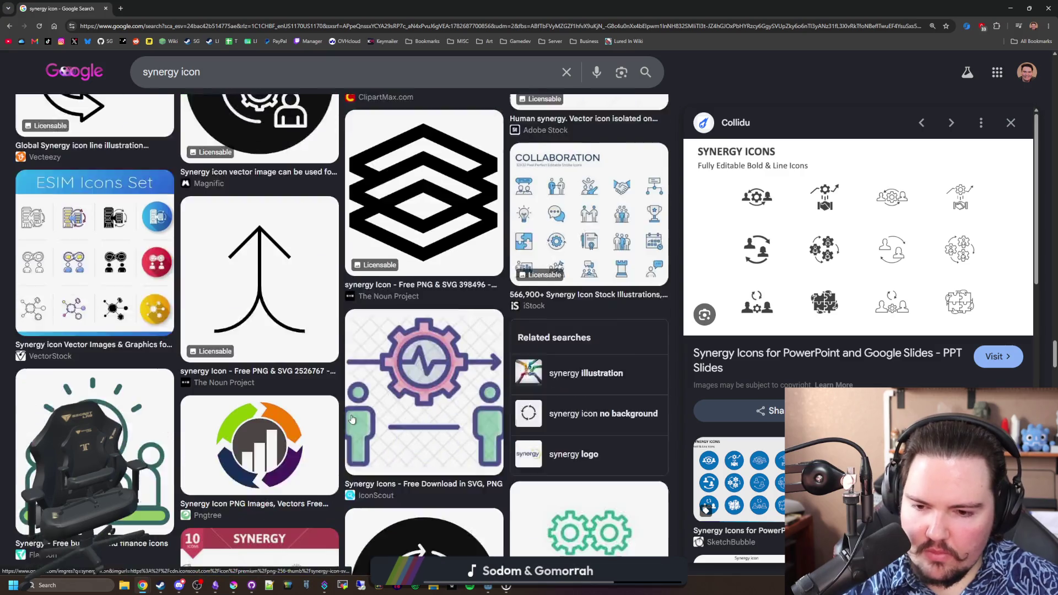
pyautogui.scroll(-3, 352, 419)
pyautogui.scroll(-3, 352, 420)
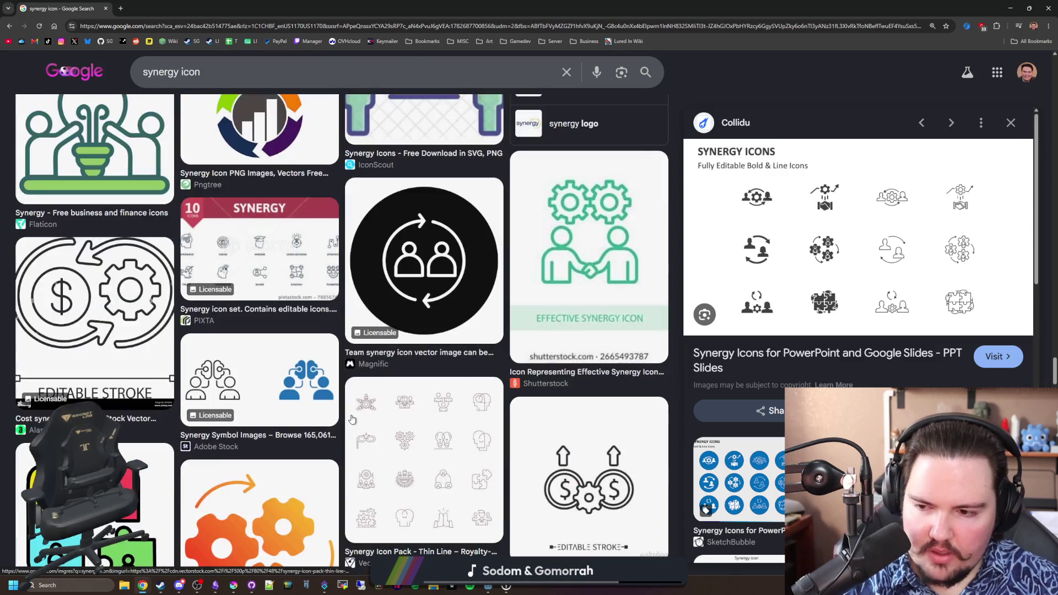
pyautogui.scroll(-6, 352, 419)
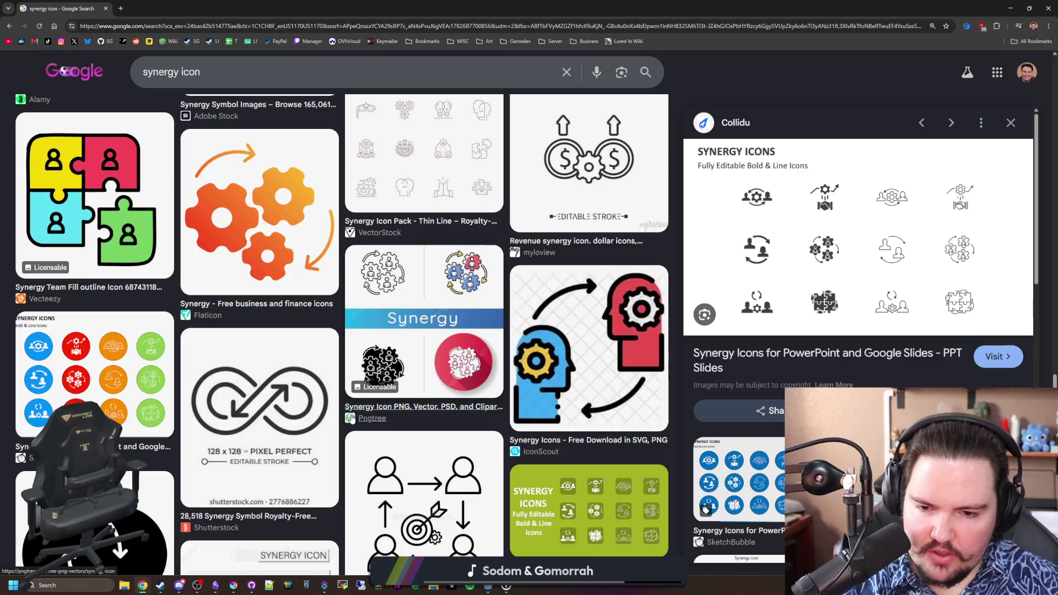
pyautogui.scroll(-3, 352, 420)
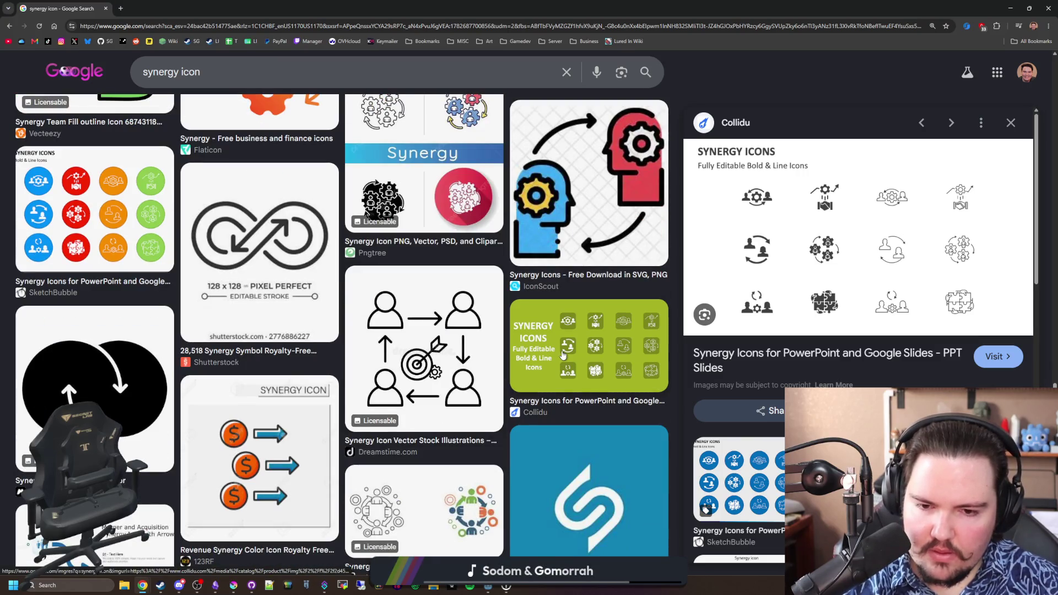
# Preview the green Collidu Synergy Icons set and keep browsing the image results.
pyautogui.click(562, 364)
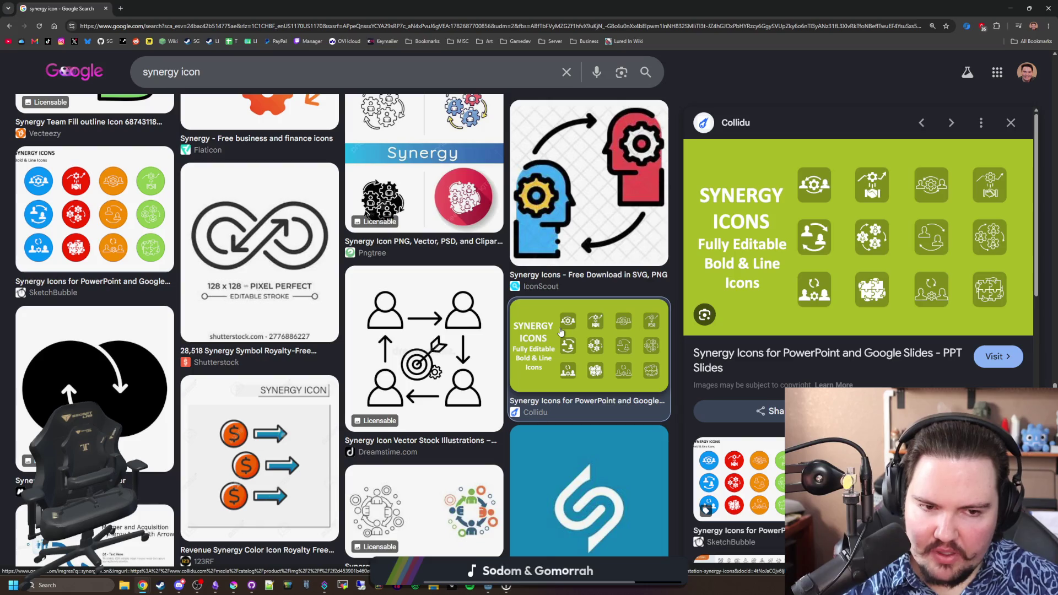
pyautogui.scroll(-2, 337, 284)
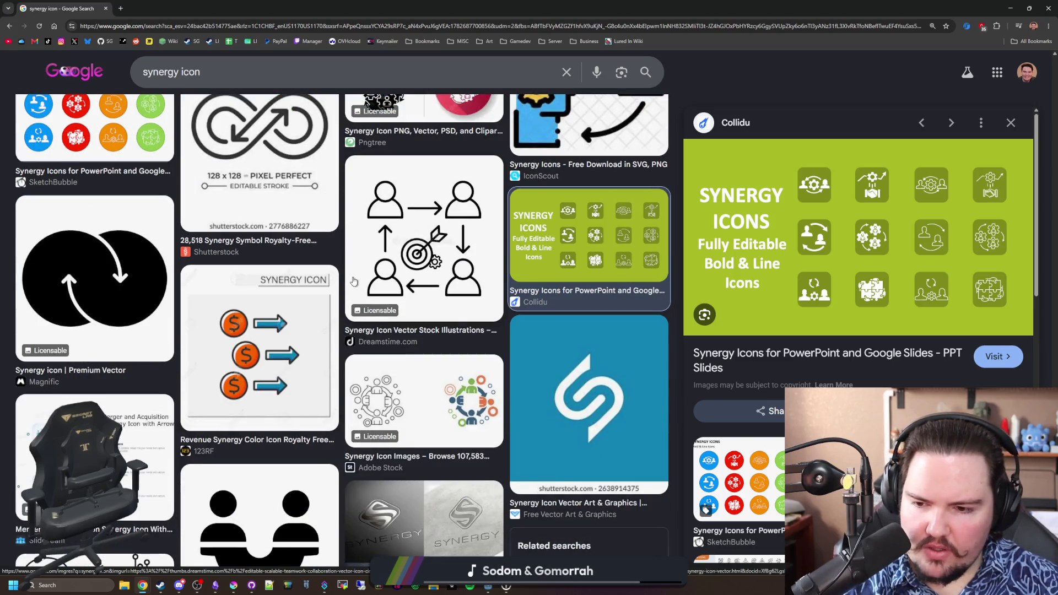
pyautogui.scroll(-3, 353, 281)
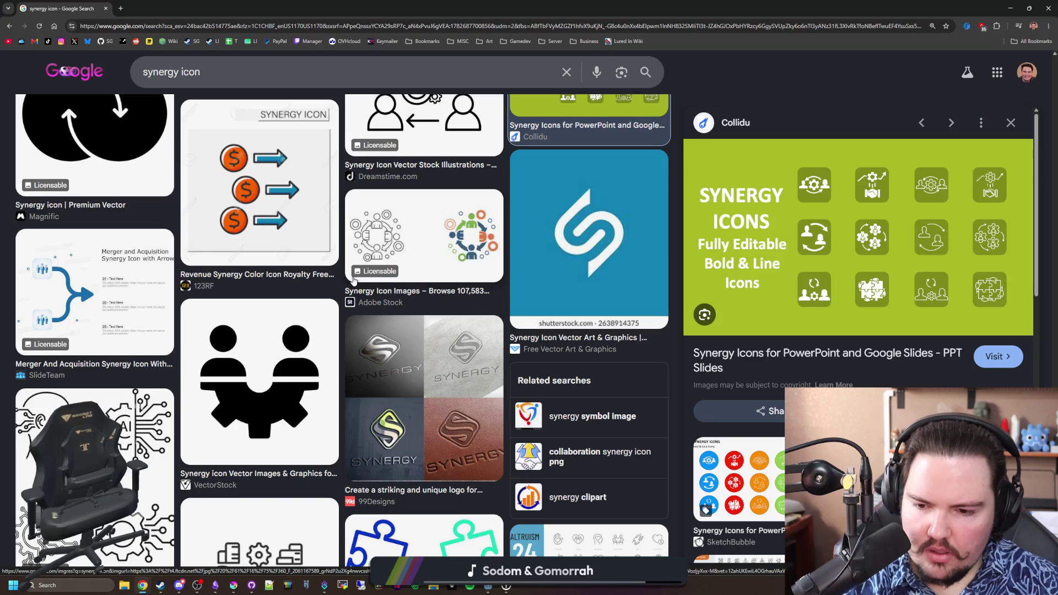
pyautogui.scroll(-8, 353, 280)
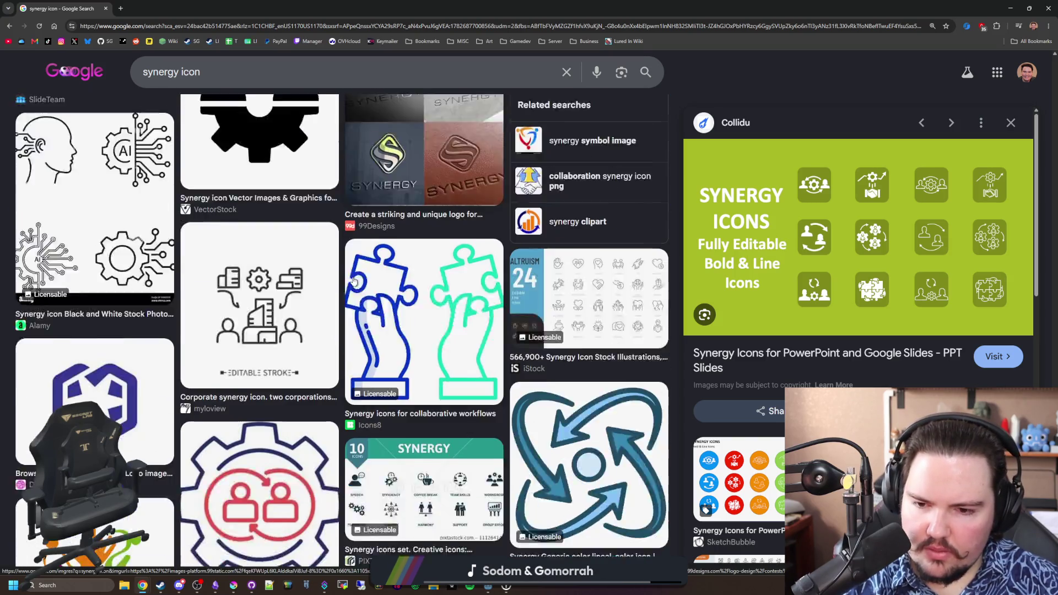
pyautogui.scroll(-8, 353, 281)
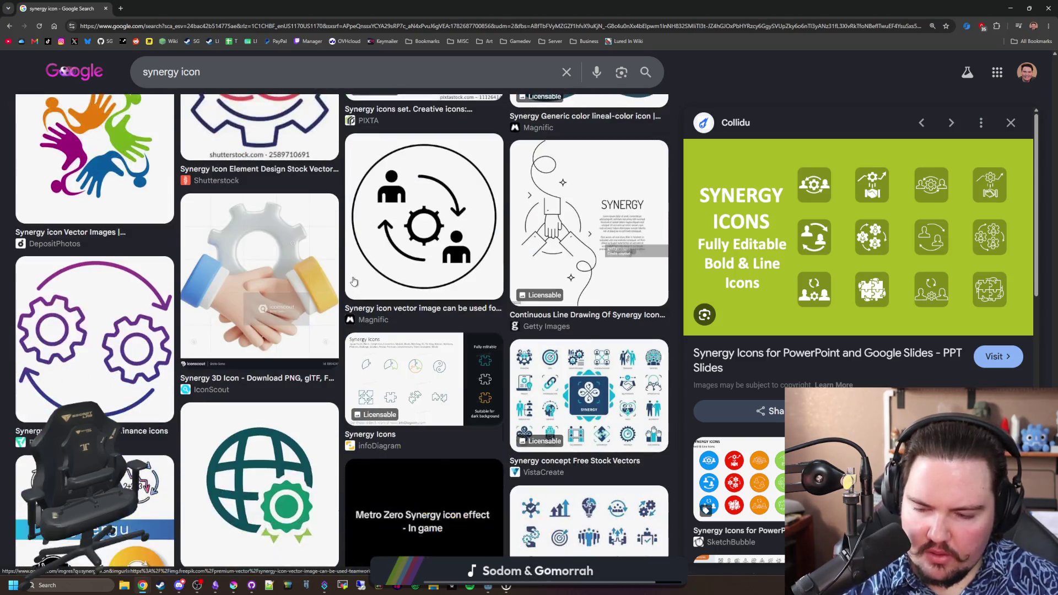
pyautogui.hotkey('alt', 'Tab')
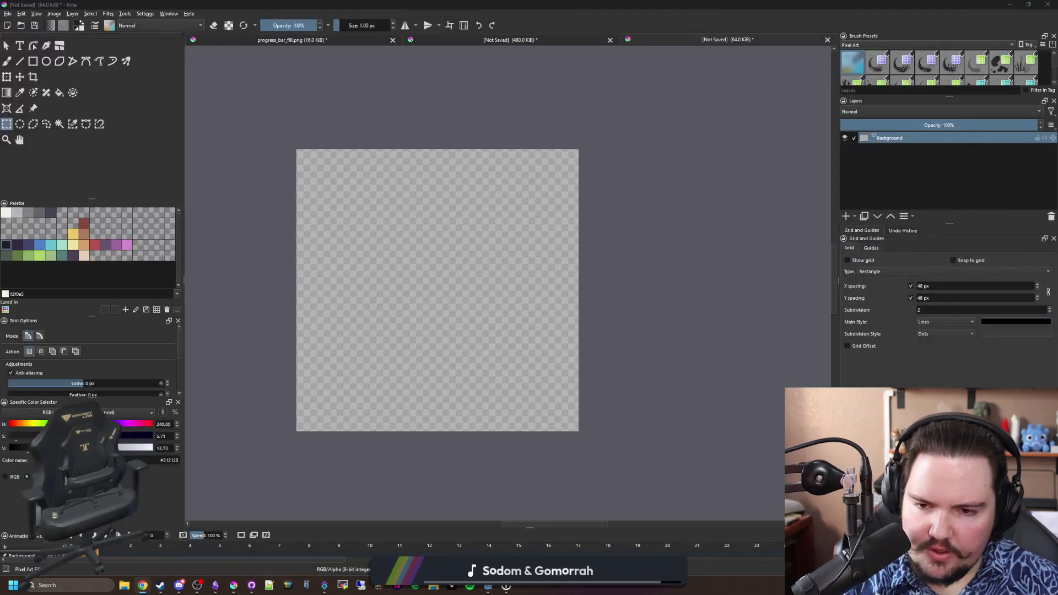
# In the running Lured In game, open Research and check the locked Ascension node's requirement.
pyautogui.hotkey('alt', 'Tab')
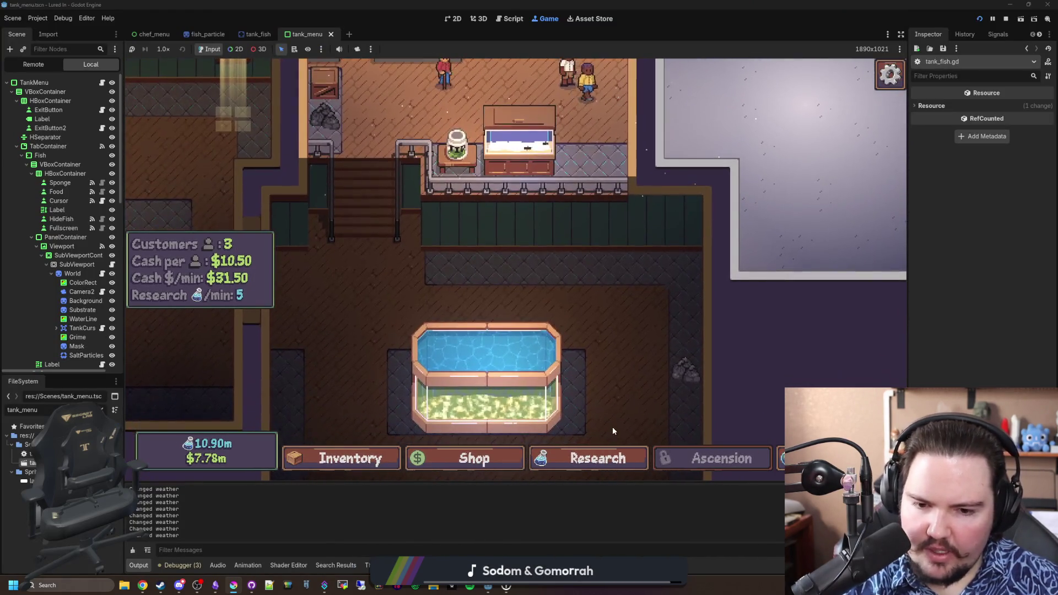
pyautogui.click(612, 457)
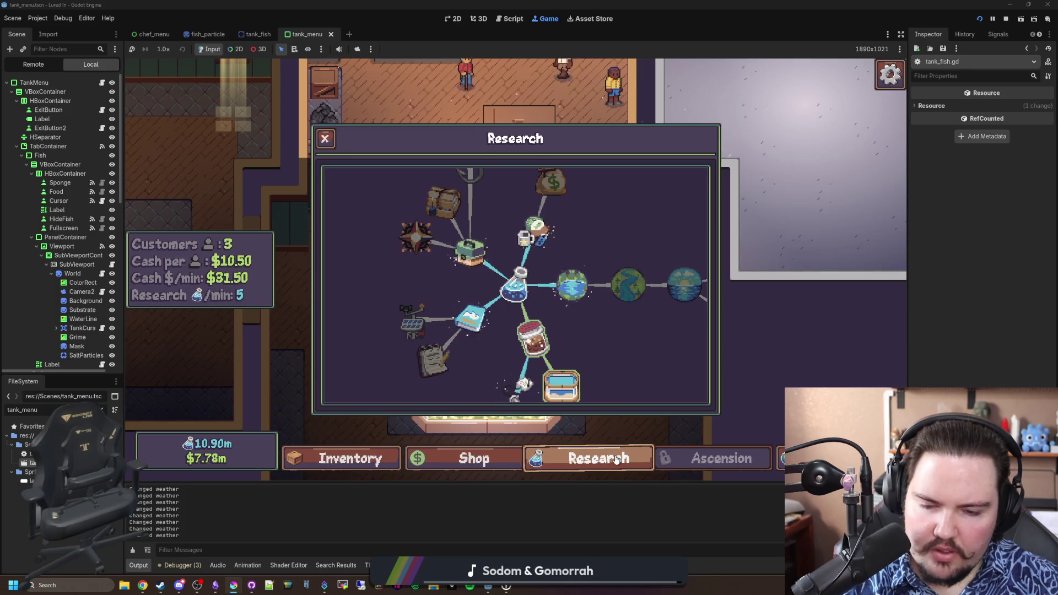
pyautogui.click(615, 459)
pyautogui.click(551, 458)
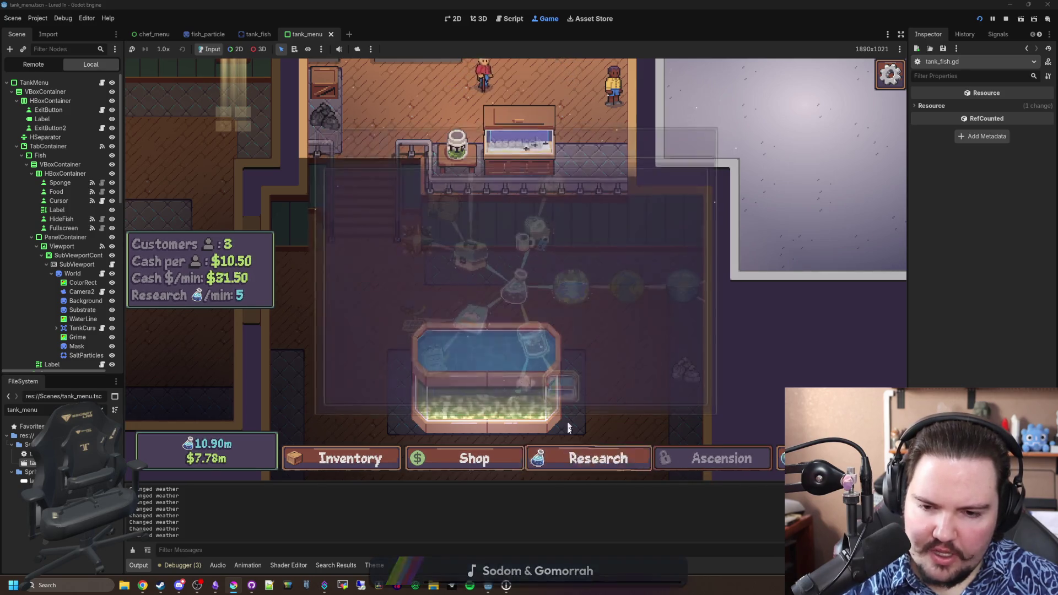
pyautogui.click(421, 255)
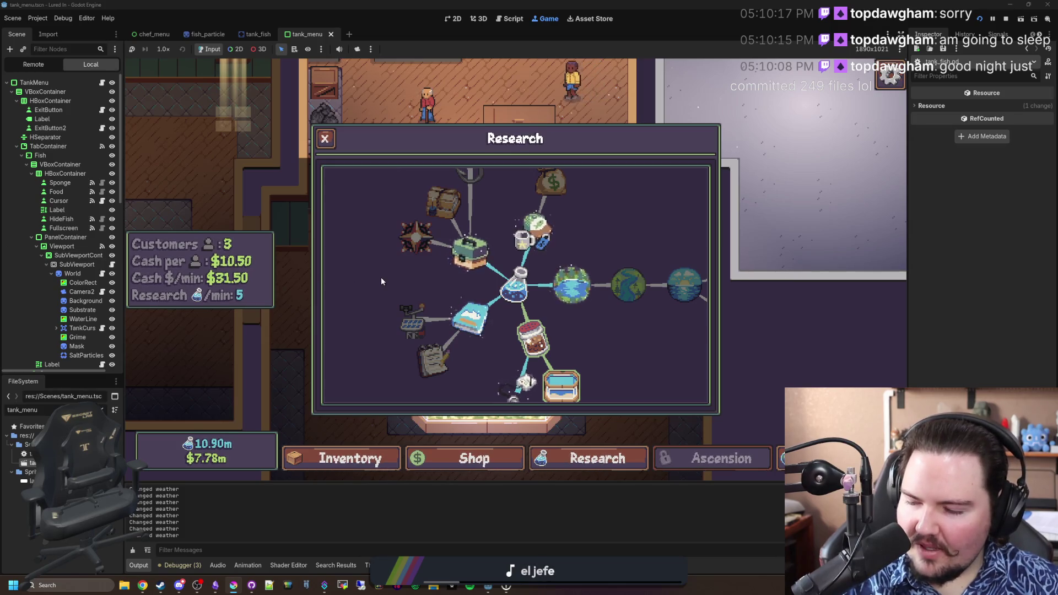
# Pan the research tree to look over its lower branches.
pyautogui.moveTo(683, 374); pyautogui.dragTo(660, 269)
pyautogui.scroll(5, 532, 253)
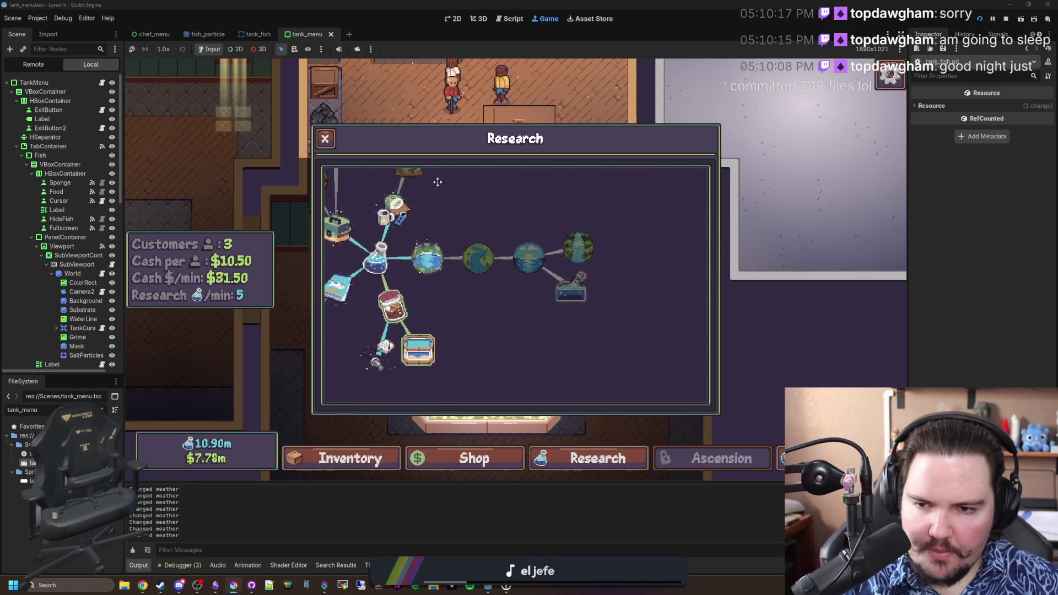
pyautogui.moveTo(593, 305)
pyautogui.mouseDown()
pyautogui.moveTo(617, 355)
pyautogui.moveTo(593, 375)
pyautogui.moveTo(580, 297)
pyautogui.moveTo(630, 227)
pyautogui.moveTo(570, 207)
pyautogui.mouseUp()
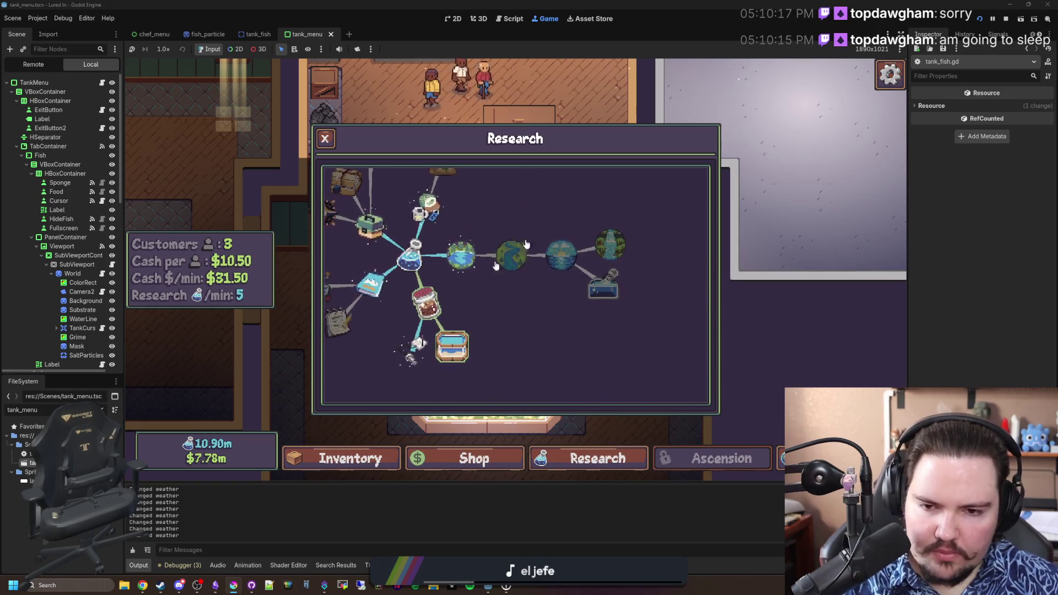
# Restore the synergy icon Chrome window from the taskbar and scroll further through the image results.
pyautogui.moveTo(142, 585)
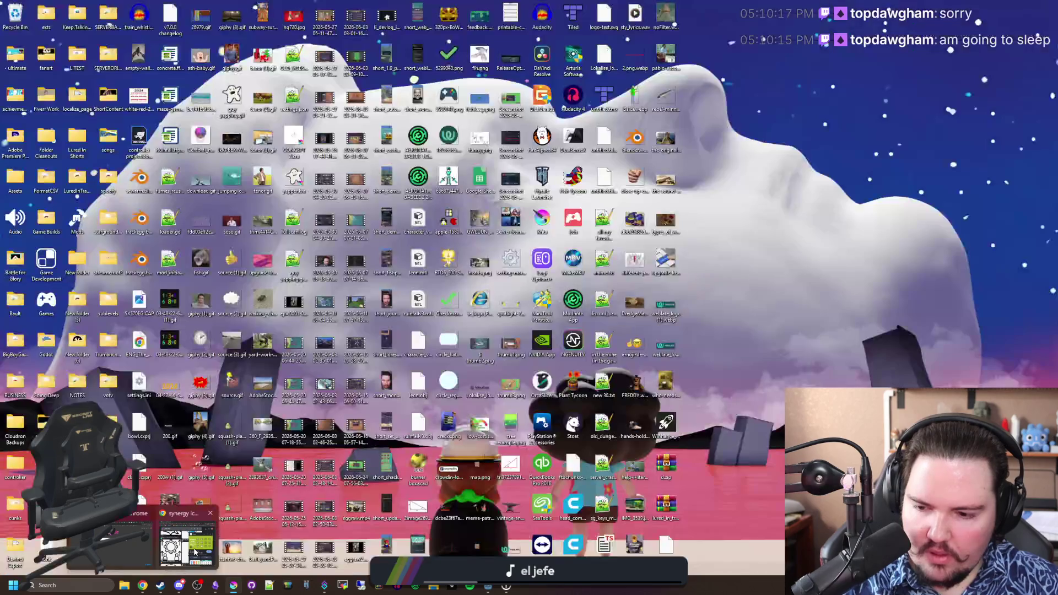
pyautogui.click(194, 552)
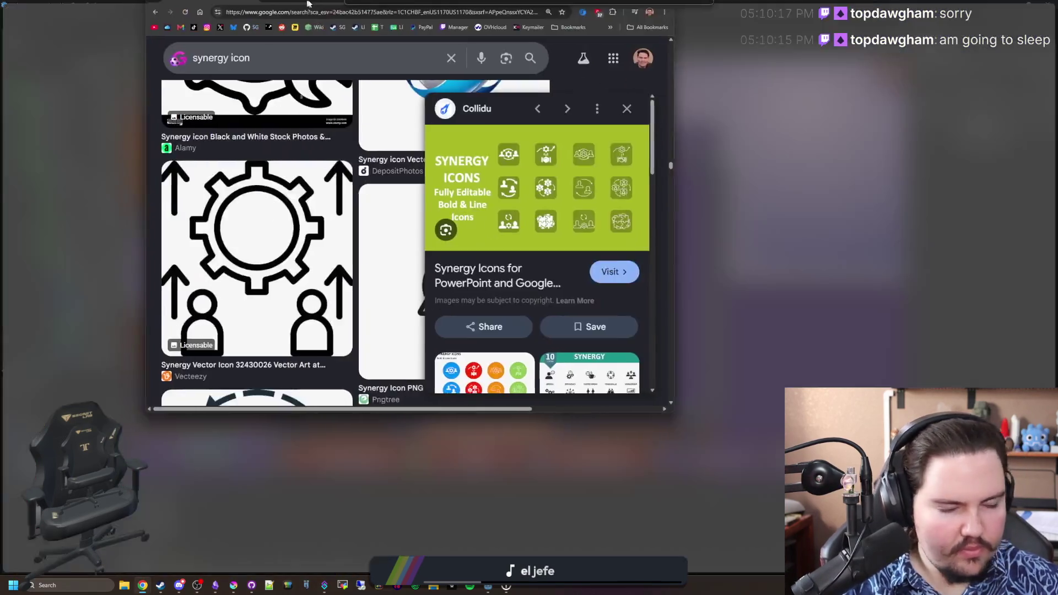
pyautogui.scroll(-6, 431, 343)
pyautogui.scroll(-4, 431, 343)
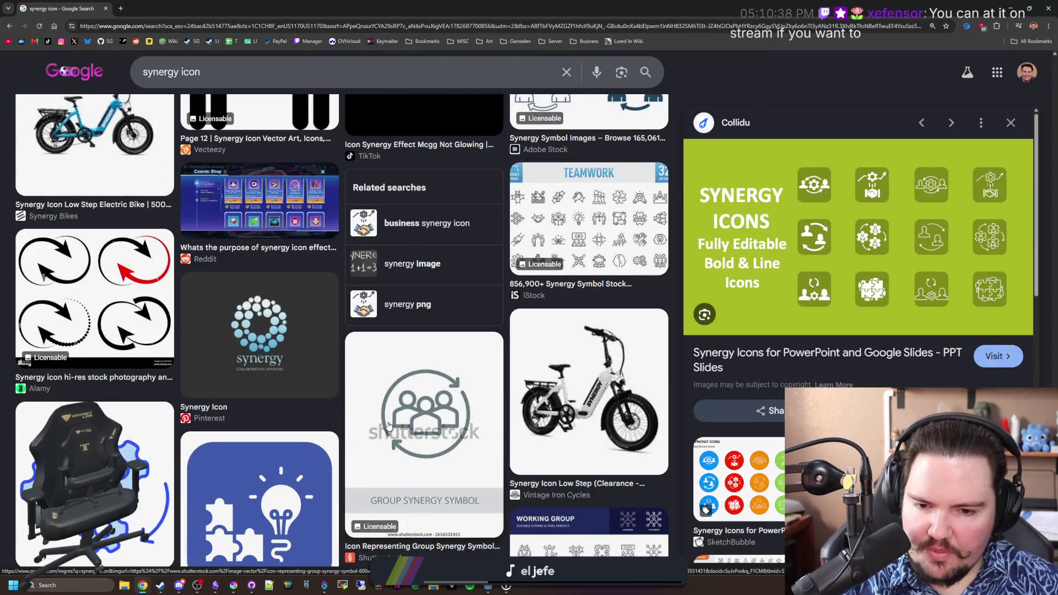
pyautogui.scroll(-3, 427, 375)
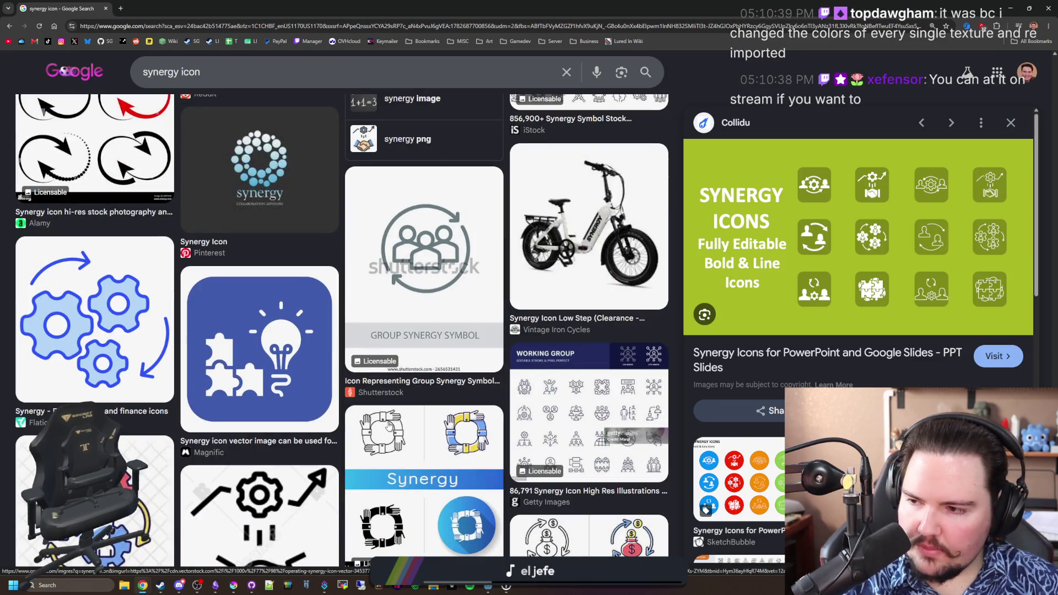
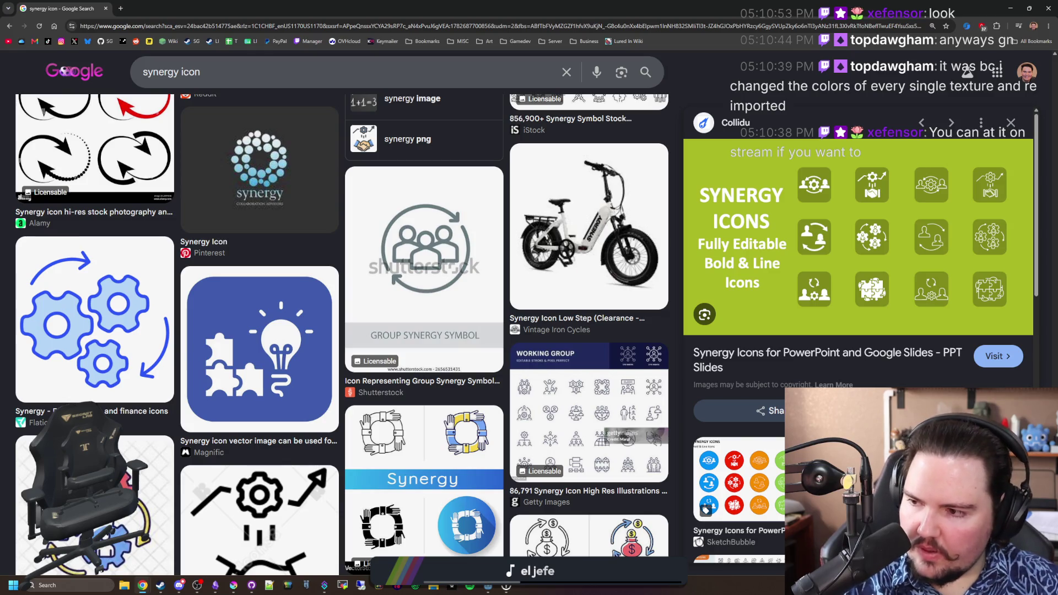
# Browse the 'synergy icon' image results, then switch to the running Godot game's Research panel.
pyautogui.scroll(-10, 473, 359)
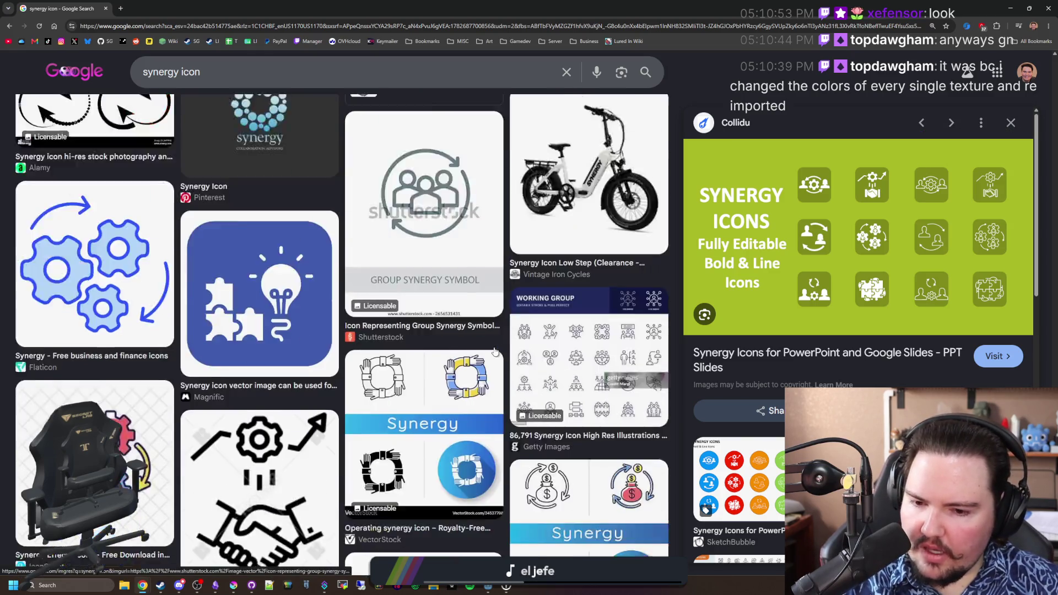
pyautogui.scroll(-15, 494, 351)
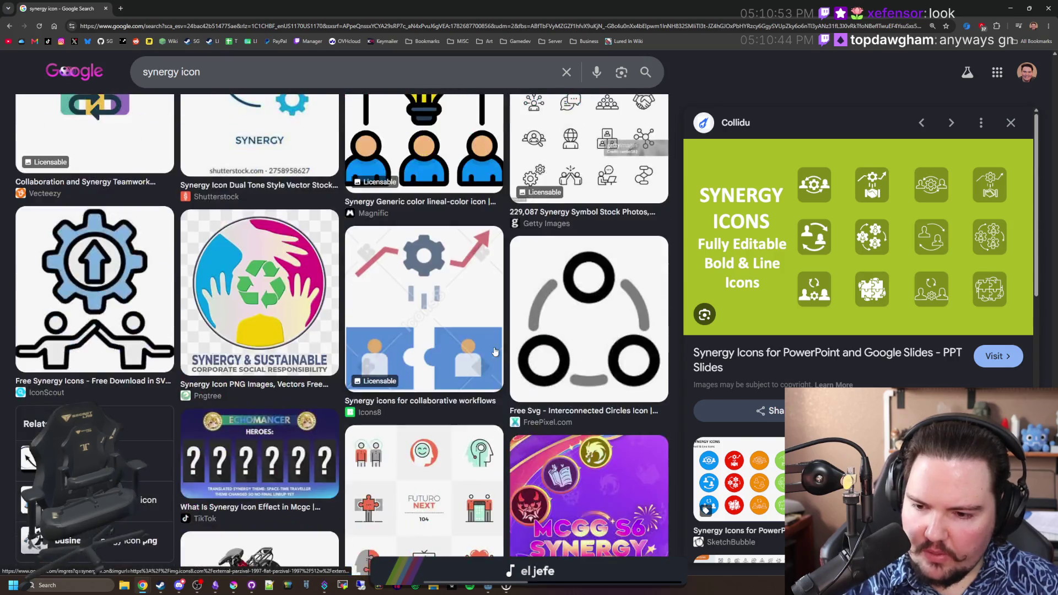
pyautogui.scroll(-3, 494, 351)
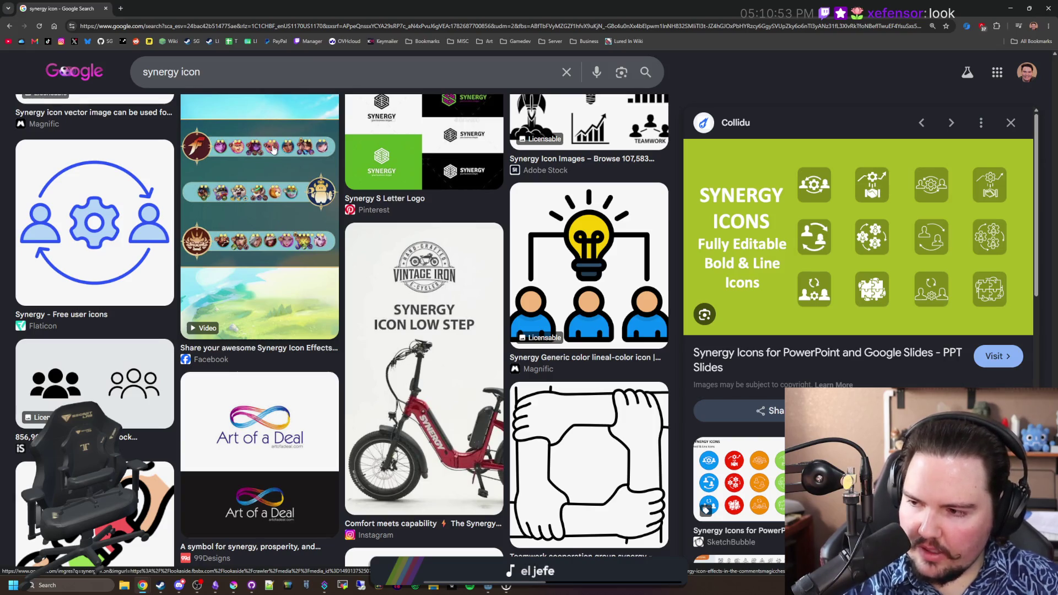
pyautogui.scroll(-8, 273, 151)
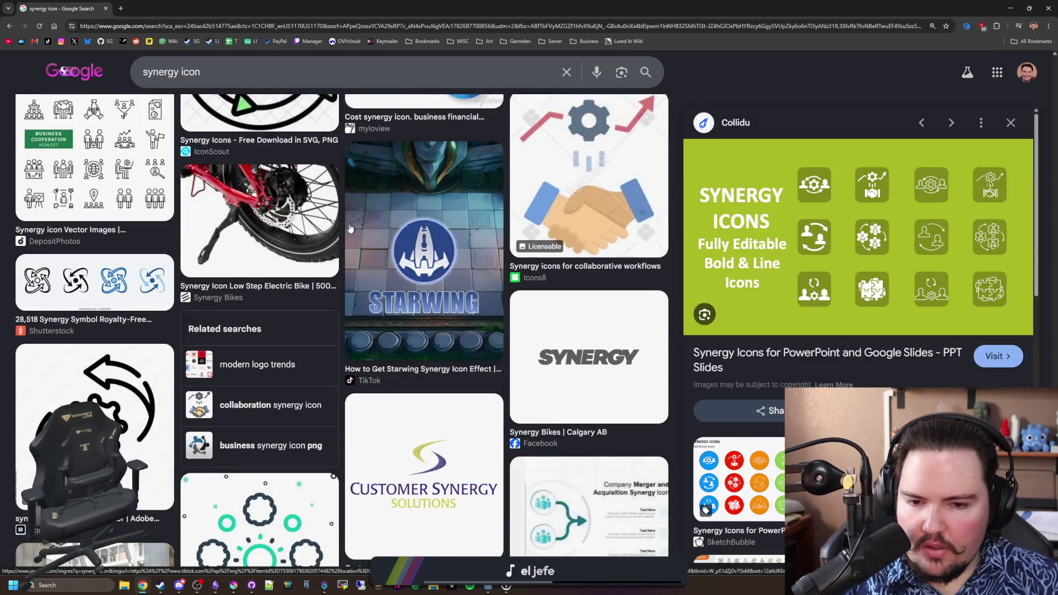
pyautogui.scroll(-10, 454, 222)
pyautogui.scroll(15, 454, 223)
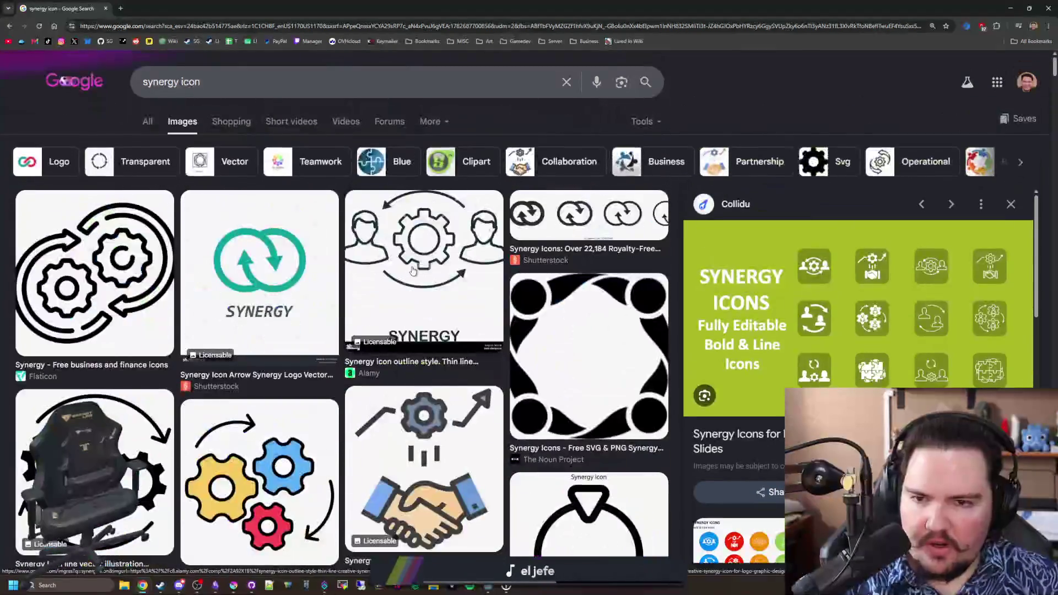
pyautogui.hotkey('alt', 'Tab')
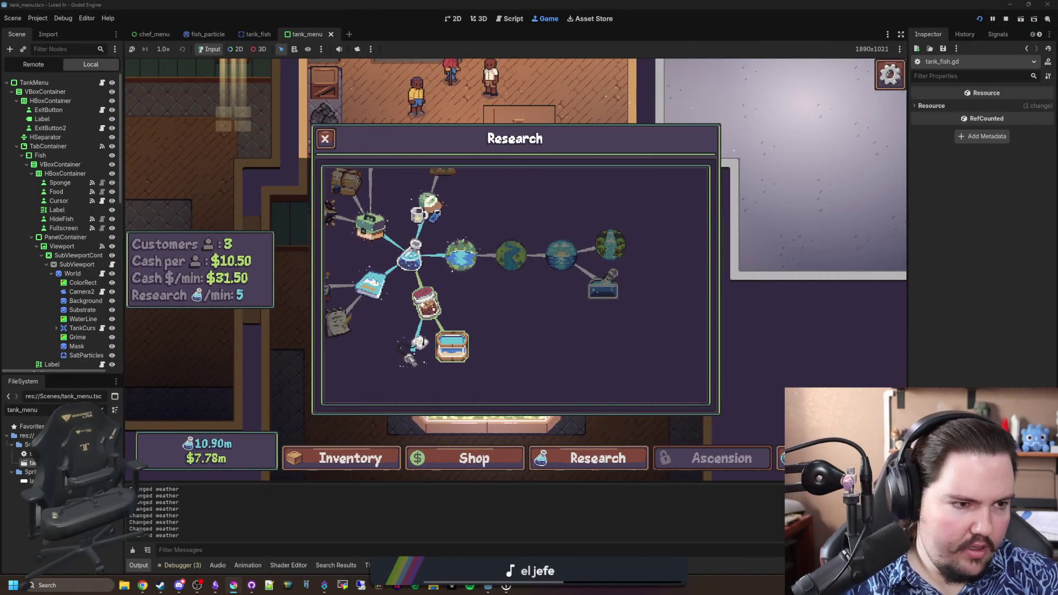
# On the blank Krita canvas, draw a palette-yellow circle with the Ellipse tool.
pyautogui.hotkey('alt', 'Tab')
pyautogui.scroll(1, 373, 259)
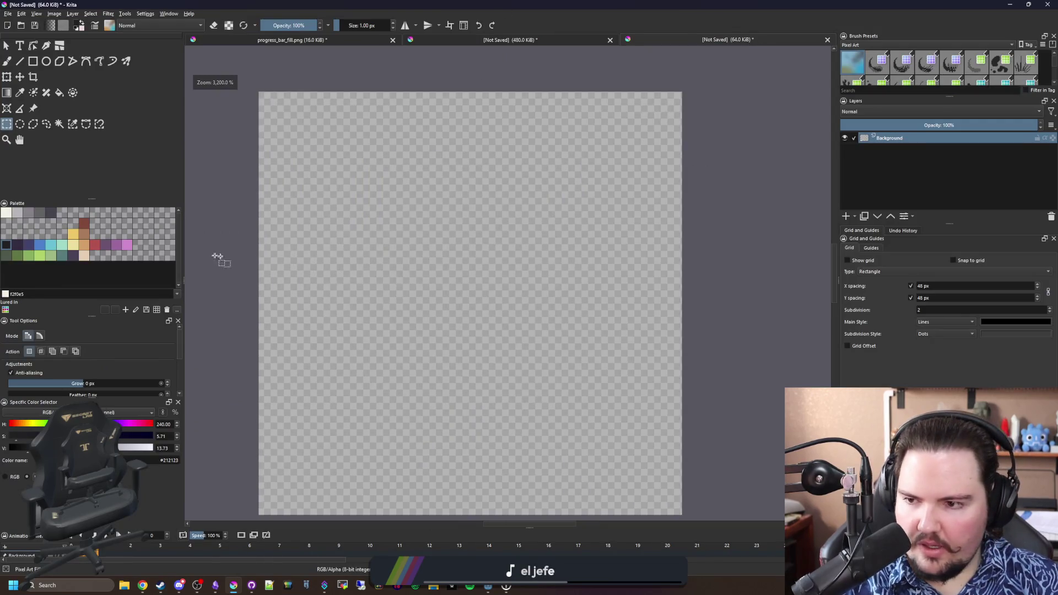
pyautogui.click(72, 234)
pyautogui.scroll(-1, 226, 200)
pyautogui.scroll(1, 226, 200)
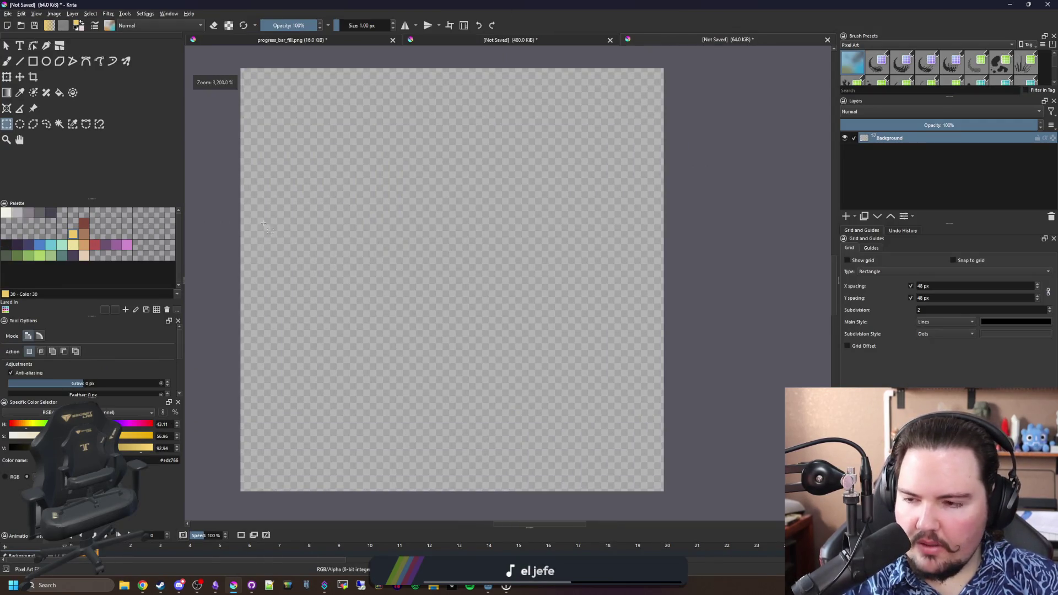
pyautogui.click(48, 64)
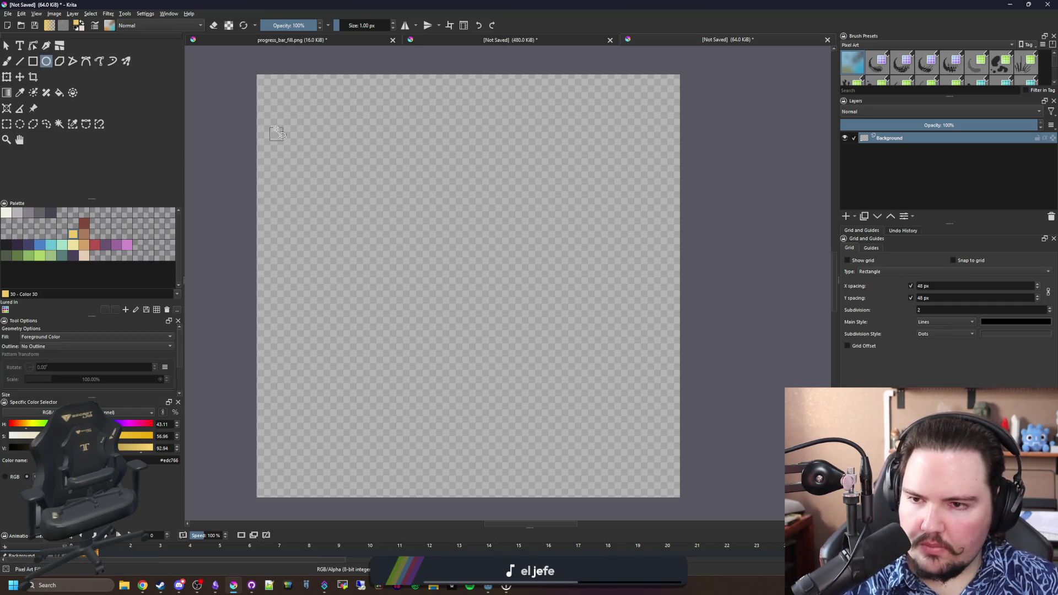
pyautogui.moveTo(276, 91); pyautogui.dragTo(669, 481)
# Undo the yellow circle and return to the browser's image results.
pyautogui.hotkey('ctrl', 'z')
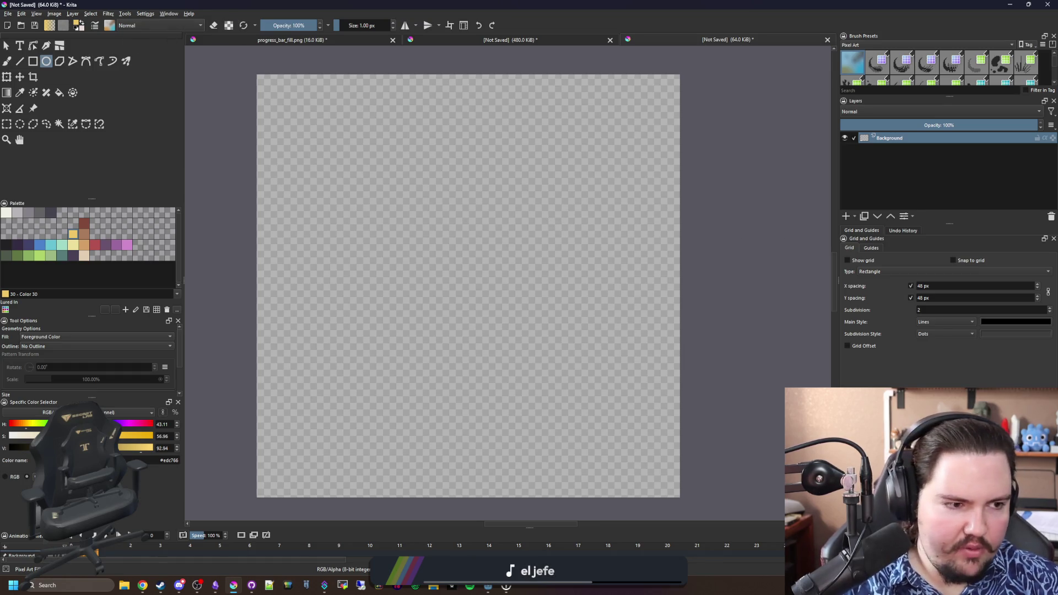
pyautogui.click(142, 585)
pyautogui.click(415, 26)
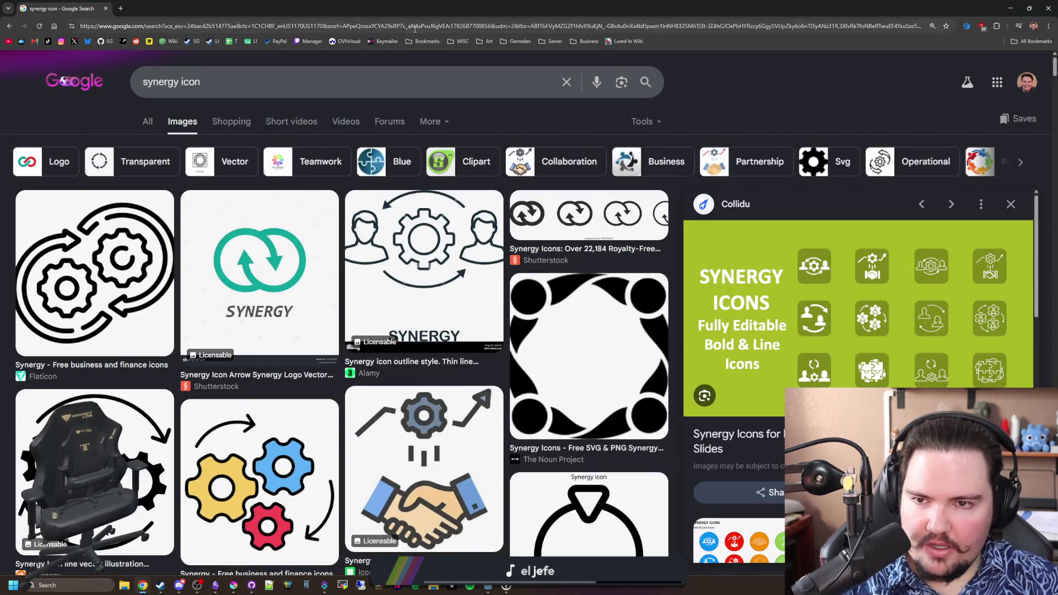
# Search Google Images for 'combo icon'.
pyautogui.write('combo icon')
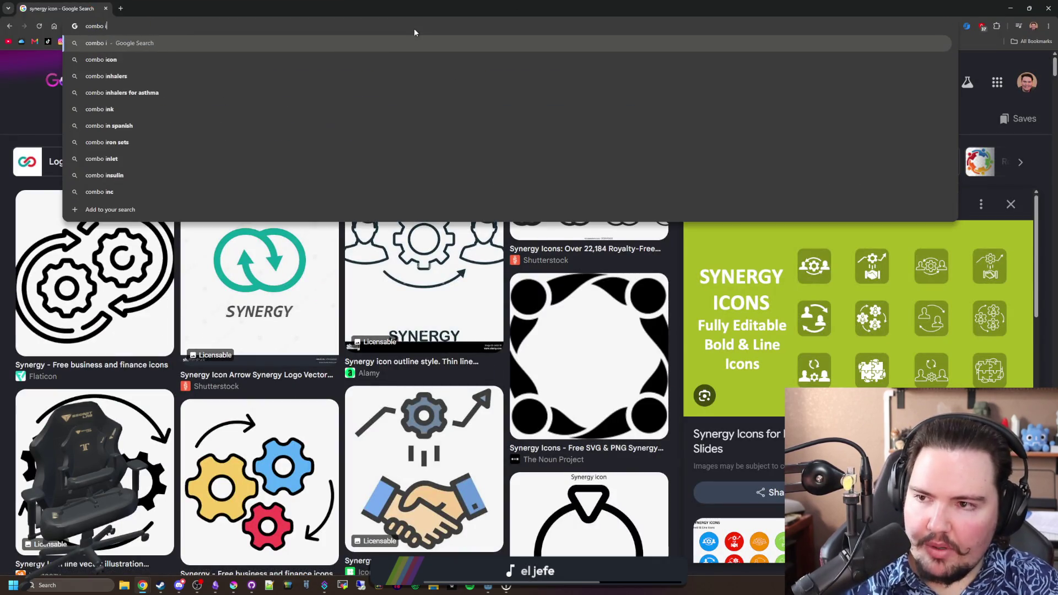
pyautogui.press('Return')
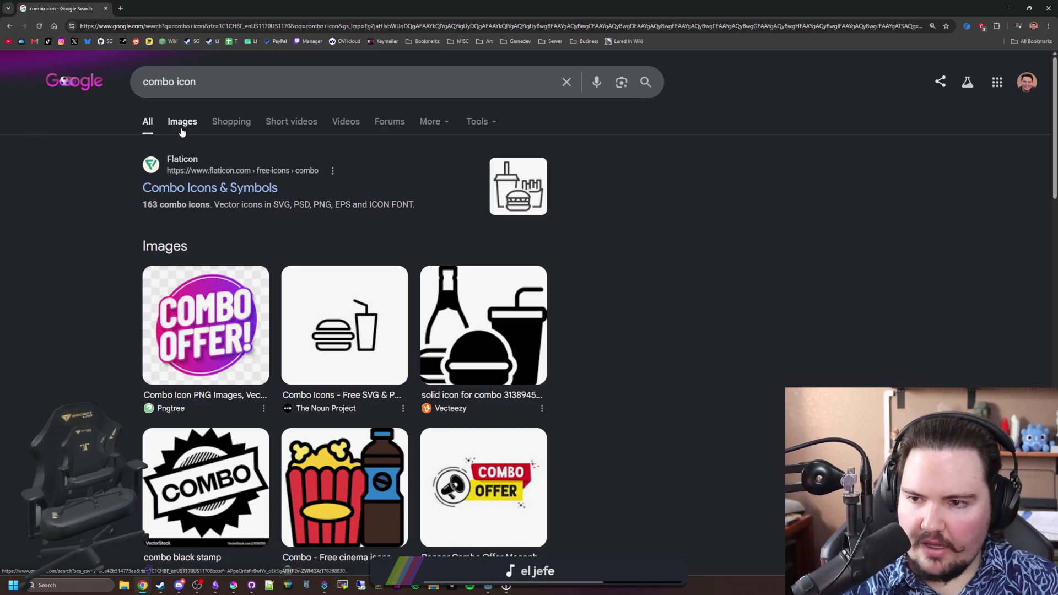
pyautogui.click(182, 130)
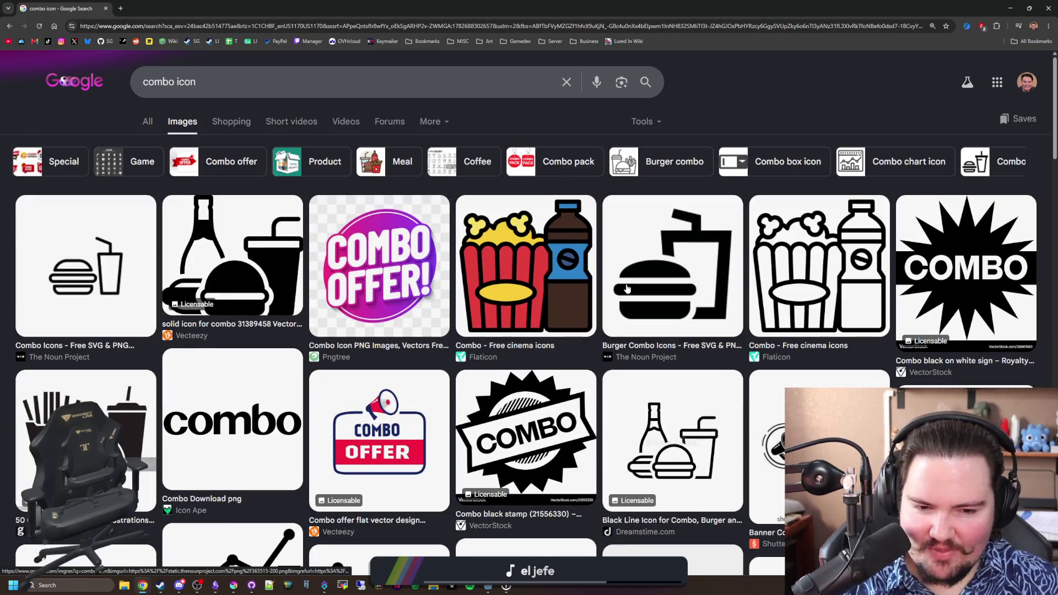
# Scroll through the combo icon results for ideas, then return to Krita.
pyautogui.scroll(-3, 626, 289)
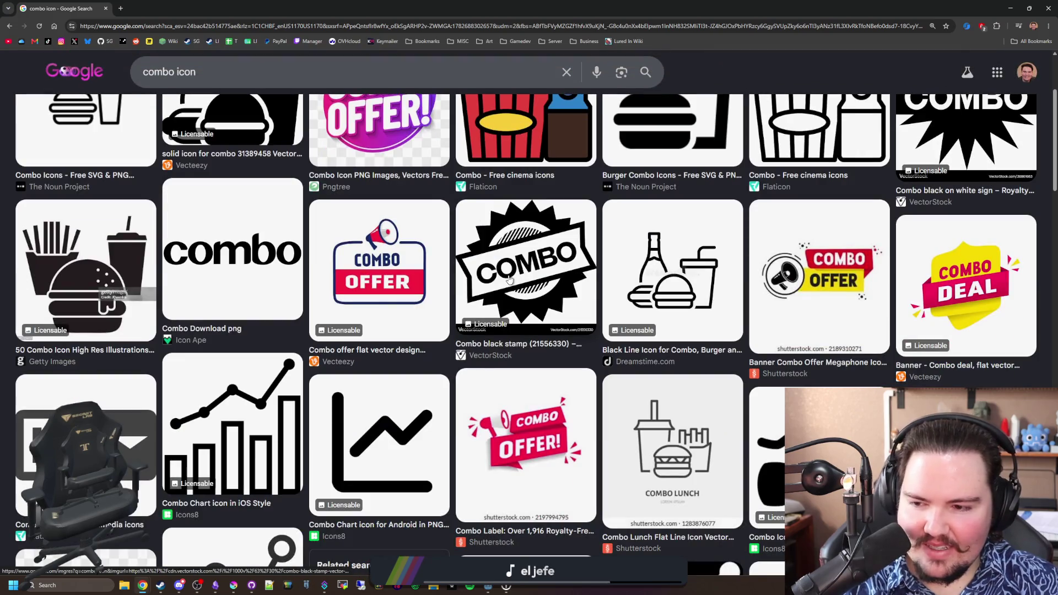
pyautogui.scroll(-2, 509, 280)
pyautogui.scroll(-2, 510, 280)
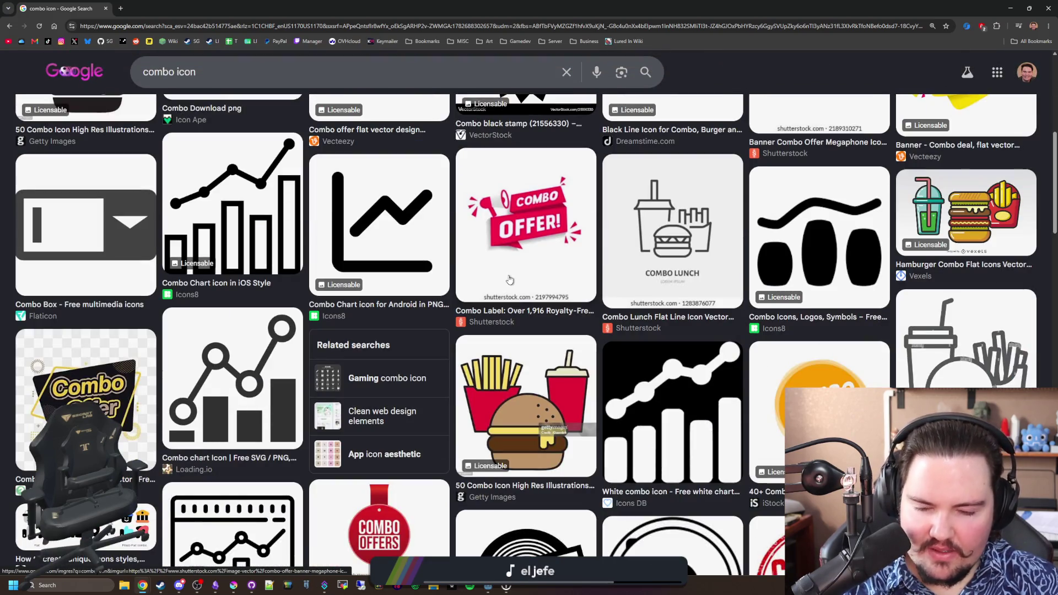
pyautogui.scroll(-3, 509, 280)
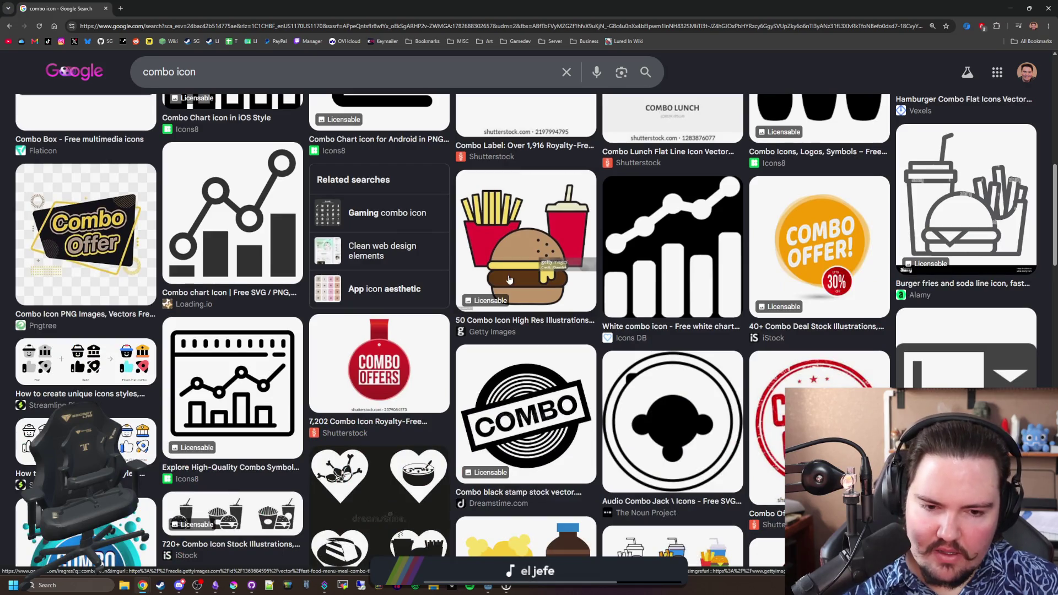
pyautogui.scroll(-4, 510, 280)
pyautogui.scroll(-6, 510, 280)
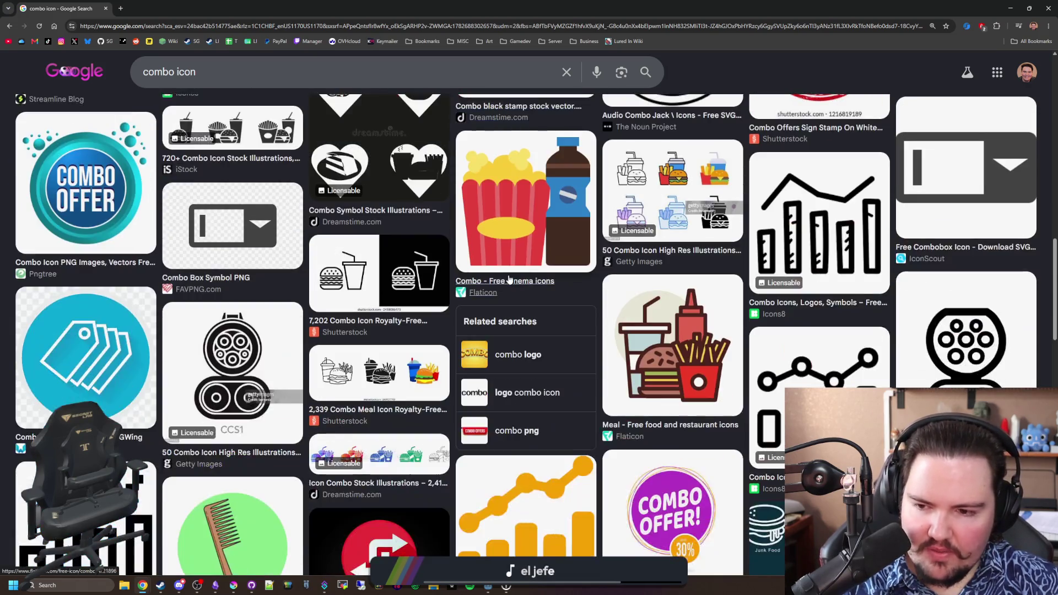
pyautogui.scroll(-3, 509, 280)
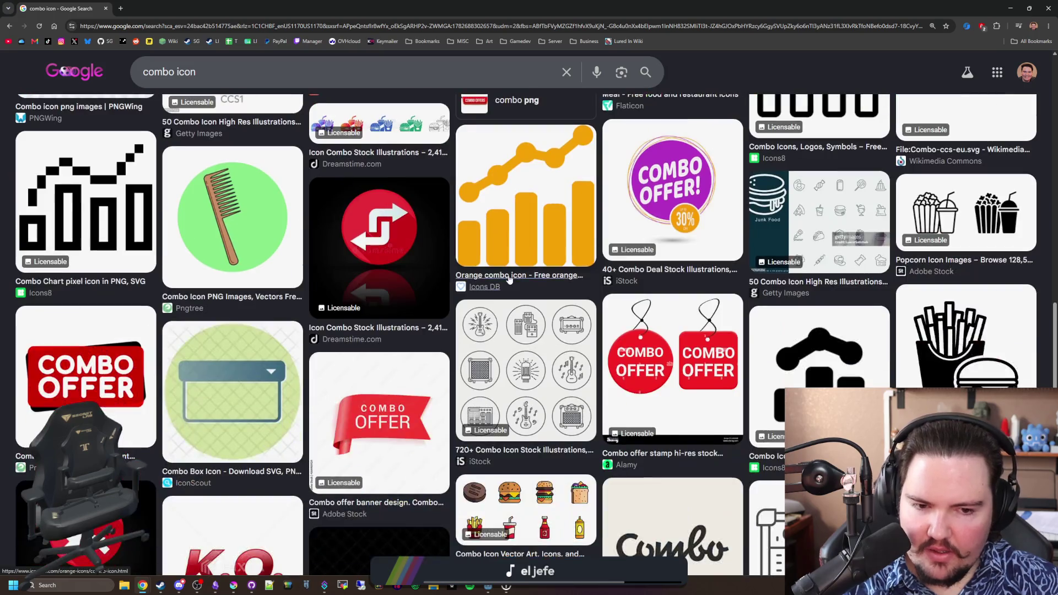
pyautogui.scroll(-3, 509, 280)
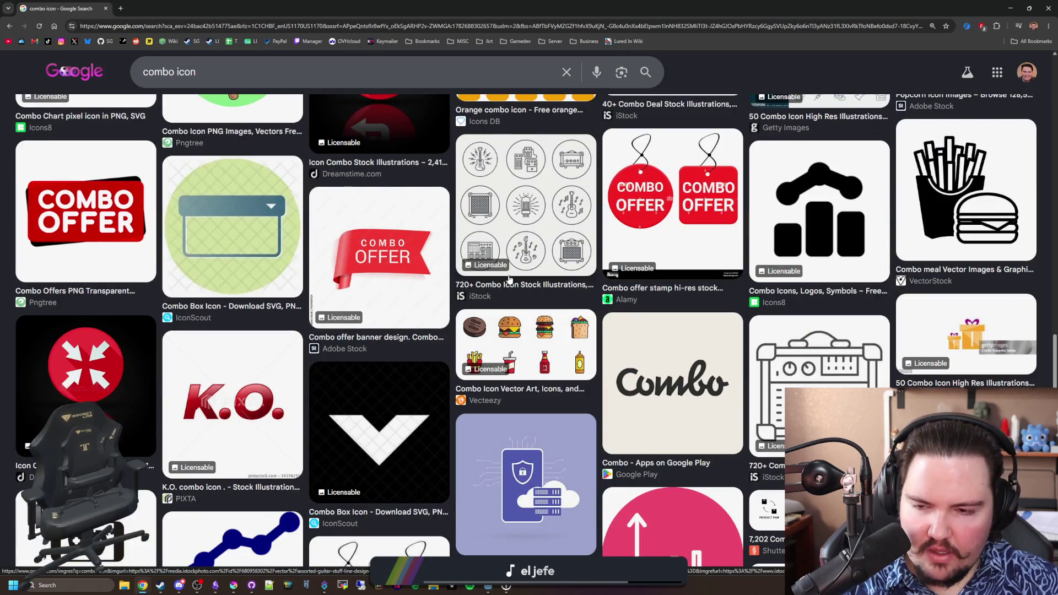
pyautogui.scroll(-2, 509, 278)
pyautogui.scroll(-5, 510, 279)
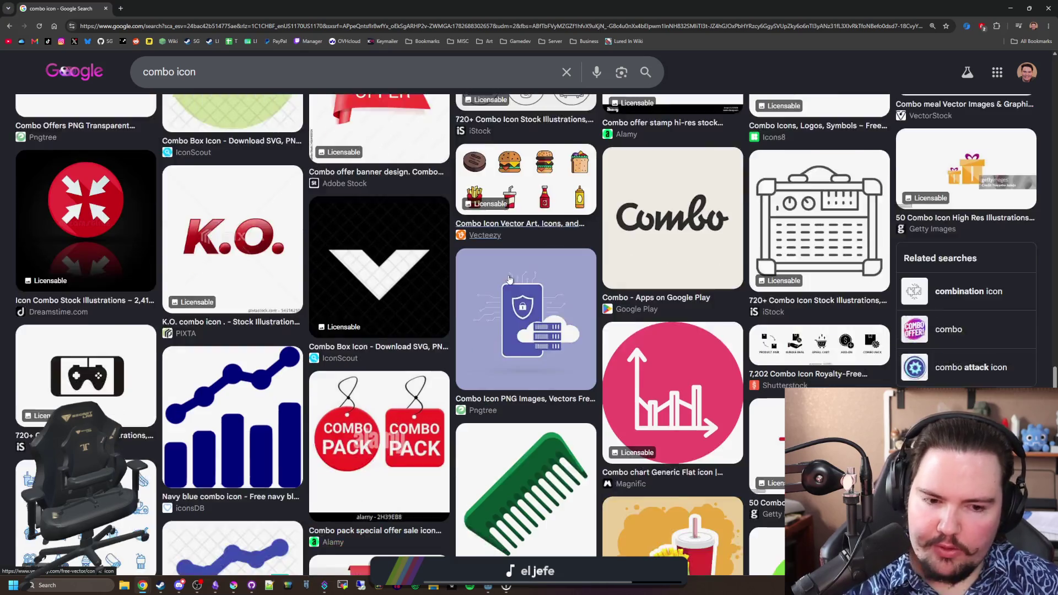
pyautogui.scroll(-2, 500, 326)
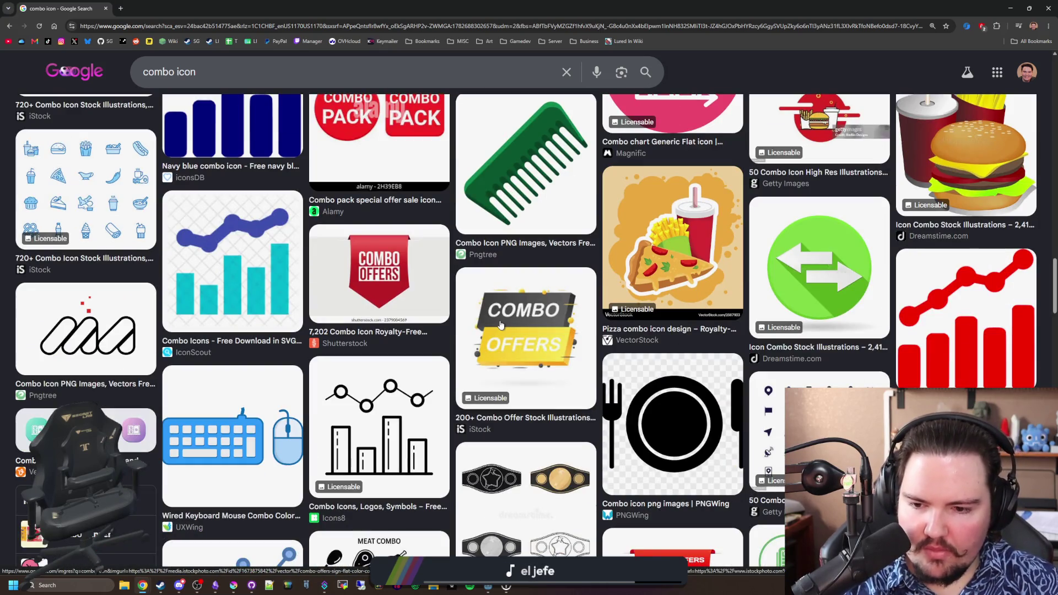
pyautogui.scroll(-2, 500, 325)
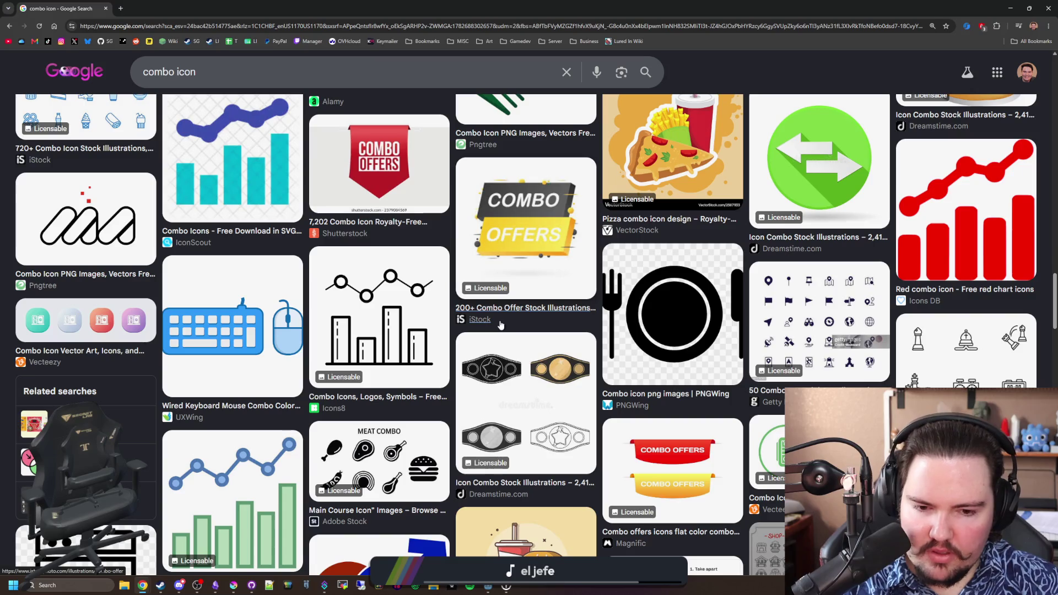
pyautogui.scroll(-2, 500, 325)
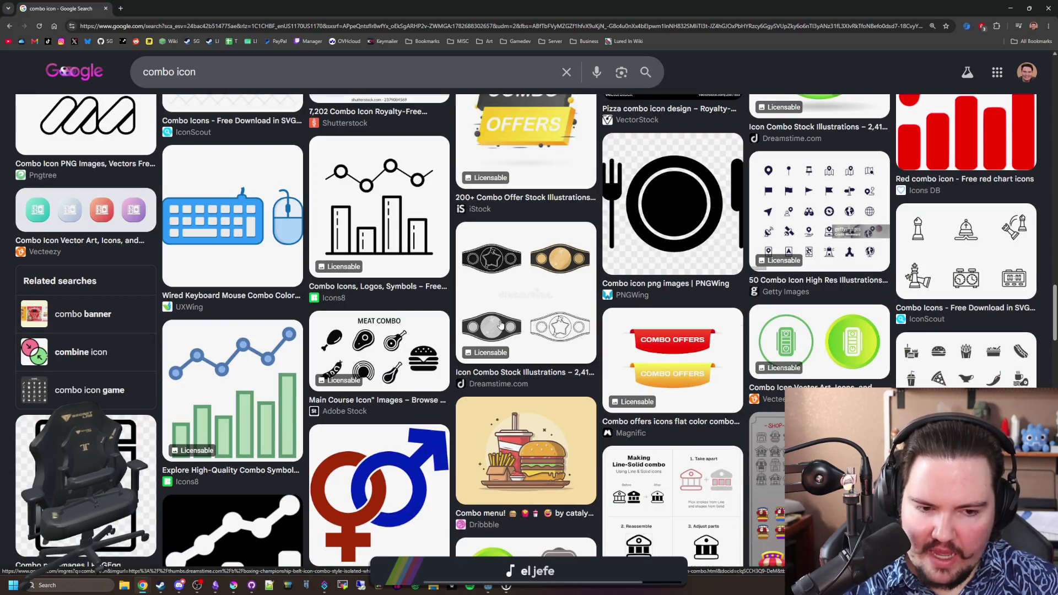
pyautogui.scroll(-3, 500, 325)
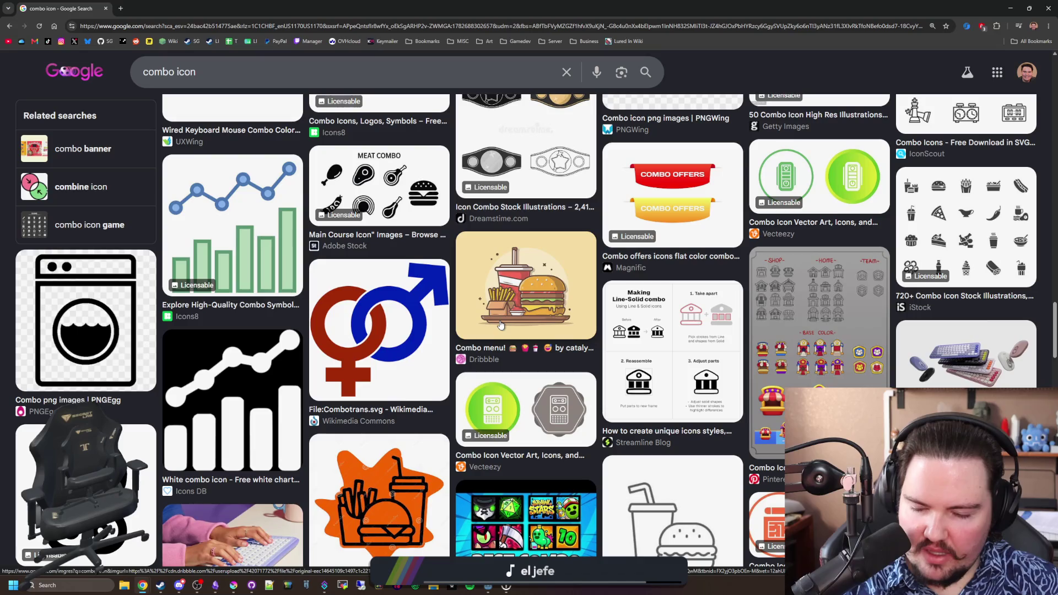
pyautogui.scroll(-2, 500, 325)
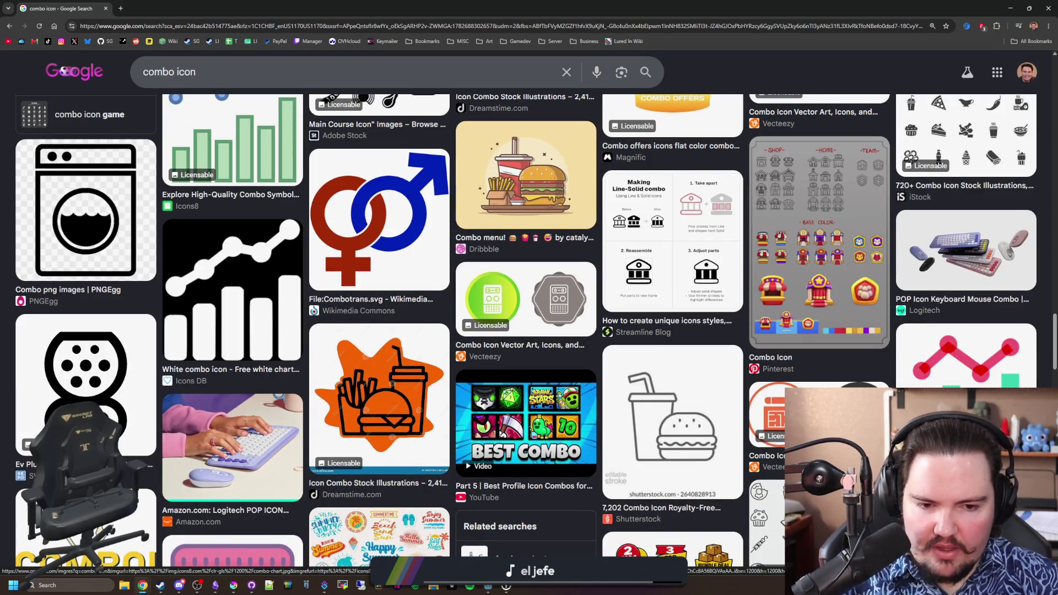
pyautogui.scroll(-3, 647, 340)
pyautogui.scroll(-3, 648, 340)
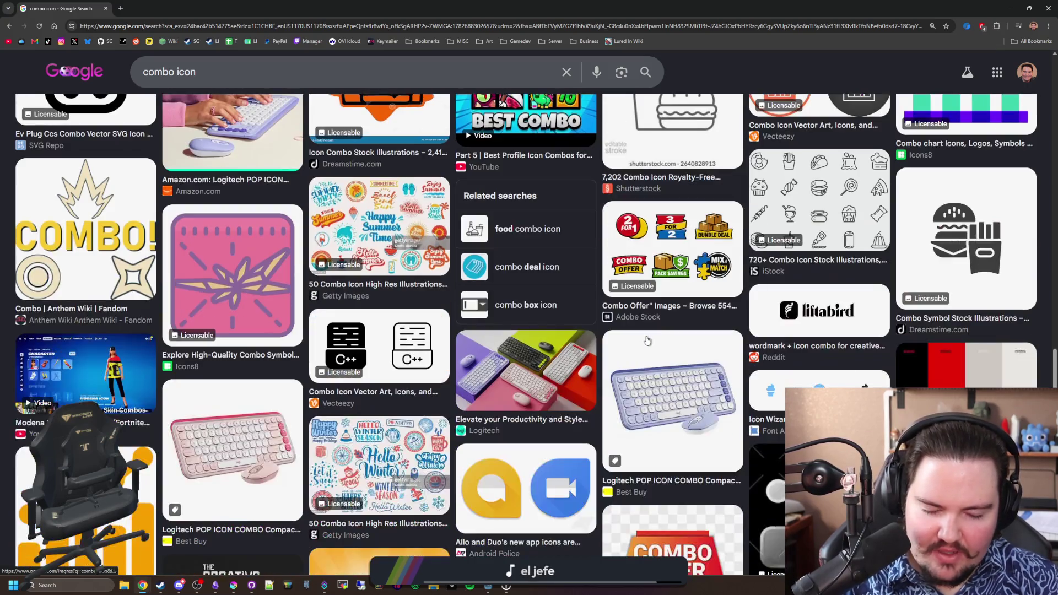
pyautogui.scroll(-3, 648, 339)
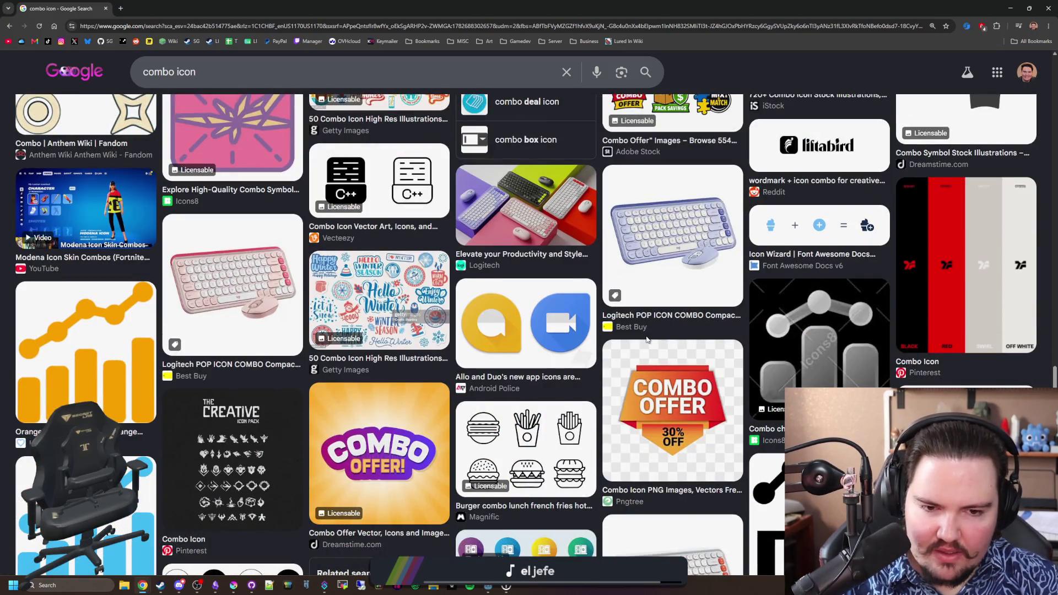
pyautogui.scroll(-3, 648, 340)
pyautogui.scroll(-3, 649, 341)
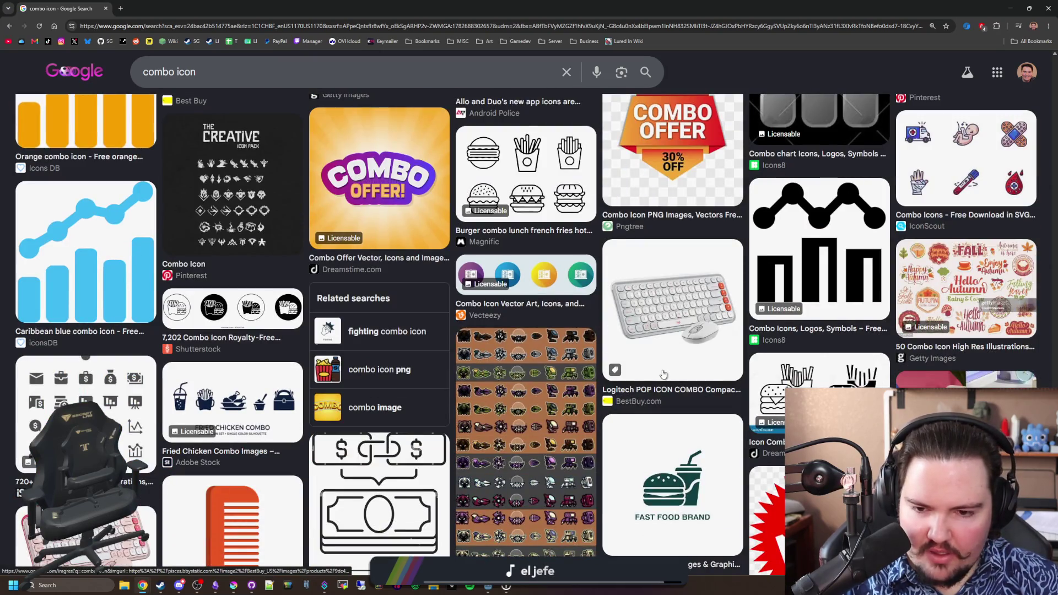
pyautogui.scroll(-2, 664, 375)
pyautogui.scroll(-4, 664, 375)
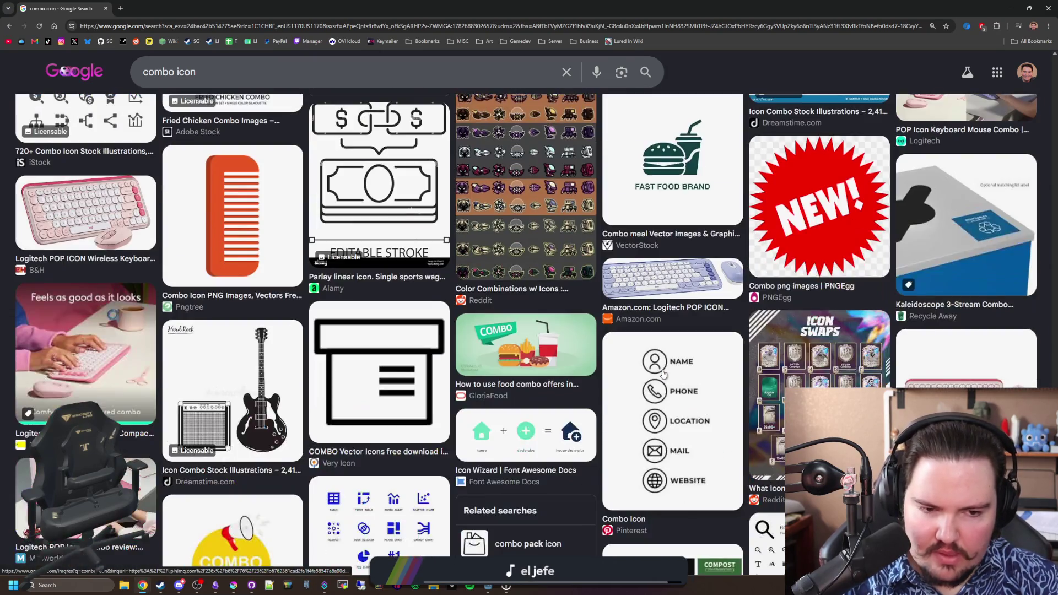
pyautogui.scroll(-7, 663, 374)
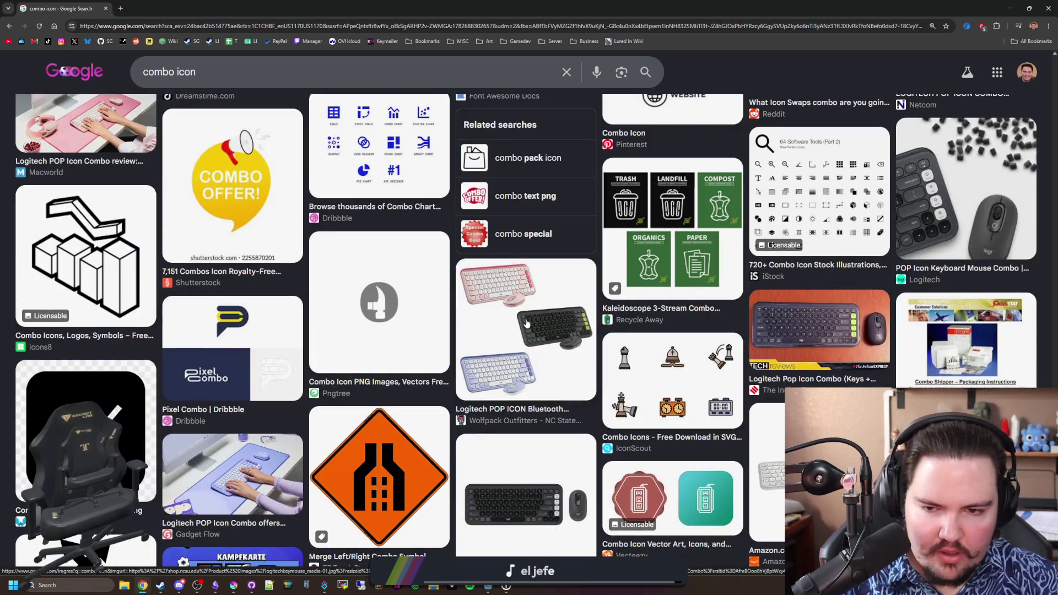
pyautogui.scroll(6, 526, 322)
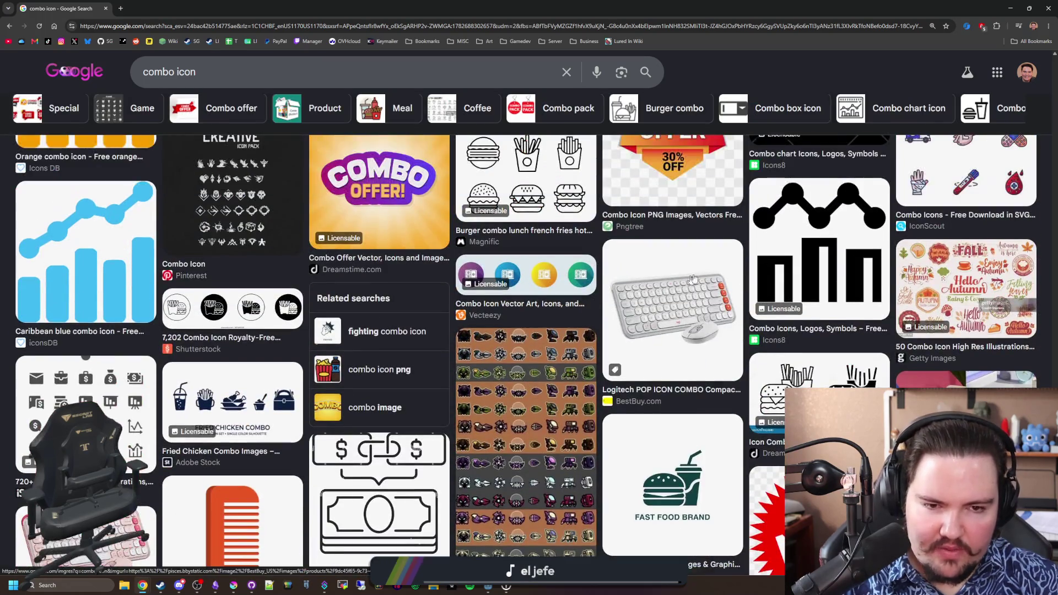
pyautogui.scroll(-10, 647, 288)
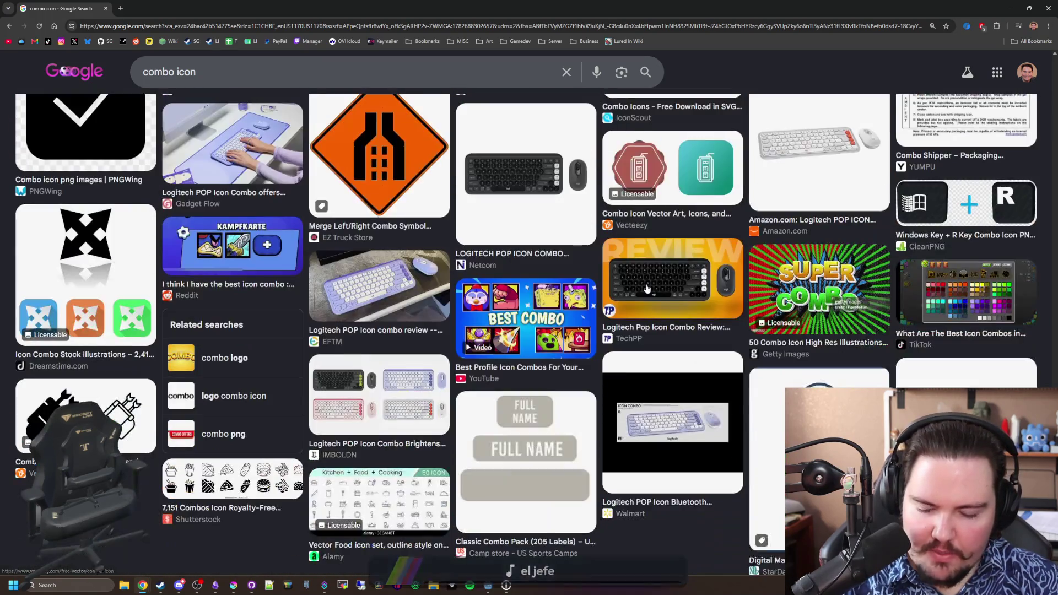
pyautogui.scroll(-5, 647, 288)
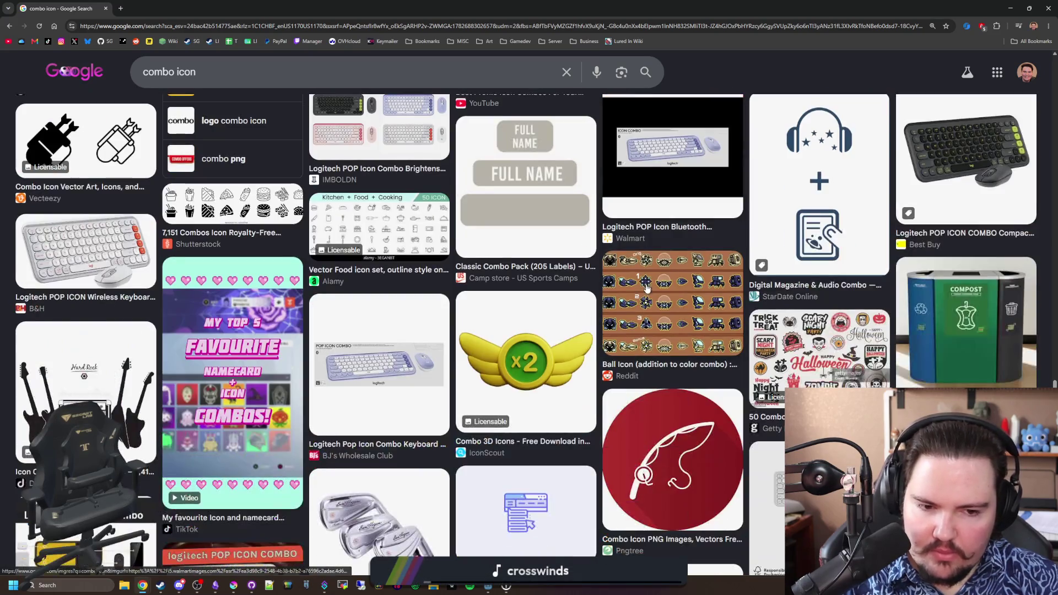
pyautogui.scroll(-10, 443, 278)
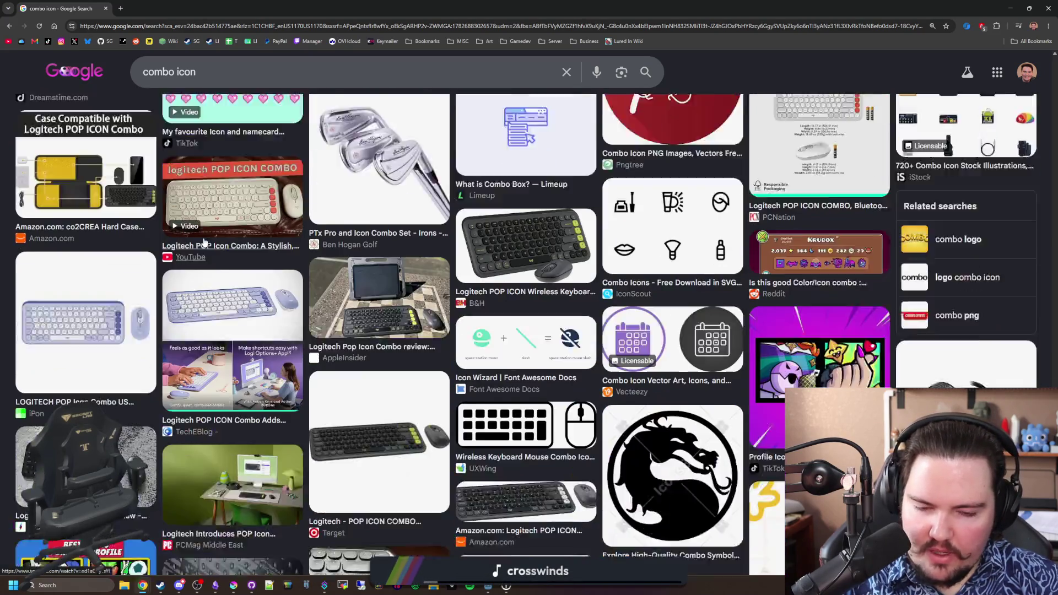
pyautogui.scroll(-4, 204, 242)
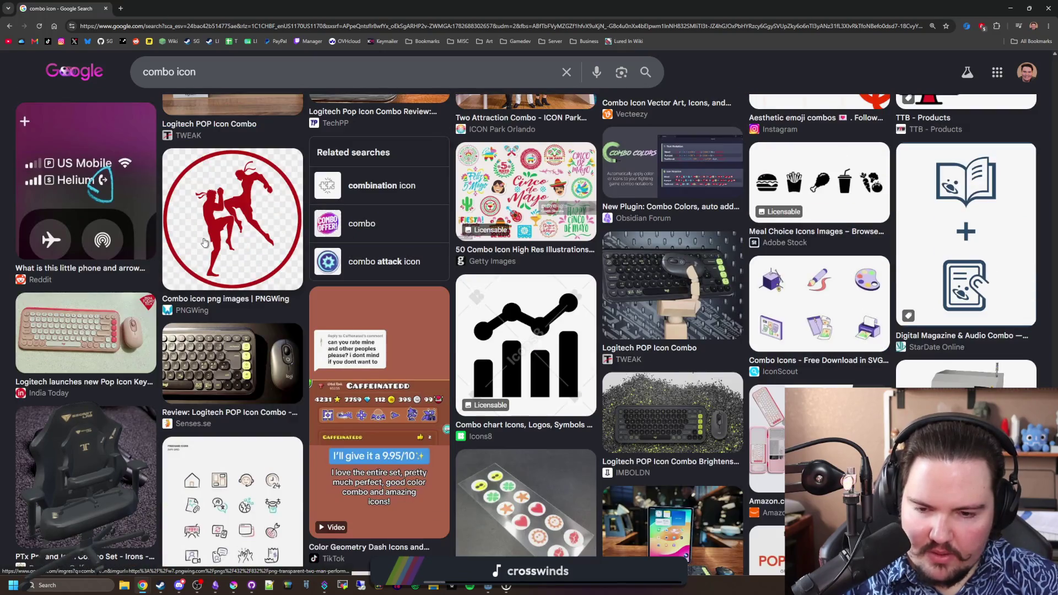
pyautogui.scroll(-4, 204, 243)
pyautogui.scroll(-10, 203, 243)
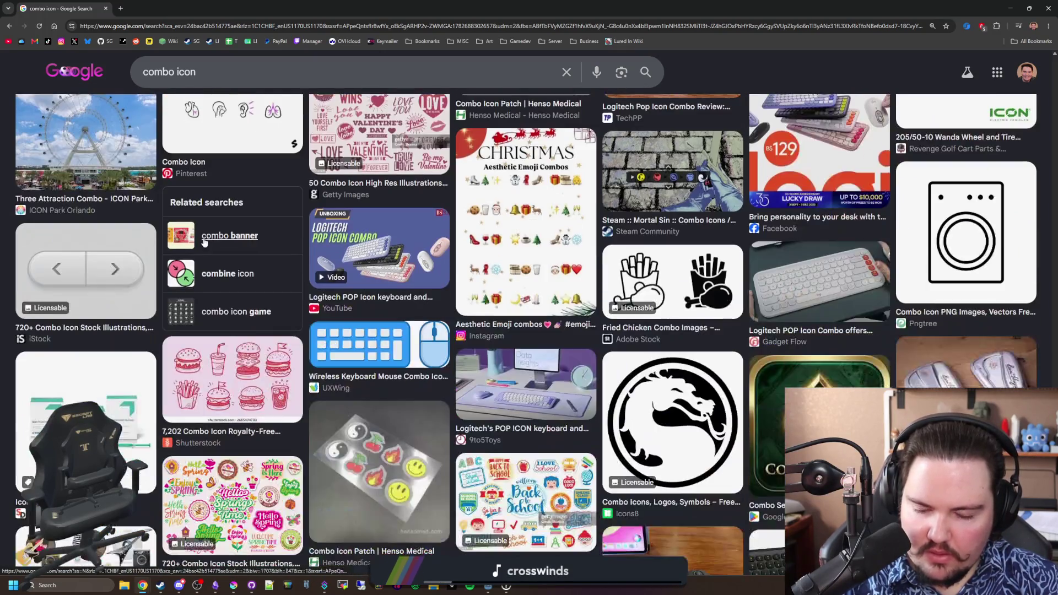
pyautogui.hotkey('alt', 'Tab')
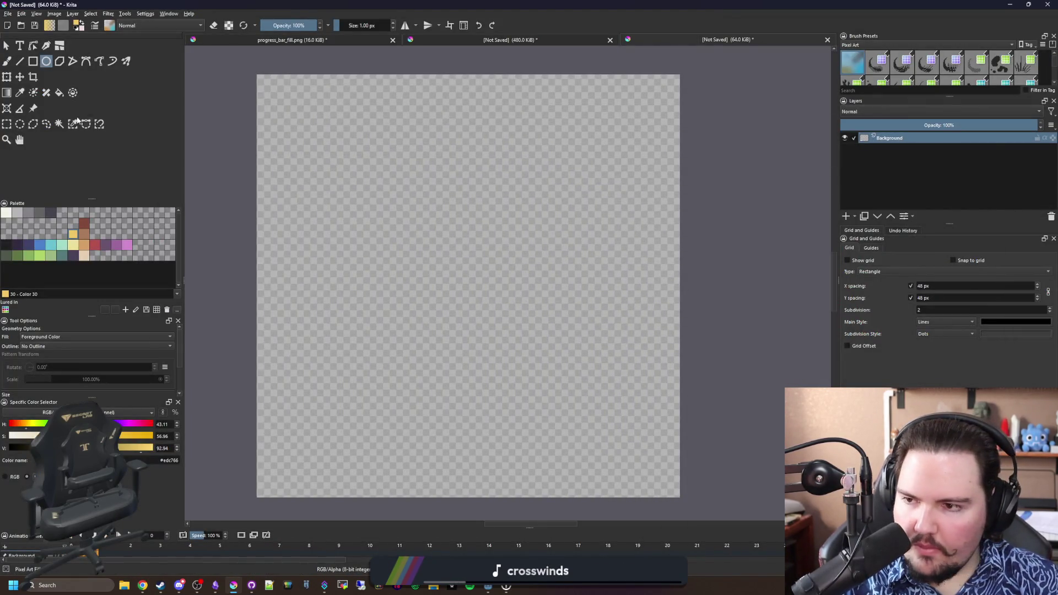
# Try a yellow square in the upper left, undo it, then draw a large circle across the canvas.
pyautogui.click(34, 62)
pyautogui.moveTo(274, 92)
pyautogui.mouseDown()
pyautogui.moveTo(387, 232)
pyautogui.moveTo(454, 270)
pyautogui.mouseUp()
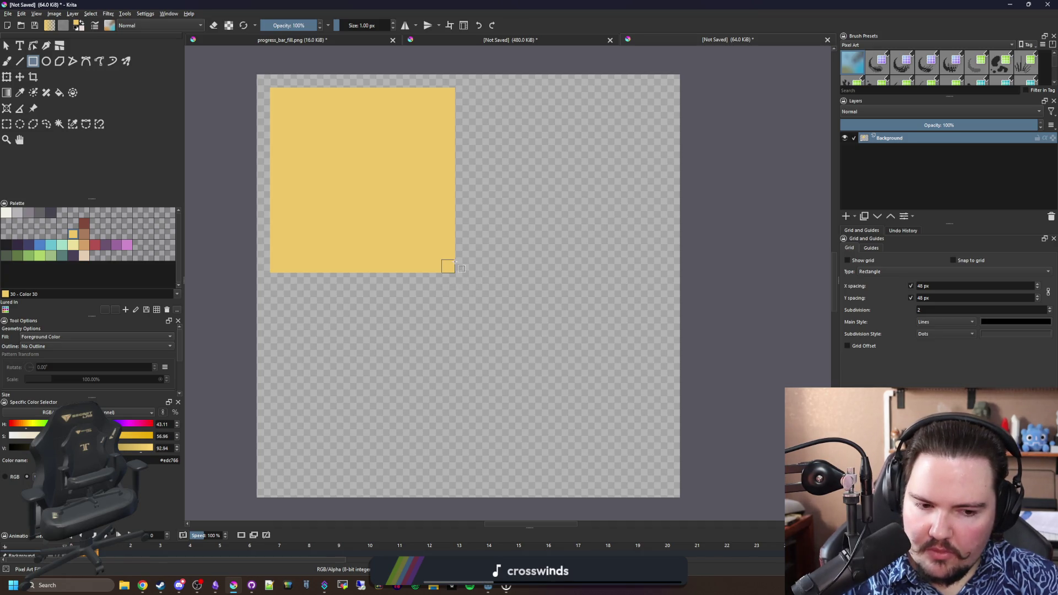
pyautogui.hotkey('ctrl', 'z')
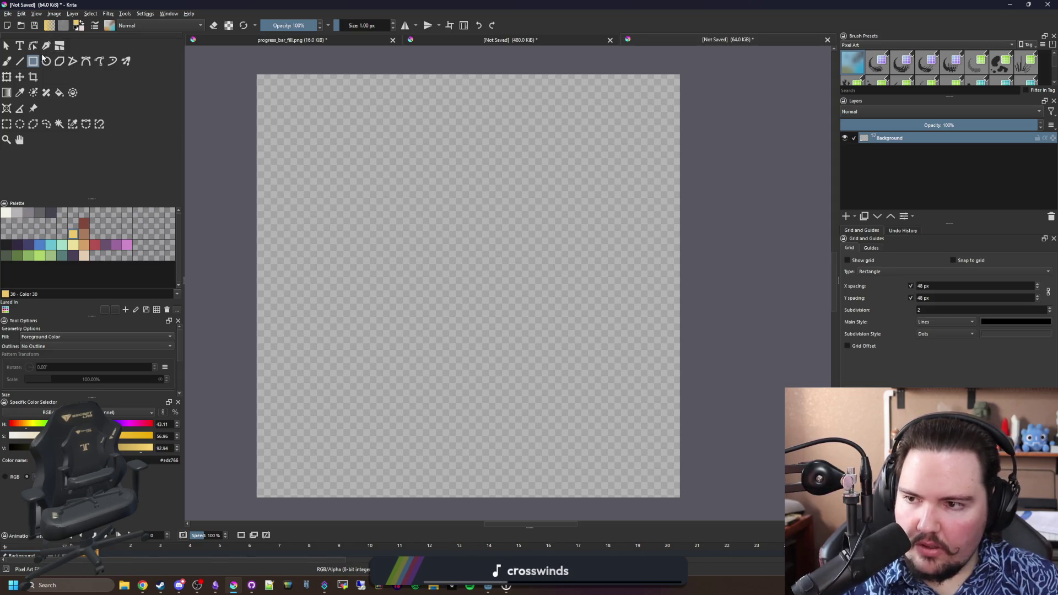
pyautogui.moveTo(289, 108)
pyautogui.mouseDown()
pyautogui.moveTo(656, 446)
pyautogui.moveTo(667, 488)
pyautogui.moveTo(642, 462)
pyautogui.mouseUp()
# Replace the circle with a large elliptical selection filled yellow, then deselect.
pyautogui.hotkey('ctrl', 'z')
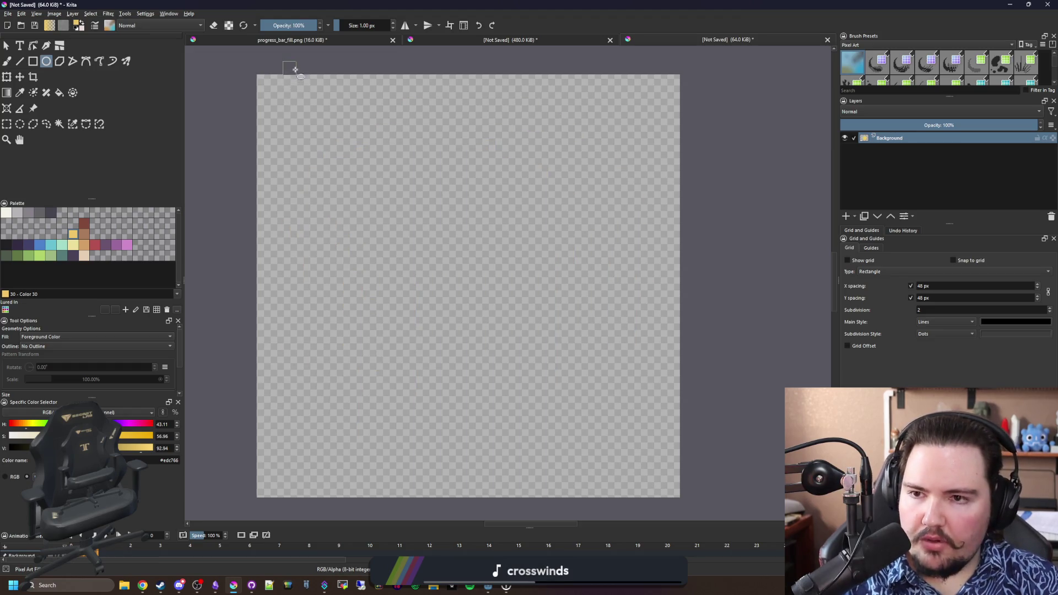
pyautogui.click(25, 124)
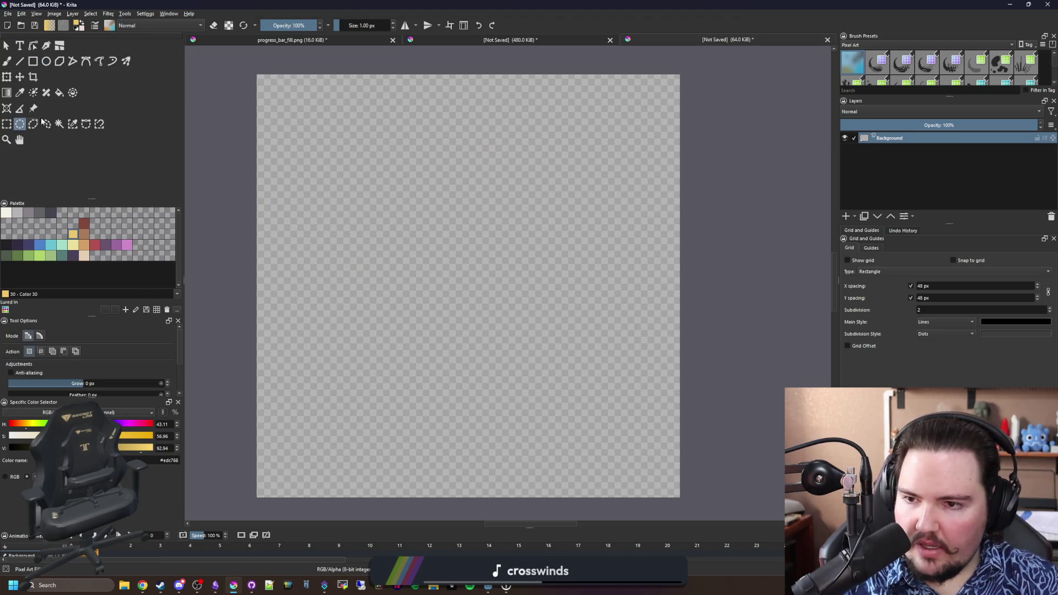
pyautogui.moveTo(286, 105)
pyautogui.mouseDown()
pyautogui.moveTo(421, 216)
pyautogui.moveTo(667, 472)
pyautogui.moveTo(655, 471)
pyautogui.mouseUp()
pyautogui.press('f')
pyautogui.click(482, 325)
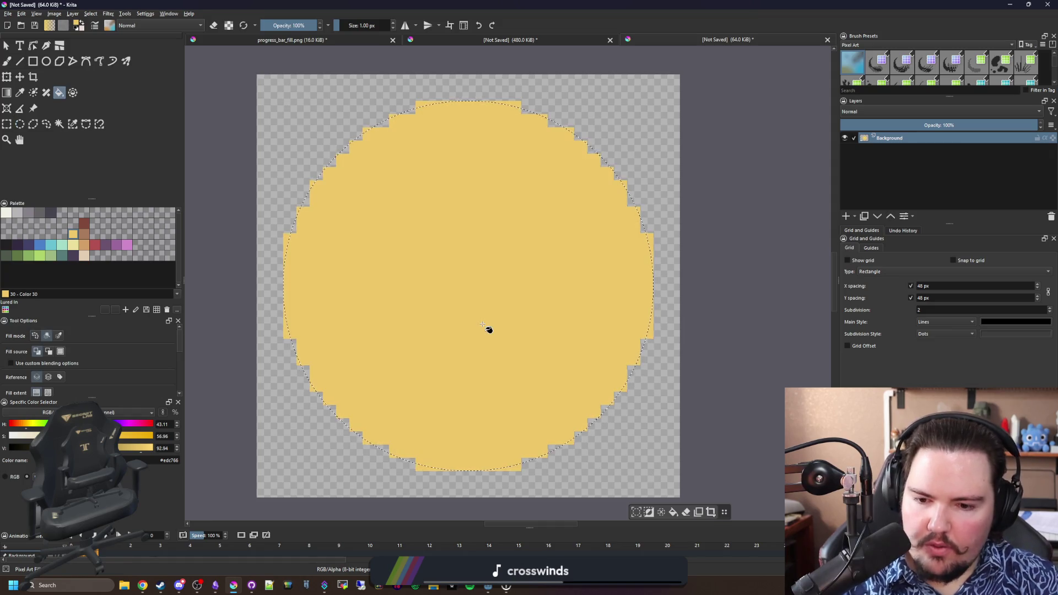
pyautogui.hotkey('ctrl', 'shift', 'a')
# Erase the filled circle's centre with an enlarged brush to leave a ring.
pyautogui.press('b')
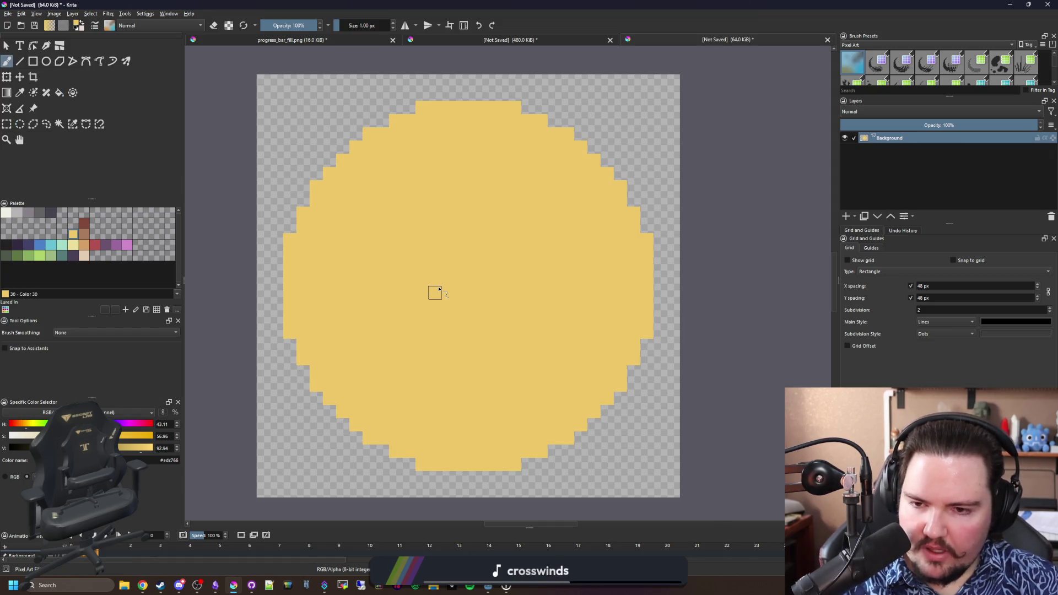
pyautogui.moveTo(439, 289); pyautogui.dragTo(472, 294)
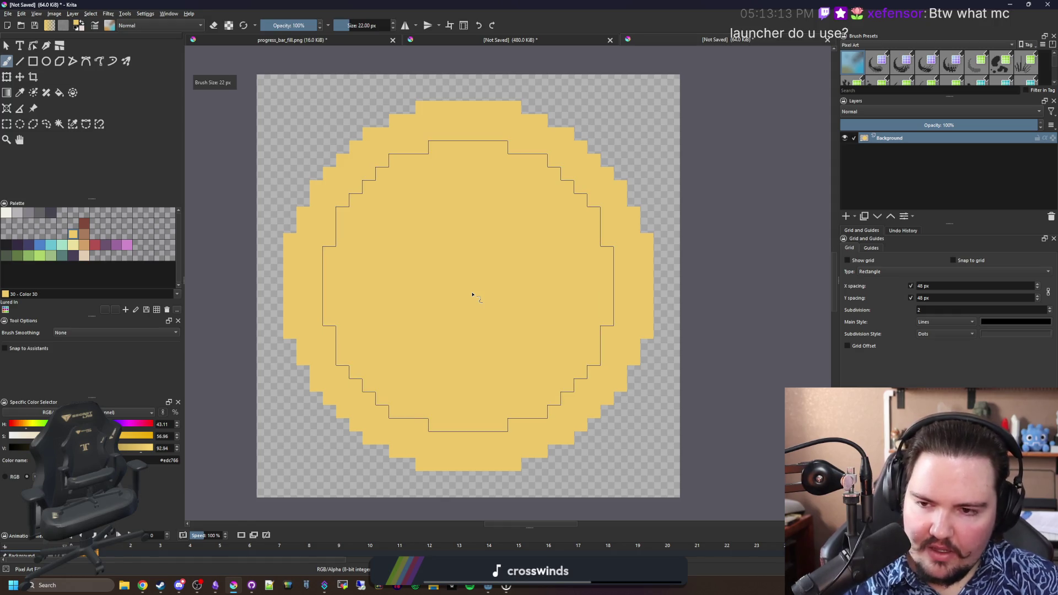
pyautogui.click(472, 294)
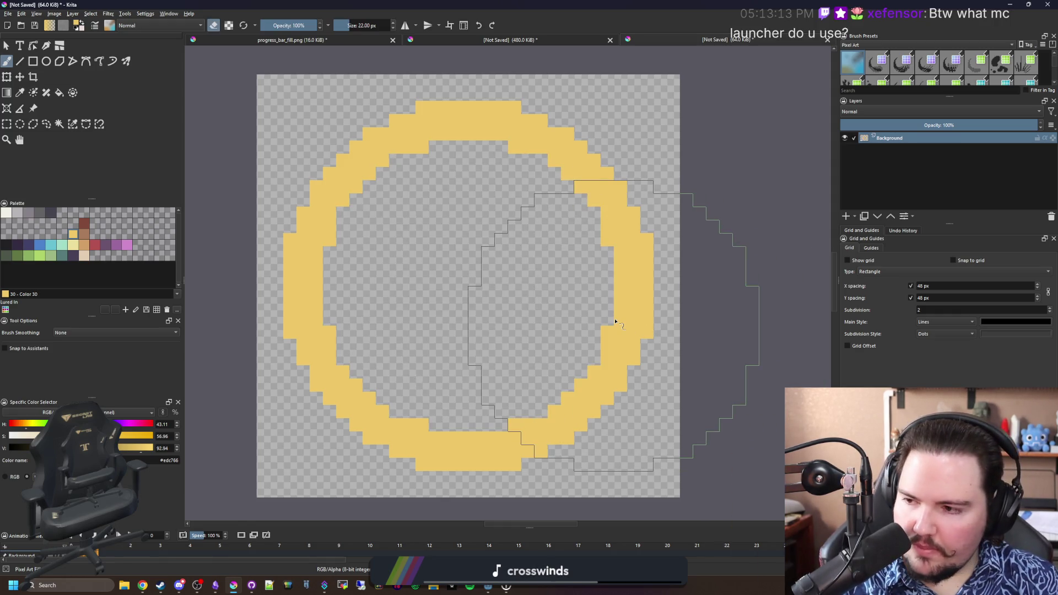
pyautogui.scroll(-5, 616, 321)
pyautogui.press('[')
pyautogui.scroll(4, 617, 323)
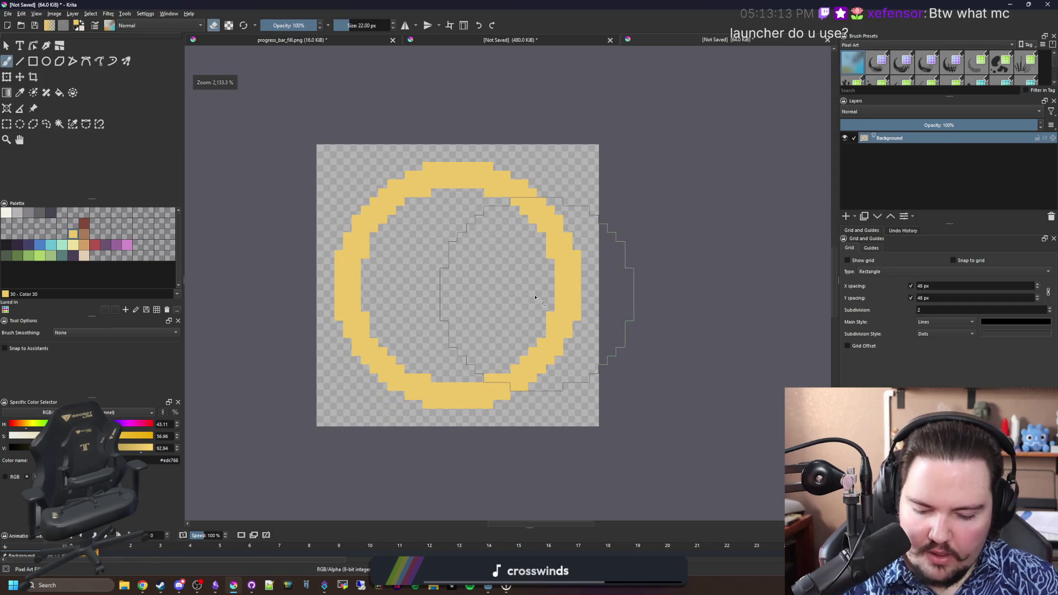
# Refine the ring's inner band with a brush of about 24 px, then exit eraser mode at 1 px.
pyautogui.press('[')
pyautogui.press('[')
pyautogui.press('[')
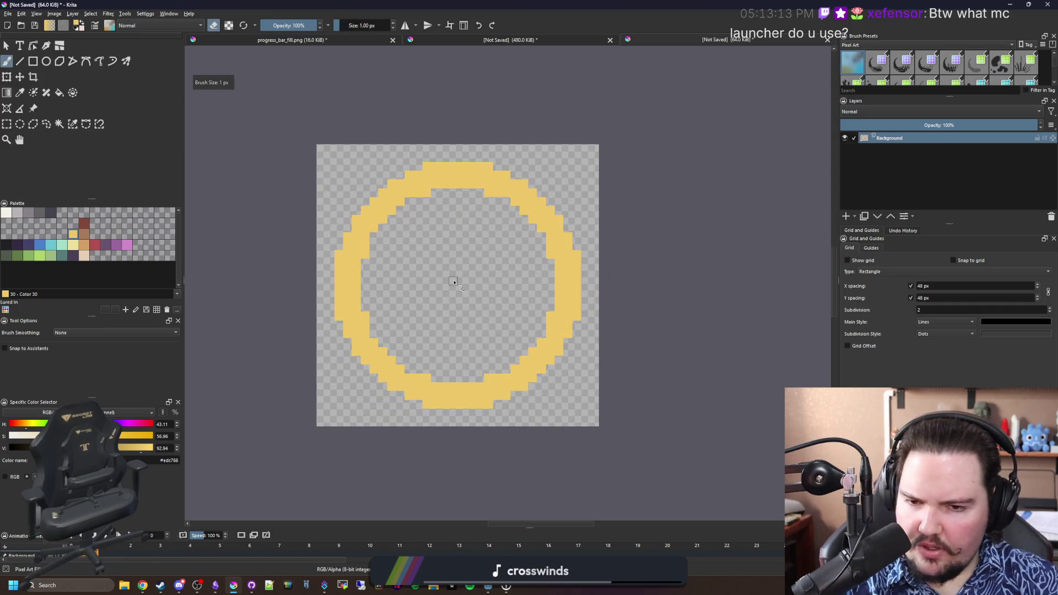
pyautogui.scroll(1, 454, 282)
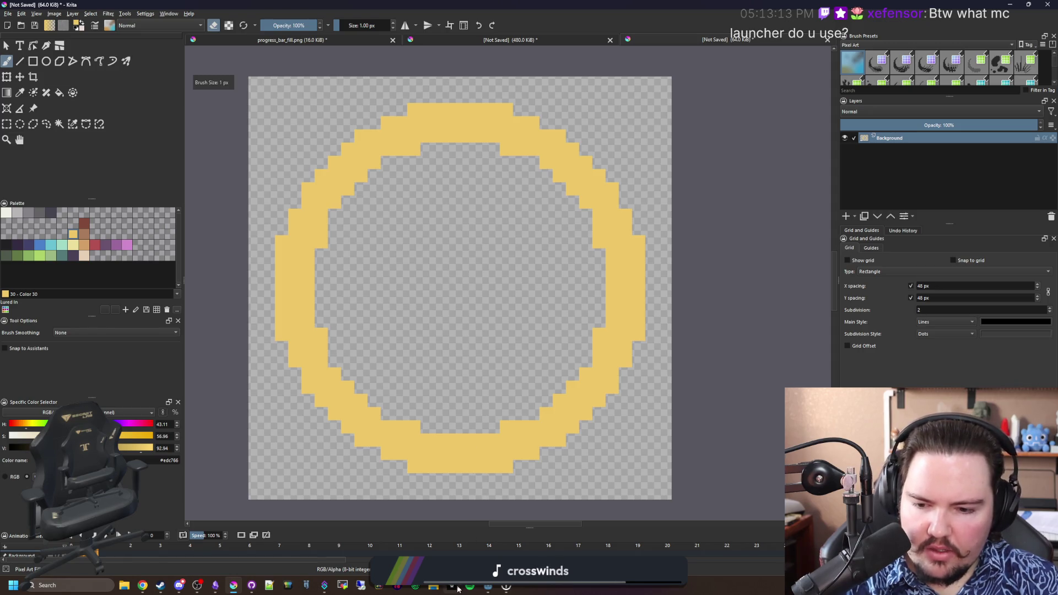
pyautogui.scroll(-2, 446, 336)
pyautogui.press(']')
pyautogui.press(']')
pyautogui.press(']')
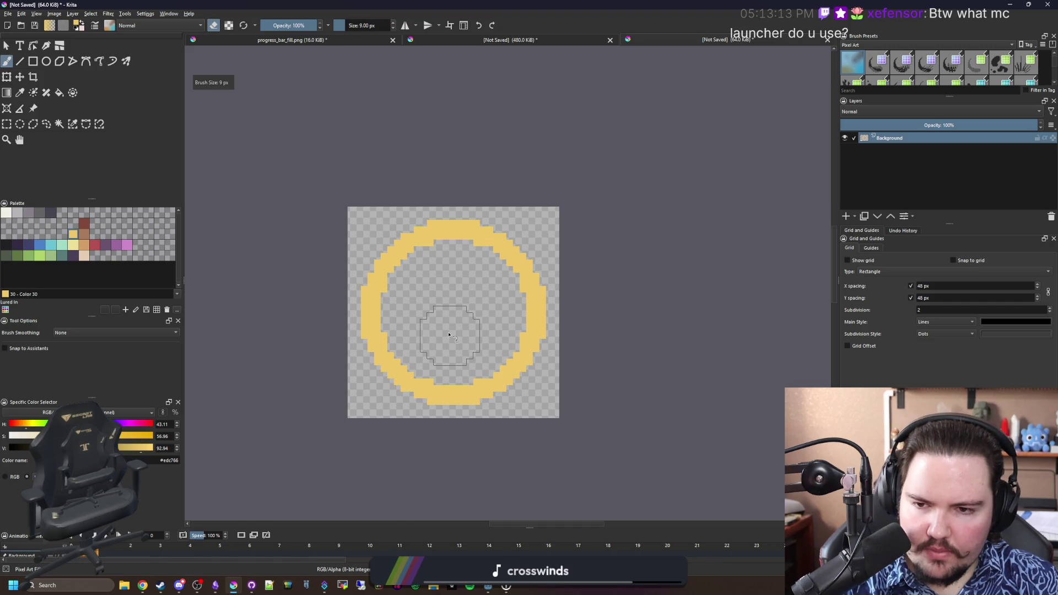
pyautogui.scroll(3, 449, 311)
pyautogui.press(']')
pyautogui.press(']')
pyautogui.scroll(-1, 454, 302)
pyautogui.press(']')
pyautogui.press(']')
pyautogui.press(']')
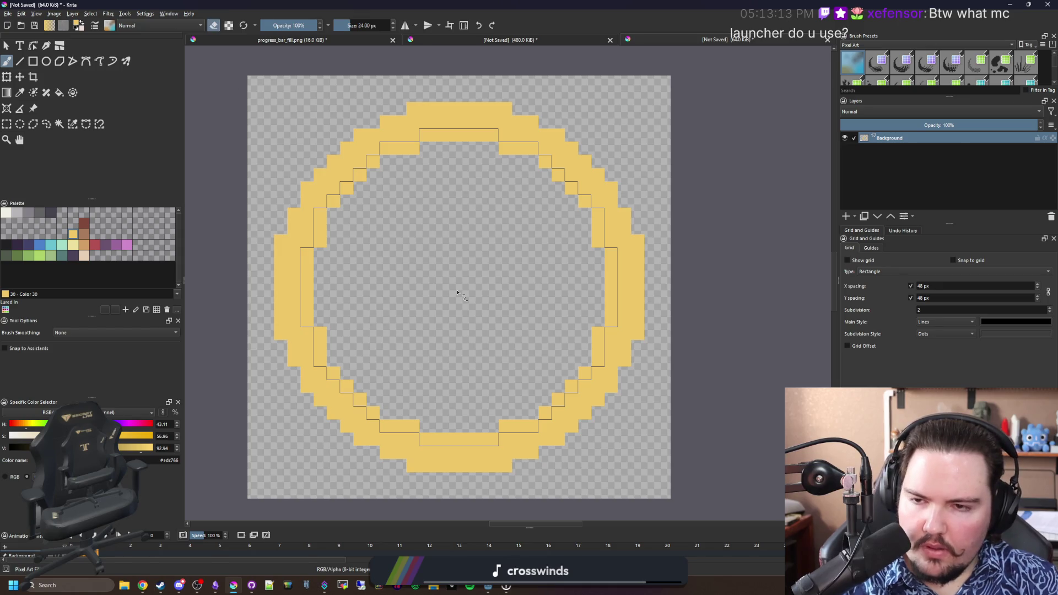
pyautogui.hotkey('ctrl', 'z')
pyautogui.press('e')
pyautogui.press('[')
pyautogui.press('[')
pyautogui.press('[')
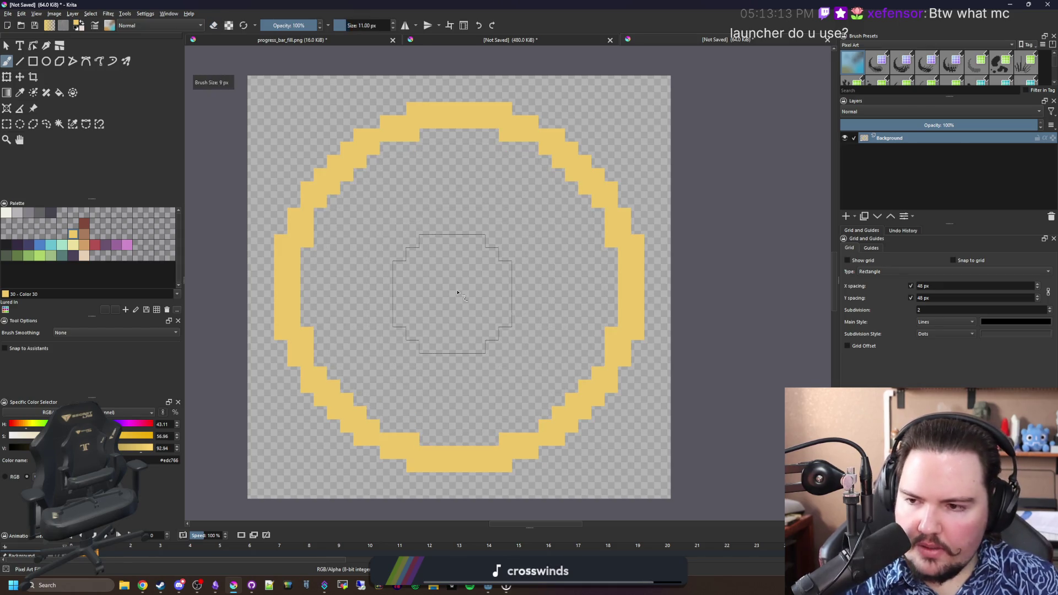
# Pick near-black and paint two dark horizontal bars and a column inside the ring.
pyautogui.click(6, 244)
pyautogui.scroll(1, 439, 163)
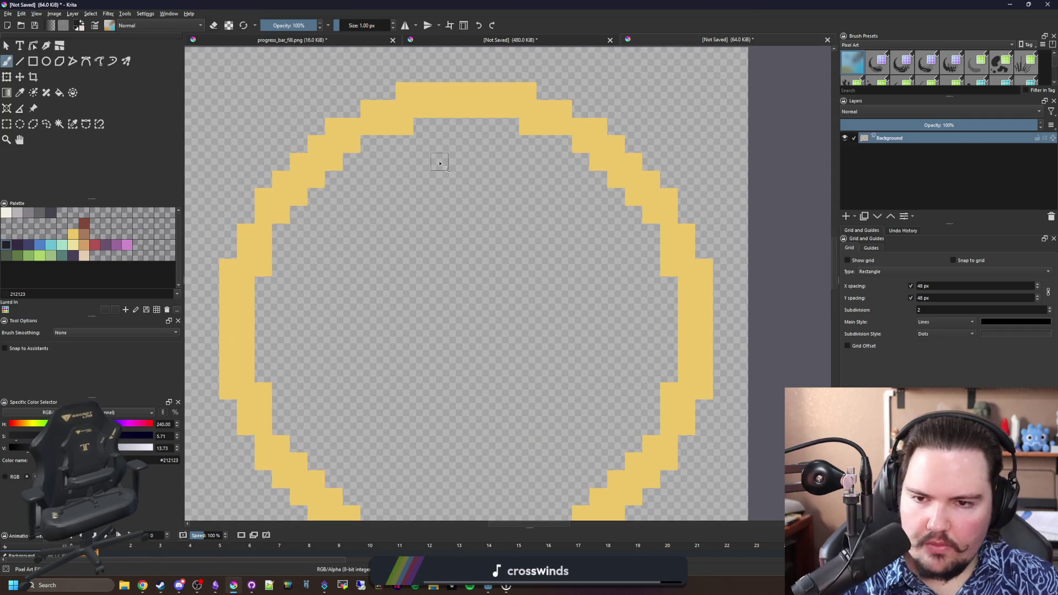
pyautogui.moveTo(441, 157); pyautogui.dragTo(494, 161)
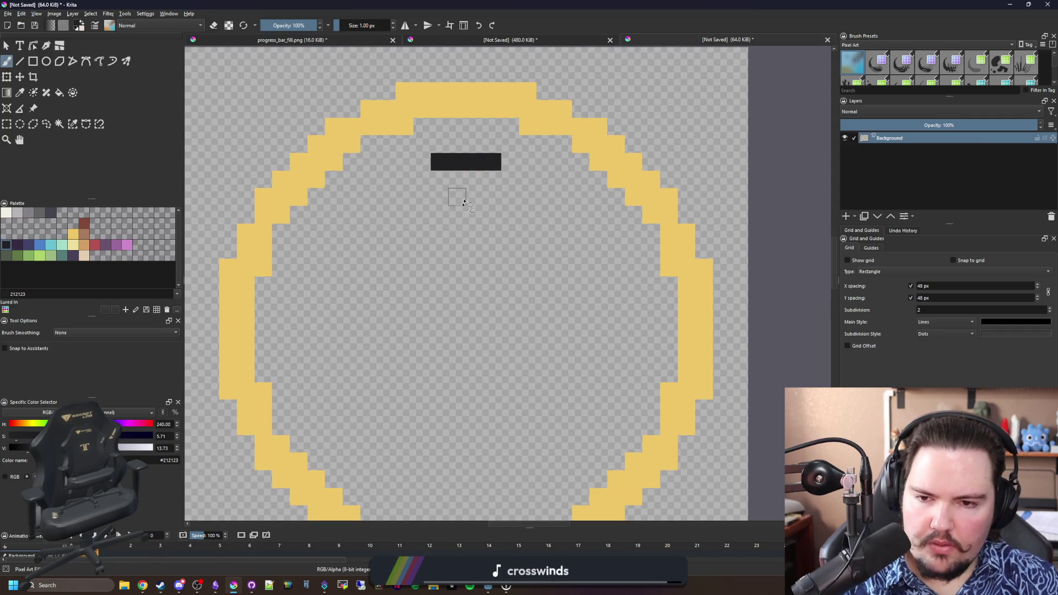
pyautogui.moveTo(447, 234); pyautogui.dragTo(485, 237)
pyautogui.moveTo(455, 314); pyautogui.dragTo(462, 274)
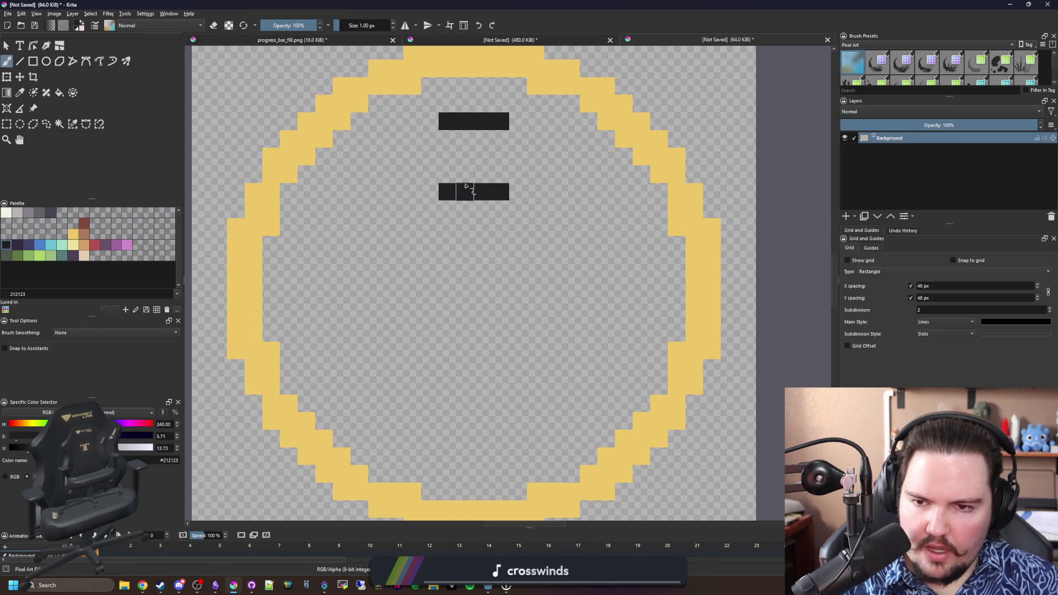
pyautogui.scroll(1, 463, 166)
pyautogui.moveTo(413, 182)
pyautogui.mouseDown()
pyautogui.moveTo(413, 124)
pyautogui.moveTo(361, 125)
pyautogui.moveTo(360, 177)
pyautogui.mouseUp()
pyautogui.click(393, 144)
pyautogui.press('e')
pyautogui.click(387, 125)
pyautogui.press('e')
# Join the dark bars with a block and add a left column, closing gaps in the shape.
pyautogui.moveTo(441, 125)
pyautogui.mouseDown()
pyautogui.moveTo(546, 126)
pyautogui.moveTo(489, 175)
pyautogui.moveTo(513, 165)
pyautogui.moveTo(543, 172)
pyautogui.moveTo(571, 149)
pyautogui.moveTo(571, 110)
pyautogui.moveTo(544, 98)
pyautogui.mouseUp()
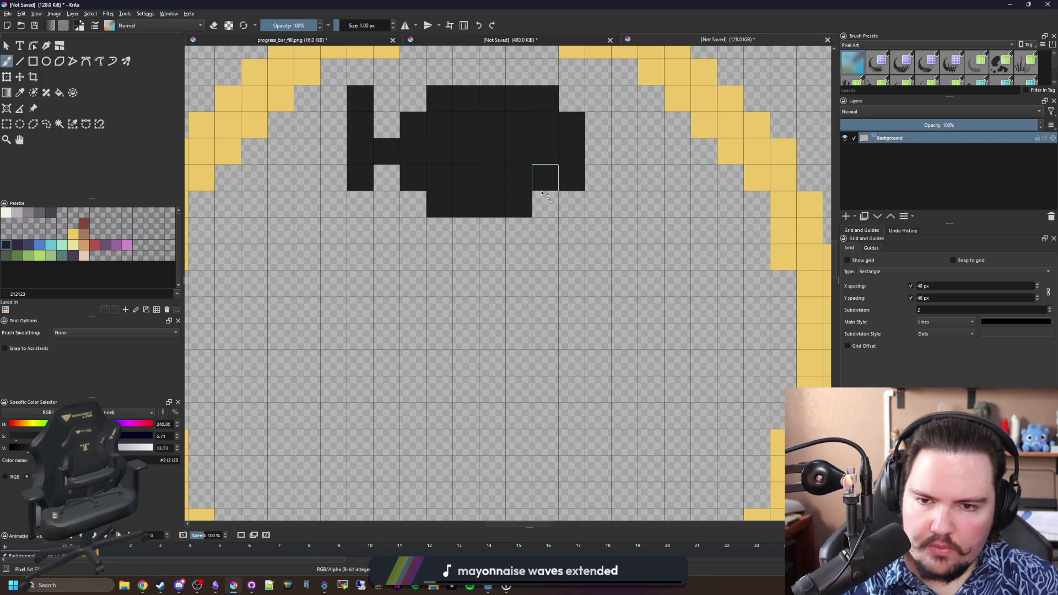
pyautogui.moveTo(543, 192); pyautogui.dragTo(545, 205)
pyautogui.click(360, 204)
pyautogui.moveTo(334, 204); pyautogui.dragTo(334, 98)
pyautogui.press('e')
pyautogui.click(361, 98)
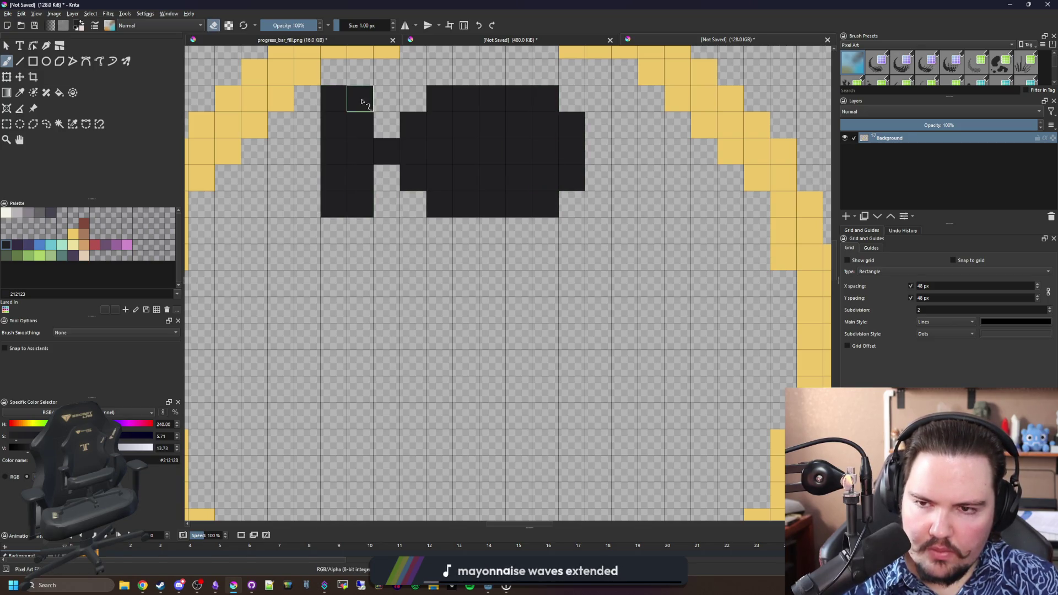
pyautogui.press('e')
pyautogui.moveTo(386, 177); pyautogui.dragTo(387, 125)
pyautogui.click(363, 102)
# Extend the left column and move the fish's eye gap down a row.
pyautogui.scroll(-8, 369, 110)
pyautogui.scroll(6, 444, 250)
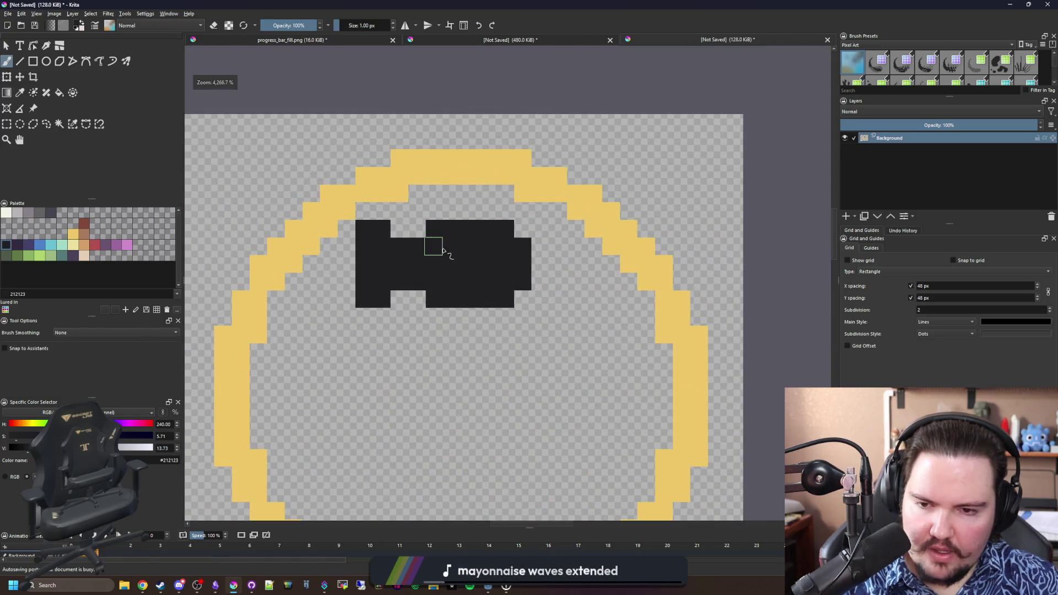
pyautogui.scroll(2, 444, 251)
pyautogui.press('e')
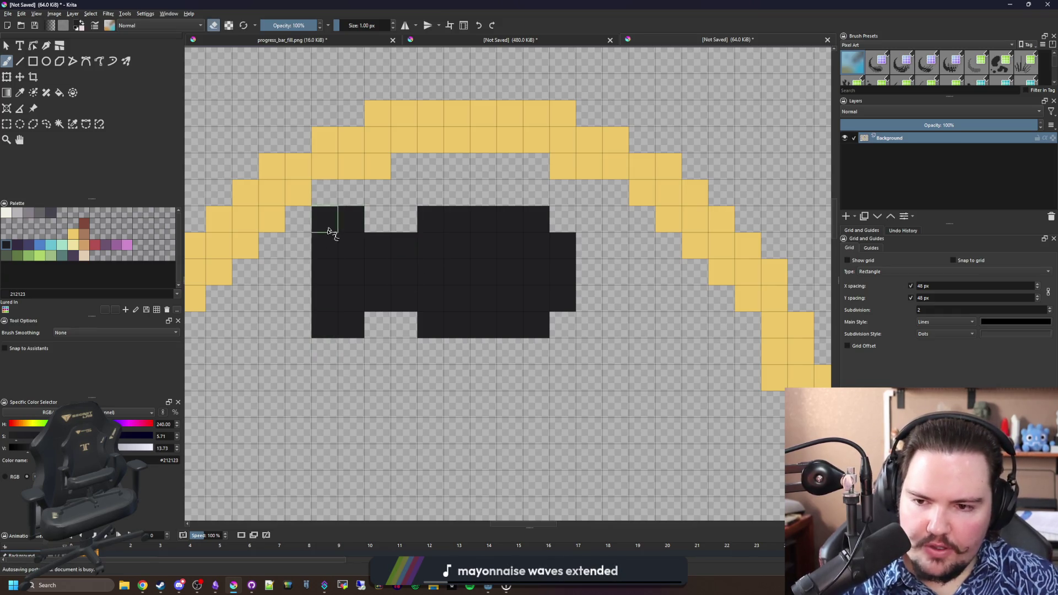
pyautogui.press('e')
pyautogui.click(325, 351)
pyautogui.click(324, 193)
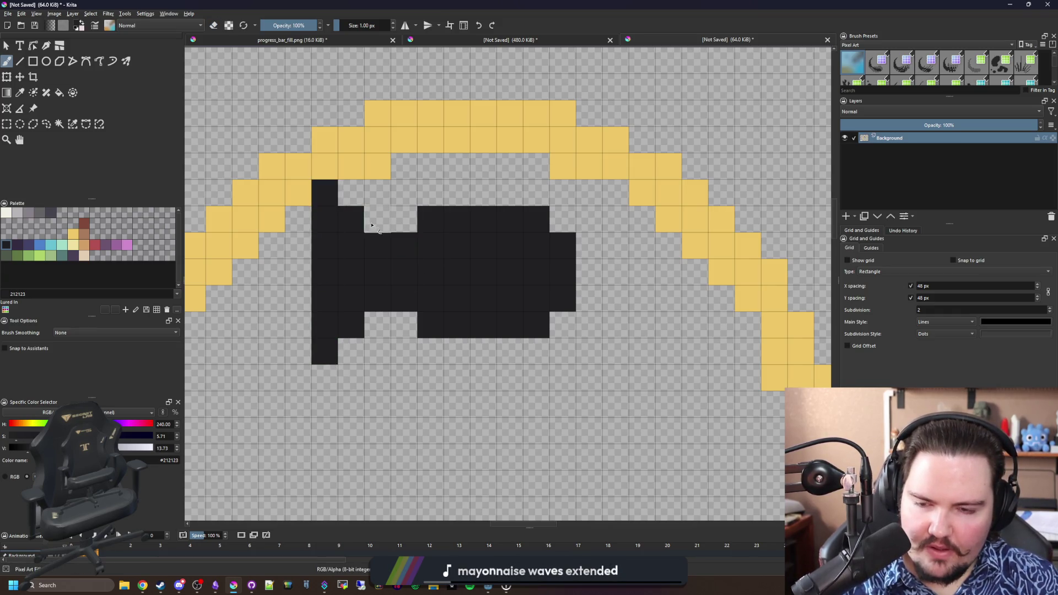
pyautogui.scroll(-4, 372, 226)
pyautogui.scroll(4, 372, 226)
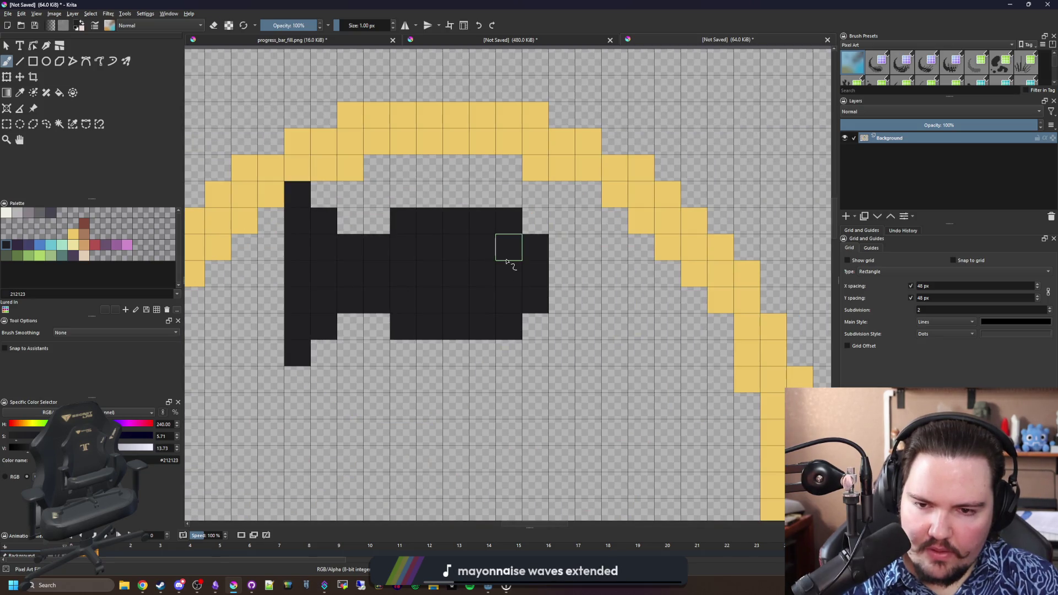
pyautogui.press('e')
pyautogui.click(507, 260)
pyautogui.click(507, 272)
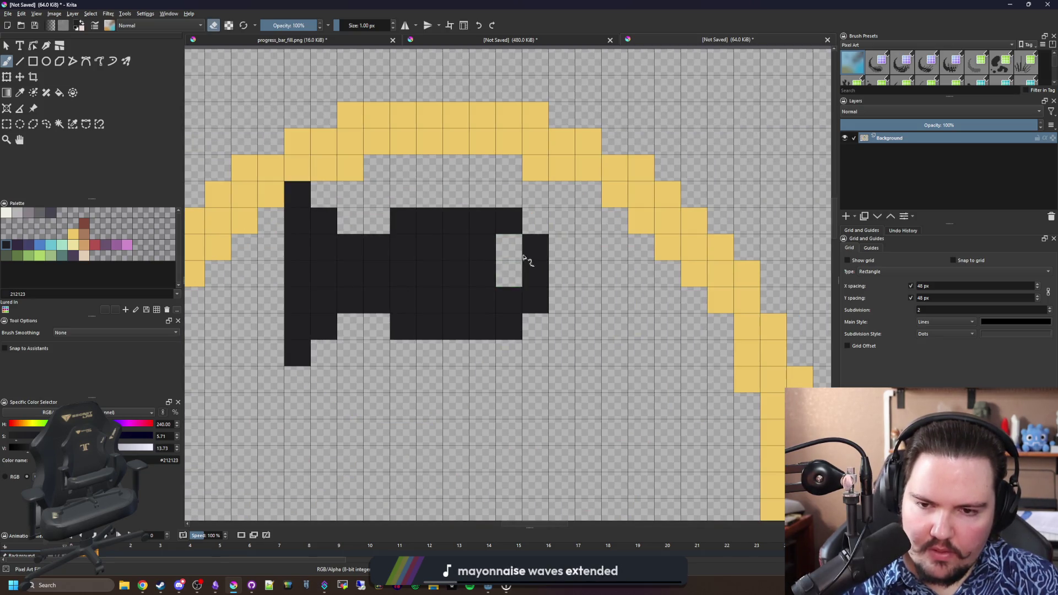
pyautogui.press('e')
pyautogui.click(509, 247)
pyautogui.press('e')
# Add dark body and fin pixels around the fish, clearing one body pixel.
pyautogui.scroll(-2, 477, 258)
pyautogui.scroll(-1, 477, 258)
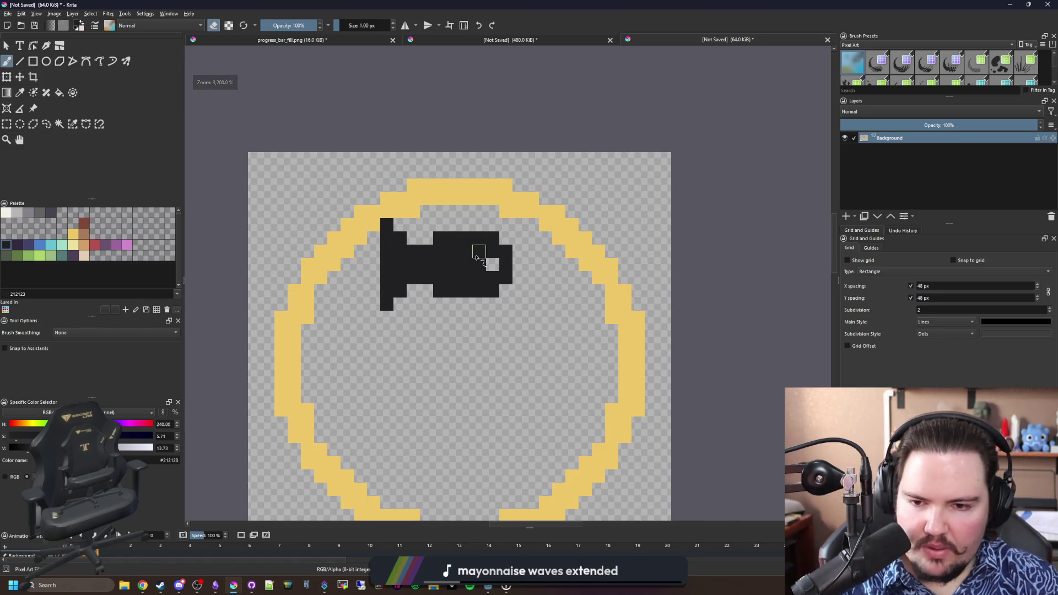
pyautogui.scroll(2, 477, 257)
pyautogui.press('e')
pyautogui.click(562, 300)
pyautogui.click(562, 273)
pyautogui.click(536, 326)
pyautogui.click(509, 327)
pyautogui.press('e')
pyautogui.click(456, 328)
pyautogui.press('e')
pyautogui.moveTo(456, 354)
pyautogui.mouseDown()
pyautogui.moveTo(430, 354)
pyautogui.moveTo(430, 379)
pyautogui.mouseUp()
pyautogui.click(456, 195)
pyautogui.click(429, 195)
pyautogui.click(430, 168)
# Undo the recent fin, head, eye and left-column strokes with Ctrl+Z.
pyautogui.scroll(-5, 432, 276)
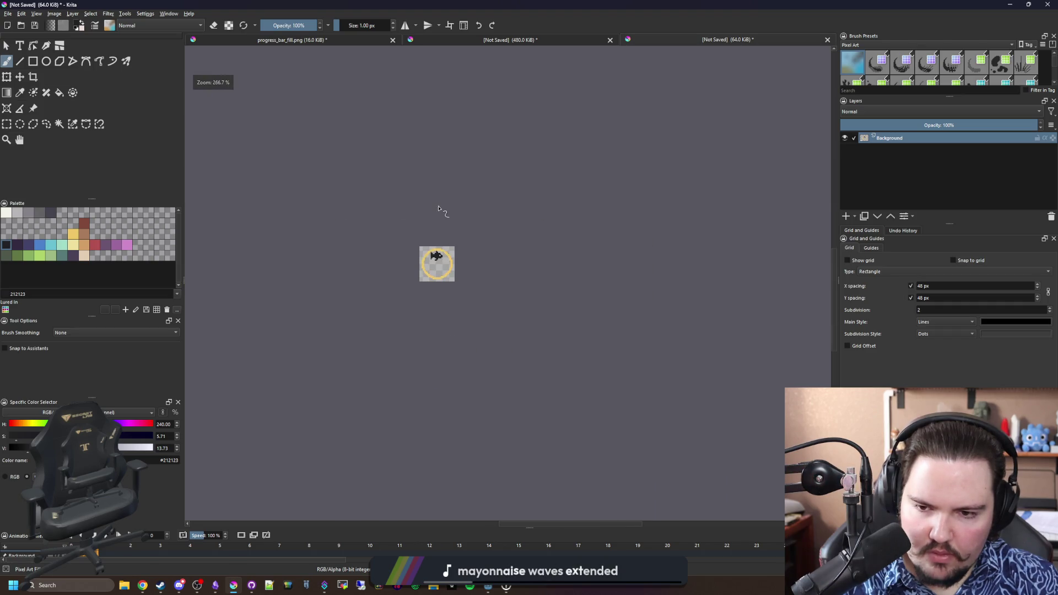
pyautogui.scroll(5, 436, 221)
pyautogui.scroll(-2, 427, 220)
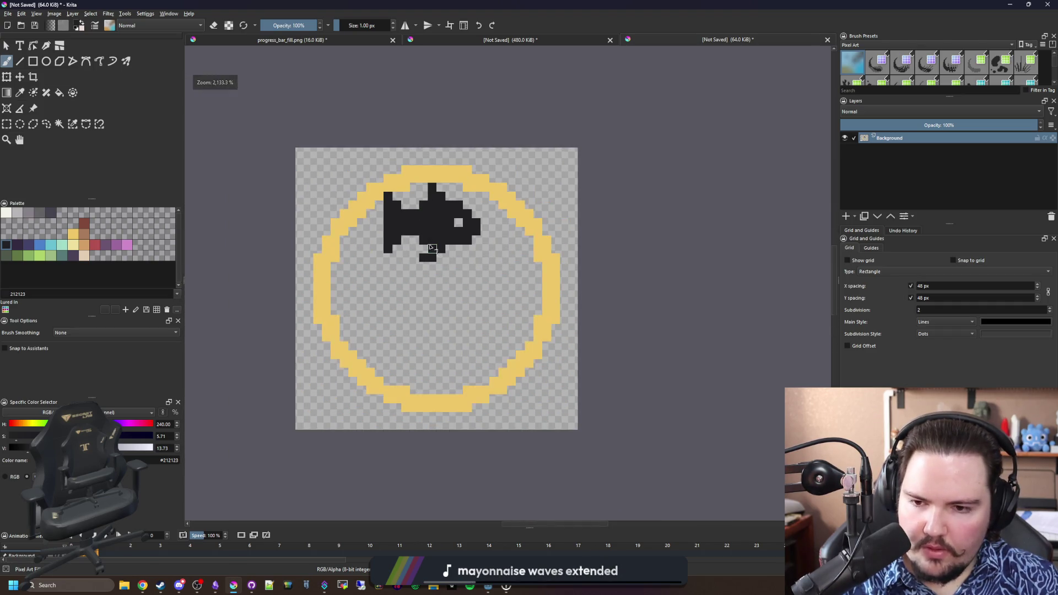
pyautogui.scroll(1, 430, 249)
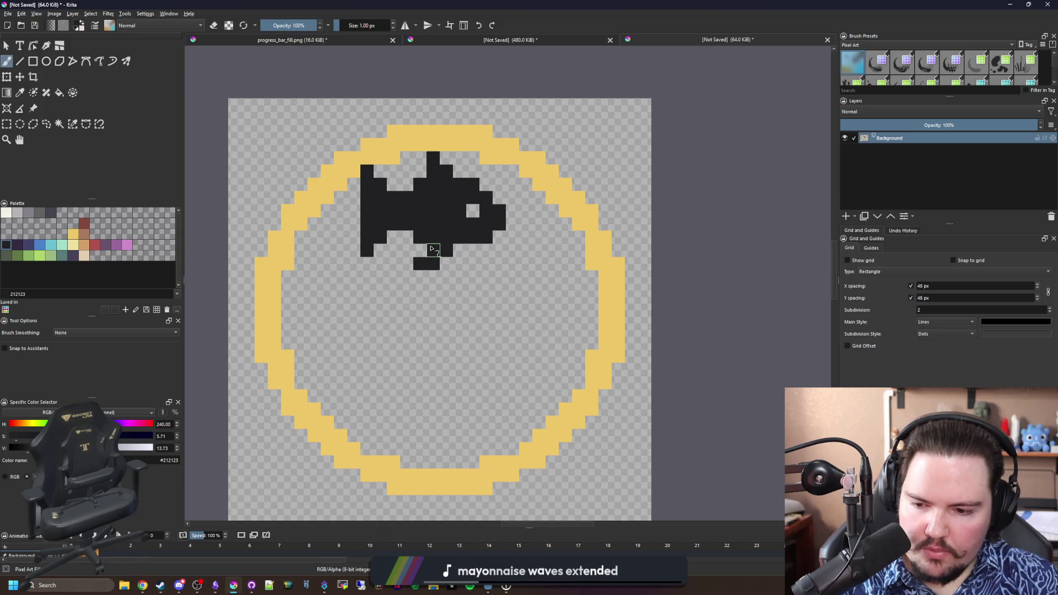
pyautogui.scroll(1, 443, 202)
pyautogui.hotkey('ctrl', 'z')
pyautogui.hotkey('ctrl', 'z')
pyautogui.hotkey('ctrl', 'z')
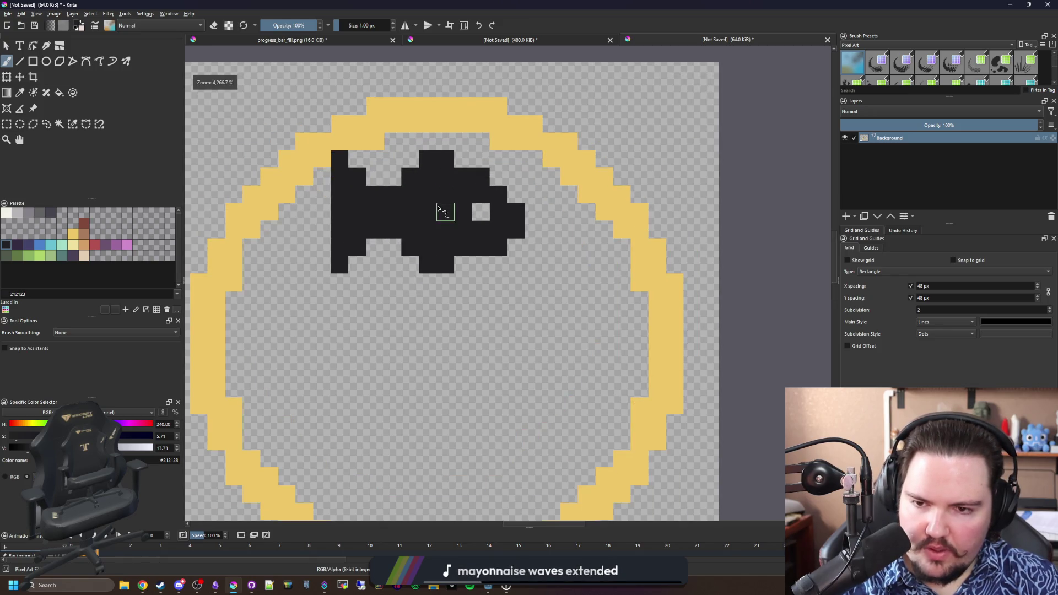
pyautogui.hotkey('ctrl', 'z')
pyautogui.hotkey('ctrl', 'z')
pyautogui.hotkey('ctrl', 'z')
pyautogui.hotkey('ctrl', 'z')
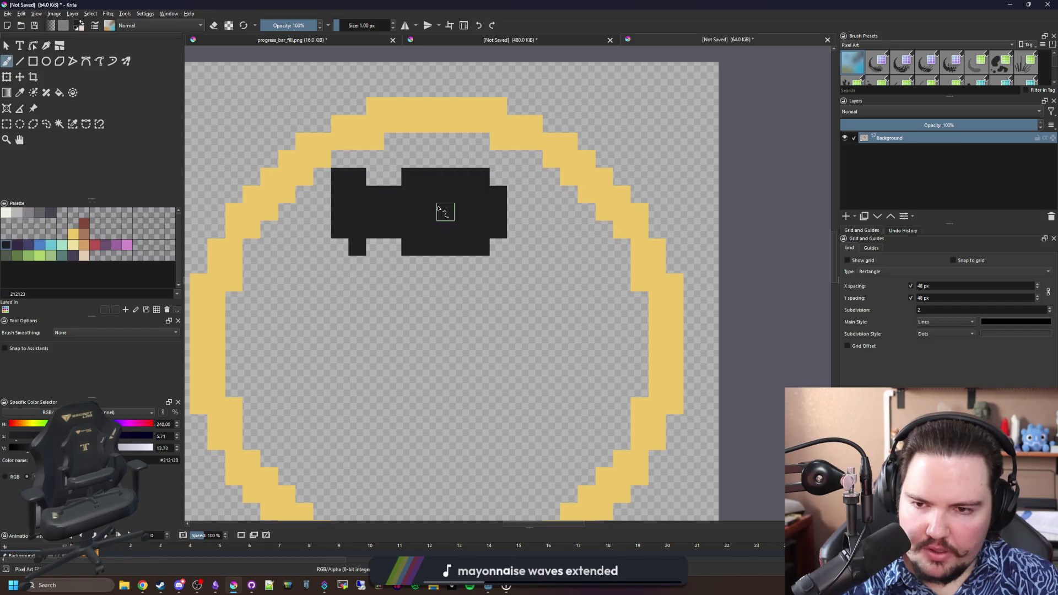
pyautogui.hotkey('ctrl', 'z')
pyautogui.hotkey('ctrl', 'z')
pyautogui.hotkey('ctrl', 'z')
pyautogui.hotkey('ctrl', 'shift', 'z')
pyautogui.hotkey('ctrl', 'shift', 'z')
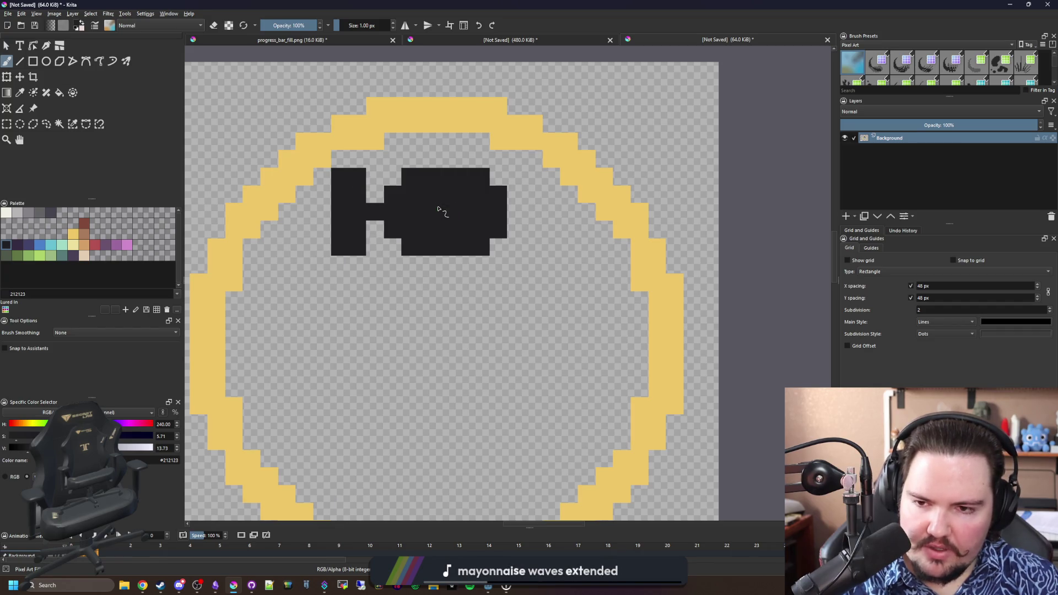
pyautogui.hotkey('ctrl', 'z')
pyautogui.hotkey('ctrl', 'z')
pyautogui.hotkey('ctrl', 'z')
pyautogui.hotkey('ctrl', 'z')
pyautogui.hotkey('ctrl', 'z')
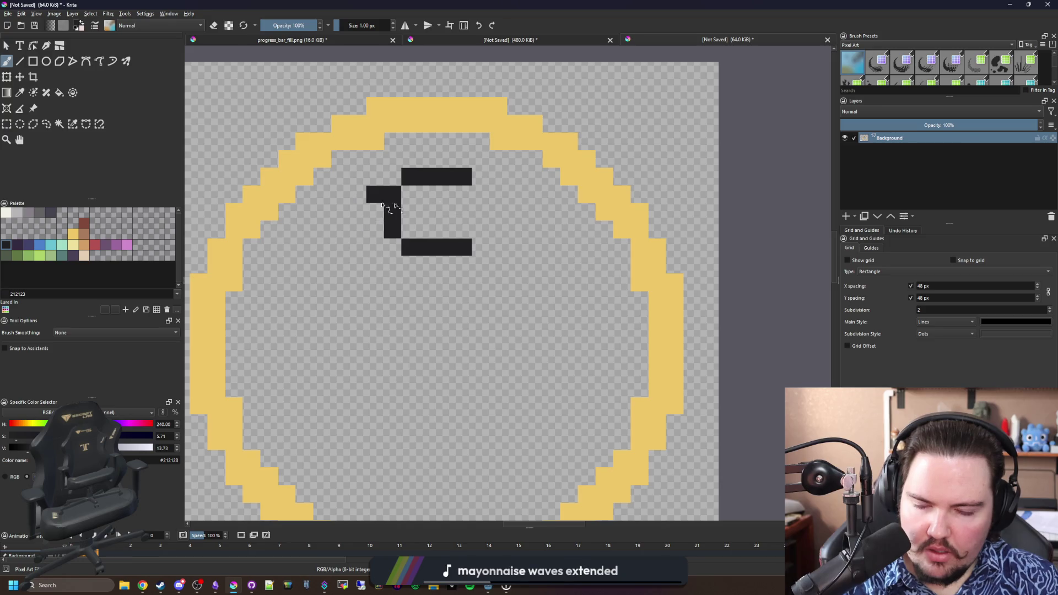
# Rectangle-select the whole dark fish and delete it.
pyautogui.click(6, 124)
pyautogui.moveTo(367, 256); pyautogui.dragTo(469, 169)
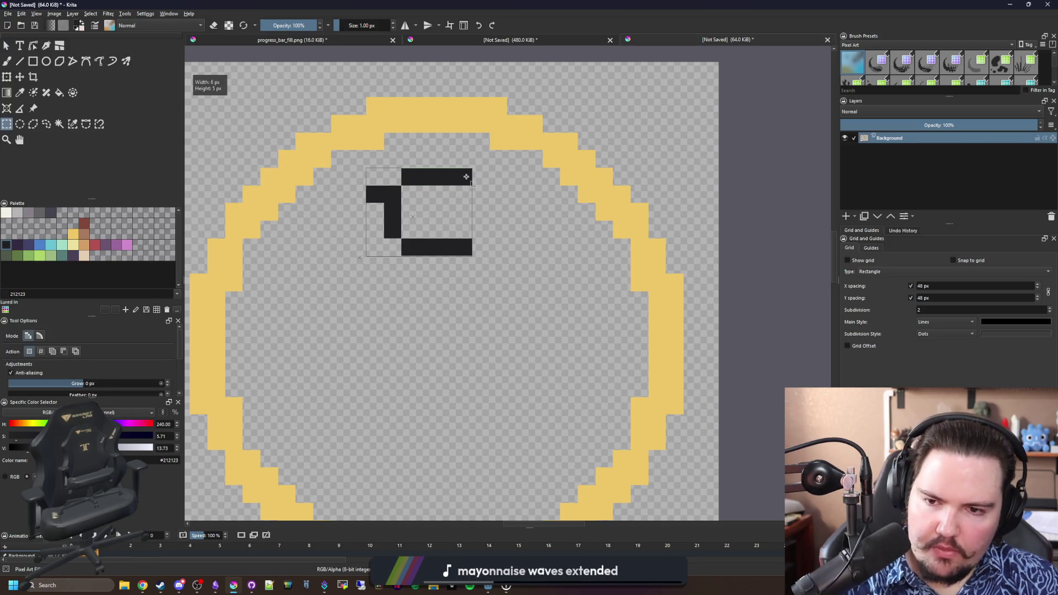
pyautogui.press('Delete')
pyautogui.scroll(-1, 435, 265)
pyautogui.scroll(1, 436, 264)
pyautogui.press('b')
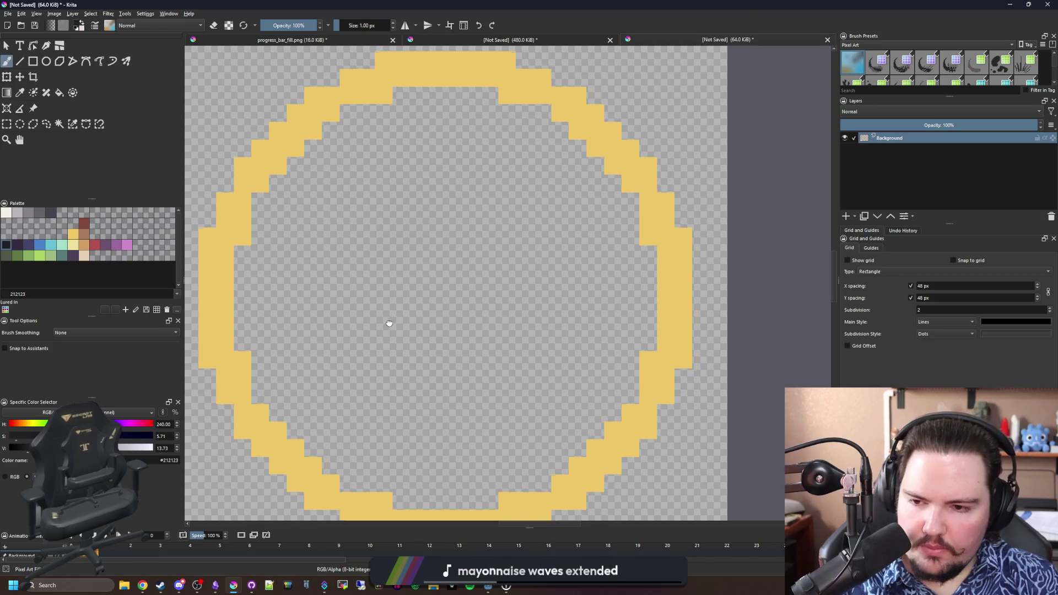
# Draw black lower and upper bars across the ring with left and right posts.
pyautogui.moveTo(266, 296)
pyautogui.mouseDown()
pyautogui.moveTo(284, 306)
pyautogui.moveTo(546, 325)
pyautogui.moveTo(633, 306)
pyautogui.moveTo(550, 310)
pyautogui.mouseUp()
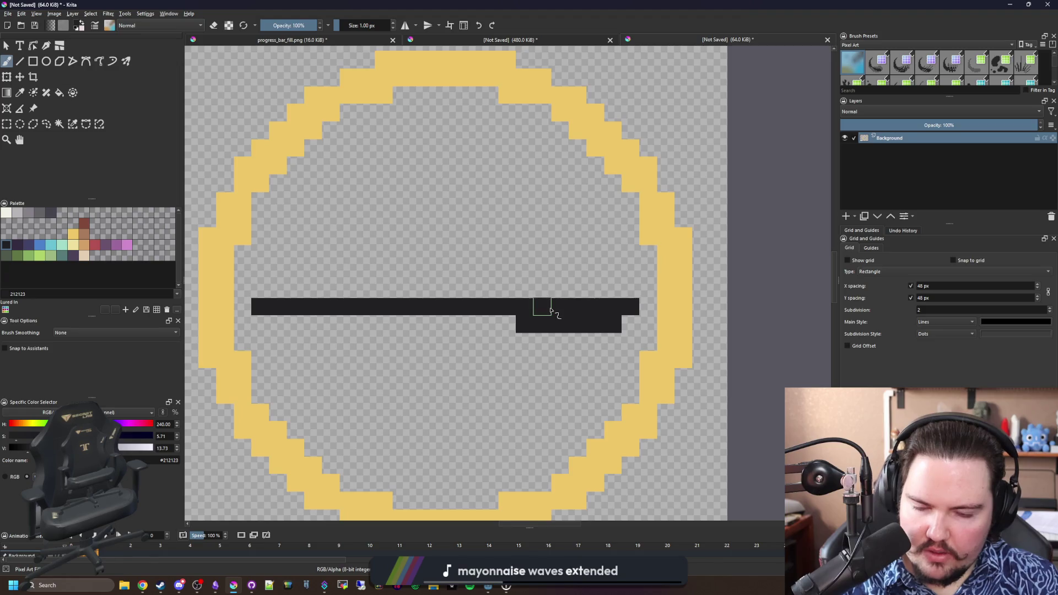
pyautogui.moveTo(257, 323); pyautogui.dragTo(267, 391)
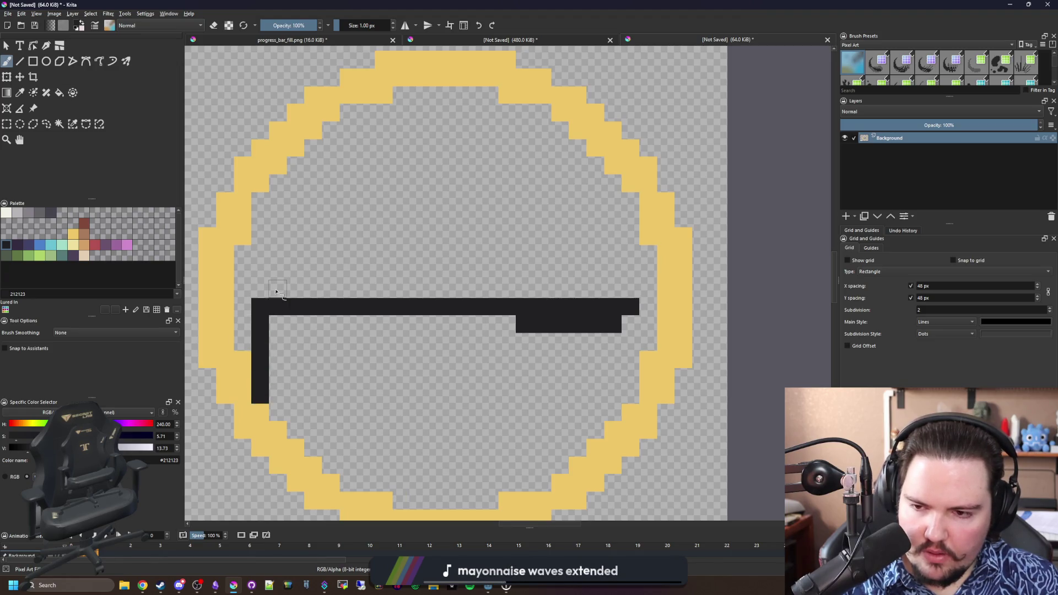
pyautogui.moveTo(268, 273); pyautogui.dragTo(265, 210)
pyautogui.moveTo(270, 268)
pyautogui.mouseDown()
pyautogui.moveTo(645, 265)
pyautogui.moveTo(631, 209)
pyautogui.mouseUp()
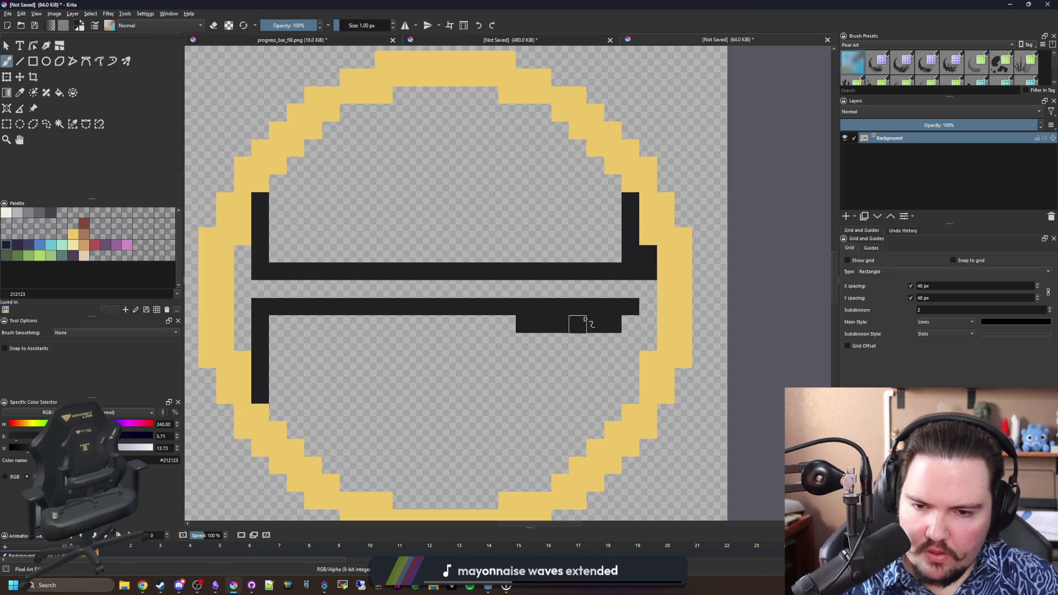
pyautogui.moveTo(632, 315); pyautogui.dragTo(626, 404)
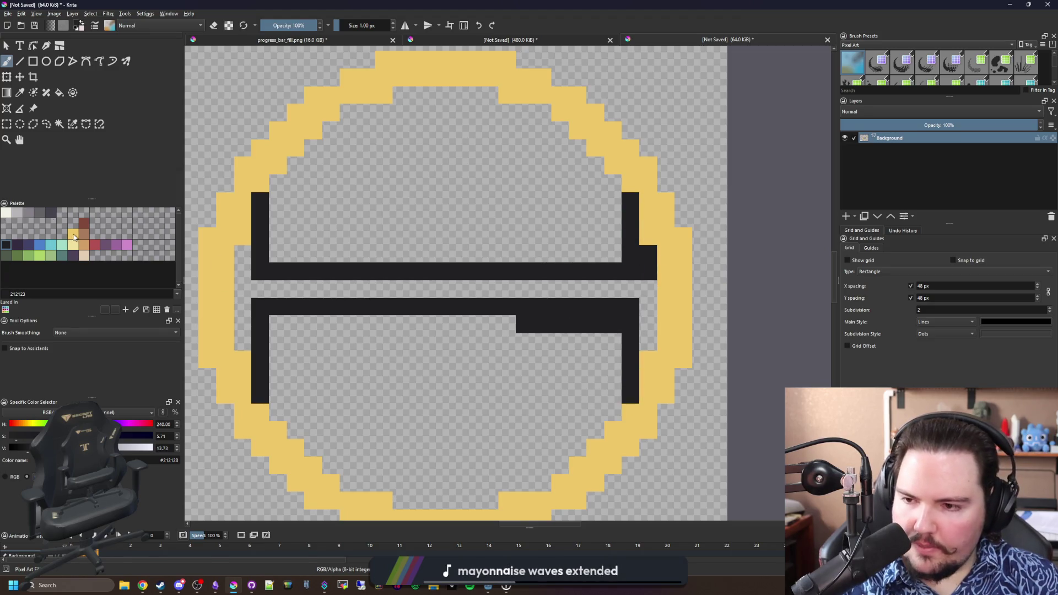
# Switch to blue and fill the fish outline on the upper bar with solid blue.
pyautogui.click(74, 236)
pyautogui.click(41, 248)
pyautogui.scroll(5, 465, 296)
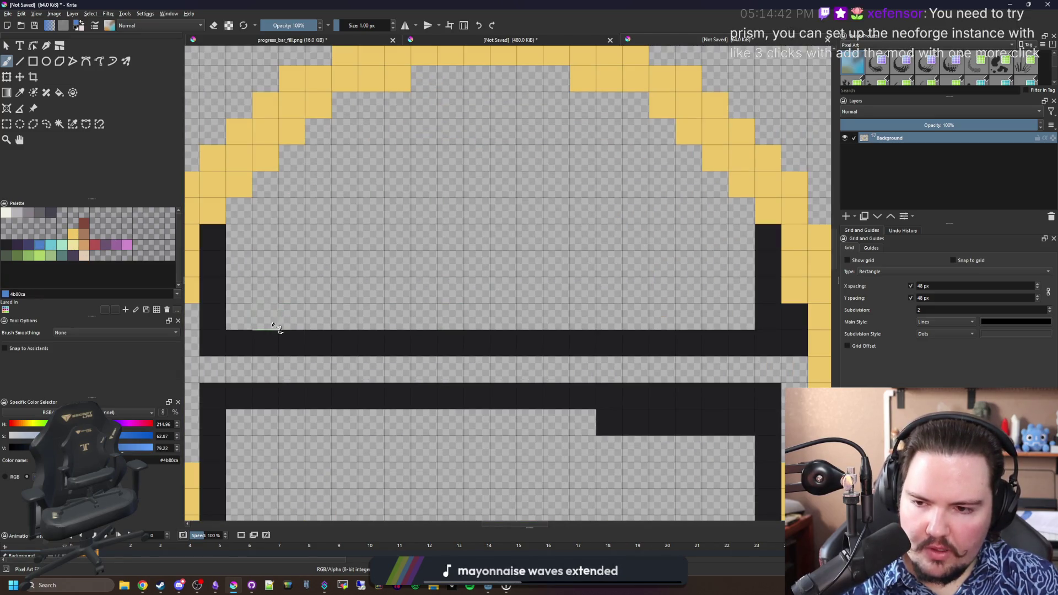
pyautogui.moveTo(265, 343)
pyautogui.mouseDown()
pyautogui.moveTo(267, 157)
pyautogui.moveTo(265, 325)
pyautogui.moveTo(292, 345)
pyautogui.moveTo(292, 182)
pyautogui.moveTo(312, 208)
pyautogui.moveTo(319, 298)
pyautogui.moveTo(344, 290)
pyautogui.moveTo(345, 243)
pyautogui.moveTo(463, 341)
pyautogui.moveTo(440, 342)
pyautogui.moveTo(397, 289)
pyautogui.moveTo(411, 277)
pyautogui.moveTo(452, 276)
pyautogui.mouseUp()
pyautogui.hotkey('ctrl', 'z')
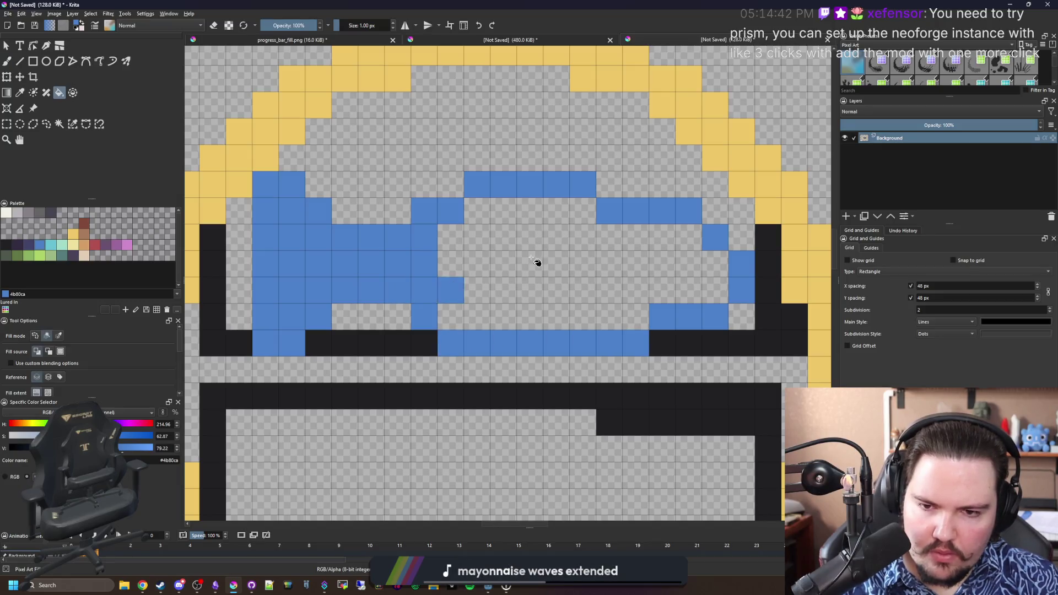
pyautogui.click(538, 264)
pyautogui.scroll(-3, 437, 283)
pyautogui.scroll(3, 432, 288)
pyautogui.click(400, 315)
pyautogui.scroll(-2, 400, 315)
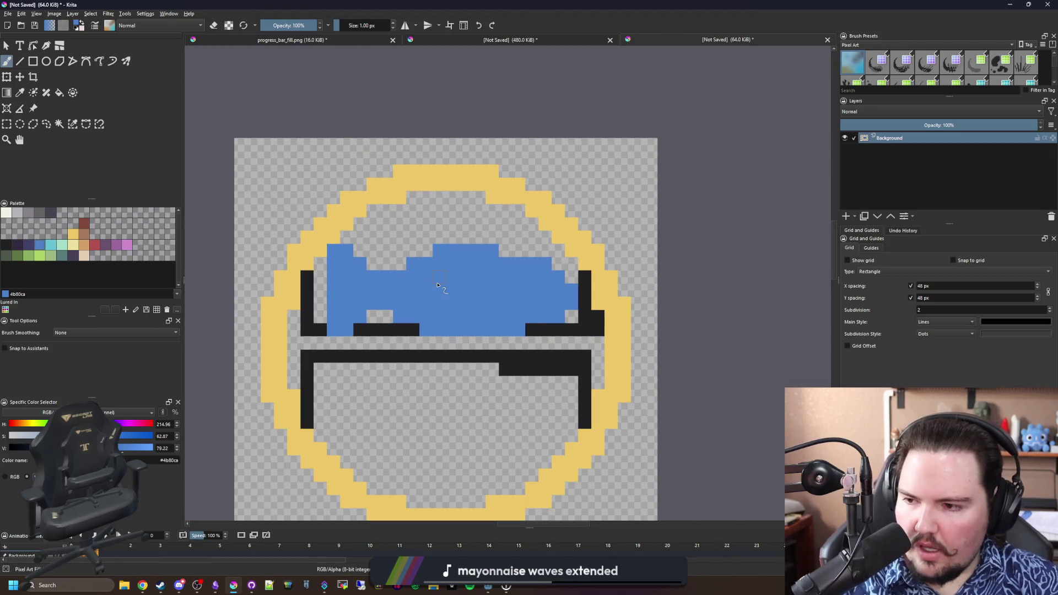
pyautogui.scroll(2, 437, 286)
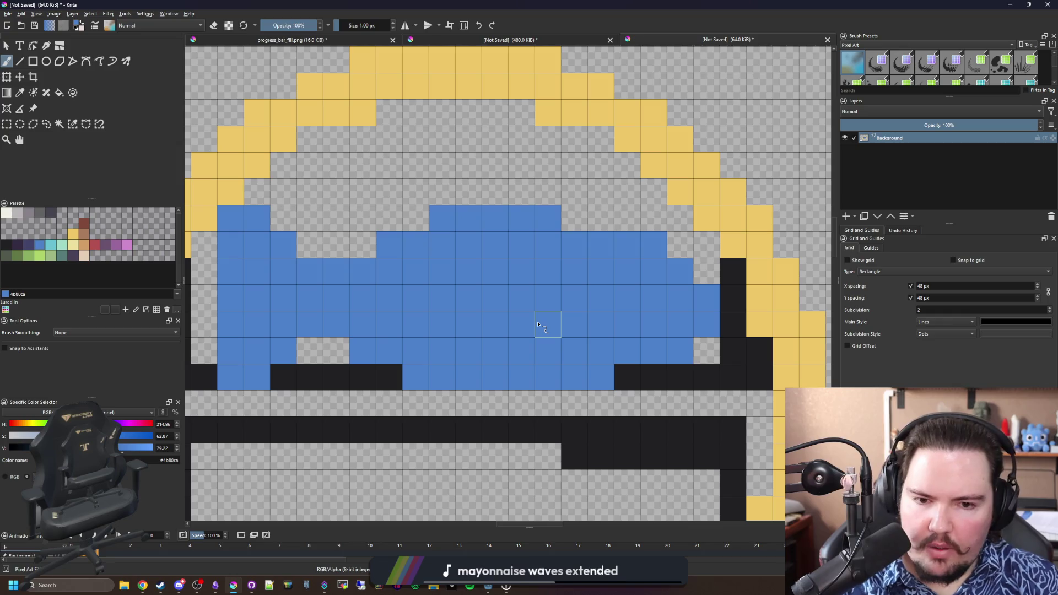
pyautogui.scroll(-4, 667, 325)
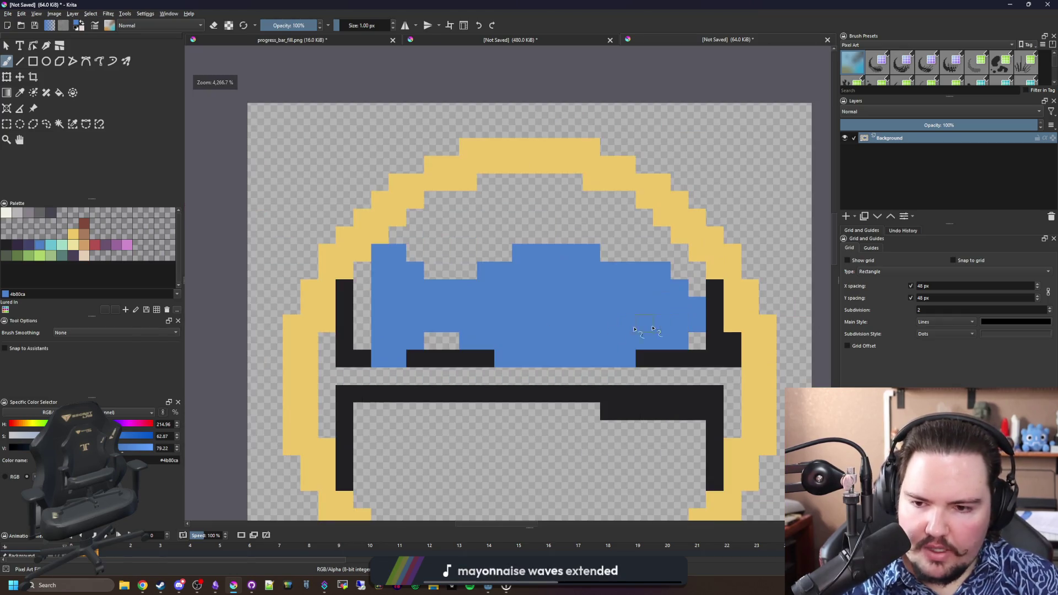
pyautogui.scroll(4, 683, 303)
# Erase a stray blue cell and fill in the fish's top fin.
pyautogui.press('e')
pyautogui.click(673, 298)
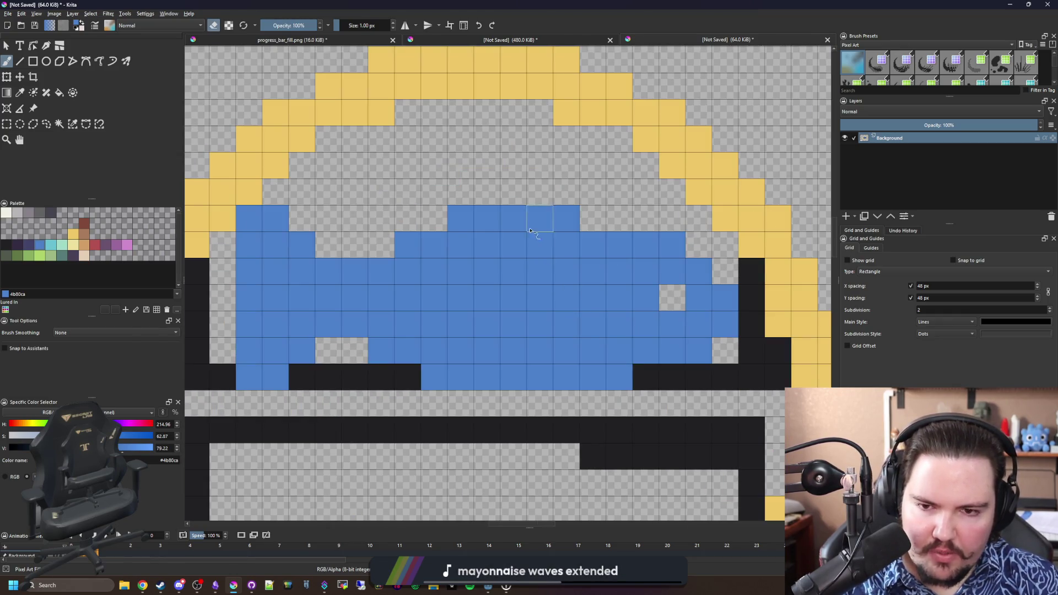
pyautogui.press('e')
pyautogui.moveTo(434, 192); pyautogui.dragTo(488, 192)
pyautogui.click(407, 193)
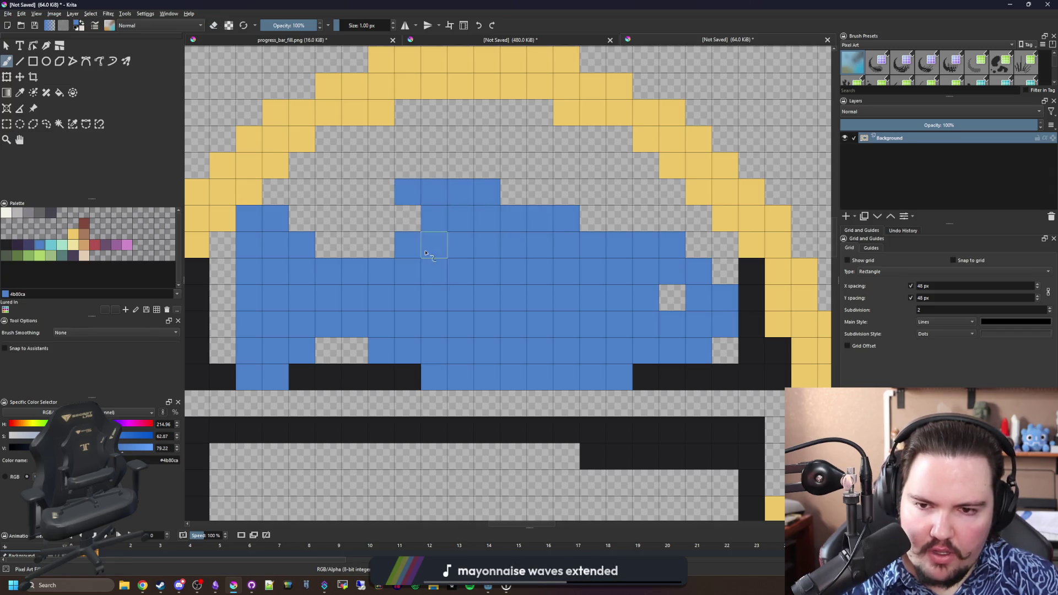
pyautogui.scroll(-10, 432, 243)
pyautogui.scroll(12, 444, 363)
# Erase a small block of blue cells and cut a gap into the fish body.
pyautogui.moveTo(453, 371); pyautogui.dragTo(478, 283)
pyautogui.press('e')
pyautogui.moveTo(562, 328); pyautogui.dragTo(510, 306)
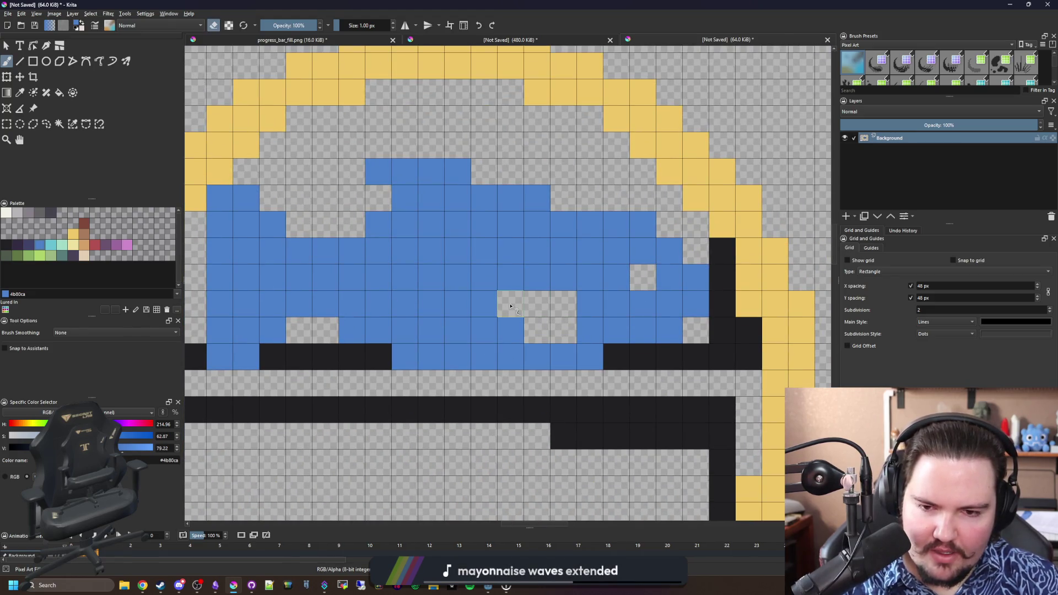
pyautogui.scroll(-10, 510, 306)
pyautogui.scroll(10, 474, 268)
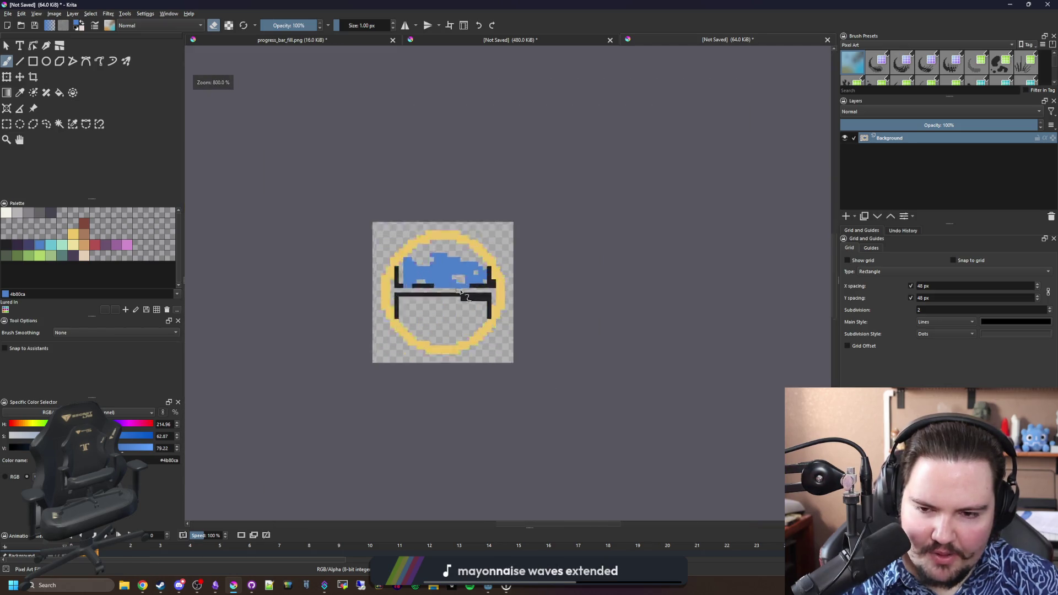
pyautogui.scroll(-6, 479, 311)
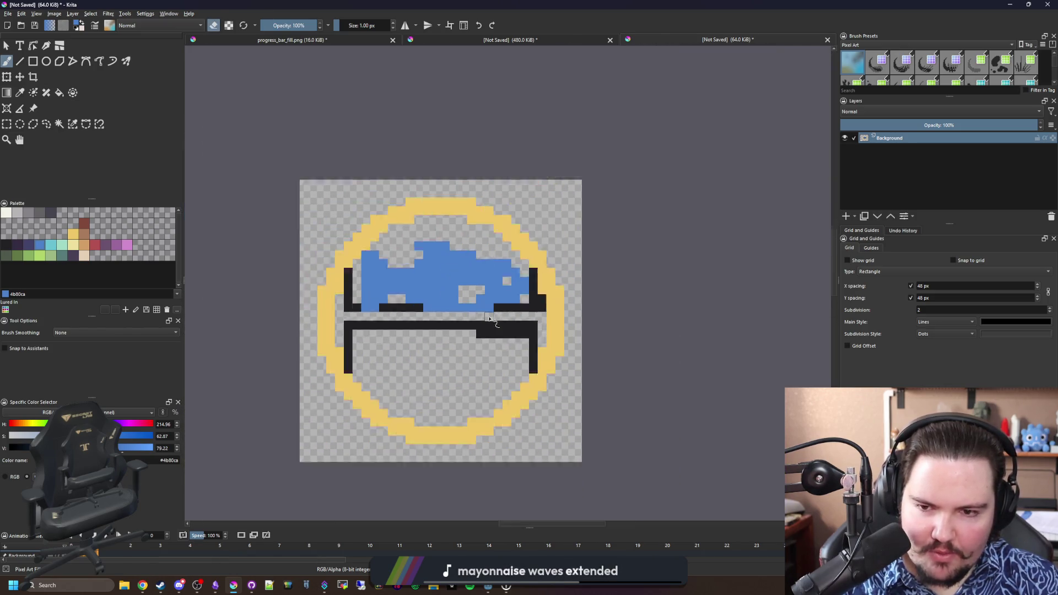
pyautogui.scroll(8, 513, 342)
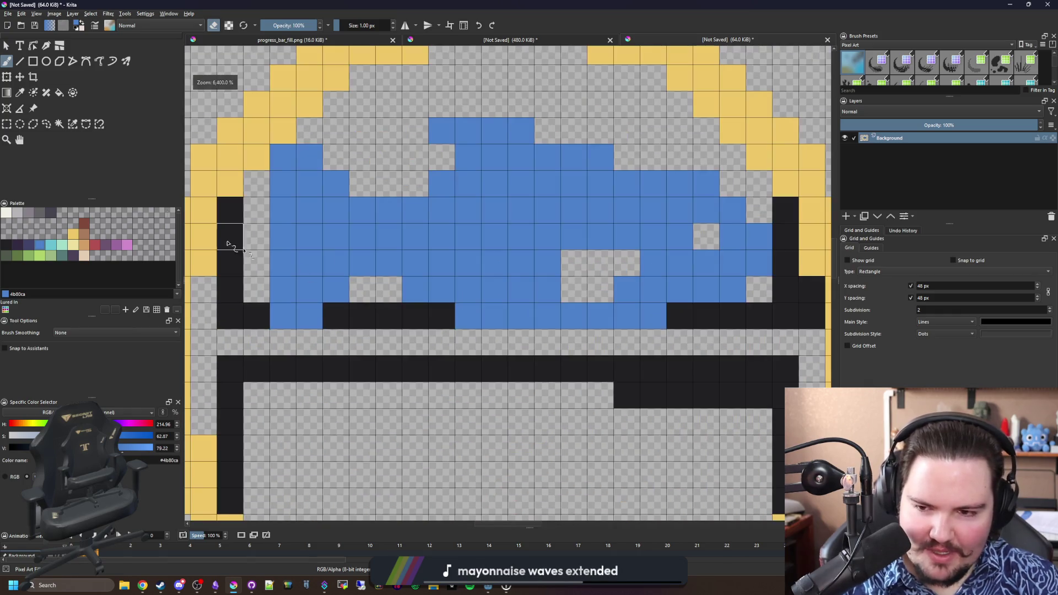
pyautogui.scroll(-1, 227, 244)
# Delete the black bars and bottom frame with contiguous selection, then deselect.
pyautogui.click(59, 124)
pyautogui.click(652, 303)
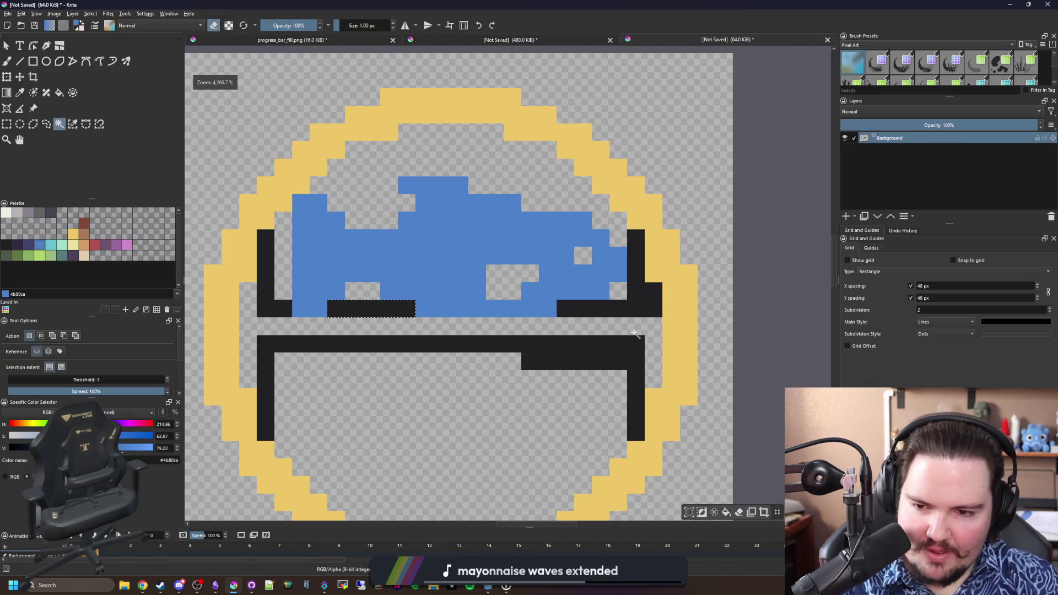
pyautogui.press('Delete')
pyautogui.click(265, 264)
pyautogui.press('Delete')
pyautogui.click(285, 343)
pyautogui.press('Delete')
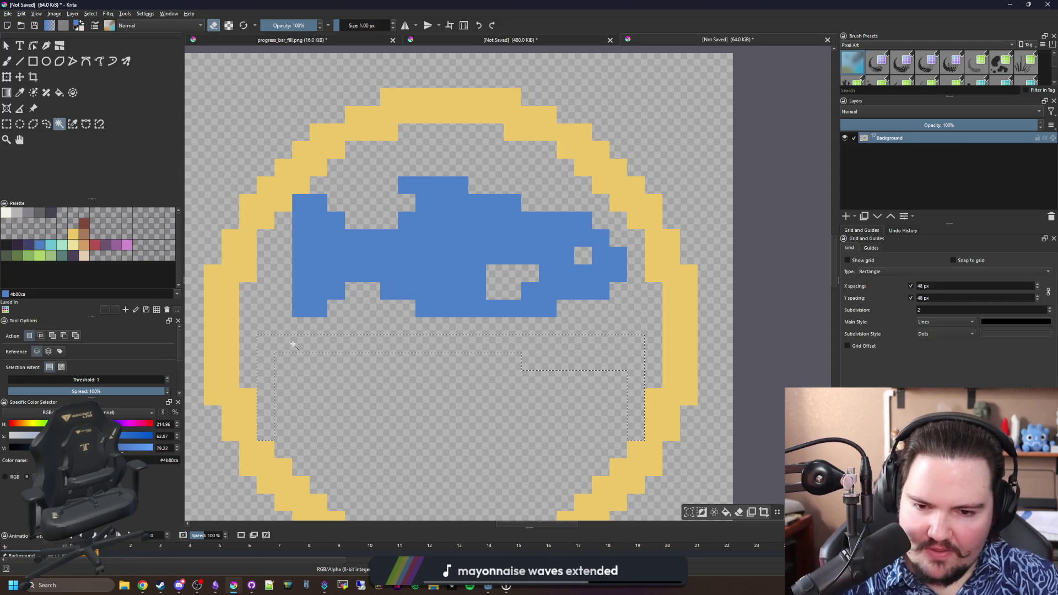
pyautogui.hotkey('ctrl', 'shift', 'a')
# Try rectangle-selecting the fish's tail column, then drop the selection and return to the brush.
pyautogui.click(9, 125)
pyautogui.moveTo(310, 317)
pyautogui.mouseDown()
pyautogui.moveTo(381, 299)
pyautogui.moveTo(592, 194)
pyautogui.mouseUp()
pyautogui.click(460, 267)
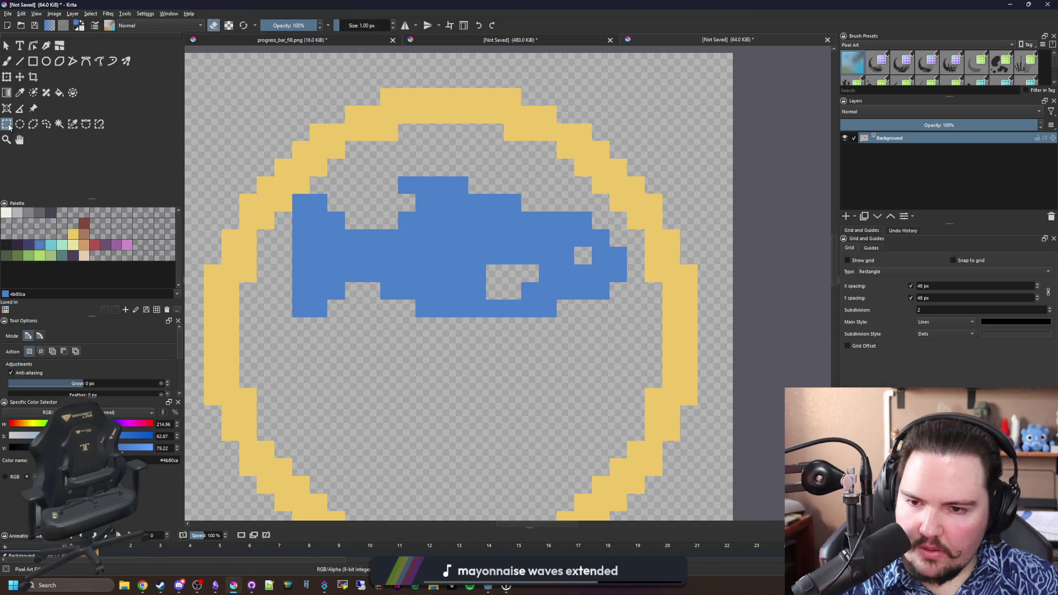
pyautogui.moveTo(295, 311)
pyautogui.mouseDown()
pyautogui.moveTo(338, 201)
pyautogui.moveTo(359, 194)
pyautogui.mouseUp()
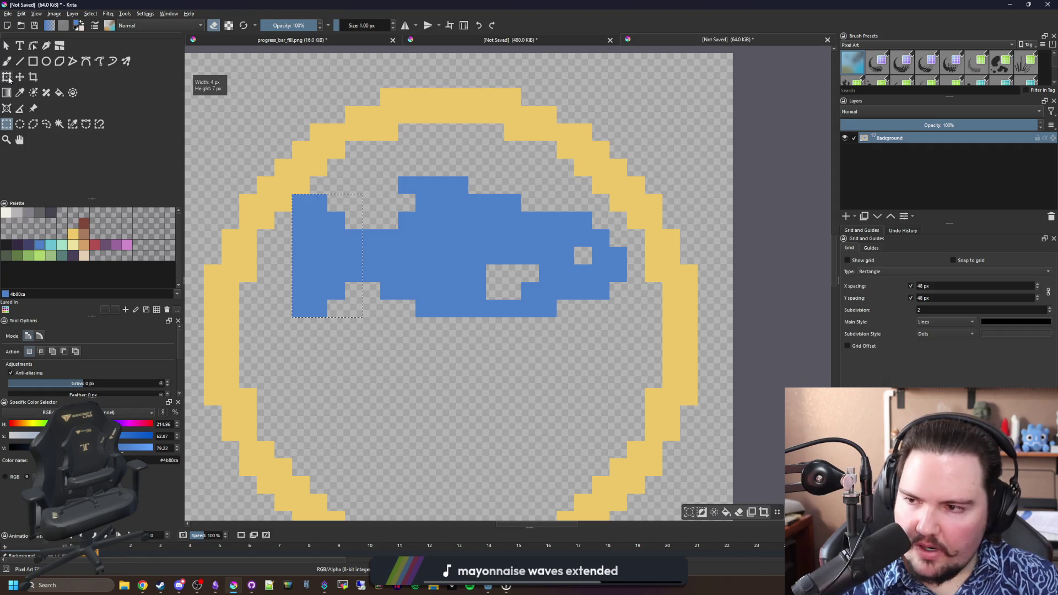
pyautogui.press('t')
pyautogui.hotkey('ctrl', 'shift', 'a')
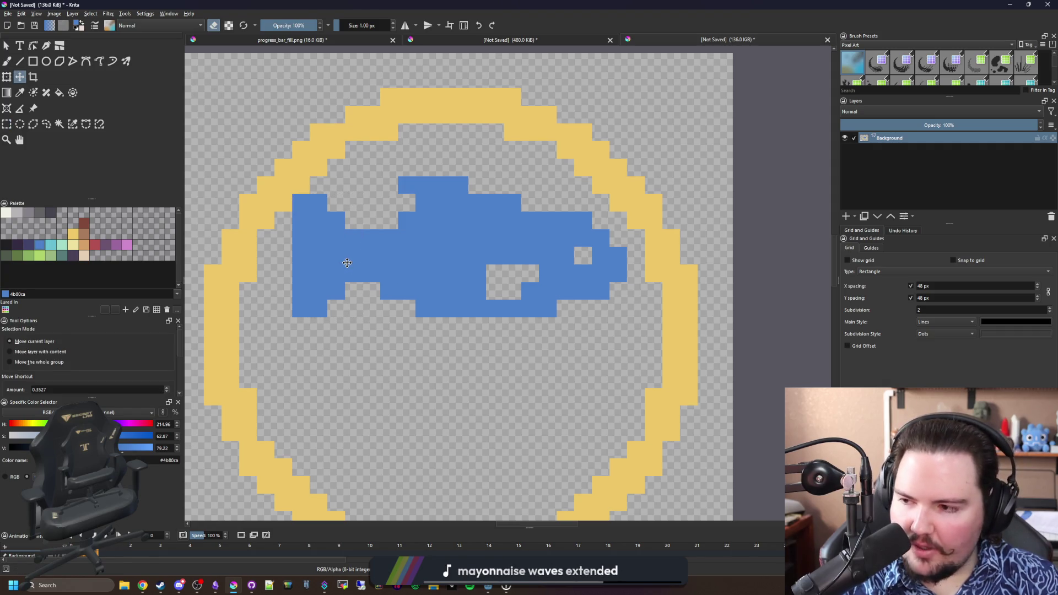
pyautogui.scroll(-2, 347, 263)
pyautogui.scroll(4, 309, 180)
pyautogui.press('b')
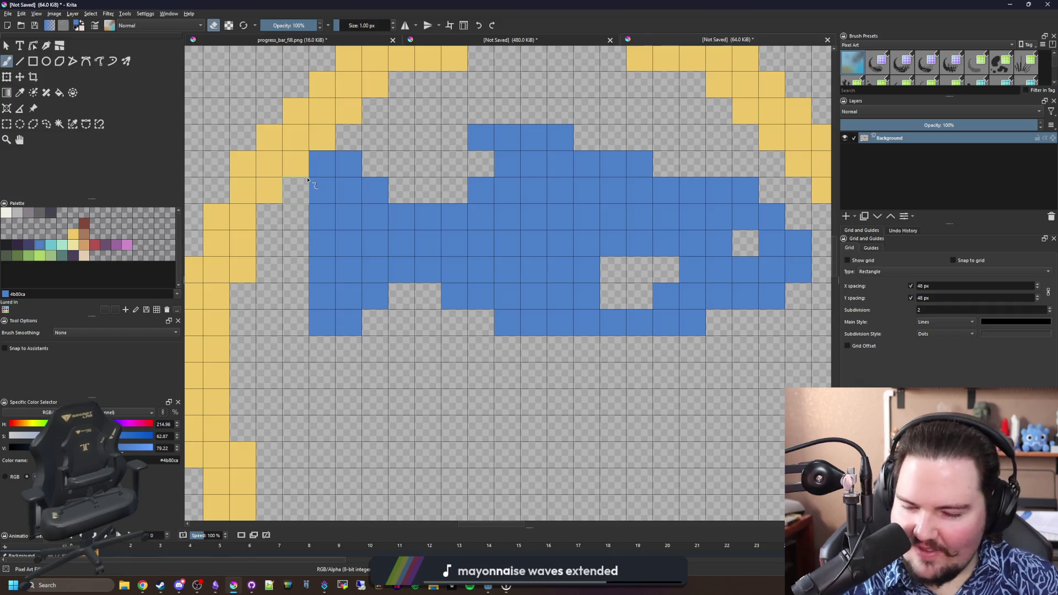
# Erase the stray blue pixels beside the fish's tail.
pyautogui.scroll(-3, 302, 295)
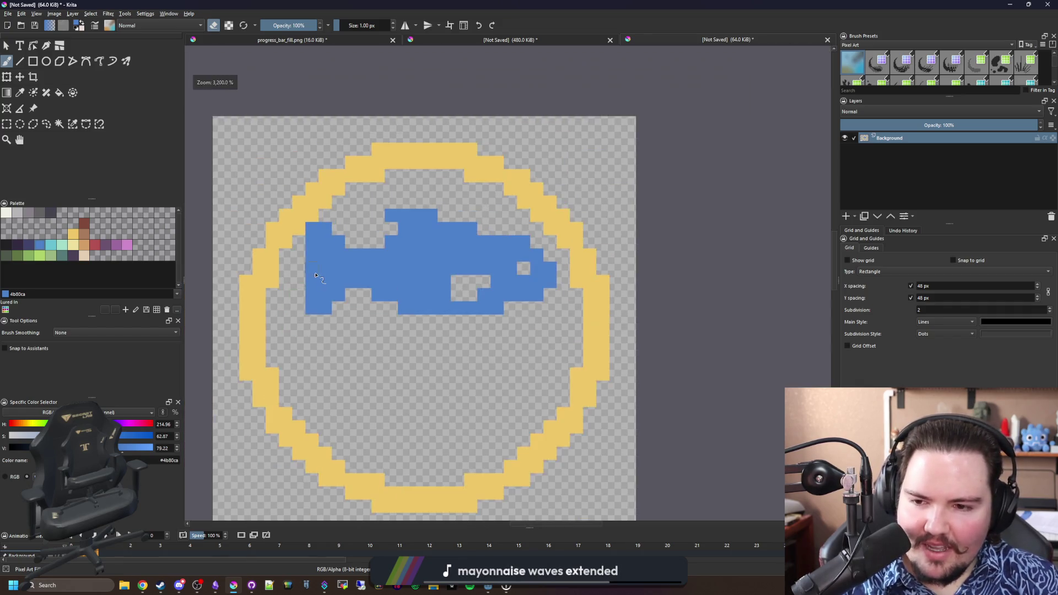
pyautogui.scroll(3, 312, 278)
pyautogui.moveTo(310, 236); pyautogui.dragTo(312, 279)
pyautogui.click(312, 286)
pyautogui.scroll(-5, 311, 289)
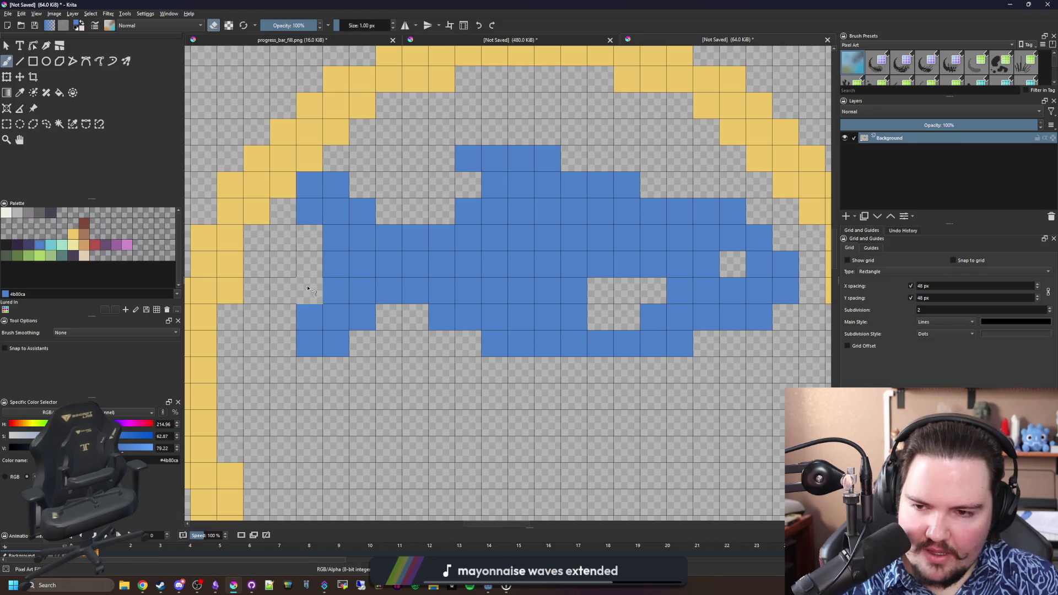
pyautogui.scroll(3, 411, 270)
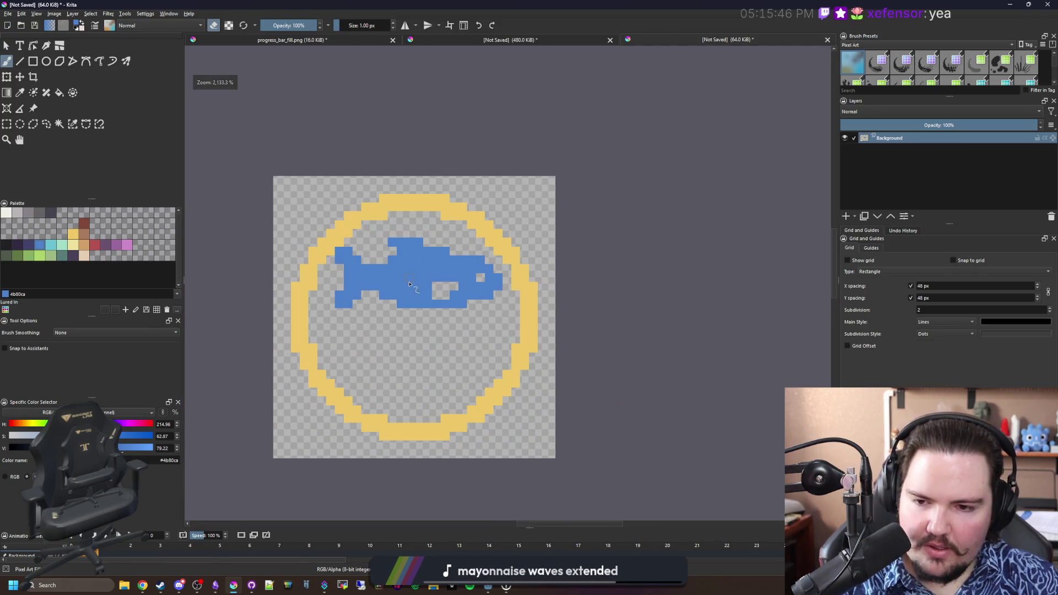
# Rectangle-select the whole fish, including tail tip and top fin, and start a transform.
pyautogui.click(10, 127)
pyautogui.scroll(1, 381, 285)
pyautogui.moveTo(274, 332); pyautogui.dragTo(454, 216)
pyautogui.moveTo(579, 218); pyautogui.dragTo(591, 209)
pyautogui.moveTo(592, 263); pyautogui.dragTo(609, 298)
pyautogui.moveTo(380, 192)
pyautogui.mouseDown()
pyautogui.moveTo(451, 210)
pyautogui.moveTo(445, 313)
pyautogui.mouseUp()
pyautogui.scroll(-2, 440, 231)
pyautogui.hotkey('ctrl', 't')
# Mirror the lower fish copy via the transform menu, nudge it left, and commit with Enter.
pyautogui.scroll(2, 443, 314)
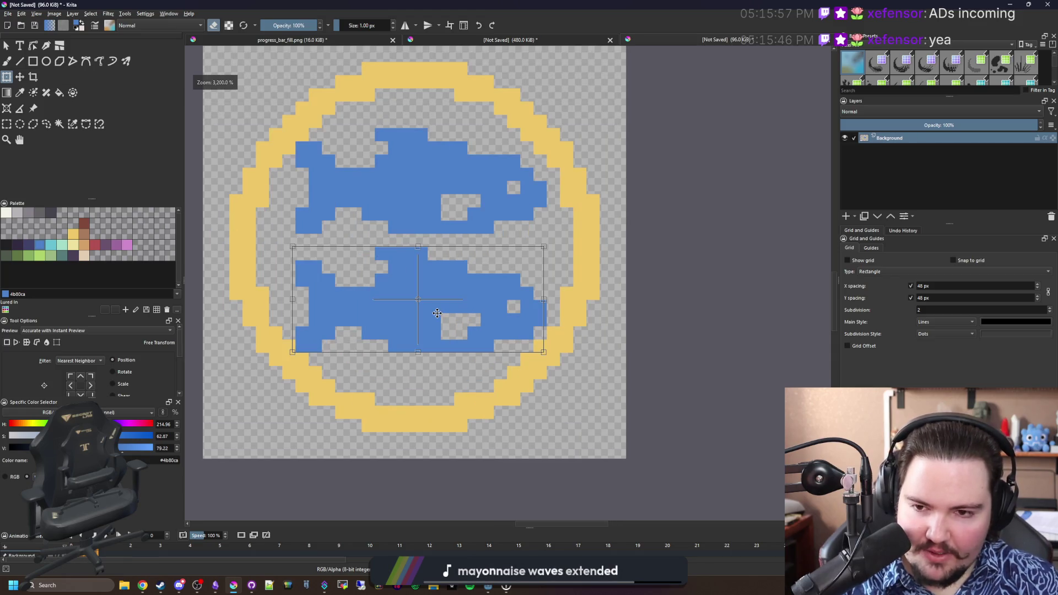
pyautogui.rightClick(437, 313)
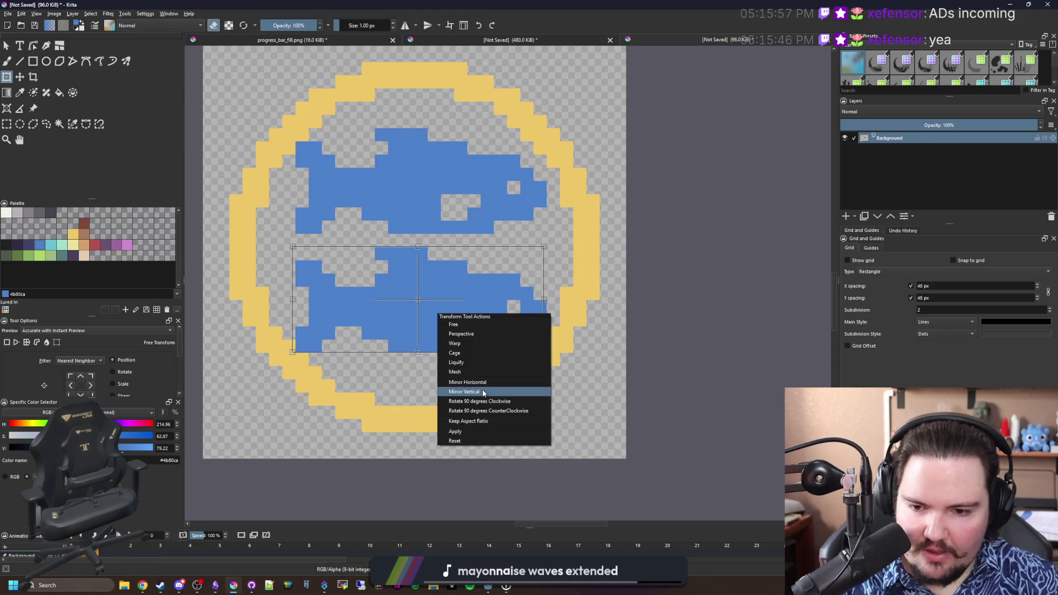
pyautogui.click(489, 381)
pyautogui.rightClick(452, 300)
pyautogui.click(432, 302)
pyautogui.moveTo(454, 310); pyautogui.dragTo(447, 311)
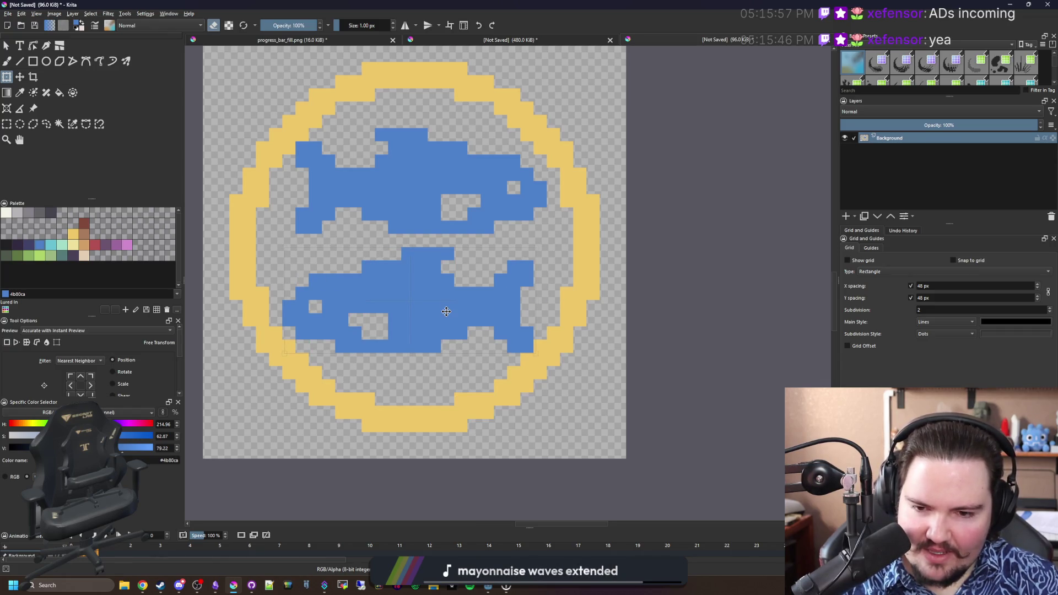
pyautogui.press('Return')
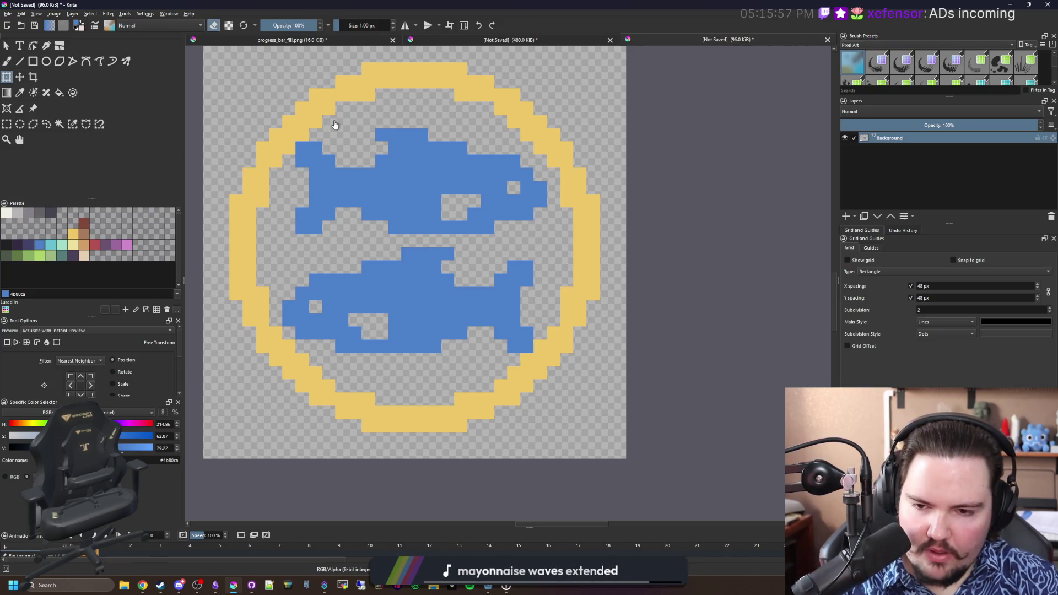
pyautogui.scroll(-1, 346, 353)
pyautogui.scroll(1, 354, 300)
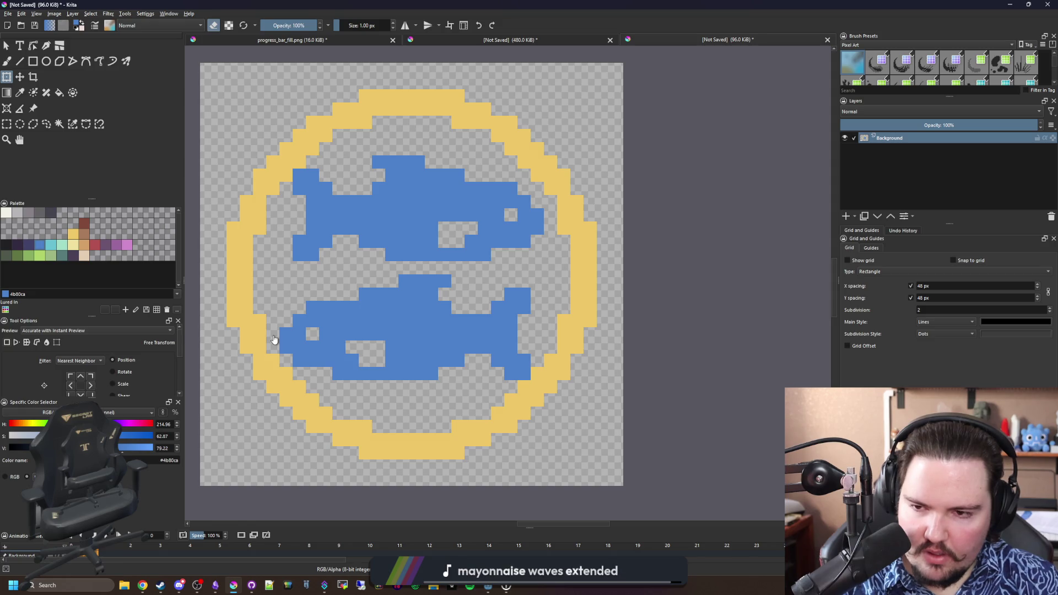
pyautogui.click(6, 124)
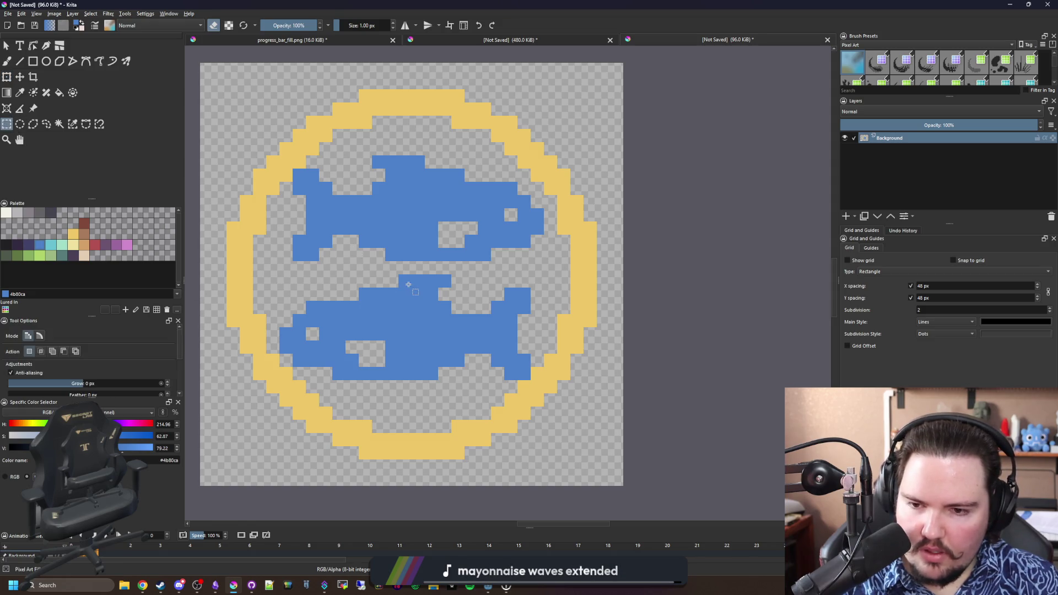
pyautogui.moveTo(261, 262)
pyautogui.mouseDown()
pyautogui.moveTo(580, 274)
pyautogui.moveTo(597, 289)
pyautogui.mouseUp()
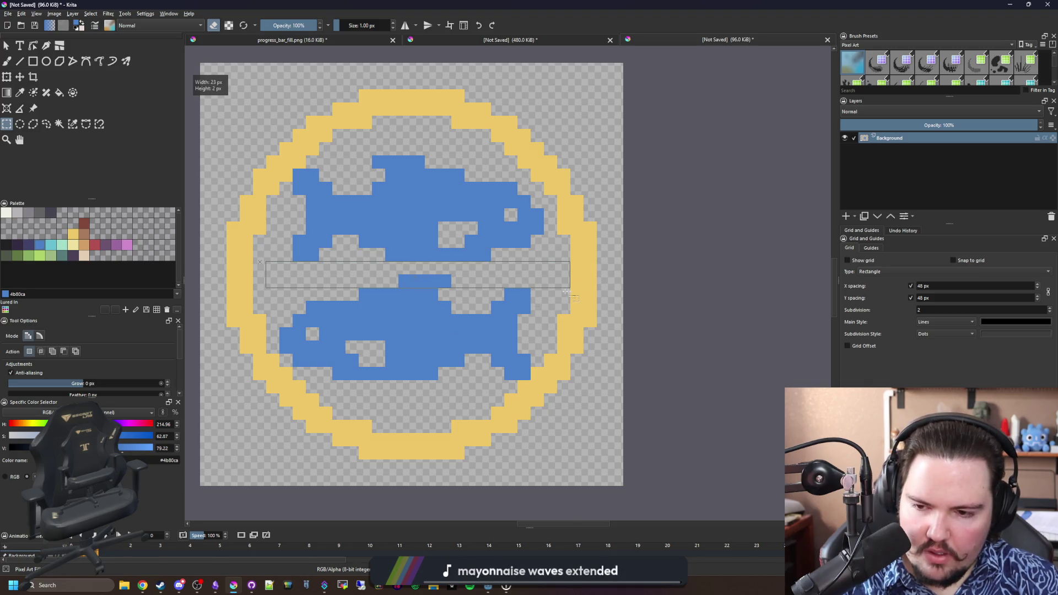
pyautogui.click(275, 353)
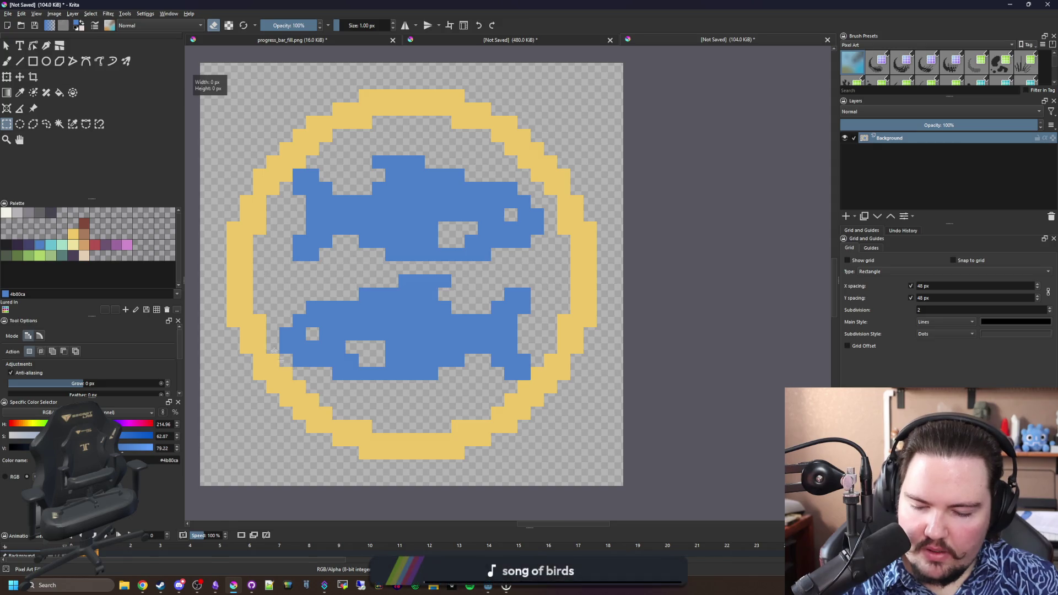
pyautogui.click(95, 244)
pyautogui.press('b')
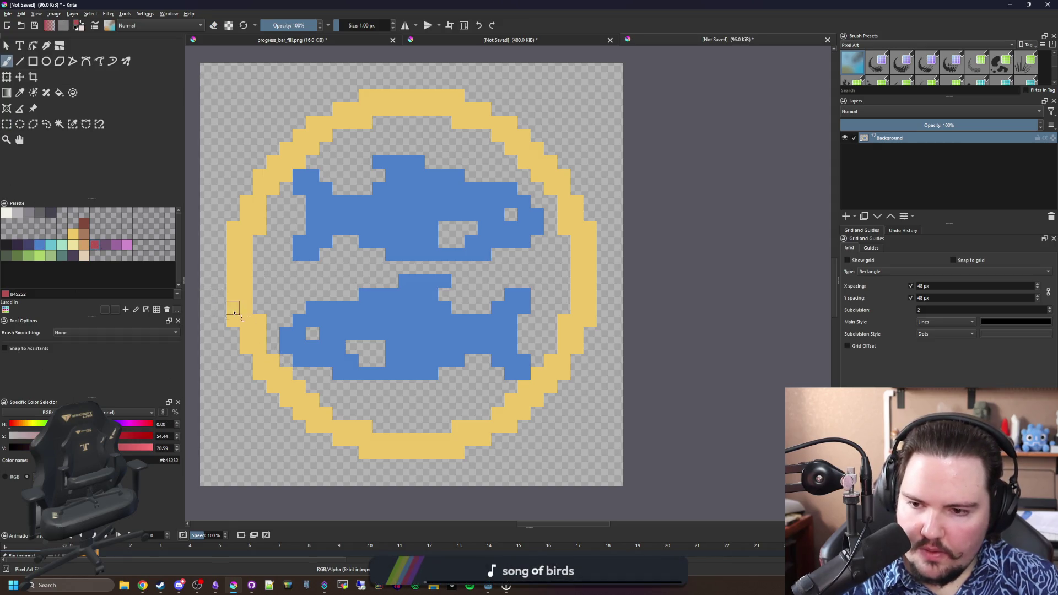
pyautogui.moveTo(549, 235); pyautogui.dragTo(555, 209)
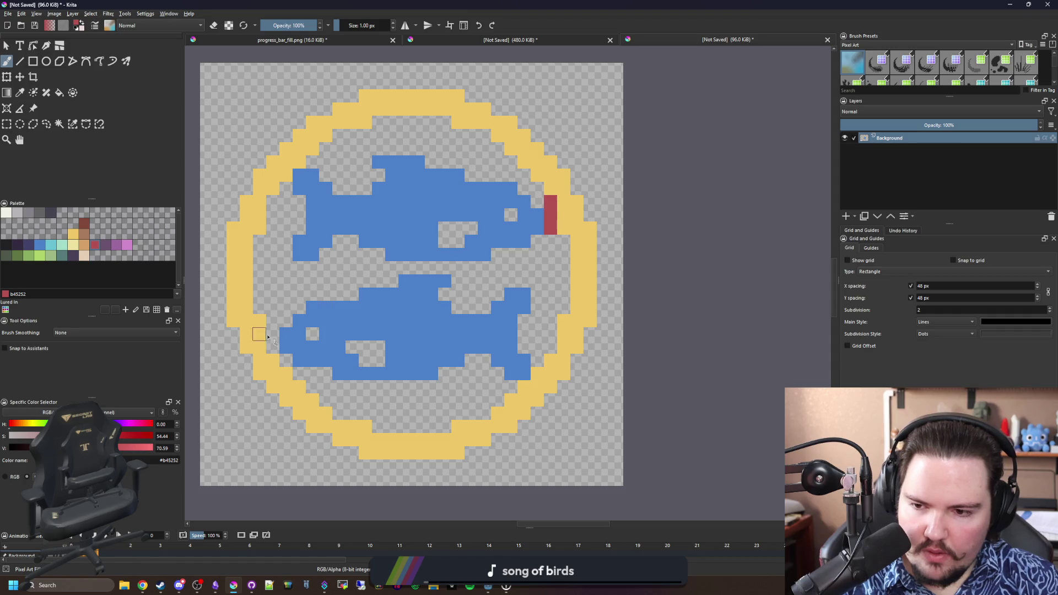
pyautogui.moveTo(277, 325); pyautogui.dragTo(277, 346)
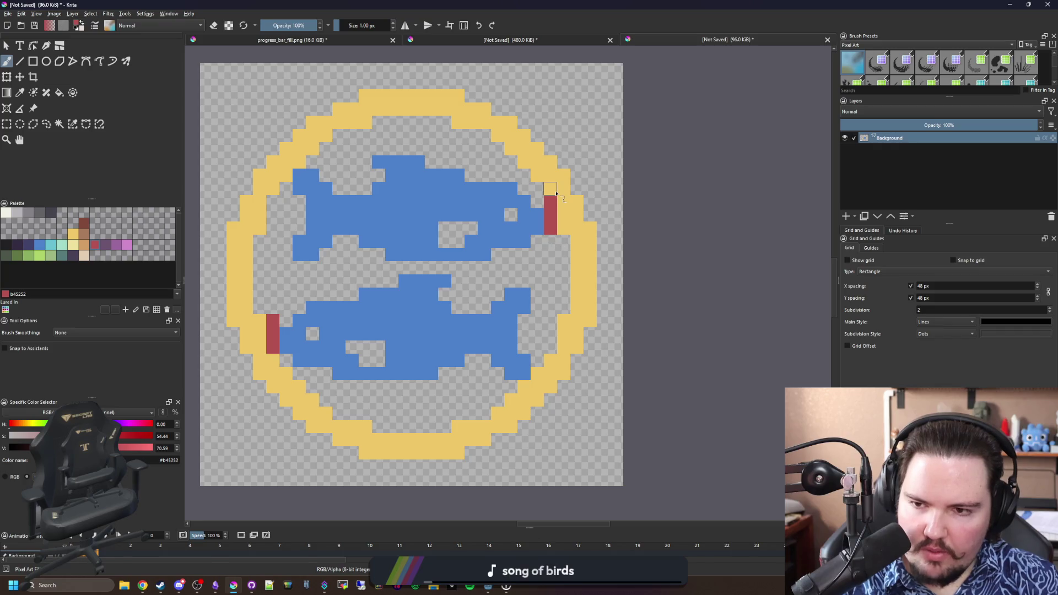
pyautogui.hotkey('ctrl', 'z')
pyautogui.hotkey('ctrl', 'z')
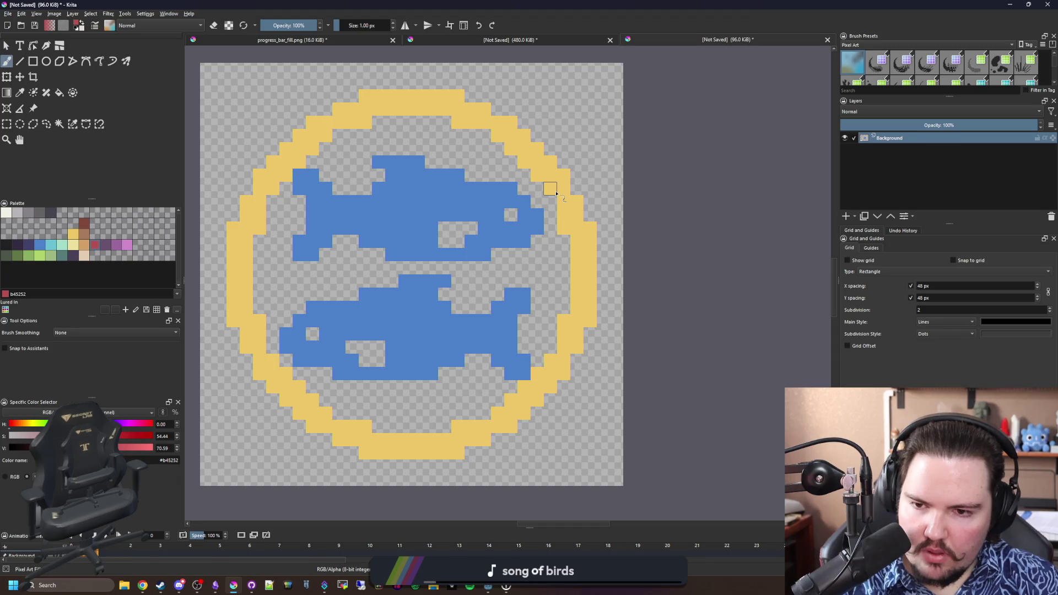
pyautogui.scroll(-3, 391, 302)
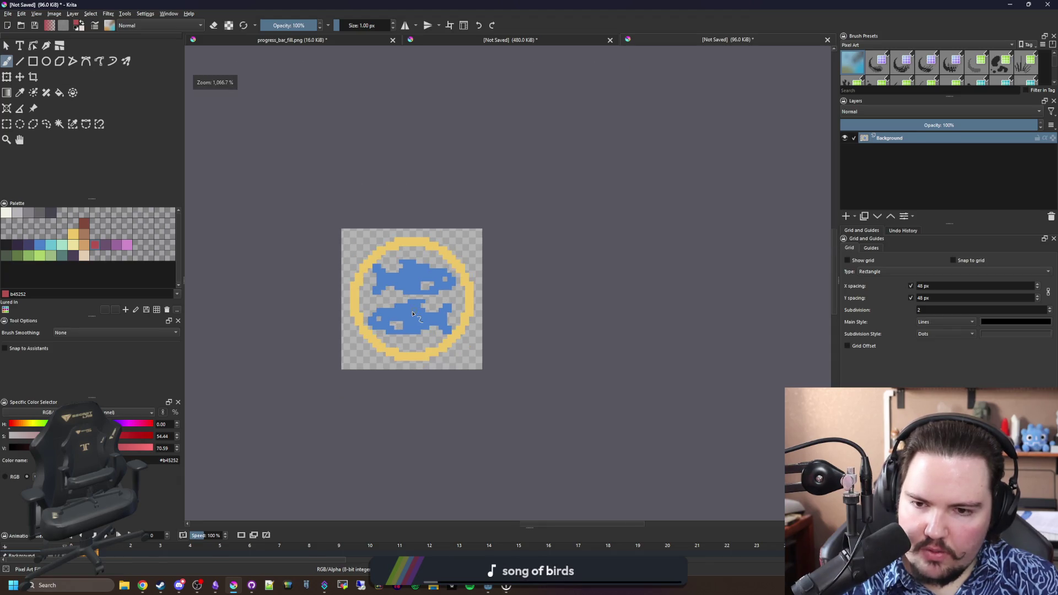
pyautogui.scroll(3, 392, 270)
pyautogui.press('f')
pyautogui.scroll(-1, 442, 225)
pyautogui.scroll(2, 432, 172)
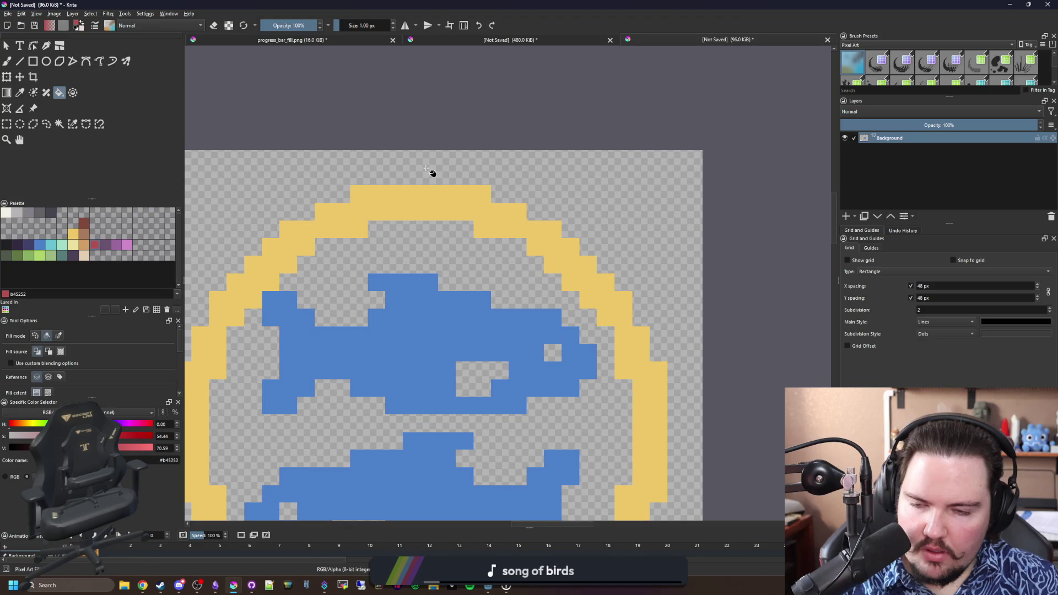
# Fill the ring's interior and the holes in both fish with near-black #212123.
pyautogui.click(7, 245)
pyautogui.click(378, 260)
pyautogui.scroll(-3, 378, 260)
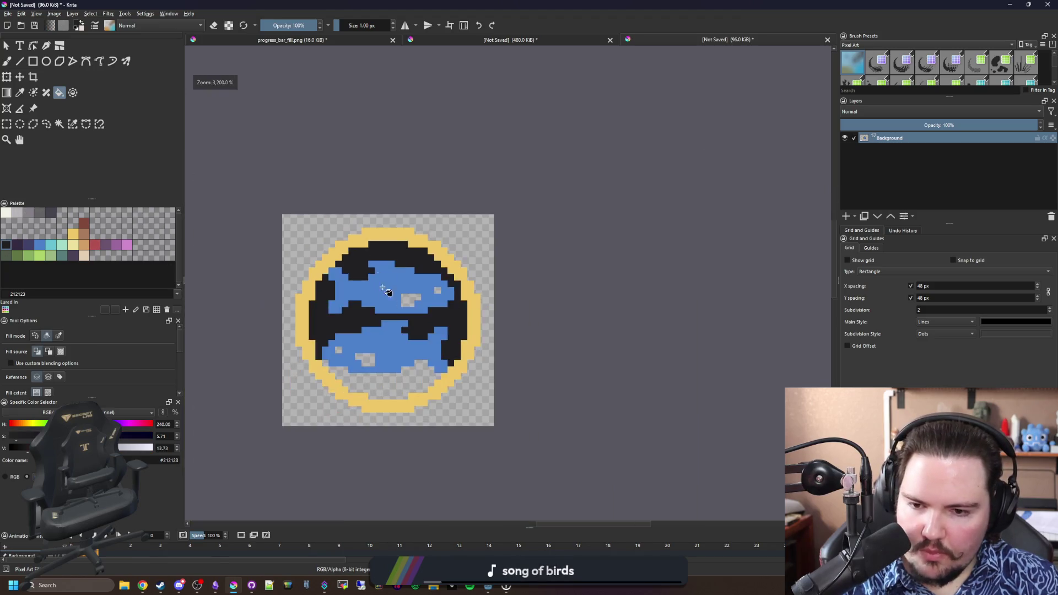
pyautogui.scroll(2, 392, 409)
pyautogui.click(336, 375)
pyautogui.click(282, 352)
pyautogui.click(255, 379)
pyautogui.click(248, 379)
pyautogui.hotkey('ctrl', 'z')
pyautogui.click(434, 250)
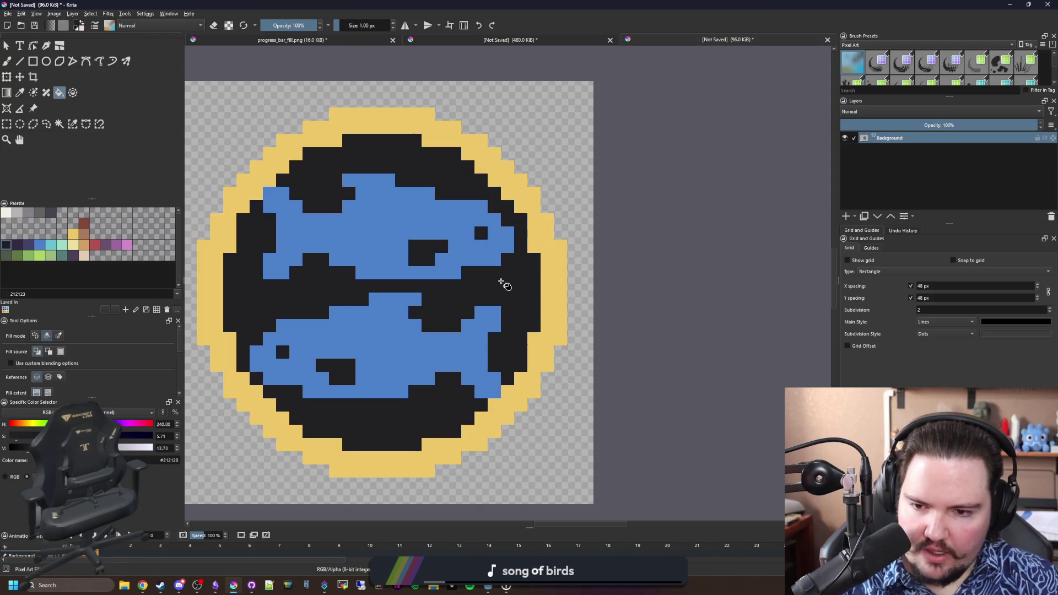
pyautogui.scroll(-4, 501, 282)
pyautogui.scroll(4, 487, 270)
pyautogui.scroll(4, 484, 266)
# Draw a black outline along the lower-left outer edge of the ring with the brush.
pyautogui.press('b')
pyautogui.scroll(-3, 499, 263)
pyautogui.scroll(1, 374, 364)
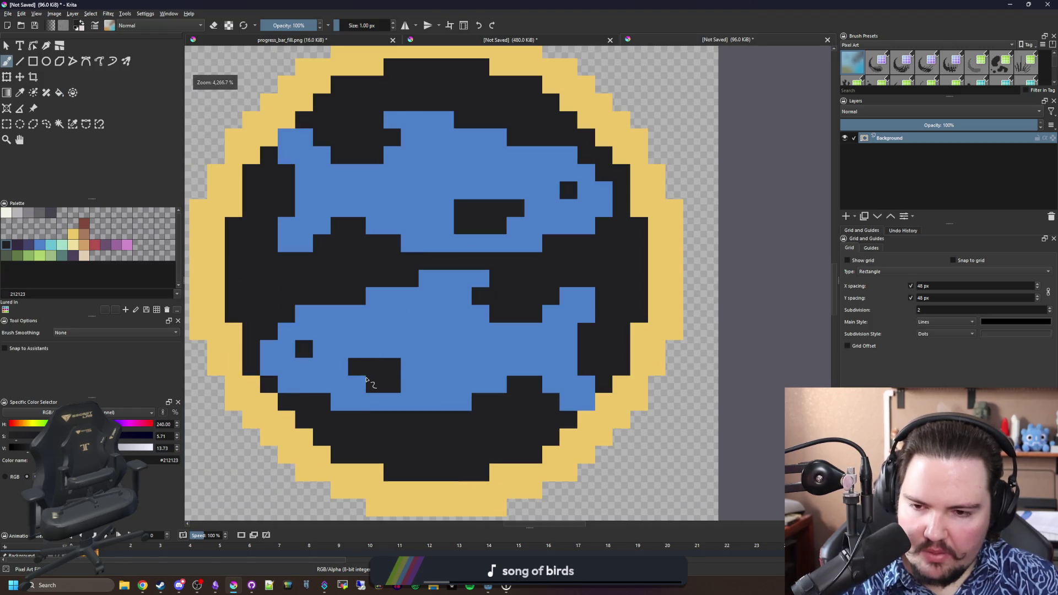
pyautogui.scroll(-2, 394, 328)
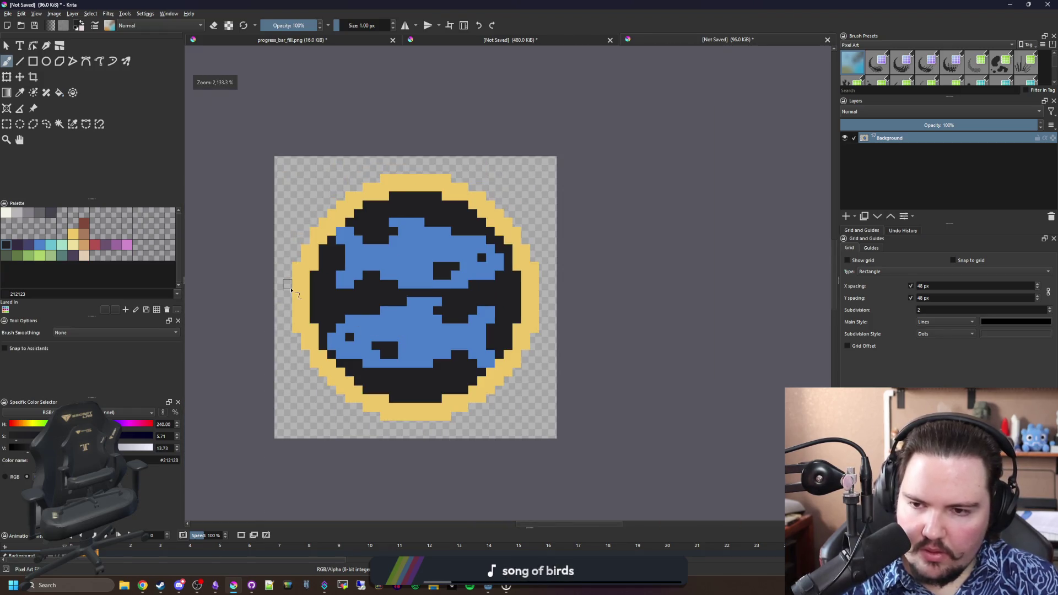
pyautogui.scroll(2, 295, 300)
pyautogui.moveTo(286, 369)
pyautogui.mouseDown()
pyautogui.moveTo(285, 246)
pyautogui.moveTo(271, 288)
pyautogui.moveTo(327, 370)
pyautogui.moveTo(384, 421)
pyautogui.moveTo(429, 439)
pyautogui.moveTo(565, 439)
pyautogui.mouseUp()
pyautogui.scroll(-3, 281, 269)
pyautogui.hscroll(4, 452, 442)
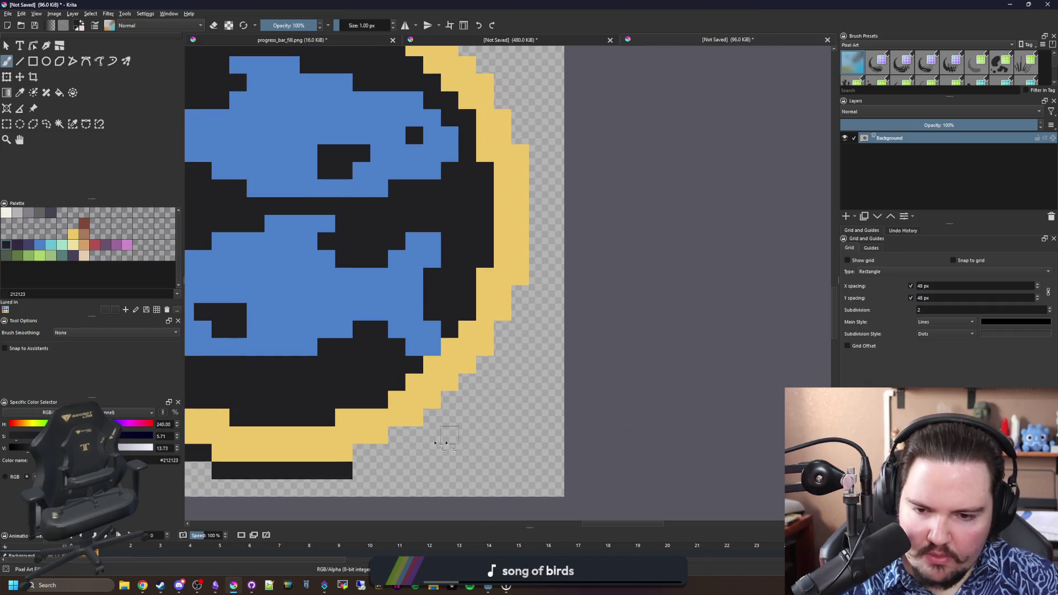
# Extend the black outline around the ring's lower-right and right side, redrawing the misplaced stroke.
pyautogui.moveTo(369, 457)
pyautogui.mouseDown()
pyautogui.moveTo(414, 435)
pyautogui.moveTo(484, 370)
pyautogui.moveTo(529, 292)
pyautogui.moveTo(543, 155)
pyautogui.moveTo(538, 279)
pyautogui.mouseUp()
pyautogui.hotkey('ctrl', 'z')
pyautogui.scroll(5, 523, 138)
pyautogui.moveTo(486, 345)
pyautogui.mouseDown()
pyautogui.moveTo(450, 271)
pyautogui.moveTo(415, 236)
pyautogui.moveTo(325, 184)
pyautogui.mouseUp()
# Finish the outline across the ring's top, then sample the ring's yellow colour.
pyautogui.hscroll(-5, 325, 184)
pyautogui.moveTo(569, 159)
pyautogui.mouseDown()
pyautogui.moveTo(448, 159)
pyautogui.moveTo(598, 159)
pyautogui.moveTo(444, 160)
pyautogui.moveTo(361, 214)
pyautogui.moveTo(289, 284)
pyautogui.moveTo(273, 335)
pyautogui.mouseUp()
pyautogui.hotkey('ctrl', 'z')
pyautogui.click(448, 159)
pyautogui.hotkey('ctrl', 'z')
pyautogui.scroll(-3, 413, 389)
pyautogui.hscroll(2, 386, 342)
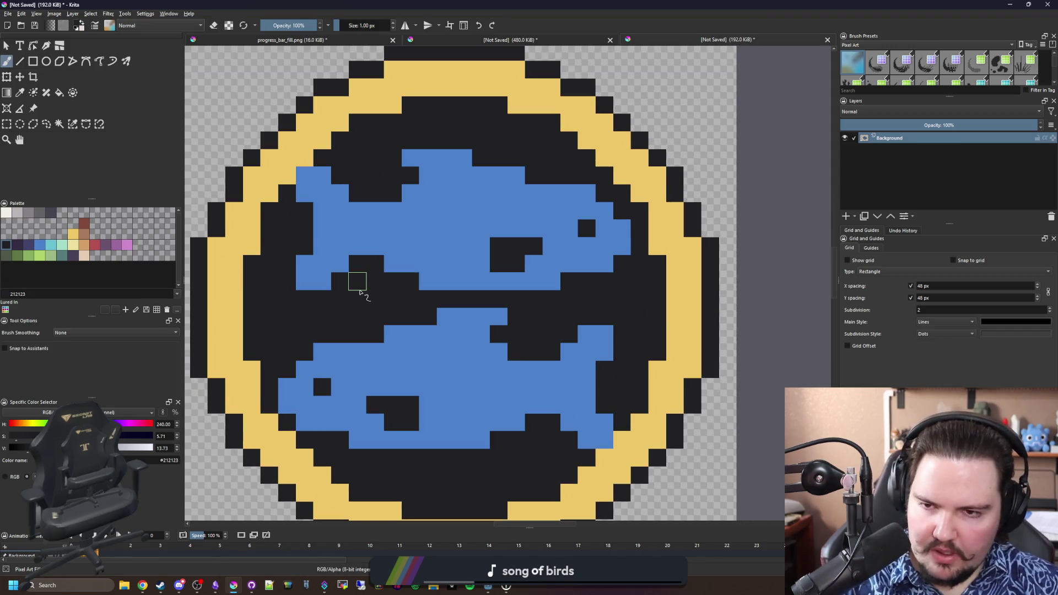
pyautogui.scroll(-2, 355, 280)
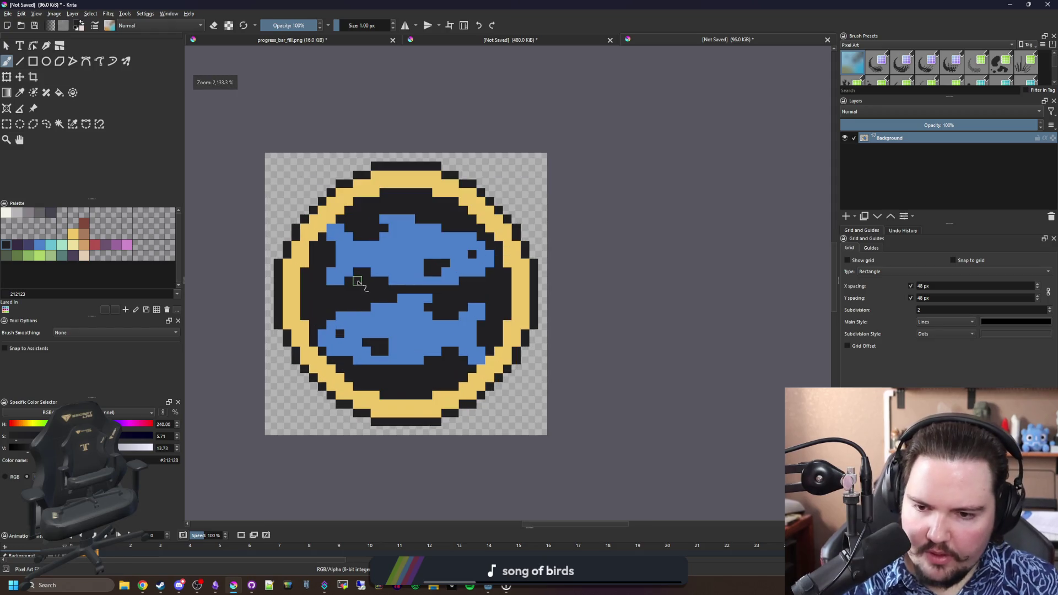
pyautogui.scroll(4, 357, 281)
pyautogui.press('p')
pyautogui.click(281, 282)
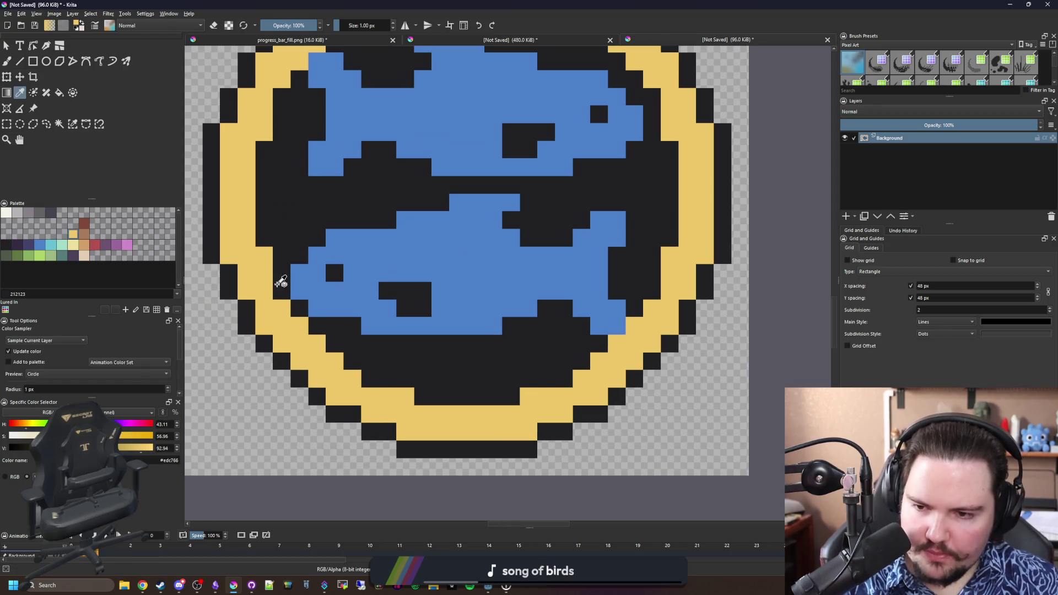
# Shade brown pixels on the left side, top row ends and right side of the ring.
pyautogui.press('b')
pyautogui.scroll(-4, 384, 409)
pyautogui.scroll(-1, 383, 408)
pyautogui.scroll(5, 324, 347)
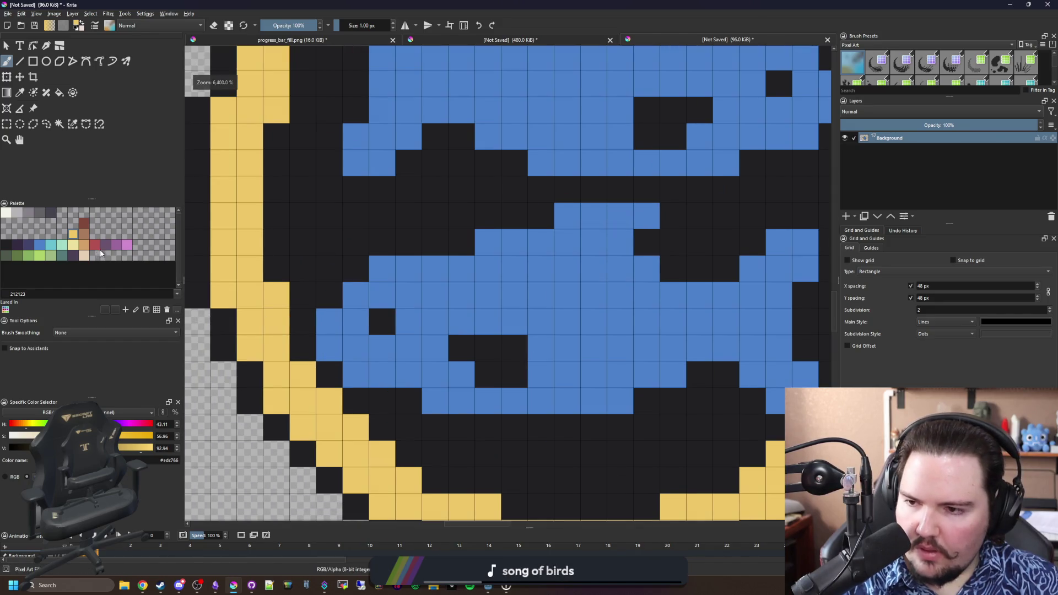
pyautogui.click(88, 236)
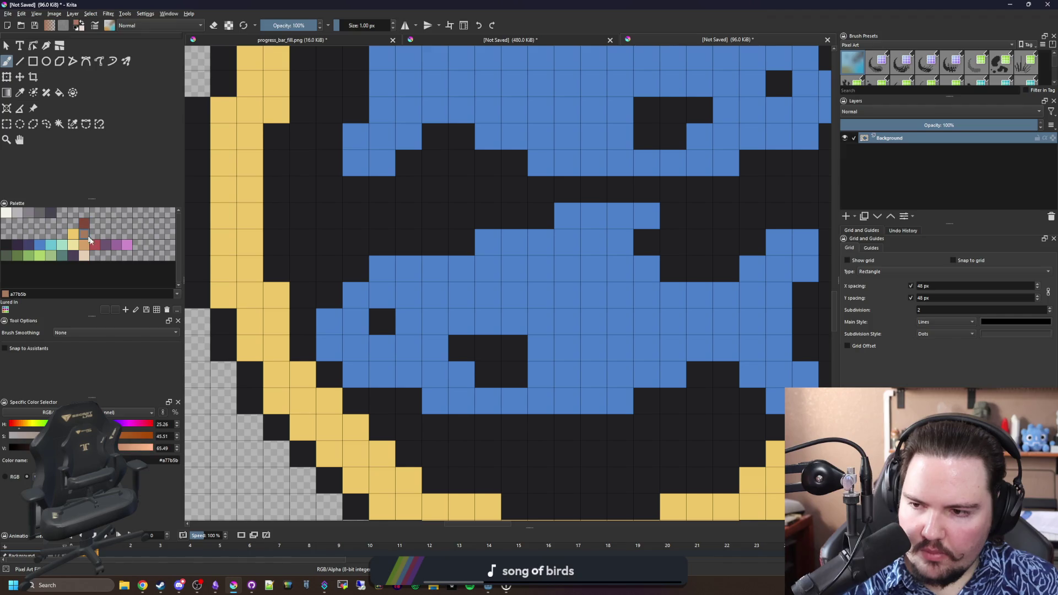
pyautogui.click(256, 352)
pyautogui.click(223, 294)
pyautogui.click(223, 109)
pyautogui.scroll(5, 275, 232)
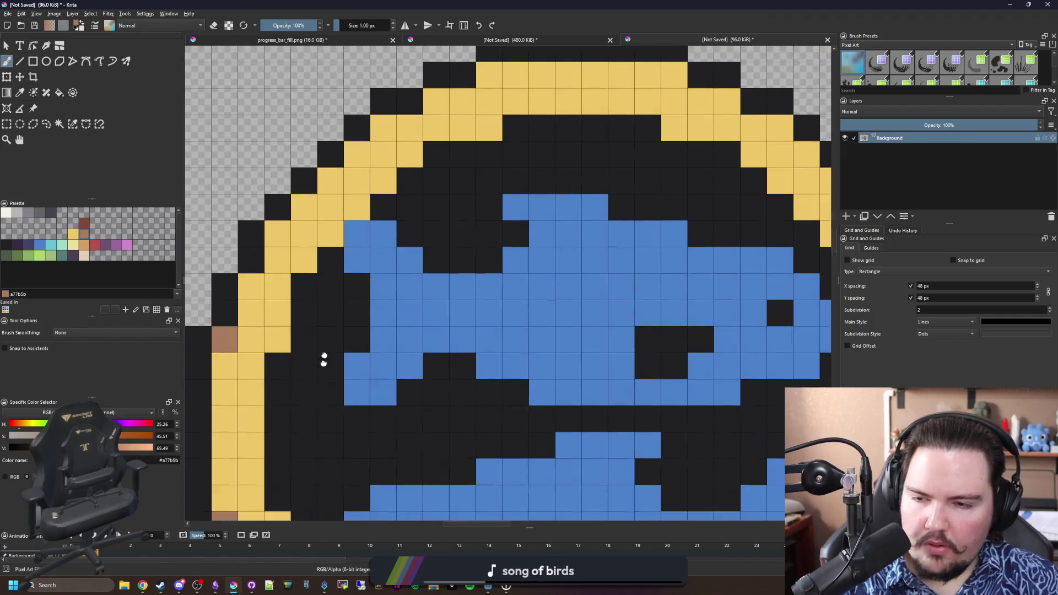
pyautogui.moveTo(501, 135); pyautogui.dragTo(302, 153)
pyautogui.click(287, 111)
pyautogui.click(472, 110)
pyautogui.click(567, 163)
pyautogui.click(683, 270)
# Continue the brown shading around the ring's lower-right curve, bottom row and left curve.
pyautogui.moveTo(683, 270); pyautogui.dragTo(561, 128)
pyautogui.click(615, 234)
pyautogui.click(614, 418)
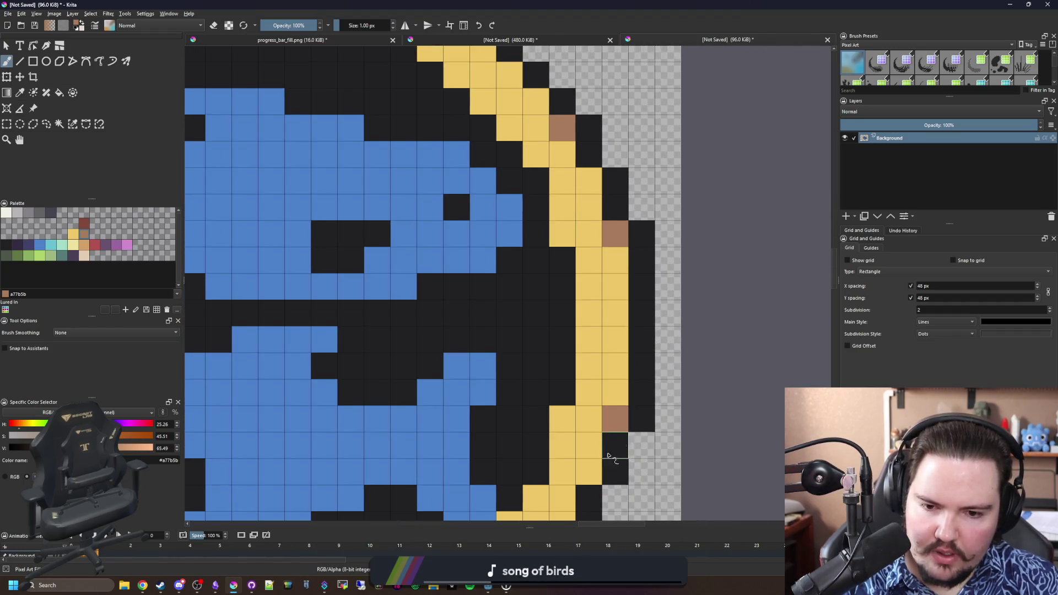
pyautogui.moveTo(609, 456); pyautogui.dragTo(643, 248)
pyautogui.click(595, 314)
pyautogui.click(490, 421)
pyautogui.moveTo(394, 473); pyautogui.dragTo(606, 424)
pyautogui.click(592, 424)
pyautogui.click(408, 424)
pyautogui.click(302, 372)
pyautogui.moveTo(220, 339); pyautogui.dragTo(339, 369)
pyautogui.click(314, 292)
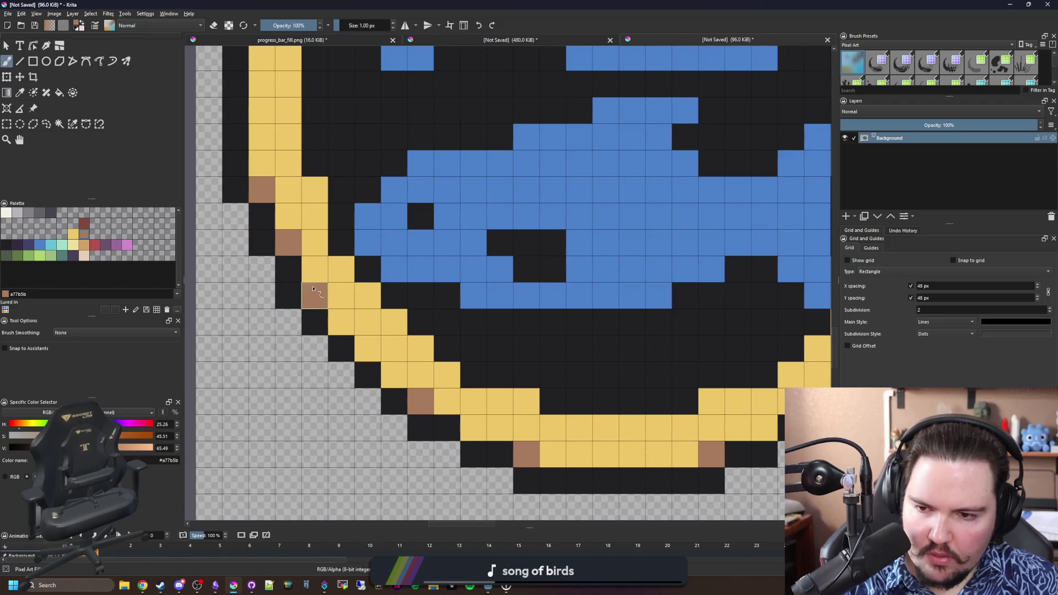
pyautogui.scroll(-2, 314, 297)
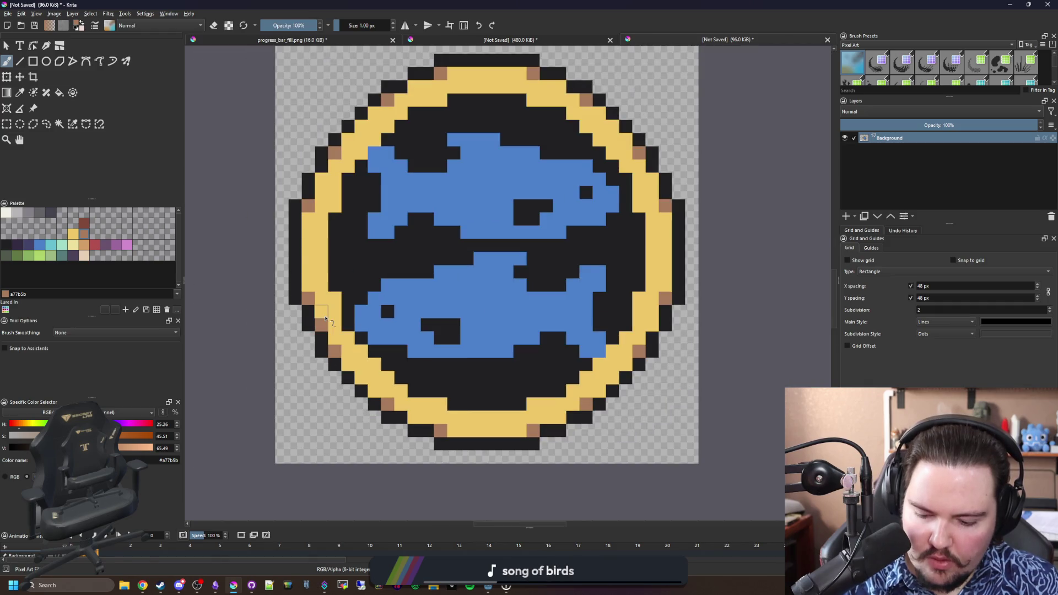
pyautogui.scroll(2, 325, 314)
# Resample the rim brown and add brown pixels along the rim's dark and inner edges.
pyautogui.keyDown('ctrl'); pyautogui.click(333, 303); pyautogui.keyUp('ctrl')
pyautogui.scroll(-5, 347, 372)
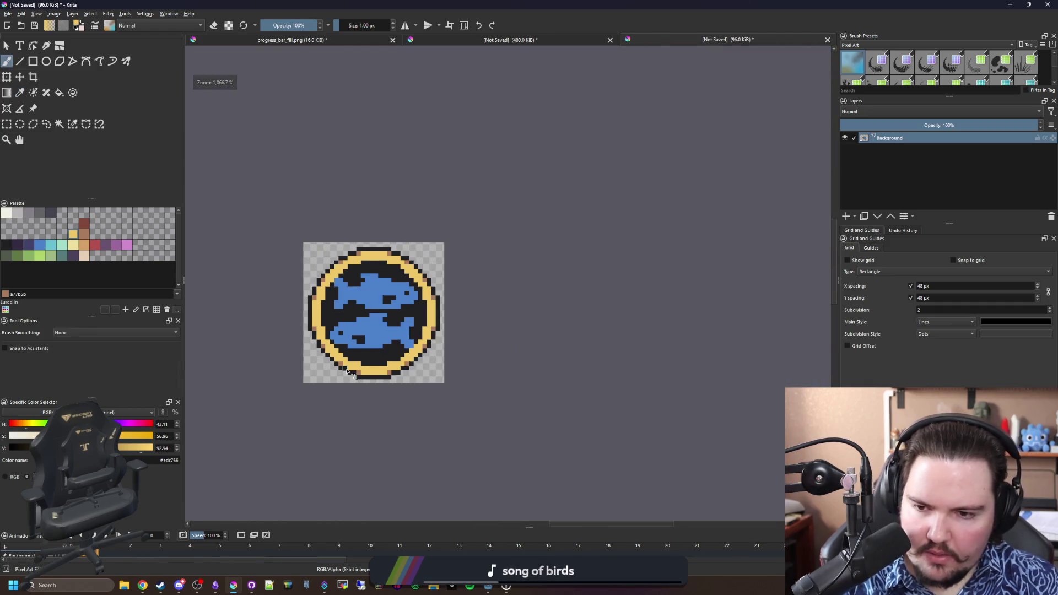
pyautogui.scroll(4, 347, 372)
pyautogui.keyDown('ctrl'); pyautogui.click(402, 380); pyautogui.keyUp('ctrl')
pyautogui.click(361, 331)
pyautogui.click(553, 330)
pyautogui.click(641, 242)
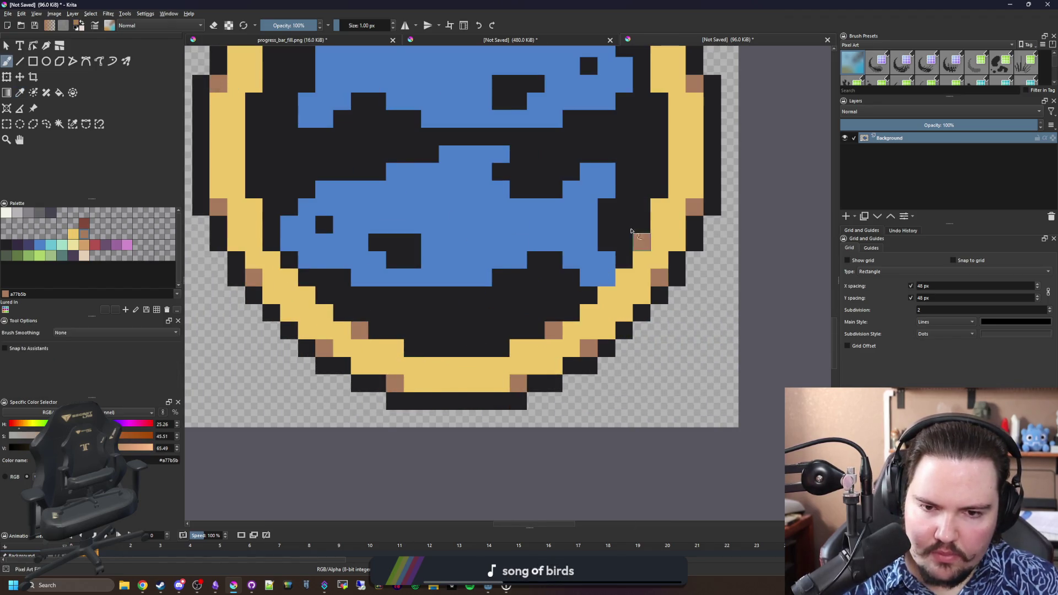
pyautogui.scroll(4, 626, 302)
pyautogui.click(641, 272)
pyautogui.click(552, 183)
pyautogui.click(364, 184)
pyautogui.click(272, 271)
# Replace the stray bottom brown pixel with a symmetric pair on the bottom rim.
pyautogui.scroll(-3, 492, 262)
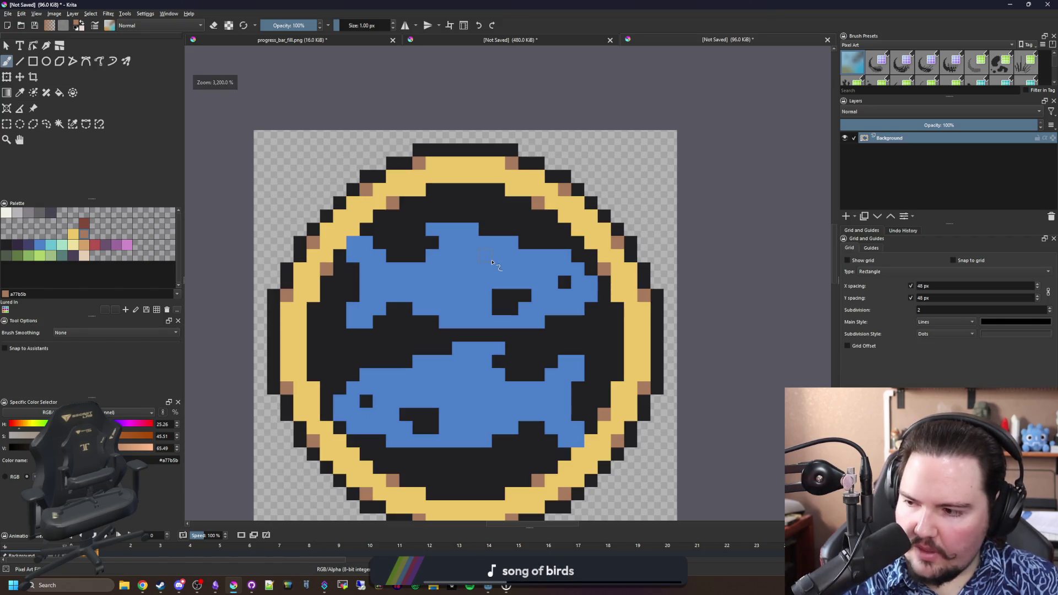
pyautogui.scroll(1, 451, 320)
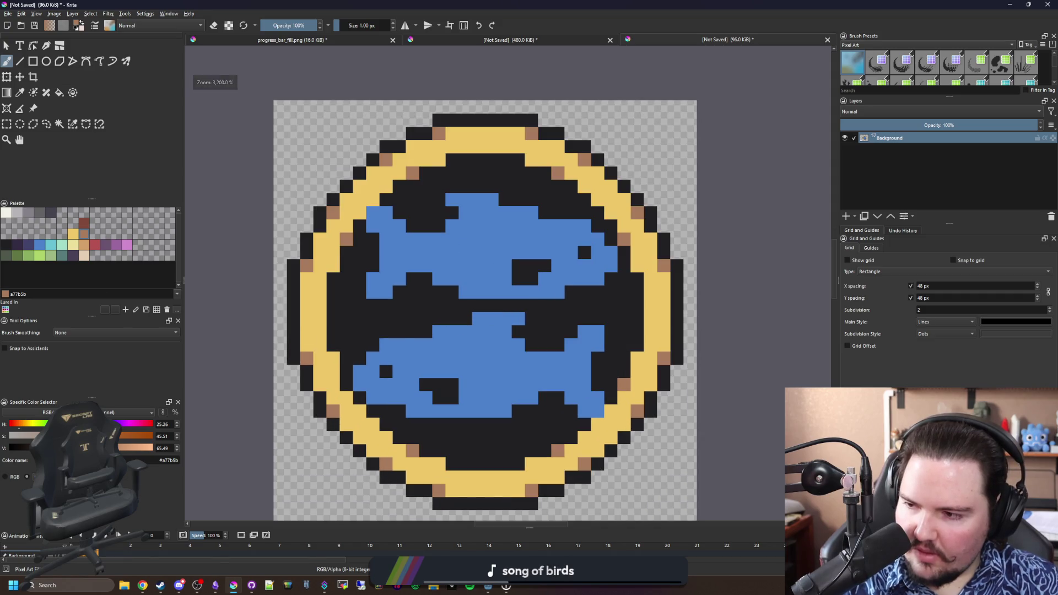
pyautogui.moveTo(483, 292); pyautogui.dragTo(489, 283)
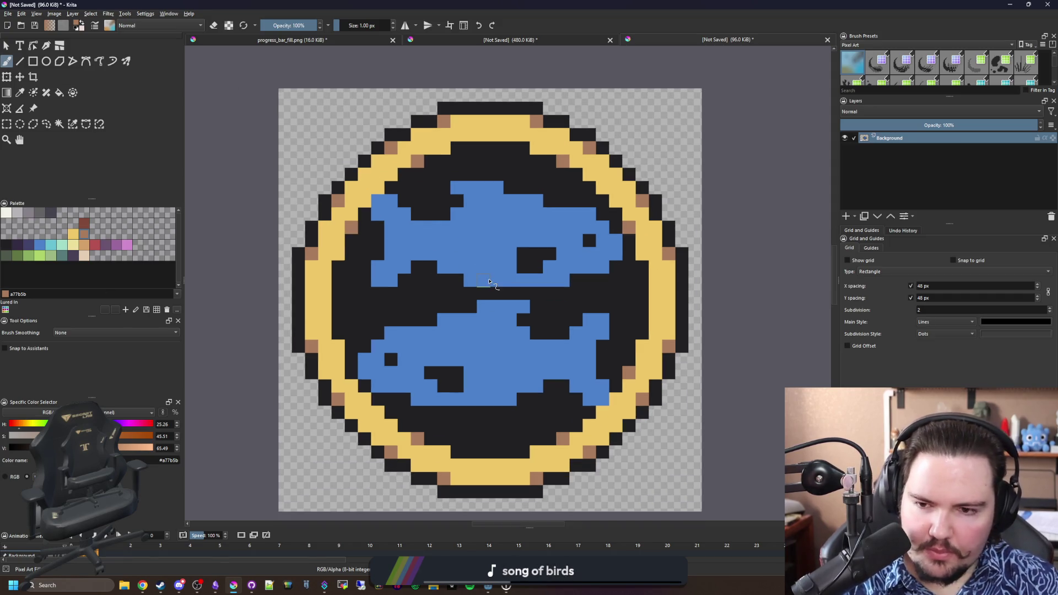
pyautogui.scroll(1, 390, 312)
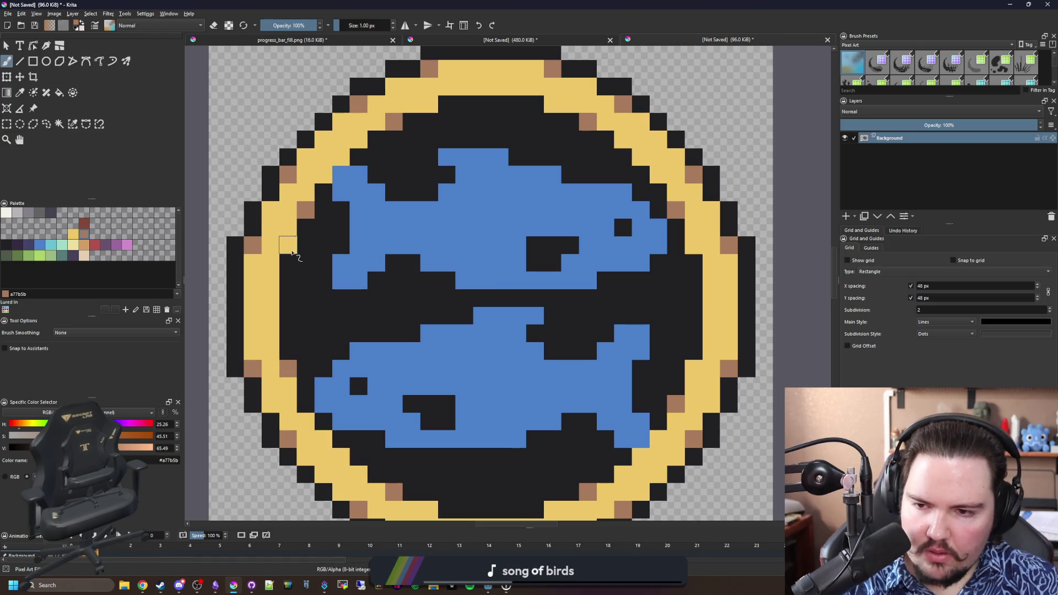
pyautogui.scroll(-5, 404, 301)
pyautogui.scroll(-1, 404, 301)
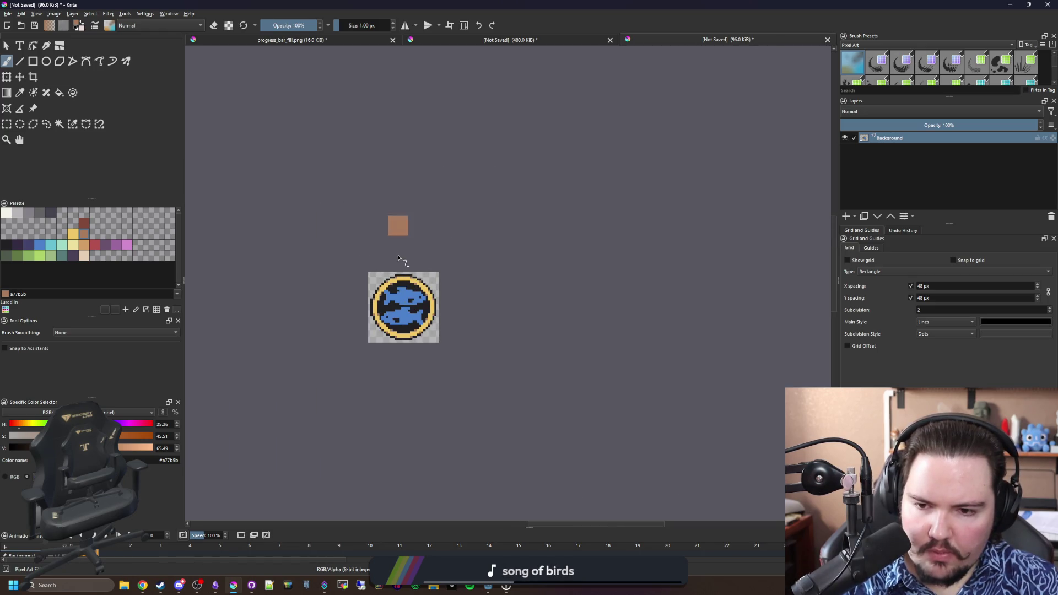
pyautogui.scroll(5, 391, 292)
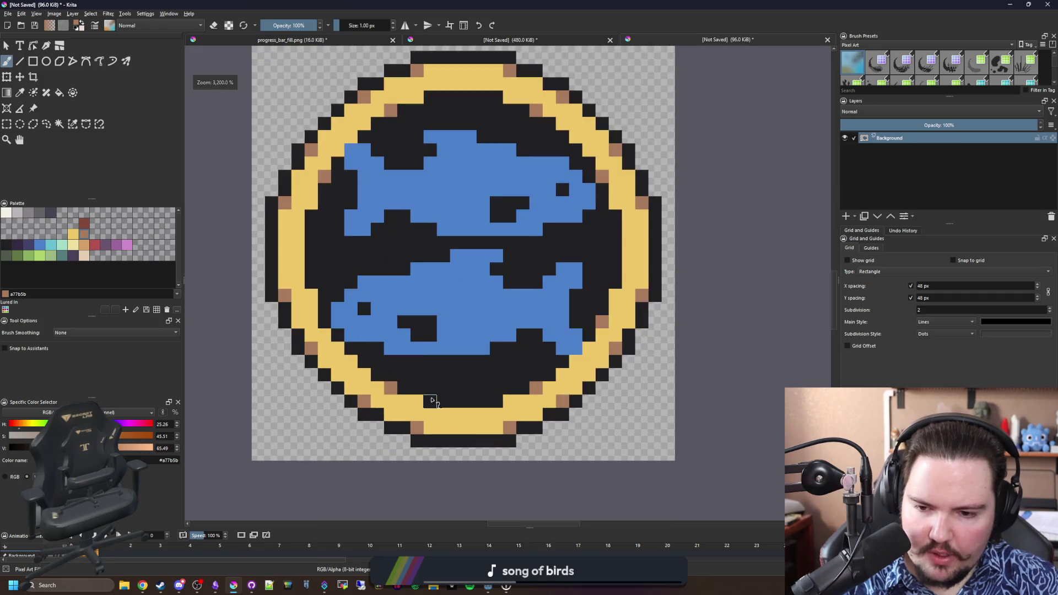
pyautogui.hotkey('ctrl', 'z')
pyautogui.click(510, 401)
pyautogui.click(417, 401)
pyautogui.scroll(-3, 427, 423)
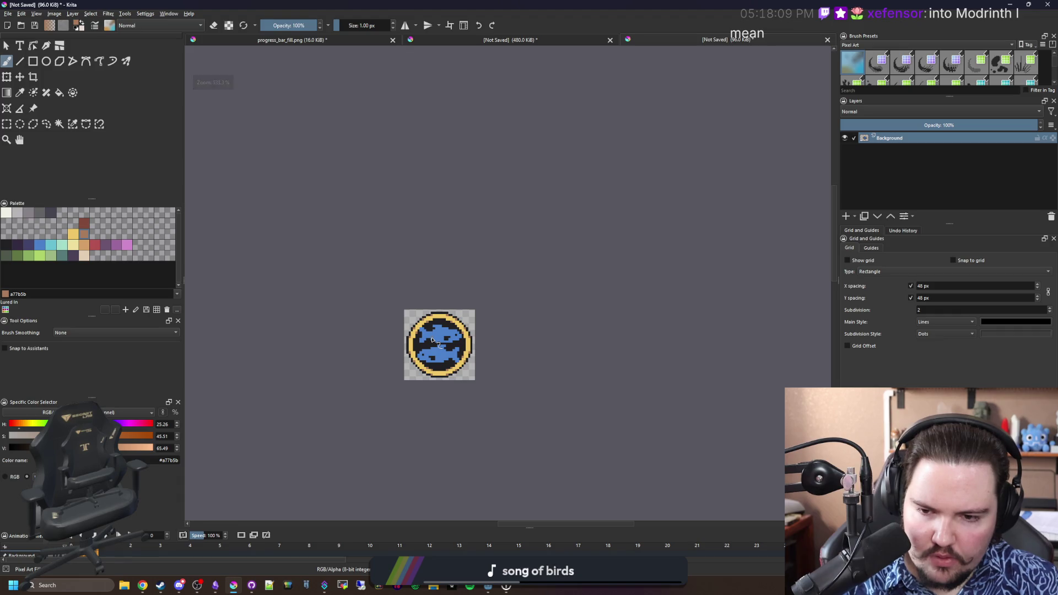
pyautogui.scroll(3, 433, 344)
pyautogui.scroll(1, 421, 353)
pyautogui.scroll(1, 362, 358)
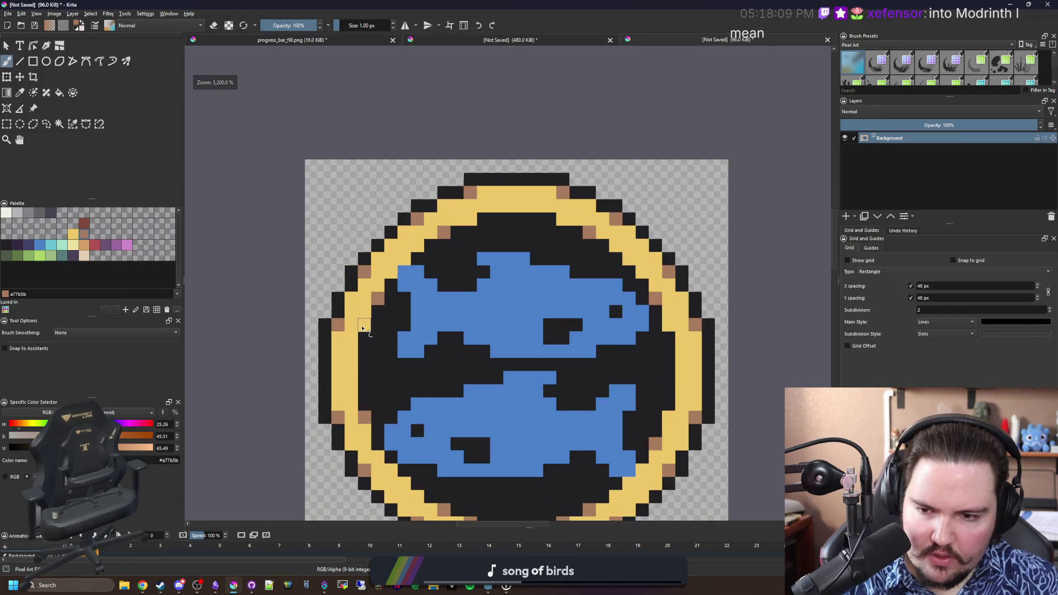
pyautogui.moveTo(571, 359); pyautogui.dragTo(544, 338)
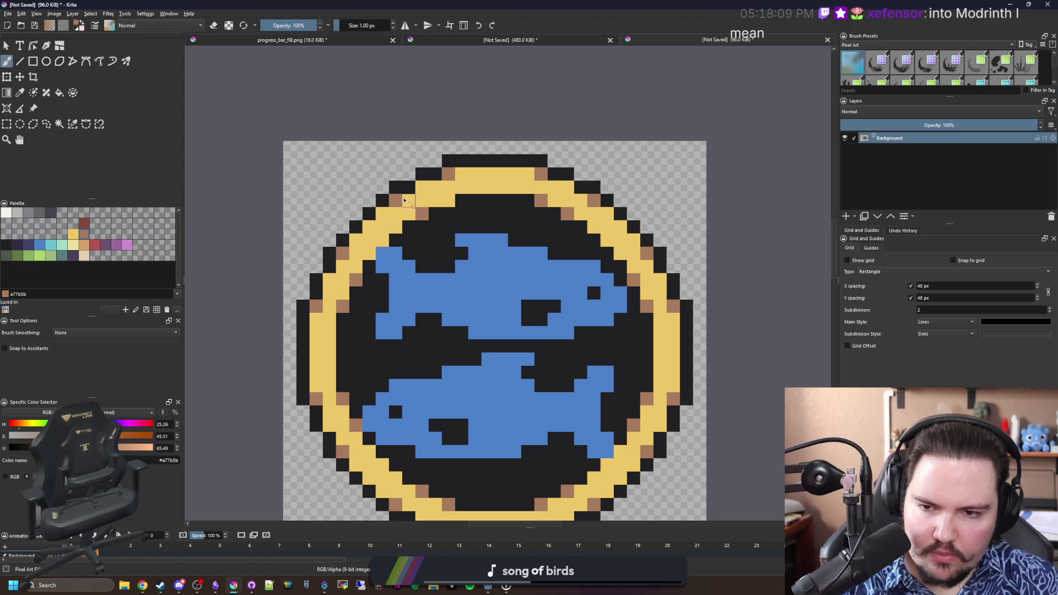
pyautogui.scroll(-5, 485, 309)
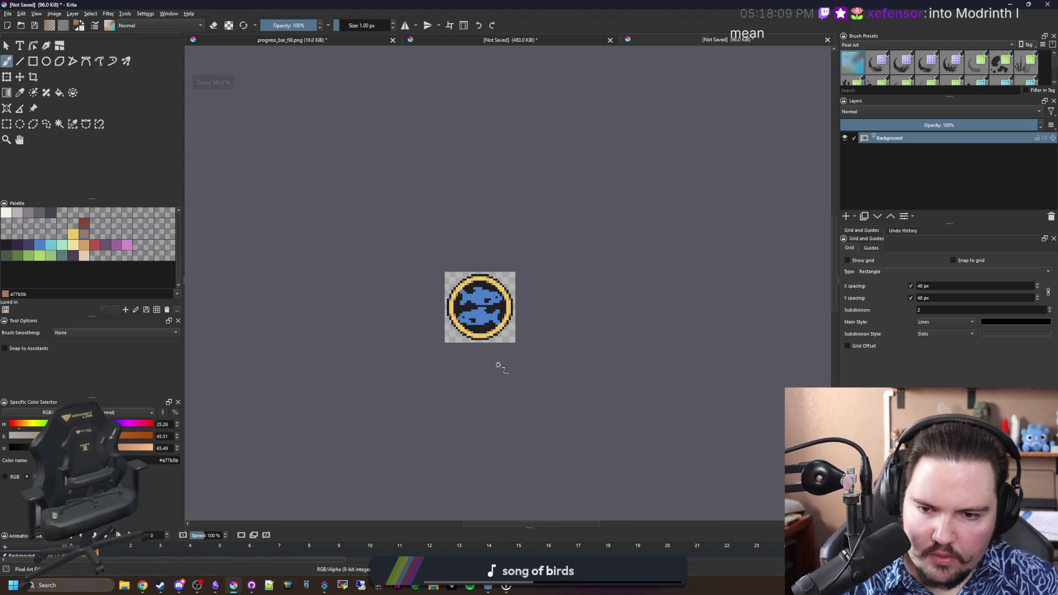
pyautogui.scroll(5, 485, 314)
pyautogui.click(84, 222)
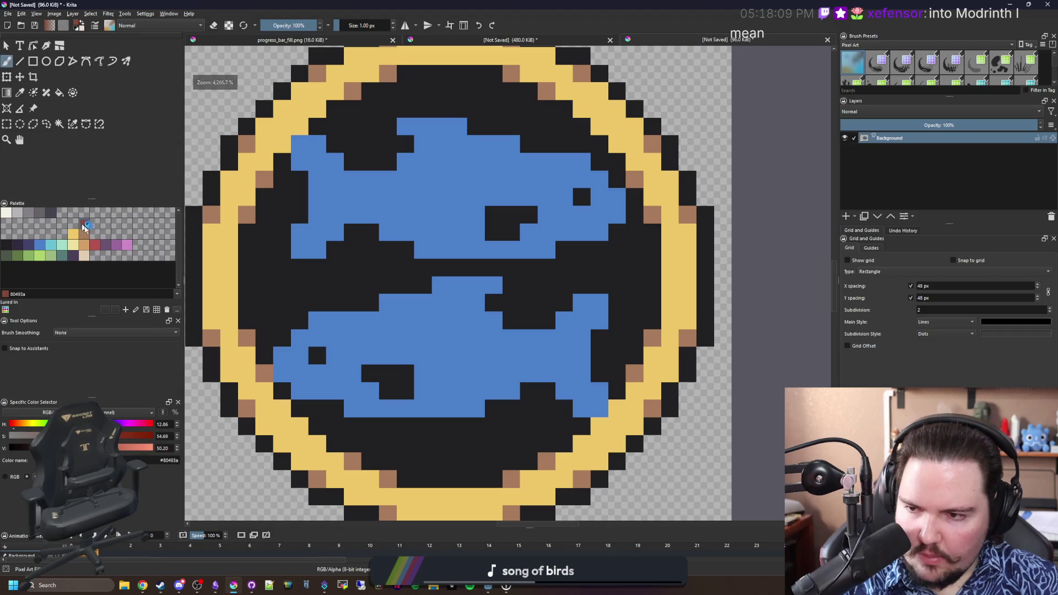
# Recolour all the emblem's black pixels dark red with the Fill tool.
pyautogui.press('f')
pyautogui.click(196, 294)
pyautogui.scroll(-5, 225, 313)
pyautogui.hotkey('ctrl', 'z')
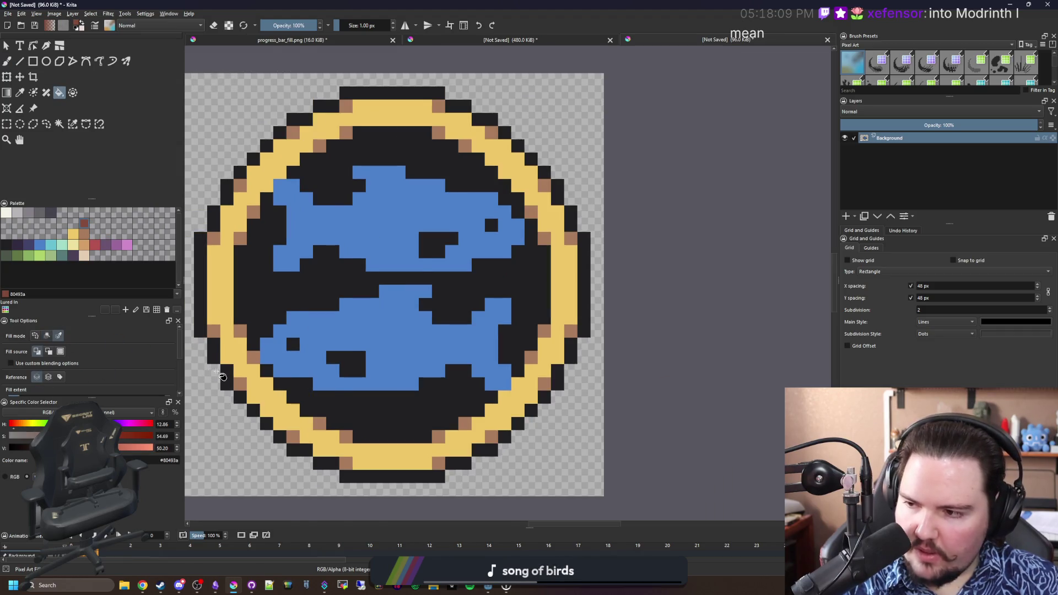
pyautogui.scroll(5, 230, 370)
pyautogui.click(226, 367)
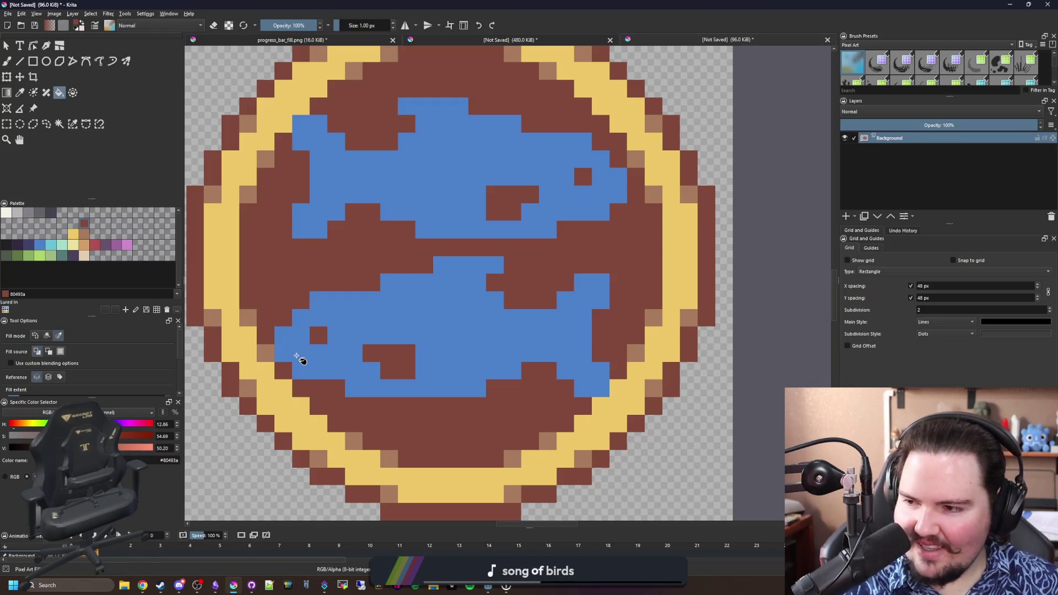
pyautogui.press('b')
pyautogui.moveTo(426, 258); pyautogui.dragTo(401, 314)
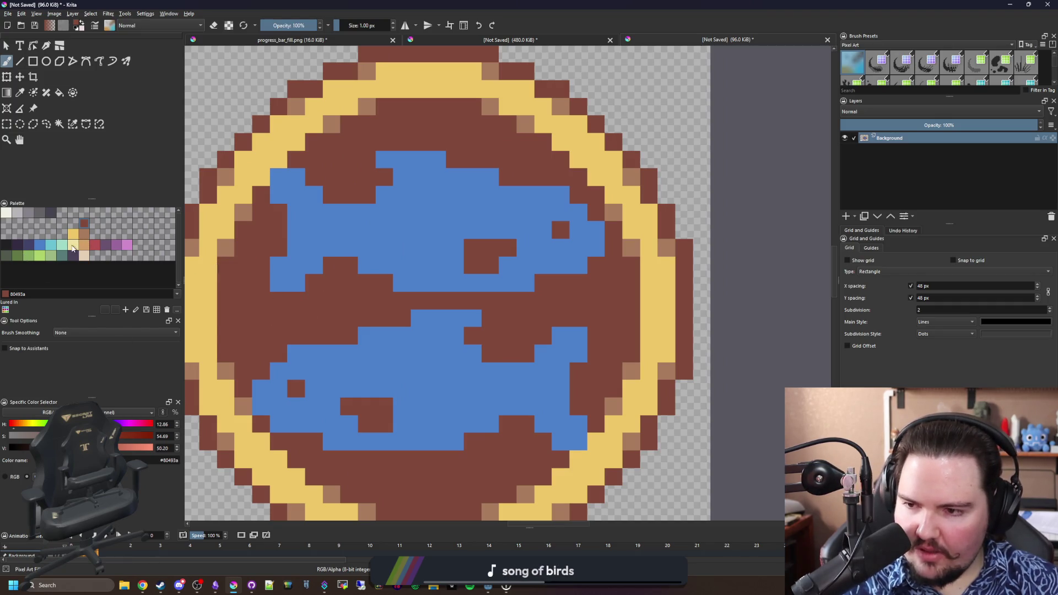
# Fill the blue fish with the cream colour.
pyautogui.click(72, 248)
pyautogui.press('f')
pyautogui.click(399, 371)
pyautogui.scroll(-10, 405, 371)
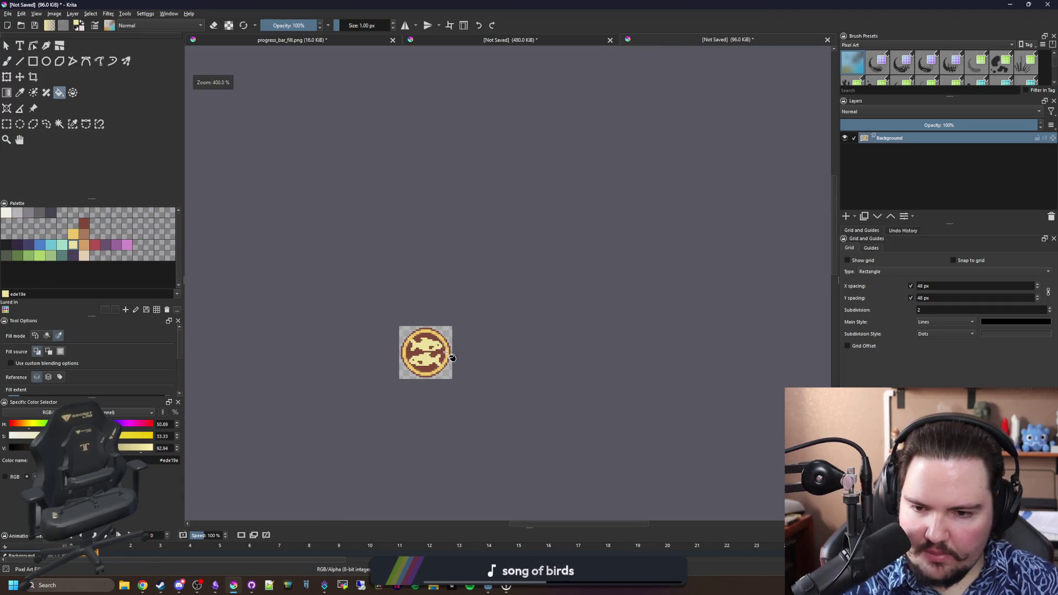
pyautogui.scroll(8, 424, 374)
pyautogui.scroll(2, 391, 395)
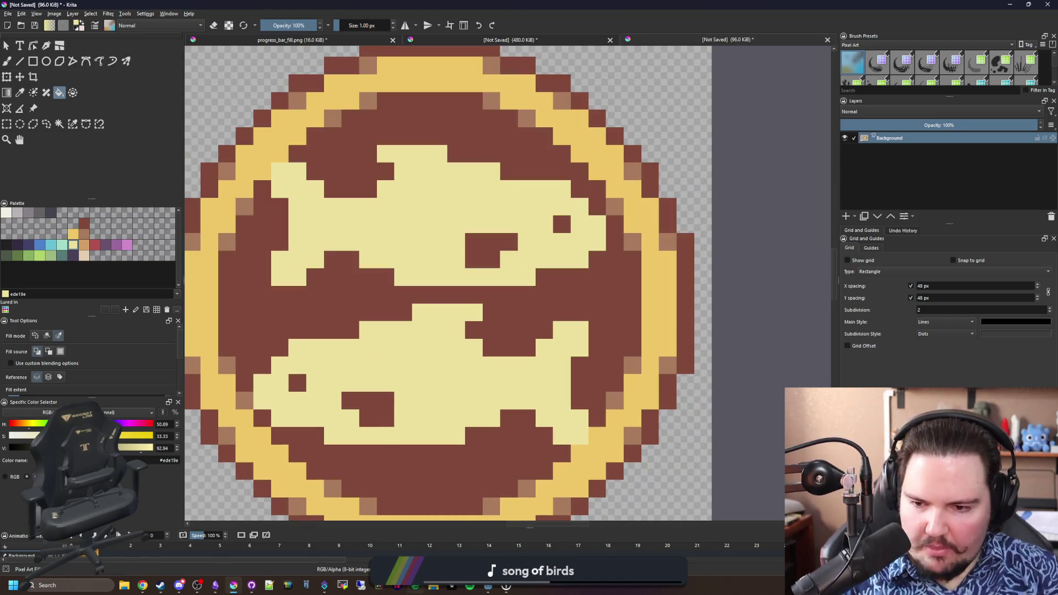
pyautogui.press('p')
pyautogui.scroll(-3, 408, 237)
pyautogui.scroll(3, 480, 239)
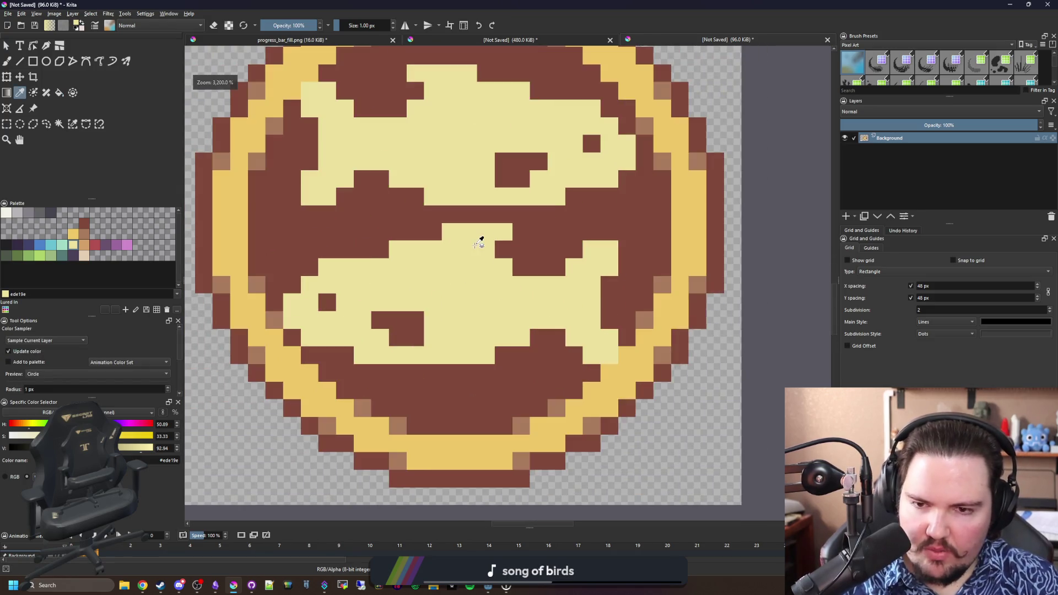
pyautogui.scroll(-2, 487, 265)
pyautogui.scroll(4, 444, 333)
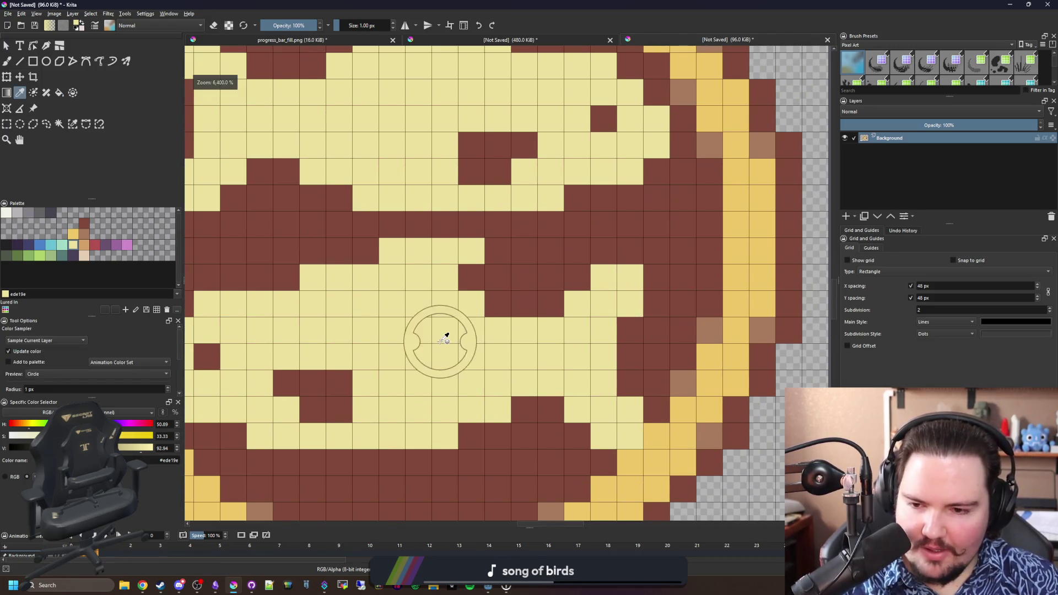
pyautogui.scroll(-3, 441, 371)
pyautogui.scroll(3, 311, 303)
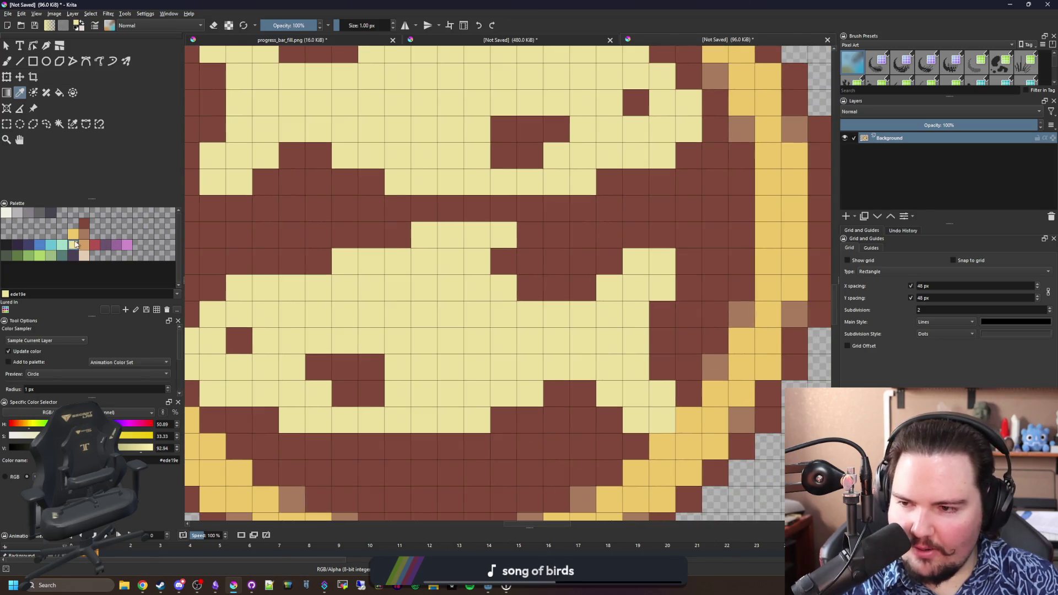
# Paint near-white highlight cells on both fish, then undo them.
pyautogui.click(6, 212)
pyautogui.press('b')
pyautogui.moveTo(318, 367)
pyautogui.mouseDown()
pyautogui.moveTo(370, 367)
pyautogui.moveTo(371, 393)
pyautogui.mouseUp()
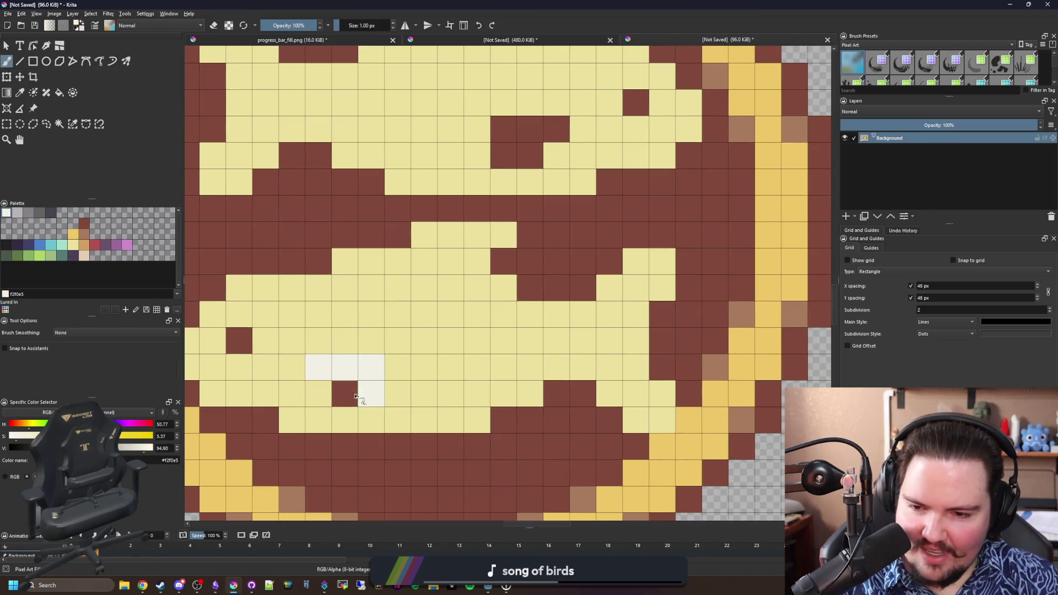
pyautogui.moveTo(528, 156)
pyautogui.mouseDown()
pyautogui.moveTo(502, 128)
pyautogui.moveTo(555, 129)
pyautogui.mouseUp()
pyautogui.scroll(-5, 460, 314)
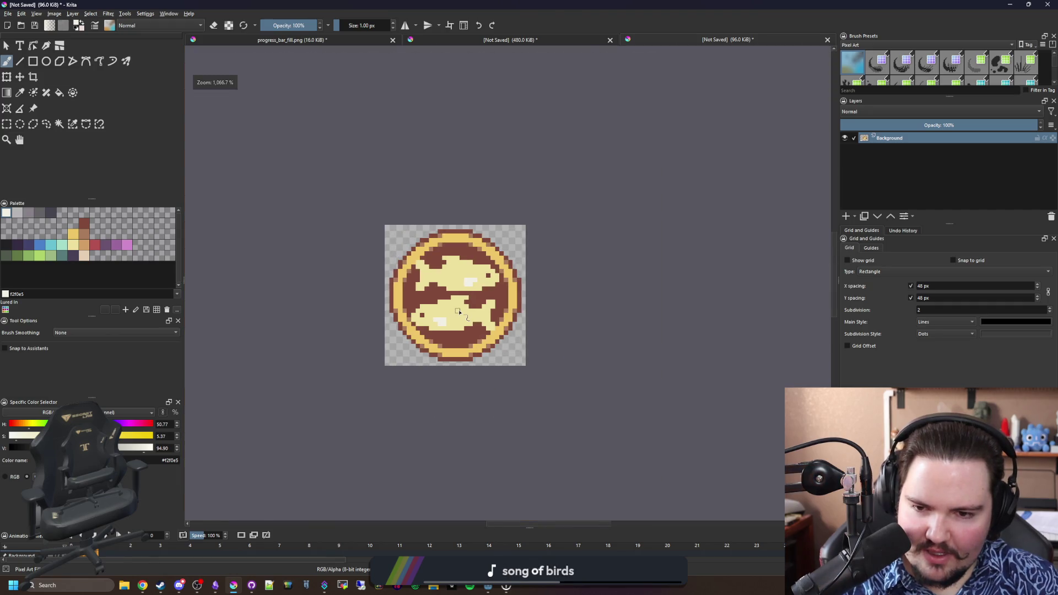
pyautogui.scroll(4, 458, 303)
pyautogui.hotkey('ctrl', 'z')
pyautogui.hotkey('ctrl', 'z')
pyautogui.hotkey('ctrl', 'z')
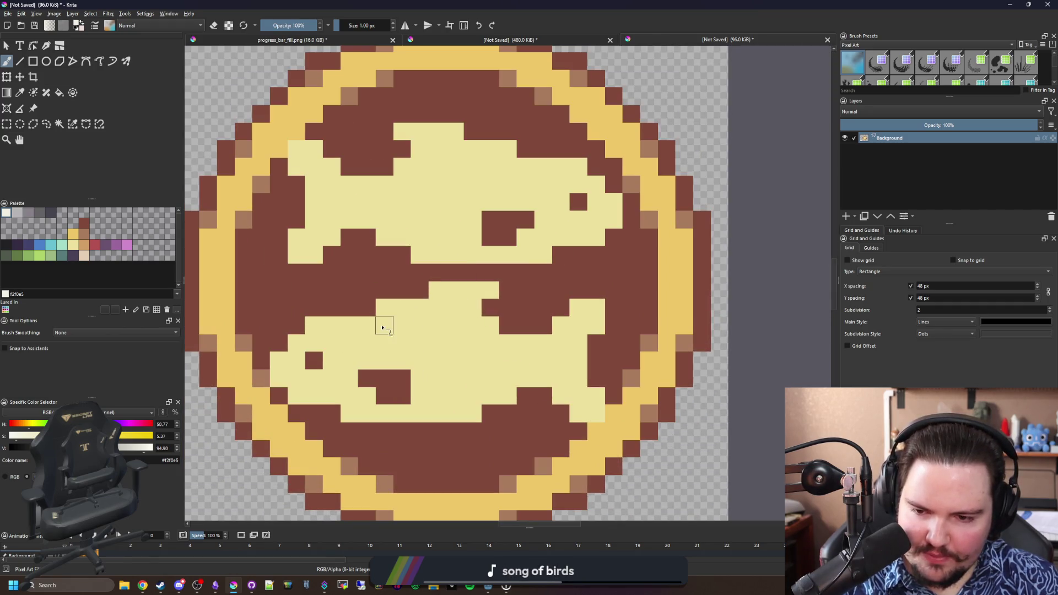
pyautogui.scroll(3, 367, 393)
# With light brown, paint shading cells on the lower fish and along its right side.
pyautogui.keyDown('ctrl'); pyautogui.click(349, 465); pyautogui.keyUp('ctrl')
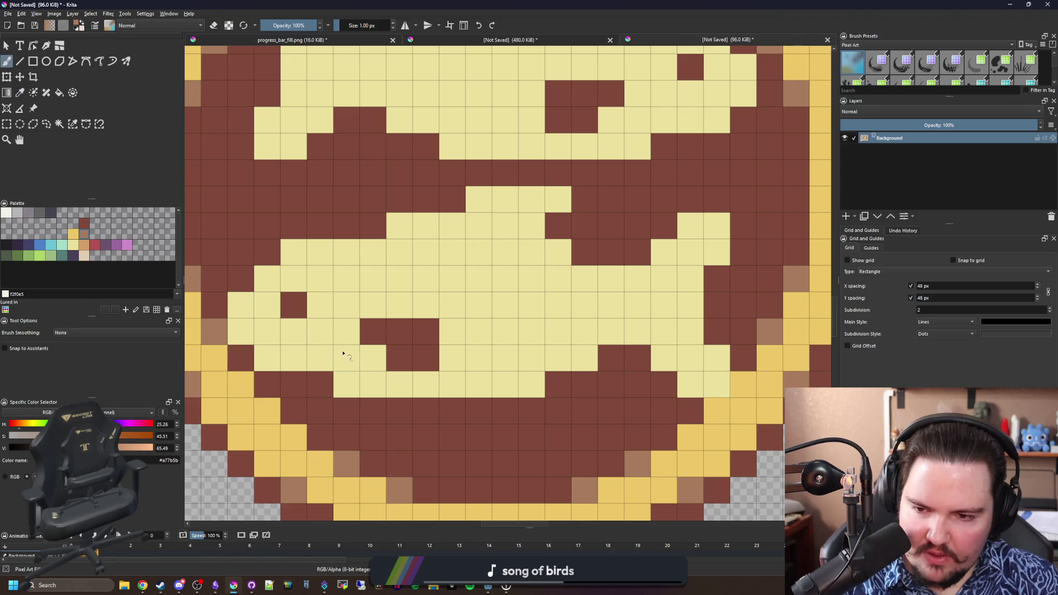
pyautogui.moveTo(347, 357); pyautogui.dragTo(347, 331)
pyautogui.click(348, 305)
pyautogui.scroll(-2, 320, 368)
pyautogui.scroll(2, 419, 309)
pyautogui.moveTo(410, 267); pyautogui.dragTo(410, 320)
pyautogui.click(437, 320)
# Paint two light brown strips across the pale fish, then undo the last strip.
pyautogui.scroll(-2, 386, 386)
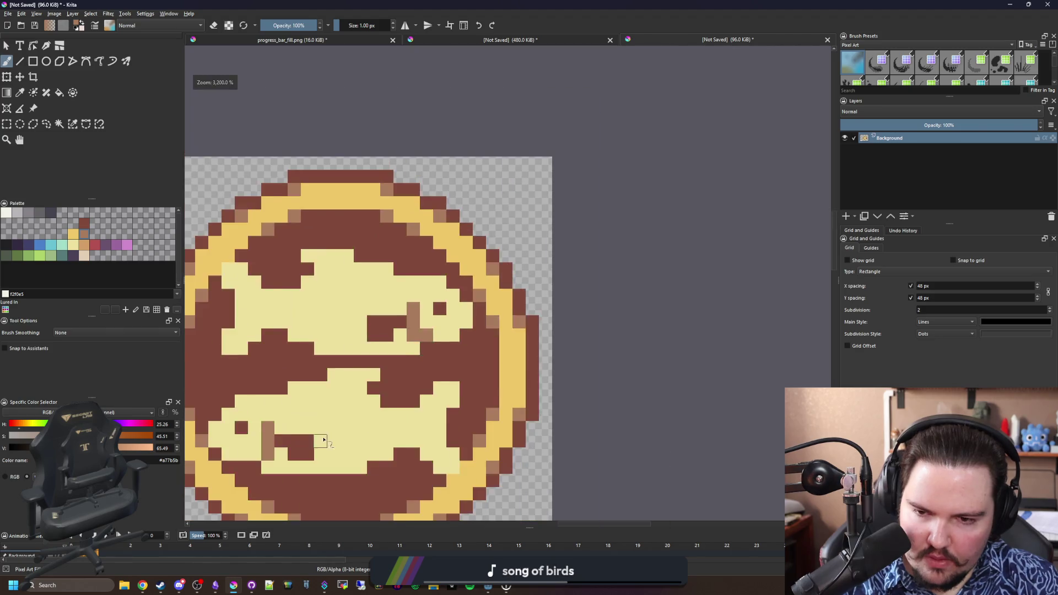
pyautogui.scroll(2, 330, 419)
pyautogui.scroll(-7, 402, 308)
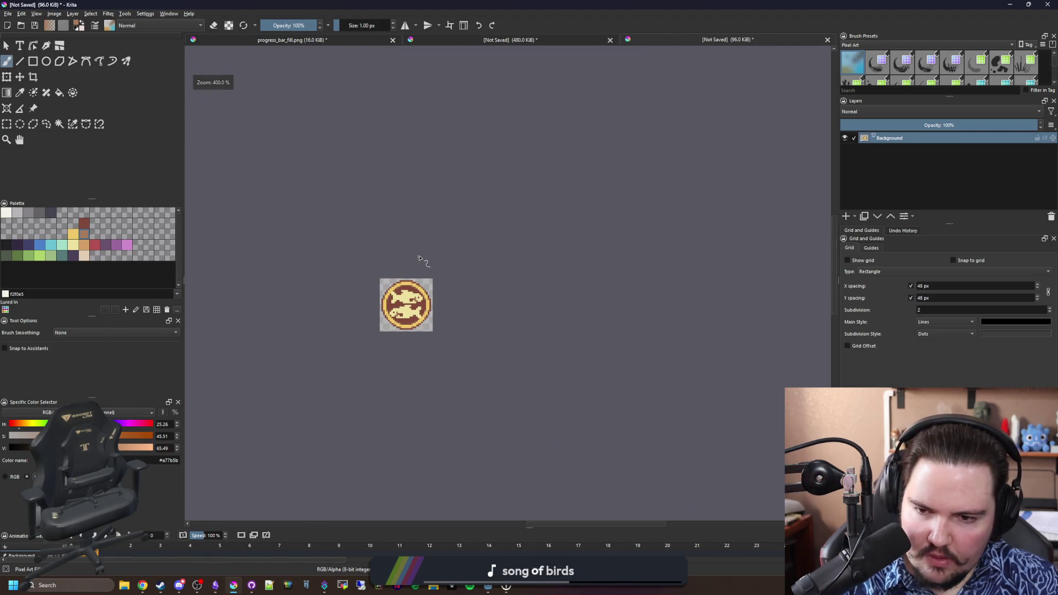
pyautogui.scroll(6, 420, 258)
pyautogui.scroll(-1, 507, 329)
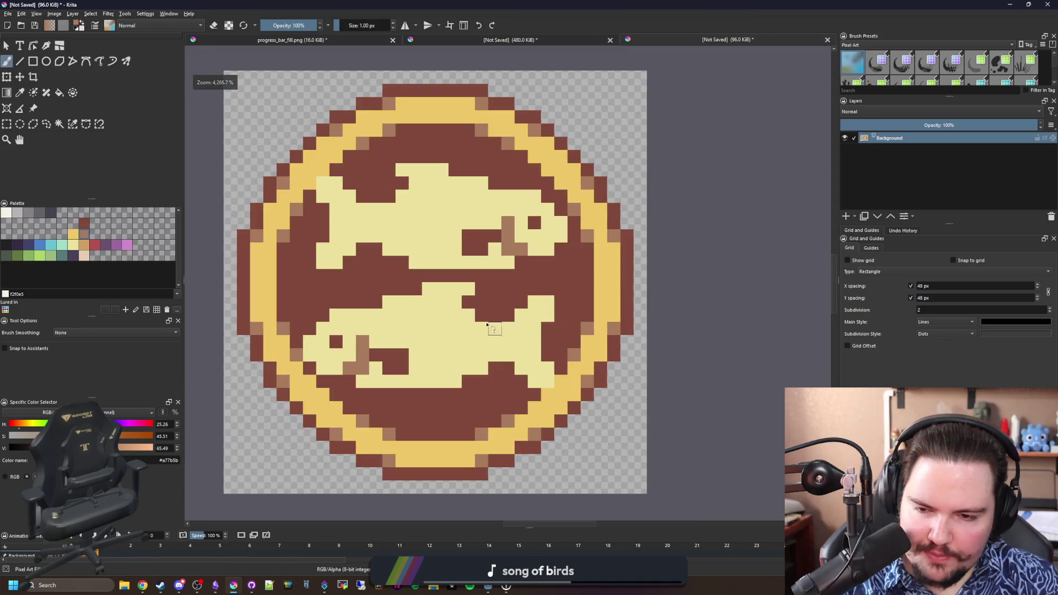
pyautogui.scroll(2, 508, 329)
pyautogui.moveTo(480, 301); pyautogui.dragTo(341, 302)
pyautogui.moveTo(422, 274); pyautogui.dragTo(501, 274)
pyautogui.scroll(-6, 430, 380)
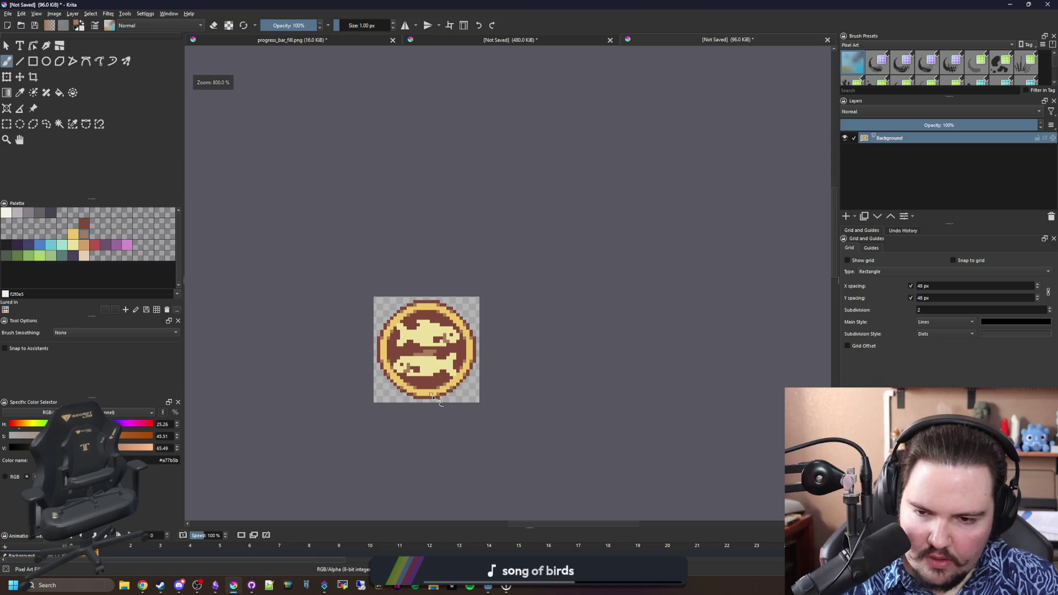
pyautogui.scroll(6, 433, 386)
pyautogui.hotkey('ctrl', 'z')
# Paint a light brown strip across the fish, extend it left, and shade the row above.
pyautogui.click(393, 332)
pyautogui.moveTo(394, 333); pyautogui.dragTo(469, 334)
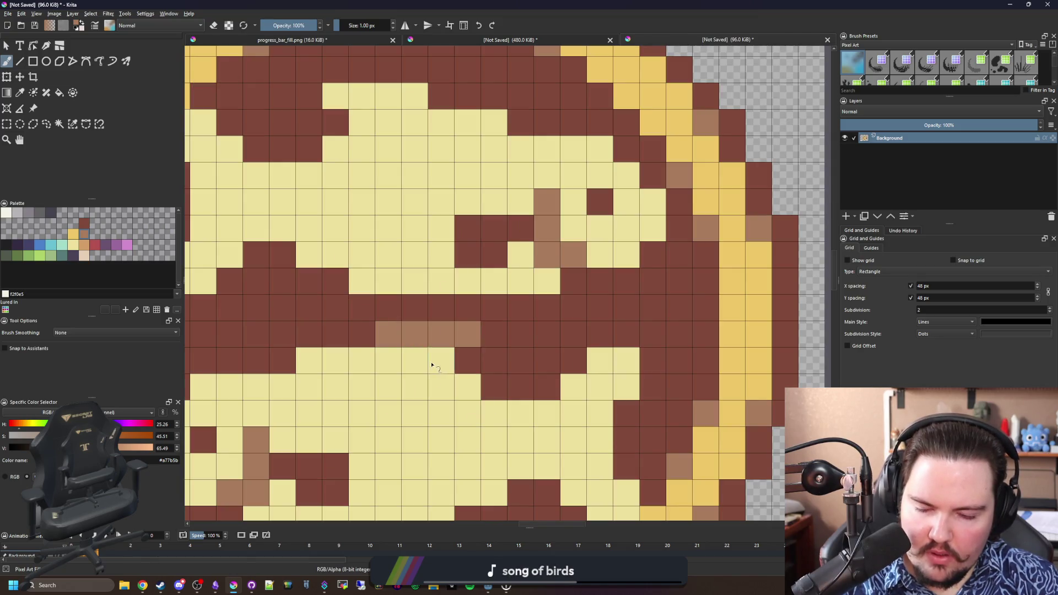
pyautogui.scroll(-5, 476, 332)
pyautogui.scroll(6, 476, 319)
pyautogui.moveTo(395, 333); pyautogui.dragTo(333, 333)
pyautogui.moveTo(419, 303); pyautogui.dragTo(480, 310)
pyautogui.scroll(-6, 480, 310)
pyautogui.scroll(6, 516, 164)
# Paint a light brown shading row on the upper fish.
pyautogui.moveTo(538, 163)
pyautogui.mouseDown()
pyautogui.moveTo(424, 163)
pyautogui.moveTo(401, 137)
pyautogui.mouseUp()
pyautogui.scroll(-3, 401, 137)
pyautogui.scroll(2, 345, 264)
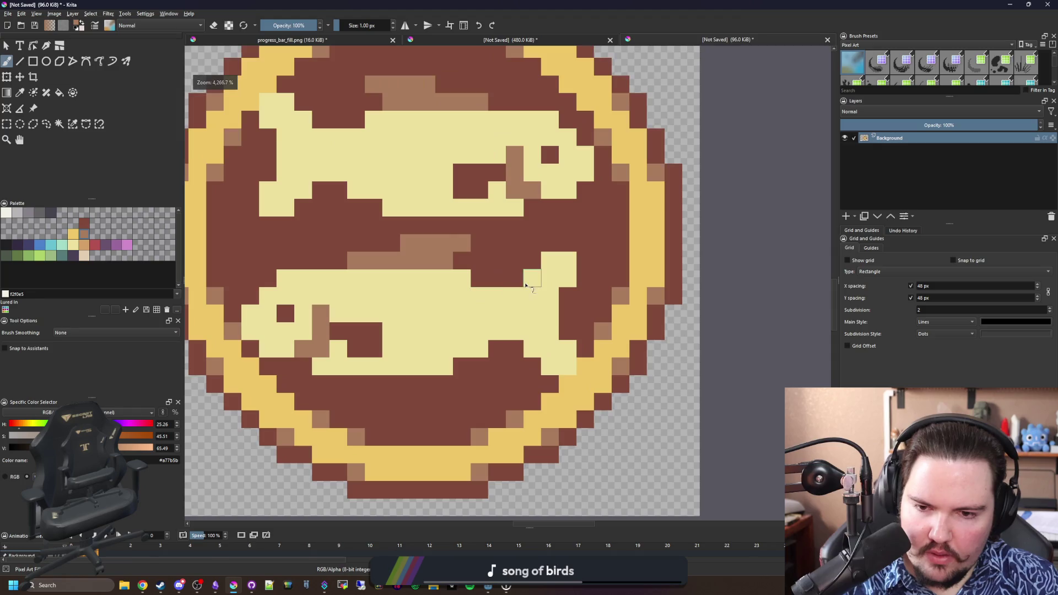
pyautogui.scroll(-2, 346, 264)
pyautogui.scroll(2, 323, 220)
# Add single light brown and tan shading pixels on both fish.
pyautogui.click(346, 226)
pyautogui.click(346, 156)
pyautogui.click(310, 314)
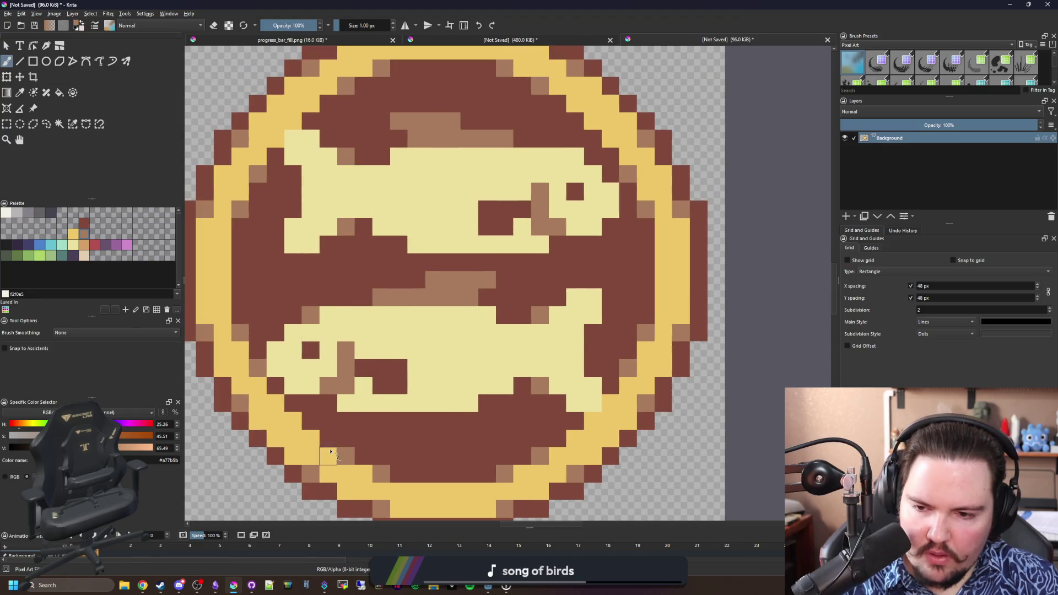
pyautogui.click(471, 407)
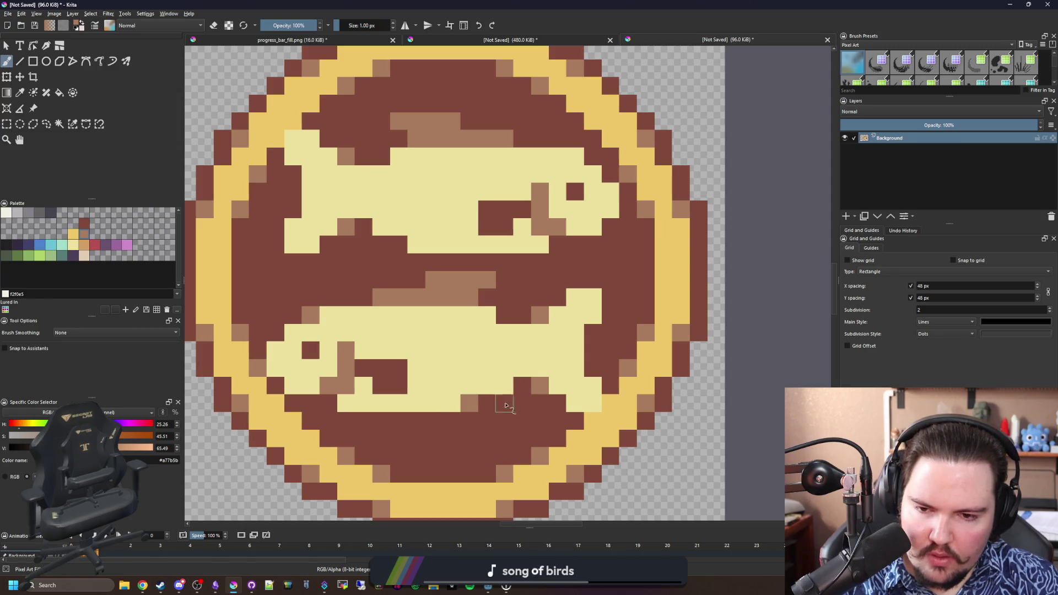
pyautogui.click(416, 245)
pyautogui.scroll(-10, 496, 292)
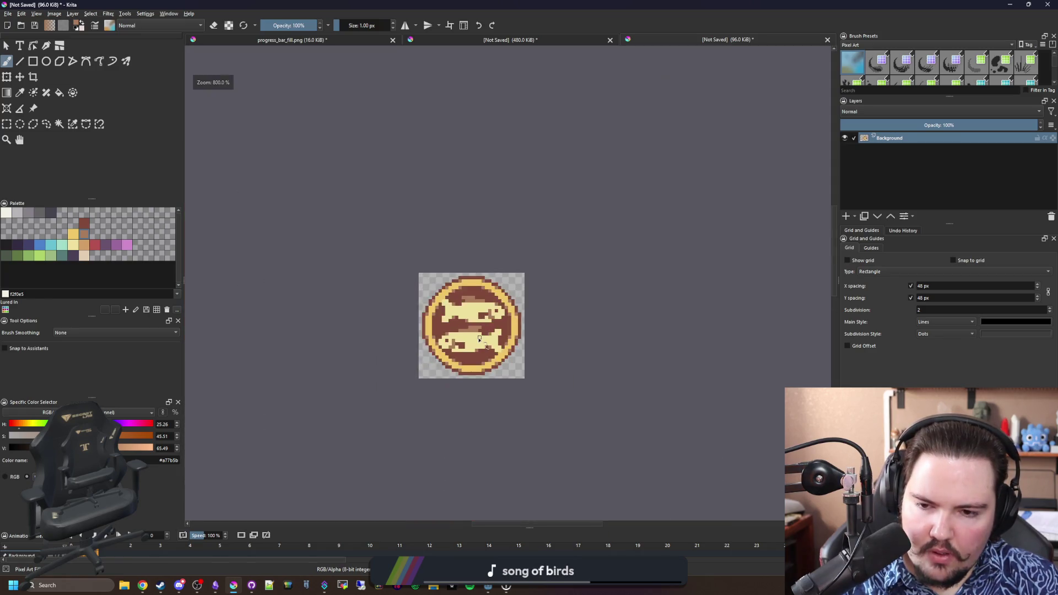
pyautogui.scroll(4, 477, 336)
pyautogui.scroll(3, 474, 335)
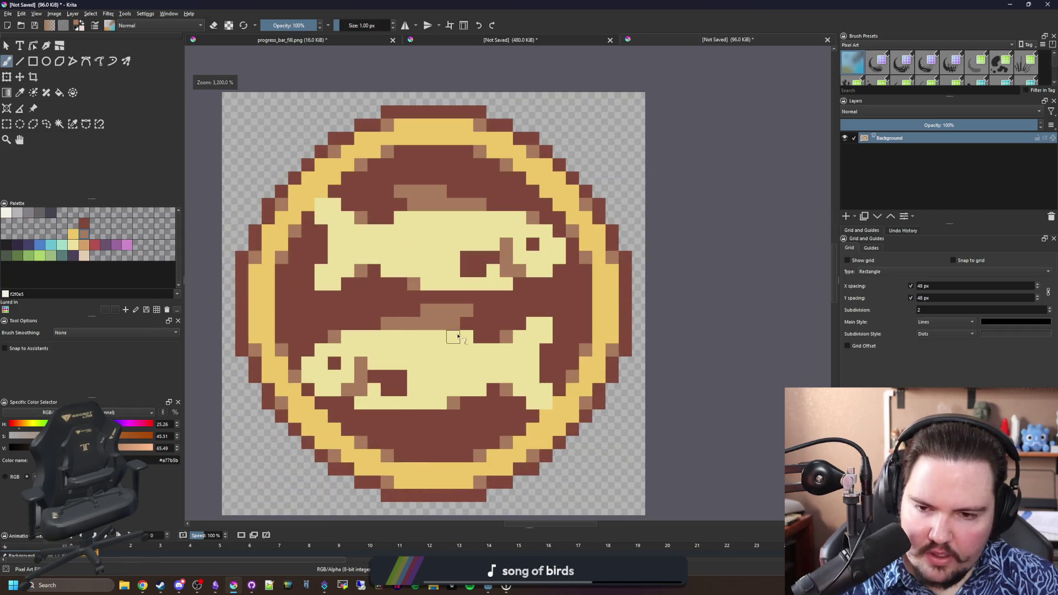
# Fill each brown area inside the ring with near-black 212123, using contiguous-region fill.
pyautogui.click(6, 245)
pyautogui.press('f')
pyautogui.click(345, 298)
pyautogui.hotkey('ctrl', 'z')
pyautogui.click(47, 336)
pyautogui.click(322, 318)
pyautogui.click(439, 421)
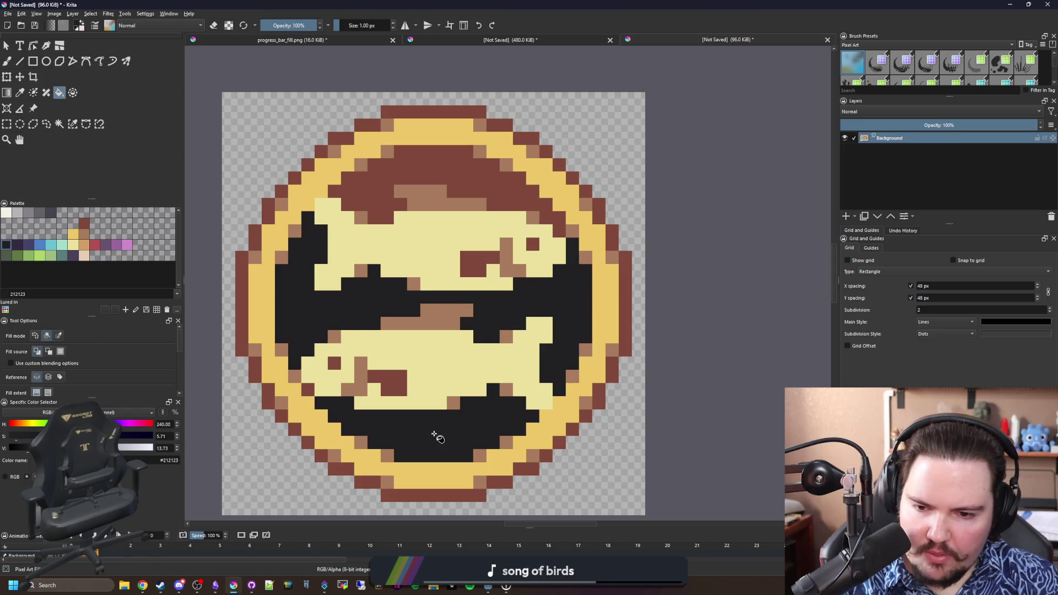
pyautogui.click(471, 188)
# Check the darkened emblem and begin saving the icon as a new file.
pyautogui.scroll(-2, 449, 270)
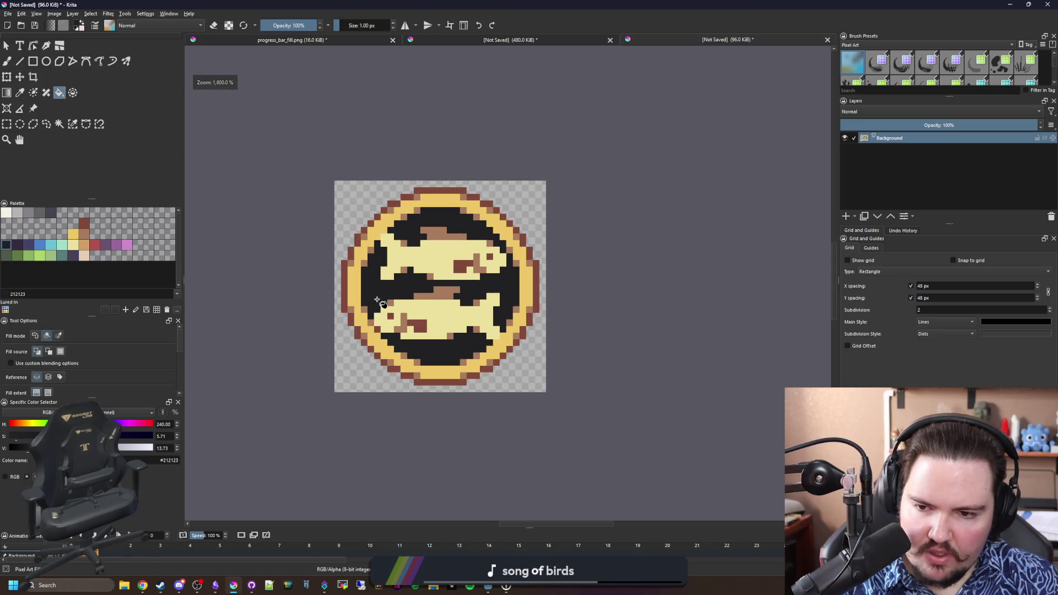
pyautogui.scroll(3, 382, 304)
pyautogui.scroll(-3, 475, 441)
pyautogui.scroll(-3, 419, 392)
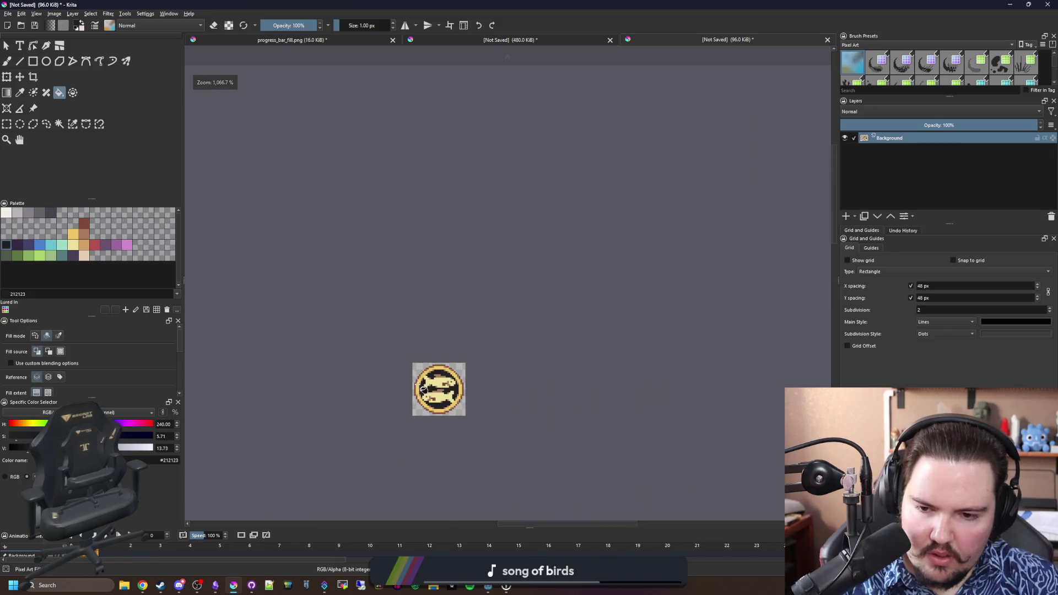
pyautogui.scroll(-1, 432, 391)
pyautogui.scroll(4, 433, 391)
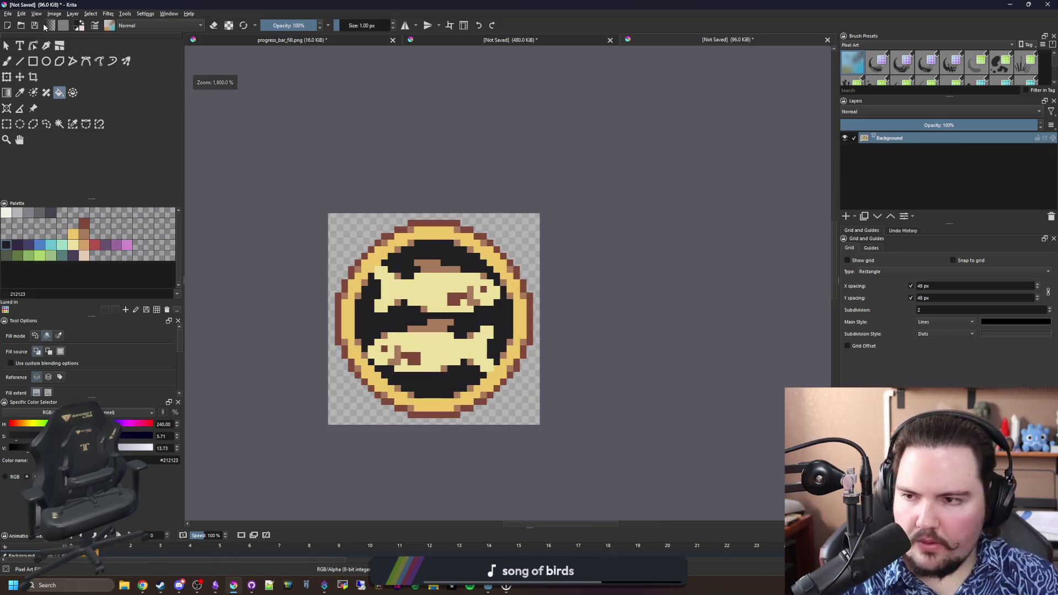
pyautogui.click(8, 13)
pyautogui.press('Escape')
pyautogui.hotkey('ctrl', 's')
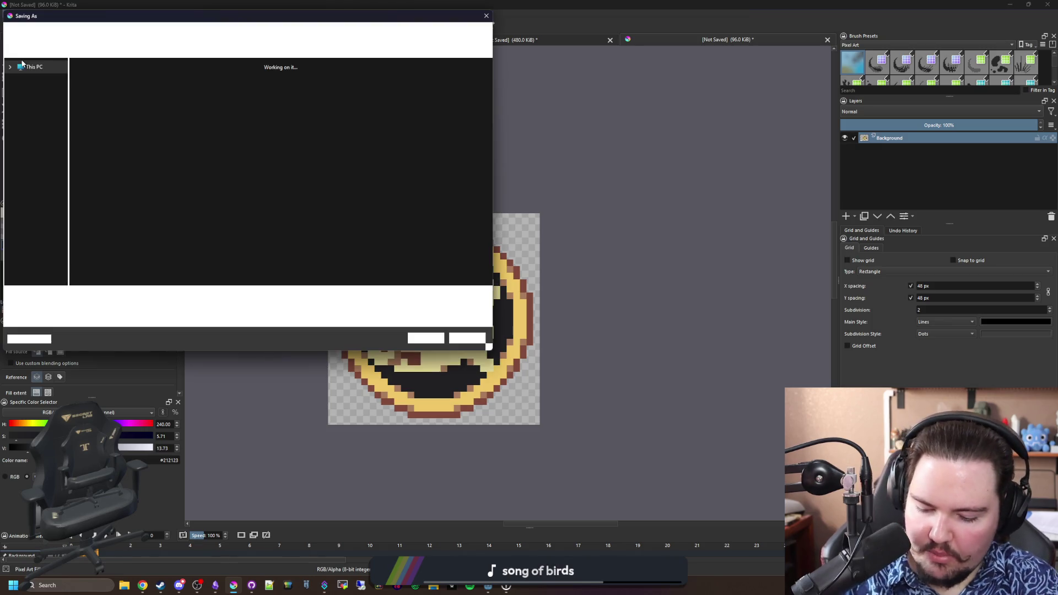
# Name the file icon_synergies and browse to lured-in > Sprites > Icons.
pyautogui.write('icon_synerg')
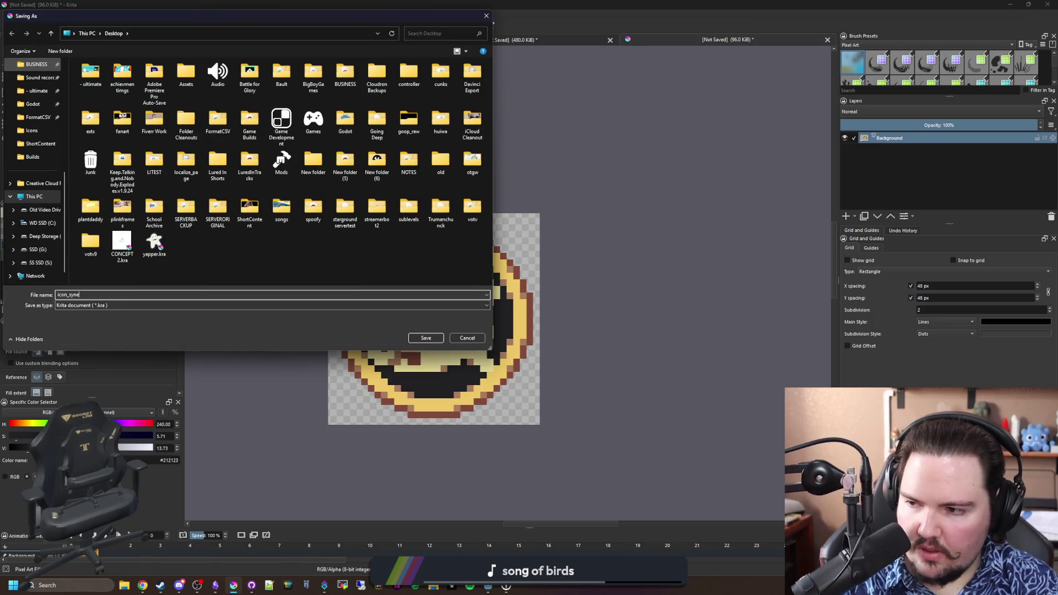
pyautogui.write('ies')
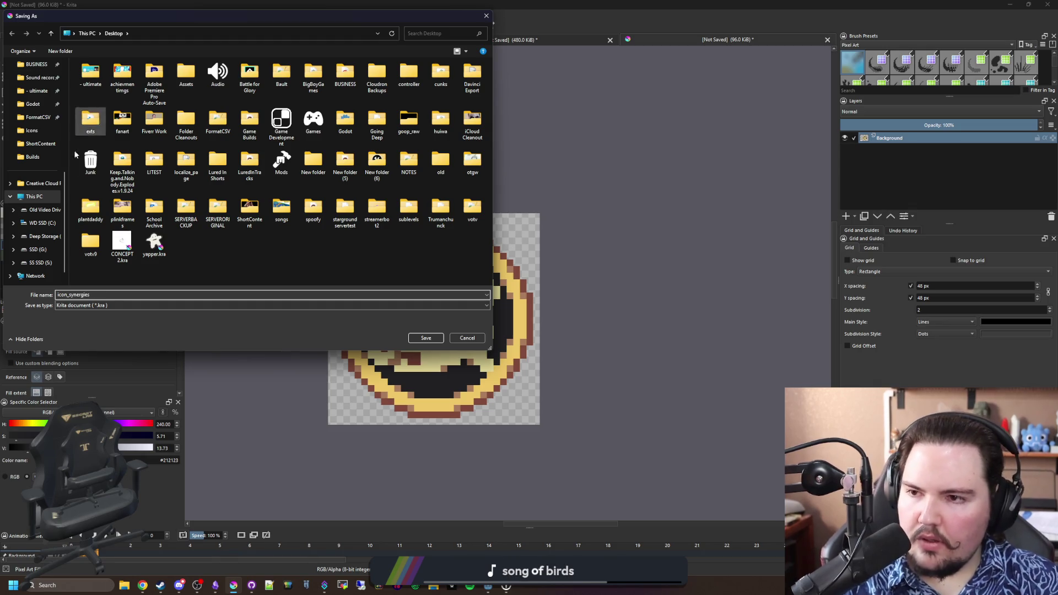
pyautogui.scroll(10, 41, 220)
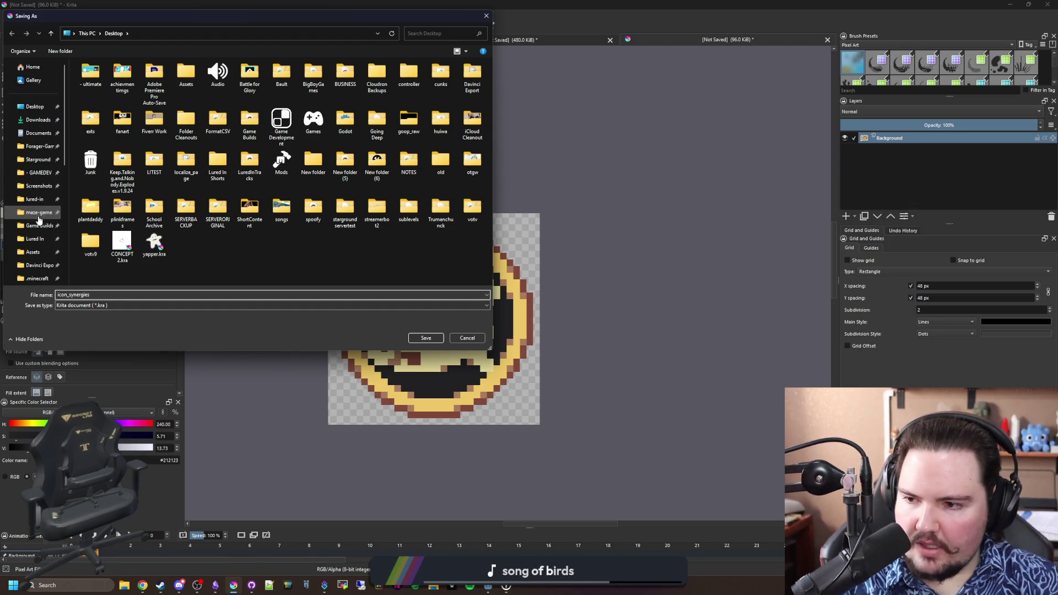
pyautogui.click(34, 212)
pyautogui.click(34, 199)
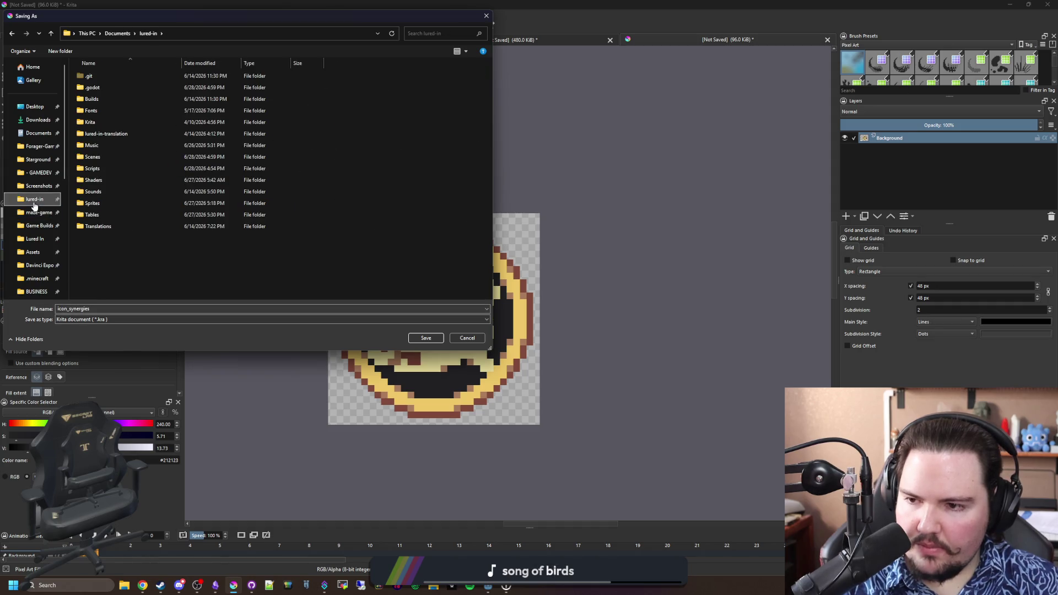
pyautogui.doubleClick(82, 204)
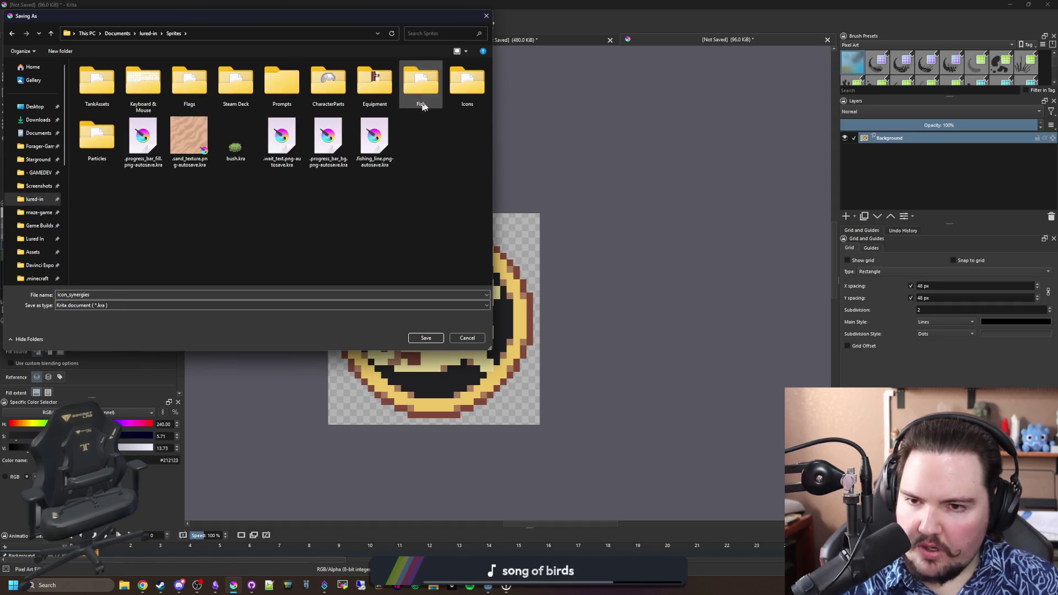
pyautogui.doubleClick(466, 86)
# Save it as a PNG image, accept the export options, and return to Godot.
pyautogui.click(108, 320)
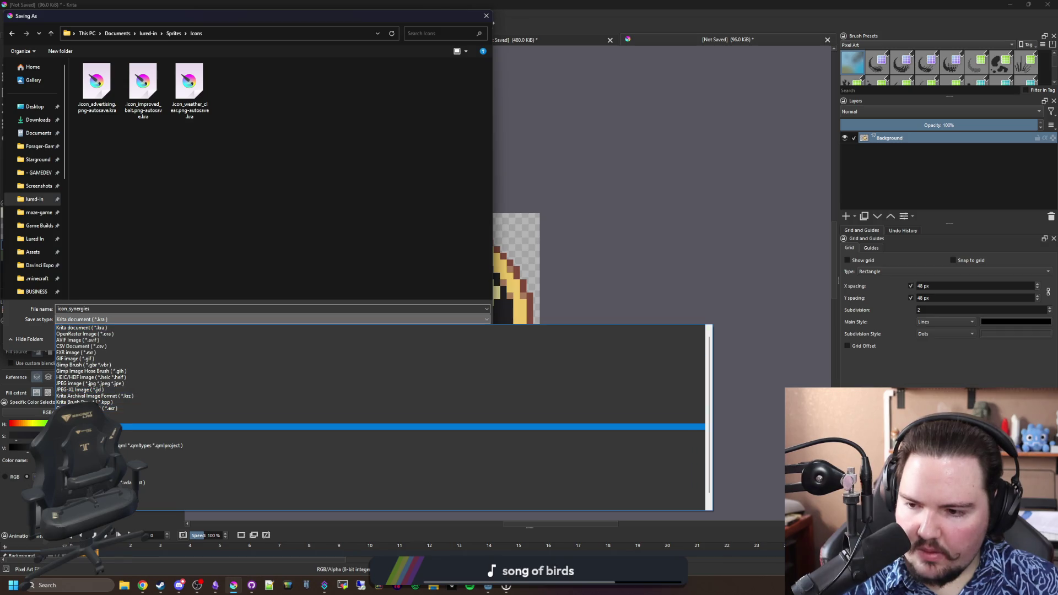
pyautogui.click(369, 427)
pyautogui.click(426, 337)
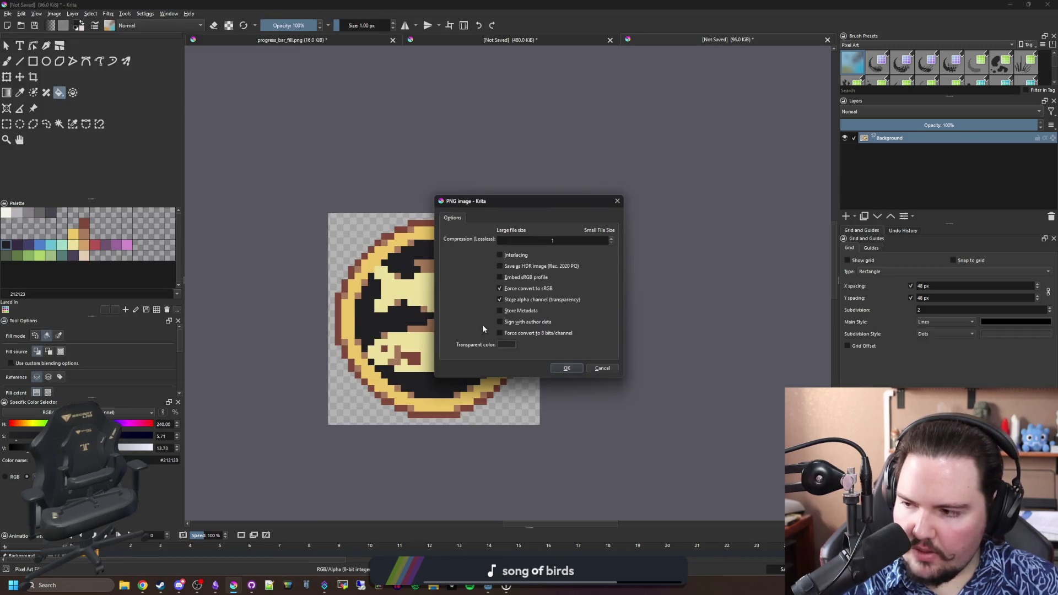
pyautogui.click(566, 368)
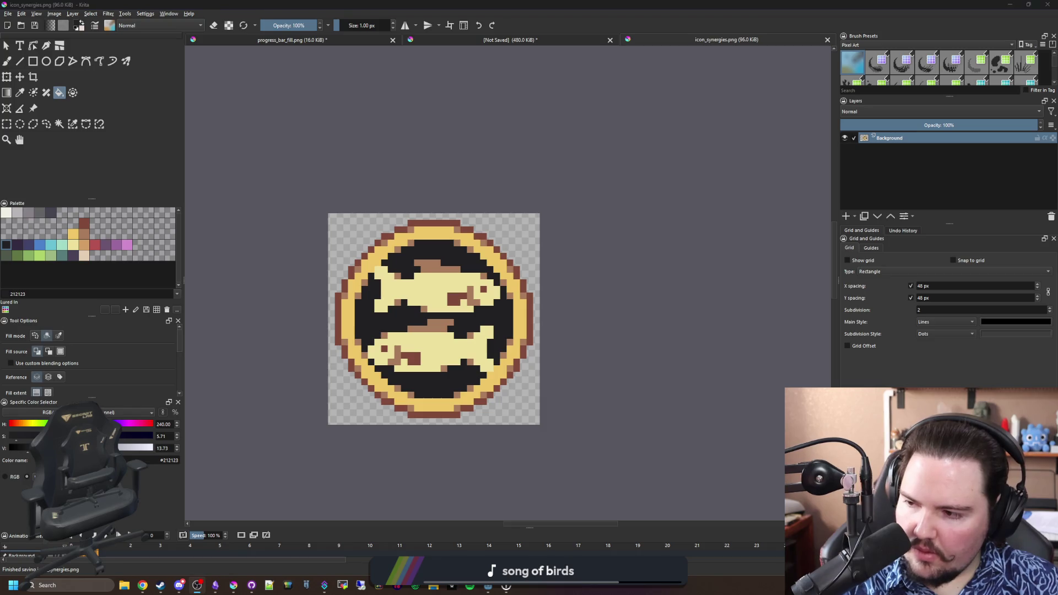
pyautogui.hotkey('alt', 'Tab')
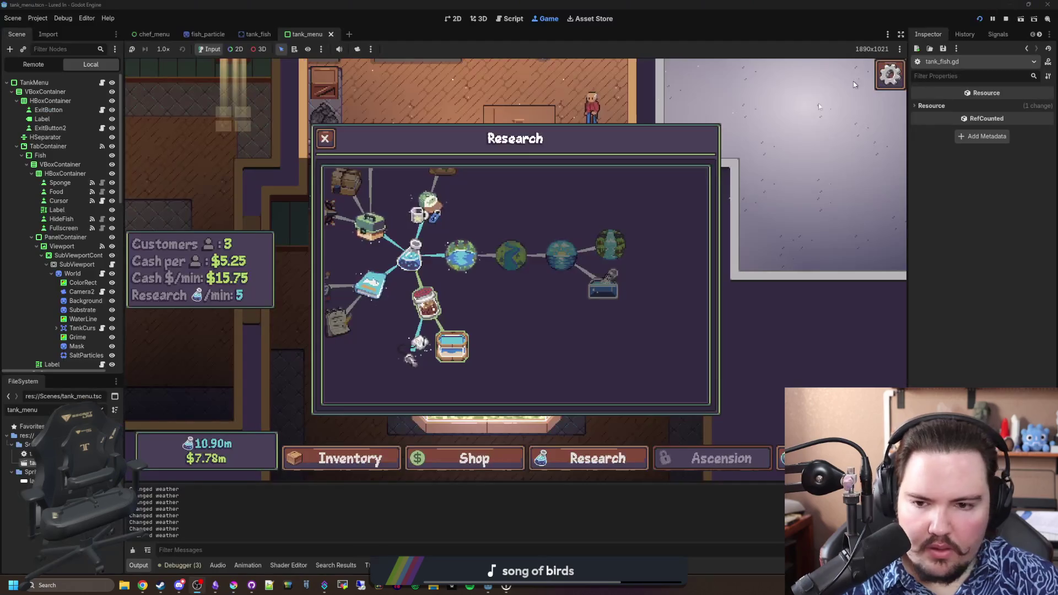
# Stop the game, open global.gd, and add a blank line under the update_tank_synergies header.
pyautogui.press('F8')
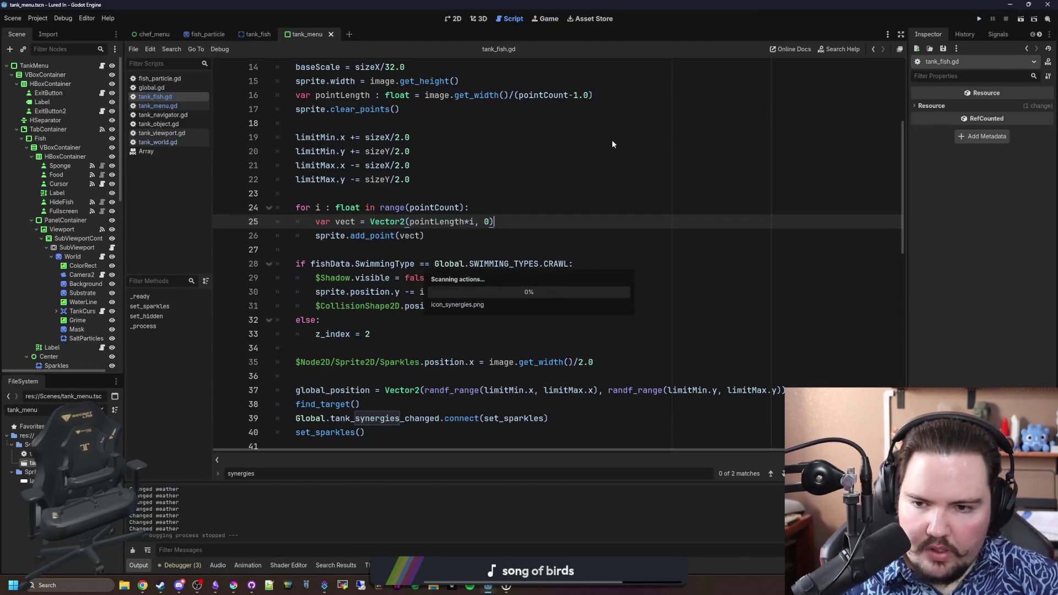
pyautogui.click(364, 193)
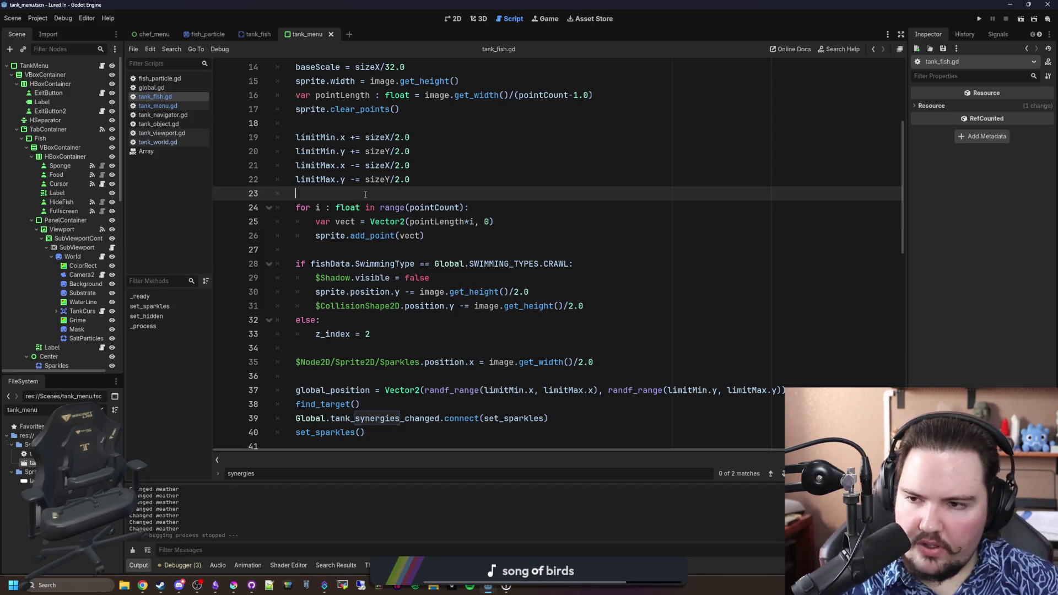
pyautogui.click(166, 88)
pyautogui.click(527, 271)
pyautogui.hotkey('ctrl', 'f')
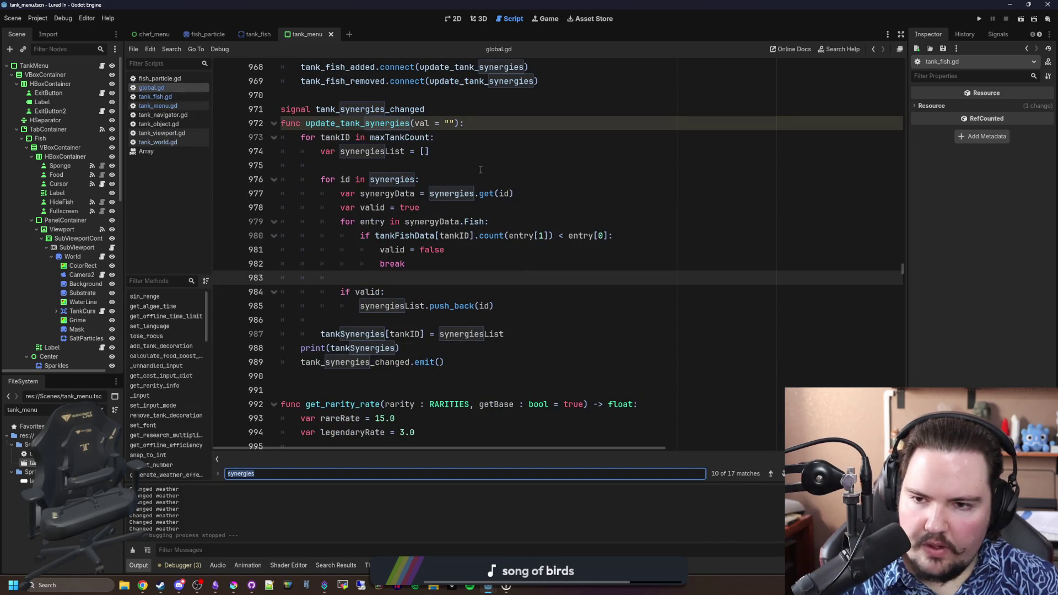
pyautogui.click(484, 166)
pyautogui.click(494, 123)
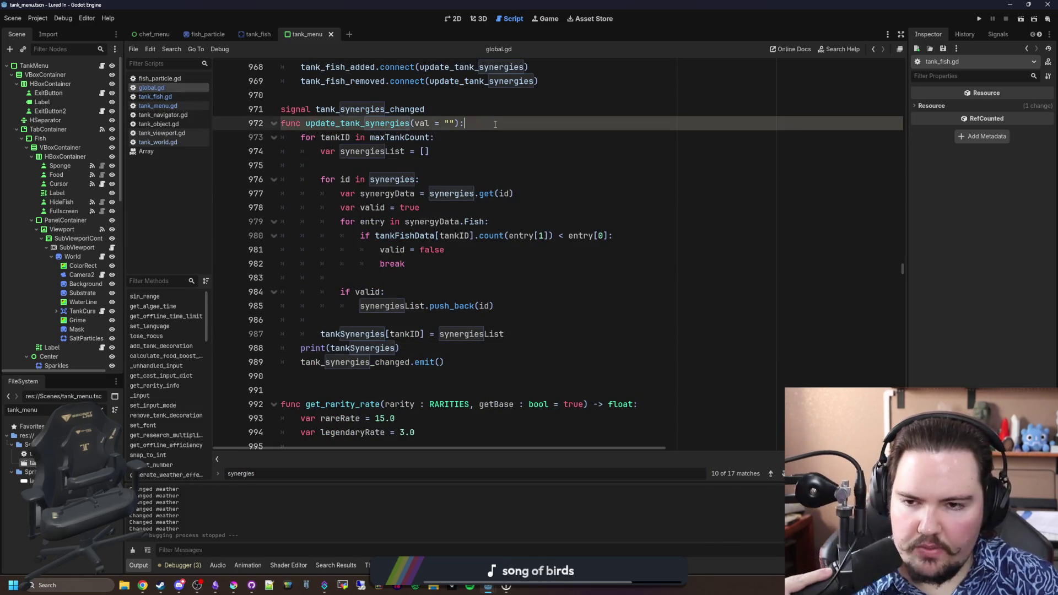
pyautogui.press('Return')
pyautogui.press('Return')
pyautogui.press('Up')
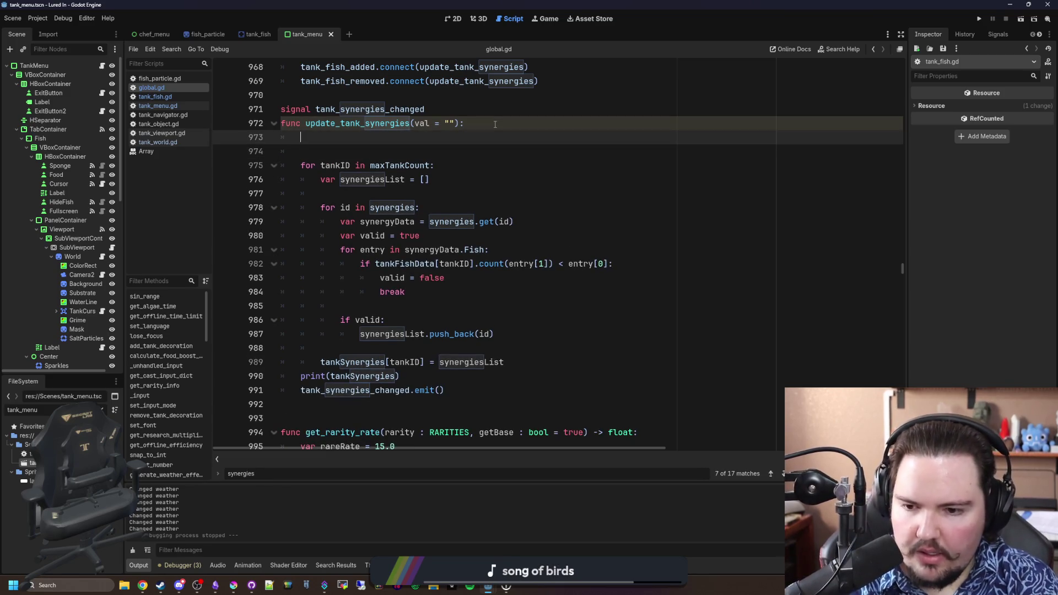
# Write an if condition on get_ascension_level(li.ascension.synergies) compared against 0.
pyautogui.write('if Hl')
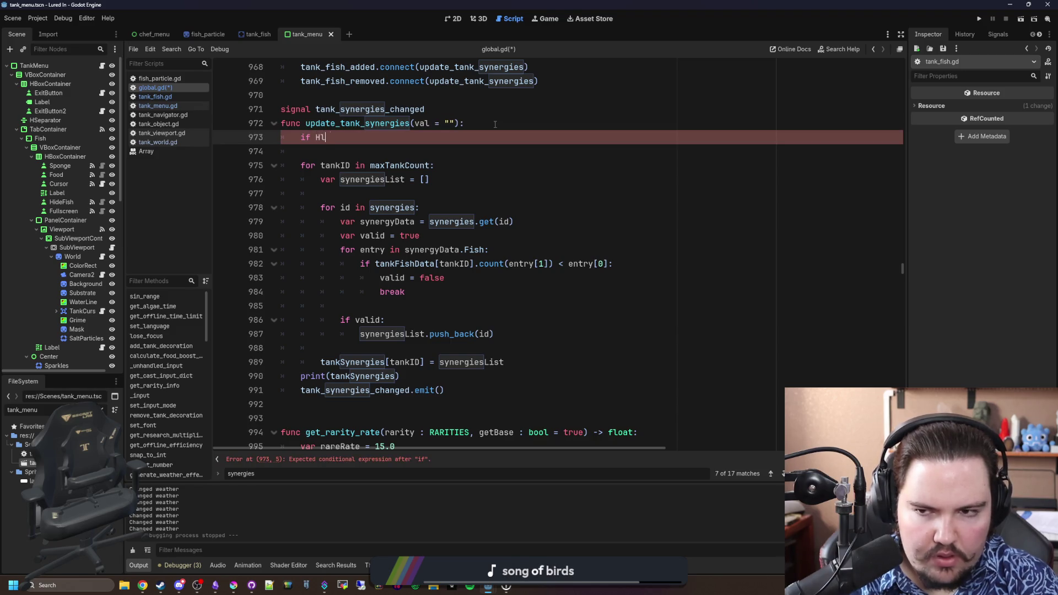
pyautogui.press('BackSpace')
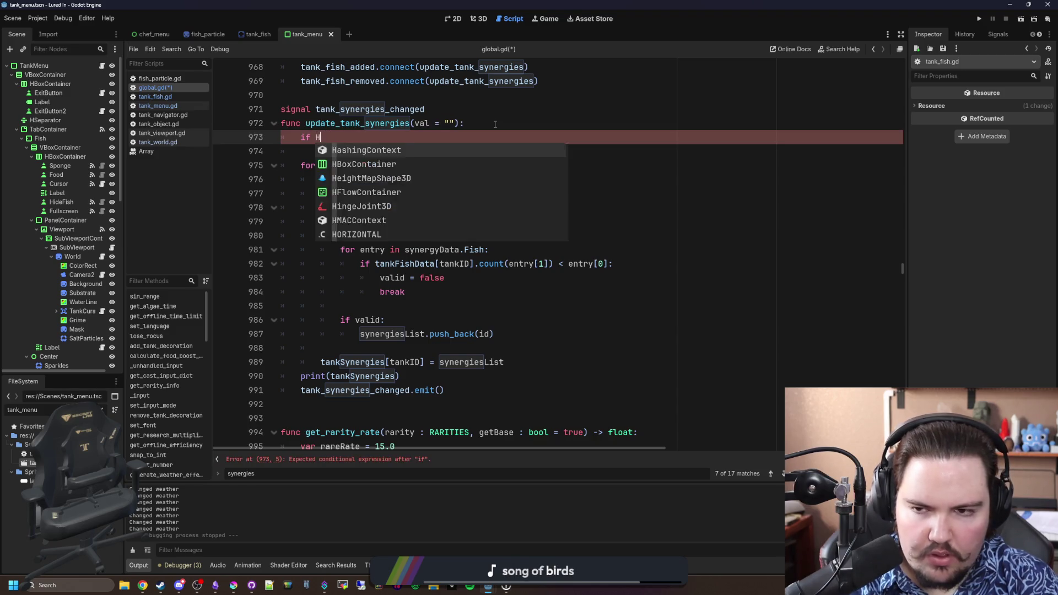
pyautogui.write('get_ascen')
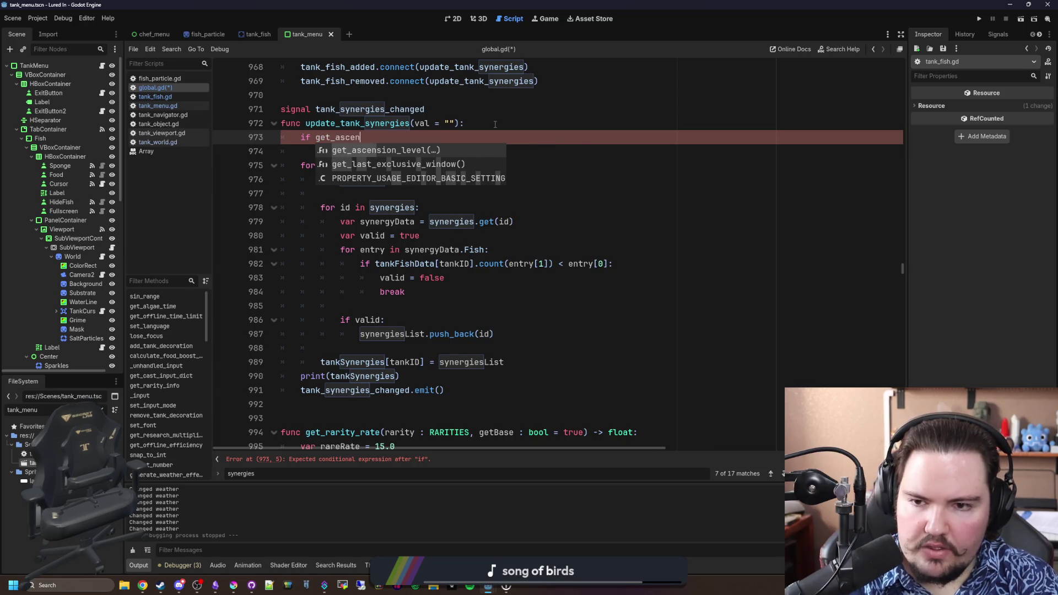
pyautogui.press('Return')
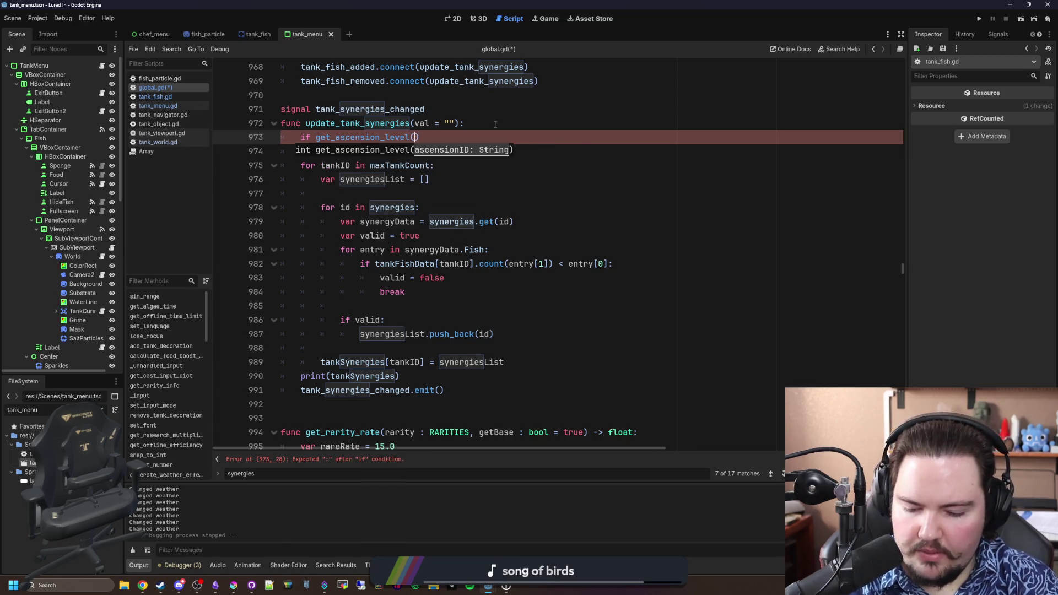
pyautogui.write('li.ascension.s')
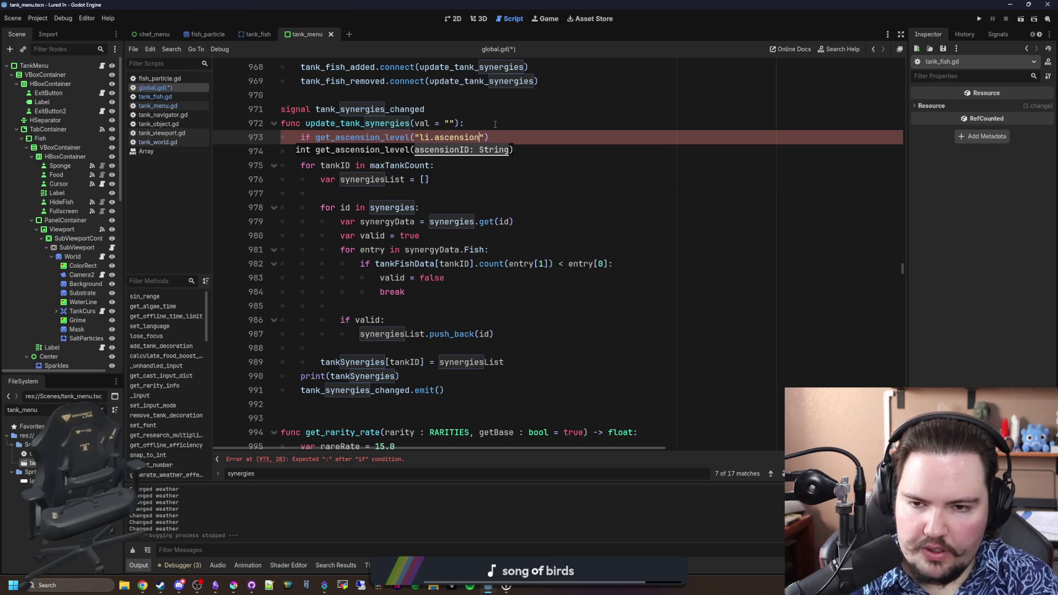
pyautogui.write('ynergies')
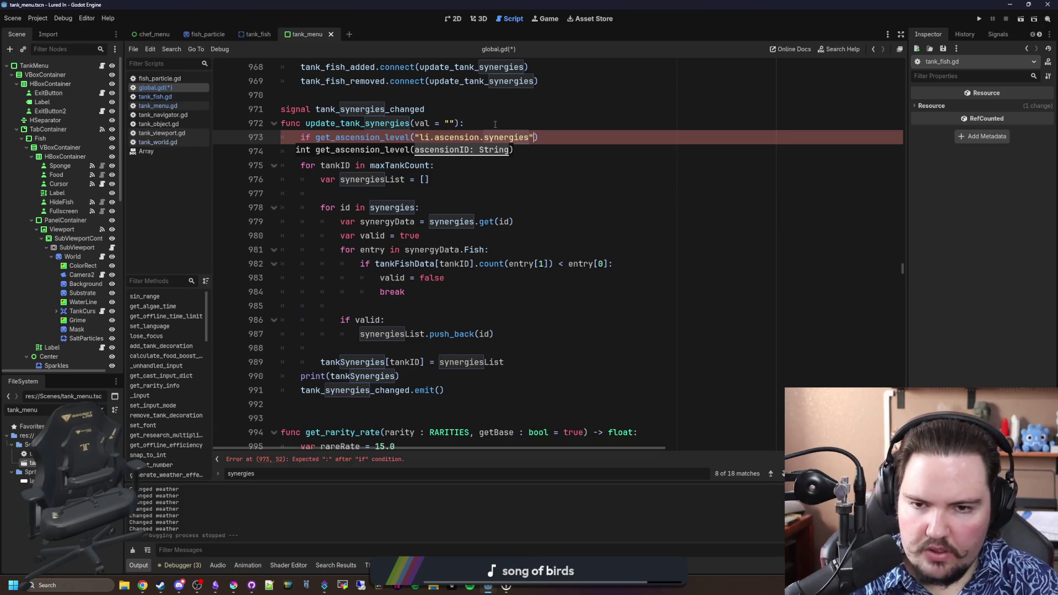
pyautogui.press('BackSpace')
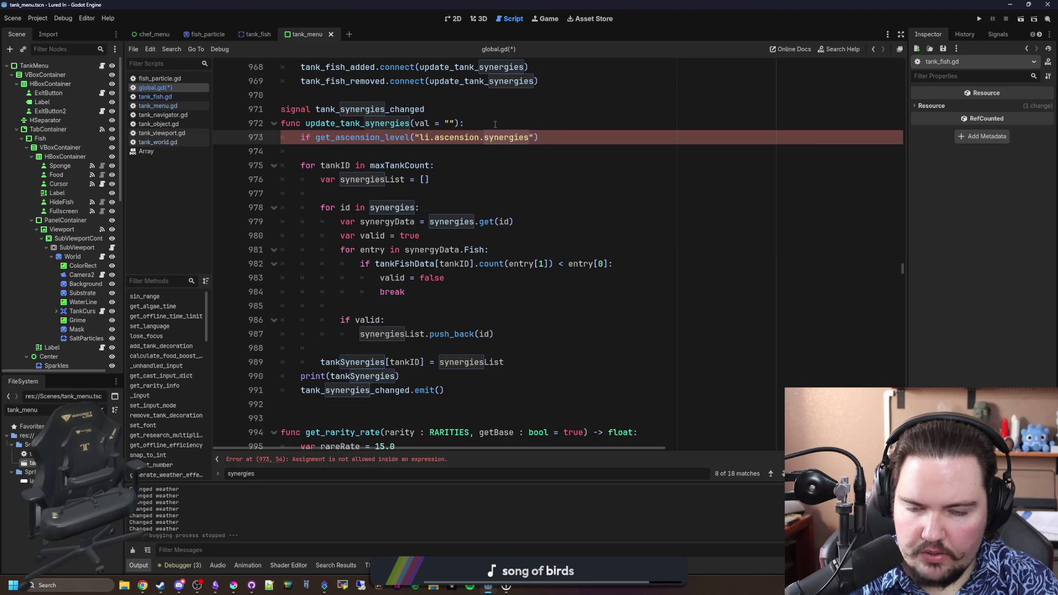
pyautogui.write('>0:')
pyautogui.press('Return')
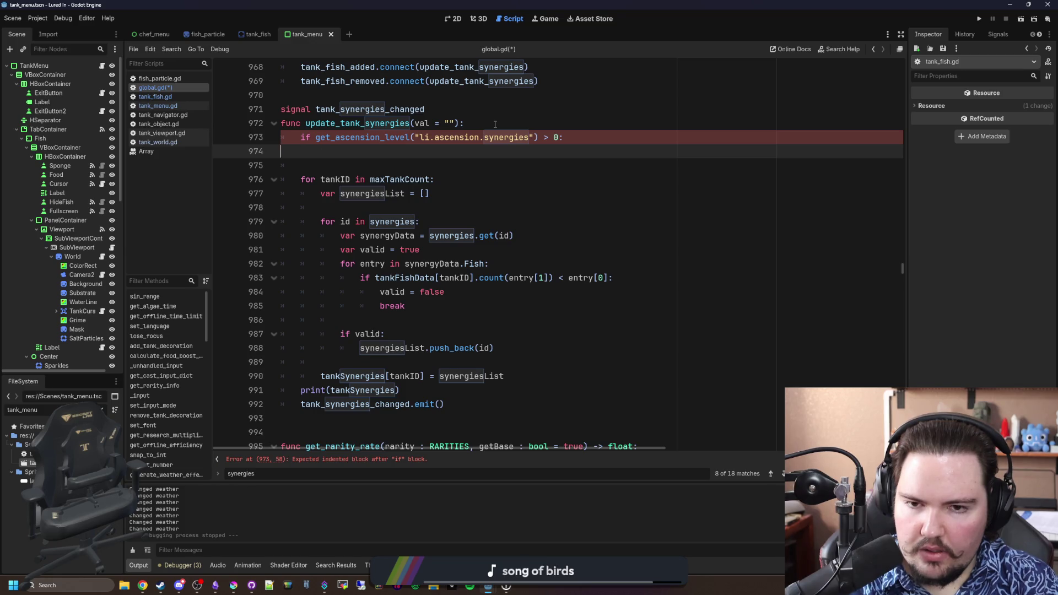
# Fix the condition to end with '<= 0:', add an indented 'return', and select the emit call.
pyautogui.press('BackSpace')
pyautogui.press('BackSpace')
pyautogui.press('BackSpace')
pyautogui.write('<=')
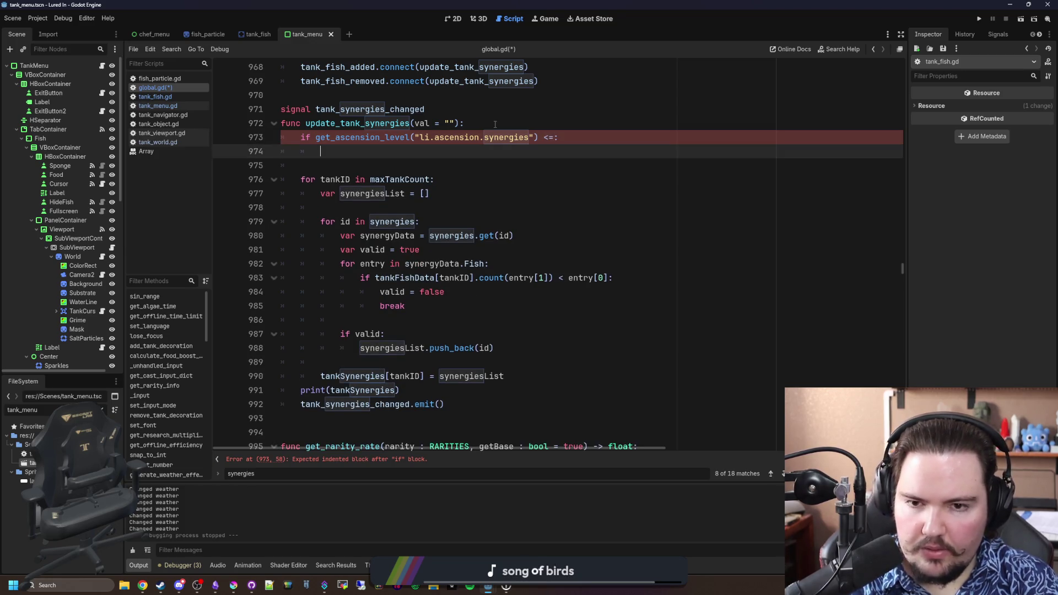
pyautogui.write('0:')
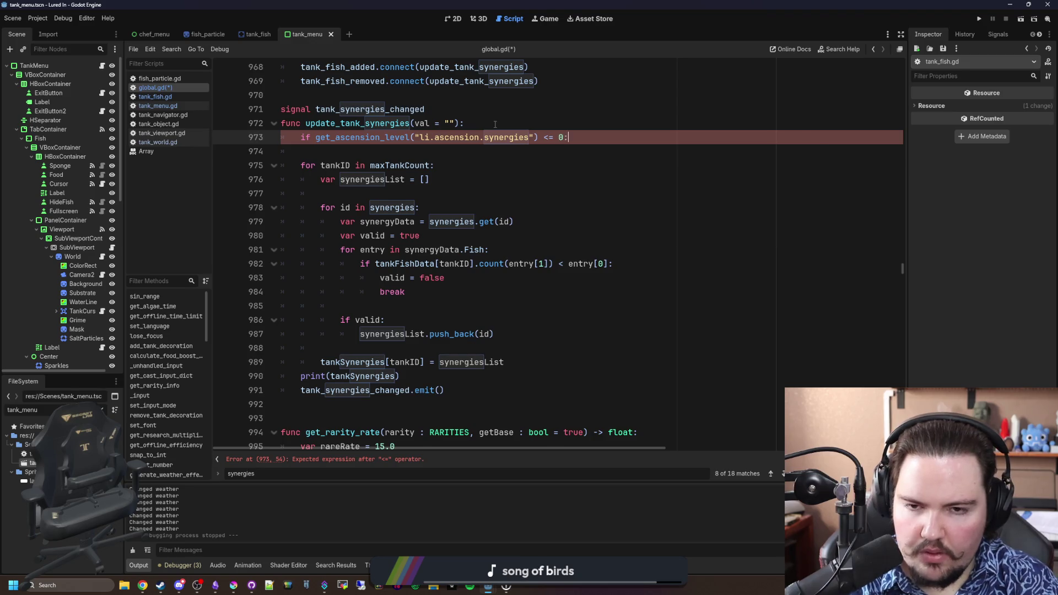
pyautogui.press('Return')
pyautogui.write('return')
pyautogui.moveTo(444, 404)
pyautogui.mouseDown()
pyautogui.moveTo(281, 403)
pyautogui.moveTo(296, 401)
pyautogui.mouseUp()
pyautogui.hotkey('ctrl', 'c')
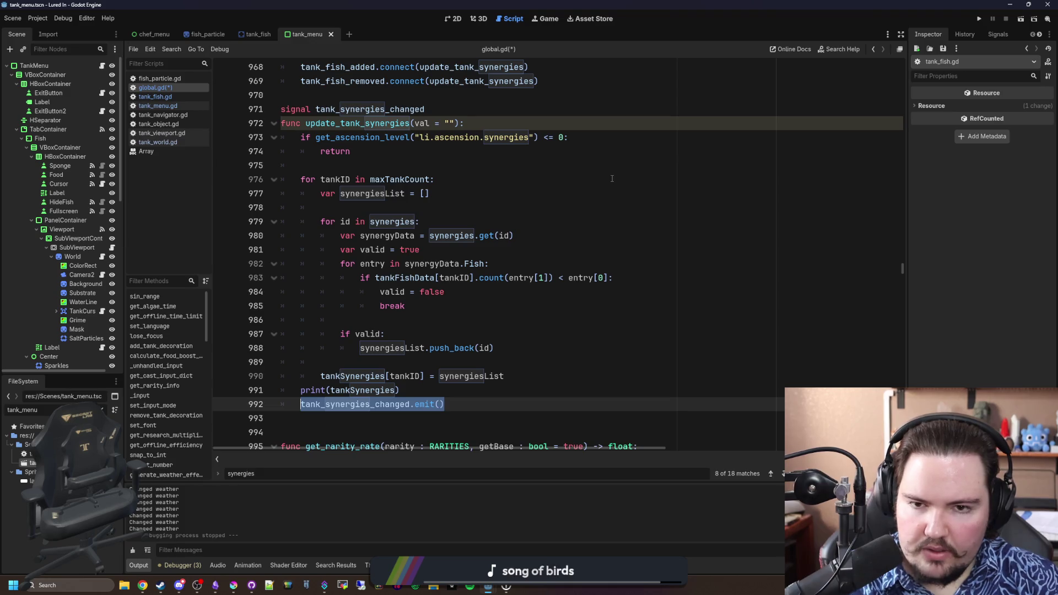
pyautogui.click(633, 151)
pyautogui.click(652, 137)
# Paste the tank_synergies_changed emit call and the maxTankCount loop header under the if.
pyautogui.press('Return')
pyautogui.hotkey('ctrl', 'v')
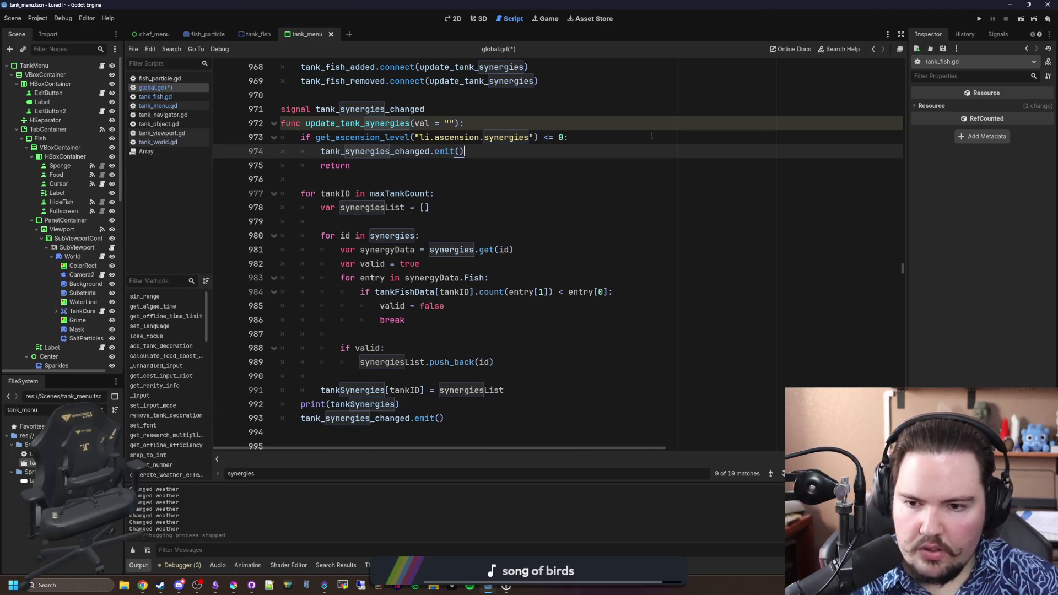
pyautogui.tripleClick(455, 198)
pyautogui.press('Home')
pyautogui.press('Right')
pyautogui.press('Right')
pyautogui.moveTo(454, 196); pyautogui.dragTo(292, 194)
pyautogui.hotkey('ctrl', 'c')
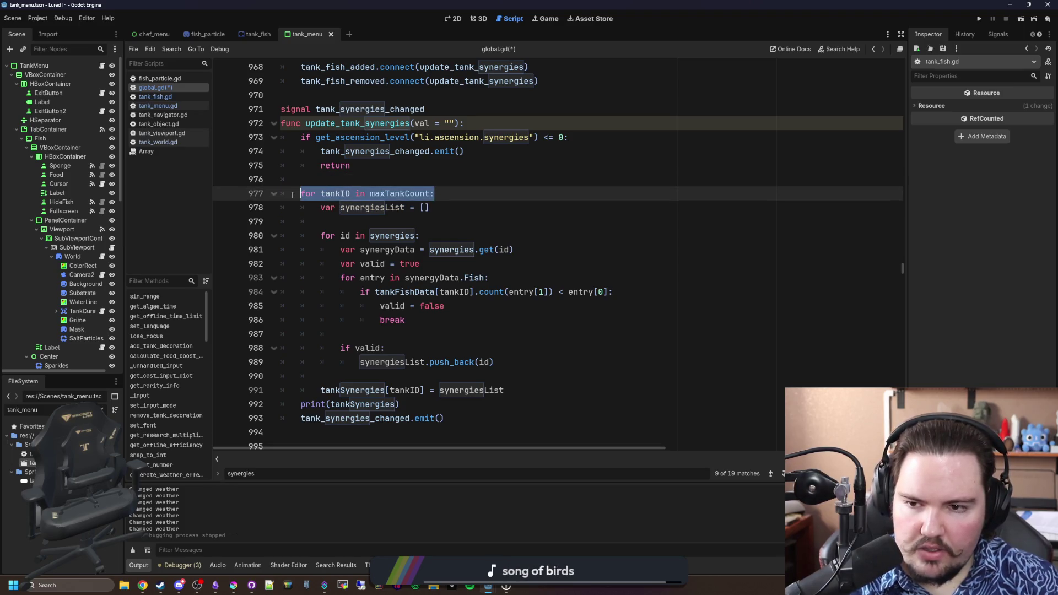
pyautogui.click(602, 141)
pyautogui.press('Return')
pyautogui.hotkey('ctrl', 'v')
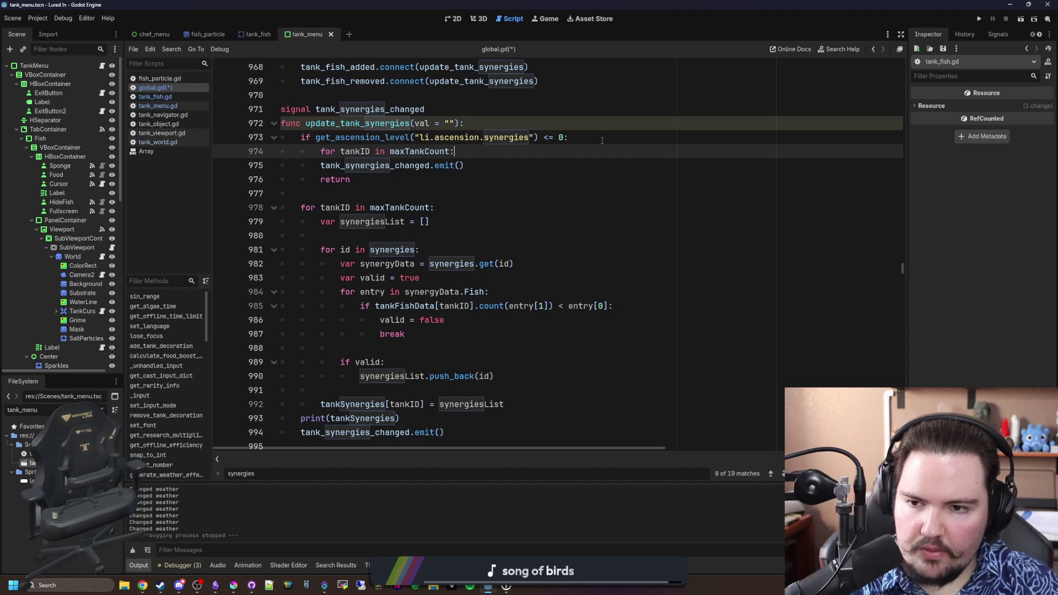
# Inside the new loop, add 'tankSynergies[tankID] = []'.
pyautogui.press('Return')
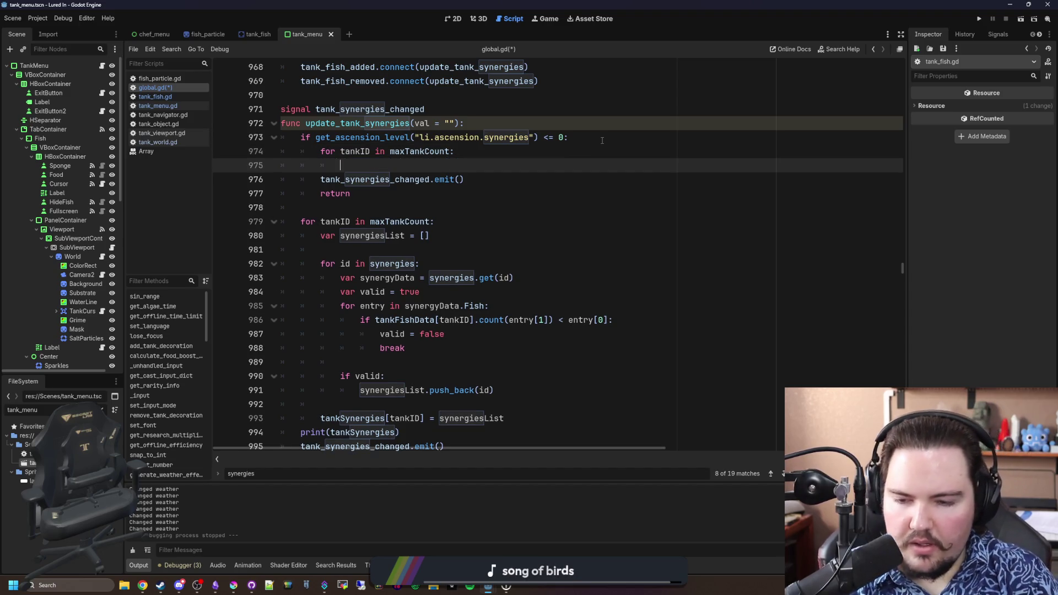
pyautogui.write('tankS')
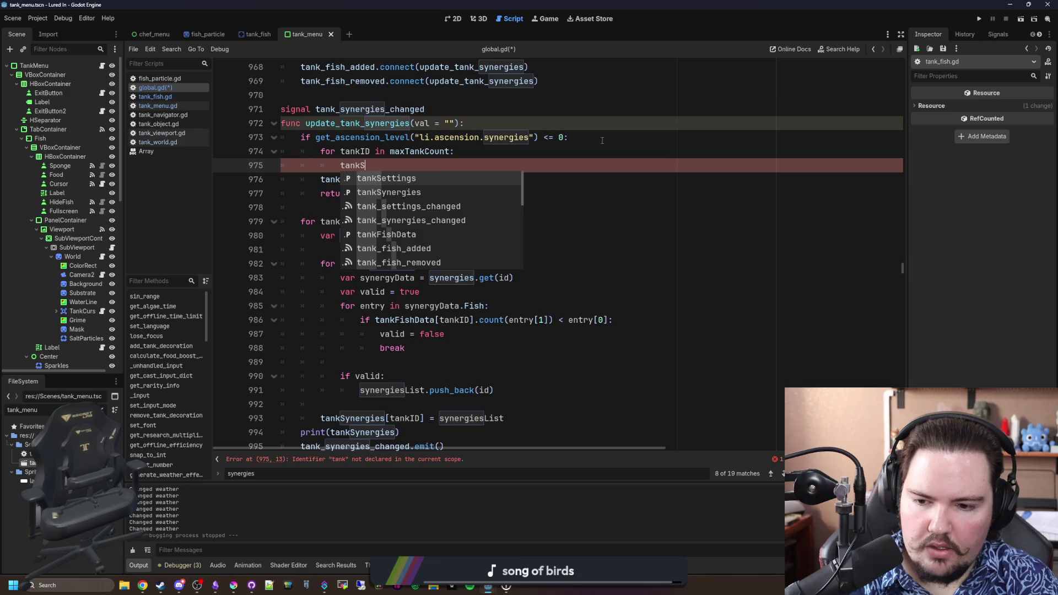
pyautogui.press('Down')
pyautogui.press('Return')
pyautogui.write('[]')
pyautogui.write('tankID')
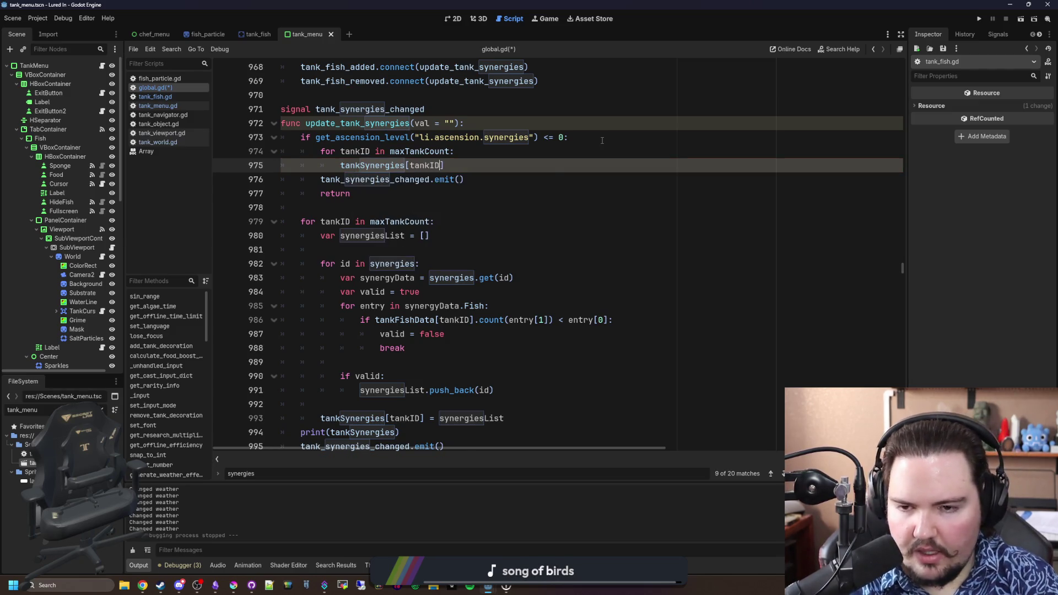
pyautogui.write(' []')
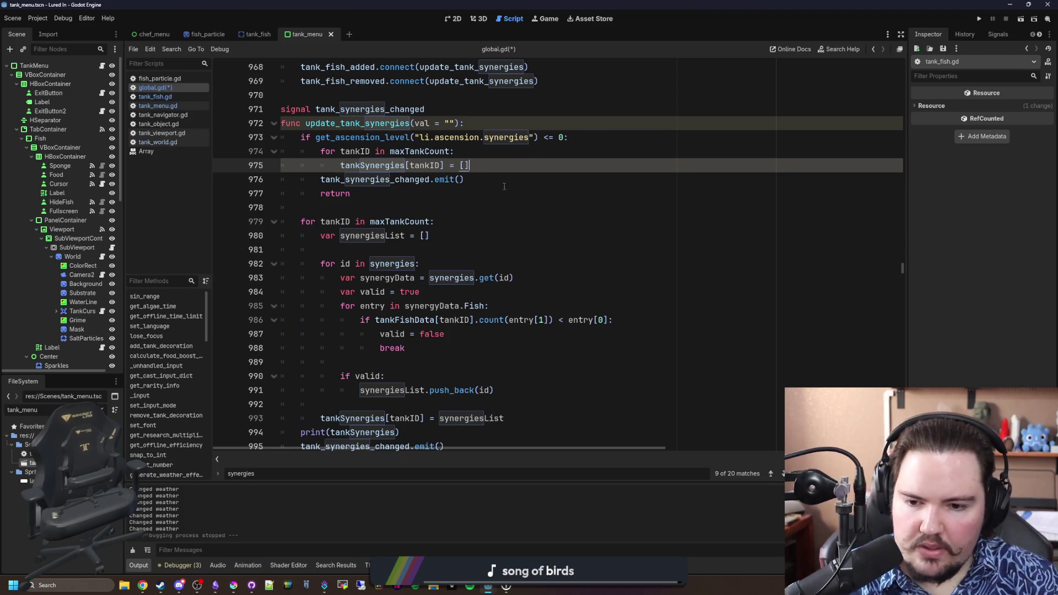
pyautogui.press('Down')
pyautogui.press('Down')
pyautogui.press('Up')
pyautogui.press('Up')
pyautogui.press('Up')
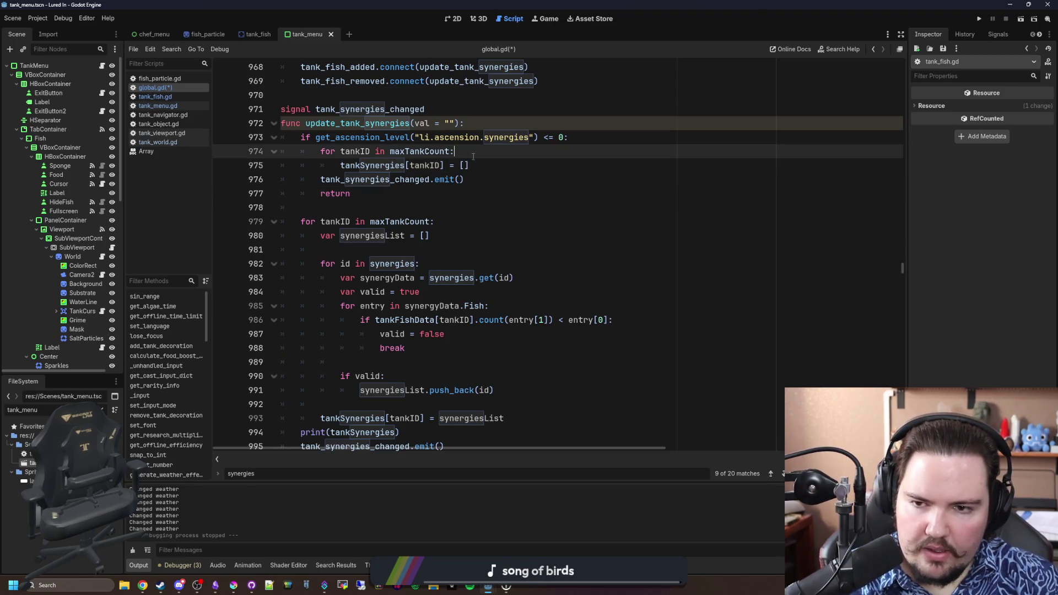
pyautogui.scroll(1, 493, 150)
pyautogui.click(493, 150)
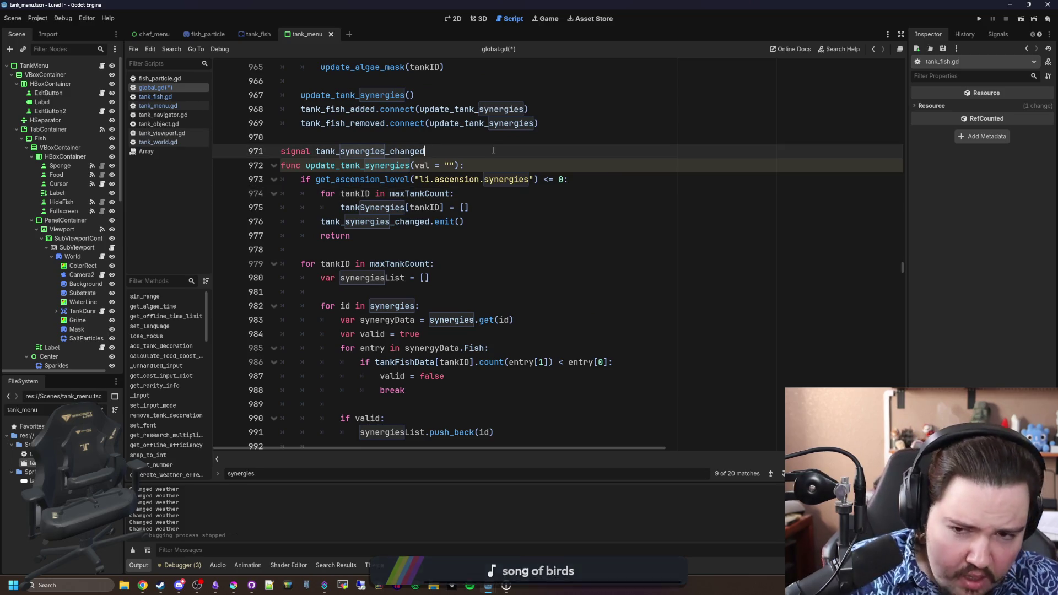
# Save the edited global.gd script.
pyautogui.click(399, 238)
pyautogui.hotkey('ctrl', 's')
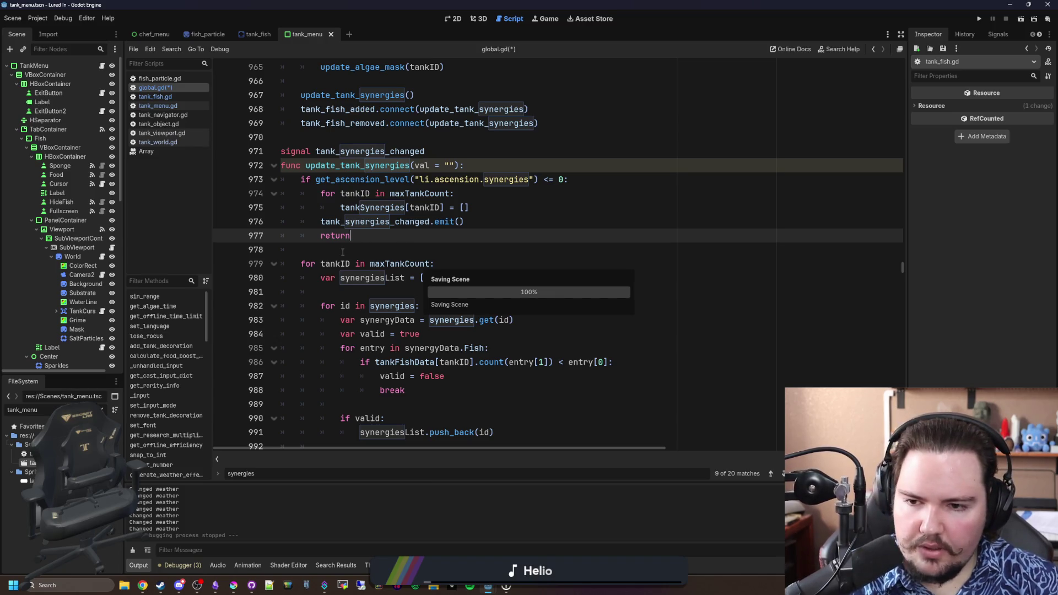
pyautogui.click(342, 252)
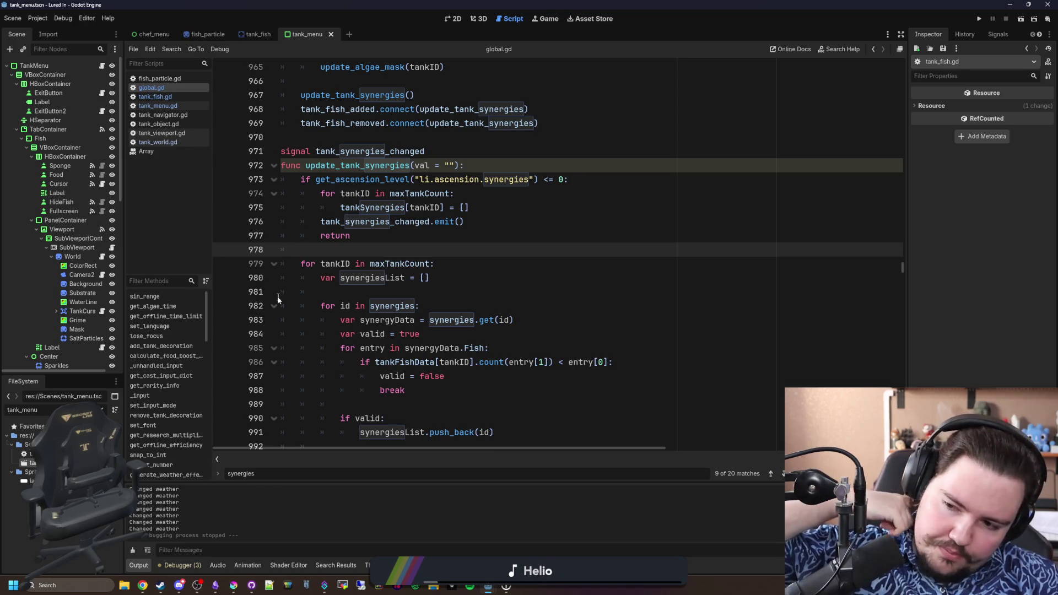
# Filter the FileSystem for 'ascension' and open ascension_table.gd.
pyautogui.click(103, 410)
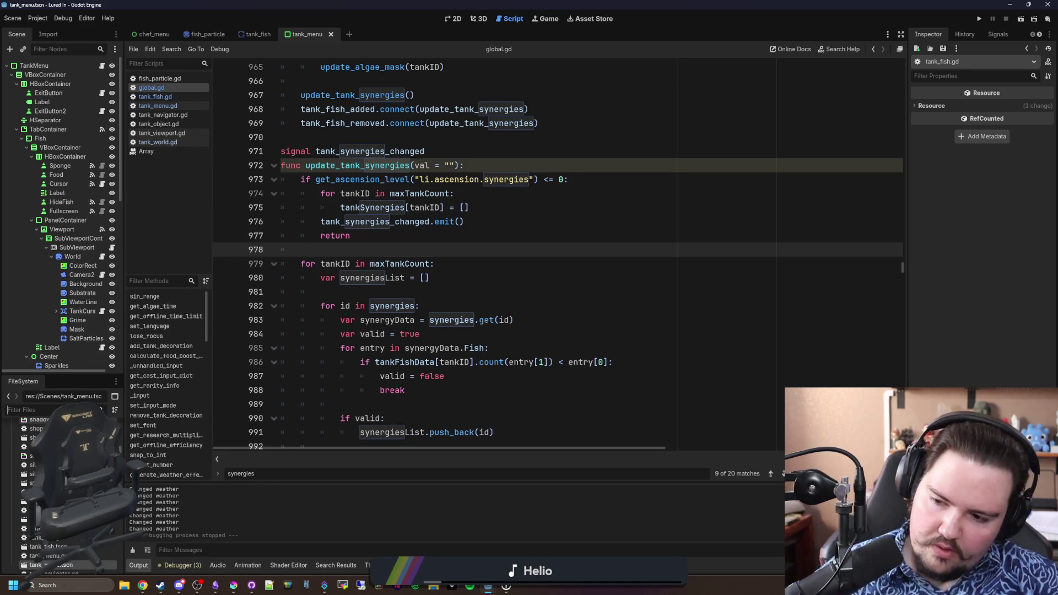
pyautogui.write('ascen')
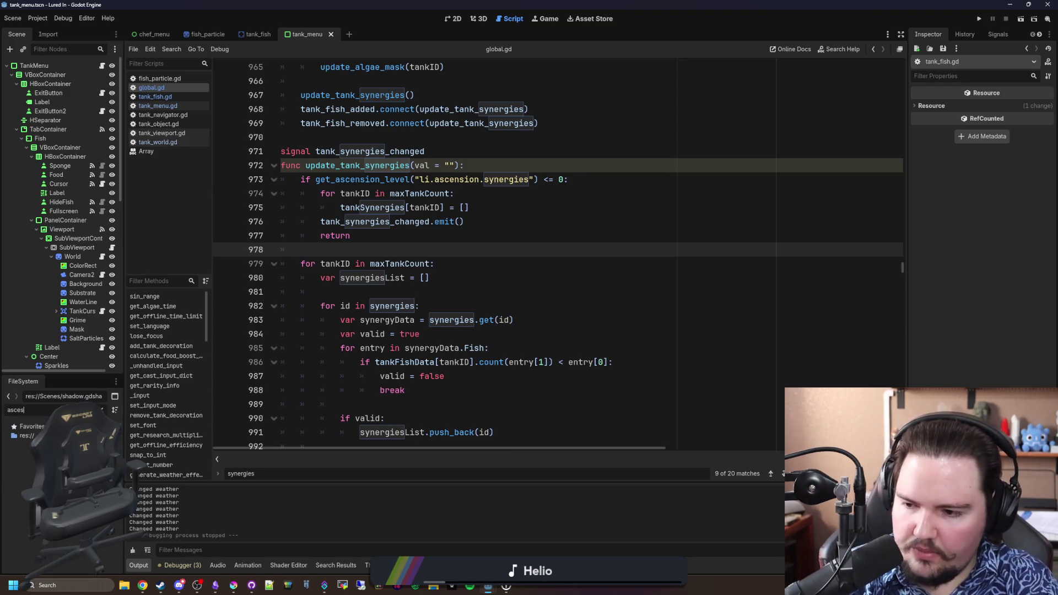
pyautogui.write('sion')
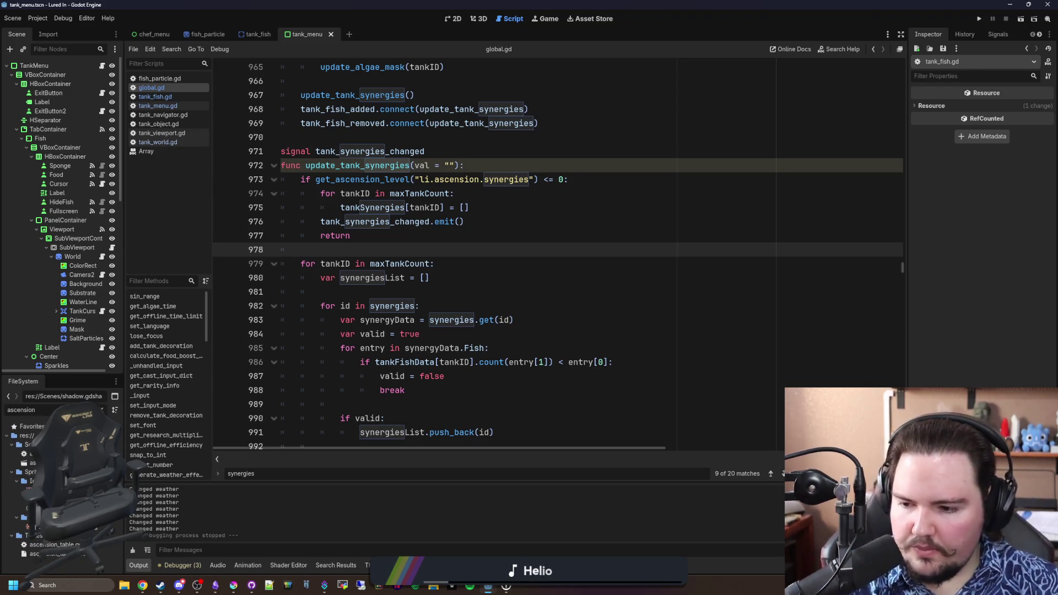
pyautogui.doubleClick(53, 544)
pyautogui.scroll(-2, 505, 306)
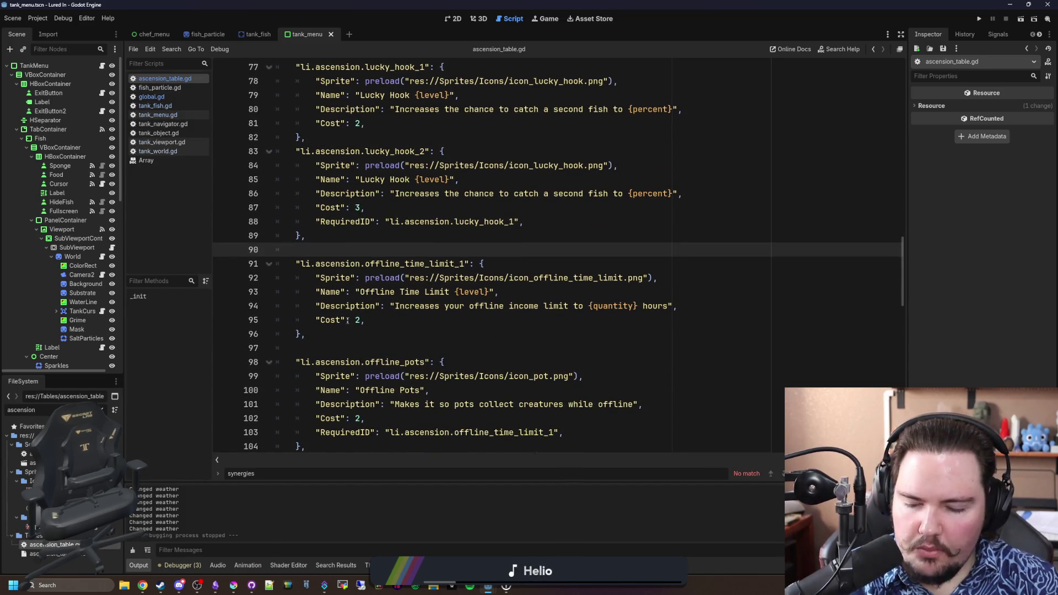
pyautogui.scroll(10, 358, 308)
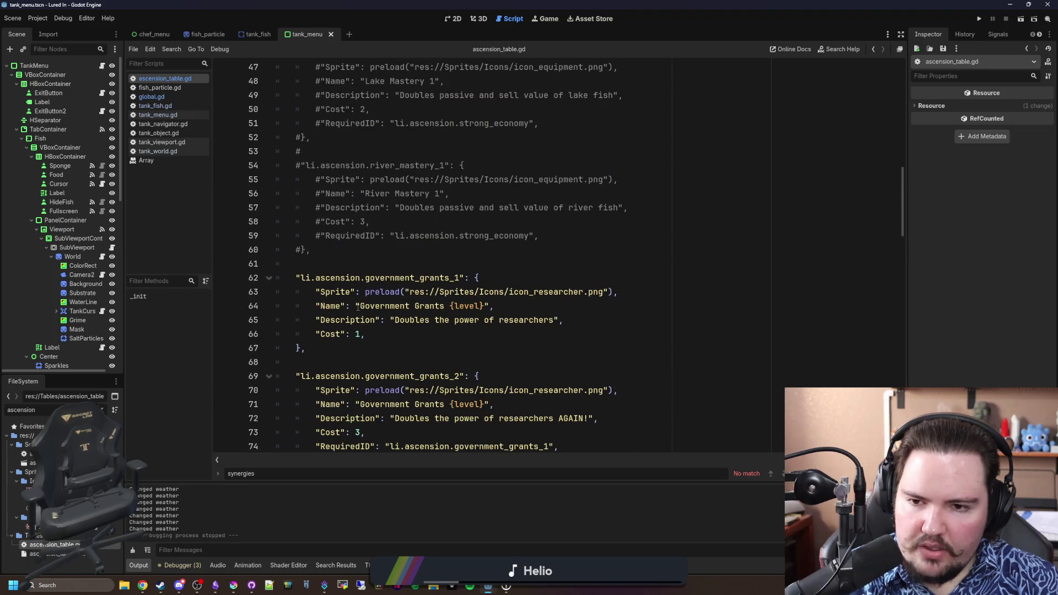
# Paste a copy of the lucky_hook_1 block above government_grants_1 and fix its indent.
pyautogui.scroll(-5, 351, 282)
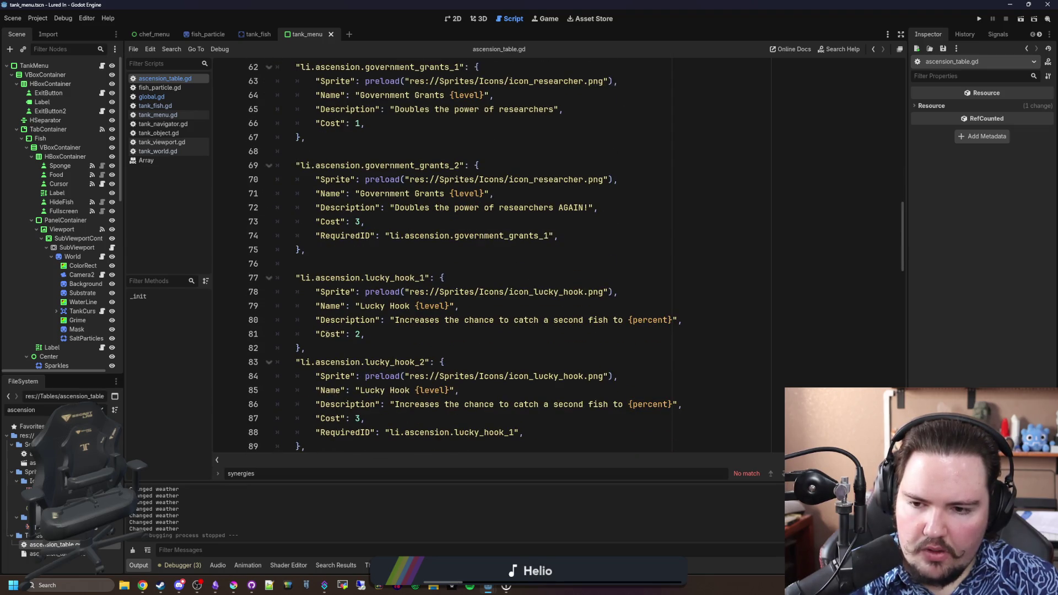
pyautogui.moveTo(335, 342); pyautogui.dragTo(270, 278)
pyautogui.scroll(6, 335, 301)
pyautogui.click(335, 300)
pyautogui.hotkey('ctrl', 'v')
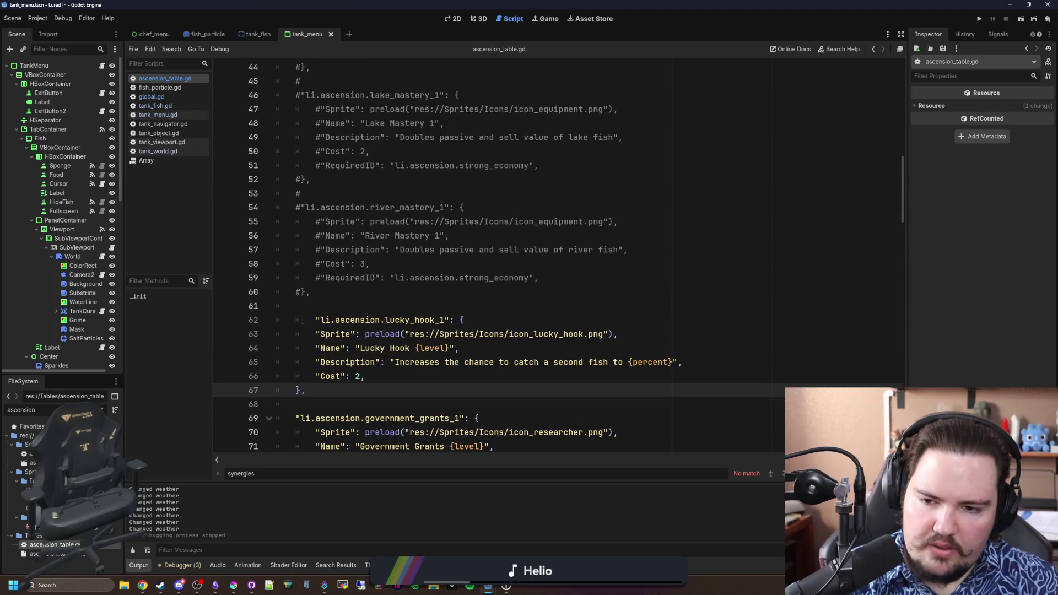
pyautogui.click(300, 320)
pyautogui.press('BackSpace')
# Rename the pasted entry's key to li.ascension.synergies.
pyautogui.scroll(-1, 409, 280)
pyautogui.press('Down')
pyautogui.press('Down')
pyautogui.press('Down')
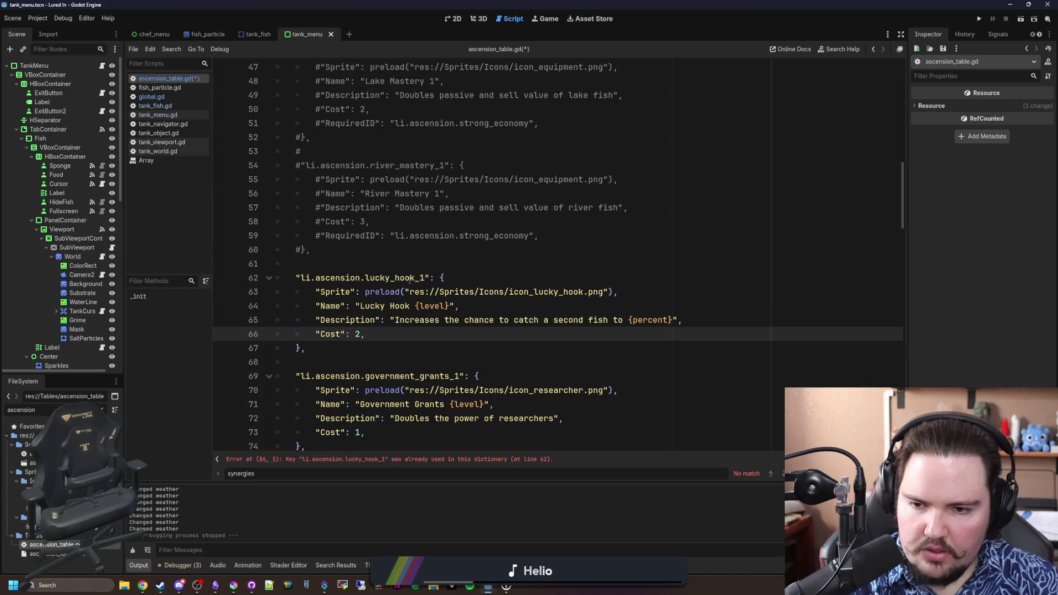
pyautogui.click(423, 278)
pyautogui.press('BackSpace')
pyautogui.press('BackSpace')
pyautogui.press('BackSpace')
pyautogui.press('BackSpace')
pyautogui.write('ynergies')
# Change the entry's description to 'Lets you form' and its name to 'Synergies'.
pyautogui.click(677, 329)
pyautogui.moveTo(673, 320); pyautogui.dragTo(394, 322)
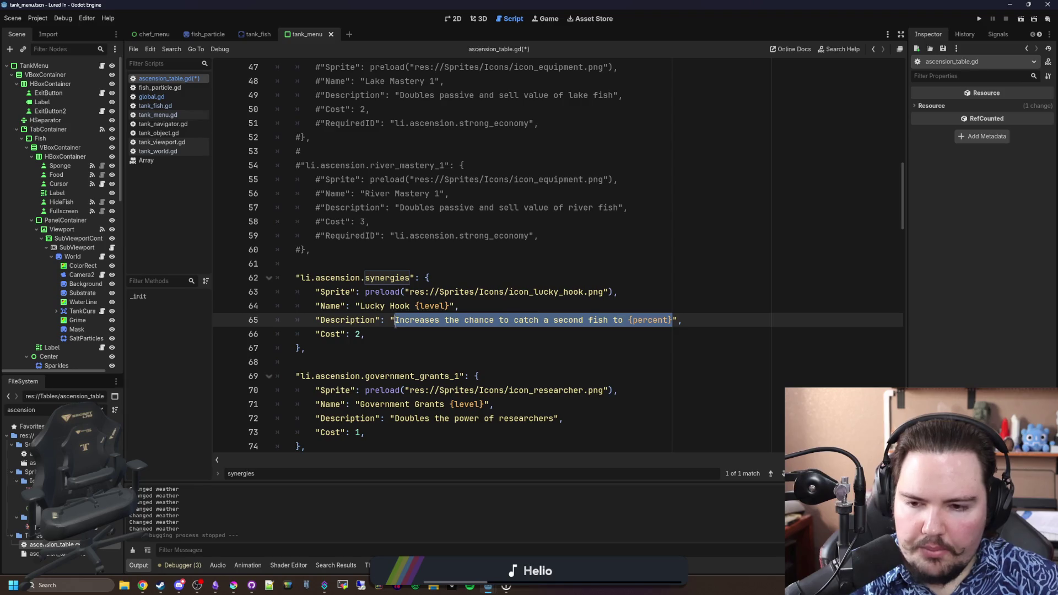
pyautogui.press('BackSpace')
pyautogui.write('Fixed')
pyautogui.press('BackSpace')
pyautogui.press('BackSpace')
pyautogui.press('BackSpace')
pyautogui.write('Lets you form sy')
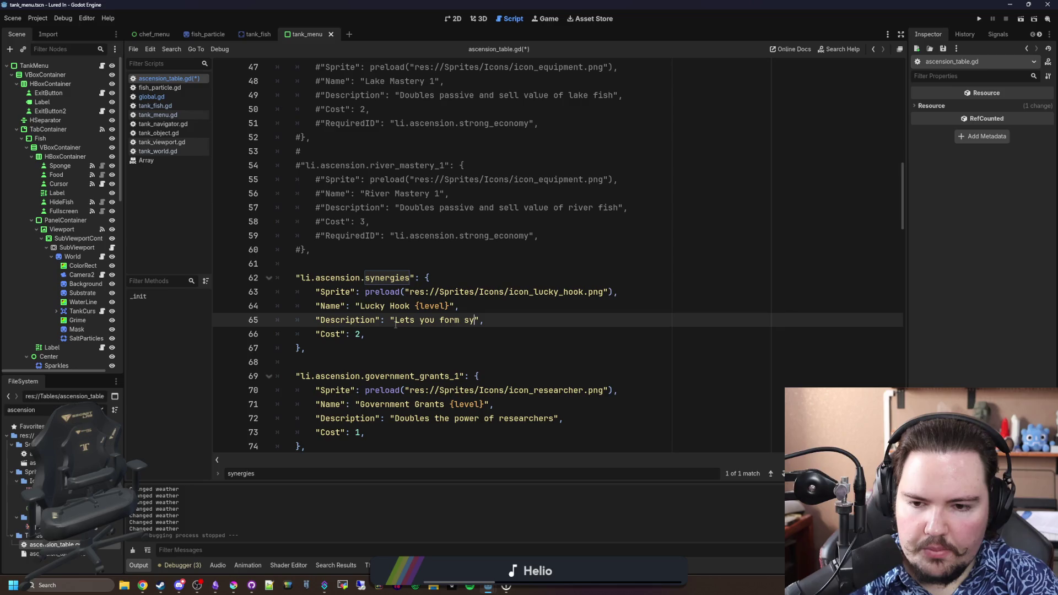
pyautogui.press('BackSpace')
pyautogui.press('BackSpace')
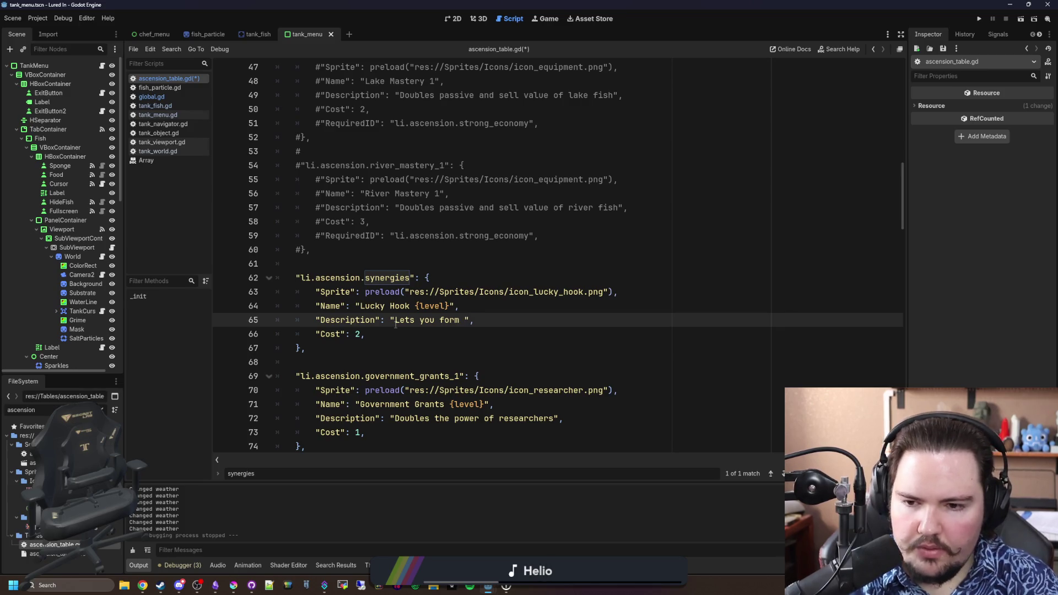
pyautogui.moveTo(451, 307); pyautogui.dragTo(361, 306)
pyautogui.write('Synergies')
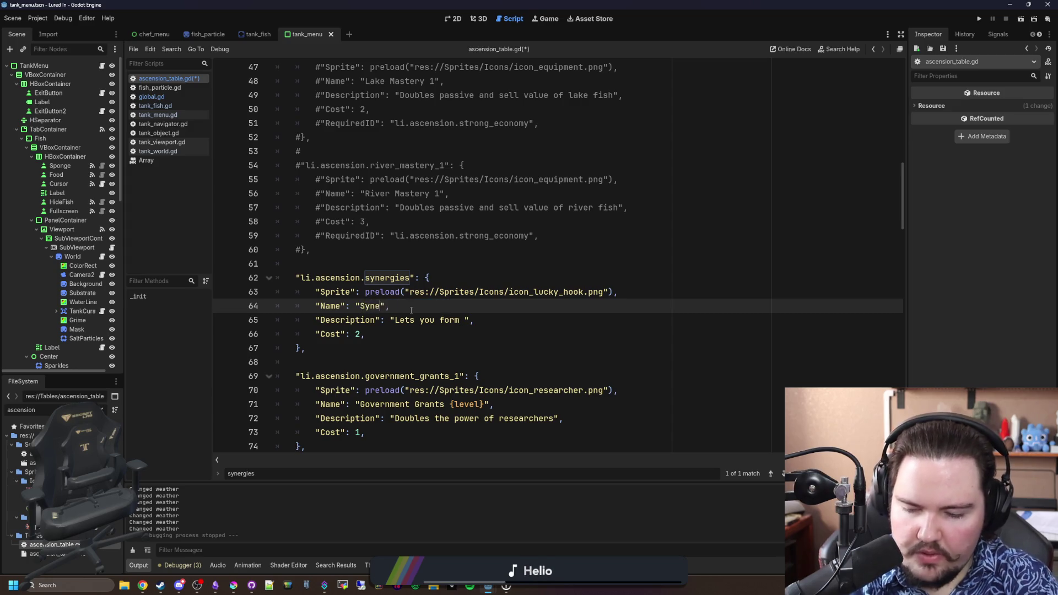
pyautogui.doubleClick(559, 291)
# Point the Synergies sprite path to icon_synergies.png.
pyautogui.write('syn')
pyautogui.press('Return')
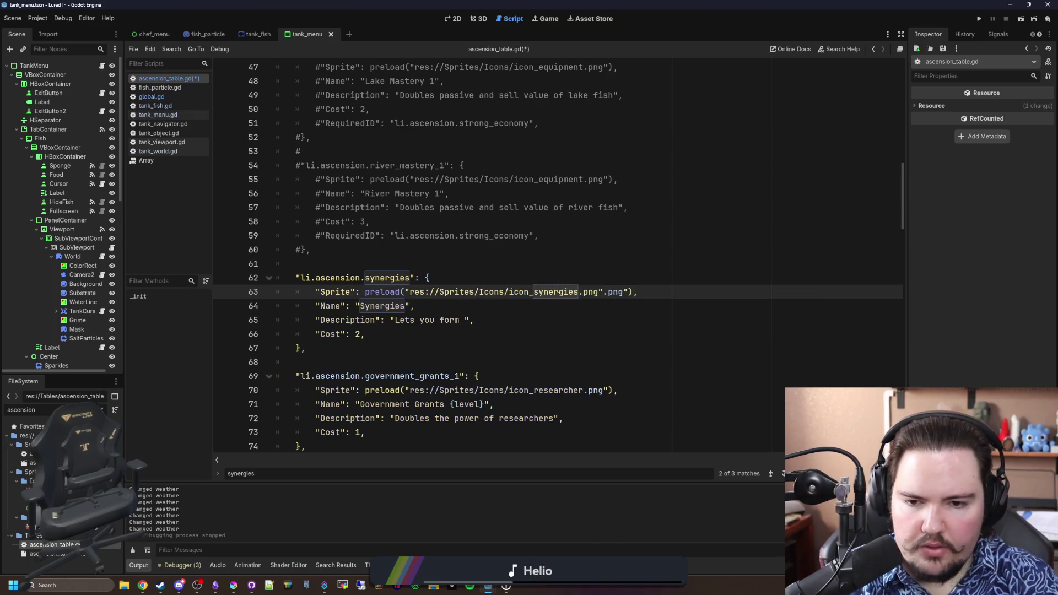
pyautogui.press('Delete')
pyautogui.press('Delete')
pyautogui.press('Delete')
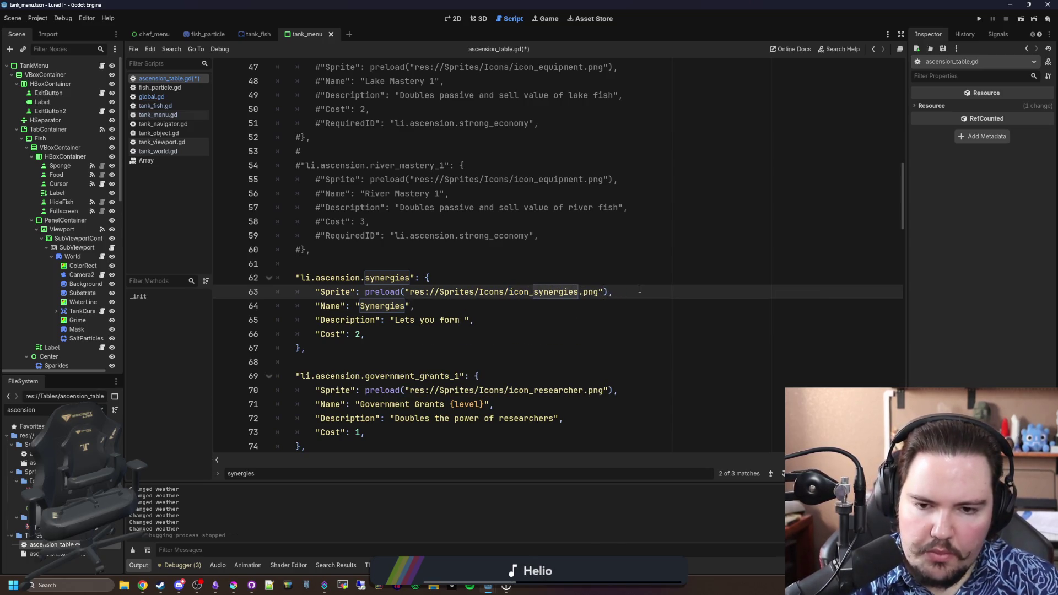
pyautogui.click(400, 328)
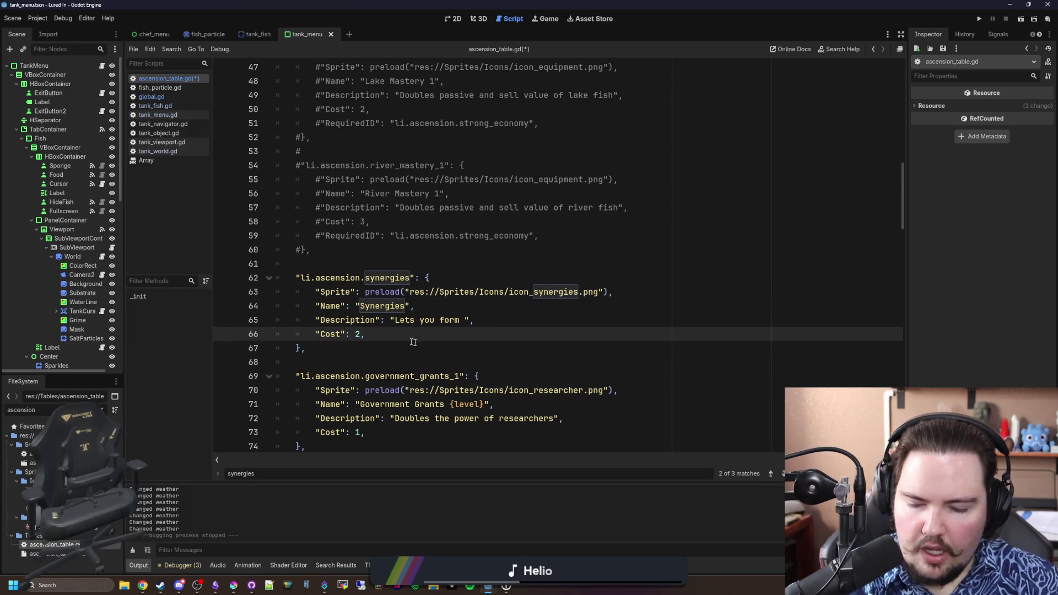
# Reword the description to 'Lets you pair fish together for income bonuses'.
pyautogui.click(457, 320)
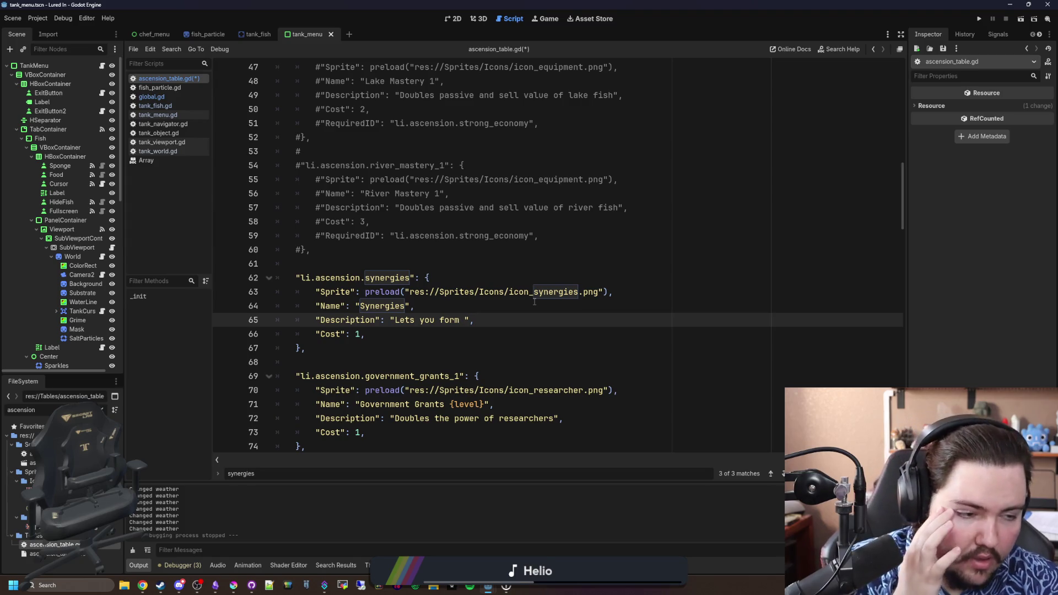
pyautogui.press('BackSpace')
pyautogui.press('BackSpace')
pyautogui.write('combine fish f')
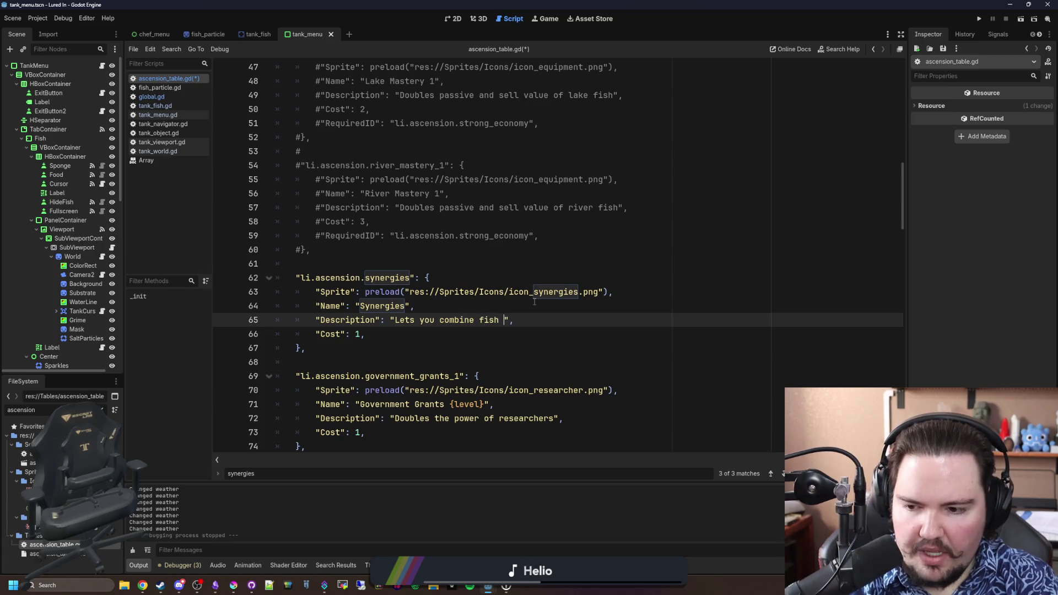
pyautogui.write('or ')
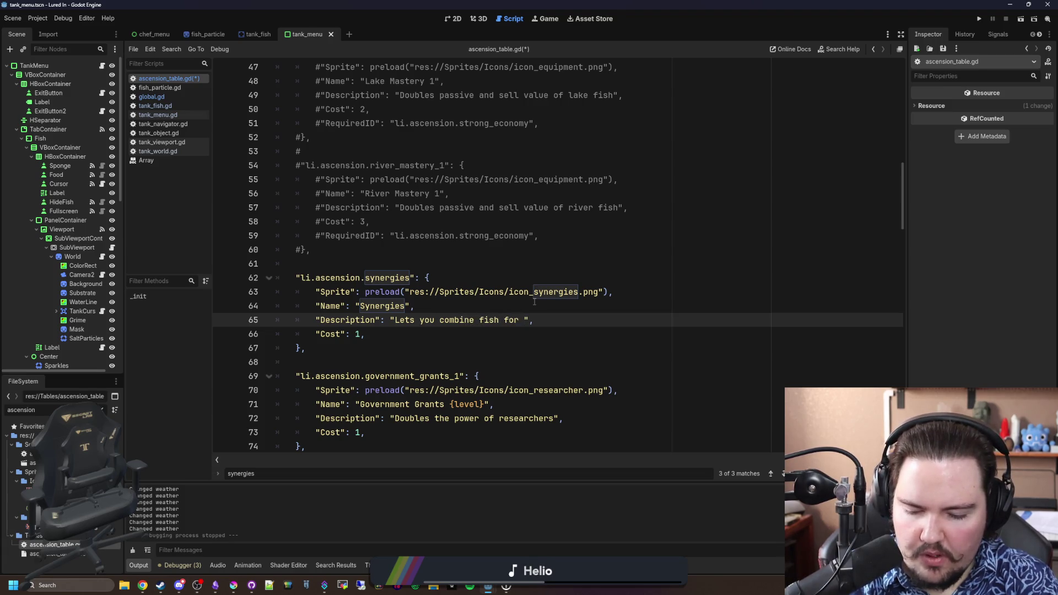
pyautogui.write('income bonuses')
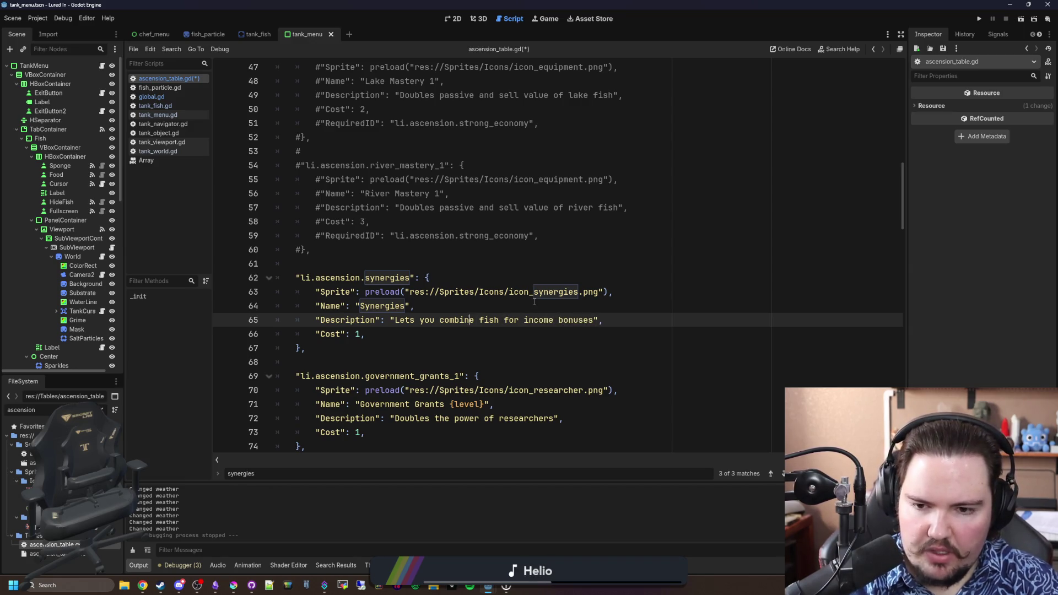
pyautogui.press('Delete')
pyautogui.press('BackSpace')
pyautogui.press('BackSpace')
pyautogui.press('BackSpace')
pyautogui.write('pair')
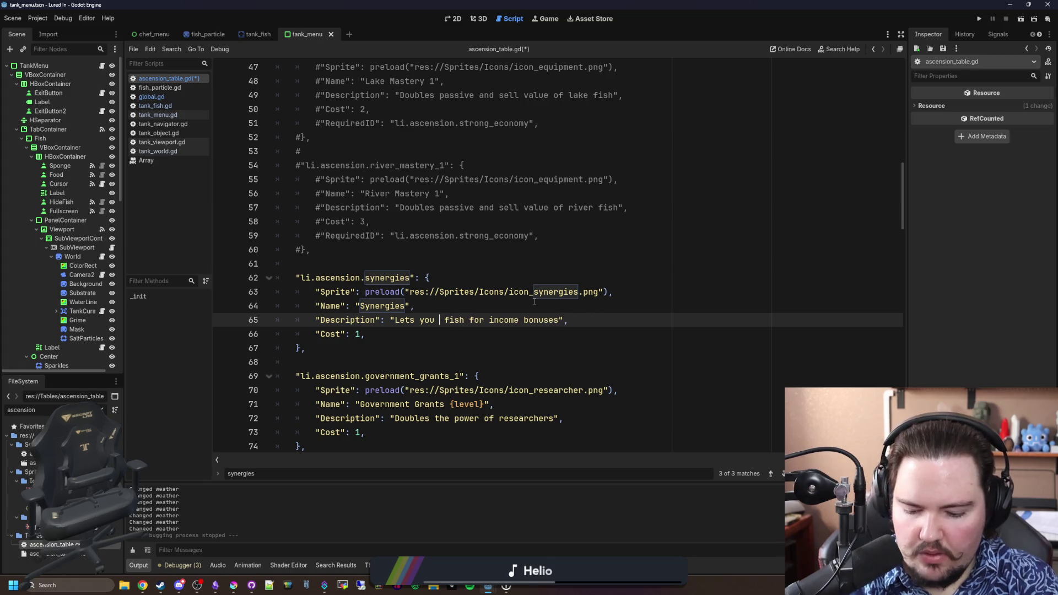
pyautogui.write(' fish toget')
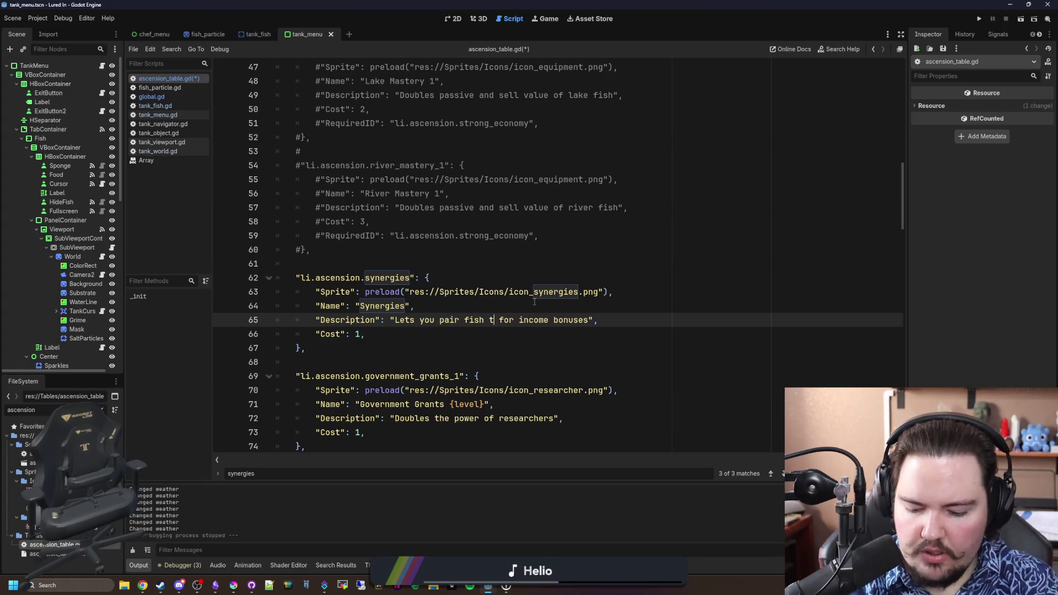
pyautogui.write('her')
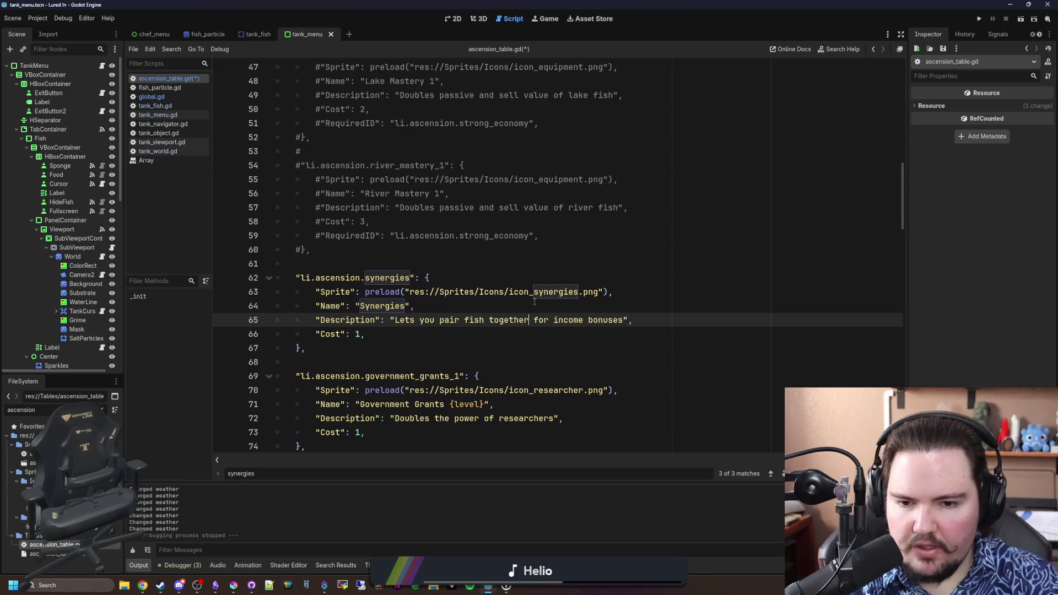
# Save ascension_table.gd and run the project to test it.
pyautogui.click(534, 301)
pyautogui.click(406, 263)
pyautogui.hotkey('ctrl', 's')
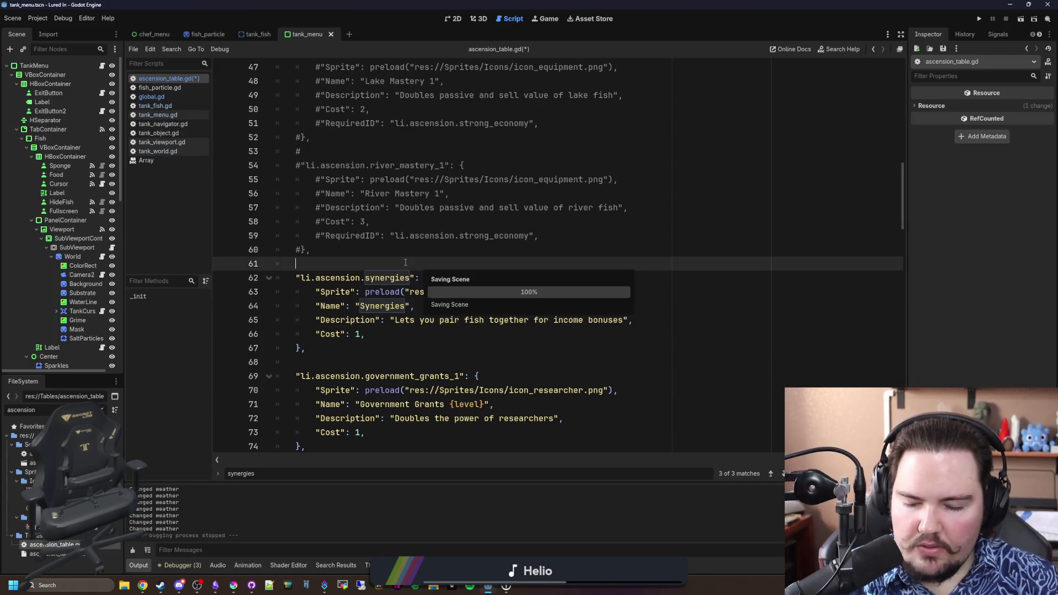
pyautogui.click(405, 347)
pyautogui.hotkey('ctrl', 's')
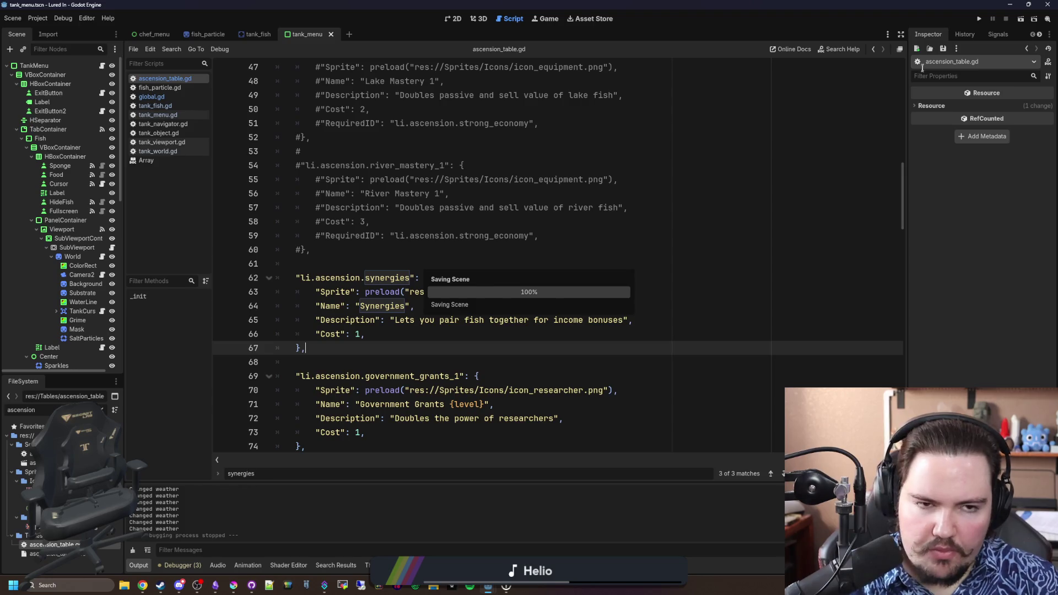
pyautogui.click(980, 19)
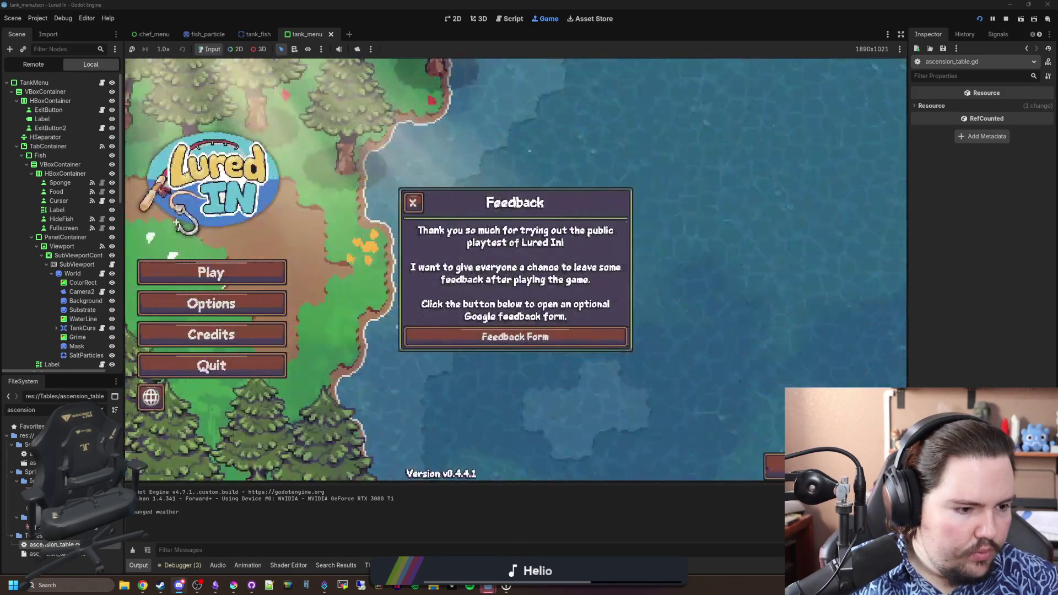
# Start the game from the title menu, dismissing the feedback and welcome-back notices.
pyautogui.click(413, 203)
pyautogui.click(211, 281)
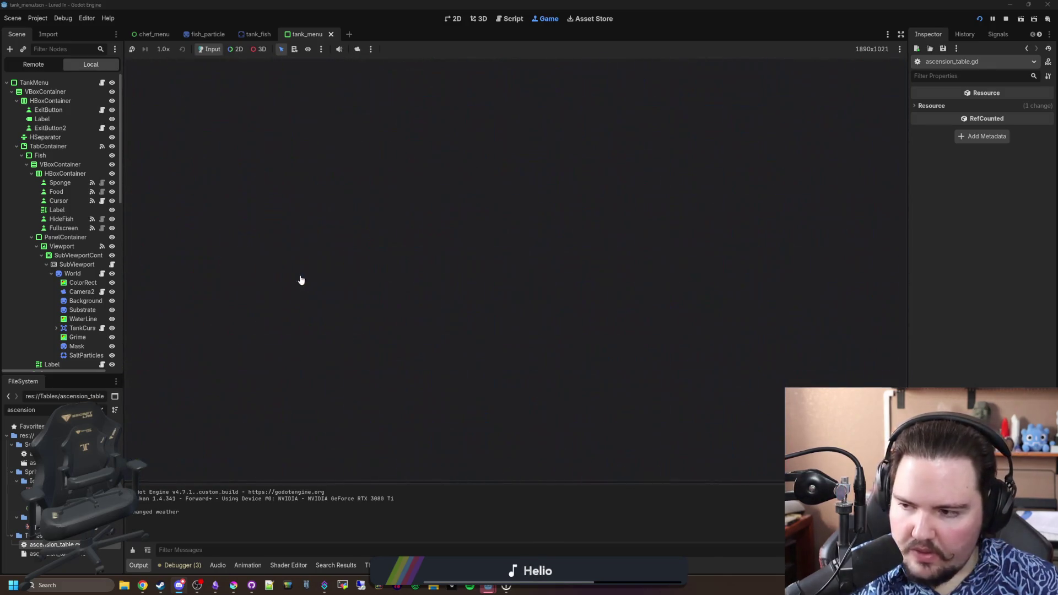
pyautogui.click(554, 319)
pyautogui.click(573, 245)
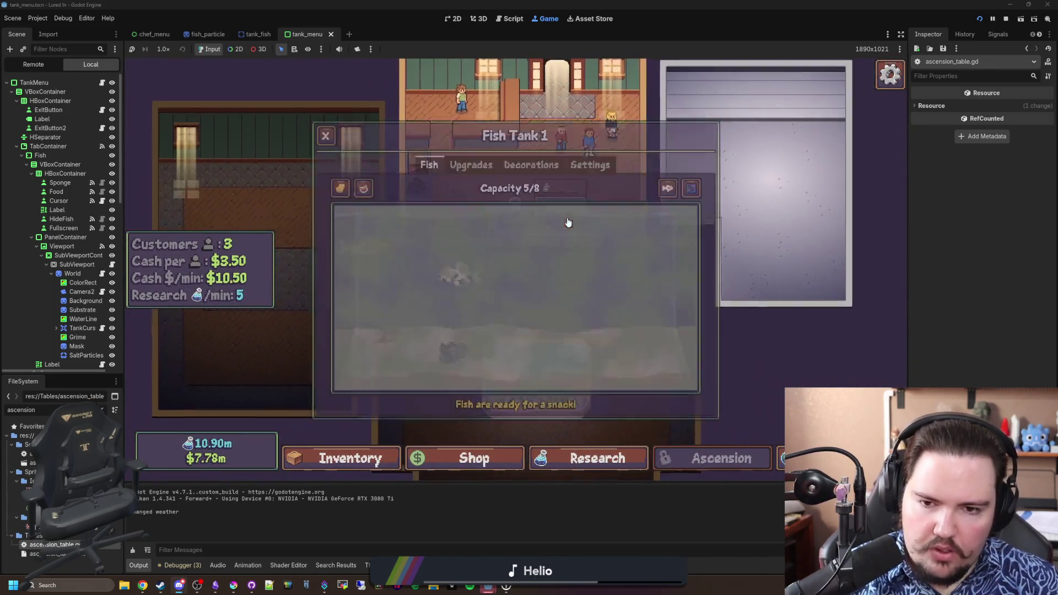
pyautogui.press('Escape')
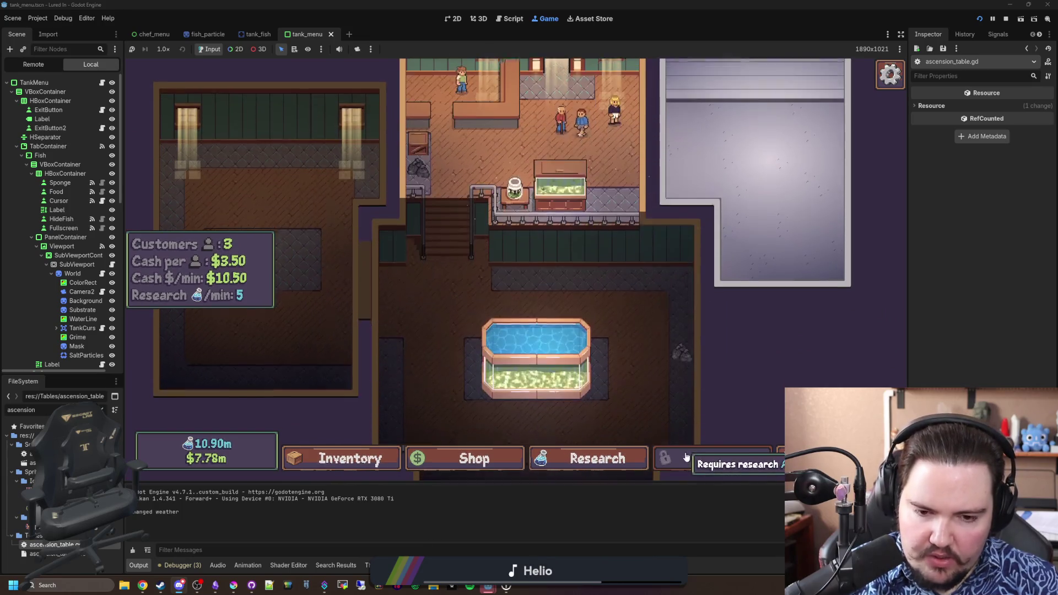
# Unlock the Equipment research and then Ascension in the research tree.
pyautogui.click(589, 458)
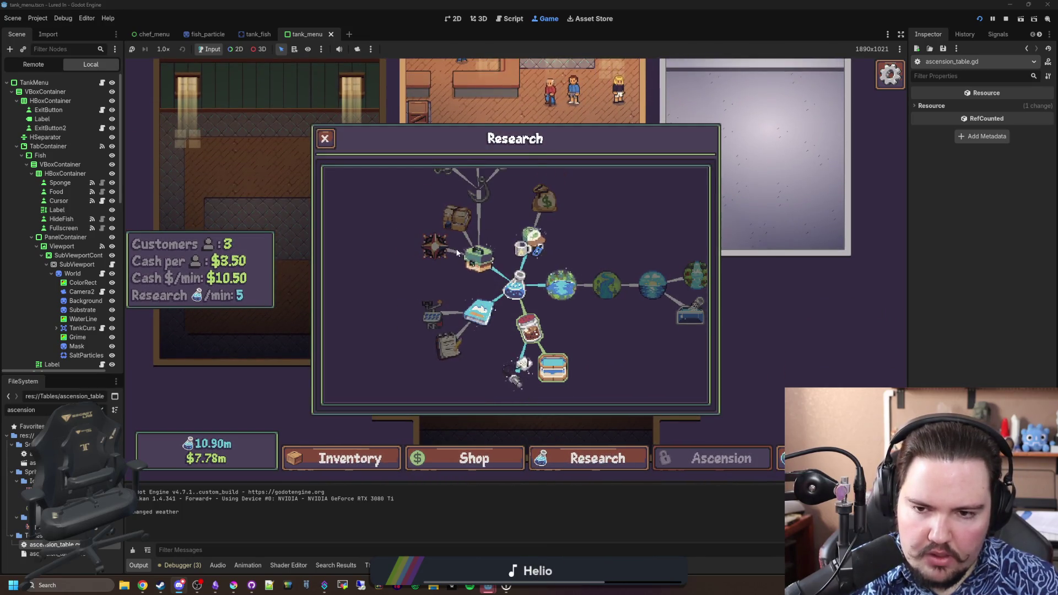
pyautogui.click(422, 248)
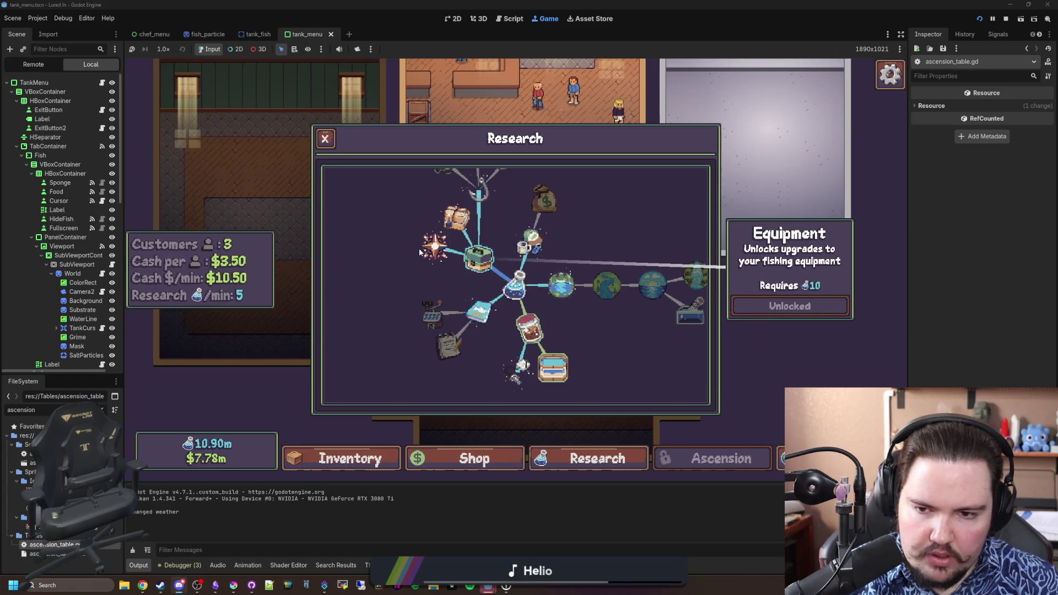
pyautogui.click(825, 309)
pyautogui.click(534, 325)
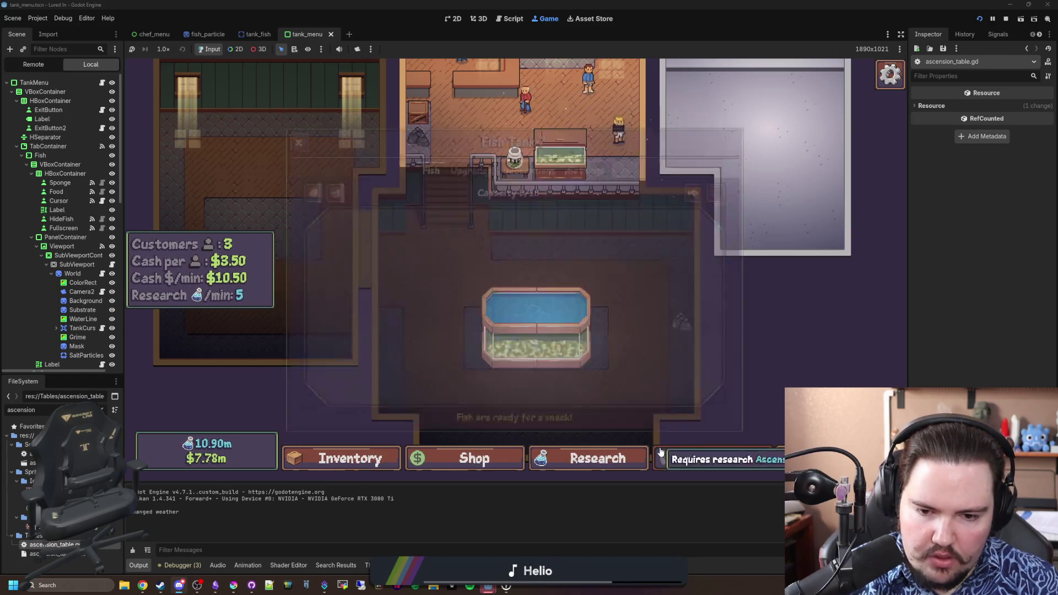
pyautogui.click(633, 458)
pyautogui.click(782, 316)
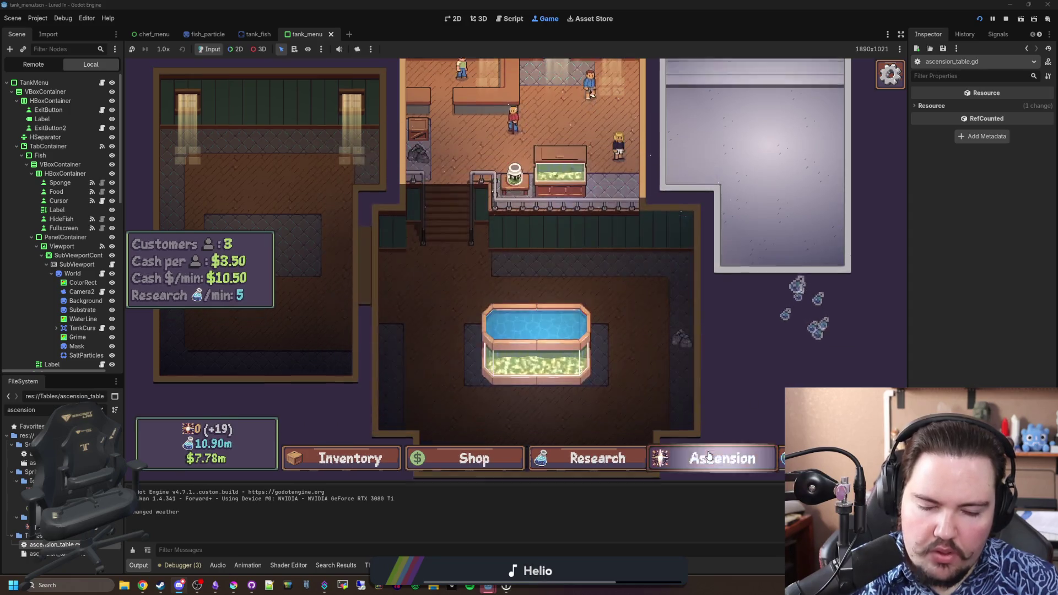
# Inspect the Synergies node in Ascension, then run the 'ascension 2' debug command for points.
pyautogui.click(709, 455)
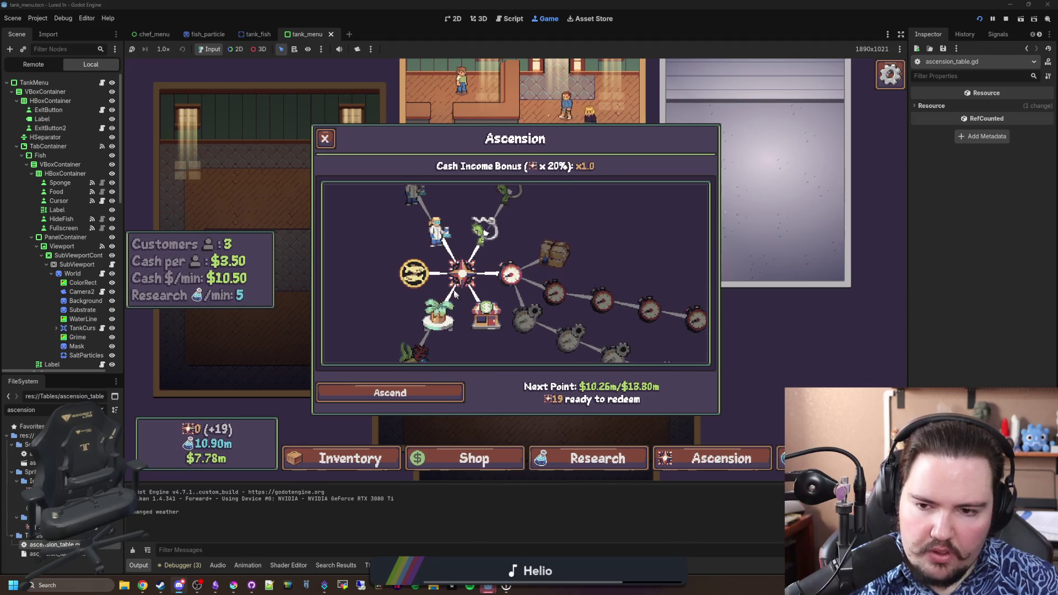
pyautogui.click(414, 273)
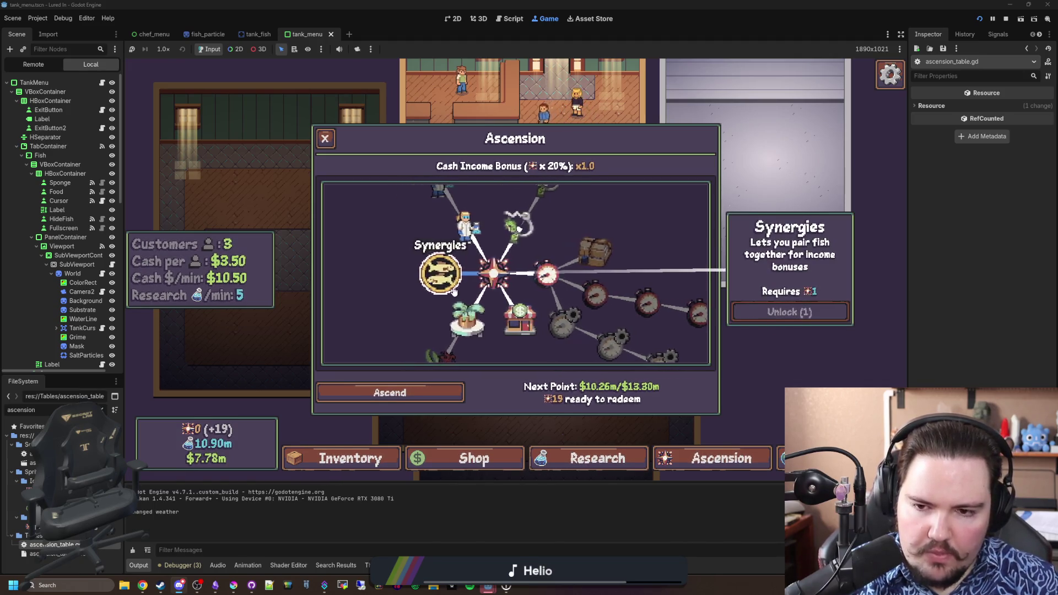
pyautogui.press('`')
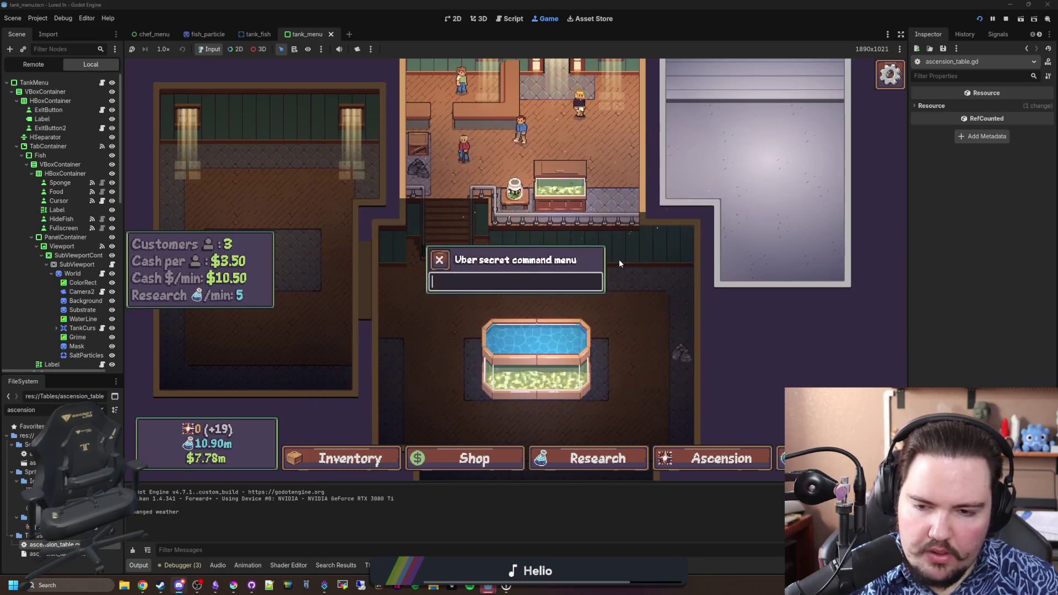
pyautogui.write('ascension 2')
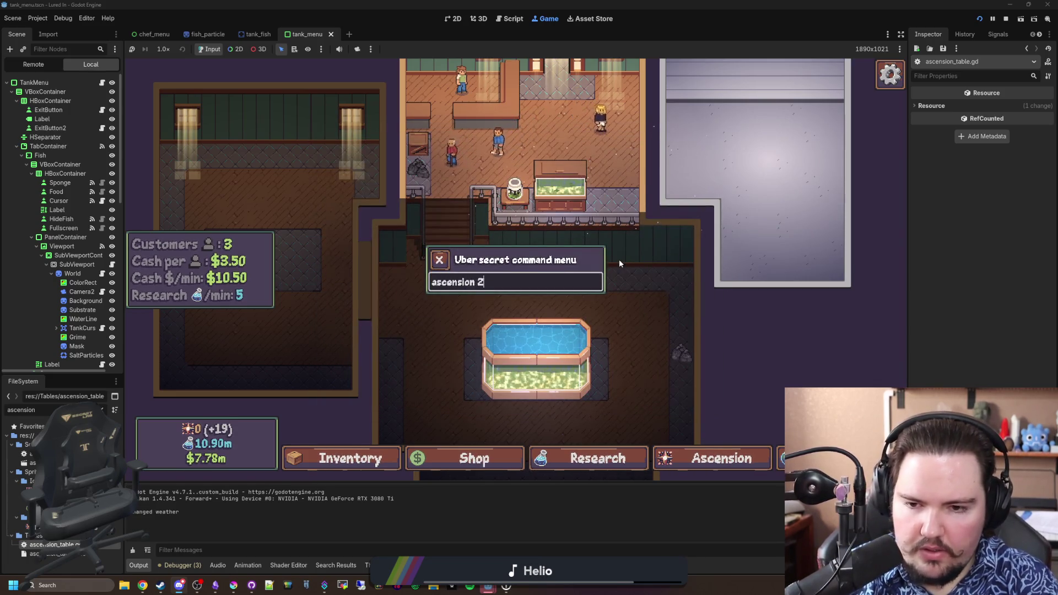
pyautogui.press('Return')
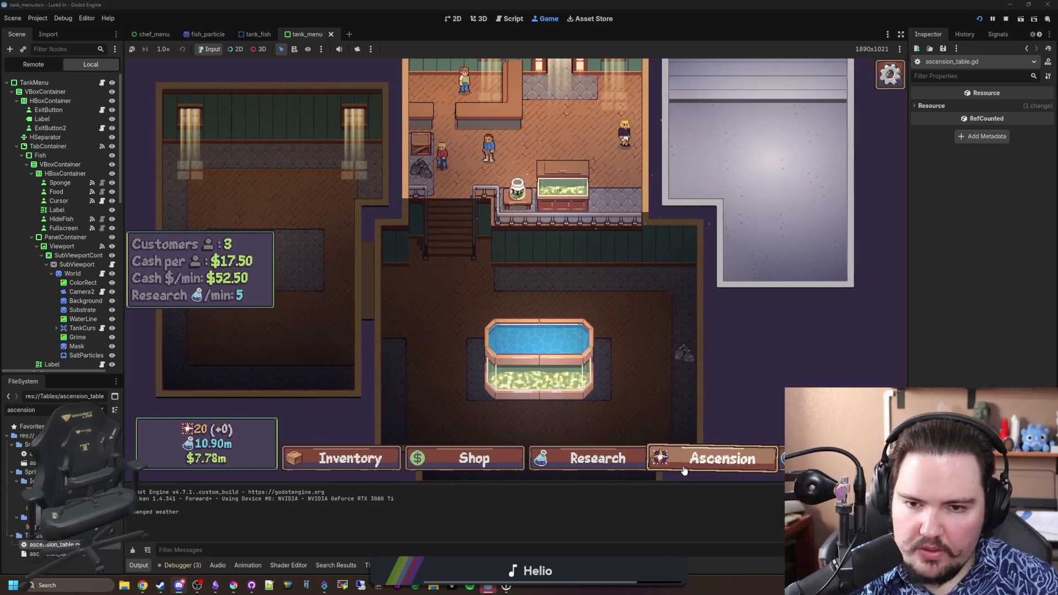
# Clean the grime off Fish Tank 1 and reopen Ascension to view the Synergies node.
pyautogui.click(562, 187)
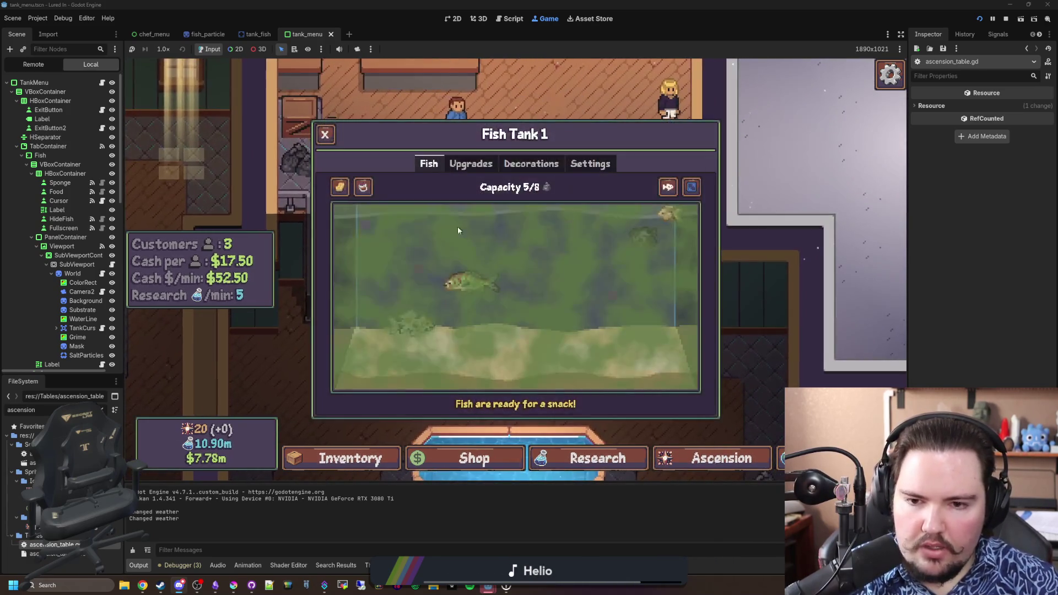
pyautogui.click(334, 189)
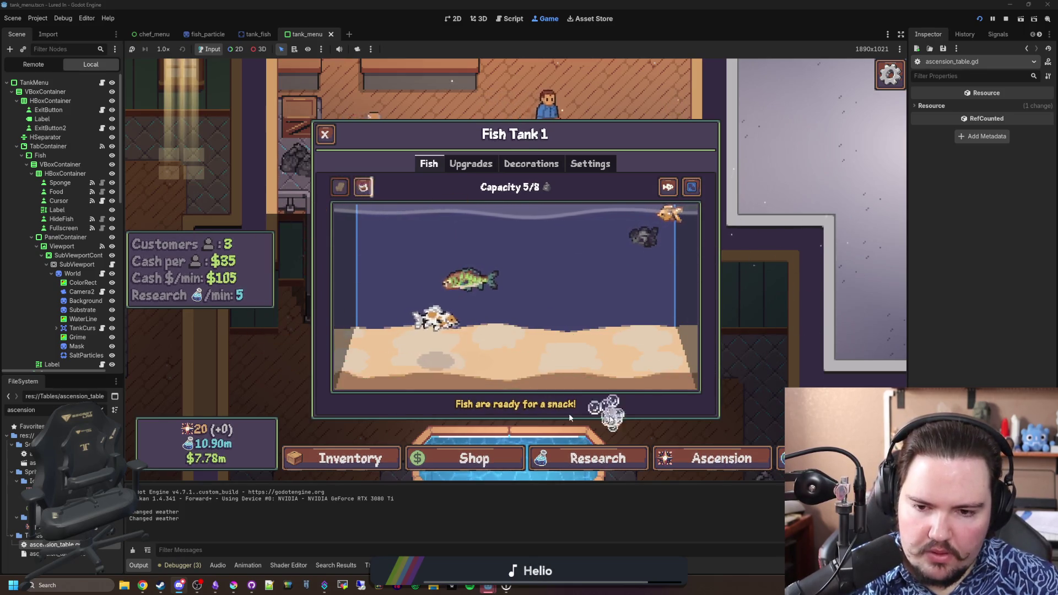
pyautogui.click(324, 136)
pyautogui.click(711, 458)
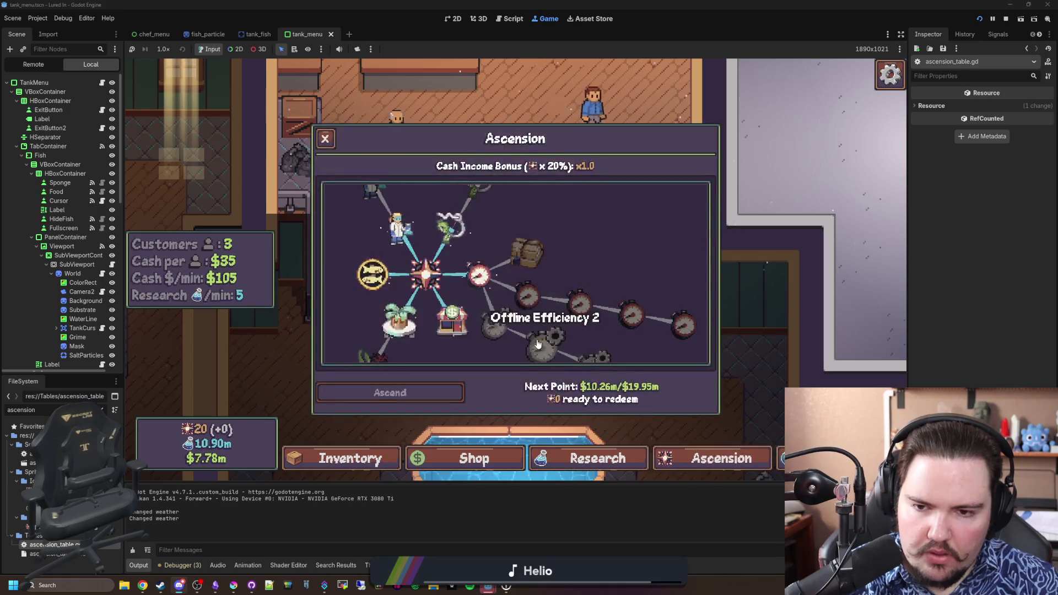
pyautogui.moveTo(377, 278)
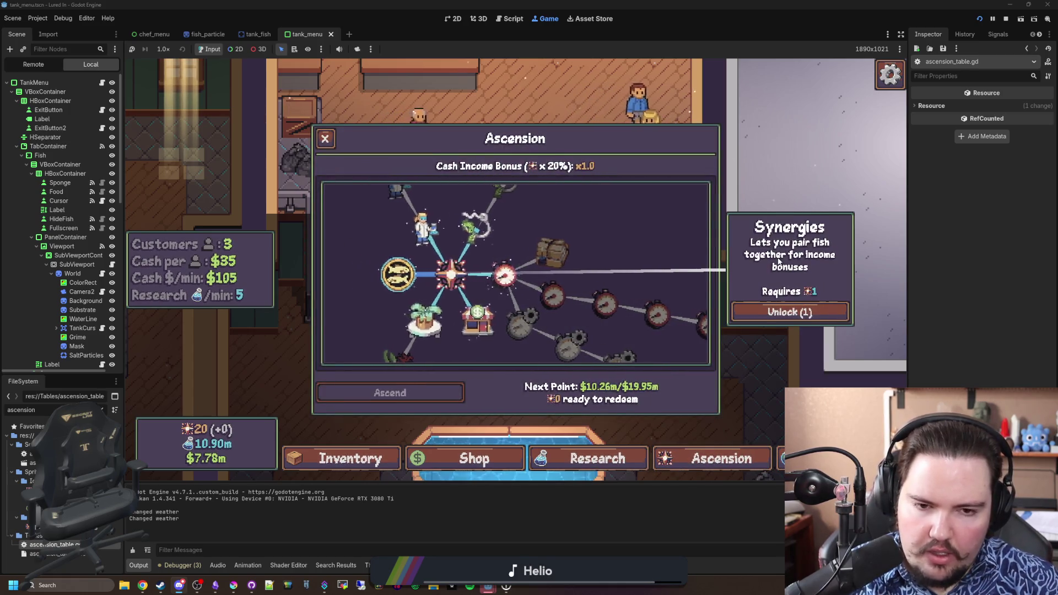
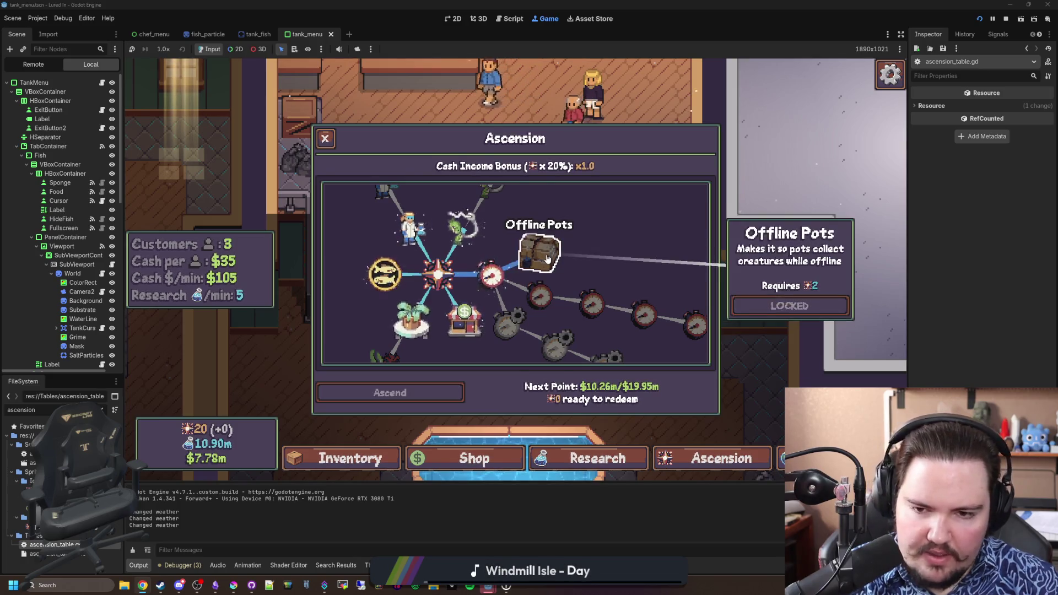
# Unlock the Synergies ascension in the running game, then open the Fish Tank 1 window.
pyautogui.click(385, 278)
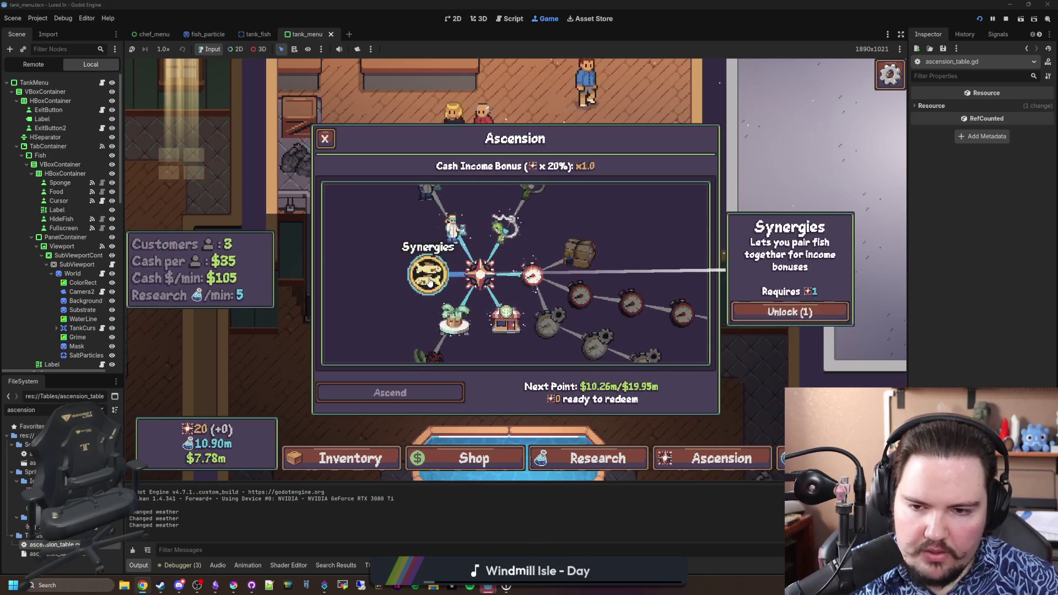
pyautogui.click(836, 320)
pyautogui.press('Escape')
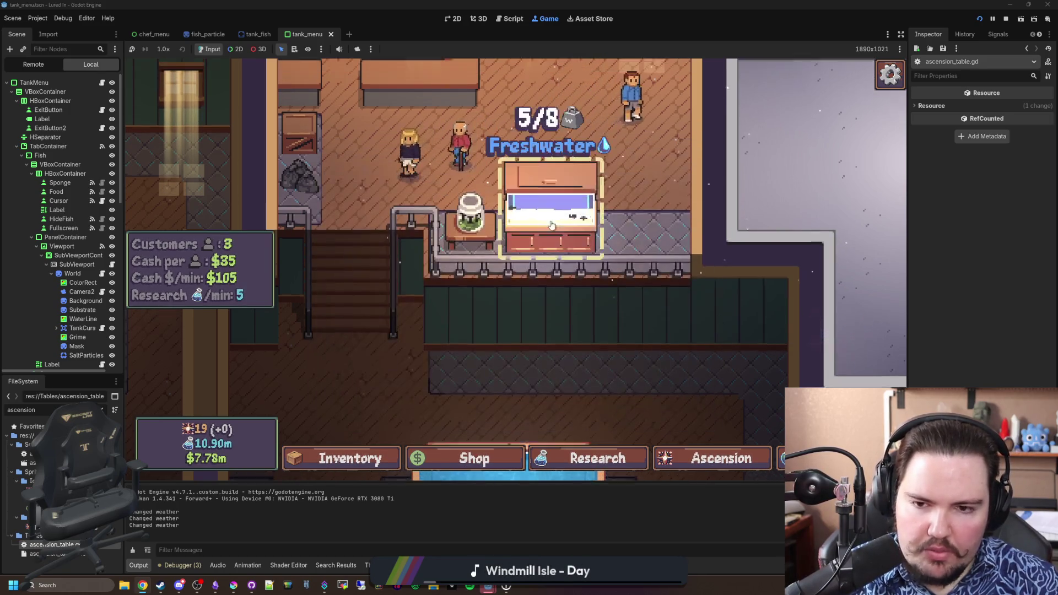
pyautogui.click(520, 269)
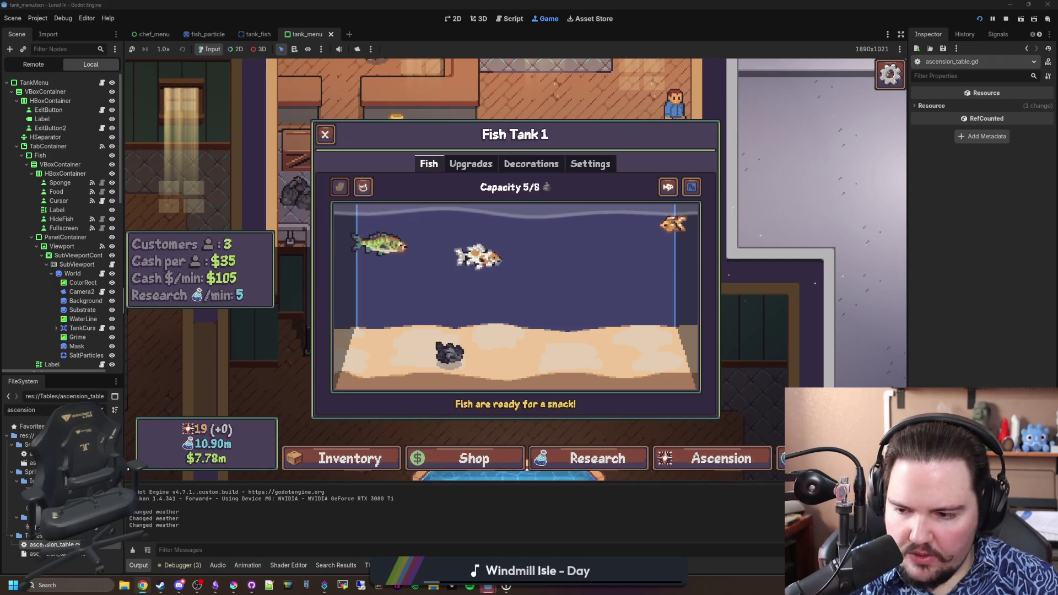
# Widen the dock, filter FileSystem for 'glob' and open global.gd in the script editor.
pyautogui.moveTo(124, 414); pyautogui.dragTo(161, 415)
pyautogui.click(138, 410)
pyautogui.write('glob')
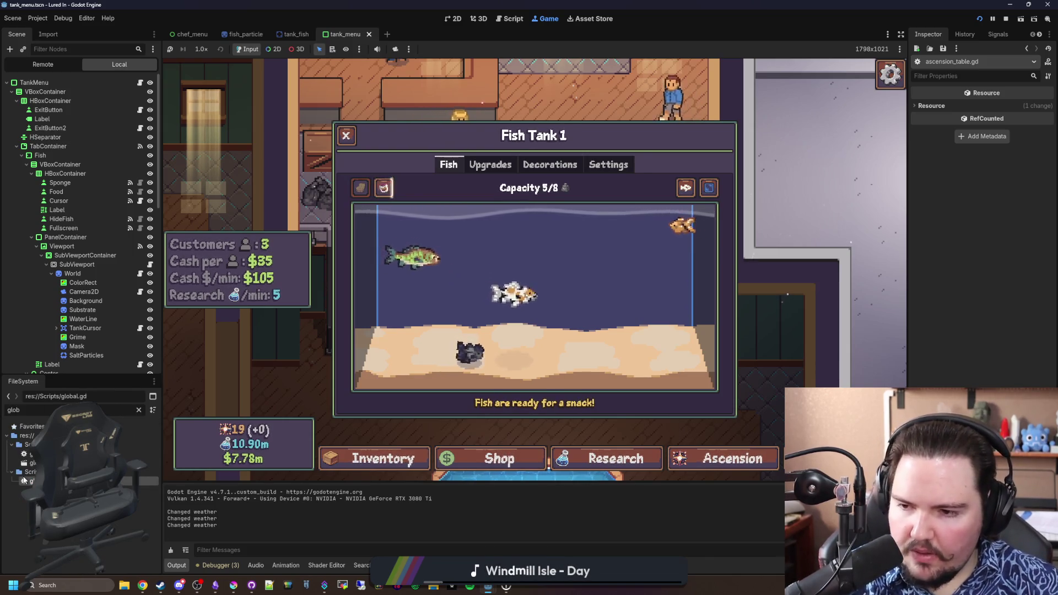
pyautogui.doubleClick(29, 481)
pyautogui.click(525, 274)
# Search global.gd for _ready and place the cursor at the end of line 969.
pyautogui.hotkey('ctrl', 'f')
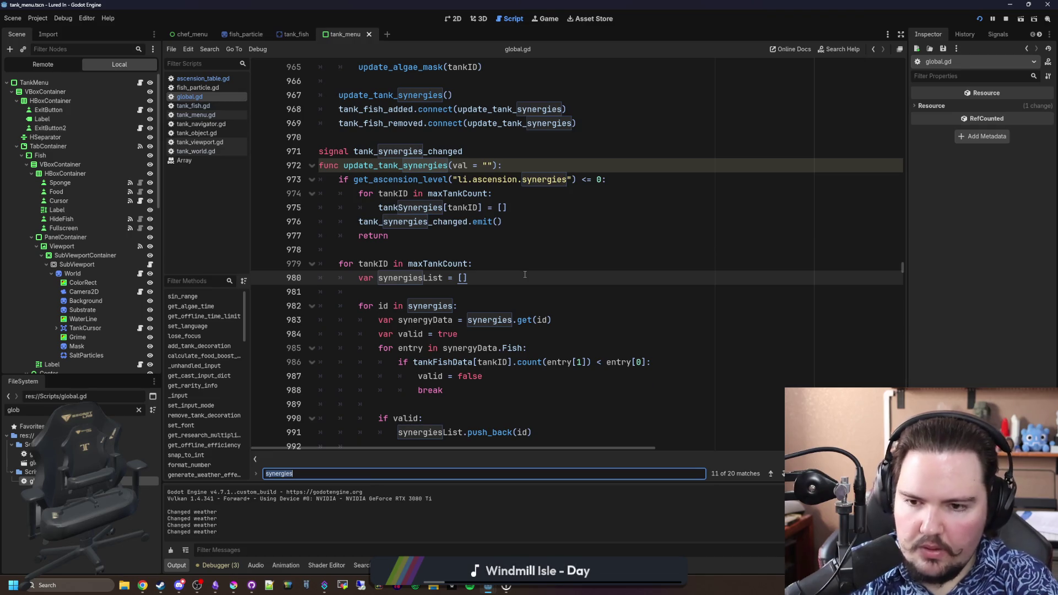
pyautogui.write('_ready')
pyautogui.scroll(-10, 465, 312)
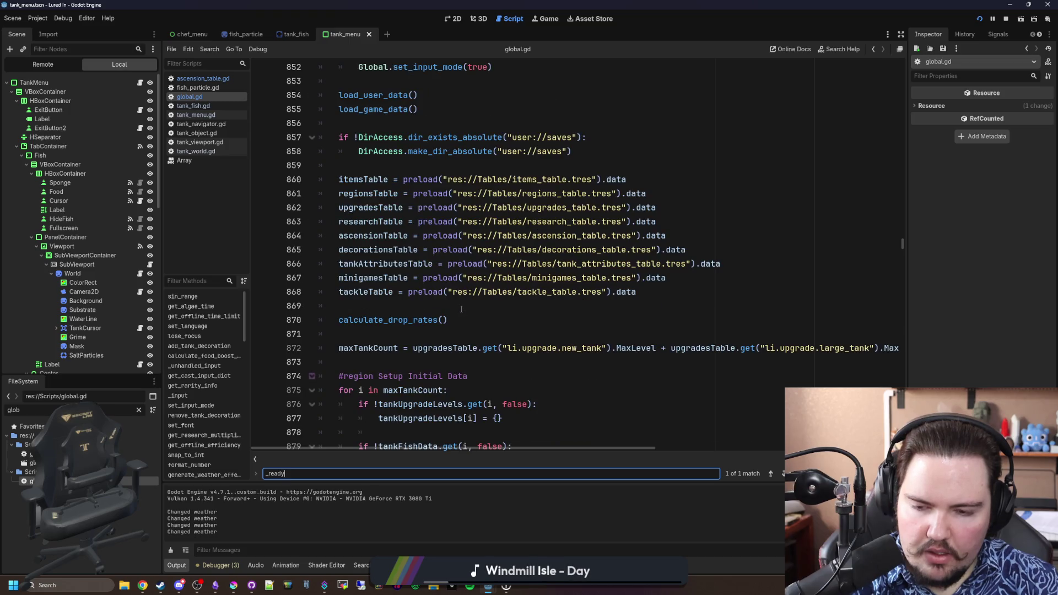
pyautogui.scroll(-20, 461, 309)
pyautogui.scroll(-12, 461, 309)
pyautogui.click(592, 235)
# Start a new line 970 connecting the ascension_purchased signal, checking its definition.
pyautogui.press('Return')
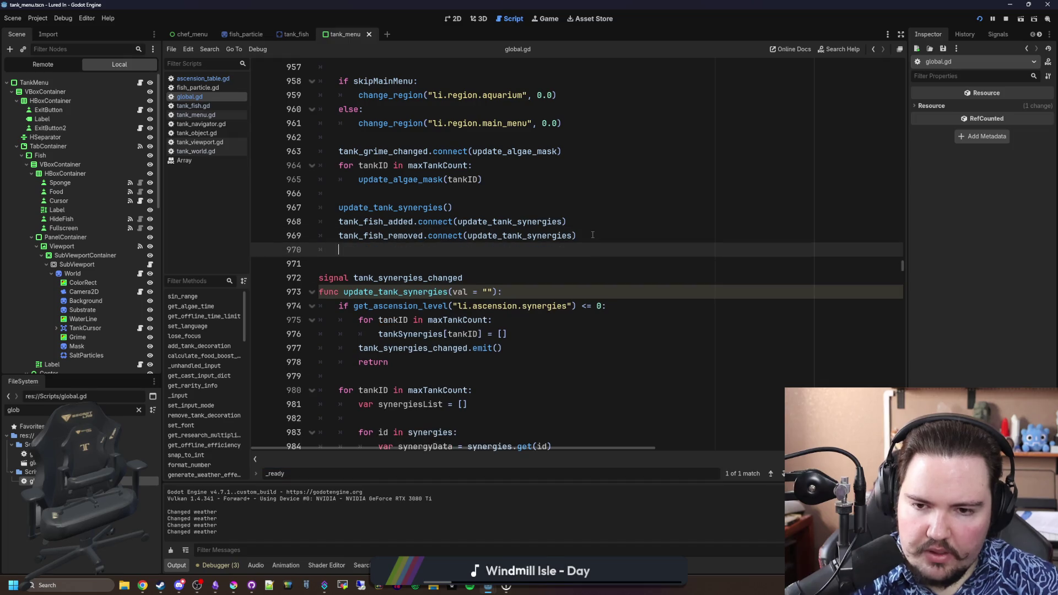
pyautogui.press('BackSpace')
pyautogui.press('BackSpace')
pyautogui.press('BackSpace')
pyautogui.write('cension_p')
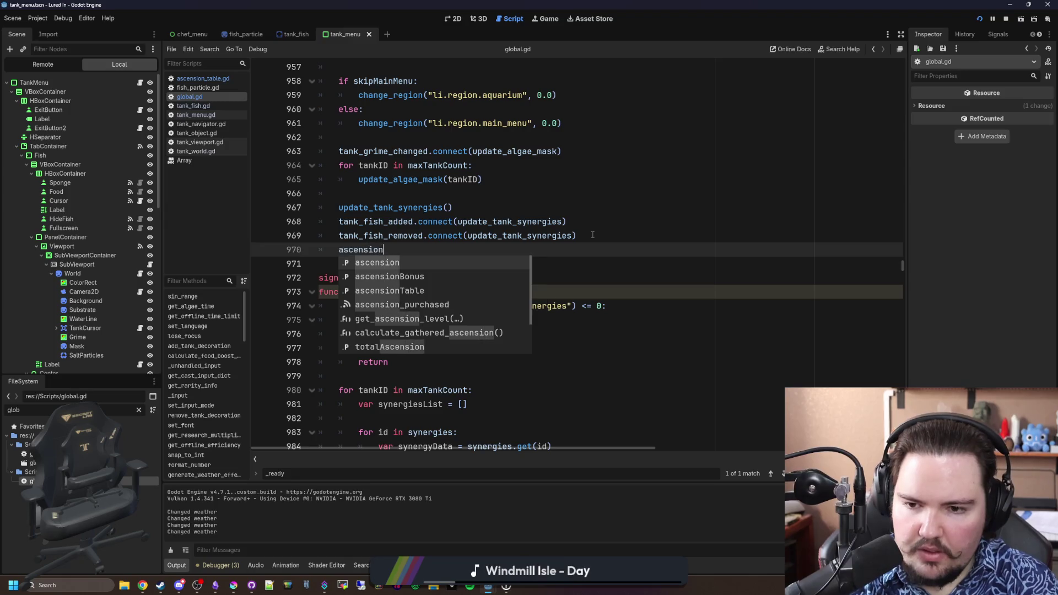
pyautogui.press('Return')
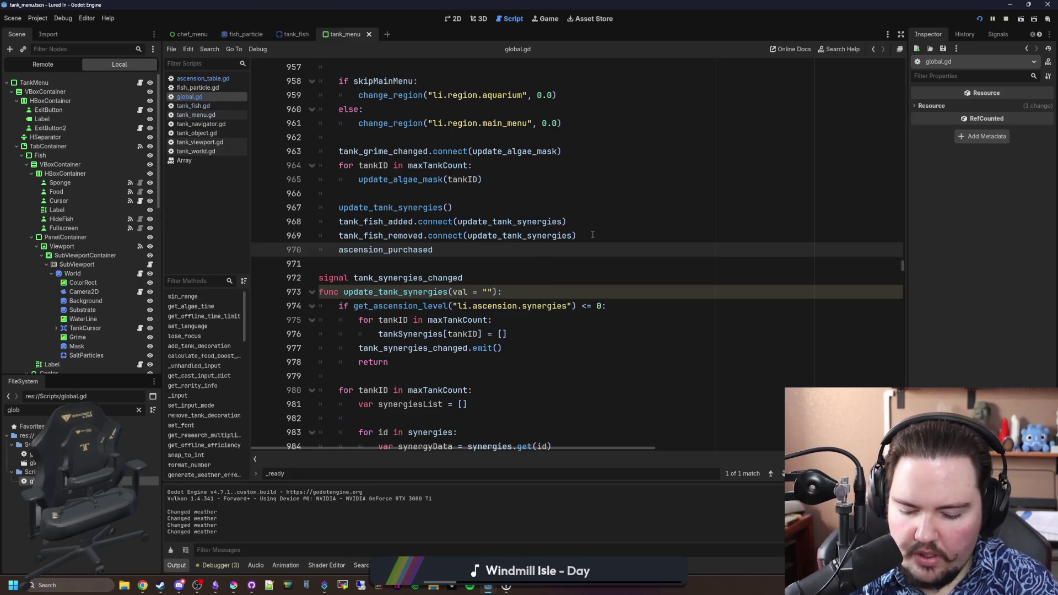
pyautogui.press('BackSpace')
pyautogui.press('BackSpace')
pyautogui.write('.connect(func(id): )')
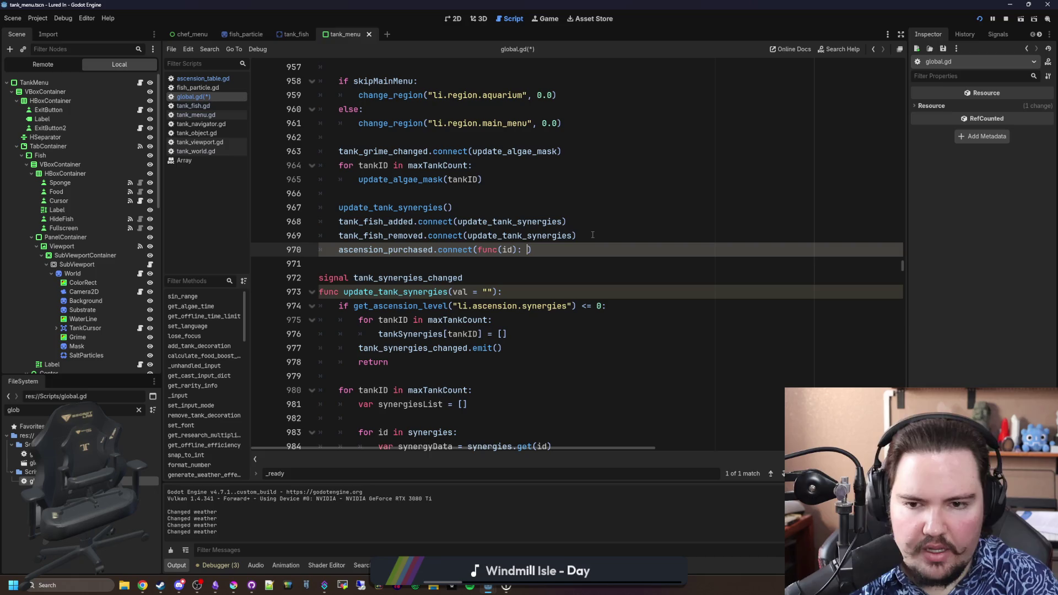
pyautogui.keyDown('ctrl'); pyautogui.click(415, 250); pyautogui.keyUp('ctrl')
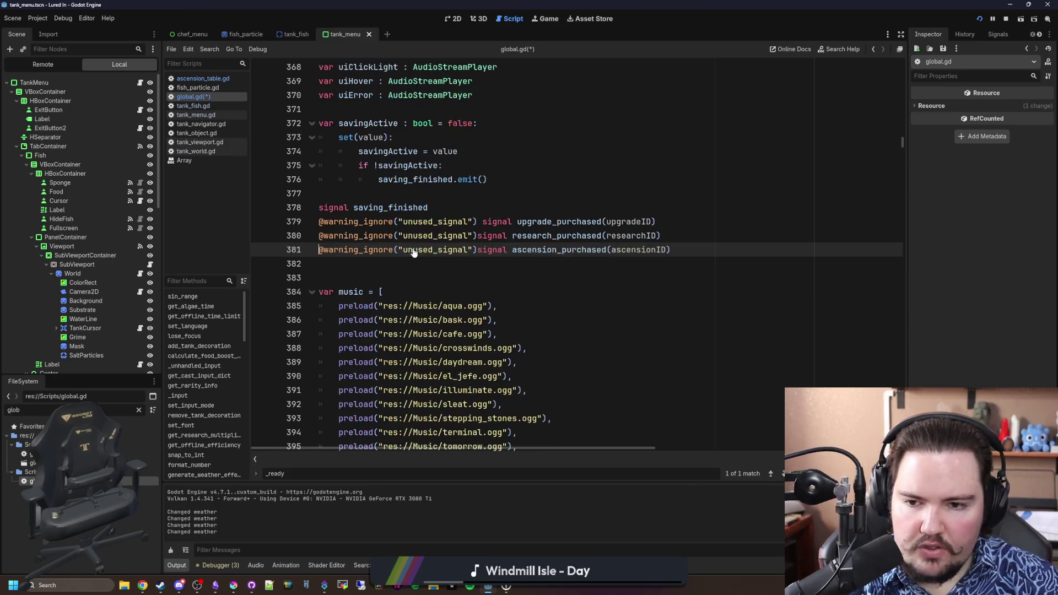
pyautogui.hotkey('alt', 'Left')
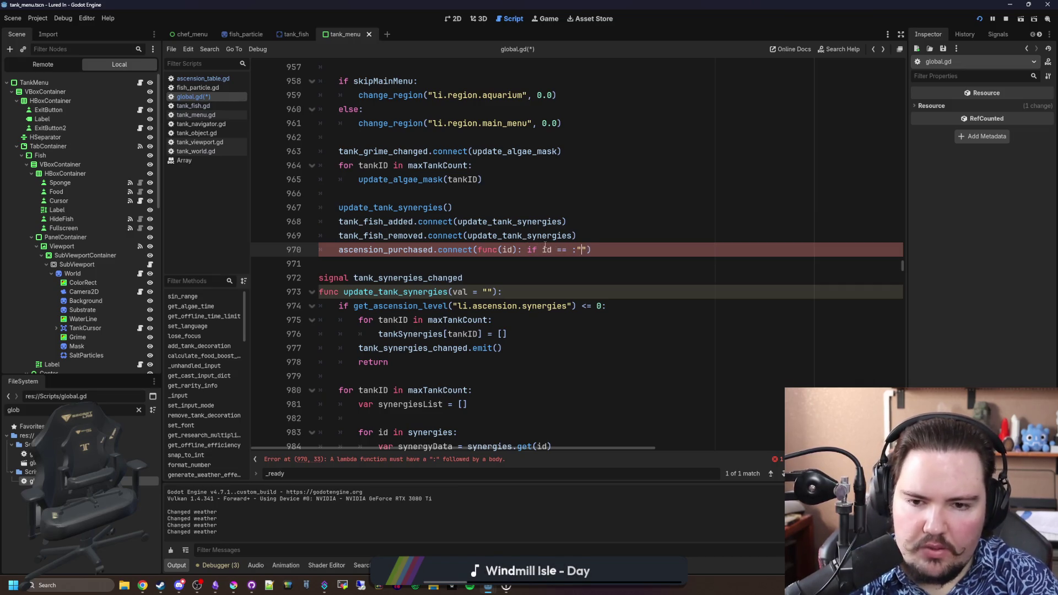
# Complete line 970 so the li.ascension.synergies purchase calls update_tank_synergies.
pyautogui.write('li.ascension.synergies')
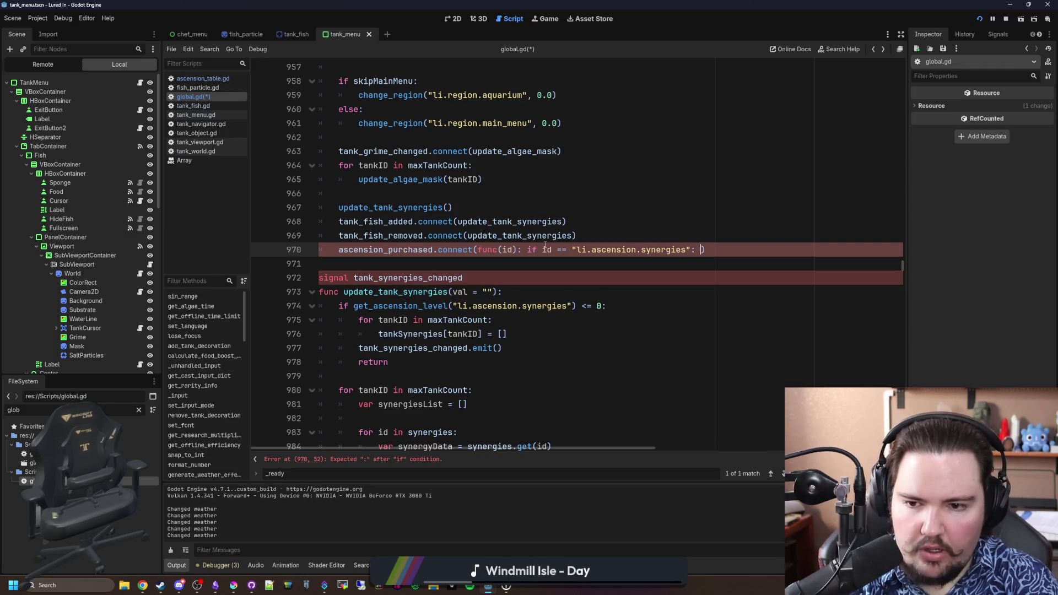
pyautogui.write('tank')
pyautogui.press('BackSpace')
pyautogui.press('BackSpace')
pyautogui.press('BackSpace')
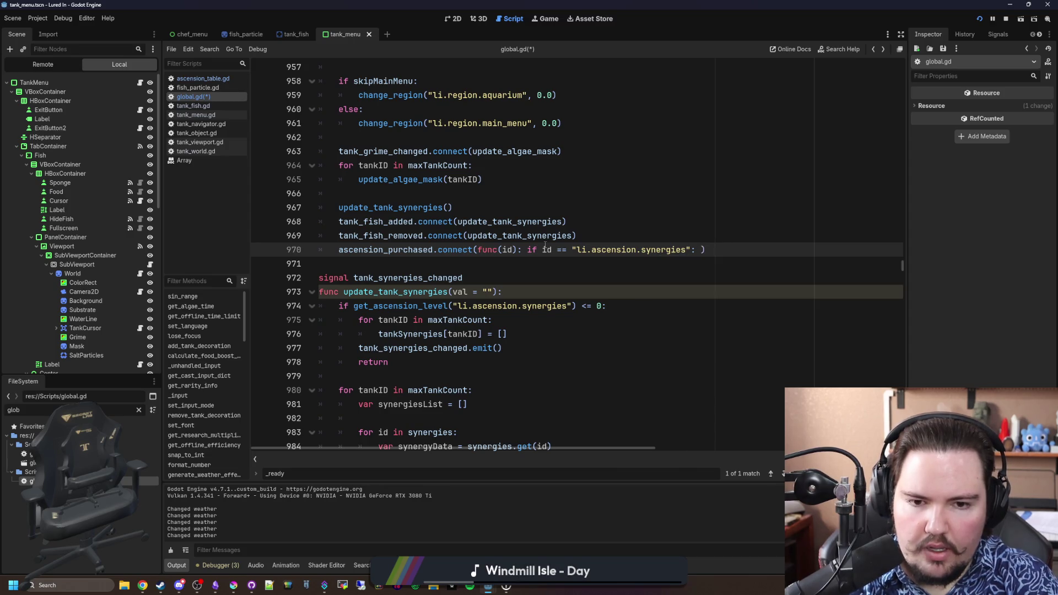
pyautogui.write('dat')
pyautogui.press('Down')
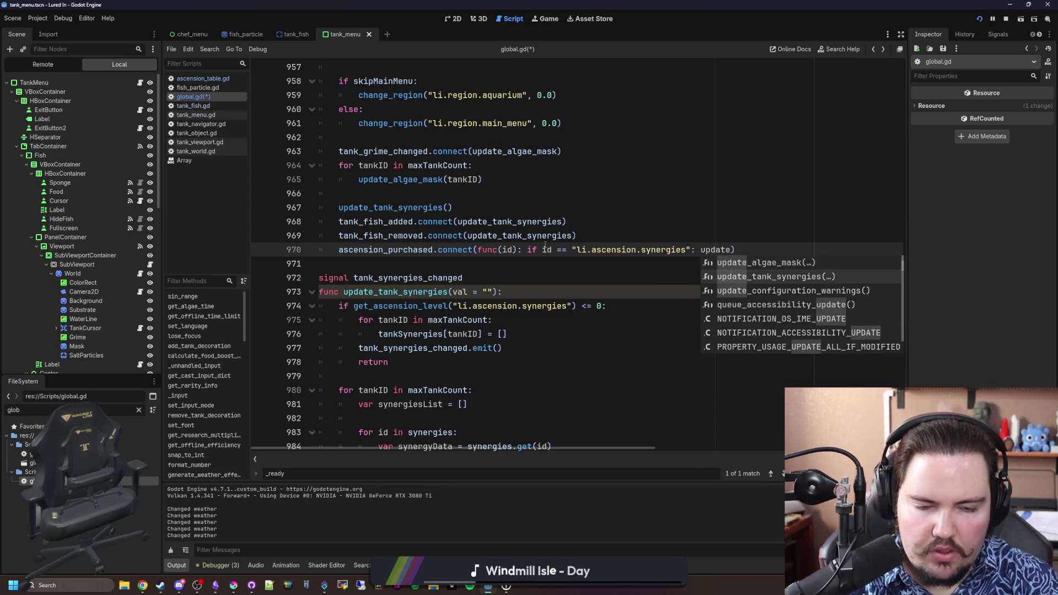
pyautogui.press('Return')
# Add a blank line after line 970, save the script and relaunch the game.
pyautogui.click(671, 194)
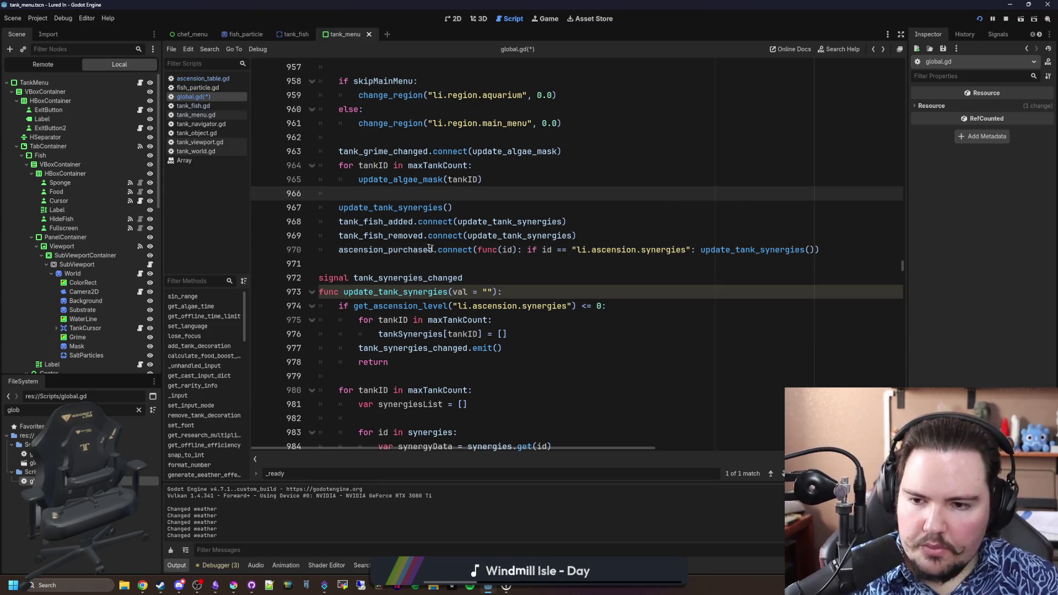
pyautogui.click(408, 264)
pyautogui.press('Return')
pyautogui.click(408, 265)
pyautogui.hotkey('ctrl', 's')
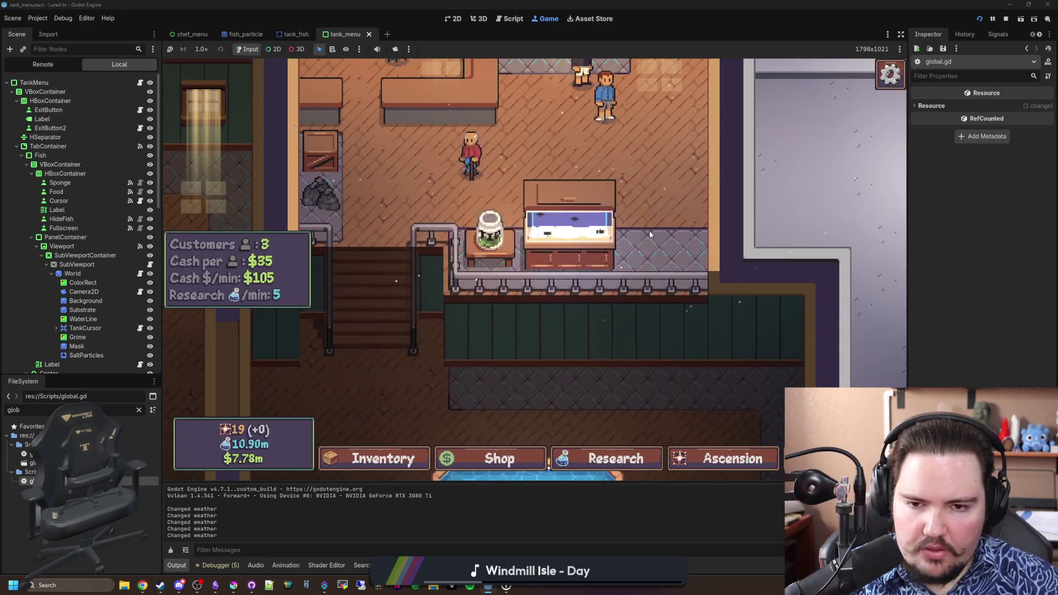
# Reload from the main menu and return the tank's goldfish to the inventory.
pyautogui.press('Escape')
pyautogui.click(534, 297)
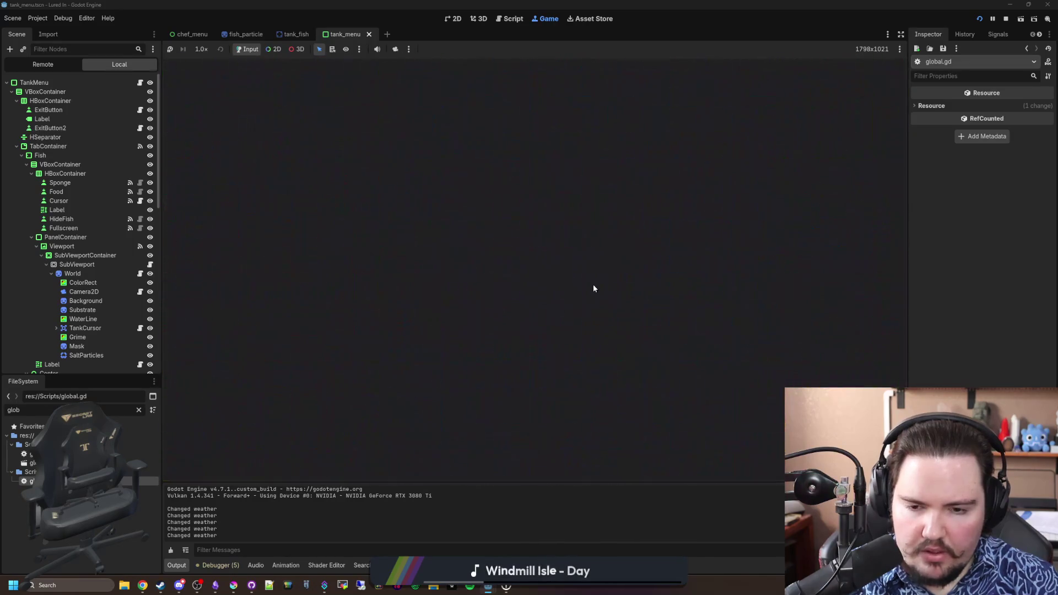
pyautogui.click(530, 324)
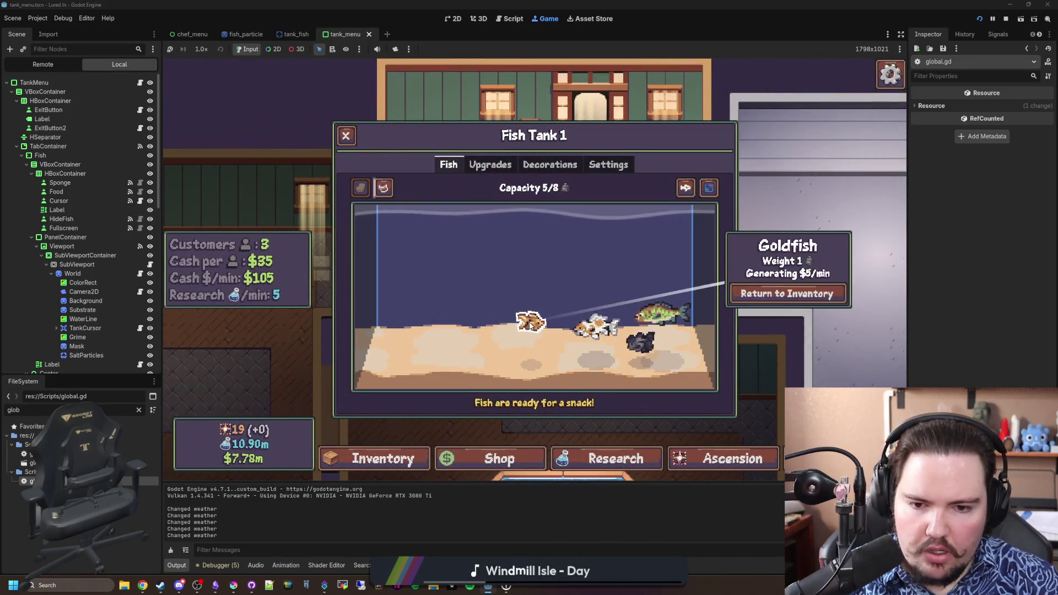
pyautogui.click(787, 294)
# Move the goldfish back into a tank from the inventory and reopen Fish Tank 1.
pyautogui.click(403, 446)
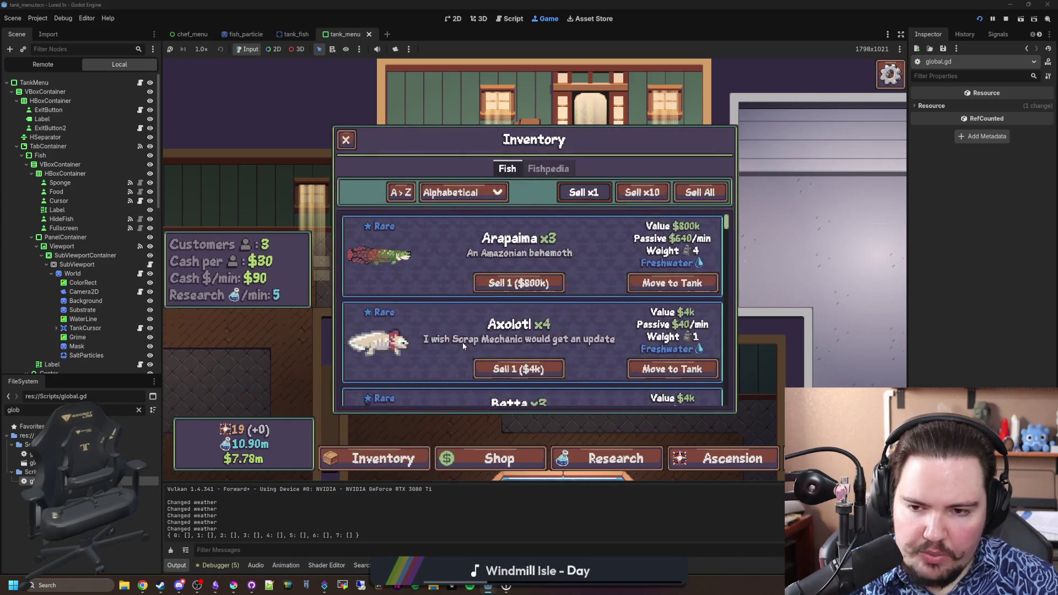
pyautogui.scroll(-10, 484, 320)
pyautogui.scroll(-10, 484, 321)
pyautogui.scroll(-2, 503, 321)
pyautogui.click(672, 334)
pyautogui.click(605, 313)
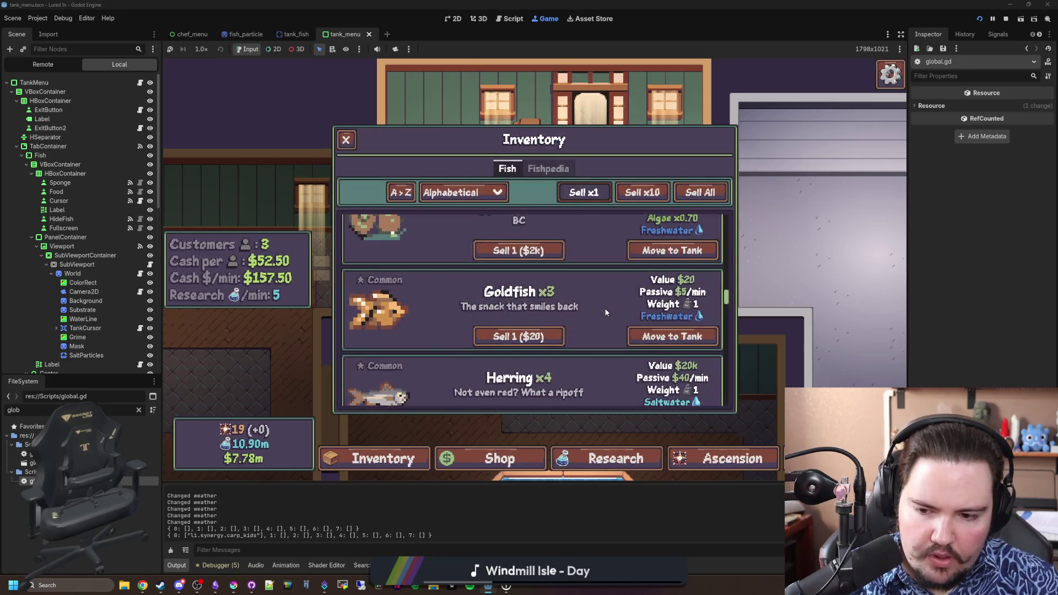
pyautogui.press('Escape')
pyautogui.click(537, 275)
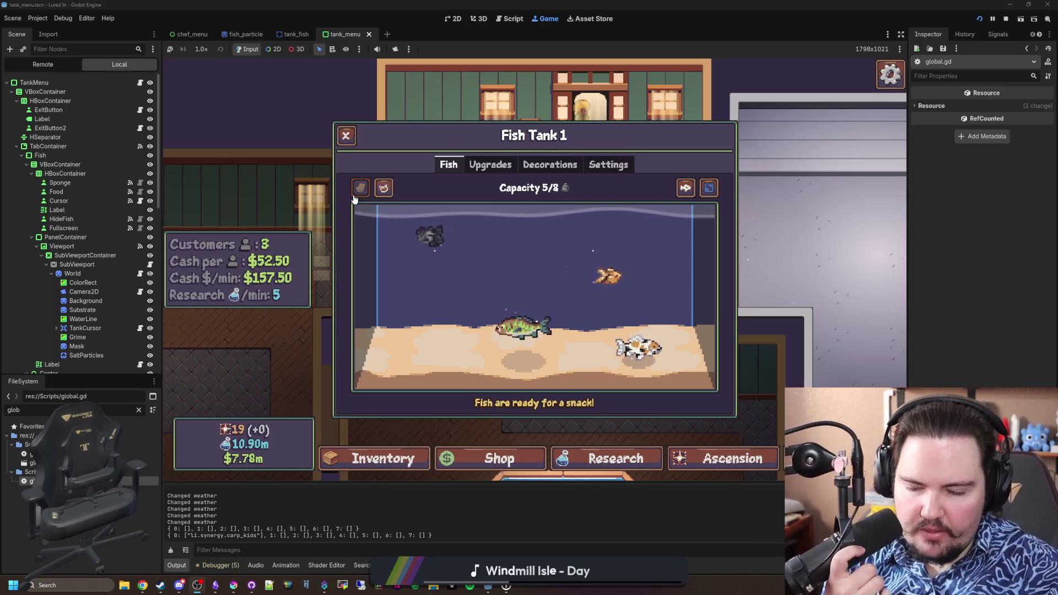
# Stop the running game and save the scene from the script editor.
pyautogui.click(1005, 19)
pyautogui.click(517, 194)
pyautogui.hotkey('ctrl', 's')
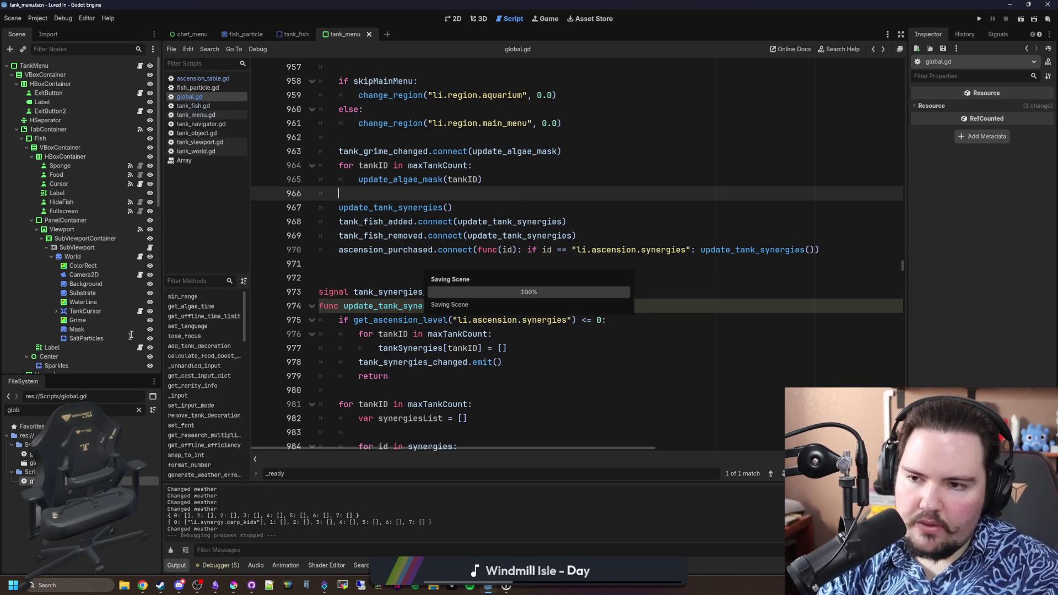
# Filter FileSystem for tank_menu and switch to the 2D workspace.
pyautogui.click(139, 410)
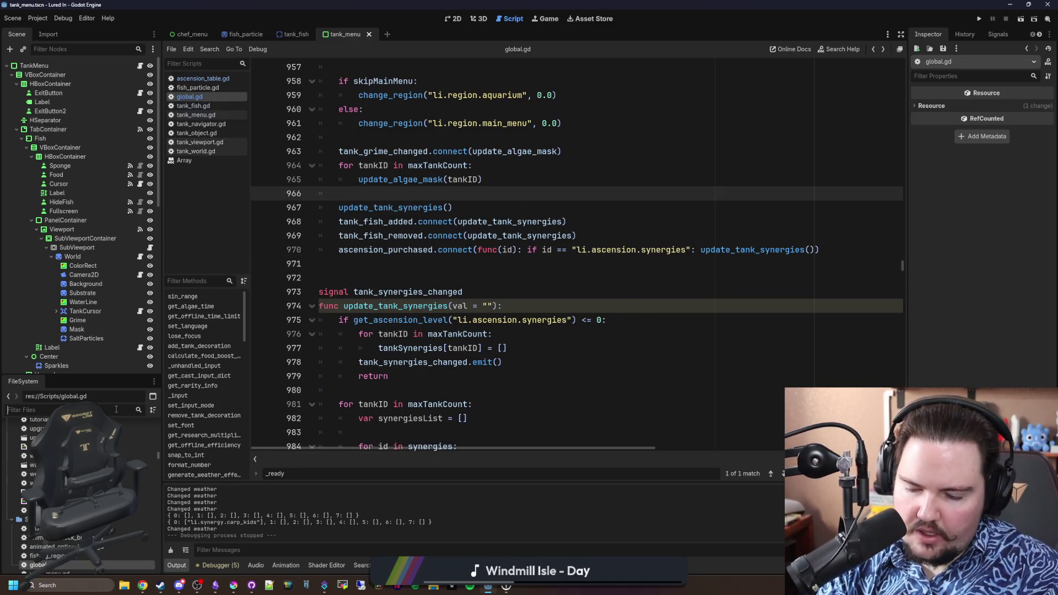
pyautogui.write('tank_menu')
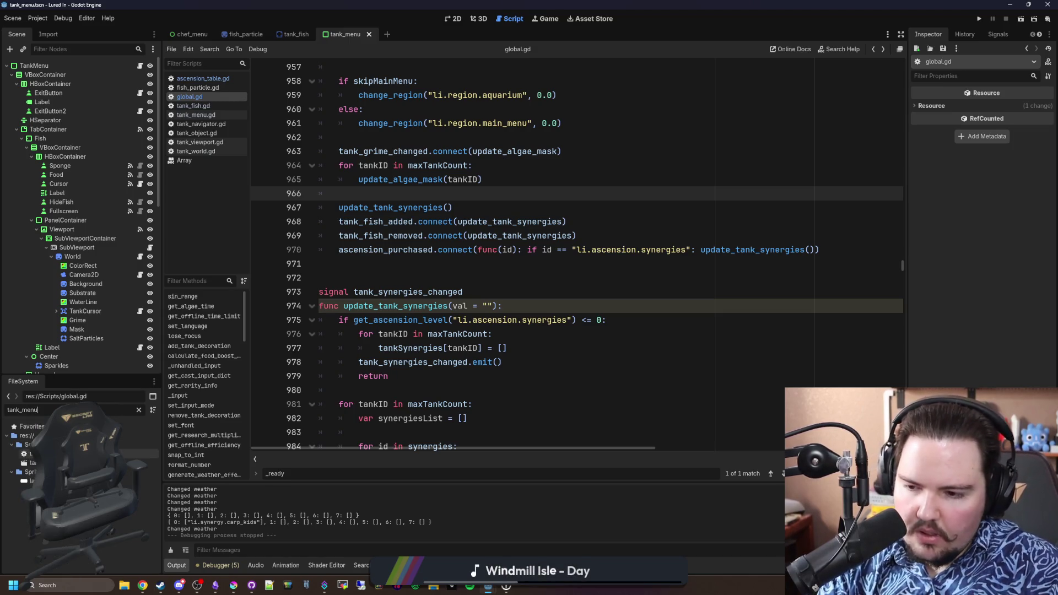
pyautogui.click(447, 19)
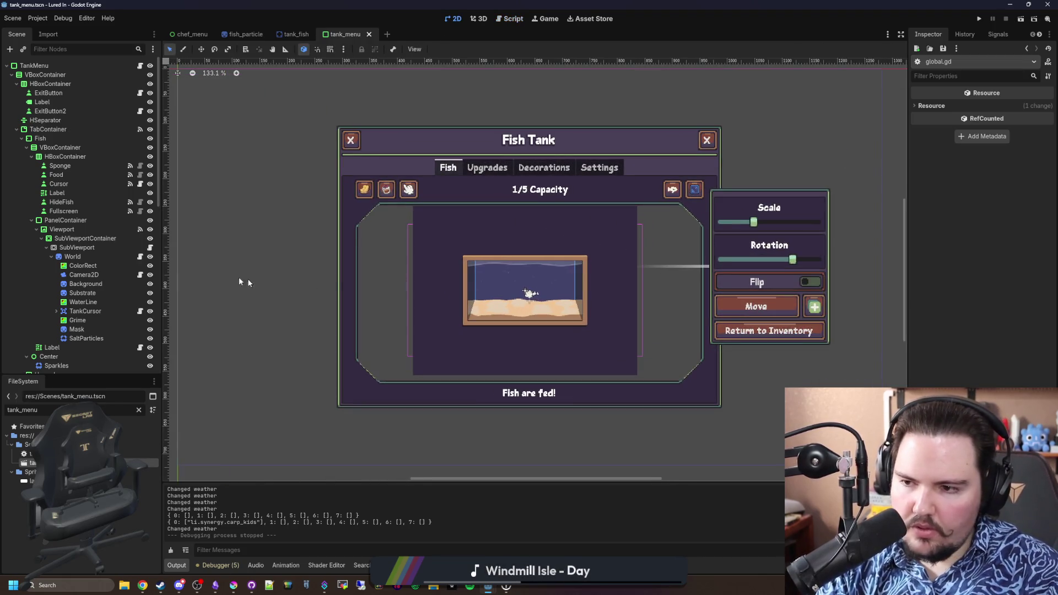
pyautogui.scroll(-2, 254, 284)
pyautogui.scroll(-5, 87, 275)
# Frame FishInfo's VBoxContainer in the canvas, then select FishInfo and collapse its branch.
pyautogui.click(57, 175)
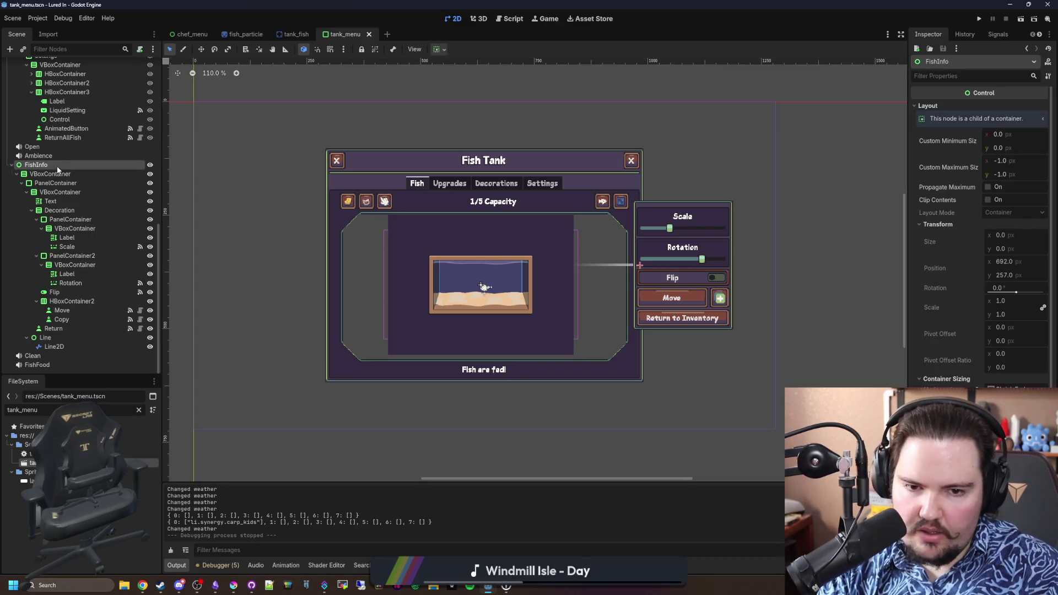
pyautogui.doubleClick(58, 176)
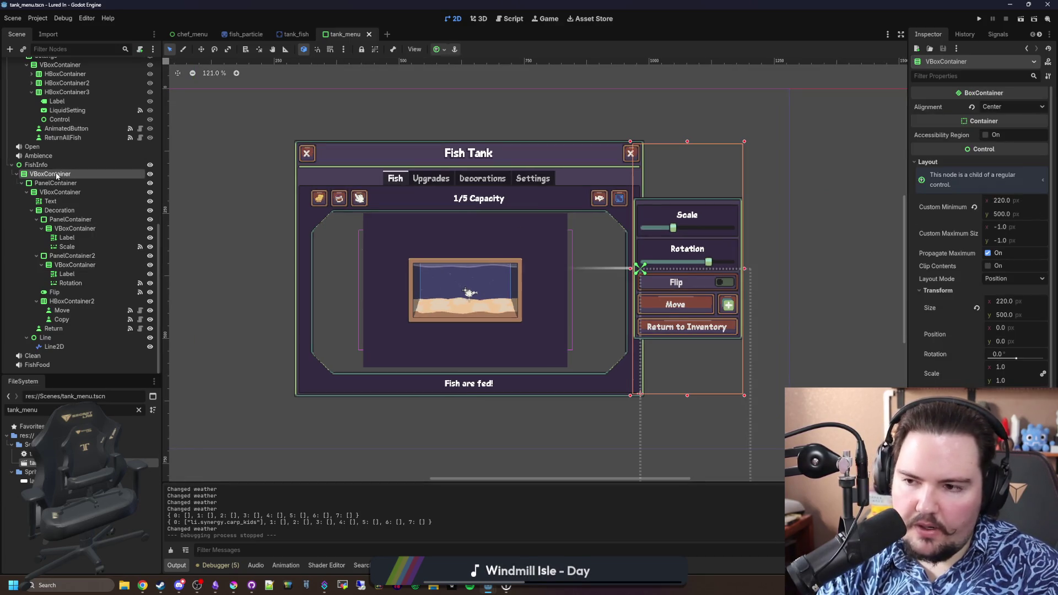
pyautogui.click(55, 167)
pyautogui.rightClick(55, 167)
pyautogui.click(11, 165)
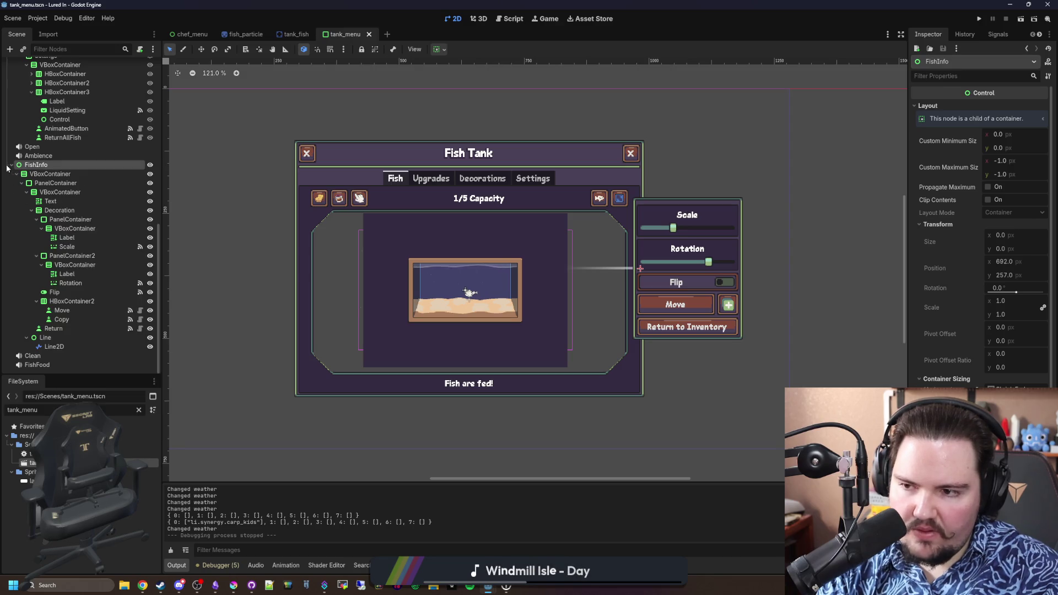
pyautogui.click(11, 165)
pyautogui.rightClick(31, 346)
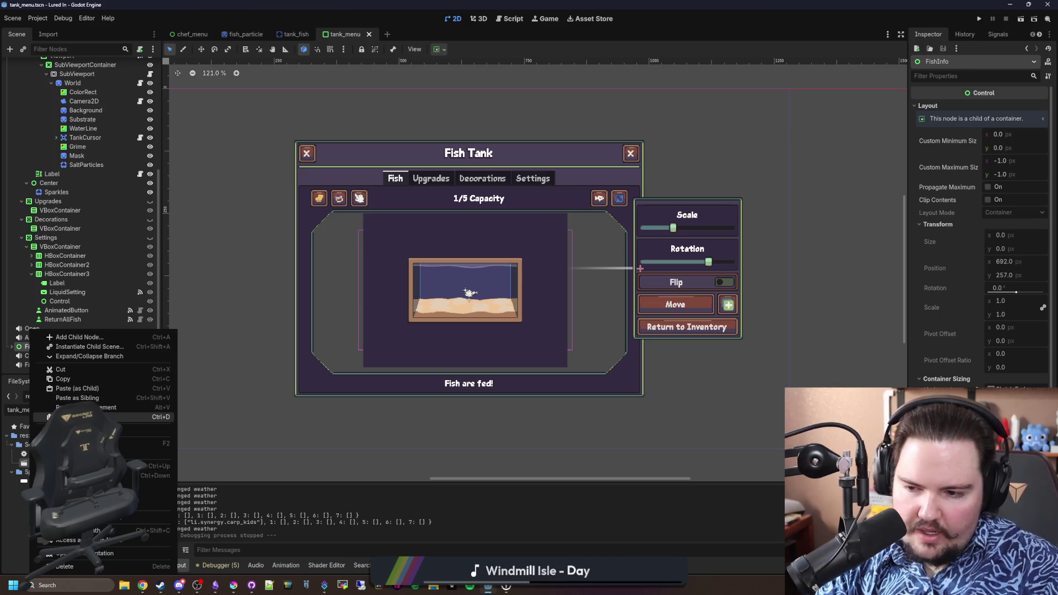
# Duplicate FishInfo and rename the copy to Synergies.
pyautogui.click(88, 416)
pyautogui.doubleClick(64, 243)
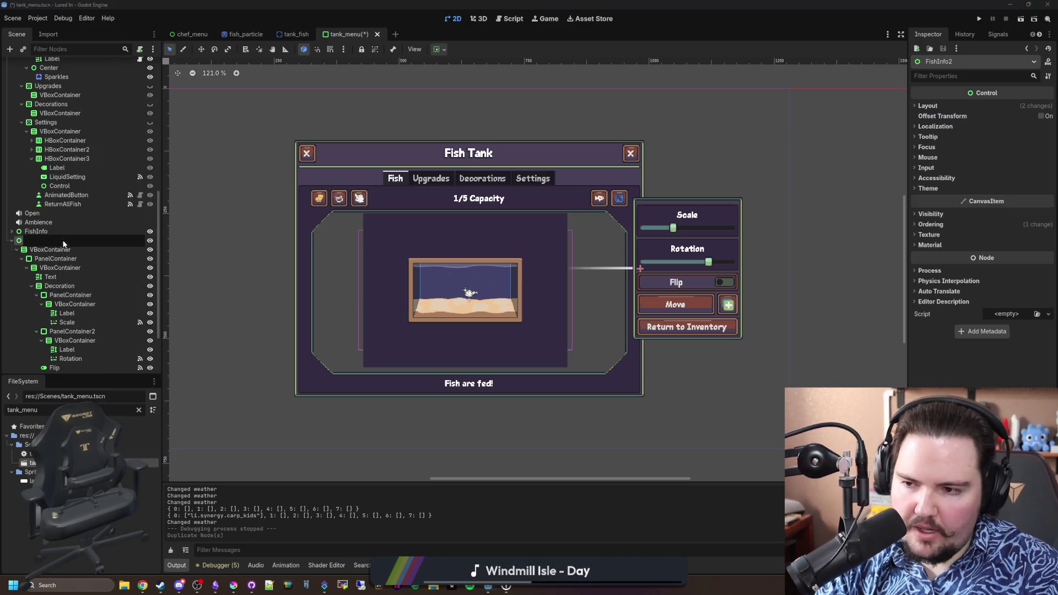
pyautogui.write('Synergies')
pyautogui.press('Return')
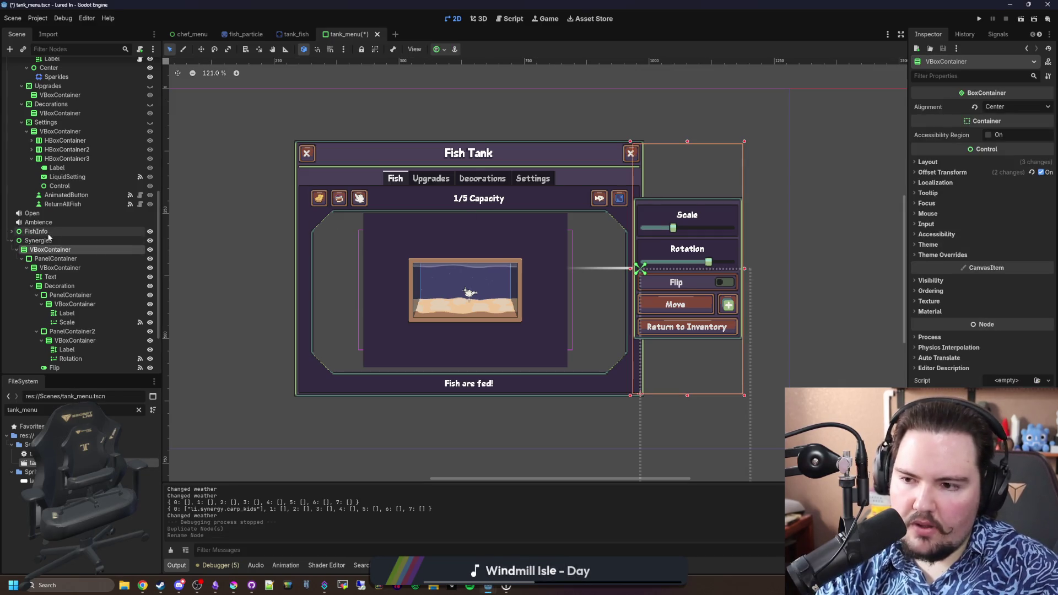
# Set the Synergies panel's horizontal container sizing to Shrink Begin.
pyautogui.click(929, 105)
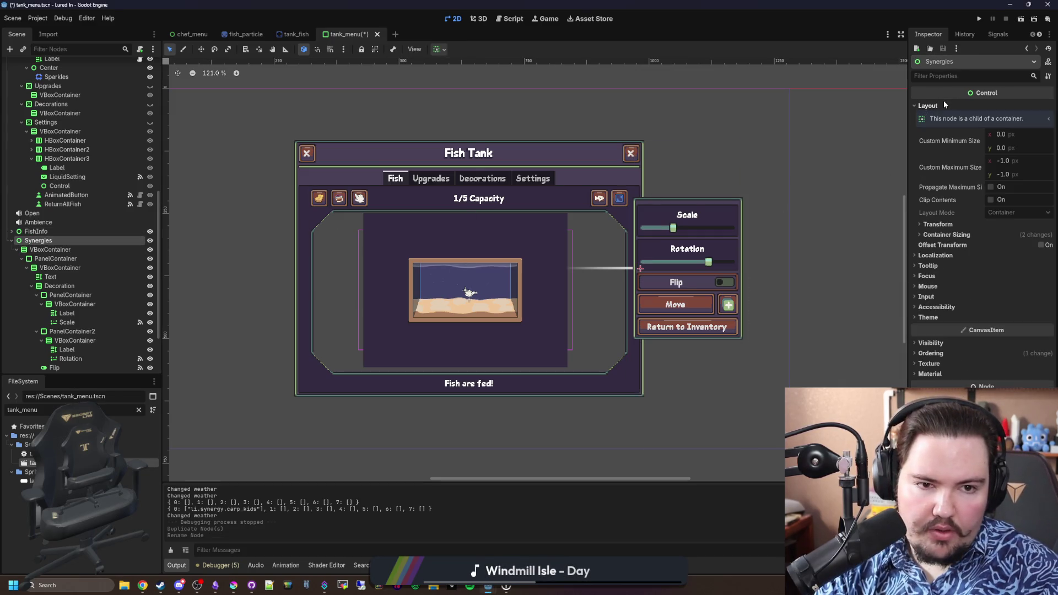
pyautogui.click(959, 235)
pyautogui.click(1012, 258)
pyautogui.click(1021, 246)
pyautogui.click(1024, 246)
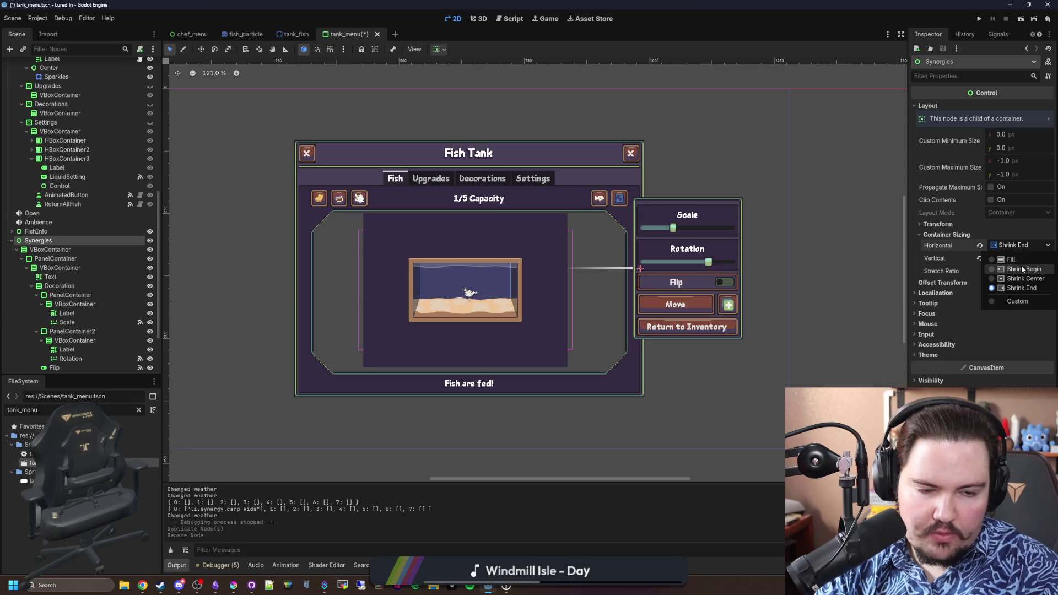
pyautogui.click(1022, 269)
# Set the inner VBoxContainer's offset transform position ratio x to -1.0.
pyautogui.click(67, 250)
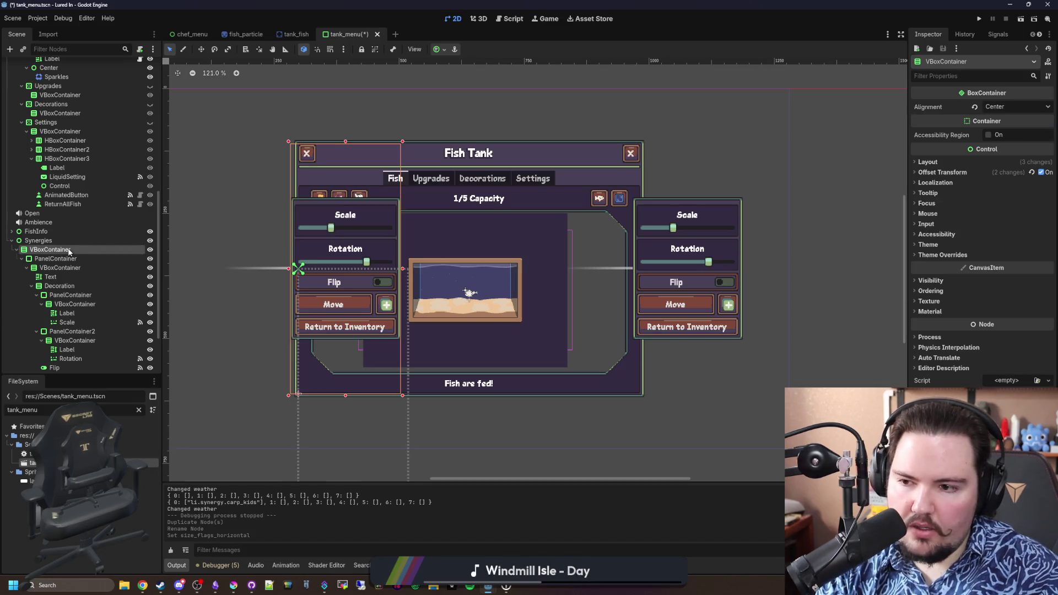
pyautogui.scroll(3, 310, 250)
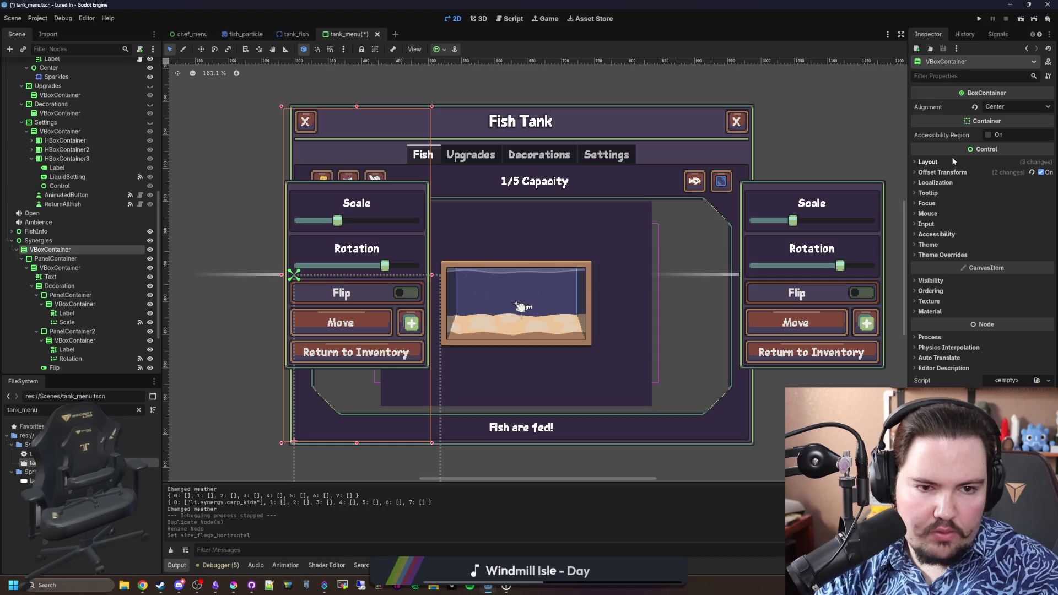
pyautogui.click(955, 162)
pyautogui.click(955, 162)
pyautogui.click(935, 182)
pyautogui.click(958, 175)
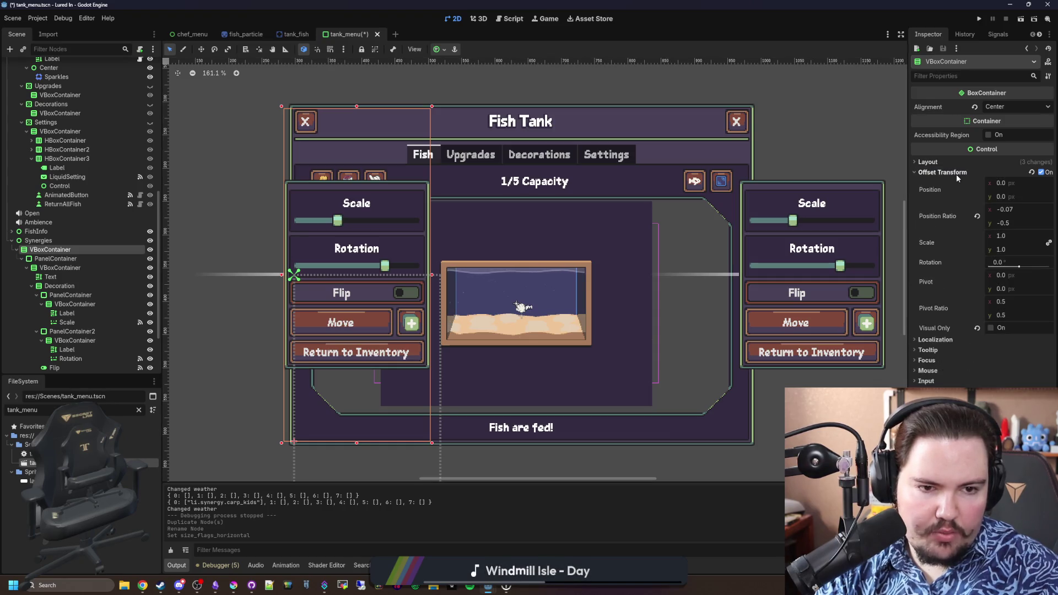
pyautogui.click(939, 163)
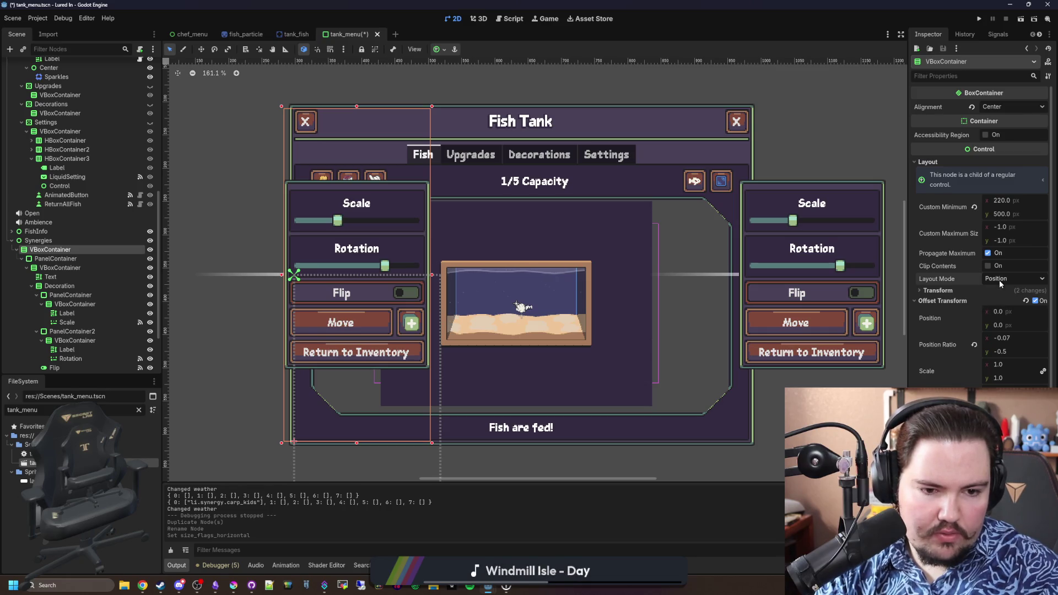
pyautogui.moveTo(1001, 338)
pyautogui.mouseDown()
pyautogui.moveTo(939, 338)
pyautogui.moveTo(949, 337)
pyautogui.mouseUp()
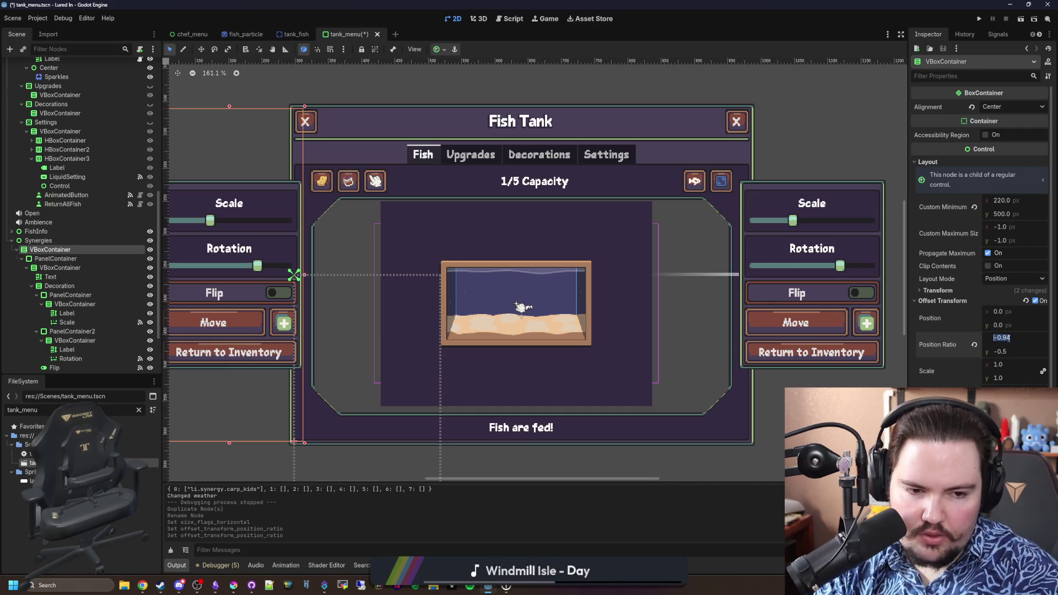
pyautogui.write('-1')
pyautogui.press('Return')
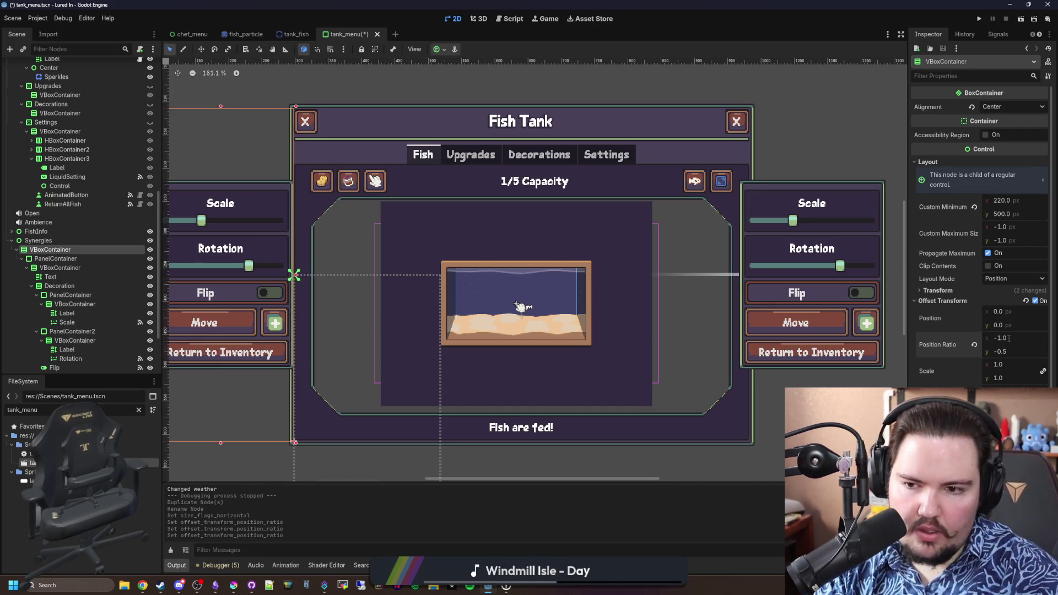
# Refine the horizontal position ratio through -0.9 and -0.92 to -0.94, then save.
pyautogui.scroll(-4, 492, 258)
pyautogui.scroll(4, 251, 256)
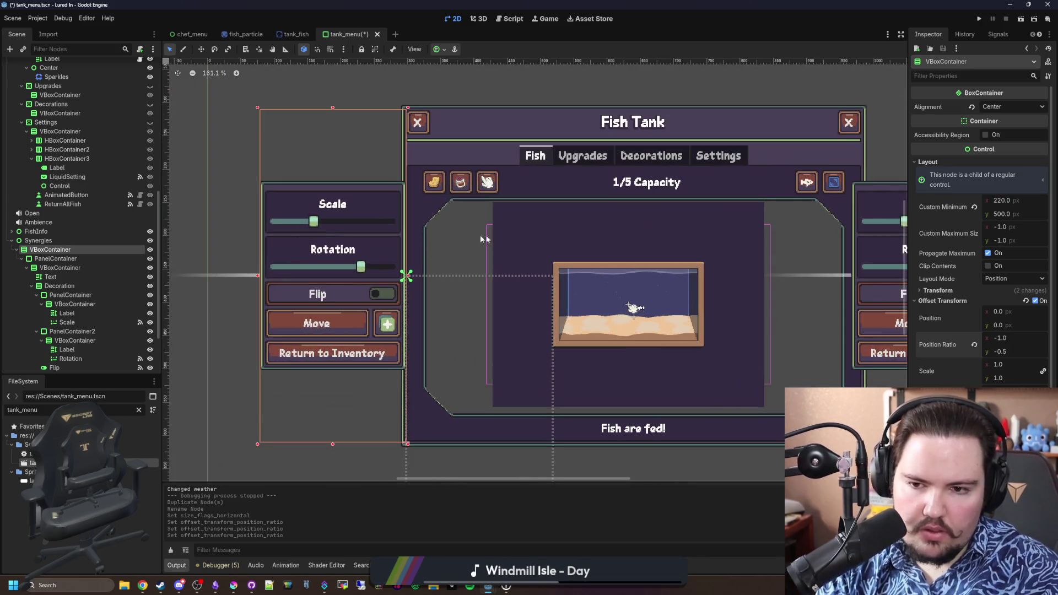
pyautogui.click(1026, 338)
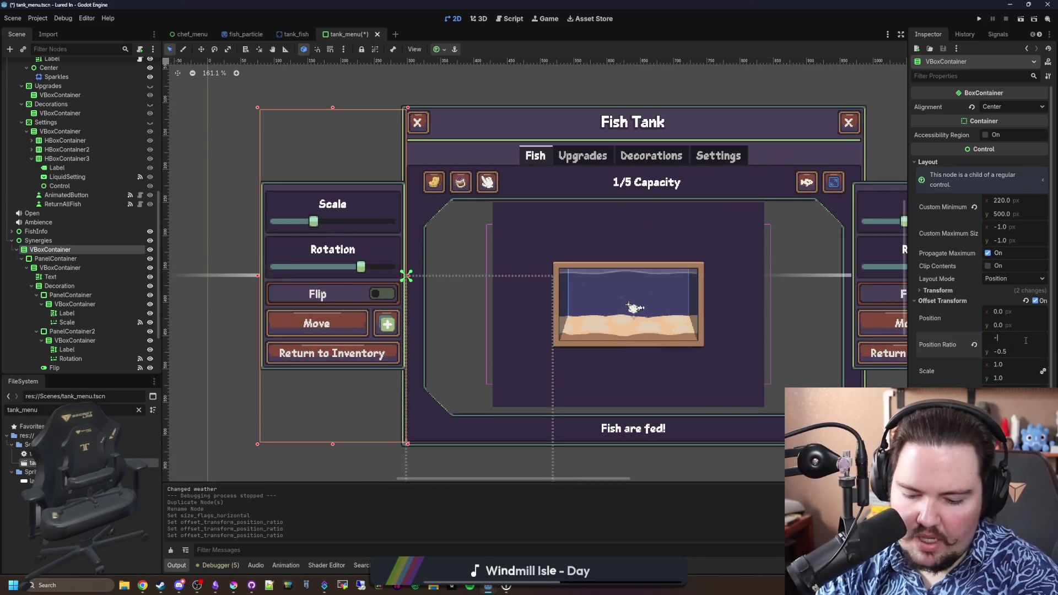
pyautogui.write('.9')
pyautogui.press('Return')
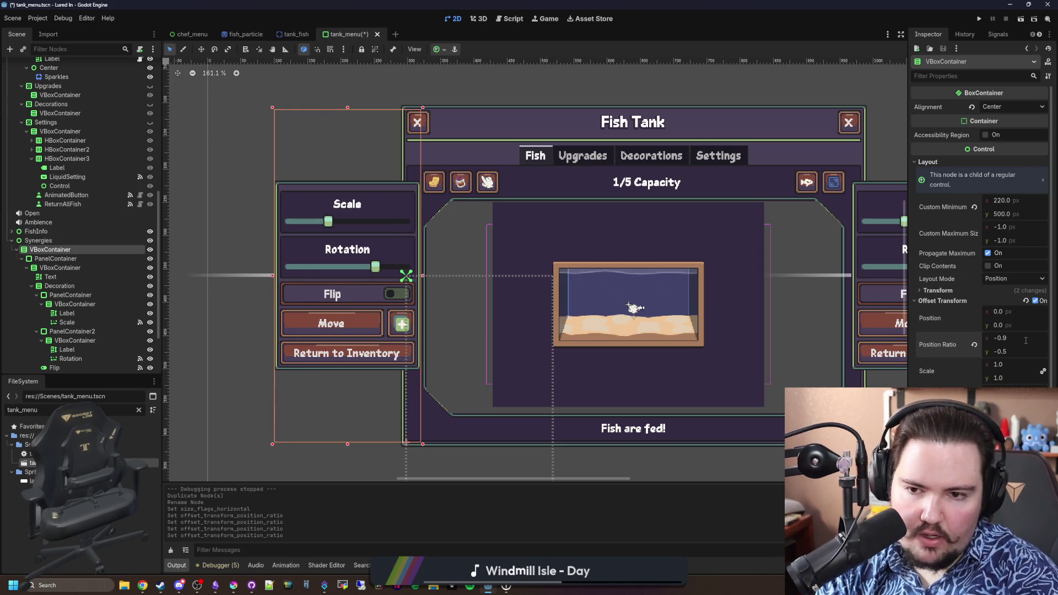
pyautogui.write('2')
pyautogui.press('Return')
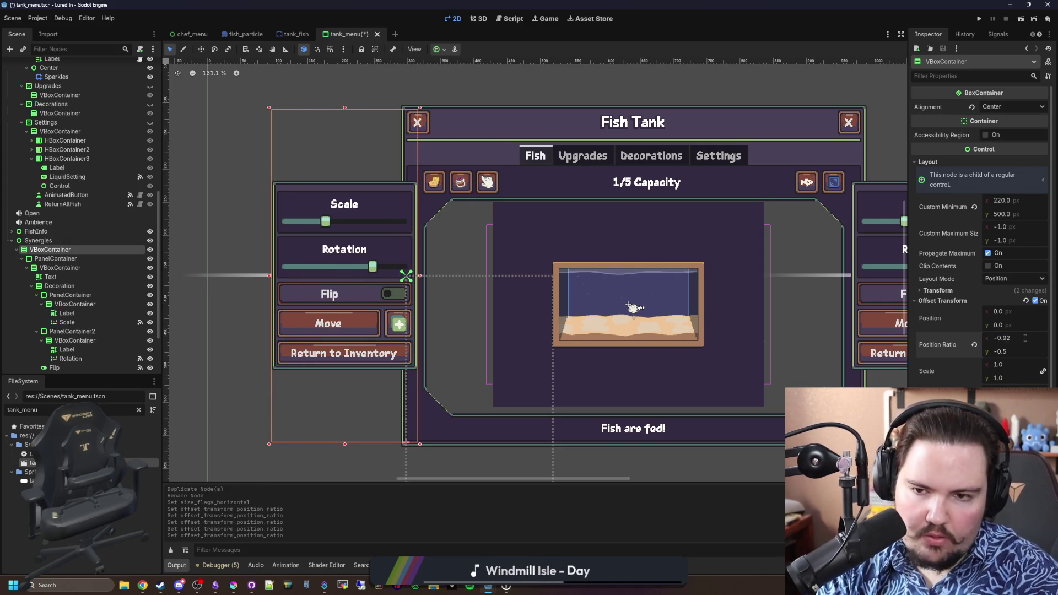
pyautogui.press('BackSpace')
pyautogui.write('4')
pyautogui.press('Return')
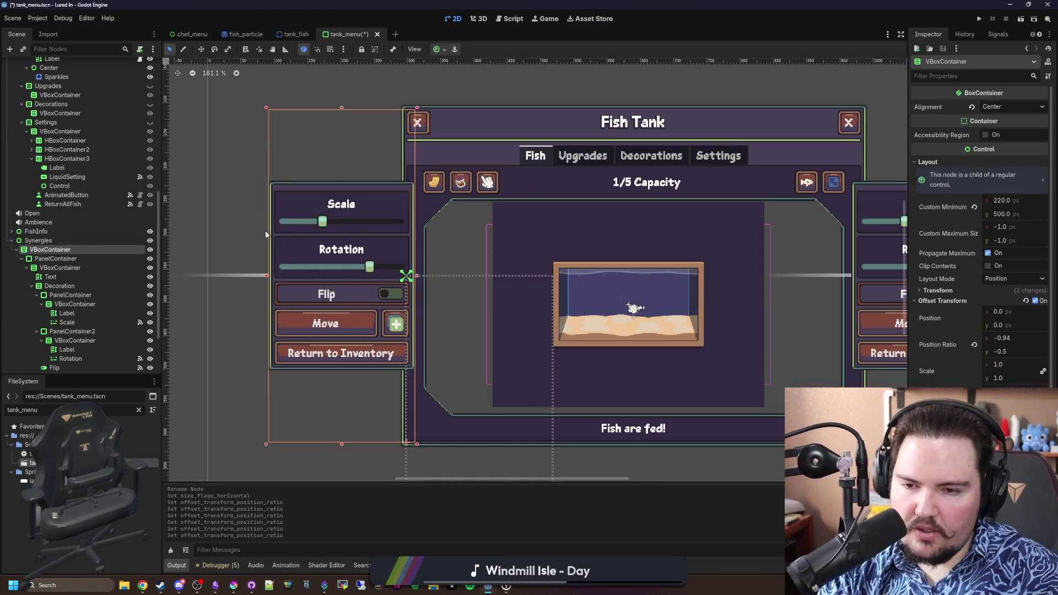
pyautogui.scroll(-2, 177, 223)
pyautogui.scroll(1, 371, 242)
pyautogui.hotkey('ctrl', 's')
# Inspect the copied panel's nodes and delete the Decoration group.
pyautogui.click(72, 260)
pyautogui.click(88, 268)
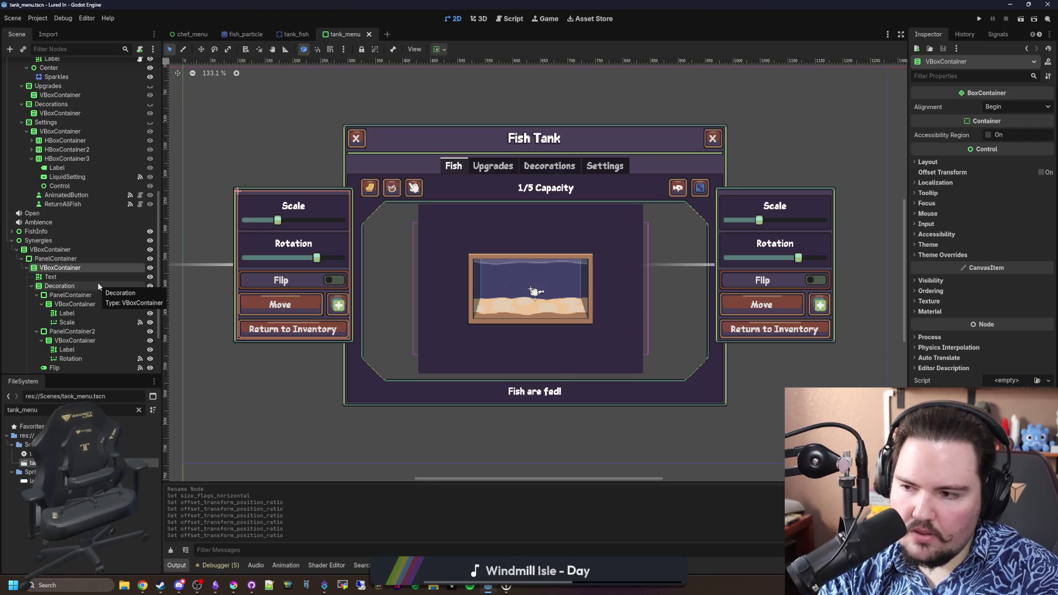
pyautogui.click(75, 276)
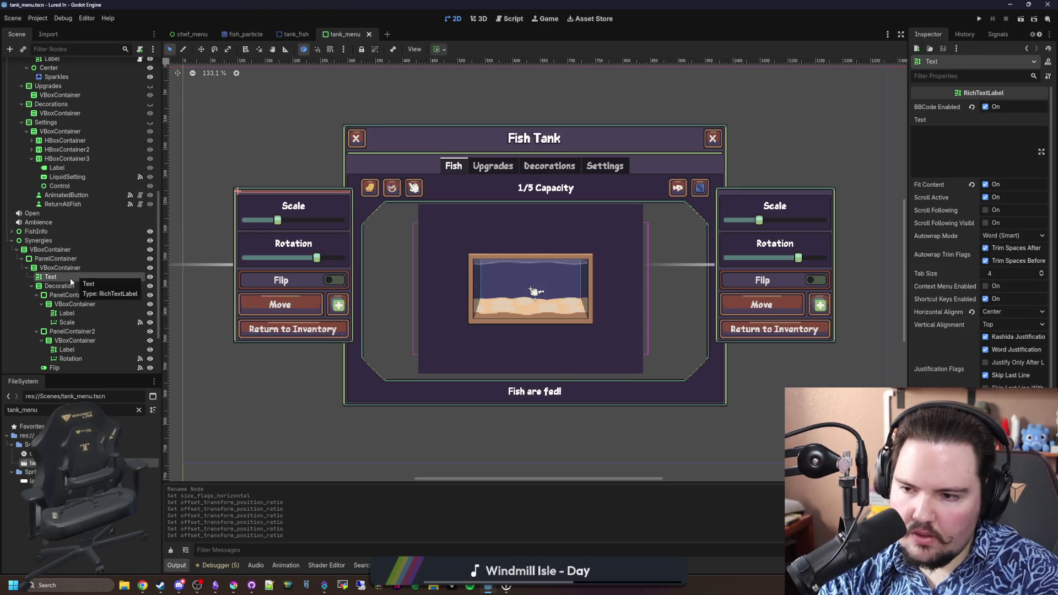
pyautogui.click(66, 285)
pyautogui.scroll(-2, 80, 278)
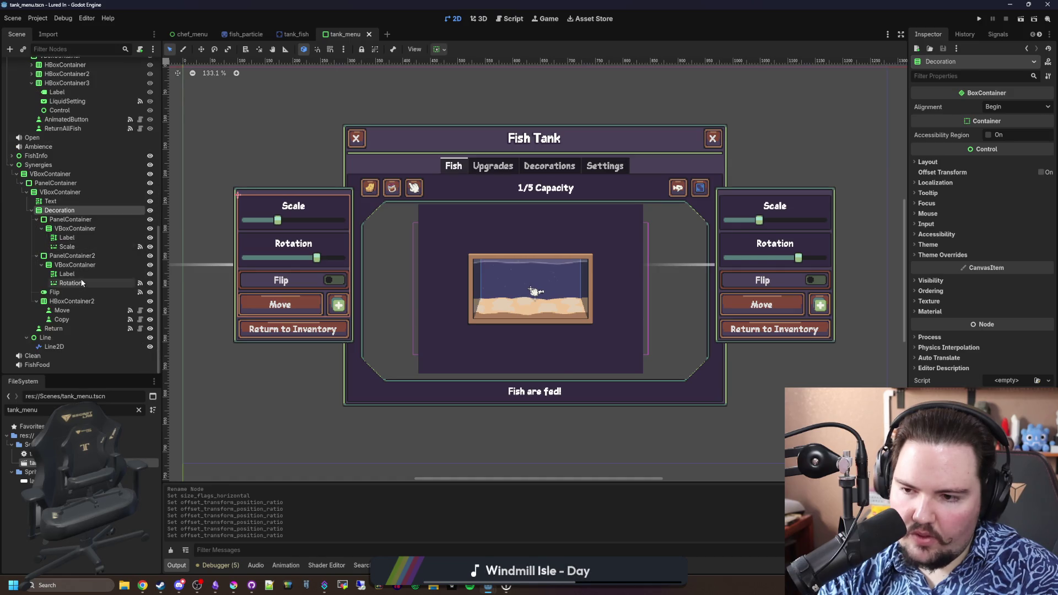
pyautogui.click(65, 340)
pyautogui.click(54, 346)
pyautogui.click(67, 237)
pyautogui.click(58, 211)
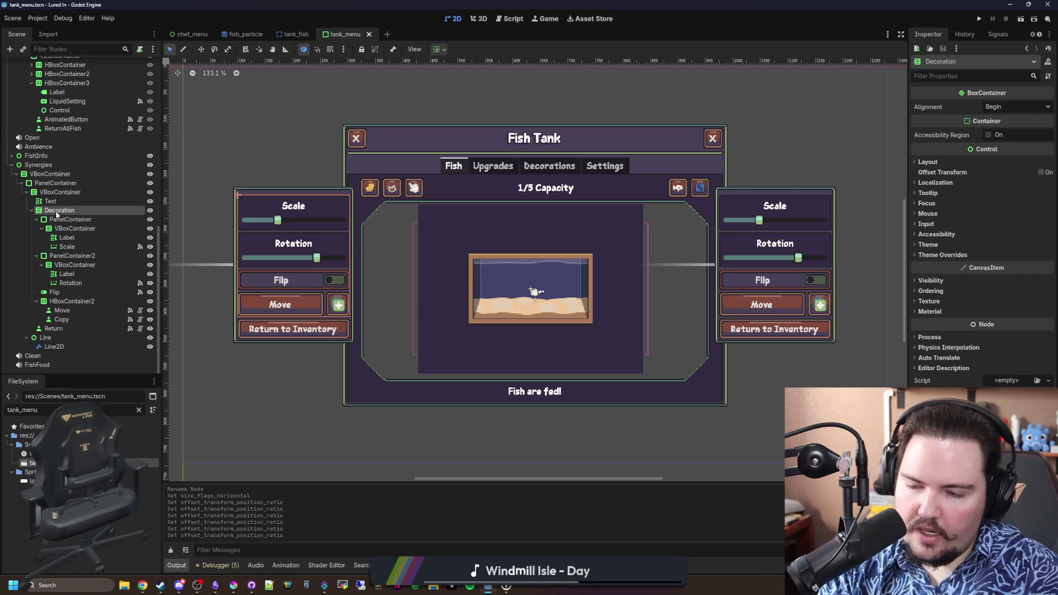
pyautogui.press('Delete')
pyautogui.click(521, 305)
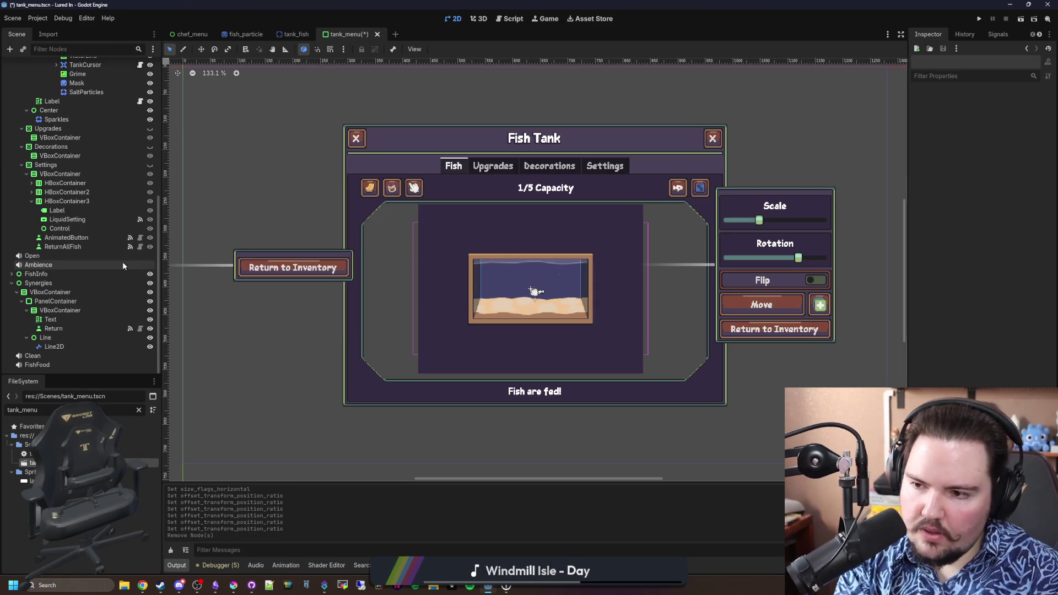
# Delete the inner container holding Text and Return, and the Line node.
pyautogui.click(65, 313)
pyautogui.press('Delete')
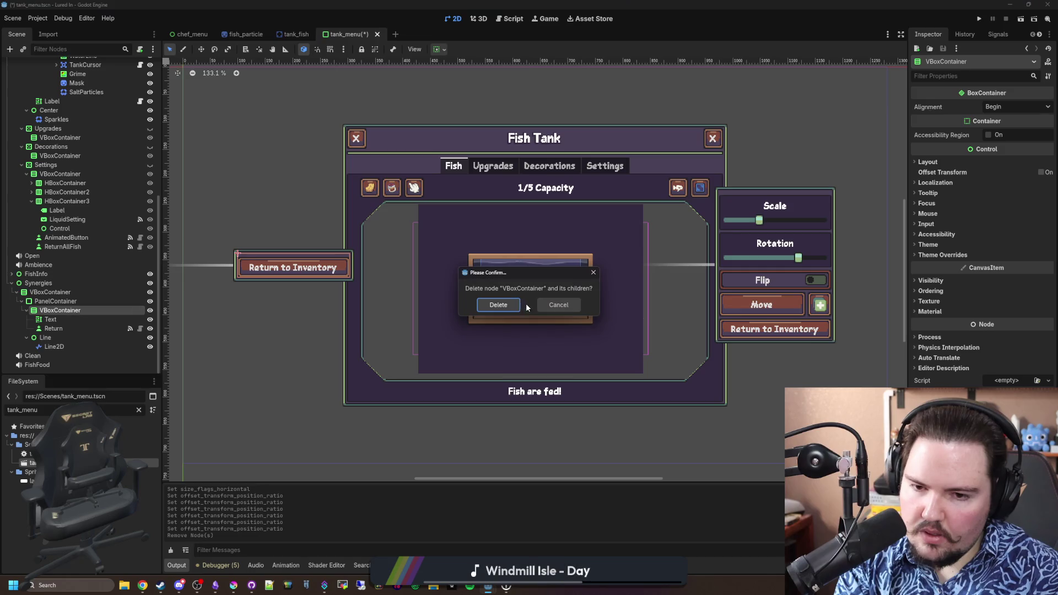
pyautogui.click(502, 302)
pyautogui.click(62, 336)
pyautogui.press('Delete')
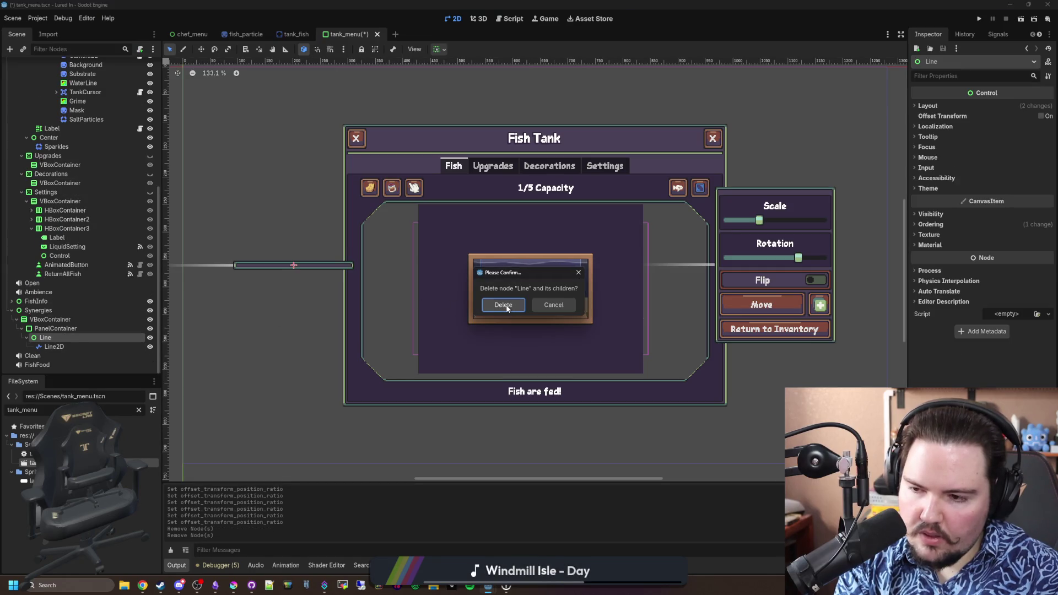
pyautogui.click(502, 302)
# Reparent PanelContainer directly under Synergies and delete the empty VBoxContainer.
pyautogui.click(67, 347)
pyautogui.click(61, 338)
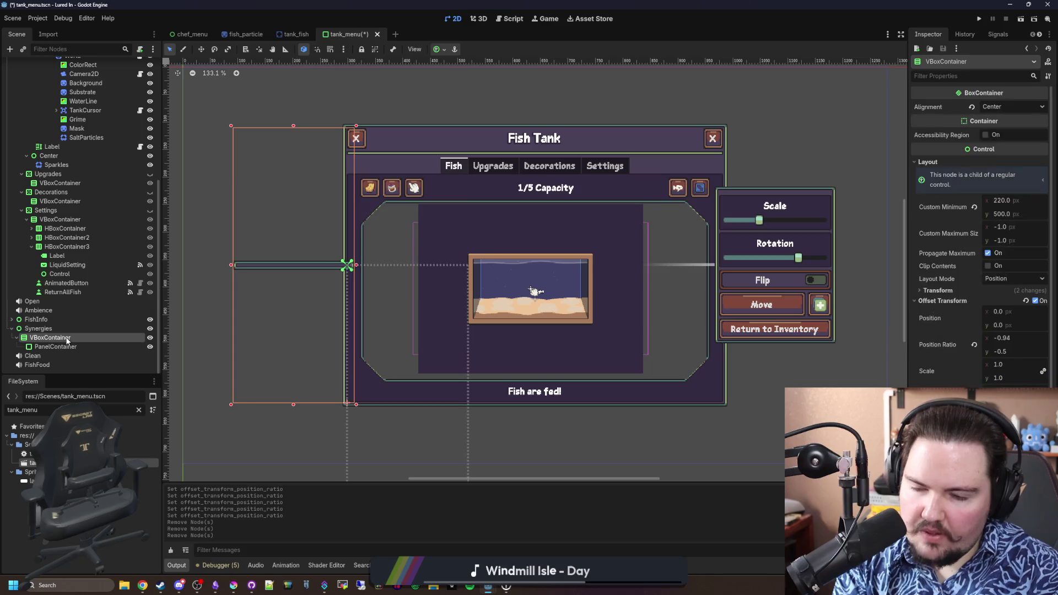
pyautogui.click(39, 328)
pyautogui.click(54, 347)
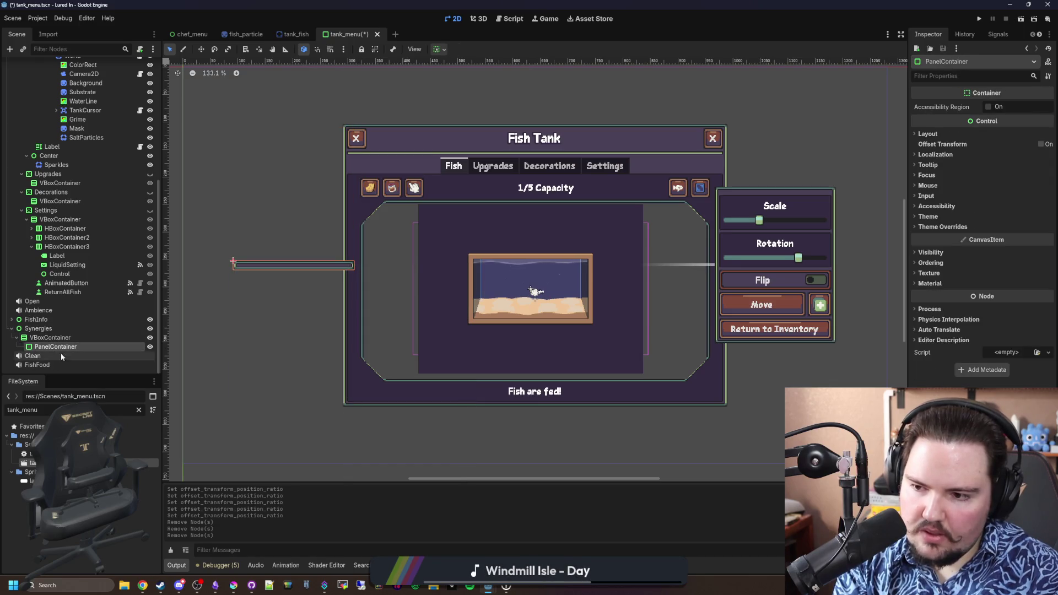
pyautogui.click(63, 339)
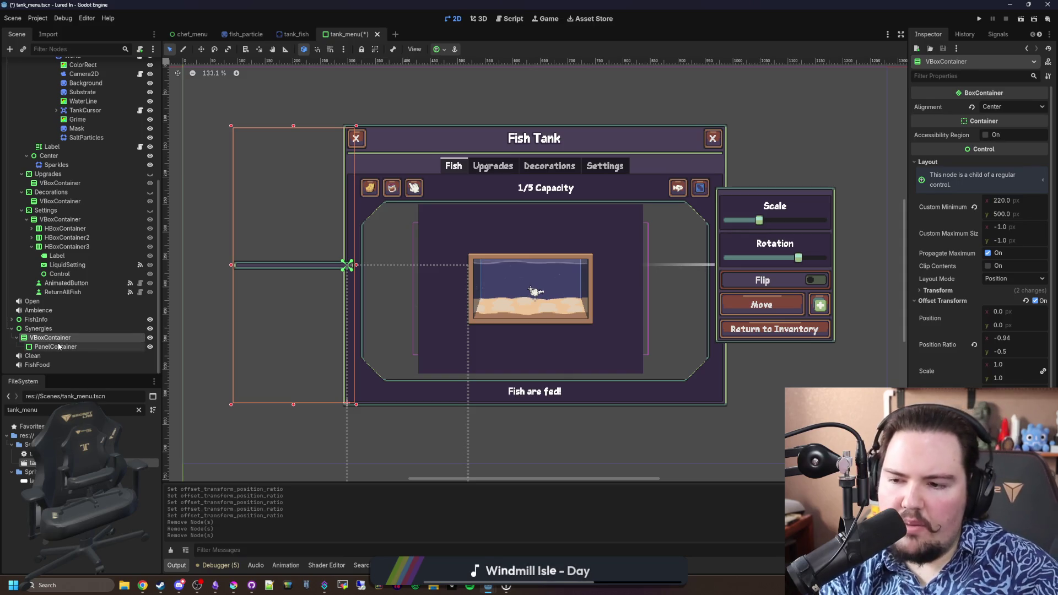
pyautogui.click(59, 346)
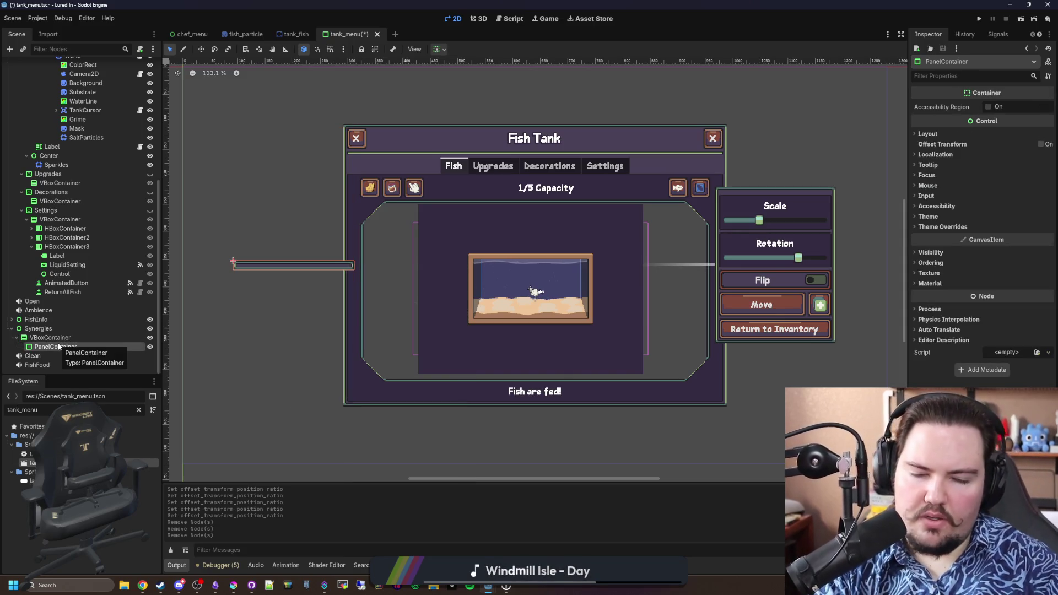
pyautogui.moveTo(57, 348); pyautogui.dragTo(47, 334)
pyautogui.click(47, 348)
pyautogui.press('Delete')
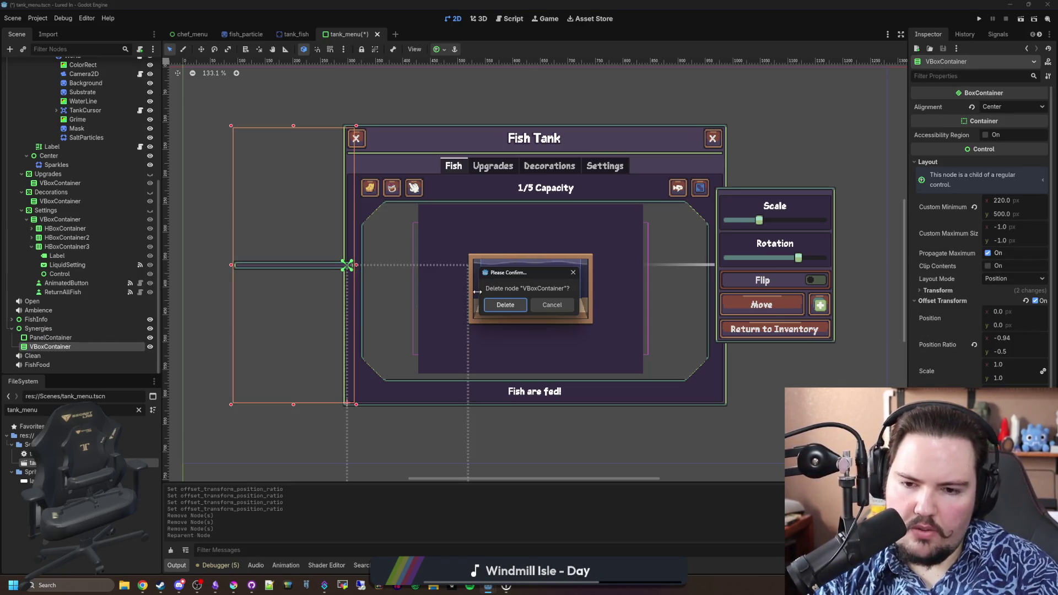
pyautogui.click(497, 300)
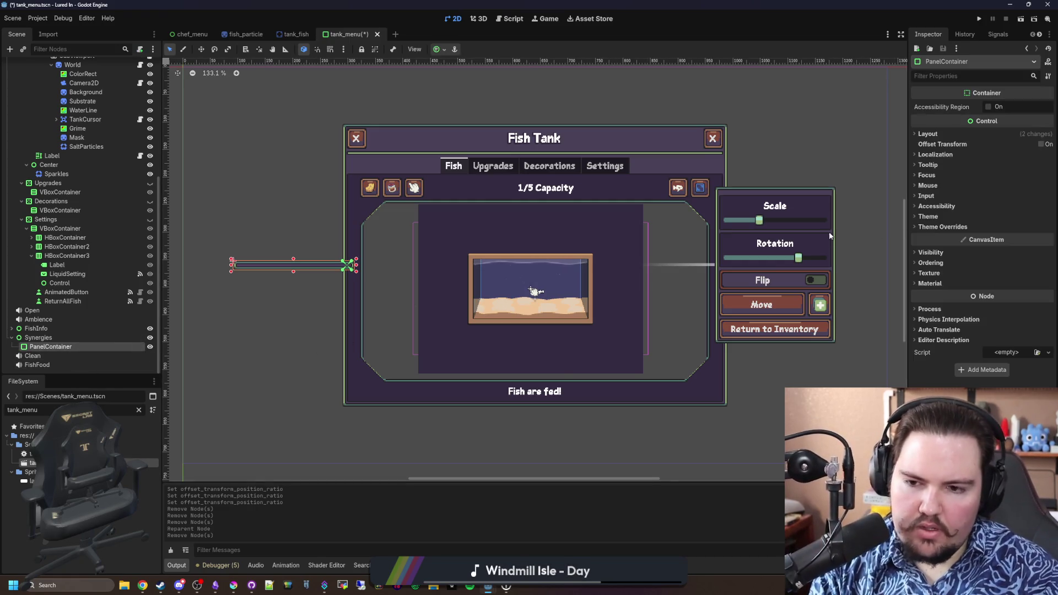
# Reset the PanelContainer's transform position to 0,0 in its layout settings.
pyautogui.click(928, 134)
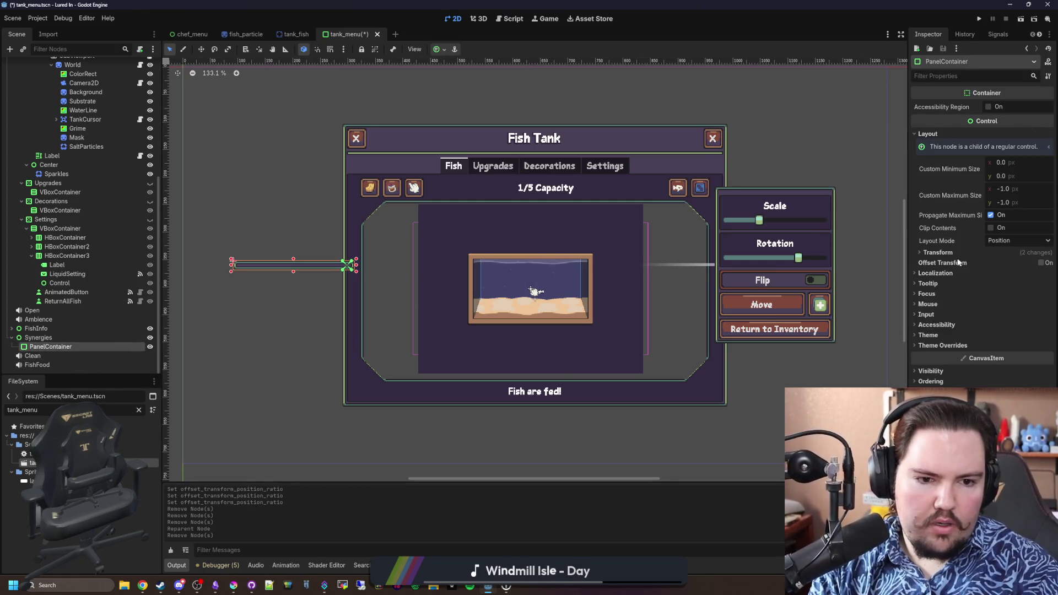
pyautogui.scroll(1, 333, 230)
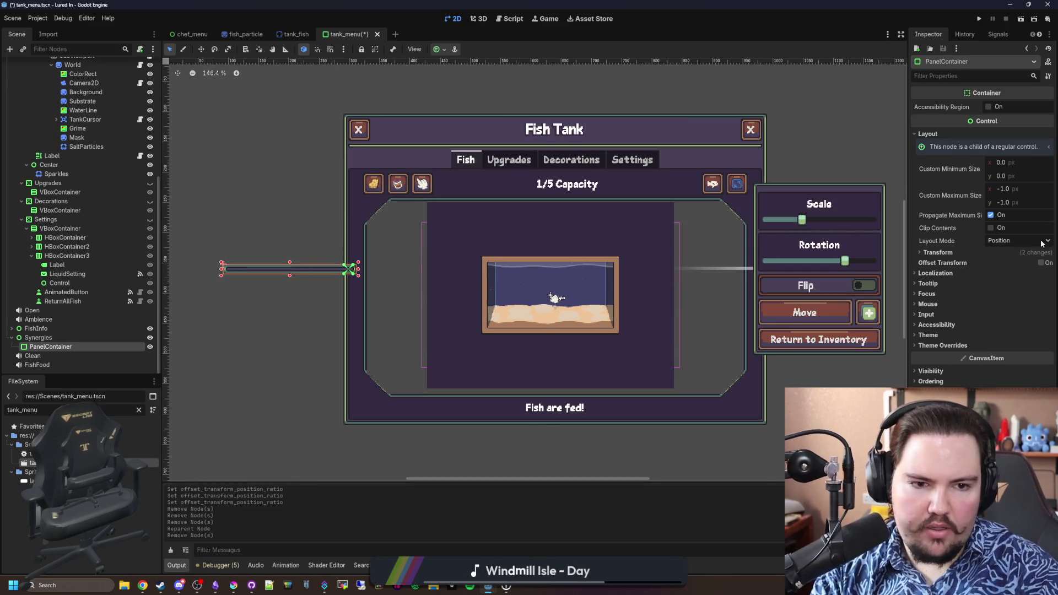
pyautogui.click(1000, 254)
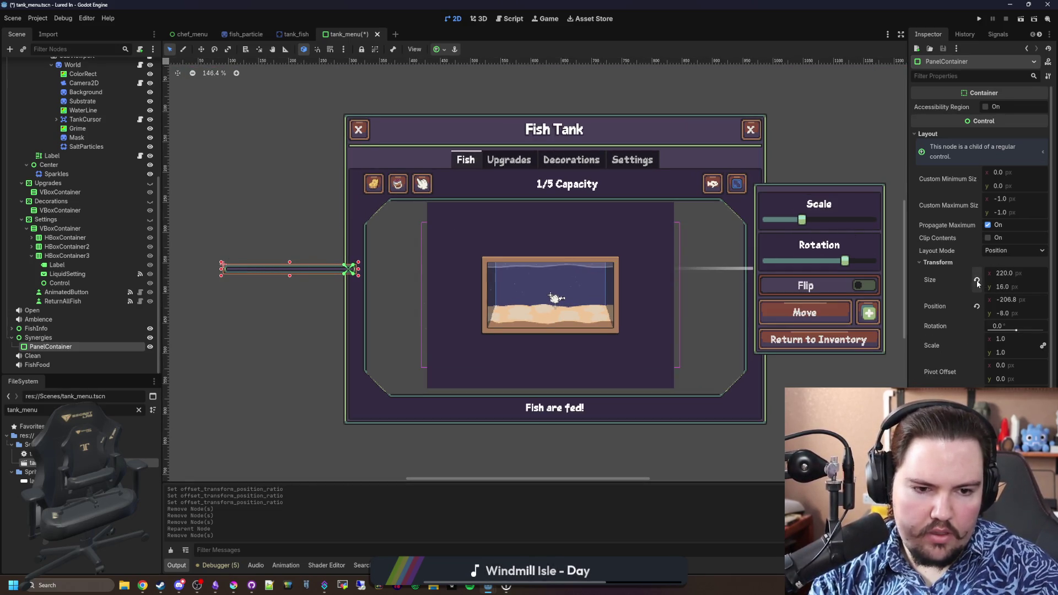
pyautogui.click(976, 306)
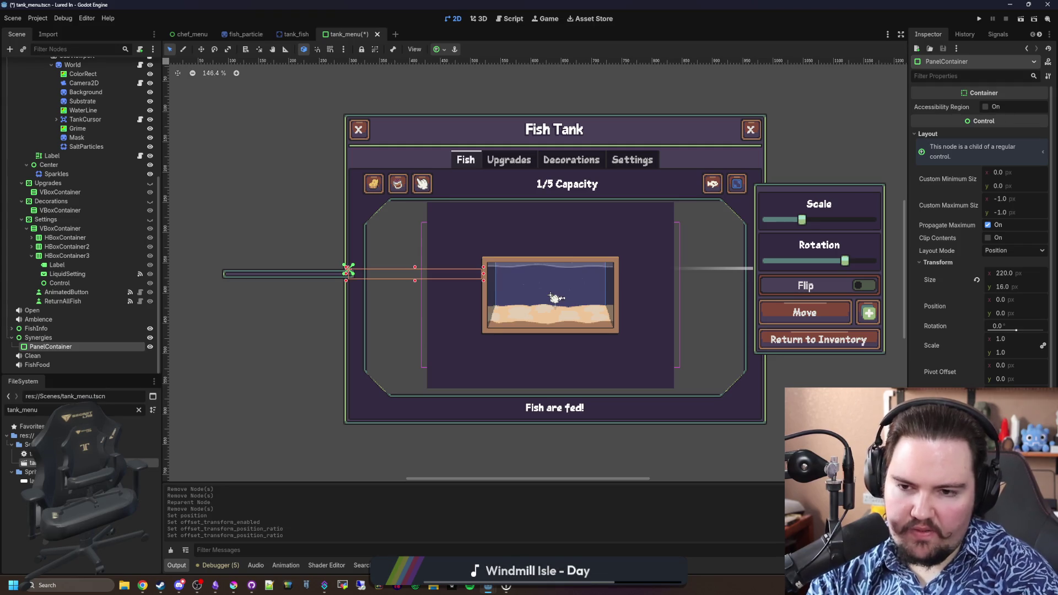
# Uncheck Visual Only on the offset transform and save tank_menu.
pyautogui.scroll(-5, 981, 220)
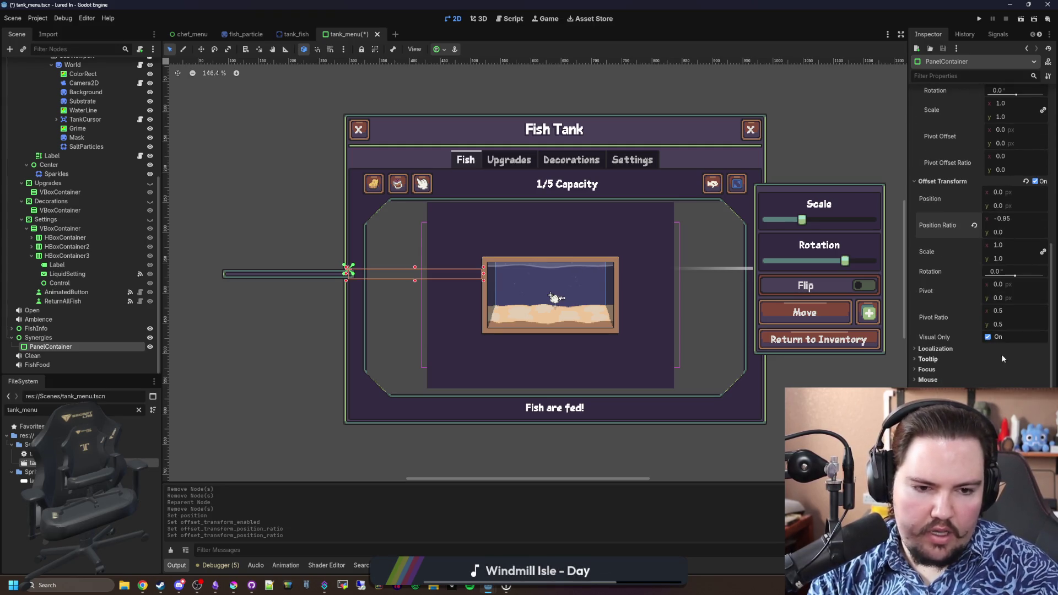
pyautogui.click(987, 337)
pyautogui.scroll(-1, 678, 209)
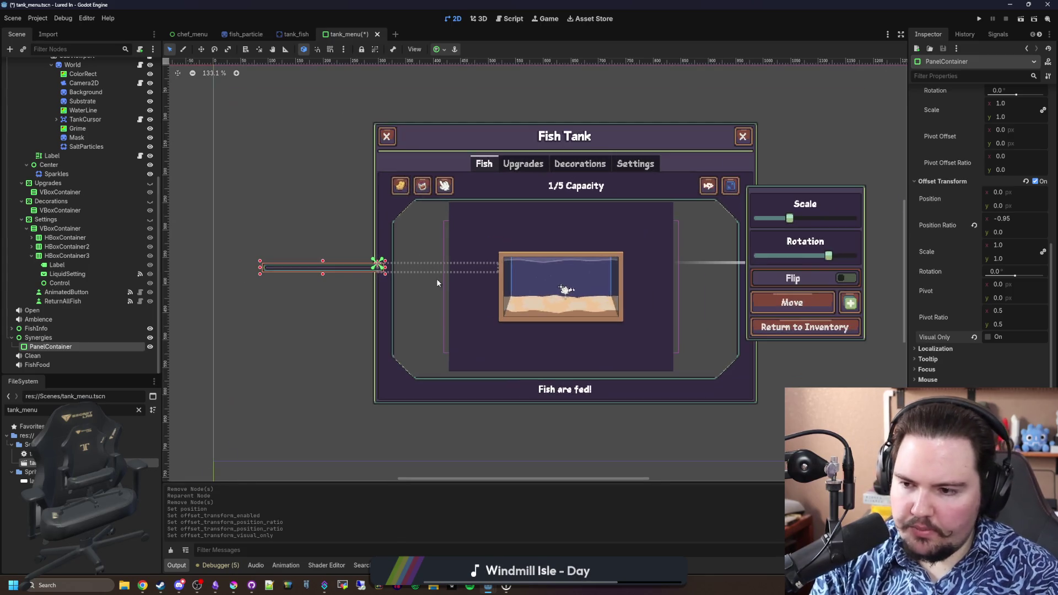
pyautogui.hotkey('ctrl', 's')
pyautogui.rightClick(76, 346)
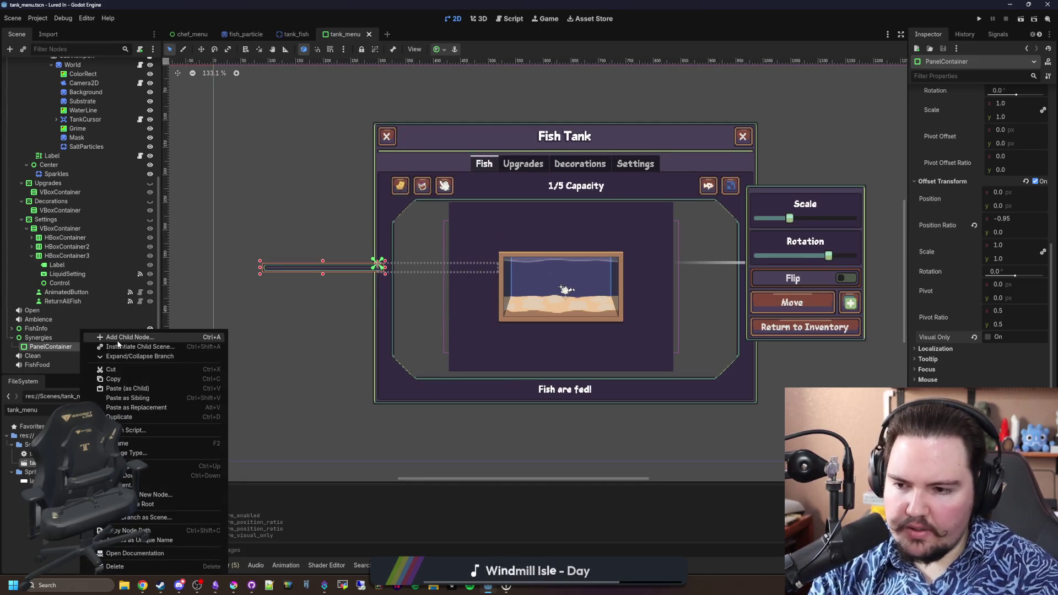
# Add a Label child to the PanelContainer and set its text to 'Synergies'.
pyautogui.click(118, 345)
pyautogui.write('label')
pyautogui.press('Return')
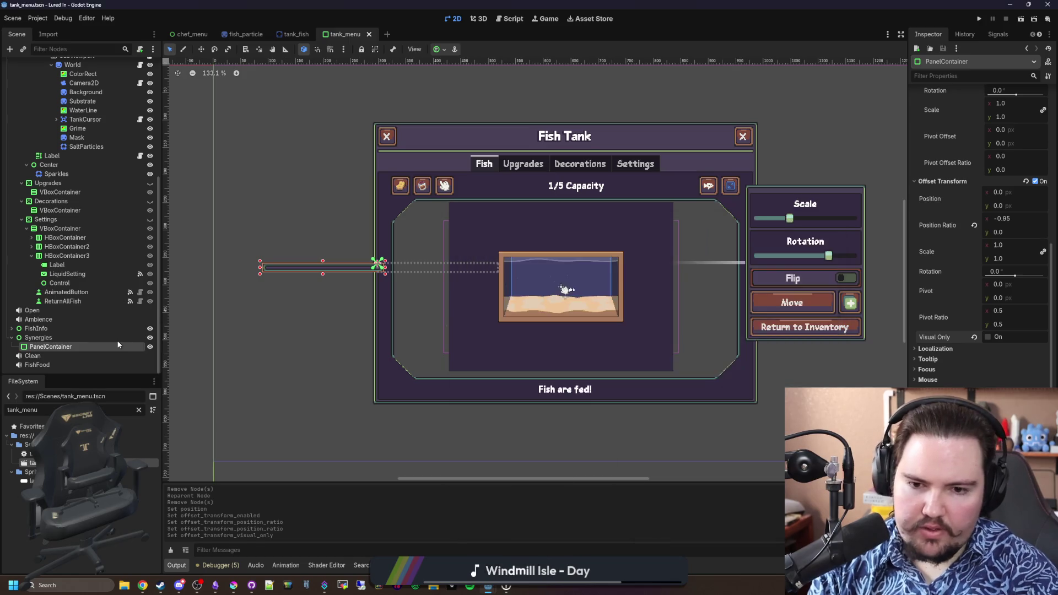
pyautogui.click(980, 132)
pyautogui.write('Synergies')
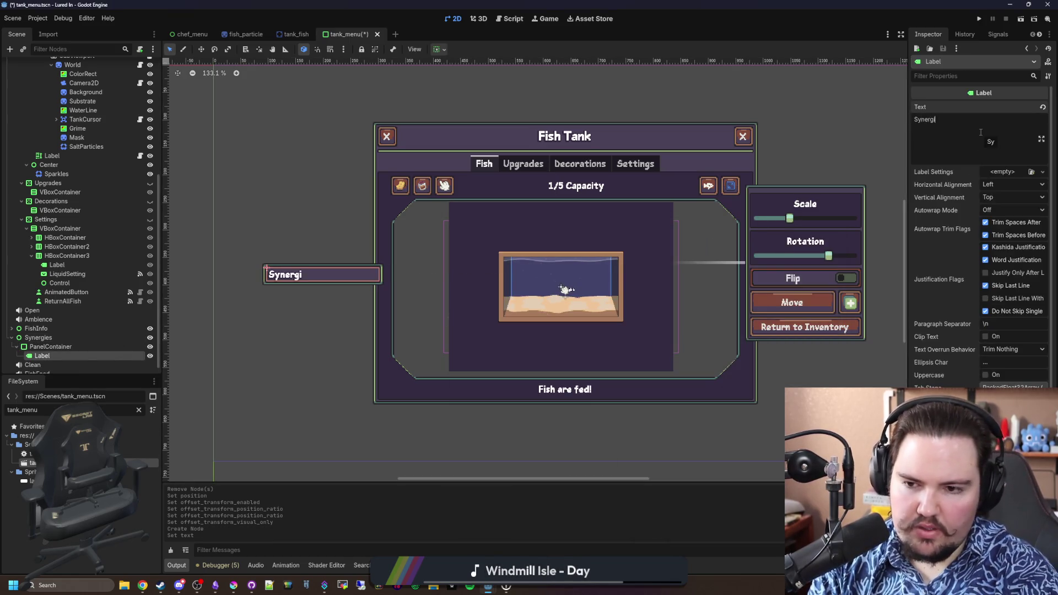
# Set the Synergies panel container's vertical position ratio to -0.5.
pyautogui.click(38, 337)
pyautogui.scroll(3, 259, 274)
pyautogui.click(51, 346)
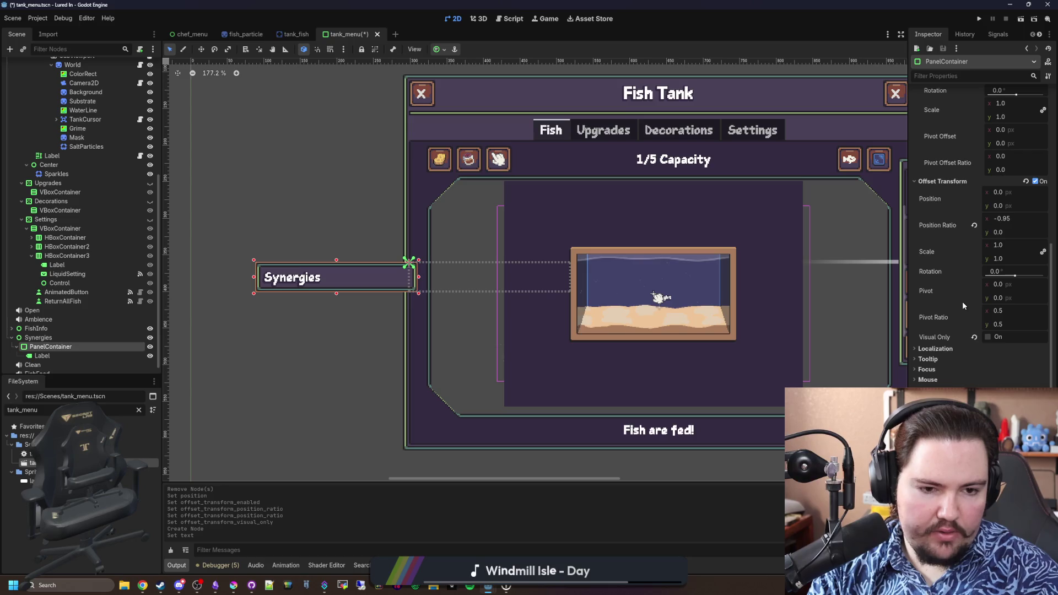
pyautogui.moveTo(1000, 232)
pyautogui.mouseDown()
pyautogui.moveTo(979, 232)
pyautogui.moveTo(1002, 237)
pyautogui.mouseUp()
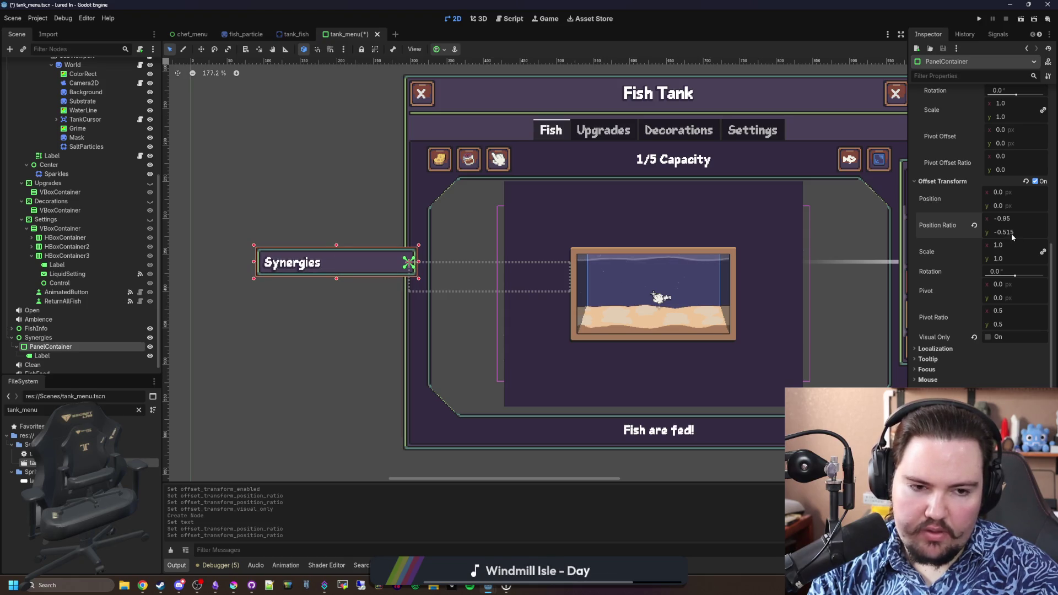
pyautogui.write('-0.5')
pyautogui.press('Return')
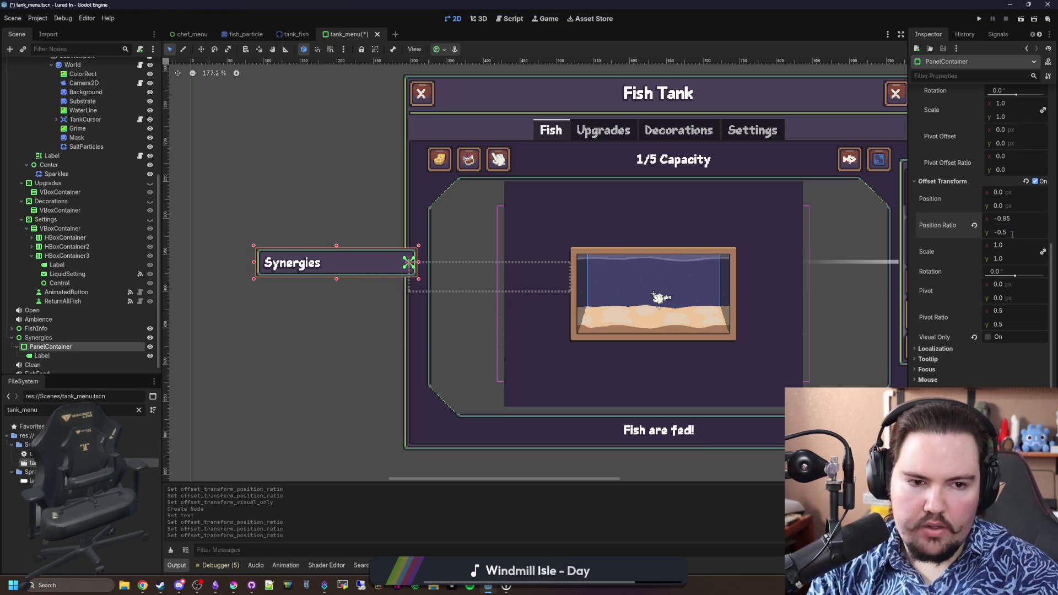
# Save the tank_menu scene and reselect the Synergies label.
pyautogui.scroll(5, 931, 243)
pyautogui.scroll(-5, 709, 246)
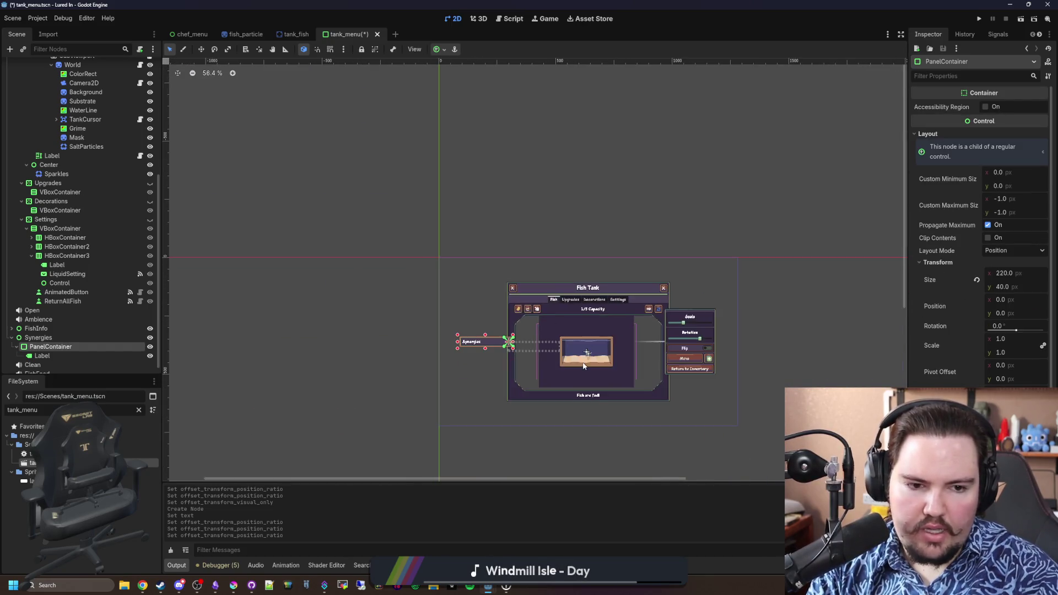
pyautogui.scroll(4, 583, 365)
pyautogui.hotkey('ctrl', 's')
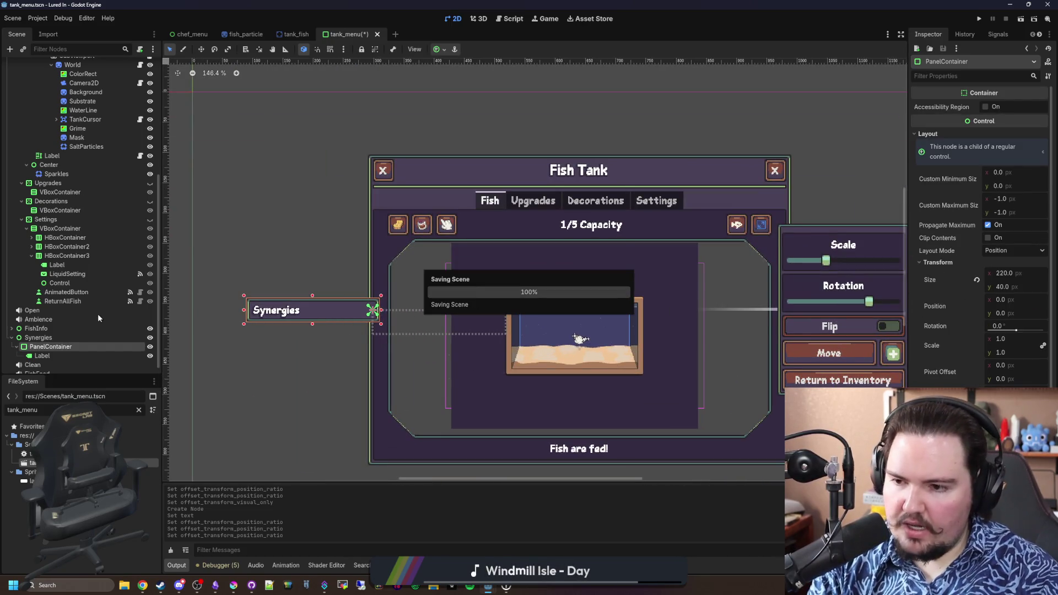
pyautogui.click(53, 355)
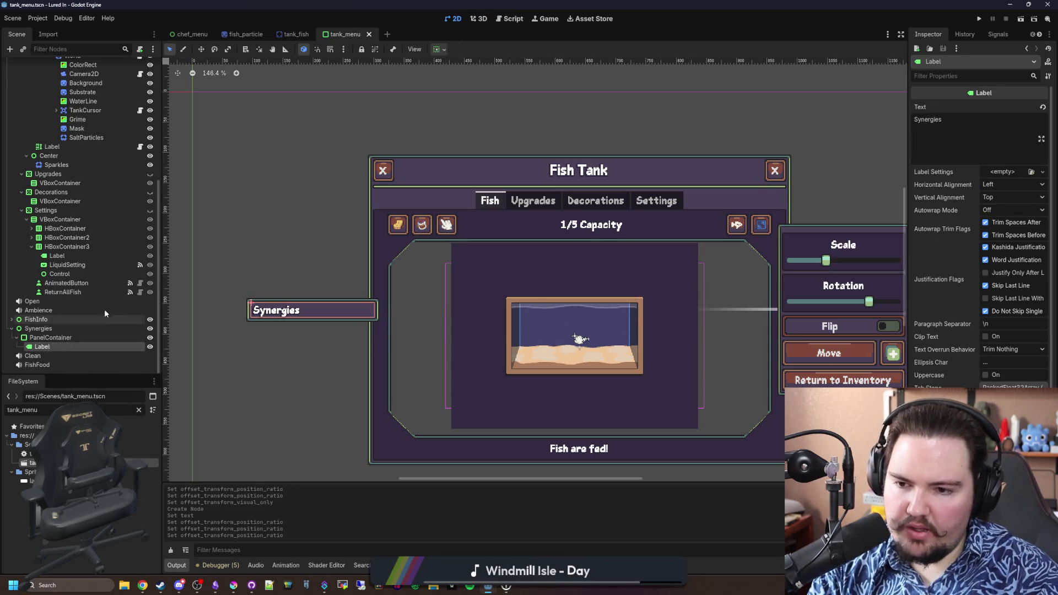
# Add a VBoxContainer to the PanelContainer and move the Synergies Label into it.
pyautogui.rightClick(68, 337)
pyautogui.click(101, 340)
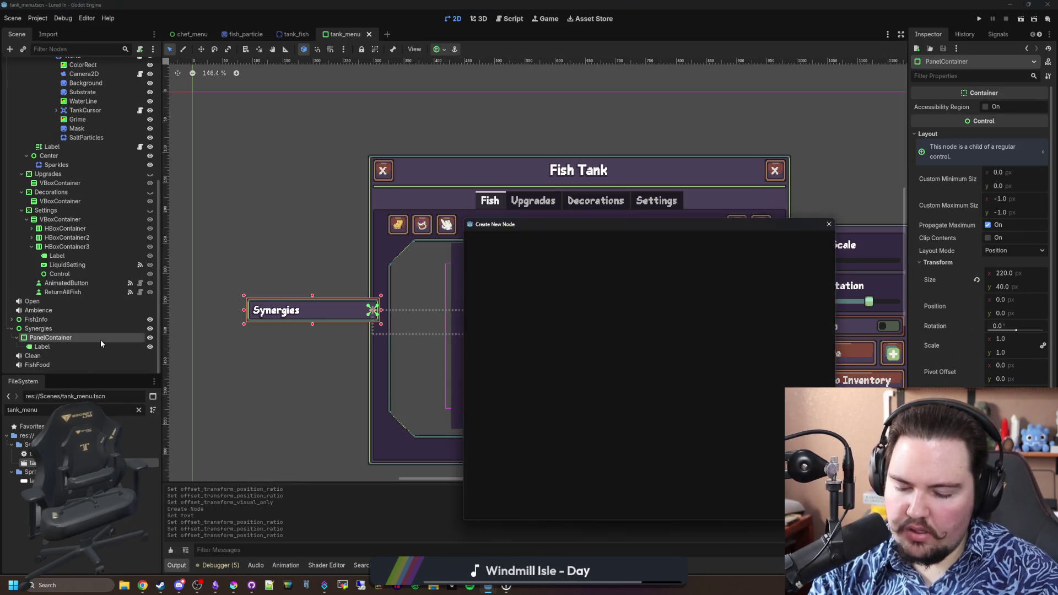
pyautogui.write('vbox')
pyautogui.press('Return')
pyautogui.moveTo(44, 346)
pyautogui.mouseDown()
pyautogui.moveTo(49, 357)
pyautogui.moveTo(57, 348)
pyautogui.mouseUp()
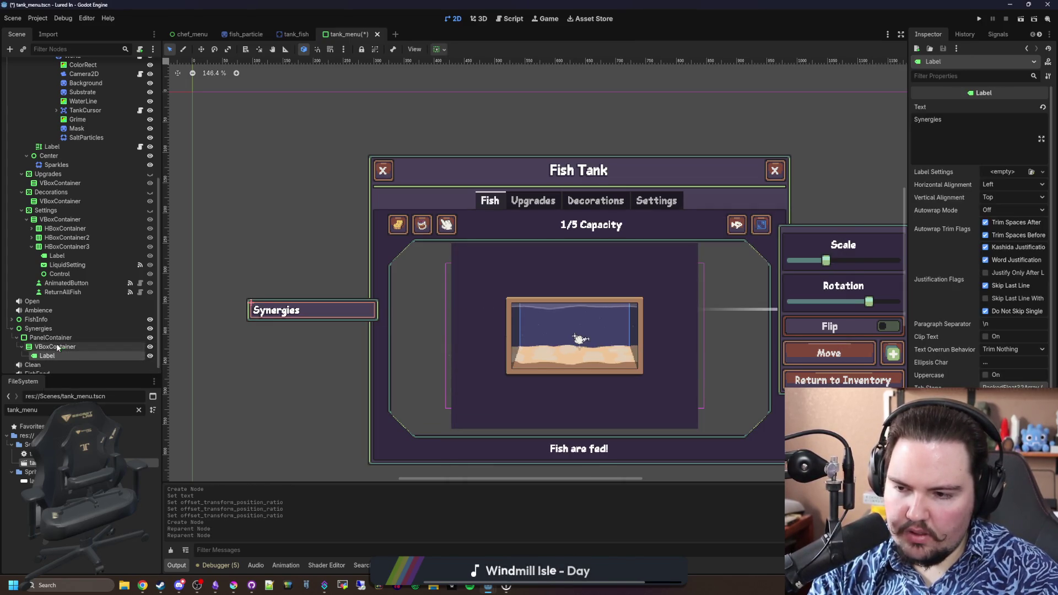
# Centre the Synergies label horizontally and give it the HeaderLarge type variation.
pyautogui.scroll(-3, 965, 201)
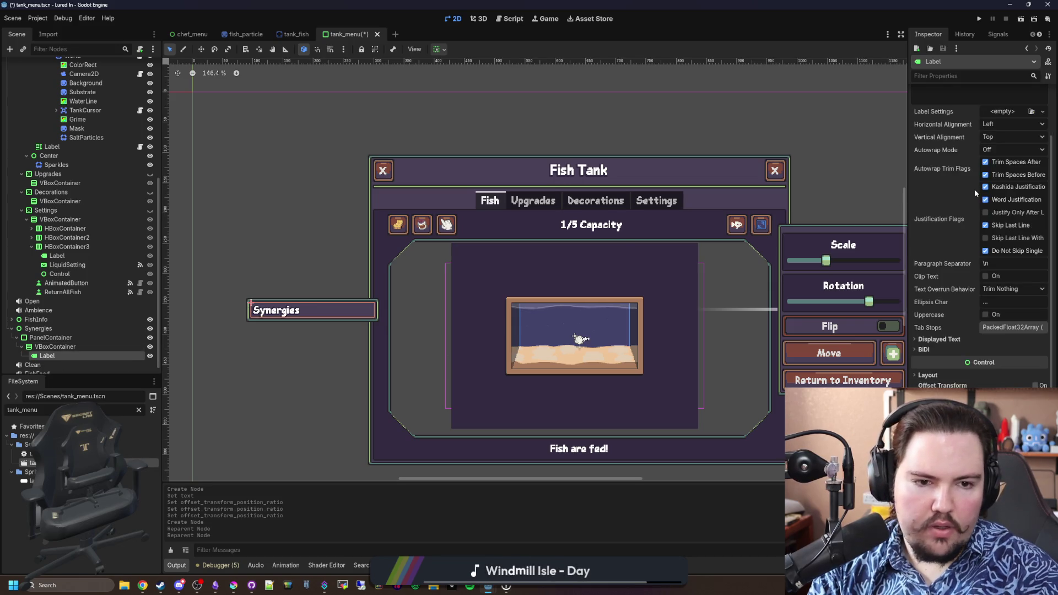
pyautogui.click(1011, 127)
pyautogui.click(1012, 146)
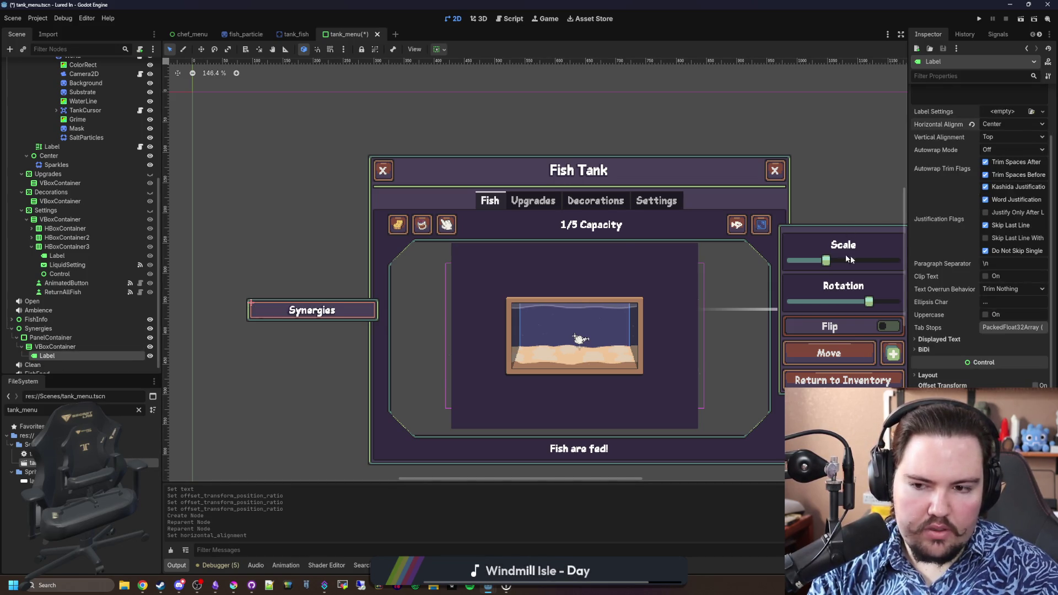
pyautogui.scroll(-2, 1009, 259)
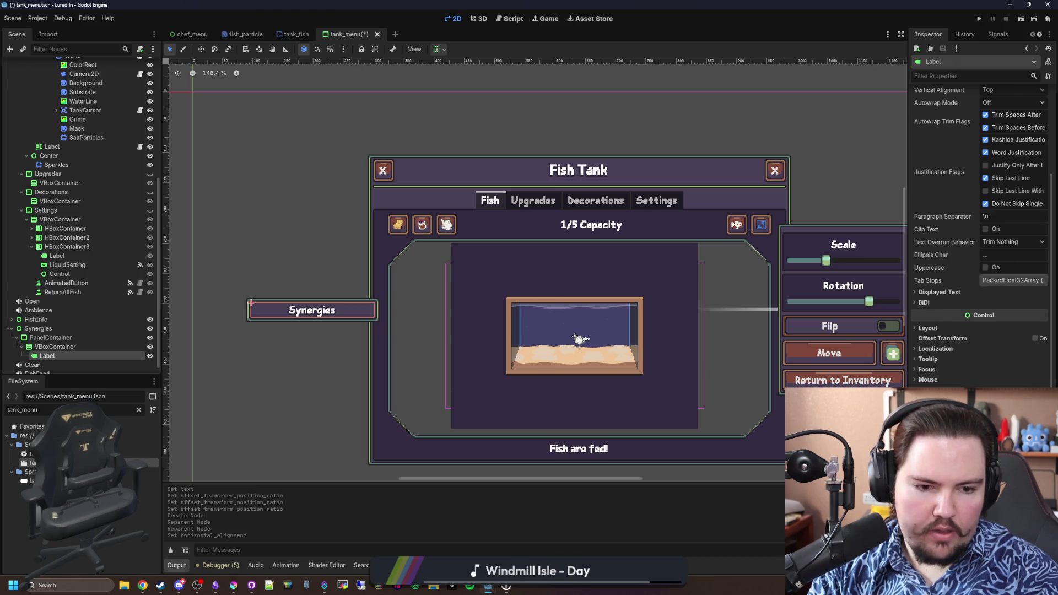
pyautogui.scroll(-3, 981, 231)
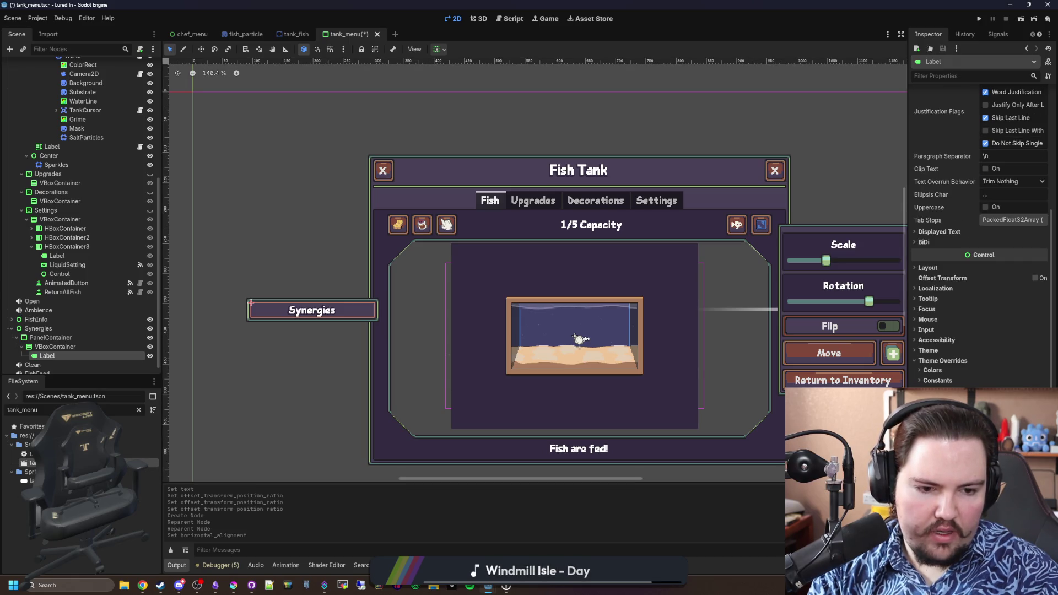
pyautogui.scroll(1, 979, 228)
pyautogui.click(937, 359)
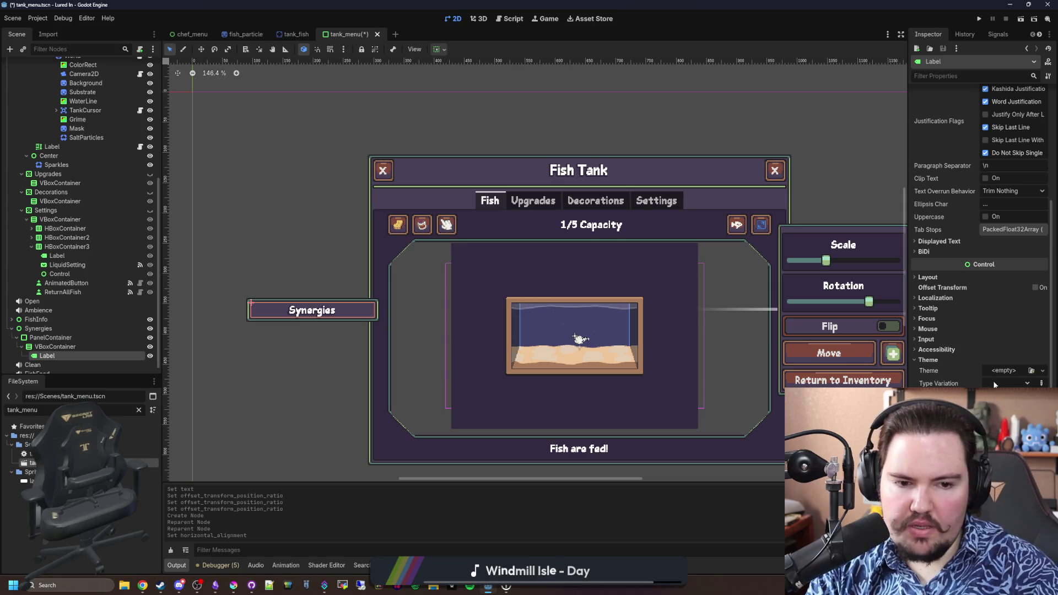
pyautogui.click(1003, 402)
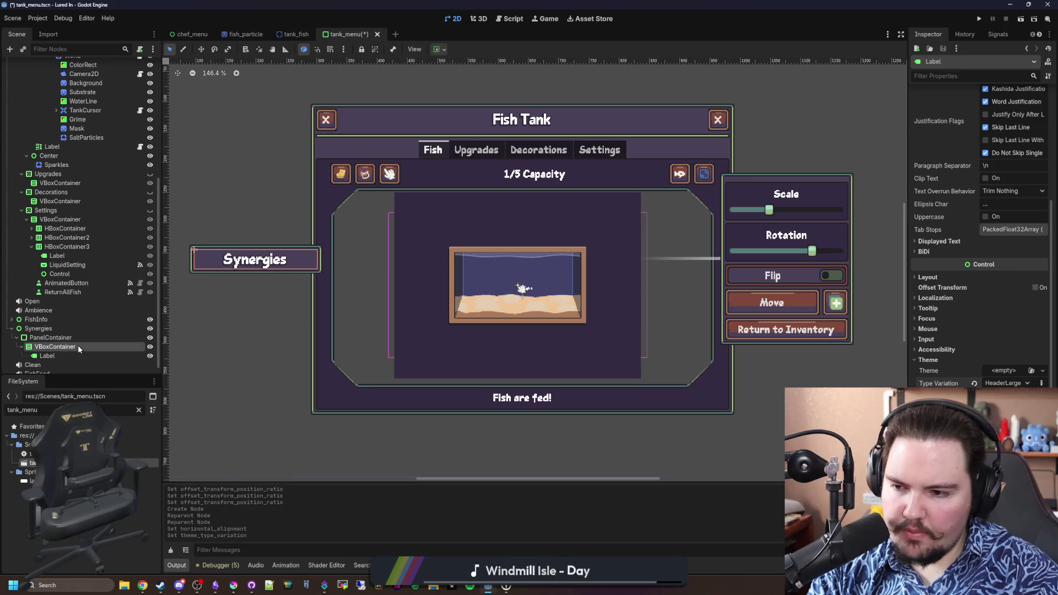
pyautogui.rightClick(78, 345)
pyautogui.click(124, 336)
# Add an HSeparator and a vertically expanding ScrollContainer to the Synergies VBoxContainer.
pyautogui.write('separ')
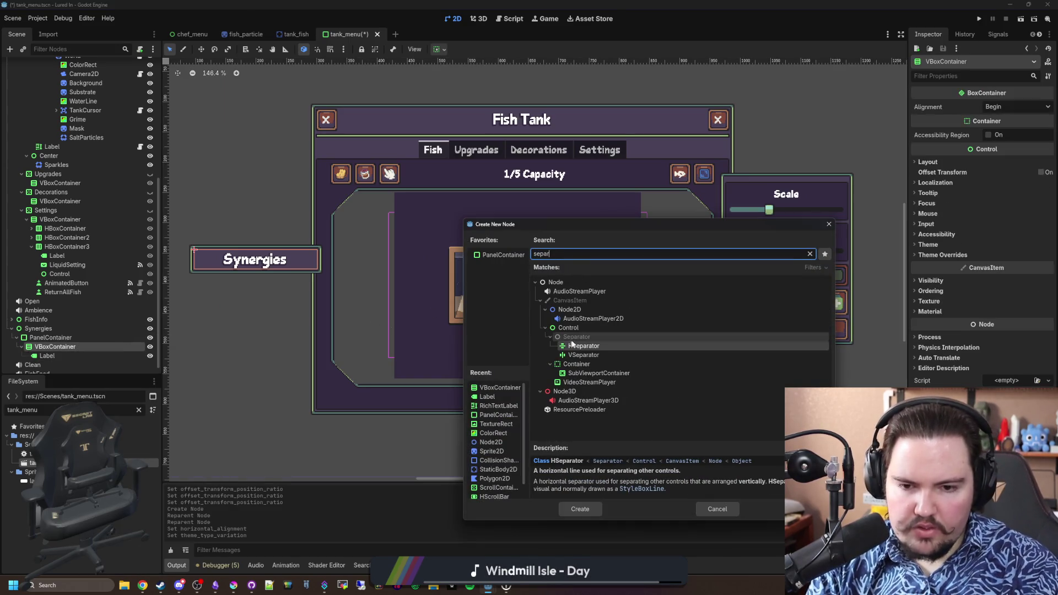
pyautogui.press('Return')
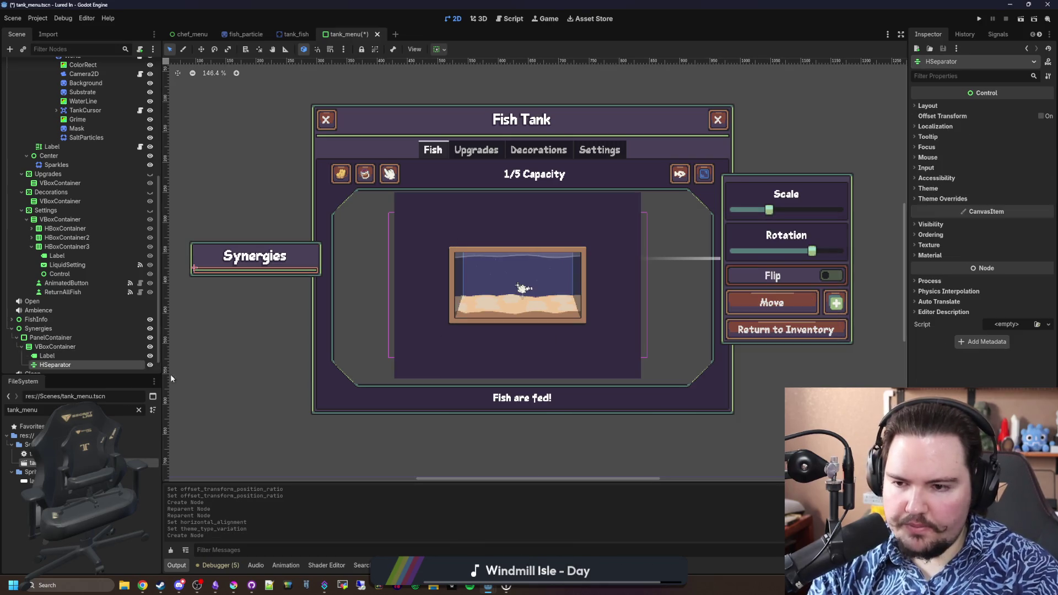
pyautogui.rightClick(82, 346)
pyautogui.click(99, 336)
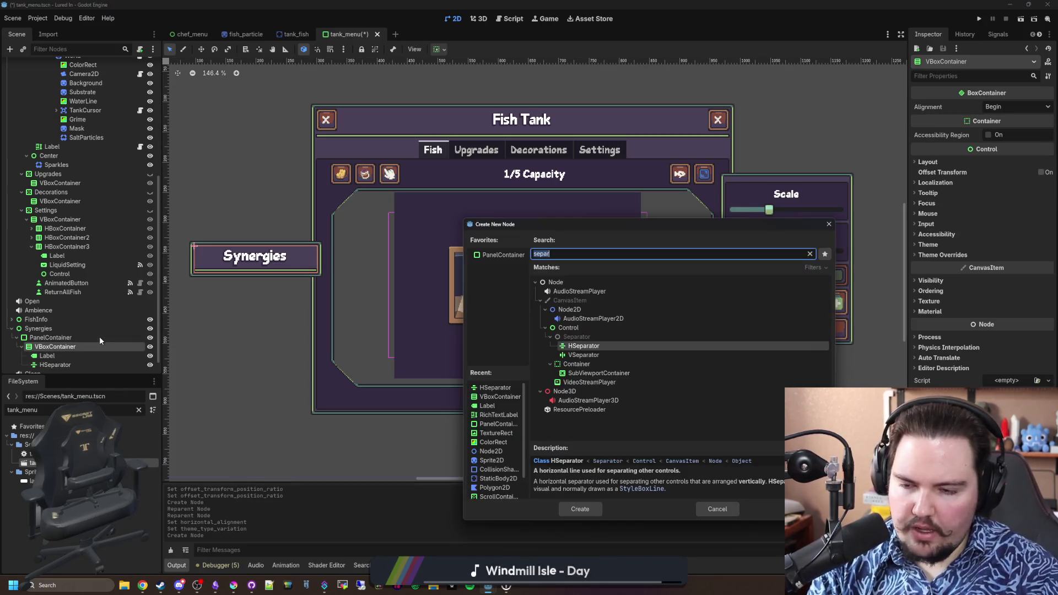
pyautogui.write('scroll')
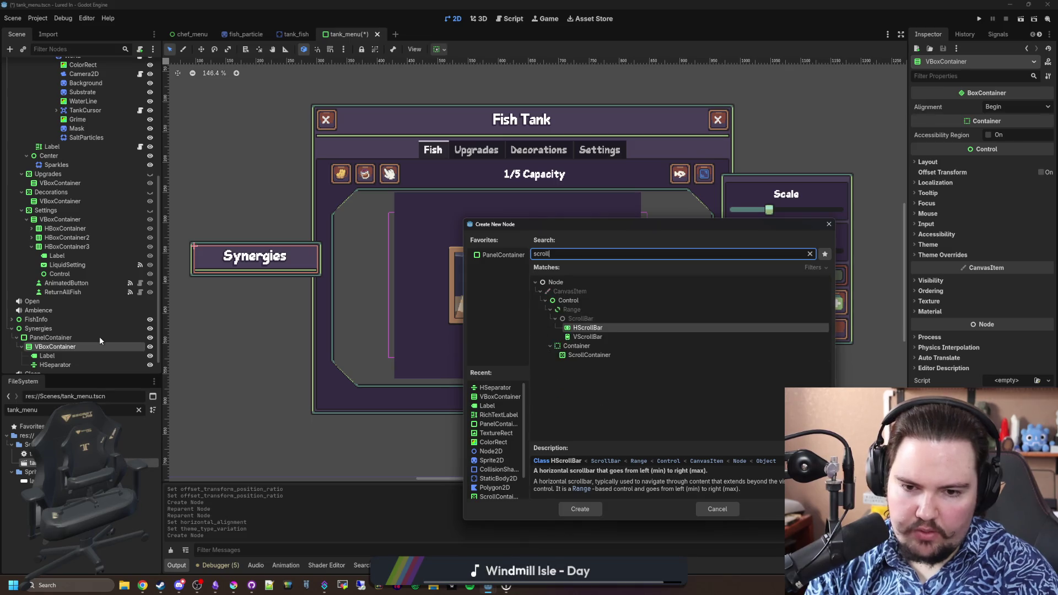
pyautogui.press('Return')
pyautogui.scroll(-1, 121, 330)
pyautogui.scroll(-2, 368, 288)
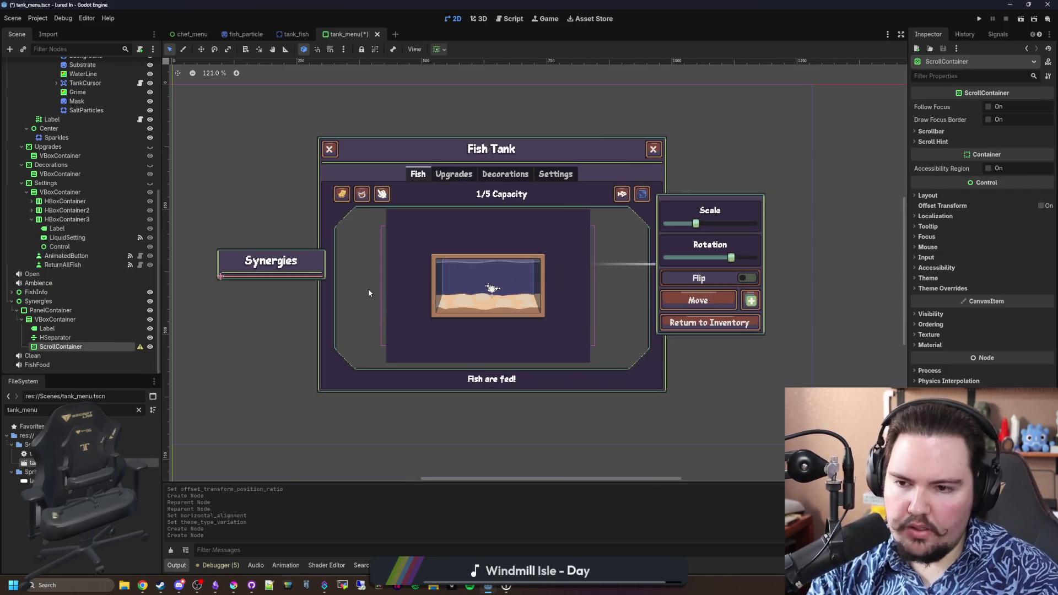
pyautogui.click(937, 196)
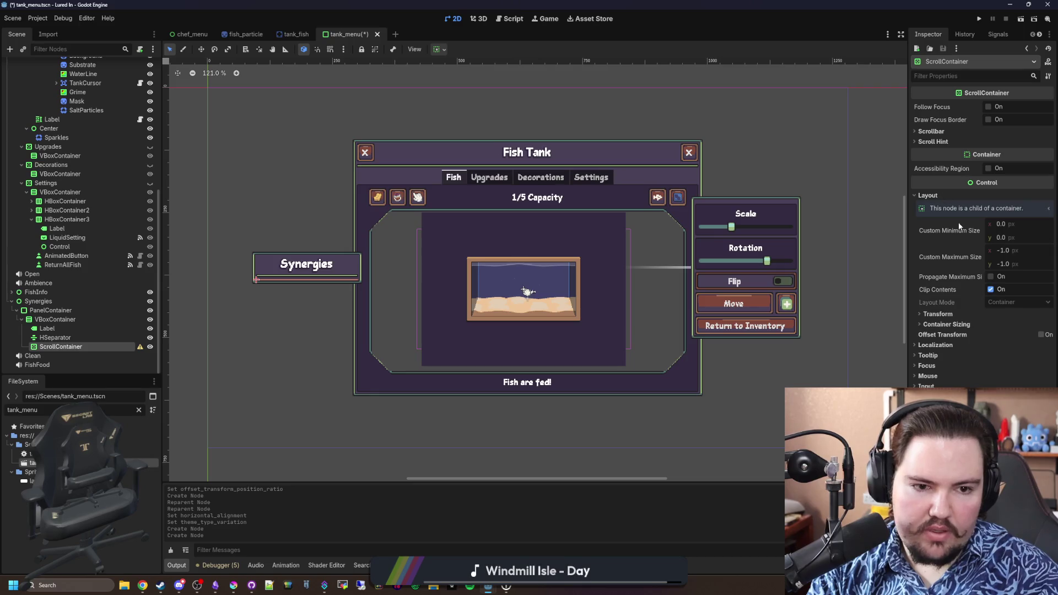
pyautogui.click(946, 324)
pyautogui.click(980, 363)
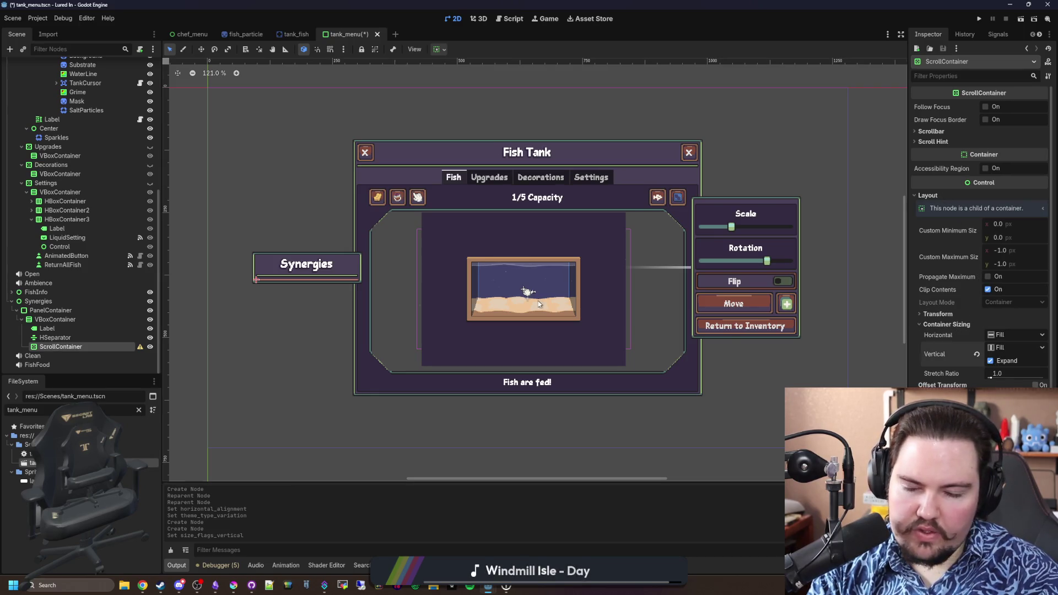
pyautogui.scroll(1, 665, 312)
# Add a VBoxContainer inside the ScrollContainer.
pyautogui.rightClick(72, 346)
pyautogui.click(106, 337)
pyautogui.write('vbox')
pyautogui.press('Return')
# Add a PanelContainer entry inside the scroll area's VBoxContainer and check its sizing options.
pyautogui.rightClick(85, 355)
pyautogui.rightClick(84, 355)
pyautogui.click(138, 338)
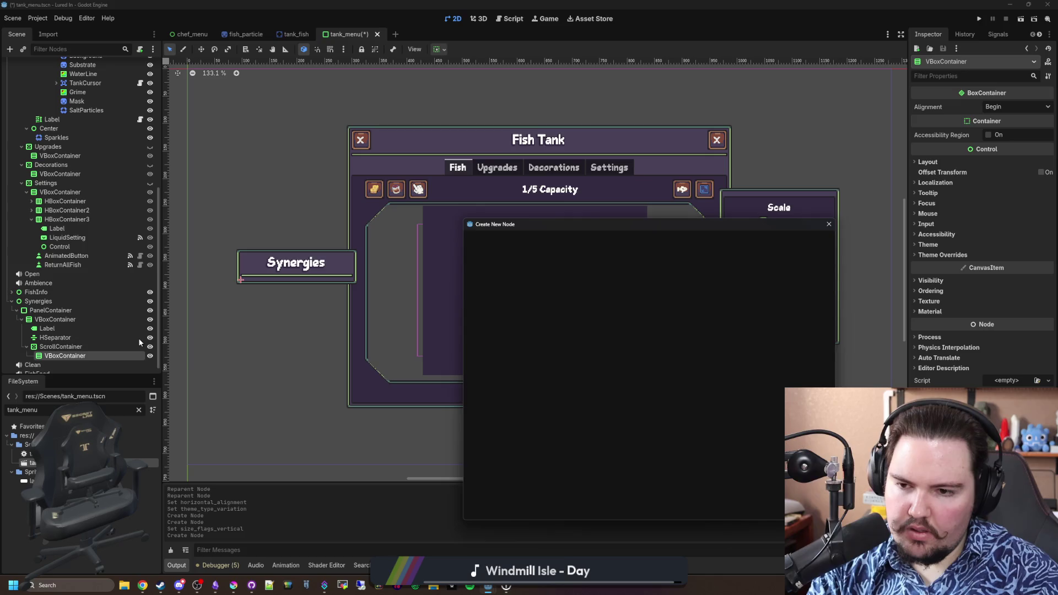
pyautogui.write('panel')
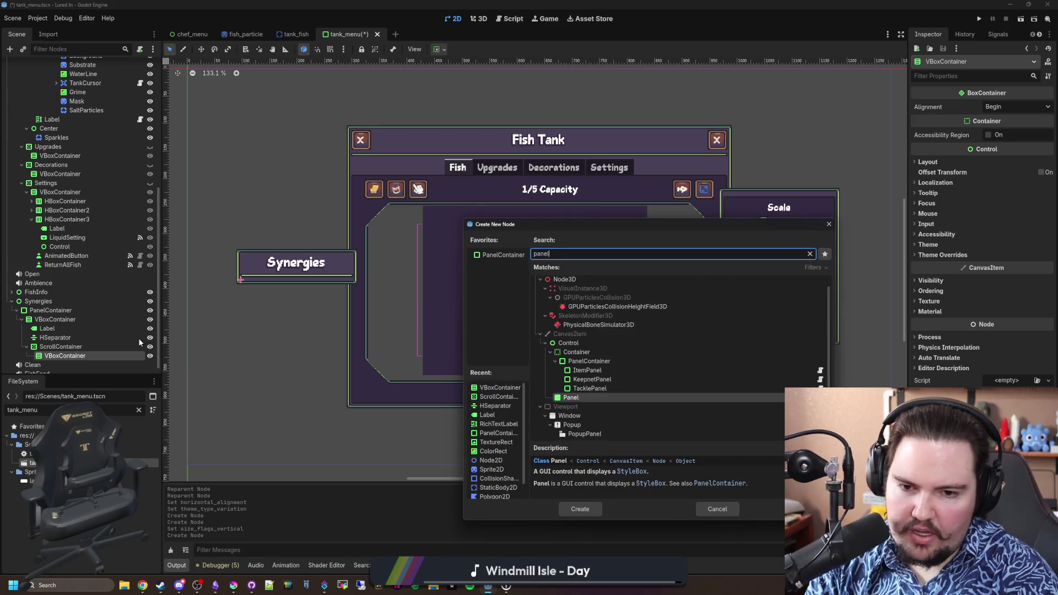
pyautogui.press('Return')
pyautogui.click(928, 134)
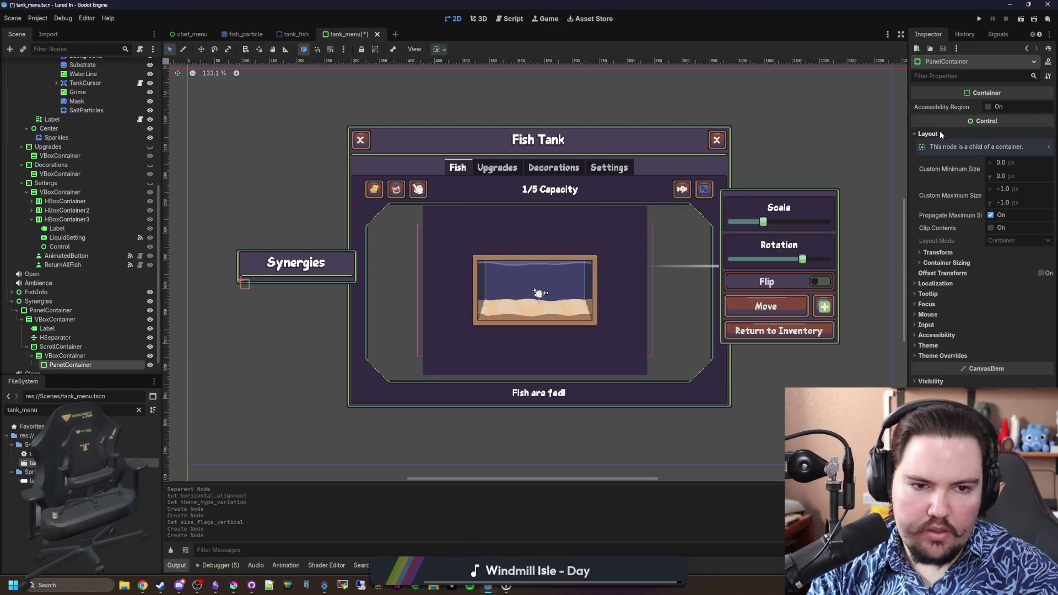
pyautogui.click(957, 263)
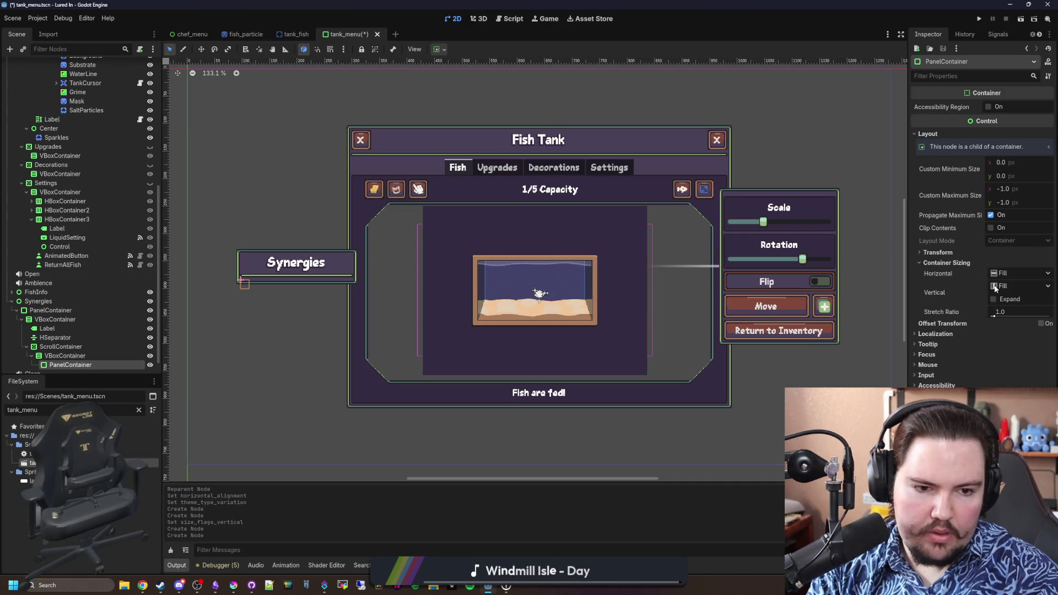
pyautogui.scroll(-2, 67, 338)
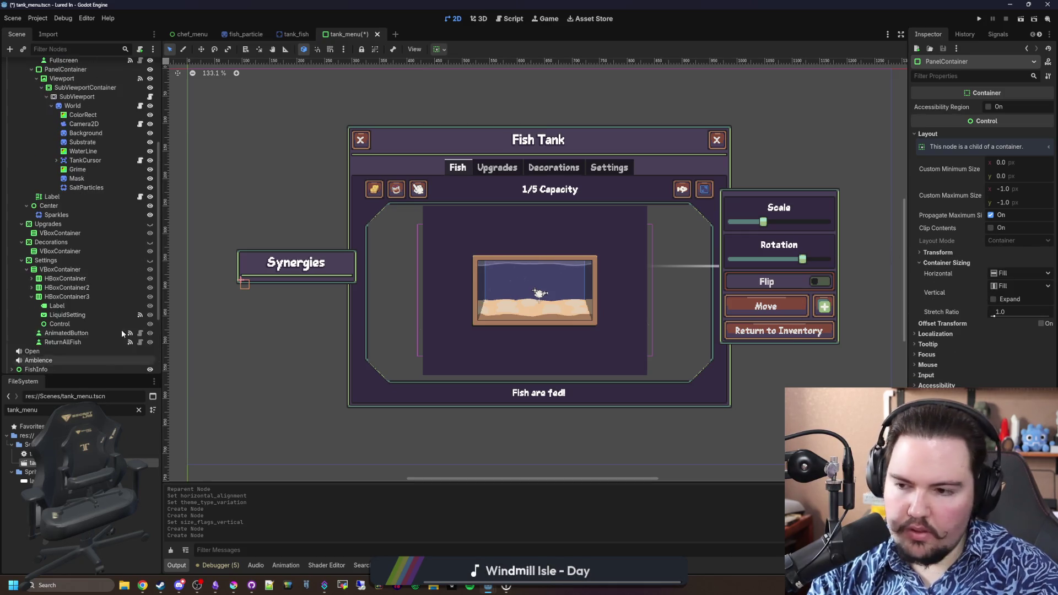
pyautogui.click(68, 337)
pyautogui.scroll(2, 264, 270)
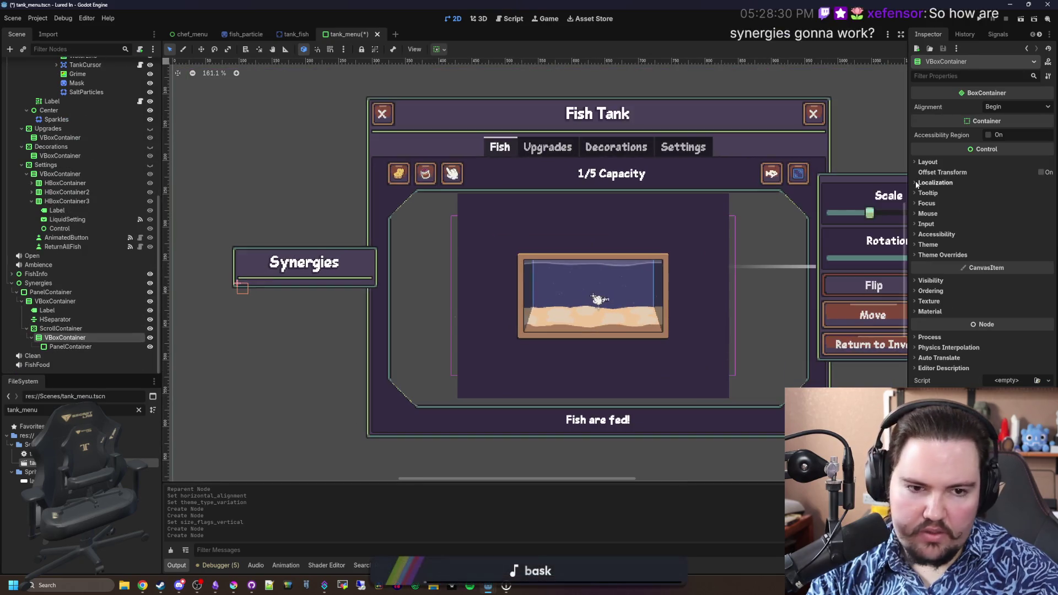
# Make the inner VBoxContainer list expand both horizontally and vertically.
pyautogui.click(947, 291)
pyautogui.click(990, 314)
pyautogui.click(990, 340)
pyautogui.click(60, 329)
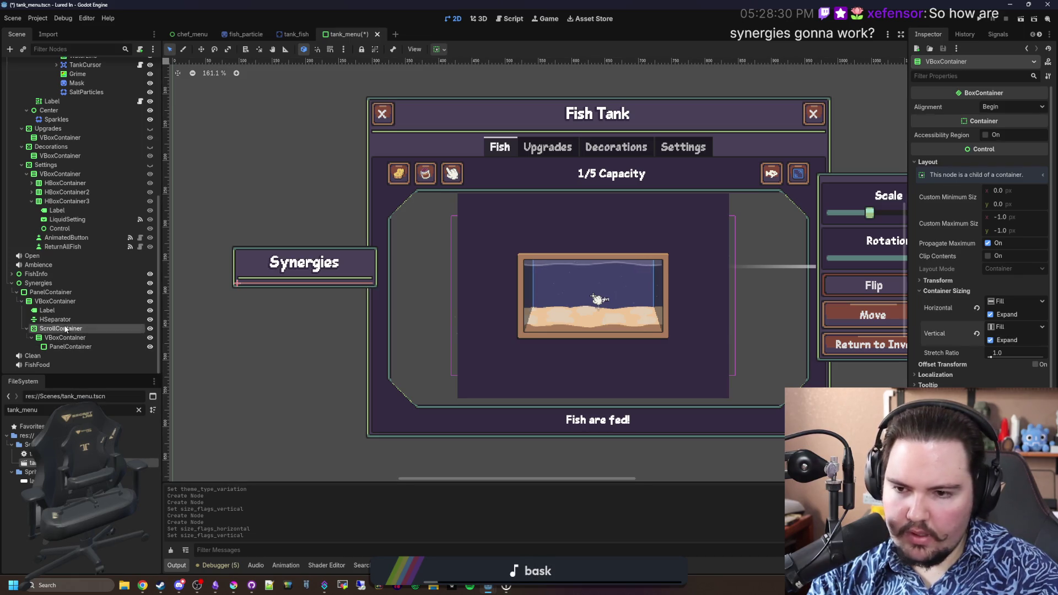
pyautogui.click(55, 301)
# Set the Synergies PanelContainer's custom minimum height to 384.
pyautogui.click(50, 292)
pyautogui.scroll(-3, 456, 276)
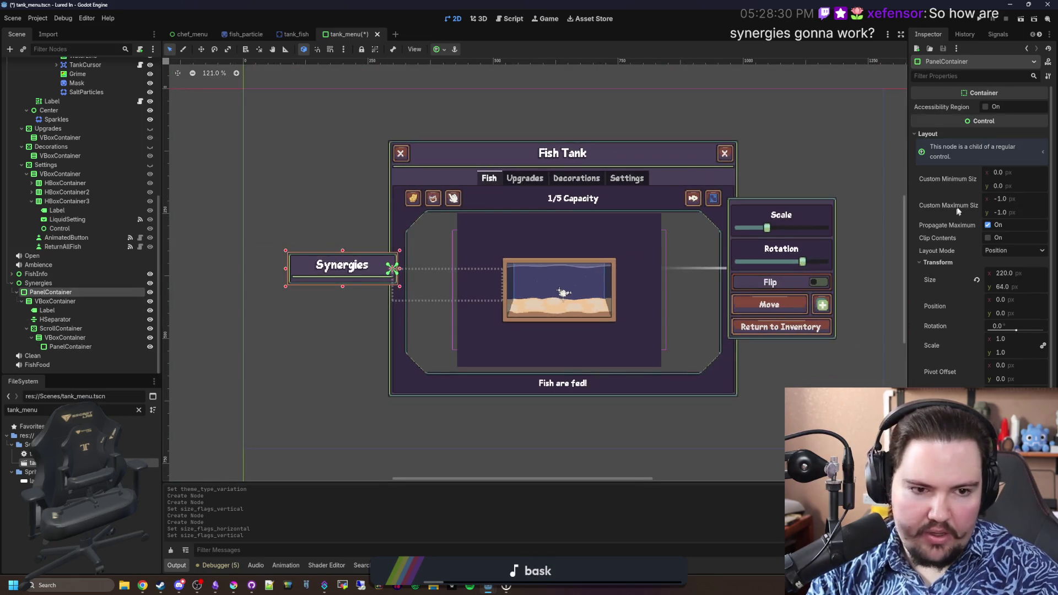
pyautogui.moveTo(981, 190); pyautogui.dragTo(1026, 185)
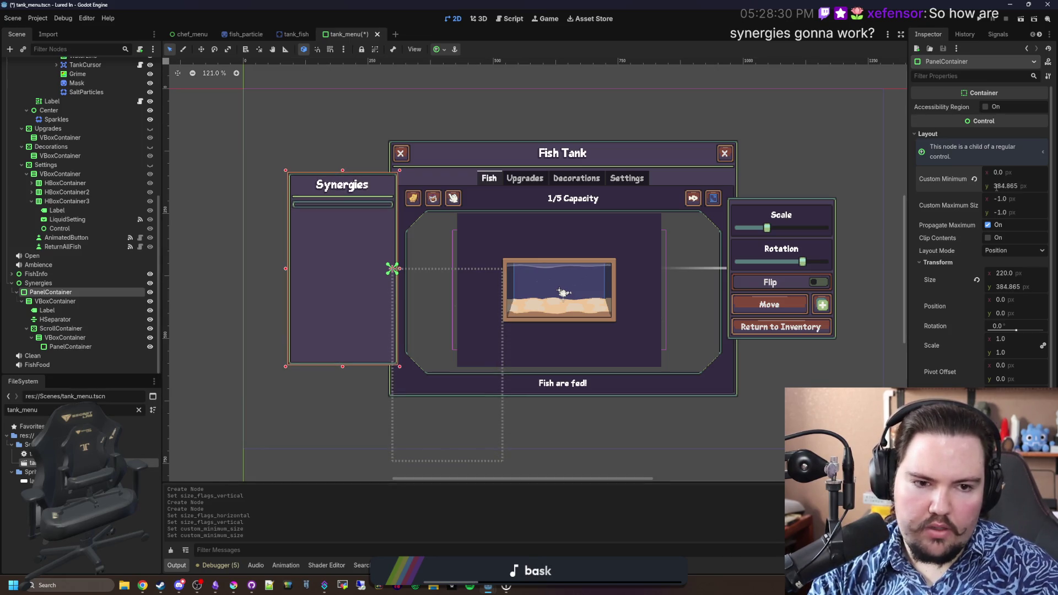
pyautogui.write('4')
pyautogui.press('Return')
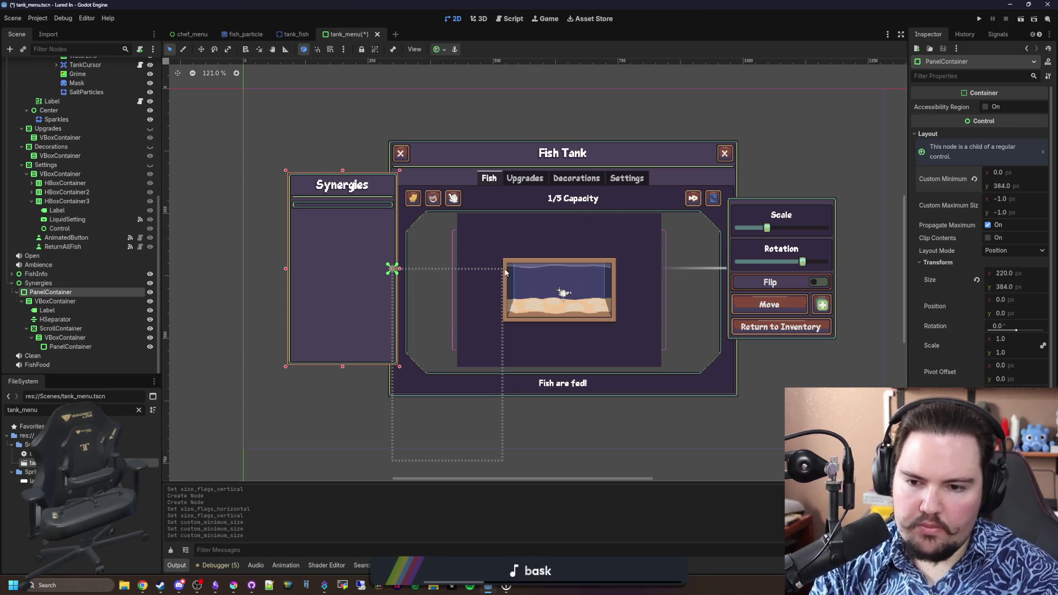
# Reselect the Synergies panel container and save the tank_menu scene.
pyautogui.hscroll(3, 623, 263)
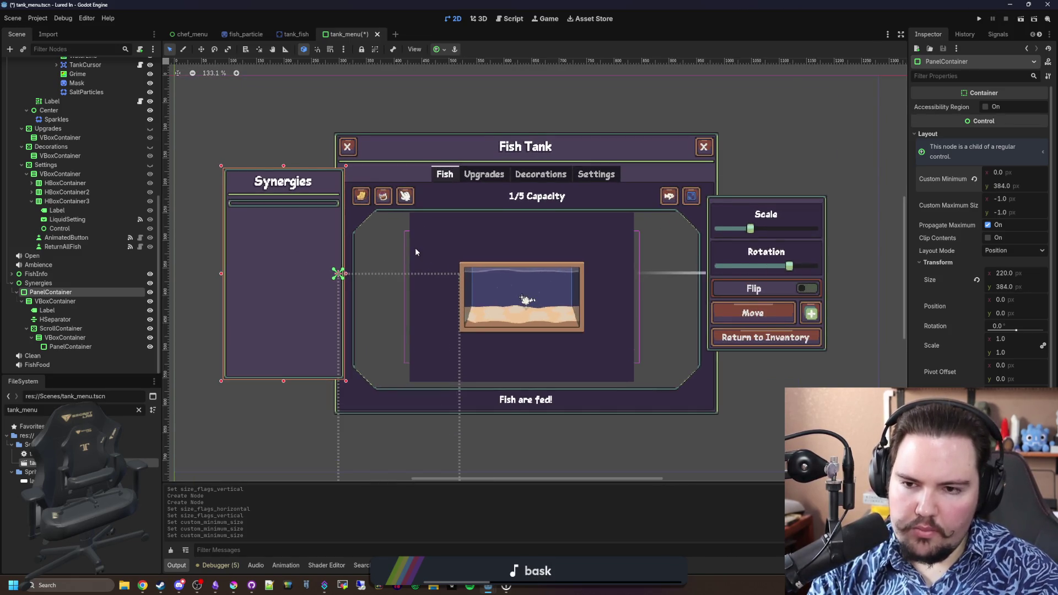
pyautogui.keyDown('ctrl'); pyautogui.click(78, 292); pyautogui.keyUp('ctrl')
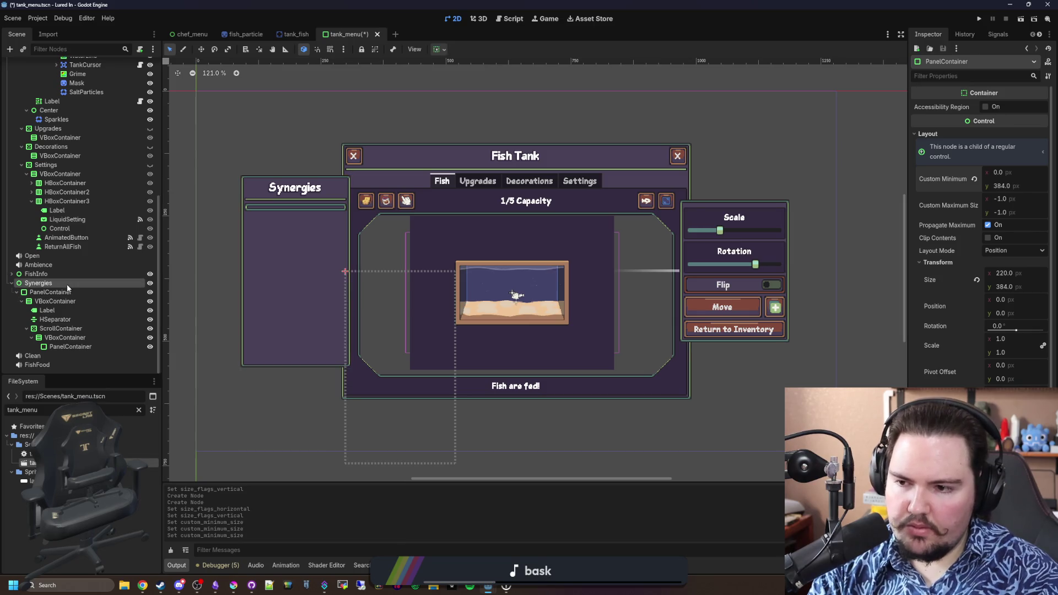
pyautogui.click(60, 292)
pyautogui.click(67, 302)
pyautogui.click(74, 292)
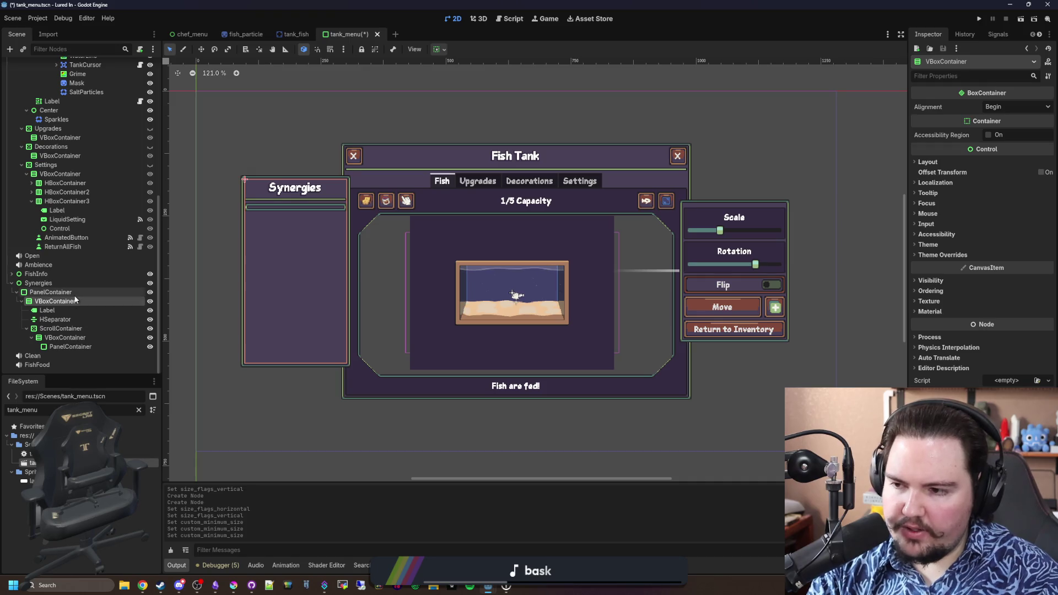
pyautogui.hotkey('ctrl', 's')
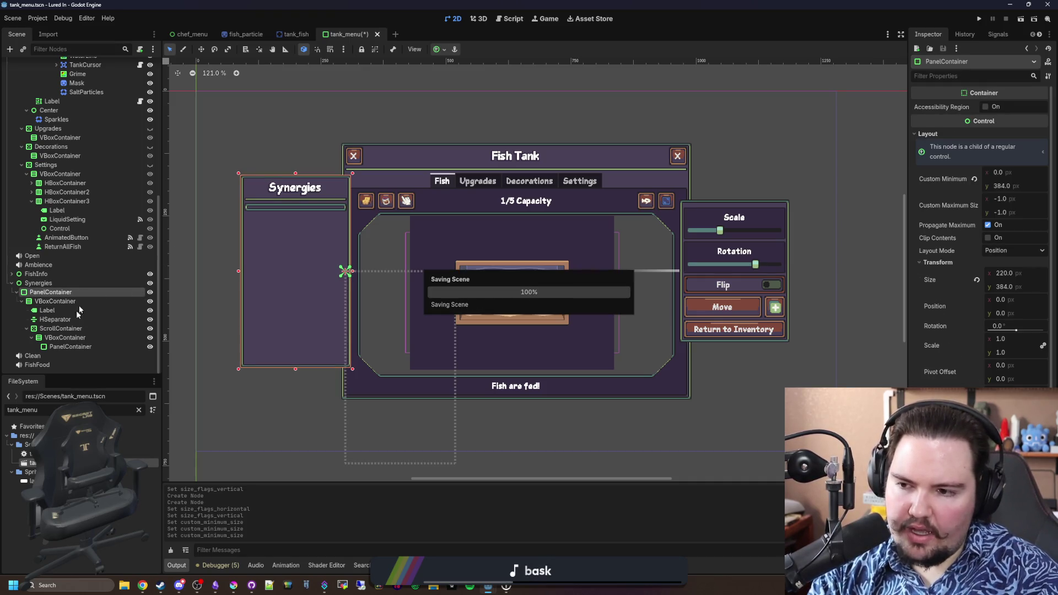
# Select the list's panel entry and save the tank_menu scene again.
pyautogui.click(75, 347)
pyautogui.scroll(3, 270, 261)
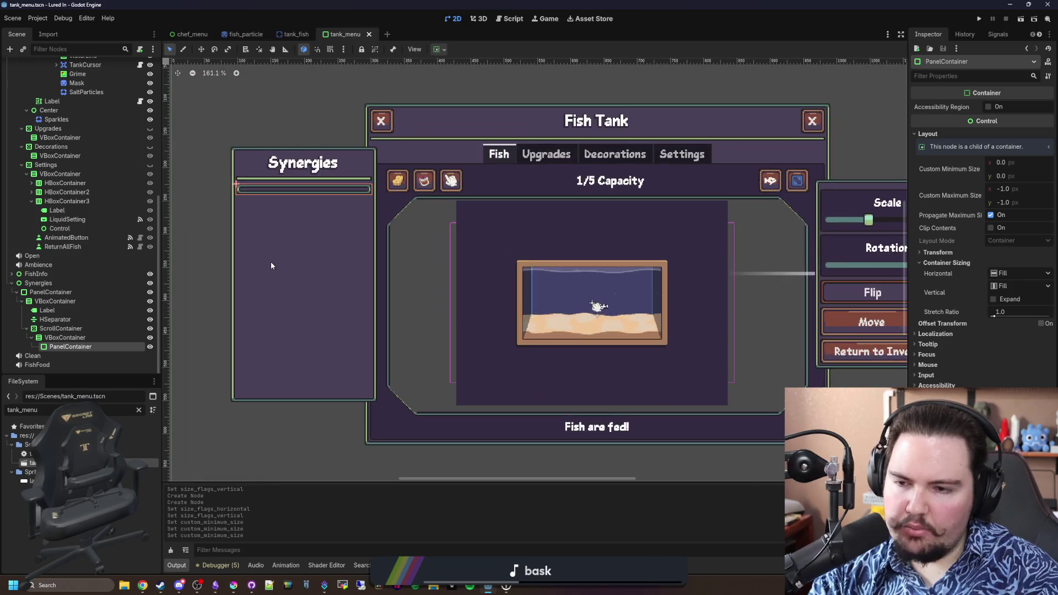
pyautogui.hotkey('ctrl', 's')
pyautogui.scroll(-1, 346, 266)
pyautogui.scroll(-1, 336, 271)
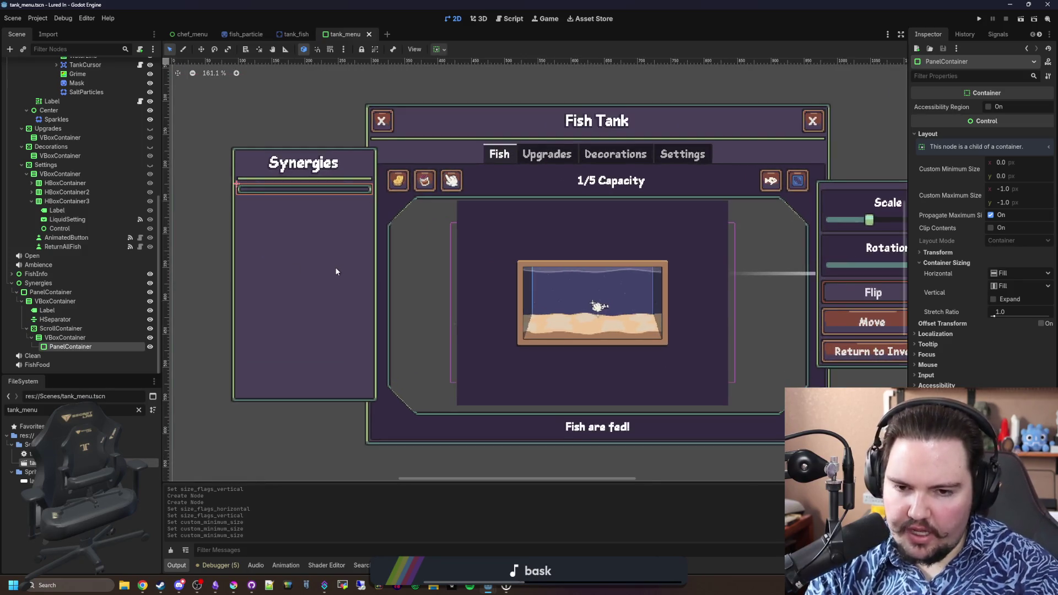
pyautogui.hotkey('ctrl', 's')
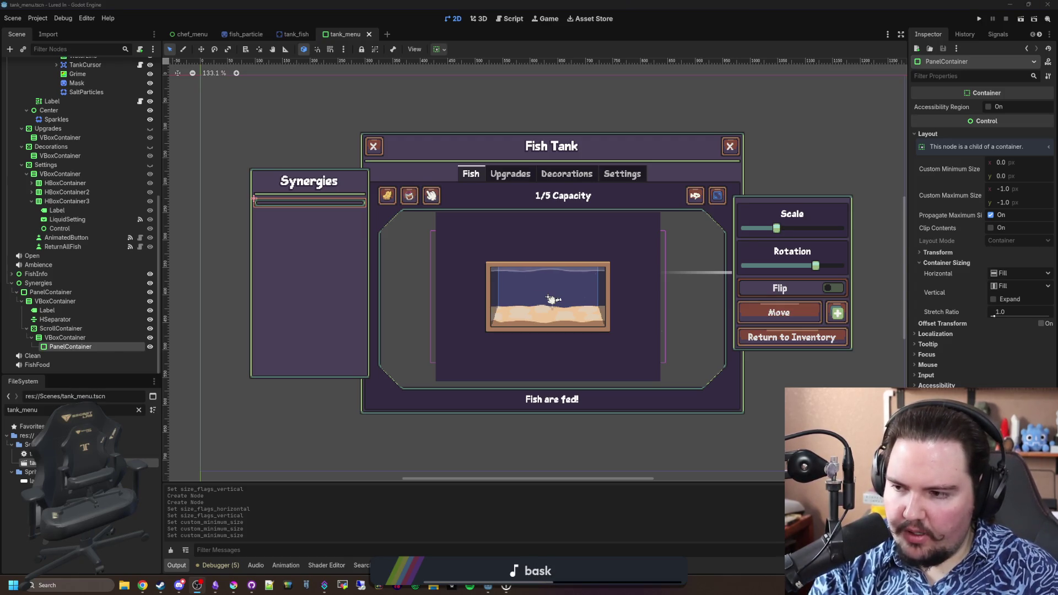
# Leave Godot for the notes window and then Krita with icon_synergies.png.
pyautogui.moveTo(428, 372); pyautogui.dragTo(416, 369)
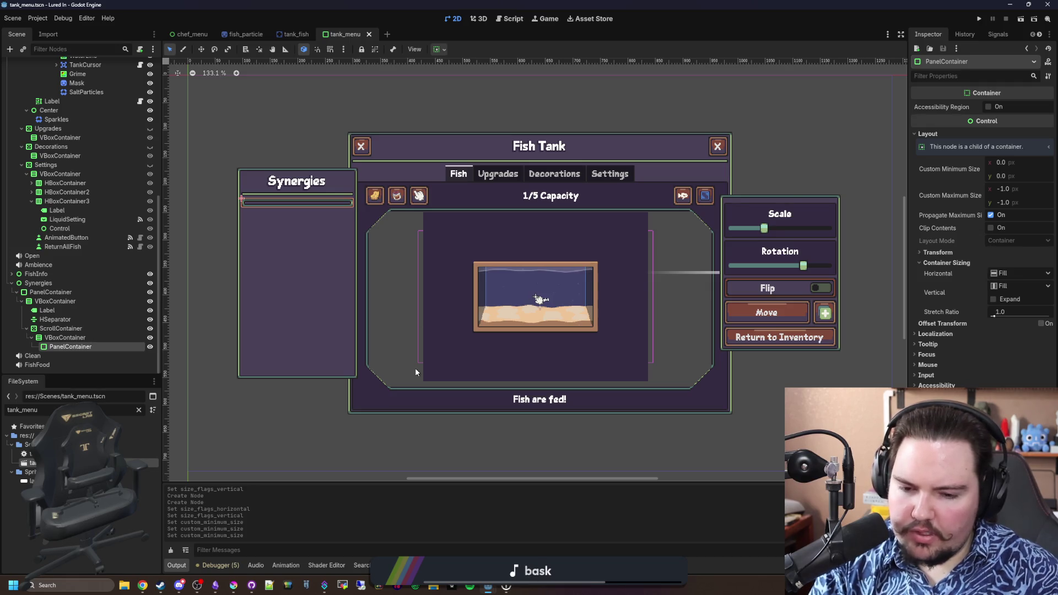
pyautogui.click(215, 585)
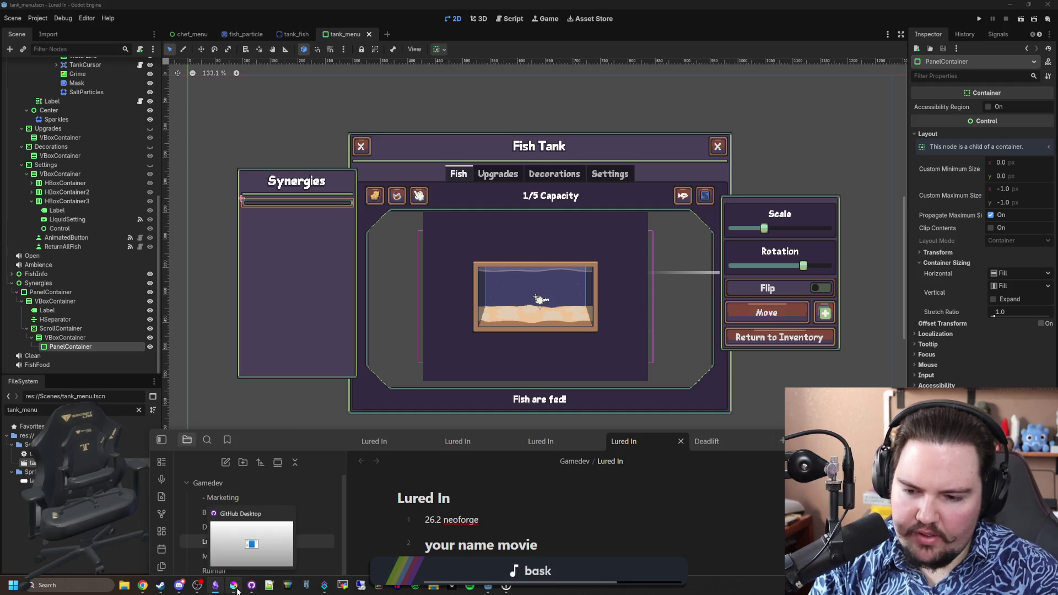
pyautogui.click(234, 585)
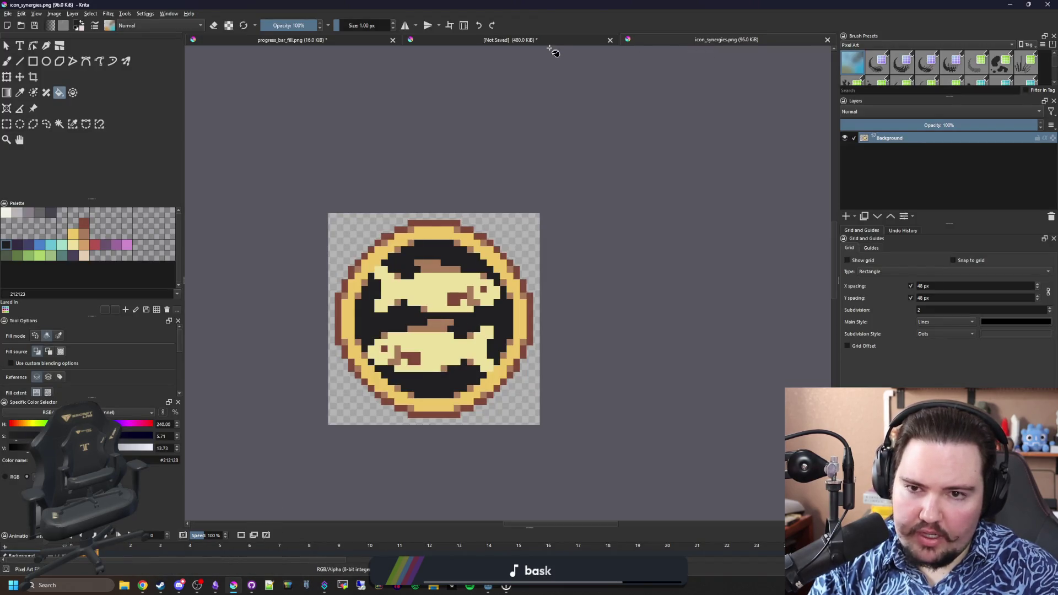
# Paint red blobs and a red '2x' on the unsaved sketch canvas.
pyautogui.click(550, 42)
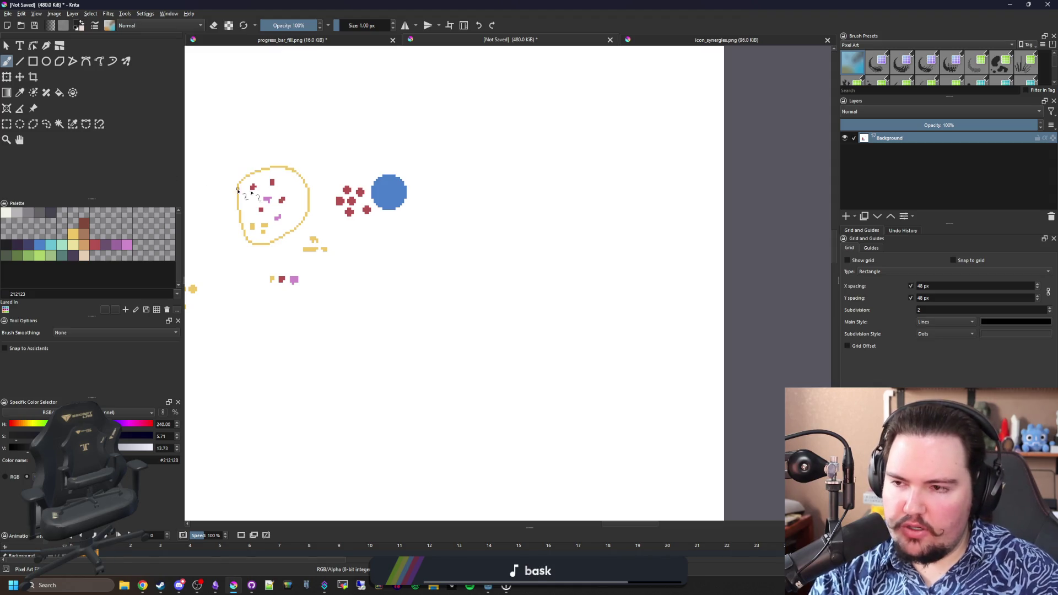
pyautogui.scroll(8, 366, 230)
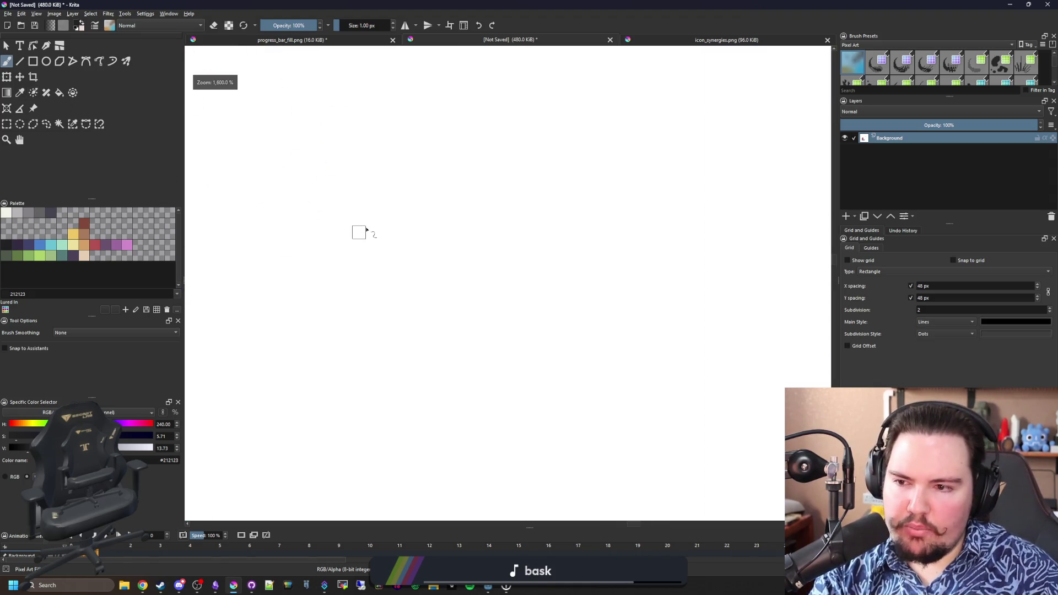
pyautogui.scroll(-4, 367, 230)
pyautogui.click(95, 246)
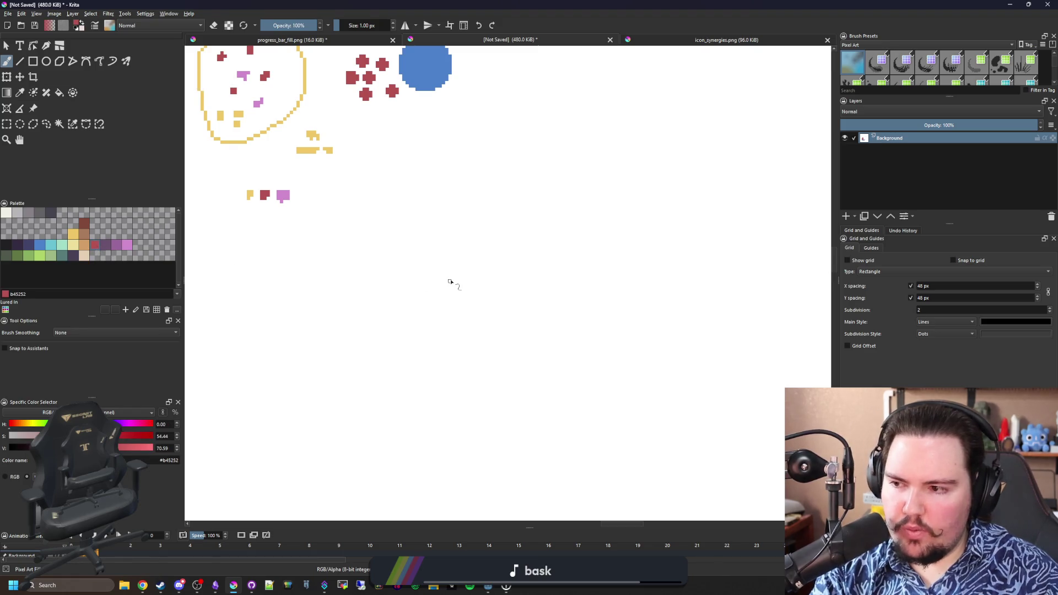
pyautogui.scroll(3, 451, 282)
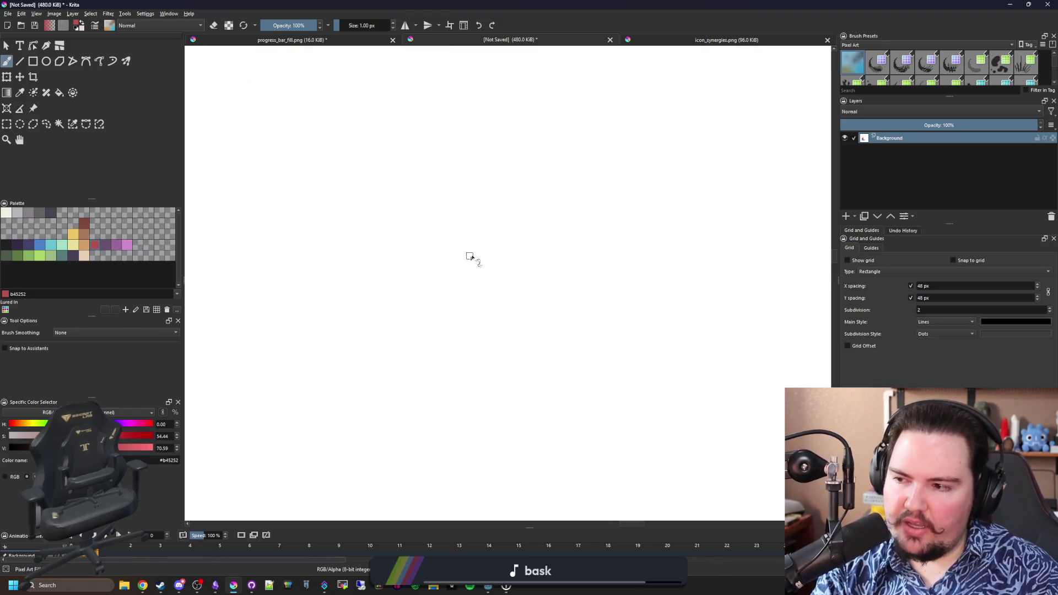
pyautogui.moveTo(402, 276); pyautogui.dragTo(397, 273)
pyautogui.moveTo(462, 242)
pyautogui.mouseDown()
pyautogui.moveTo(451, 238)
pyautogui.moveTo(465, 218)
pyautogui.mouseUp()
pyautogui.moveTo(480, 271); pyautogui.dragTo(493, 274)
pyautogui.moveTo(443, 243)
pyautogui.mouseDown()
pyautogui.moveTo(411, 202)
pyautogui.moveTo(360, 269)
pyautogui.moveTo(343, 271)
pyautogui.mouseUp()
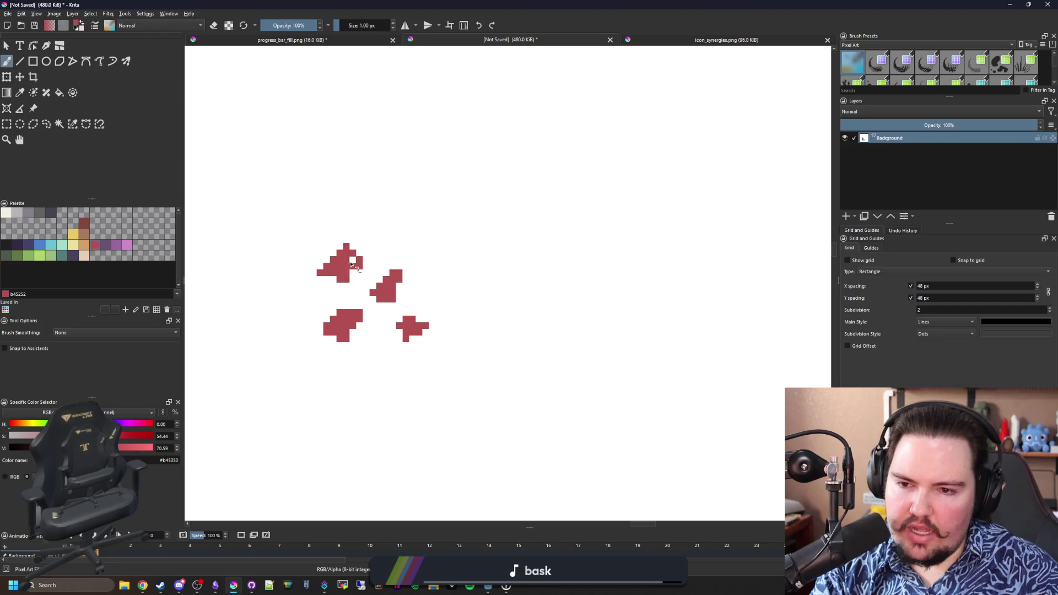
pyautogui.moveTo(444, 152)
pyautogui.mouseDown()
pyautogui.moveTo(453, 193)
pyautogui.moveTo(500, 214)
pyautogui.mouseUp()
pyautogui.moveTo(525, 167); pyautogui.dragTo(566, 226)
pyautogui.moveTo(569, 185); pyautogui.dragTo(522, 236)
# Stamp a large blue circle with an enlarged brush, then shrink it back to 1 px.
pyautogui.moveTo(526, 289); pyautogui.dragTo(430, 202)
pyautogui.click(44, 246)
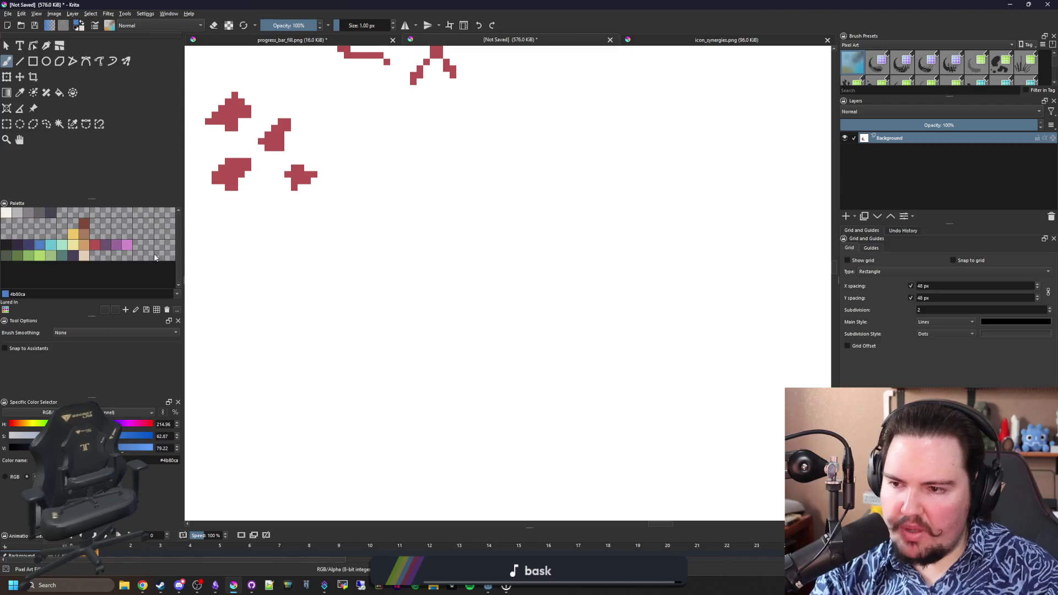
pyautogui.press(']')
pyautogui.press(']')
pyautogui.press(']')
pyautogui.press(']')
pyautogui.press(']')
pyautogui.press(']')
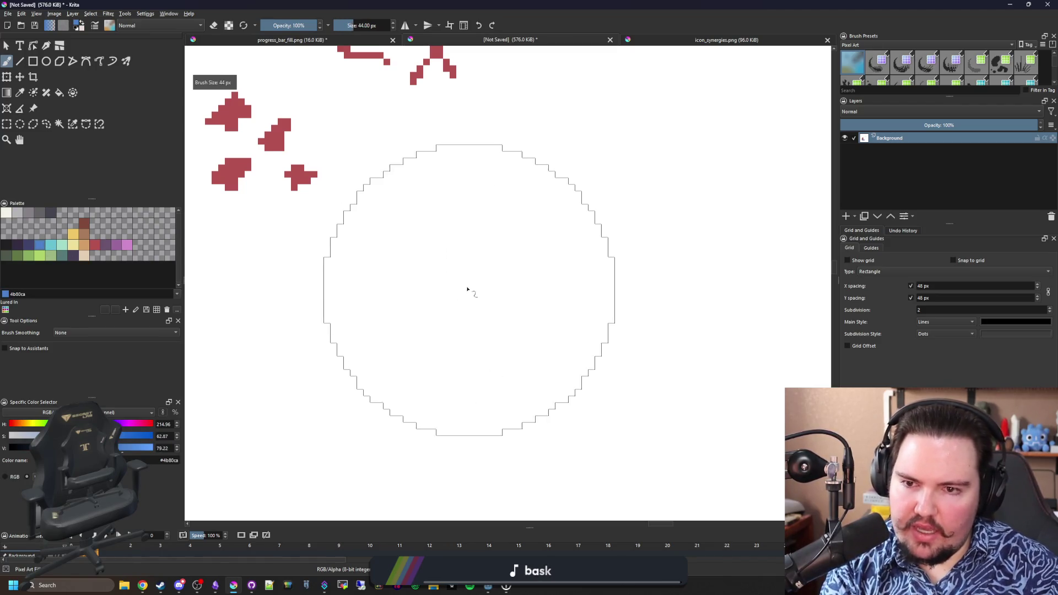
pyautogui.click(505, 300)
pyautogui.scroll(-5, 506, 300)
pyautogui.press('[')
pyautogui.press('[')
pyautogui.press('[')
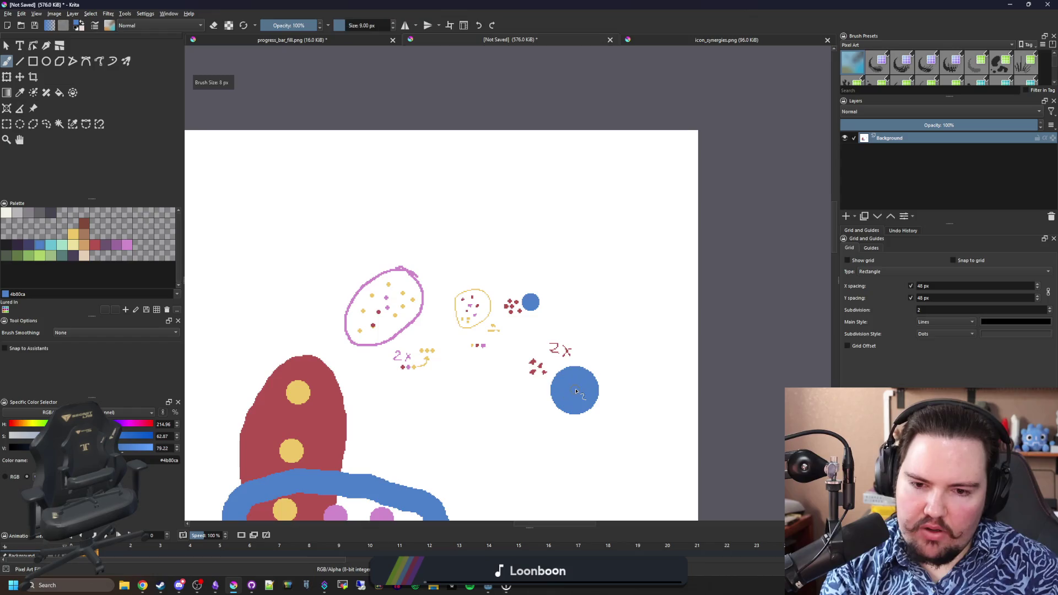
pyautogui.scroll(5, 601, 388)
# Draw a pink ring around the 2x and blue circle, then return to Godot.
pyautogui.scroll(-2, 309, 288)
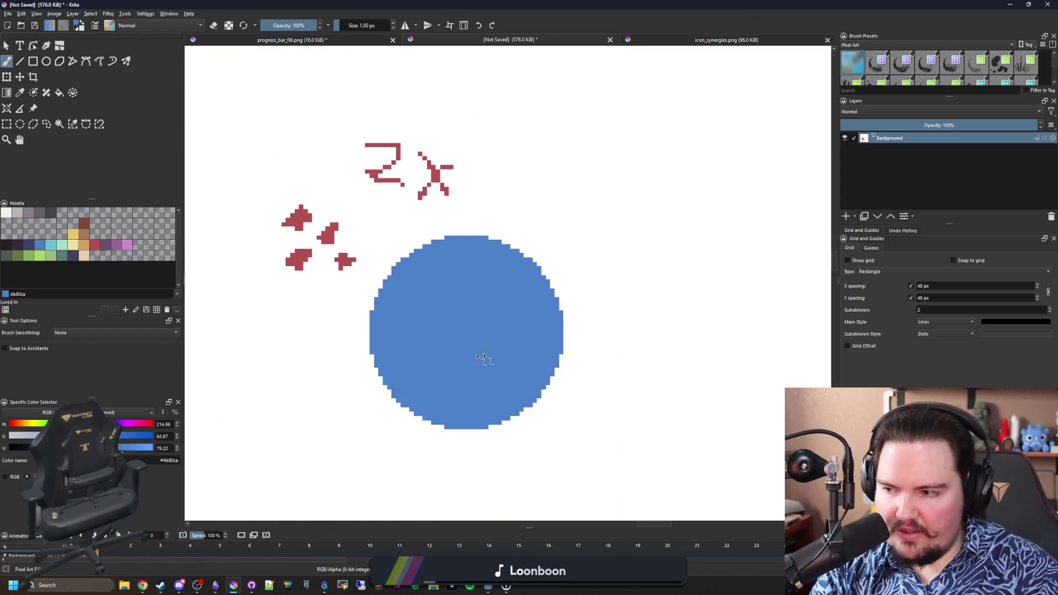
pyautogui.scroll(2, 404, 152)
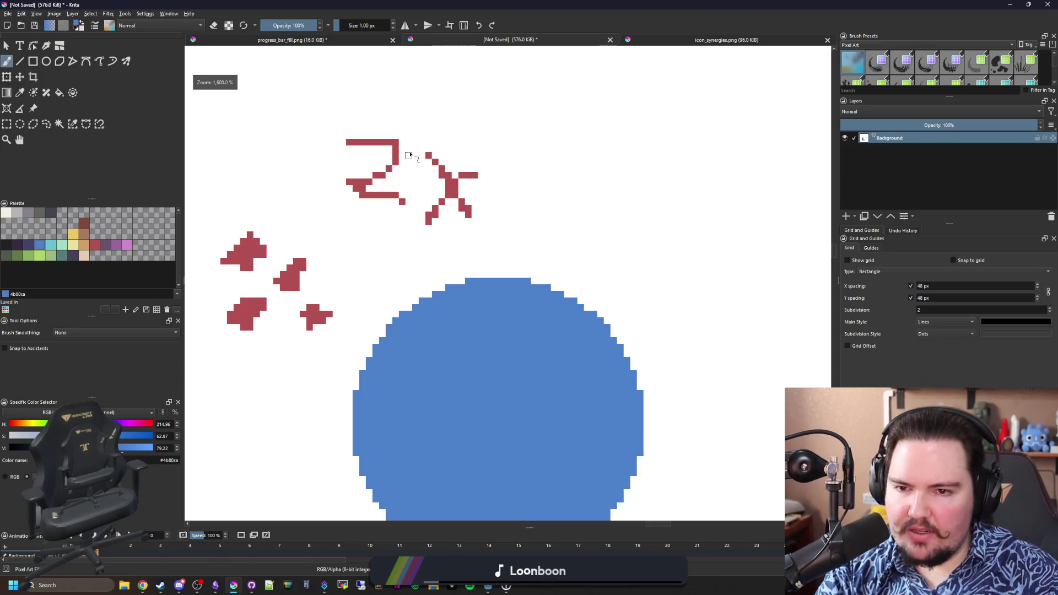
pyautogui.moveTo(437, 241)
pyautogui.mouseDown()
pyautogui.moveTo(437, 226)
pyautogui.moveTo(486, 218)
pyautogui.mouseUp()
pyautogui.scroll(-2, 437, 226)
pyautogui.click(127, 245)
pyautogui.scroll(-1, 486, 217)
pyautogui.moveTo(562, 198)
pyautogui.mouseDown()
pyautogui.moveTo(496, 159)
pyautogui.moveTo(319, 316)
pyautogui.moveTo(652, 300)
pyautogui.moveTo(560, 196)
pyautogui.mouseUp()
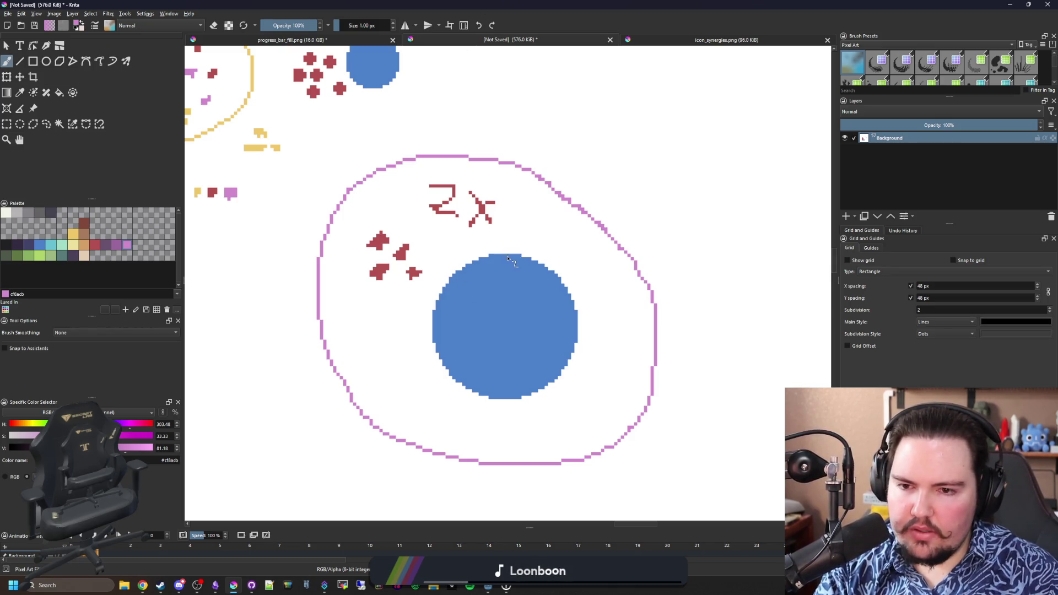
pyautogui.hotkey('alt', 'Tab')
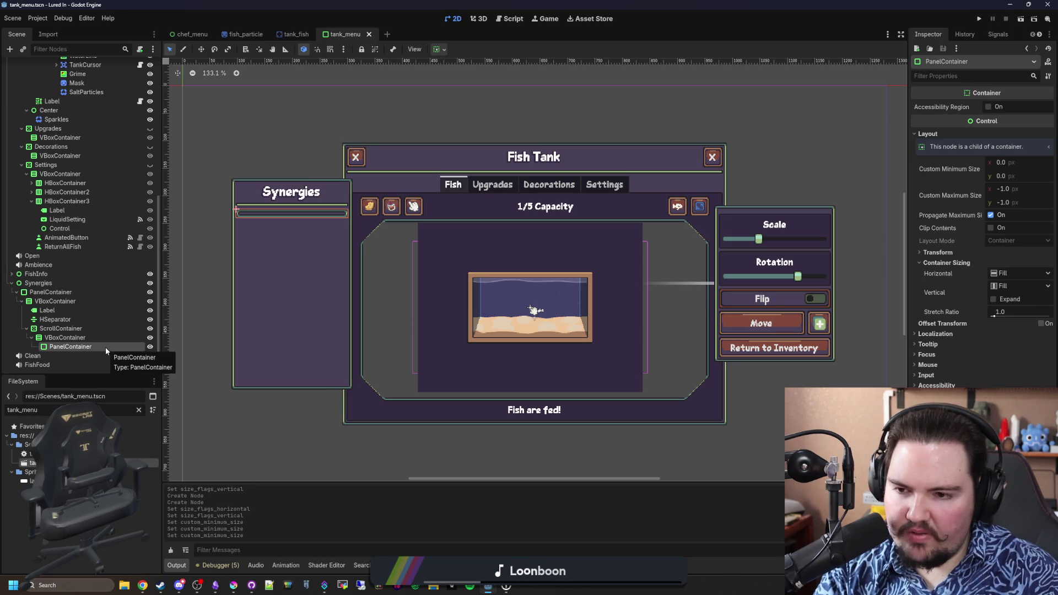
# Duplicate the Synergies header Label under the panel's VBoxContainer.
pyautogui.click(82, 337)
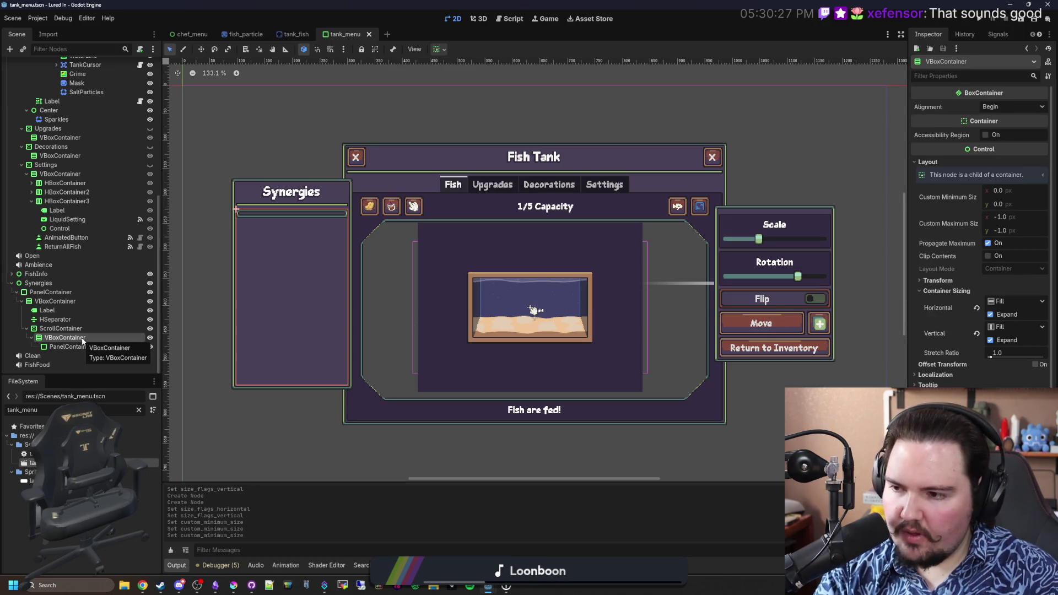
pyautogui.click(62, 313)
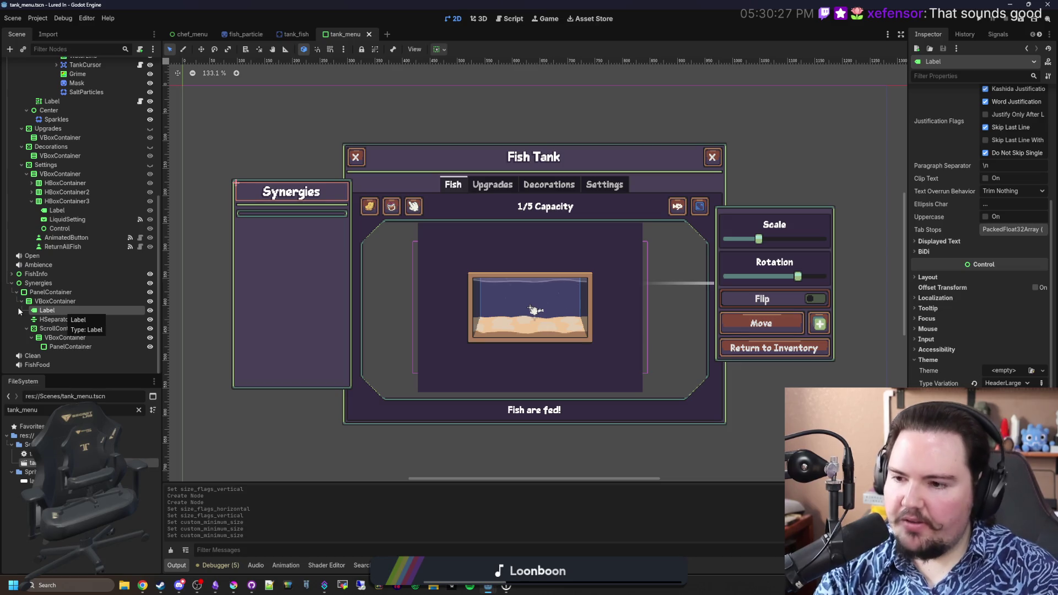
pyautogui.rightClick(73, 310)
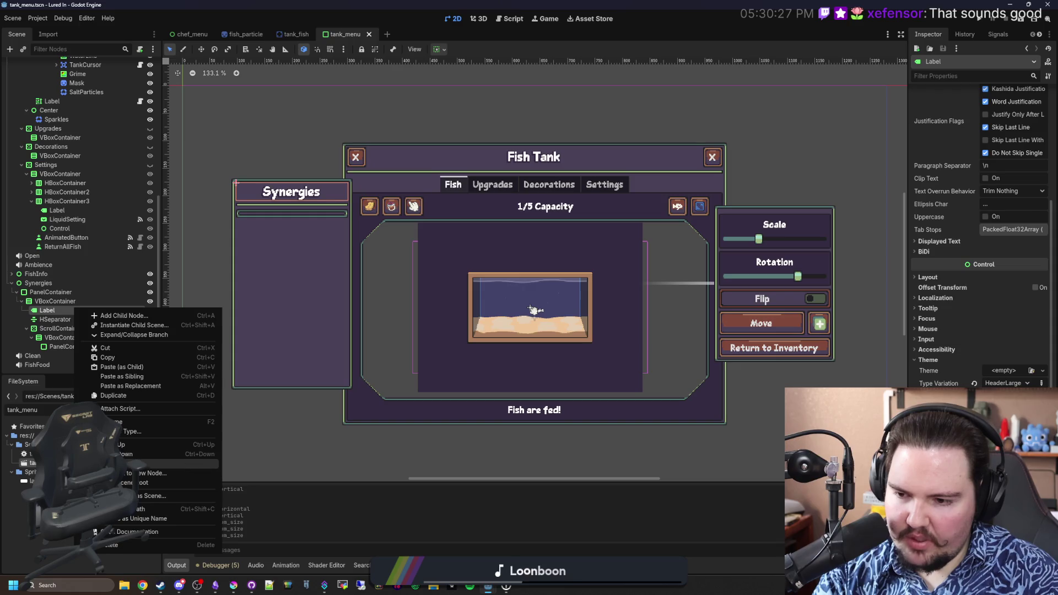
pyautogui.click(113, 395)
# Rename the duplicated Label node to Bonus.
pyautogui.doubleClick(76, 320)
pyautogui.write('Current Bonmus')
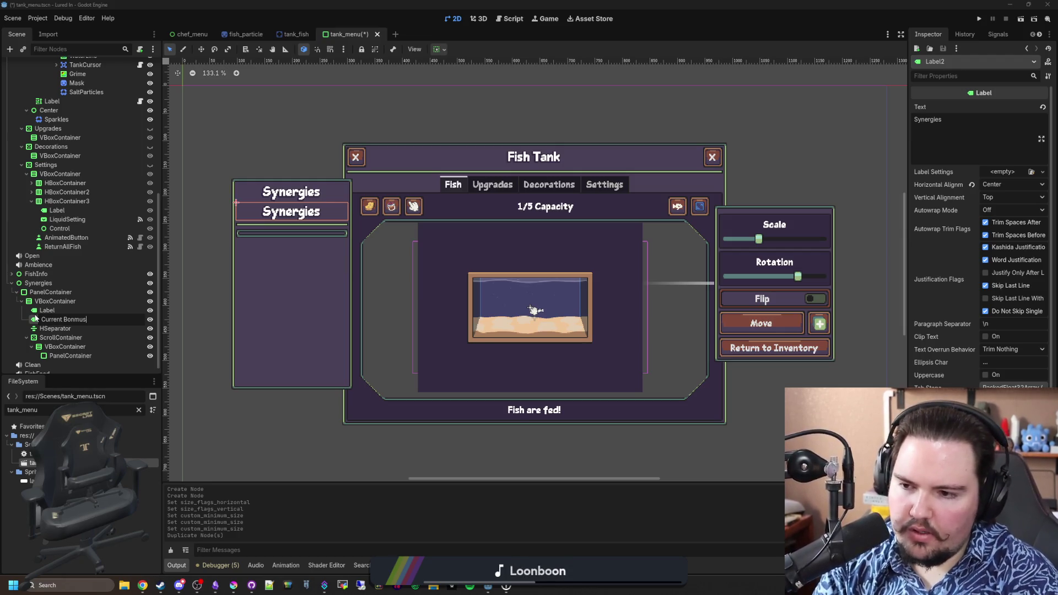
pyautogui.press('BackSpace')
pyautogui.press('BackSpace')
pyautogui.press('BackSpace')
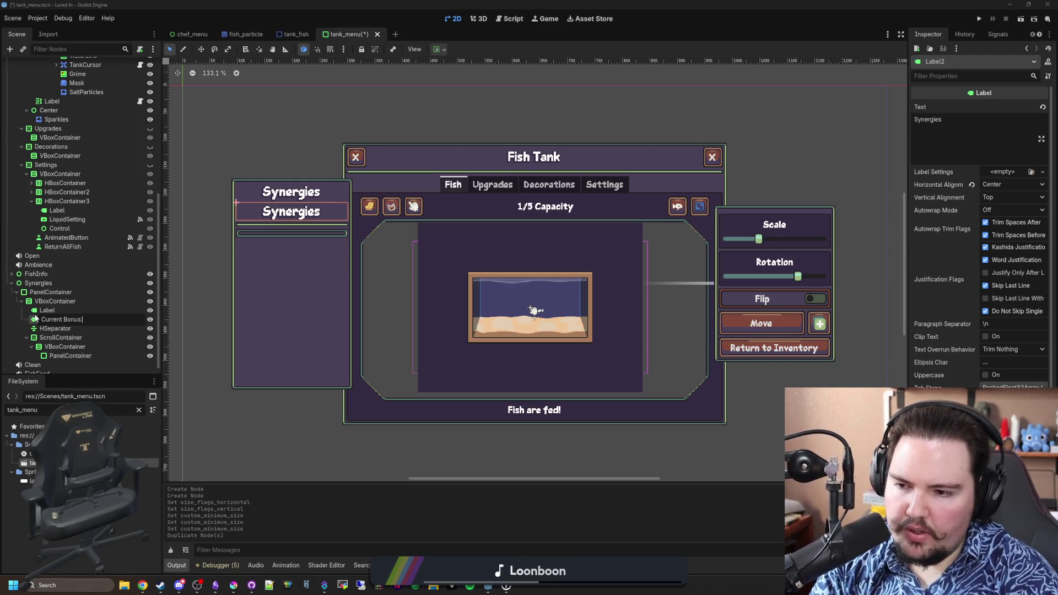
pyautogui.hotkey('ctrl', 'BackSpace')
pyautogui.hotkey('ctrl', 'BackSpace')
pyautogui.write('Bonus')
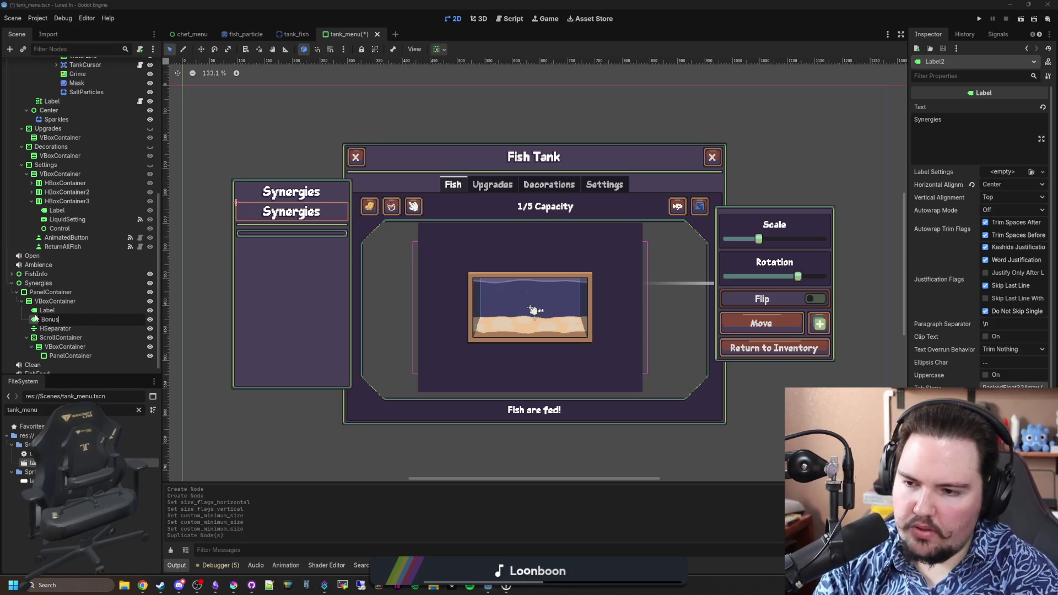
pyautogui.press('Return')
# Give the label the text 'Current Bonus:' with '1.0x' on a second line, and apply a smaller theme type variation.
pyautogui.doubleClick(927, 119)
pyautogui.write('Current Bonus:')
pyautogui.press('Return')
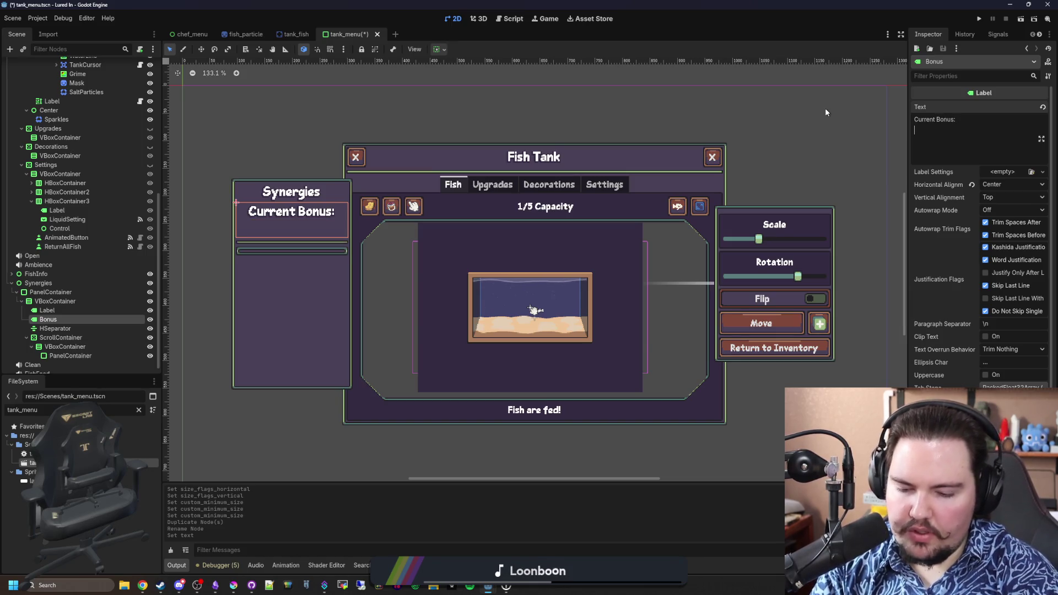
pyautogui.write('1.0x')
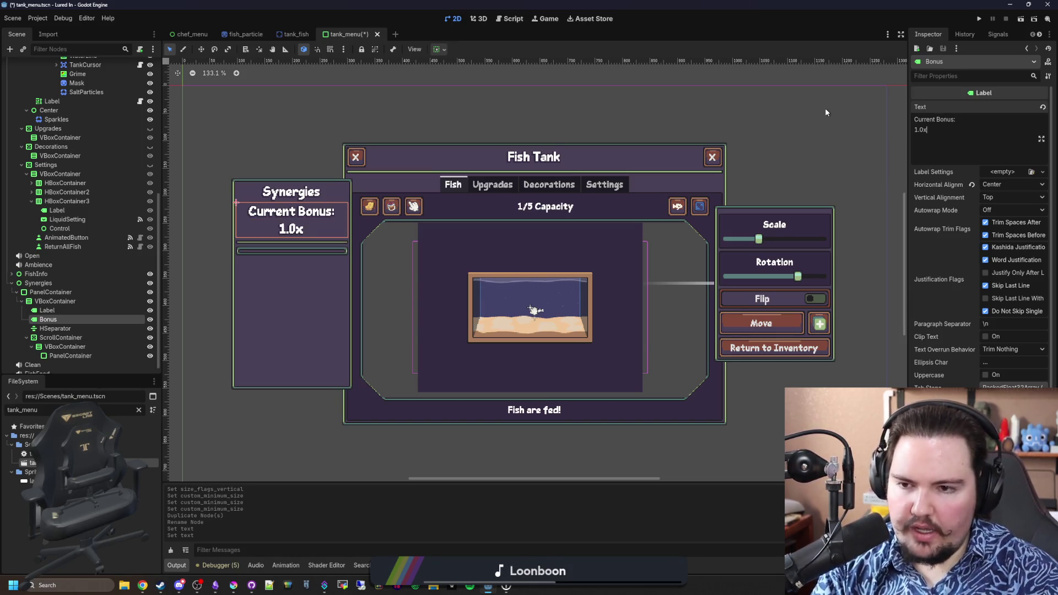
pyautogui.scroll(3, 320, 216)
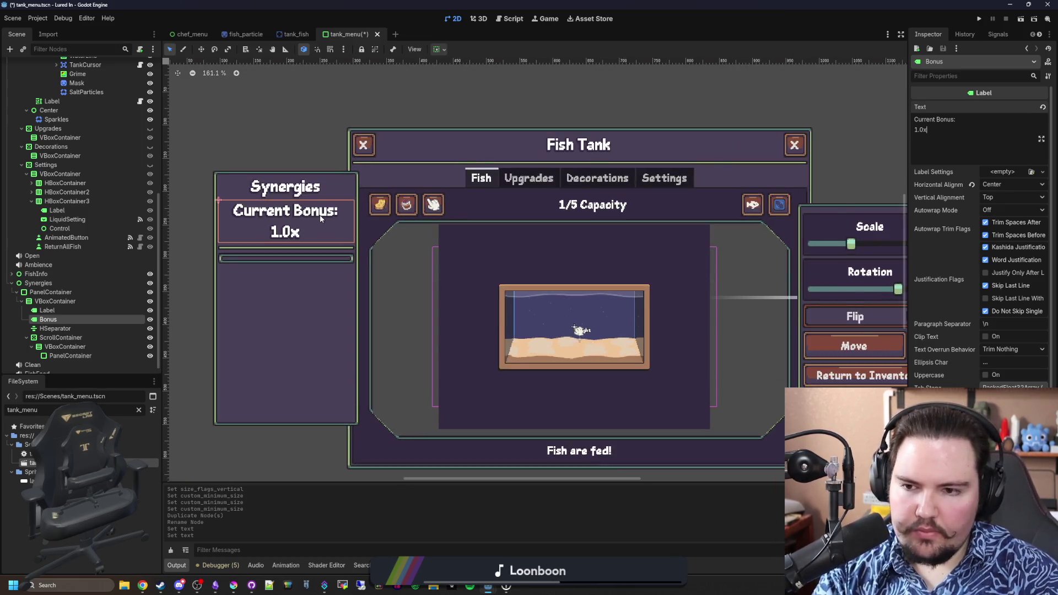
pyautogui.scroll(-4, 960, 260)
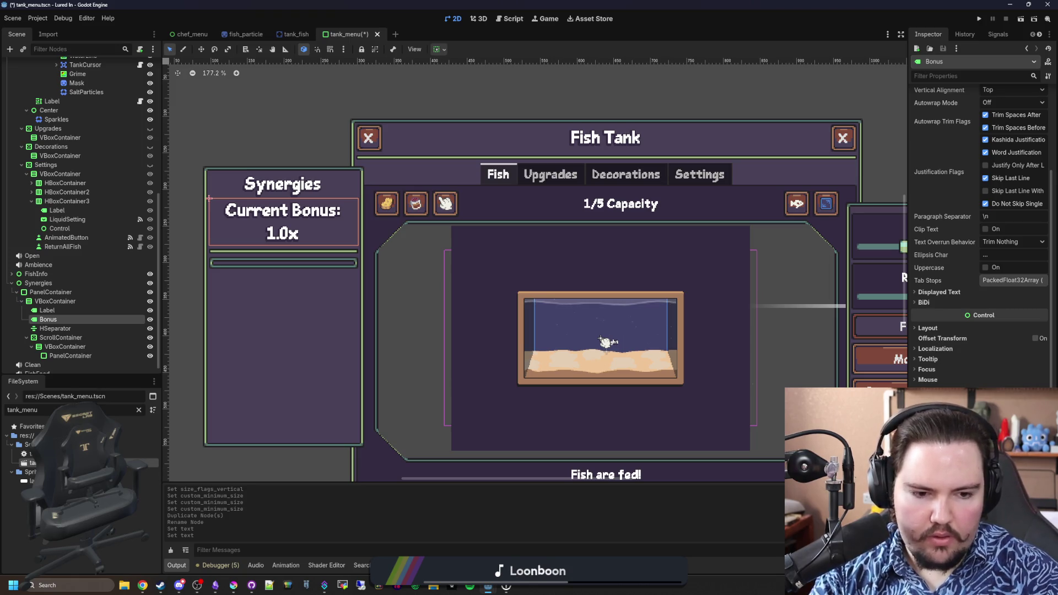
pyautogui.press('Return')
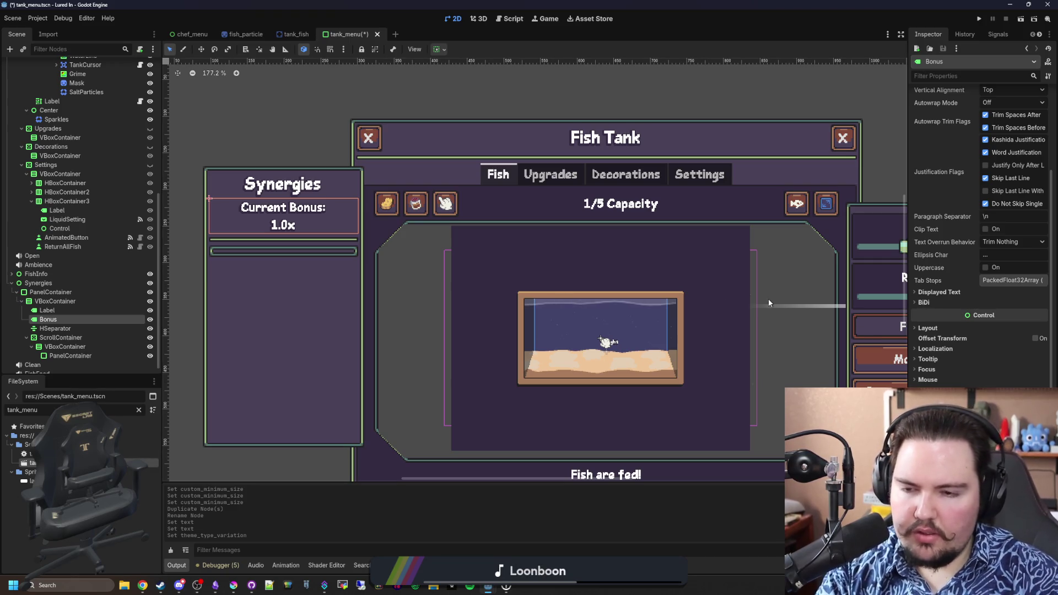
pyautogui.scroll(4, 961, 127)
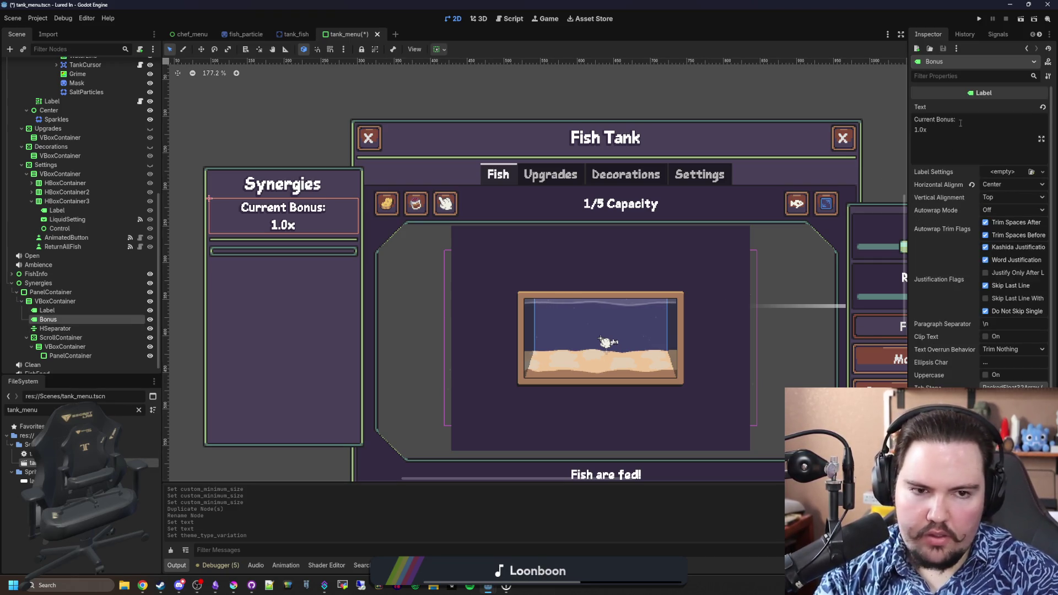
# Reword the label text to the single line 'Income Bonus: 1.0x'.
pyautogui.moveTo(938, 120); pyautogui.dragTo(861, 121)
pyautogui.press('BackSpace')
pyautogui.click(914, 129)
pyautogui.press('BackSpace')
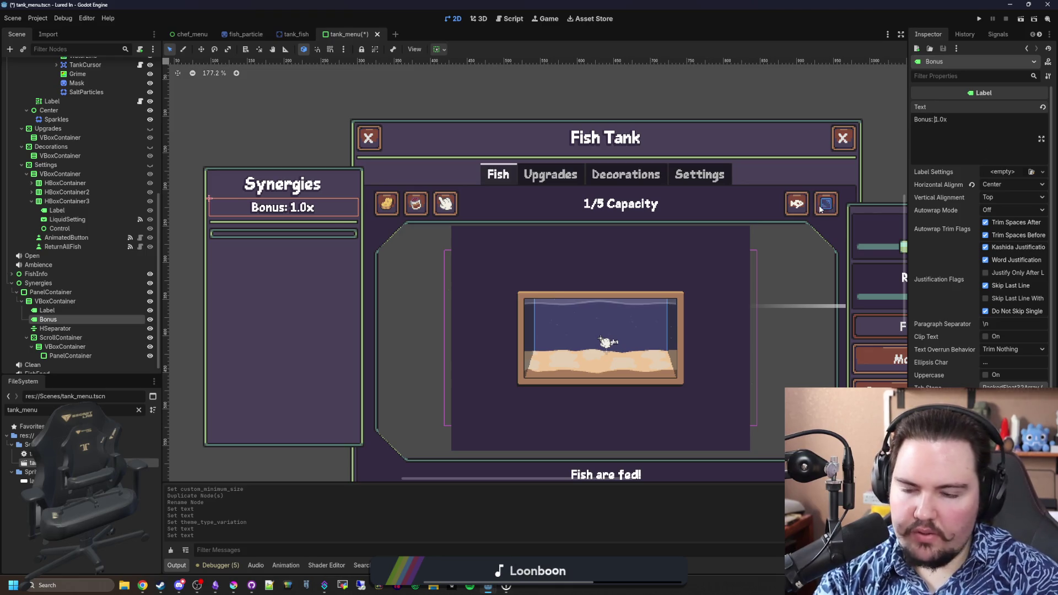
pyautogui.scroll(-2, 223, 178)
pyautogui.scroll(3, 220, 176)
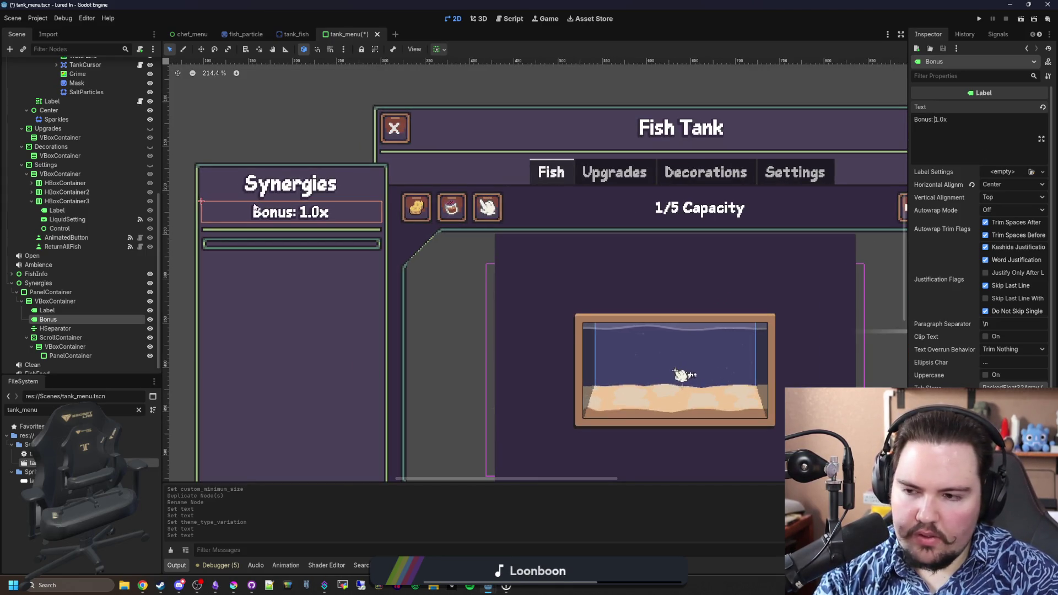
pyautogui.scroll(-2, 242, 185)
pyautogui.click(65, 309)
pyautogui.click(55, 301)
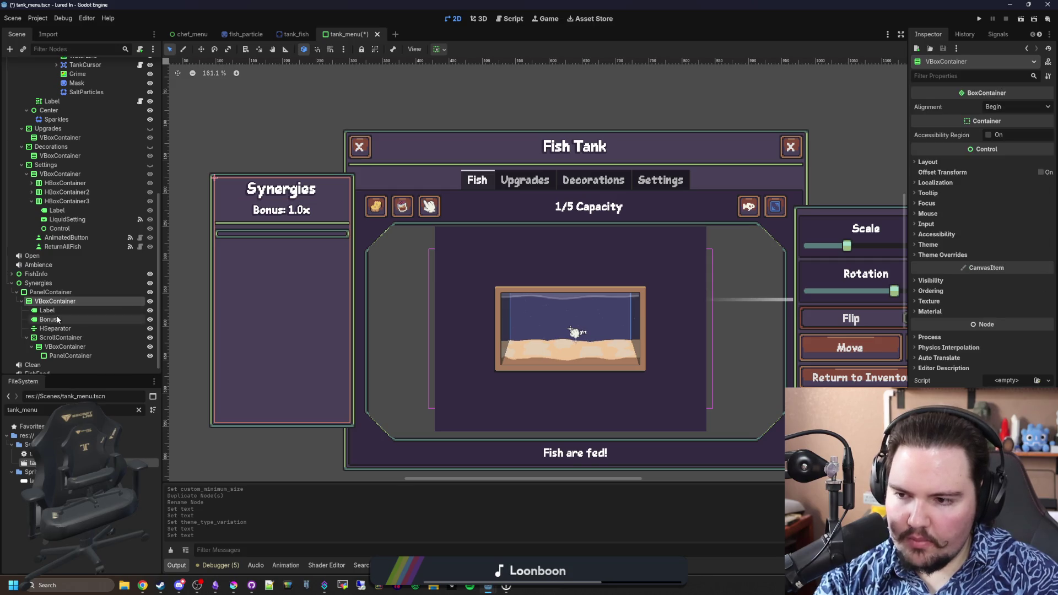
pyautogui.click(49, 319)
pyautogui.scroll(2, 275, 215)
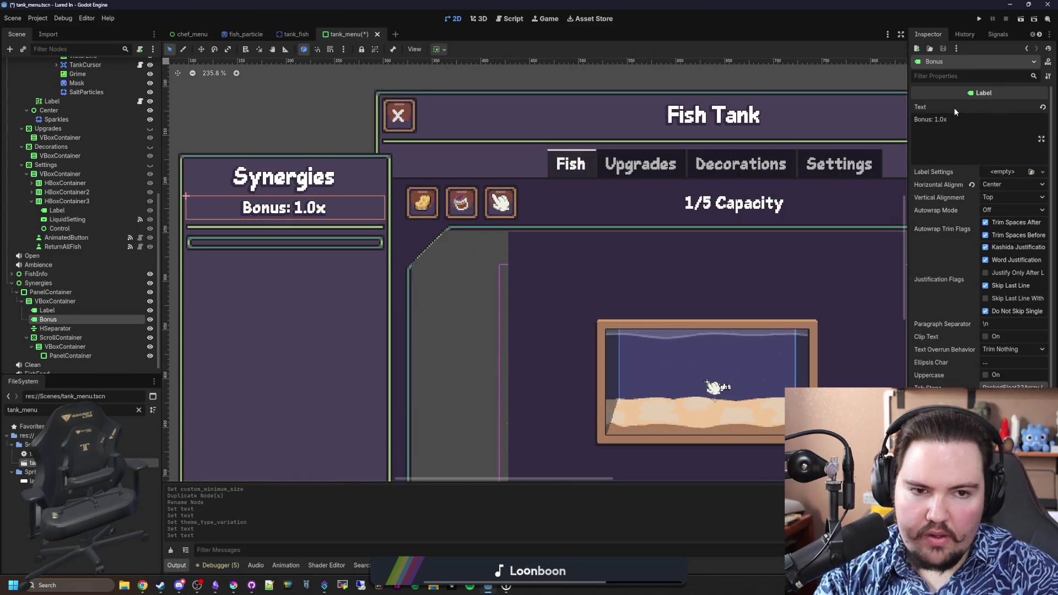
pyautogui.doubleClick(922, 120)
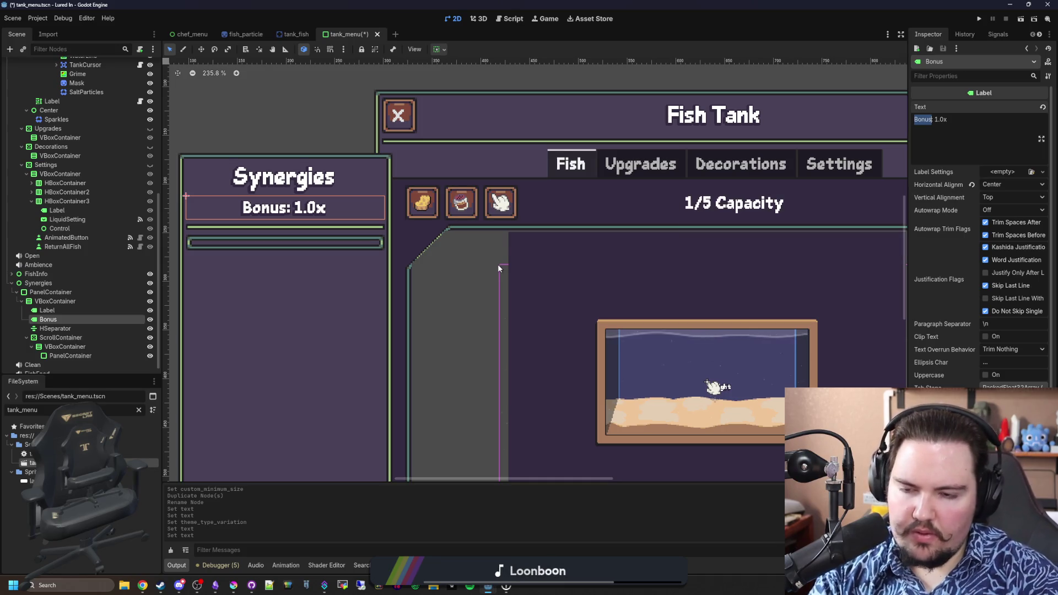
pyautogui.write('Income Bonus')
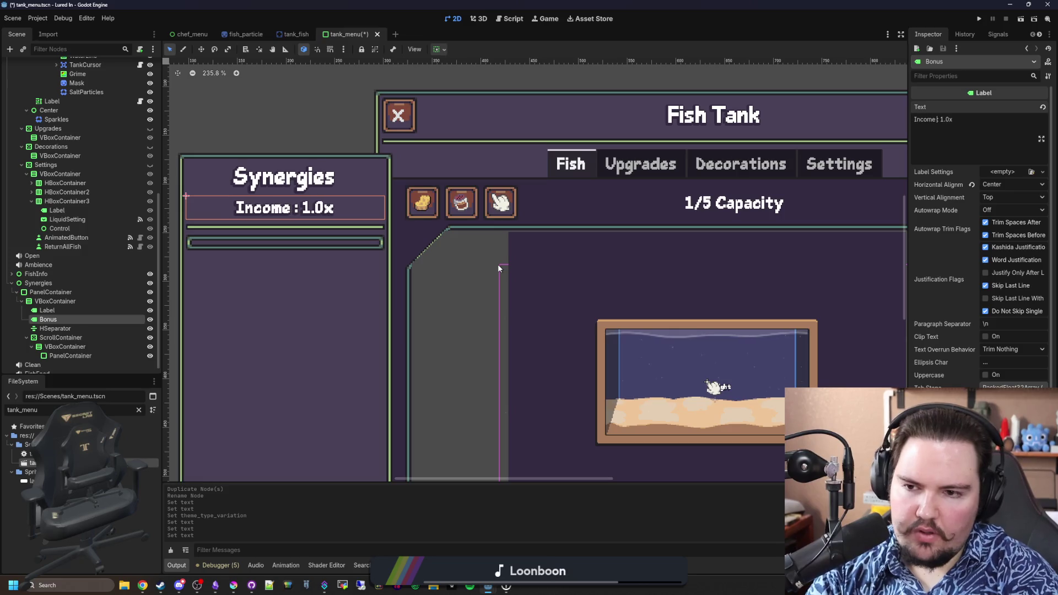
# Switch to Chrome and load translation.luredin.net.
pyautogui.hotkey('alt', 'Tab')
pyautogui.write('translation.luredin.net')
pyautogui.press('Return')
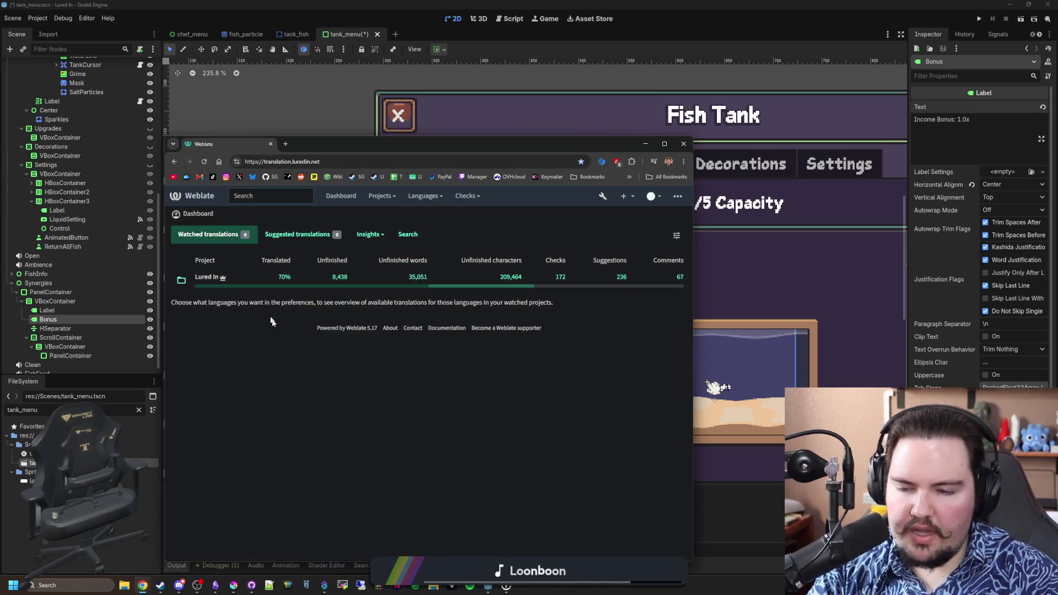
# Open the Lured In project's stats in a maximized browser and sort languages by Approved and by name.
pyautogui.click(218, 280)
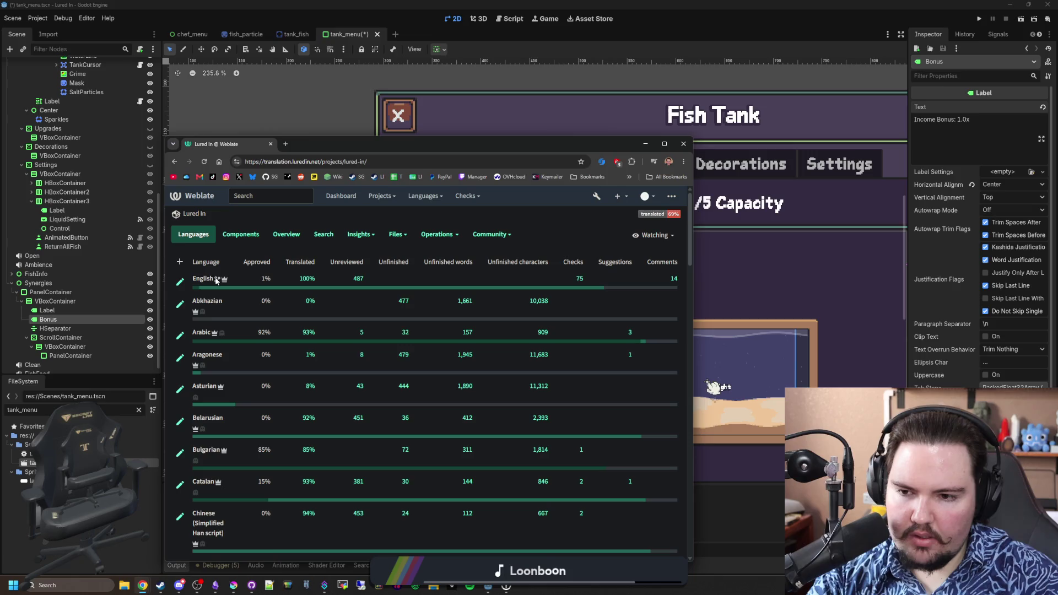
pyautogui.doubleClick(437, 144)
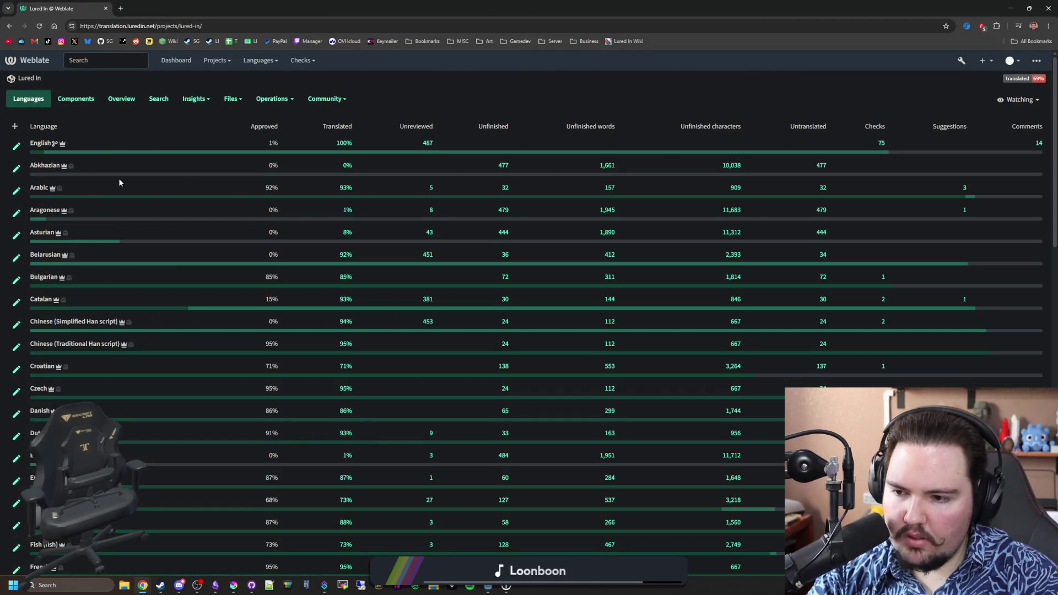
pyautogui.click(265, 127)
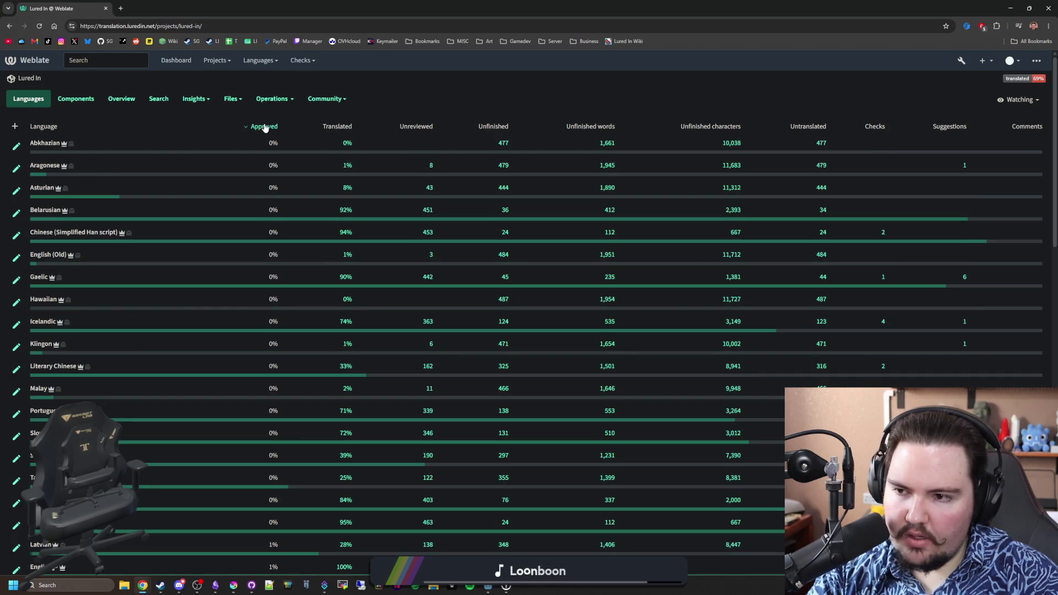
pyautogui.click(259, 127)
pyautogui.click(36, 128)
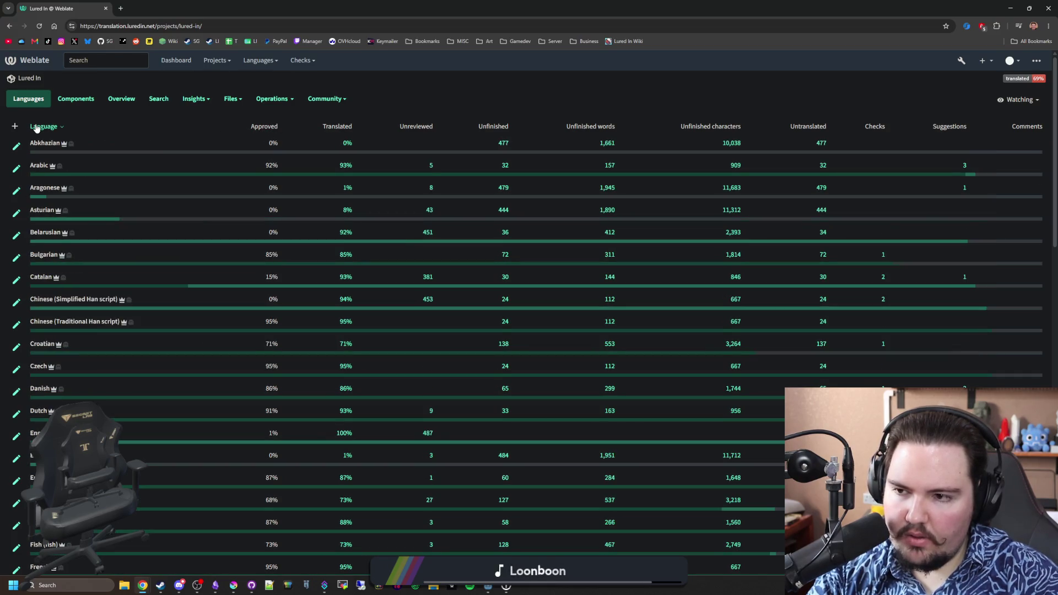
pyautogui.click(37, 127)
pyautogui.click(253, 128)
pyautogui.click(262, 127)
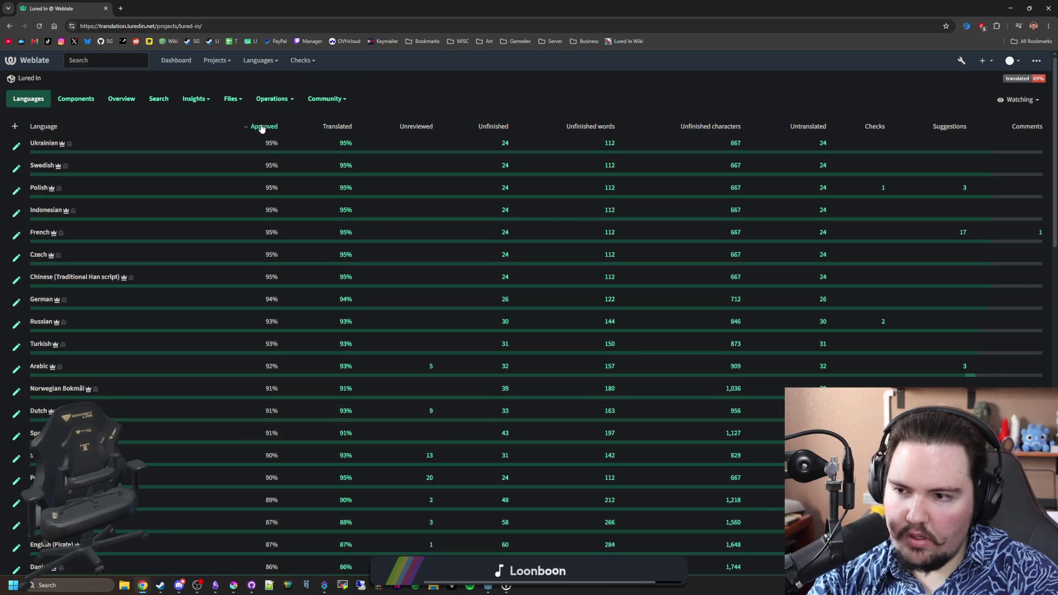
pyautogui.click(261, 128)
pyautogui.click(262, 127)
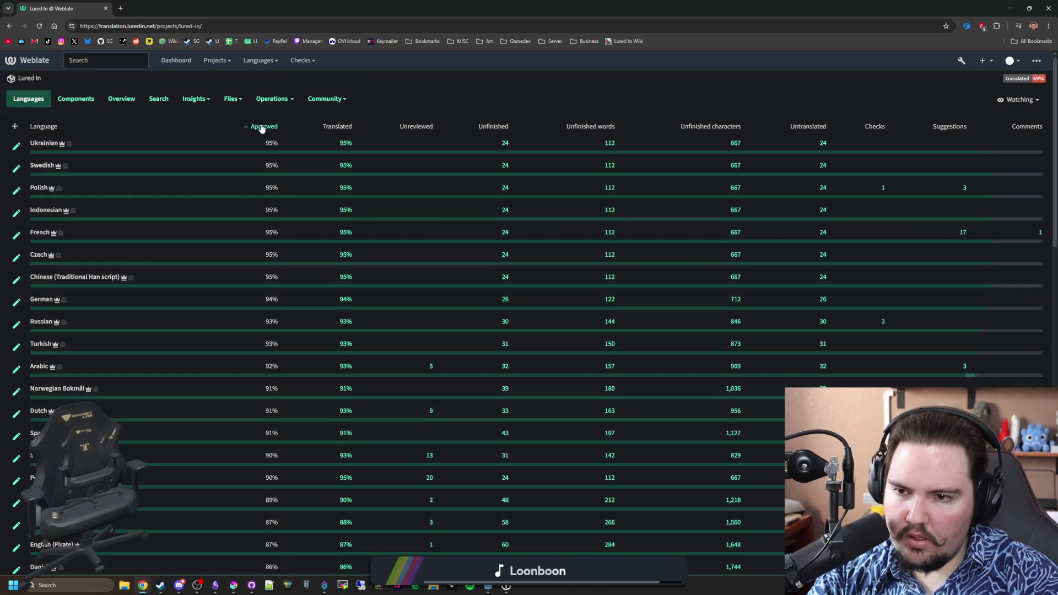
# Sort the project's languages by Translated percentage, most-translated first.
pyautogui.click(343, 127)
pyautogui.click(342, 127)
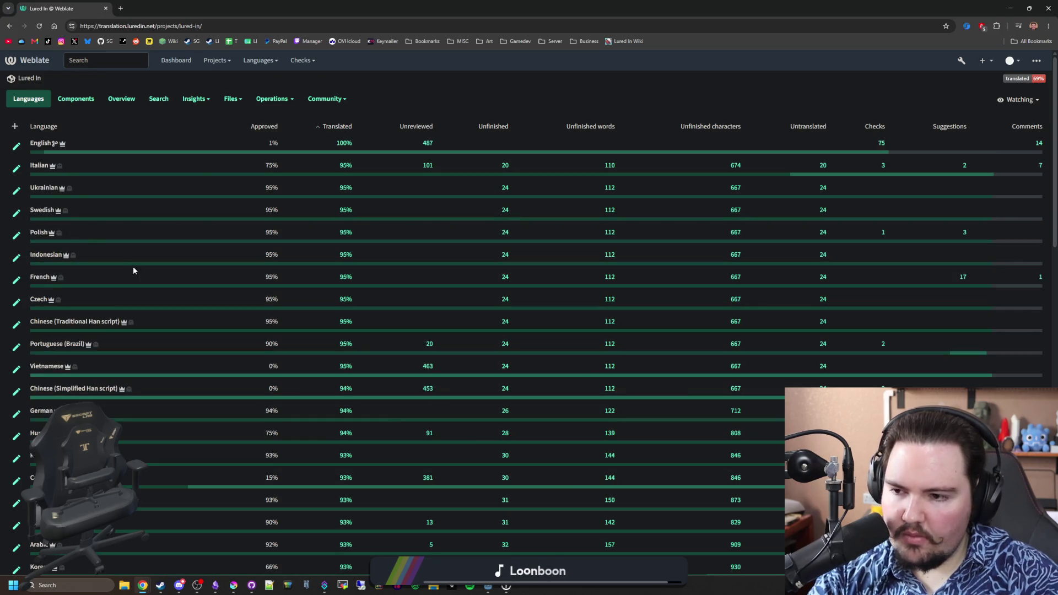
pyautogui.scroll(-10, 133, 266)
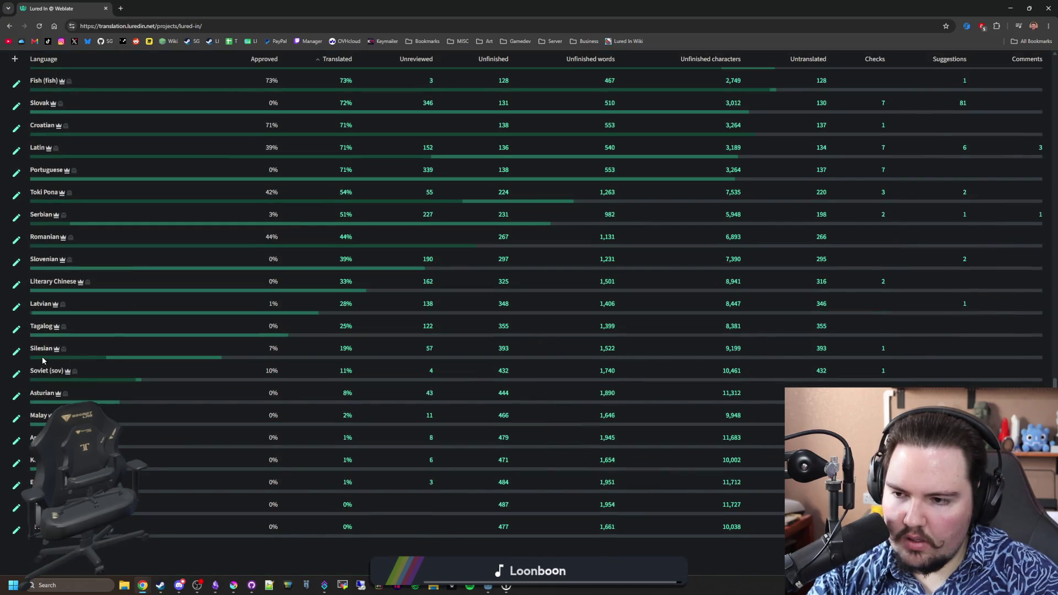
pyautogui.scroll(1, 43, 364)
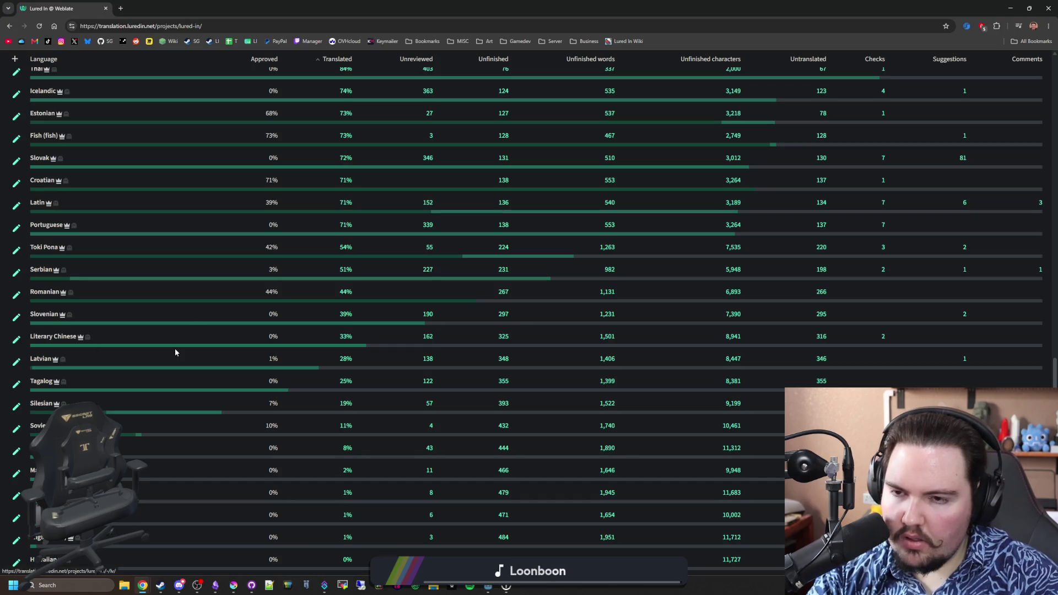
pyautogui.scroll(10, 187, 319)
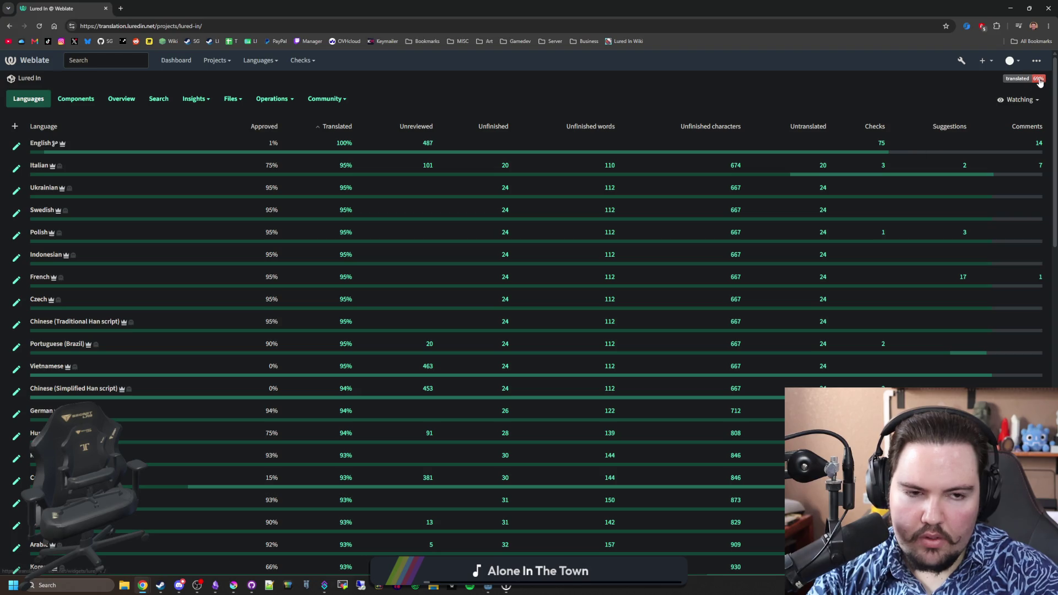
# Open the Translations component and list its least-translated languages first.
pyautogui.click(75, 105)
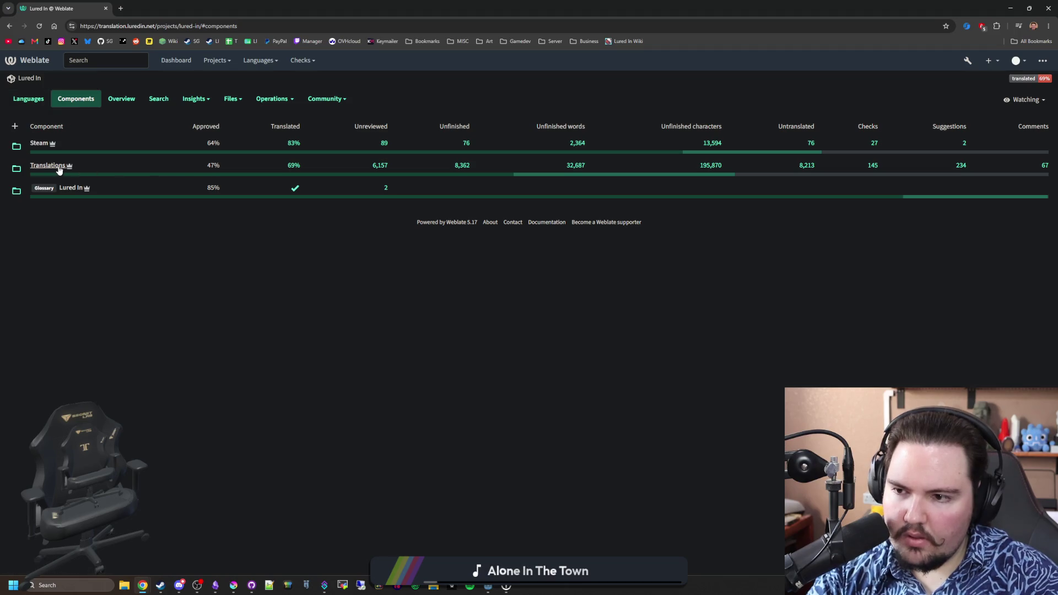
pyautogui.moveTo(293, 165)
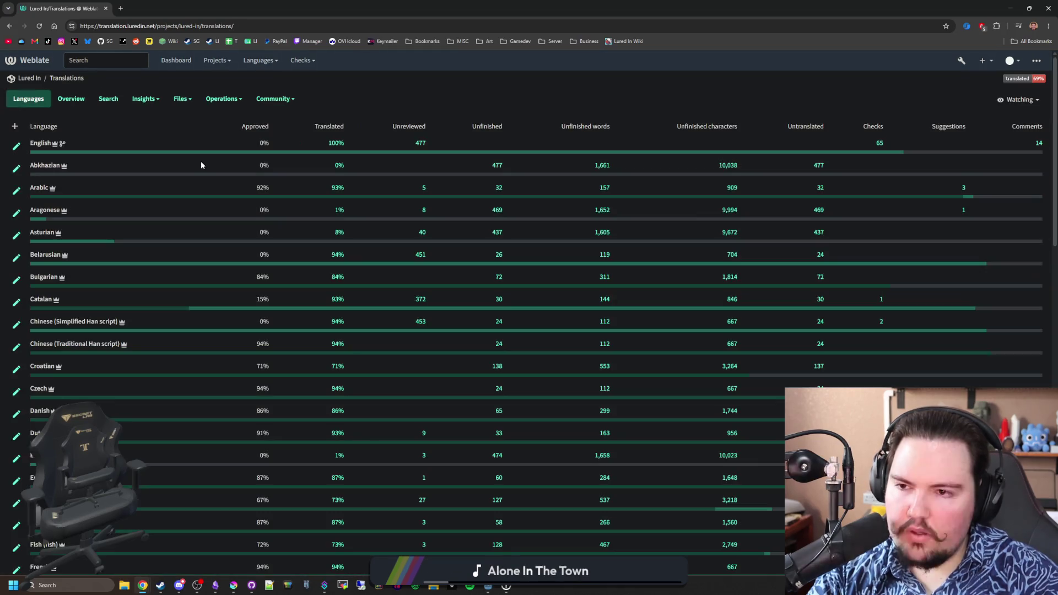
pyautogui.doubleClick(332, 128)
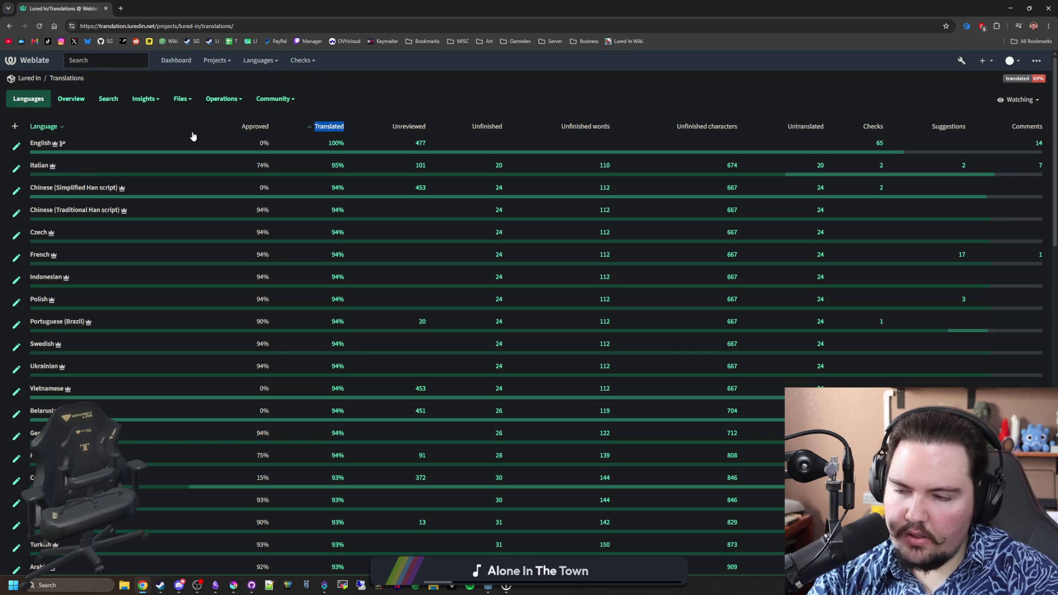